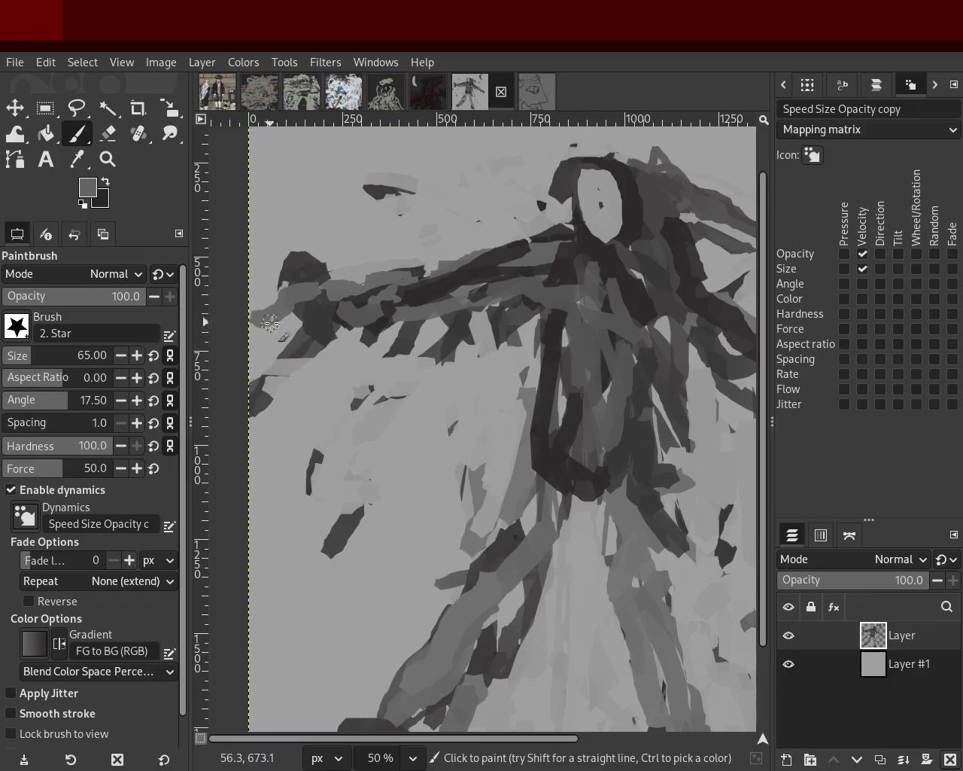
Thicken the figure's left arm with a dark star-brush stroke, then zoom out to see the whole painting
left_click_drag(260, 304, 327, 305)
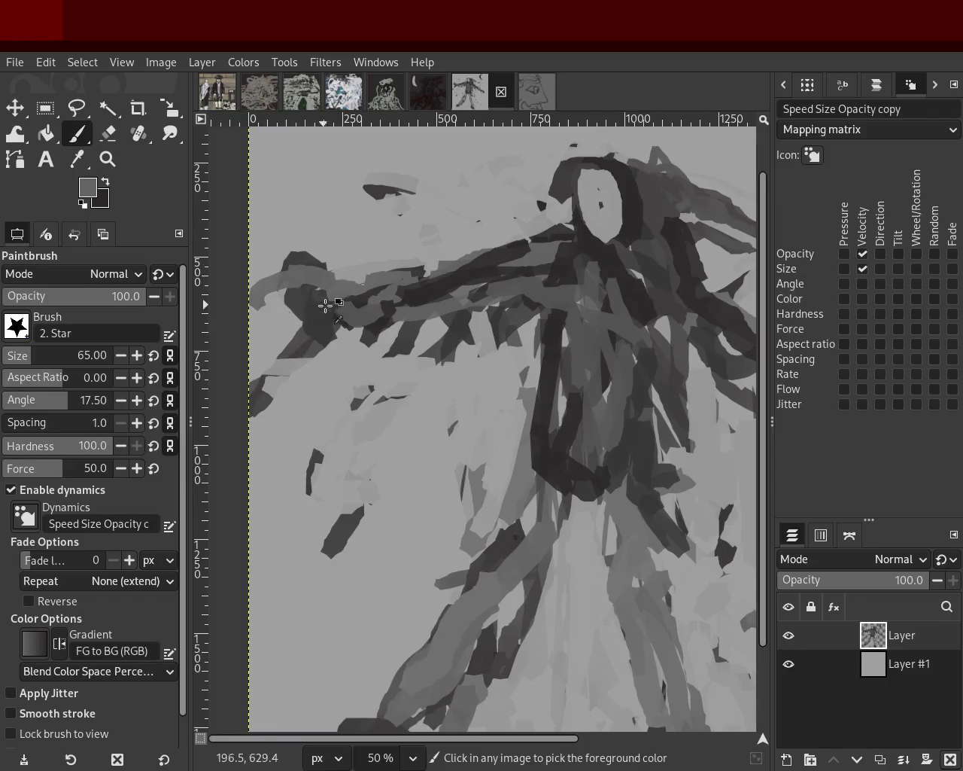
left_click(107, 159)
scroll(451, 339, "down", 3)
scroll(451, 318, "up", 2)
scroll(429, 467, "down", 1)
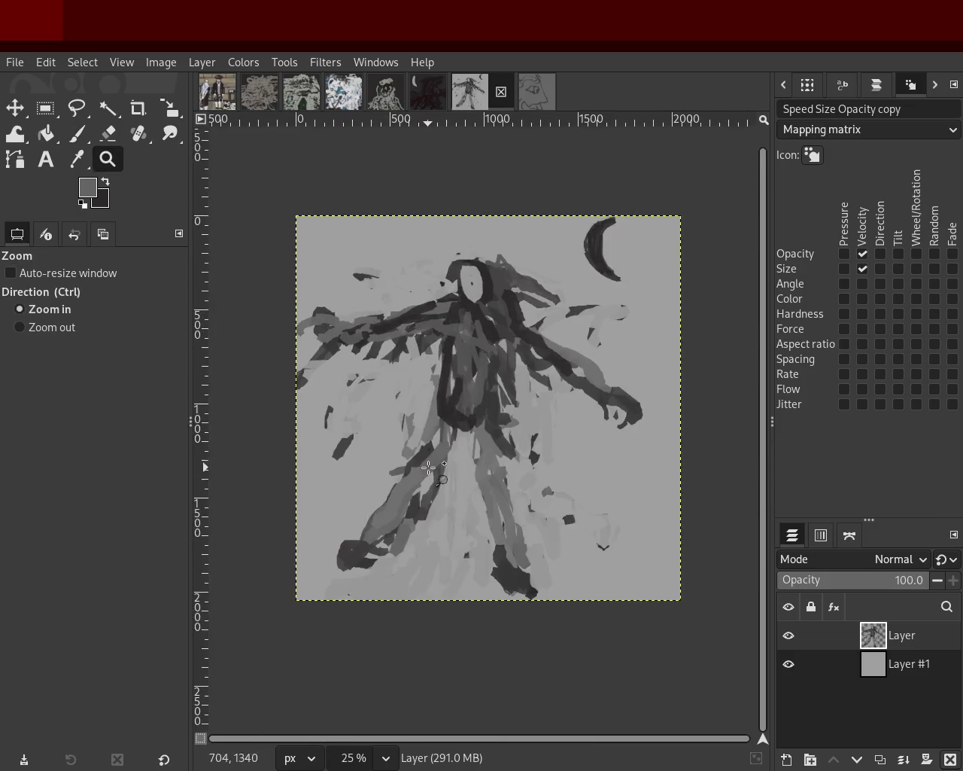
scroll(428, 467, "up", 14)
scroll(441, 455, "down", 1)
scroll(441, 455, "down", 2)
scroll(443, 454, "up", 4)
scroll(443, 453, "down", 2)
scroll(443, 453, "down", 4)
scroll(442, 454, "down", 2)
scroll(442, 454, "down", 4)
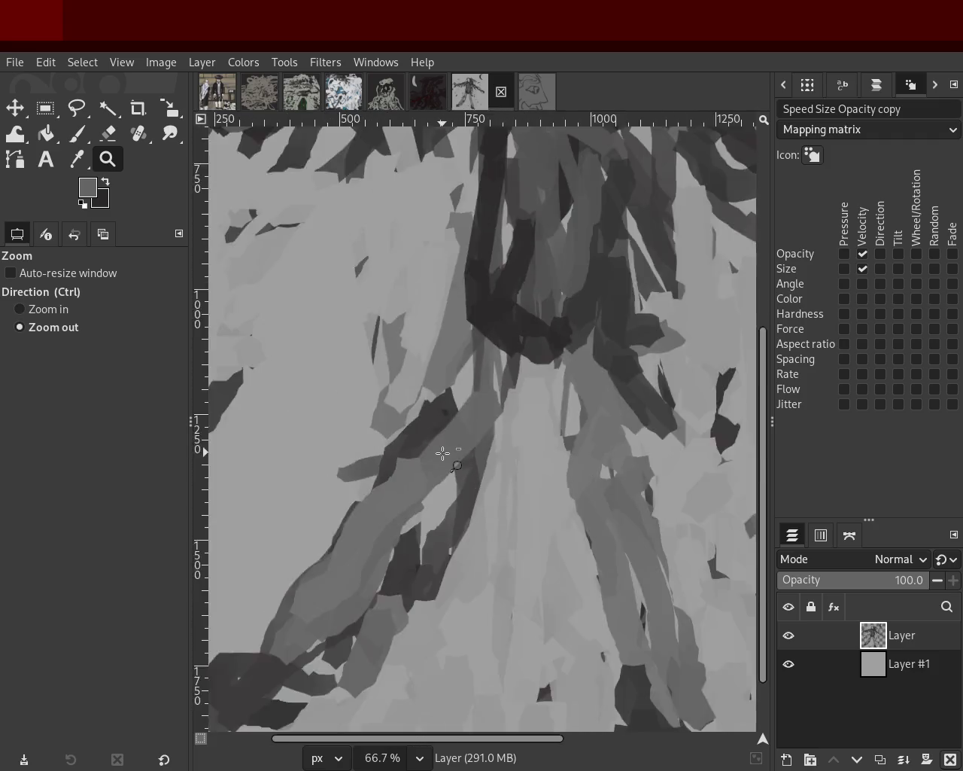
scroll(443, 454, "down", 4)
scroll(465, 492, "up", 1)
scroll(465, 492, "up", 1)
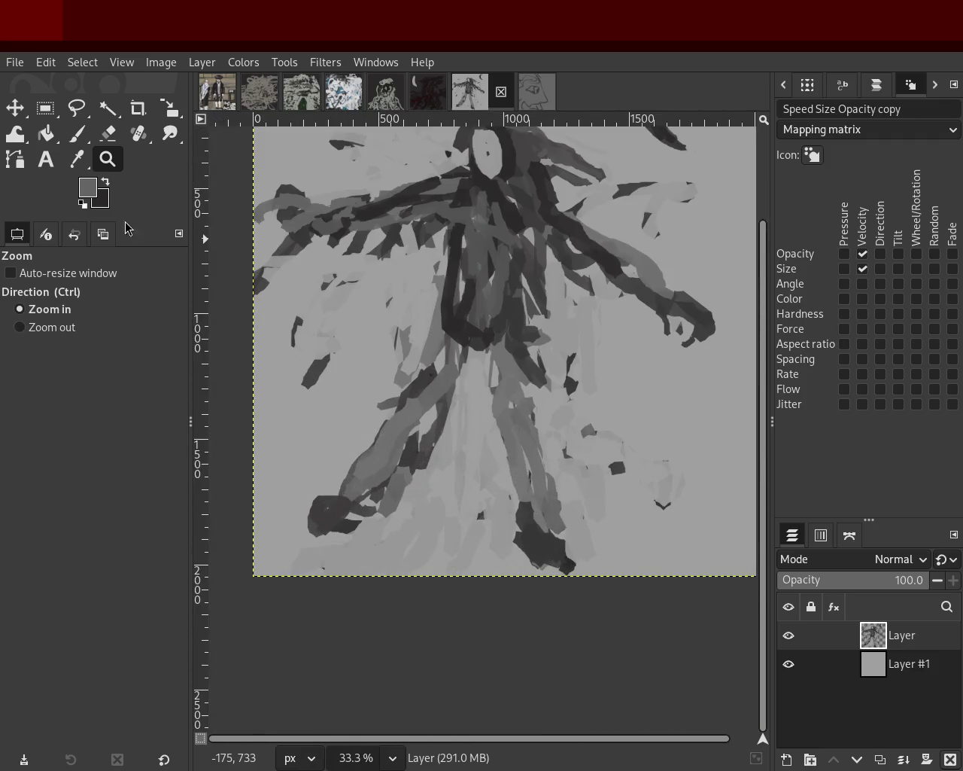
left_click(76, 134)
Paint a dark stroke down the figure's leg and darken the lower-left blob
left_click_drag(532, 367, 537, 549)
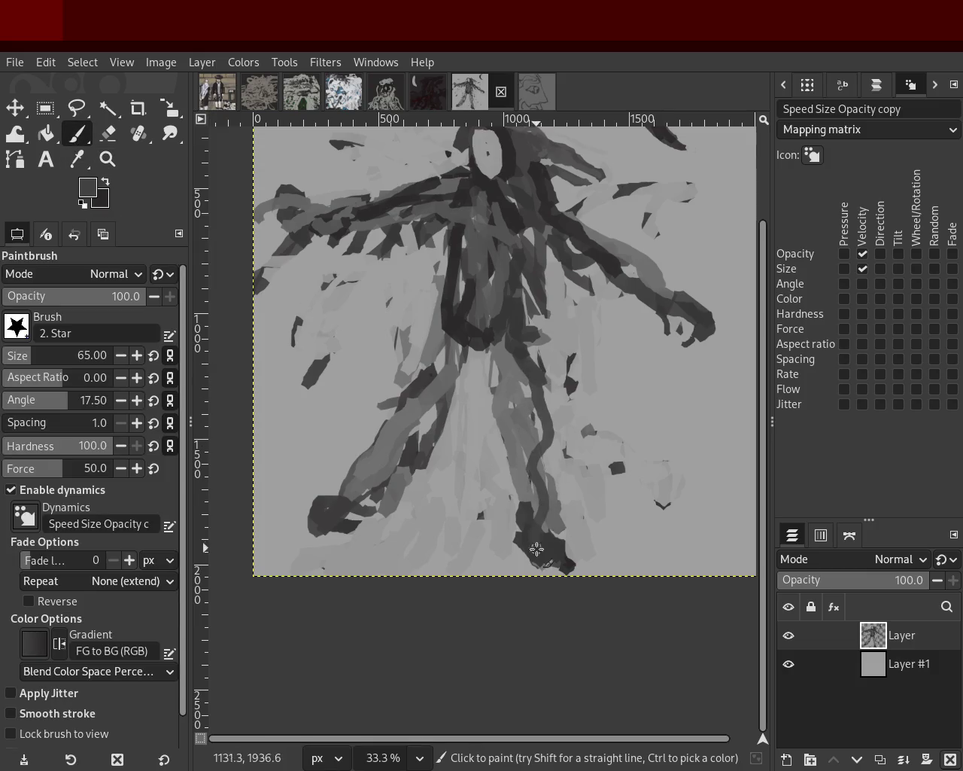
left_click(428, 408, "ctrl")
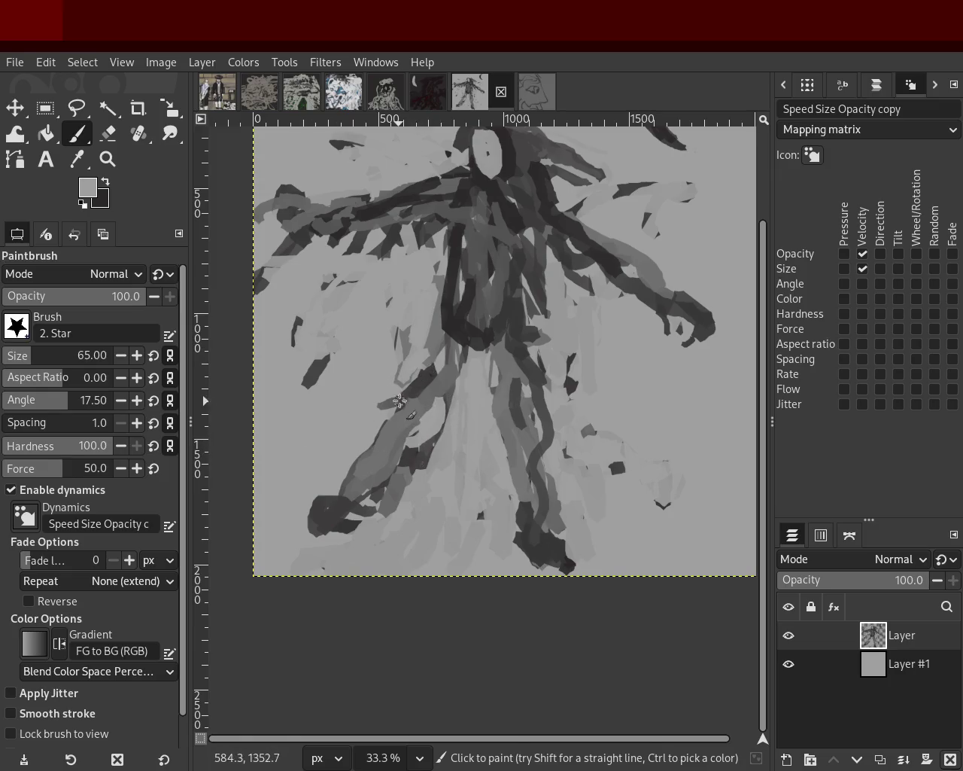
left_click(412, 421, "ctrl")
left_click(426, 382, "ctrl")
key("ctrl+z")
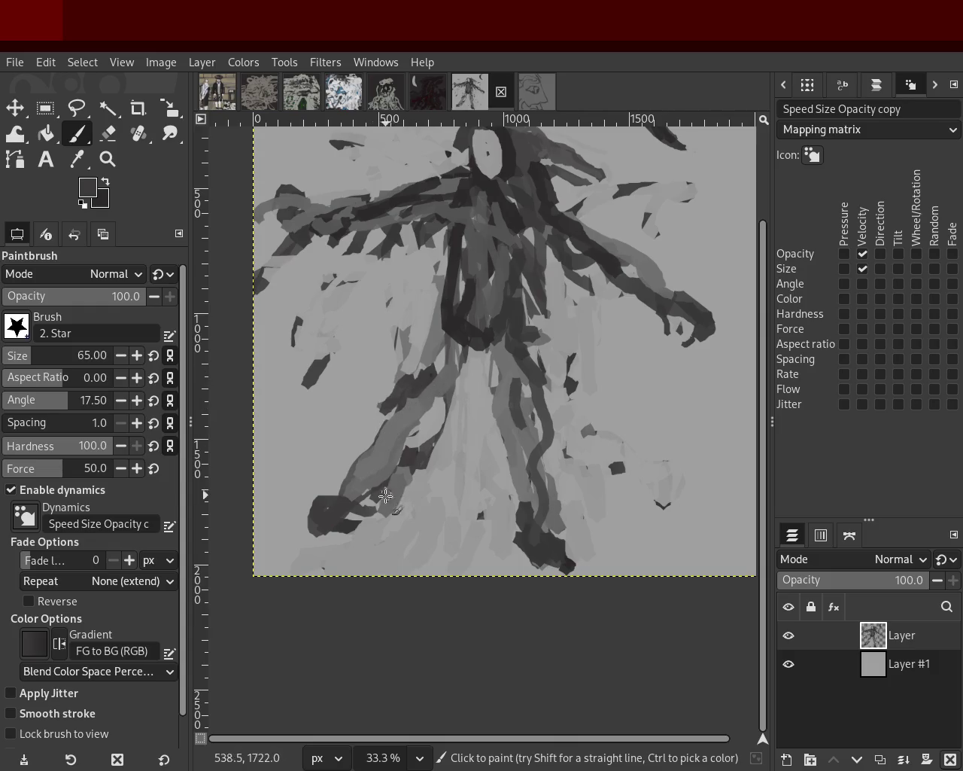
left_click_drag(353, 500, 298, 512)
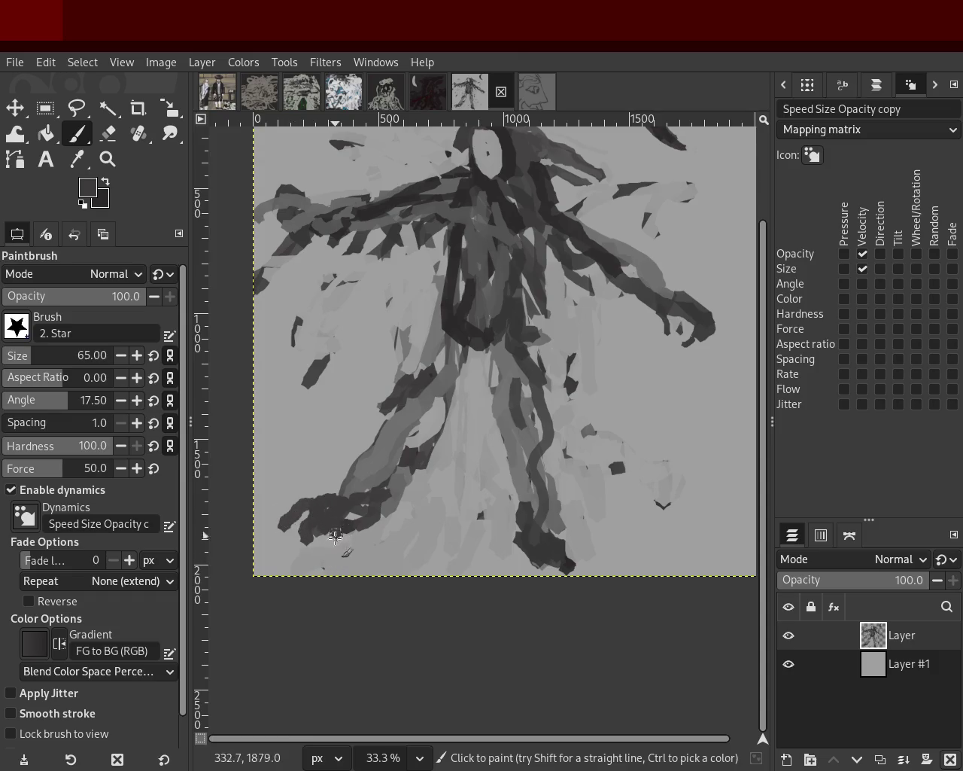
Paint mid and lighter grey strokes over the dark strand and up the figure's body
left_click(535, 510, "ctrl")
mouse_move(521, 476)
left_mouse_down()
mouse_move(518, 506)
mouse_move(490, 389)
mouse_move(494, 355)
mouse_move(439, 448)
left_mouse_up()
left_click(481, 335, "ctrl")
mouse_move(480, 335)
left_mouse_down()
mouse_move(484, 351)
mouse_move(504, 320)
mouse_move(468, 376)
mouse_move(469, 327)
mouse_move(526, 353)
left_mouse_up()
left_click(503, 320, "ctrl")
left_click(467, 360, "ctrl")
left_click(436, 259, "ctrl")
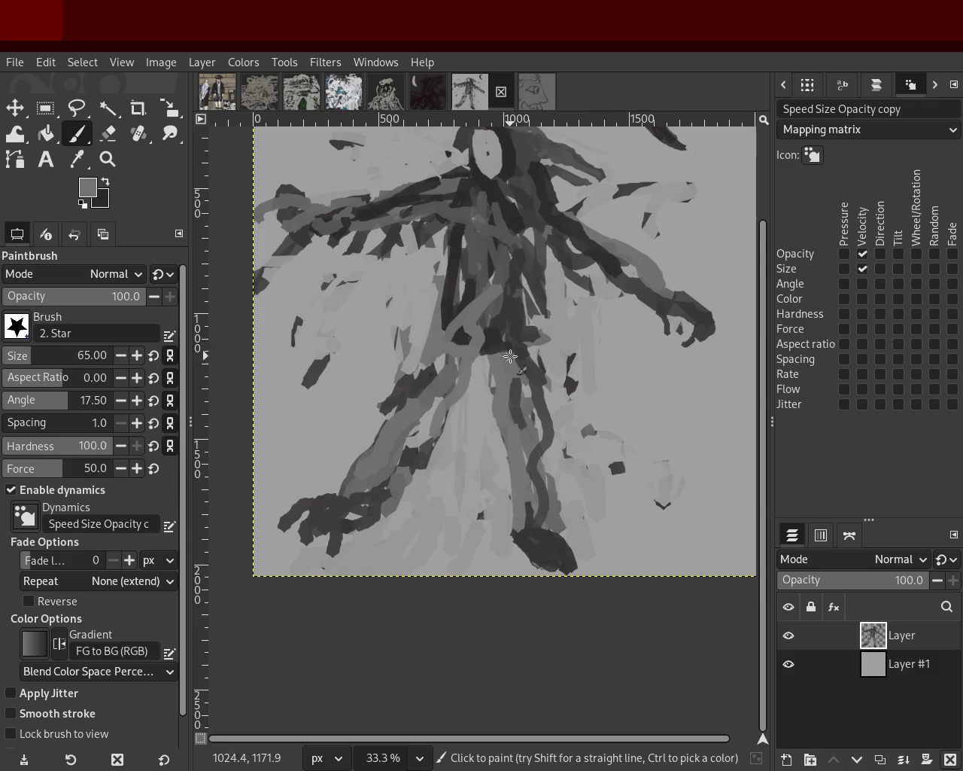
left_click(533, 406, "shift")
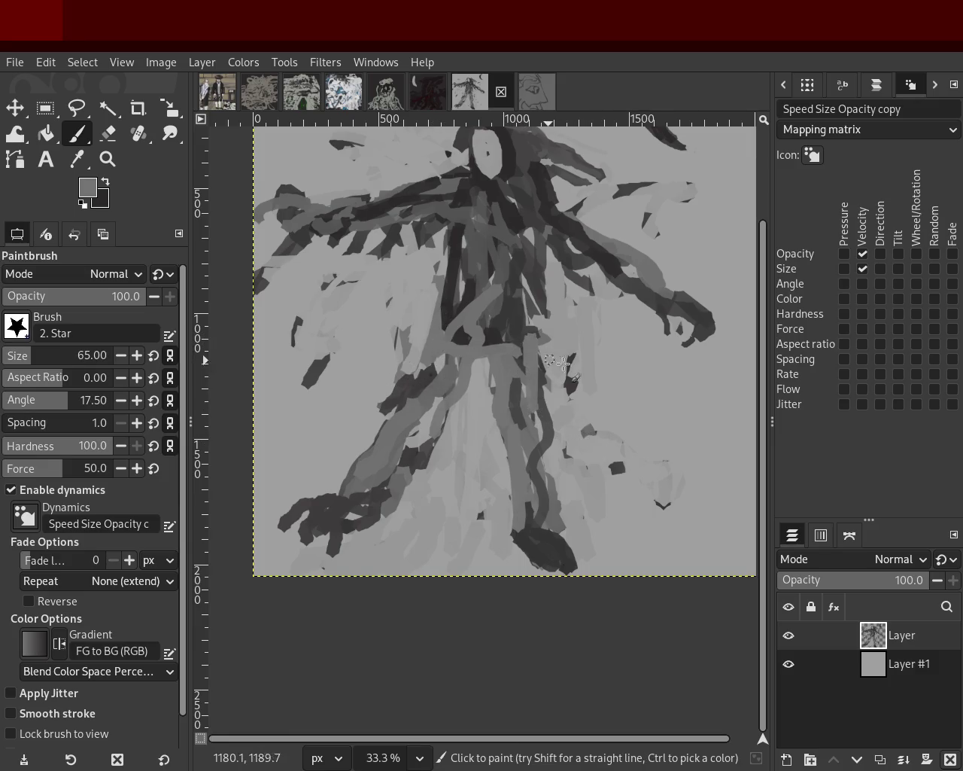
Enlarge and darken the figure's right hand with grey sampled from the arm
left_click(436, 216, "ctrl")
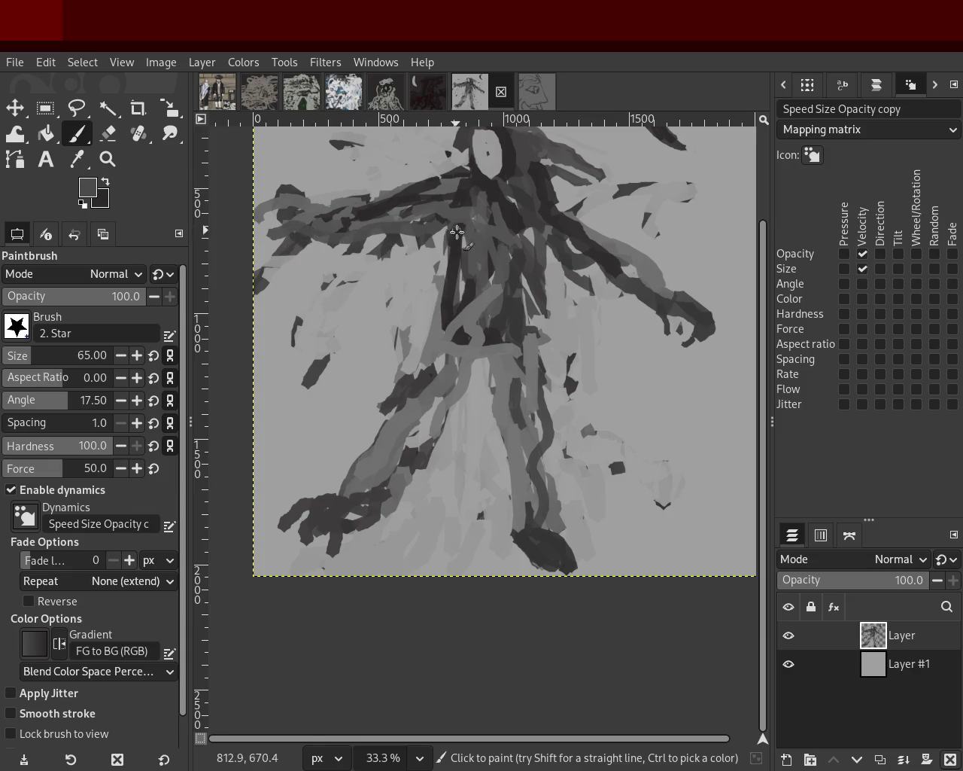
left_click(408, 201, "ctrl")
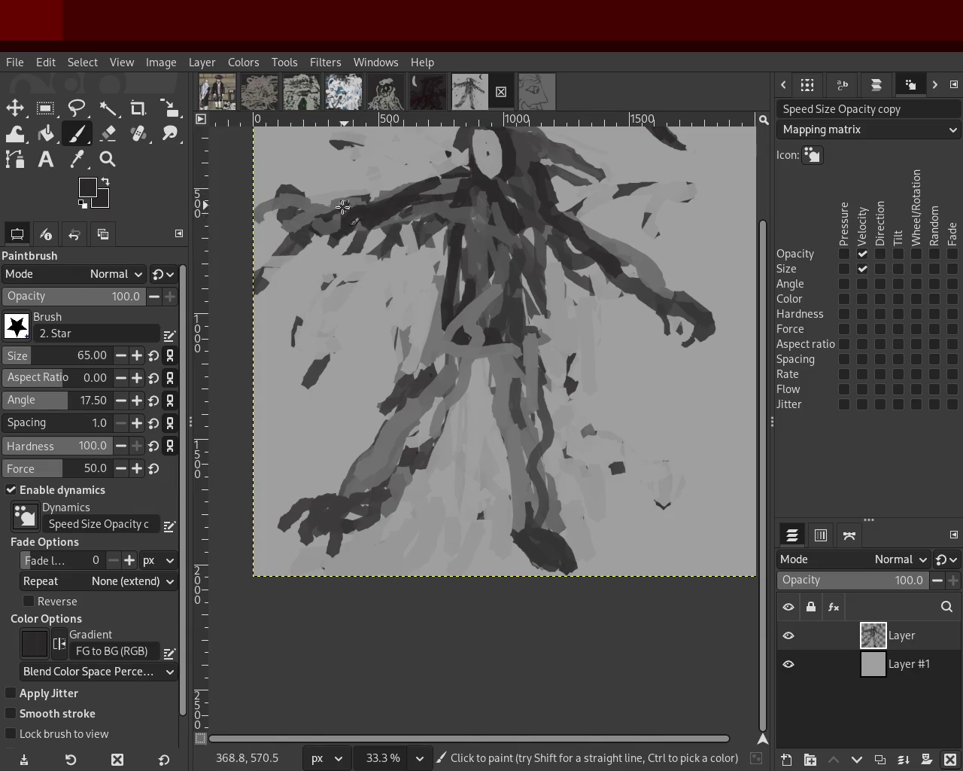
left_click(310, 216, "ctrl")
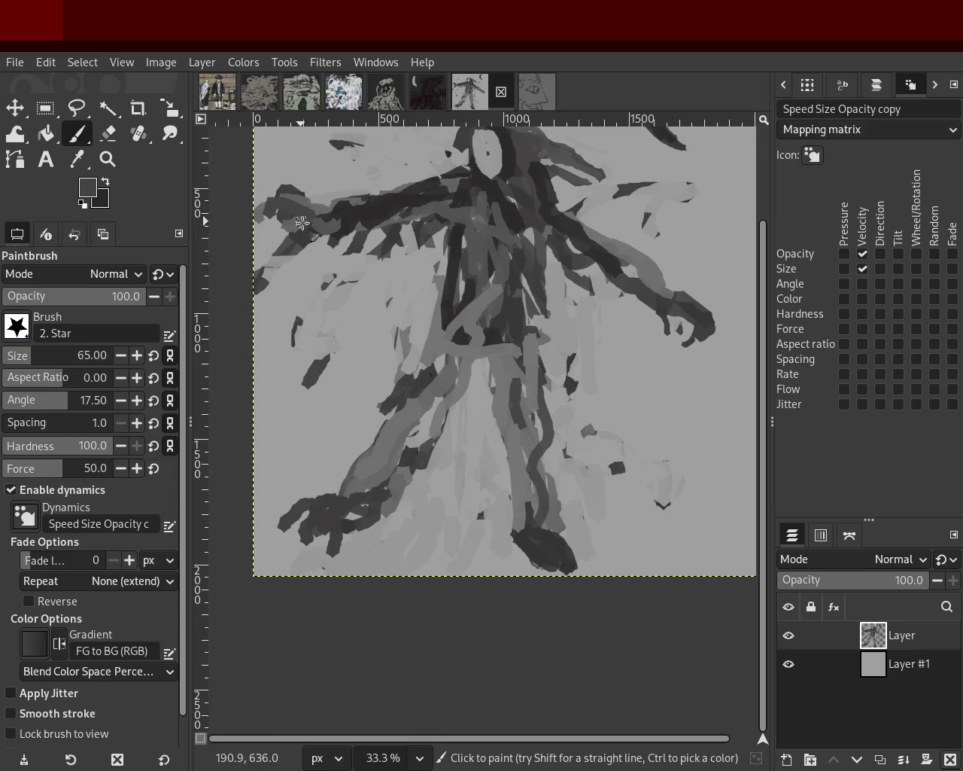
left_click(297, 207, "ctrl")
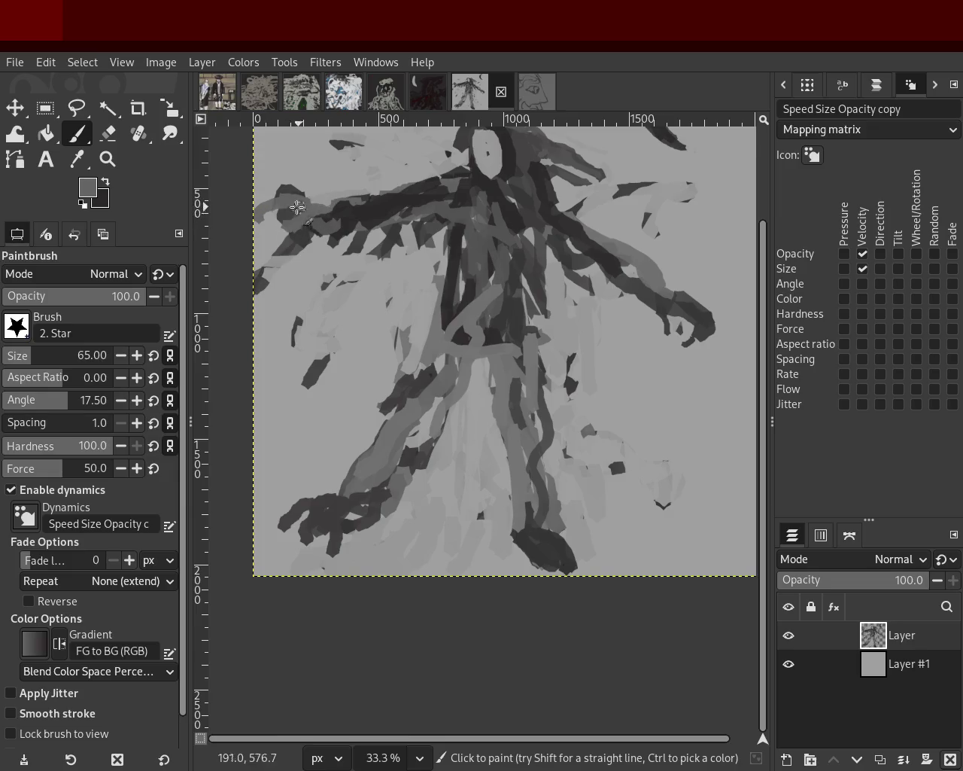
left_click(666, 299, "ctrl")
left_click_drag(707, 313, 720, 336)
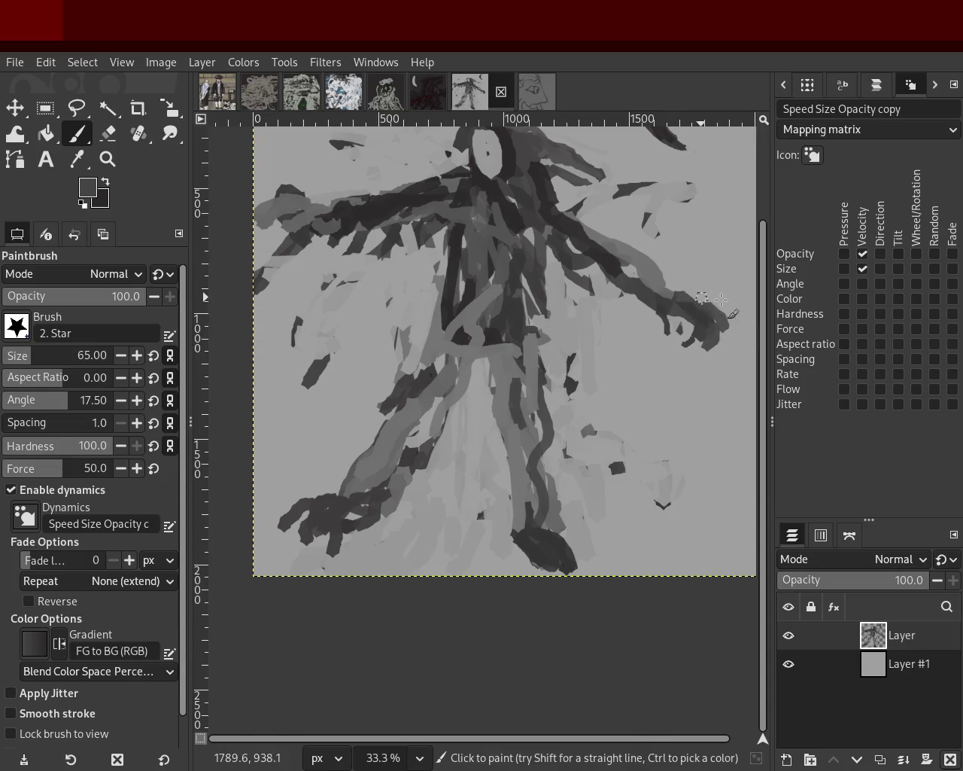
Discard trial light strokes on the arm and centre, then erase a vertical strip of the body
left_click(641, 336, "ctrl")
left_click(683, 309, "ctrl")
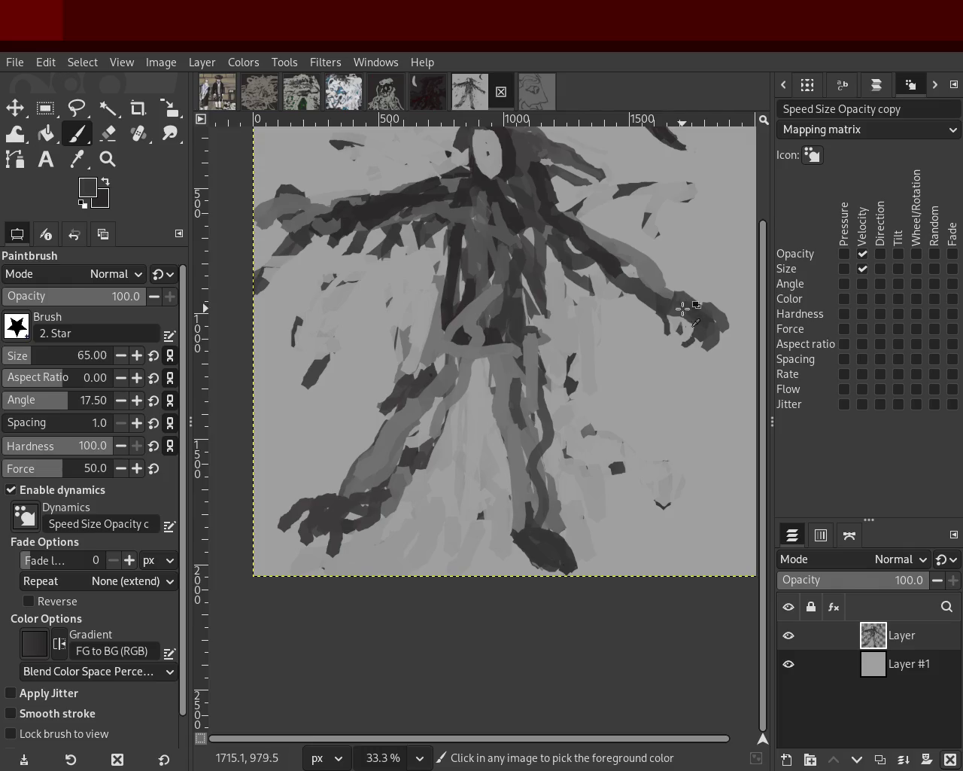
left_click(640, 281, "ctrl")
left_click_drag(640, 282, 585, 260)
key("ctrl+z")
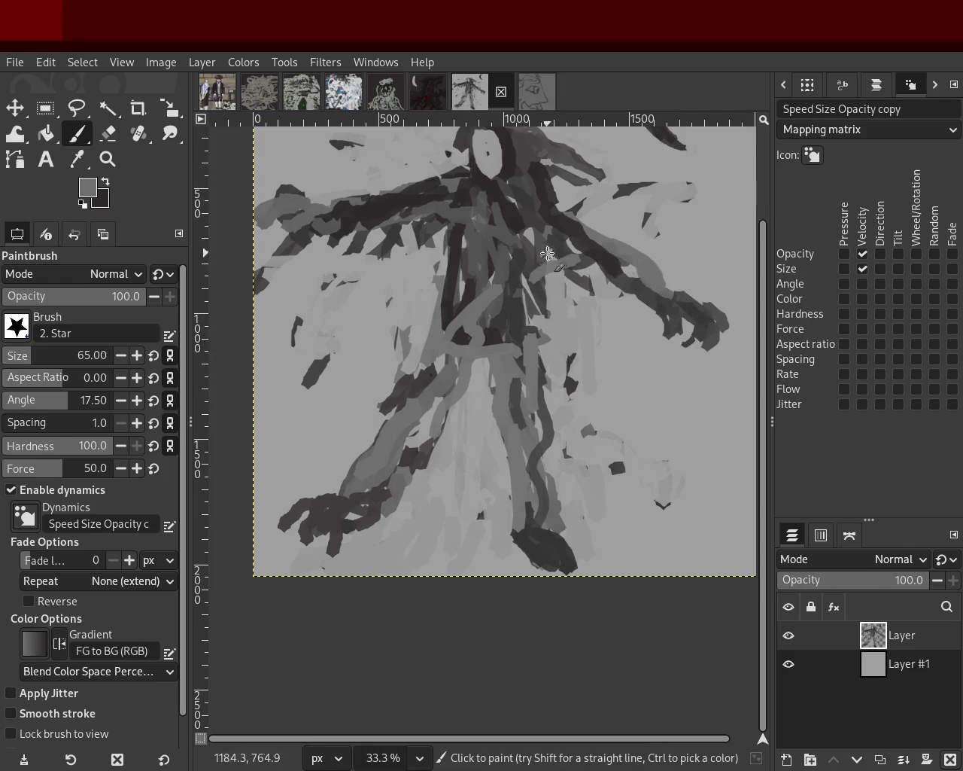
mouse_move(522, 214)
left_mouse_down()
mouse_move(539, 333)
mouse_move(535, 298)
left_mouse_up()
key("ctrl+z")
left_click(107, 133)
left_click_drag(457, 219, 454, 289)
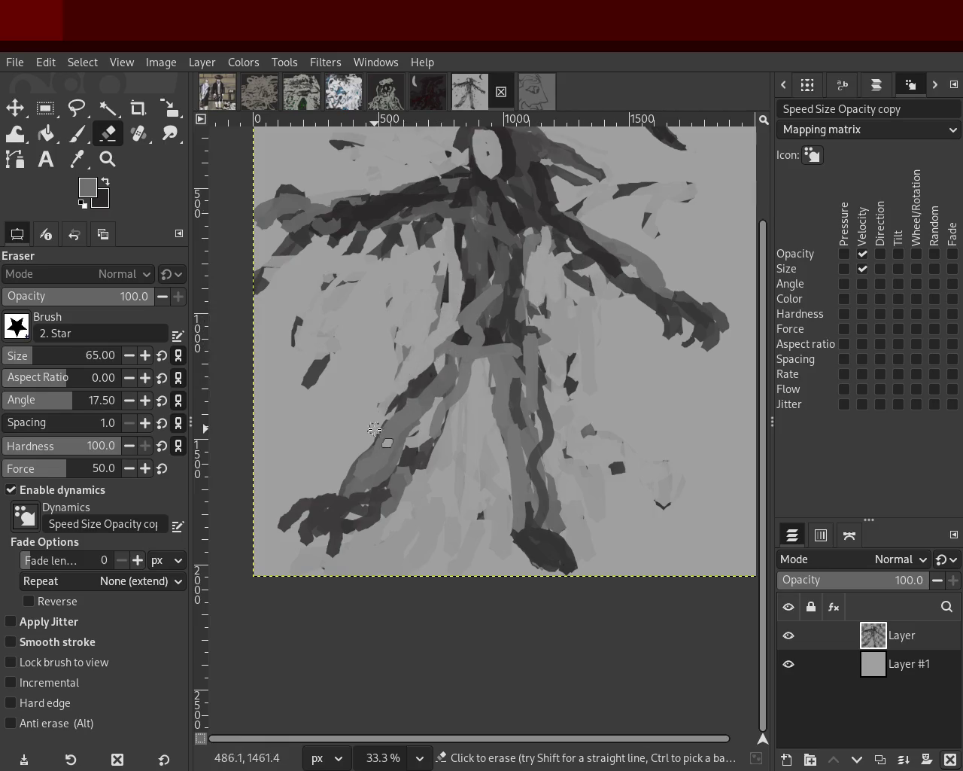
Erase lighter gaps through the dark strokes on the left leg and down the torso's centre
left_click_drag(374, 429, 359, 461)
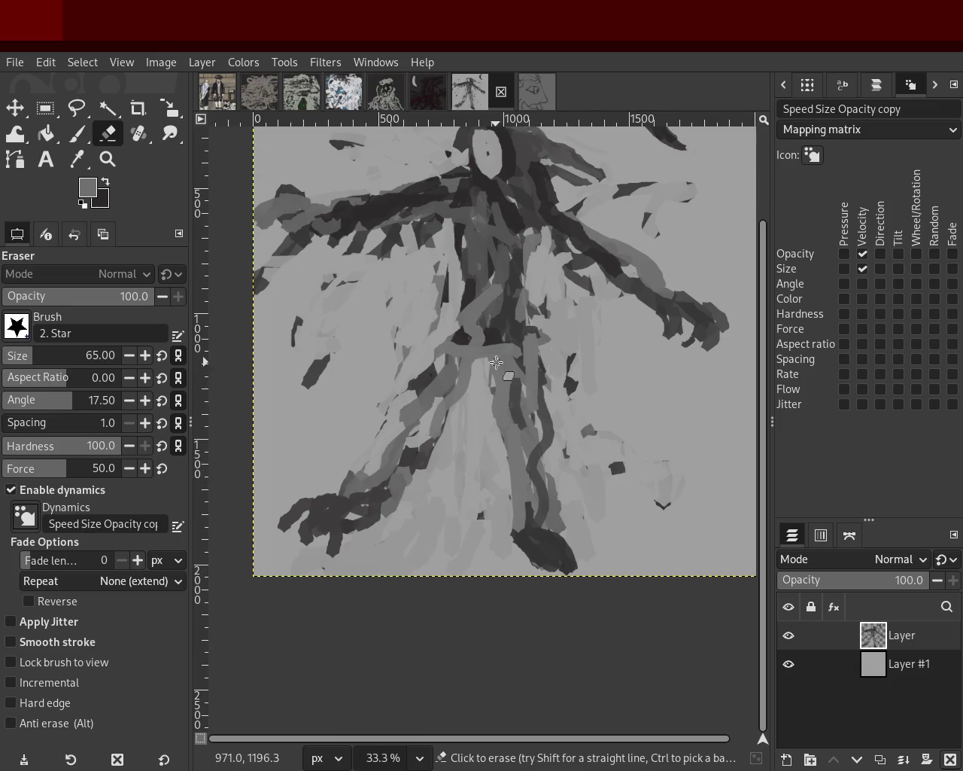
left_click_drag(496, 362, 507, 522)
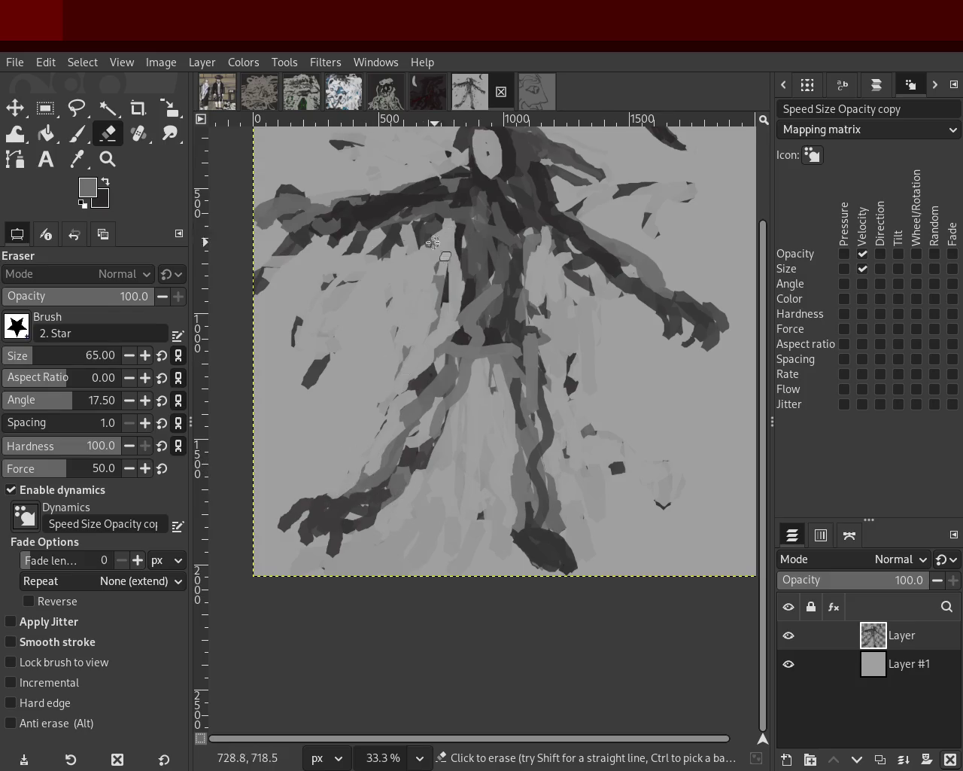
Zoom in close on the cloaked figure's face
left_click(108, 159)
left_click(513, 418, "ctrl")
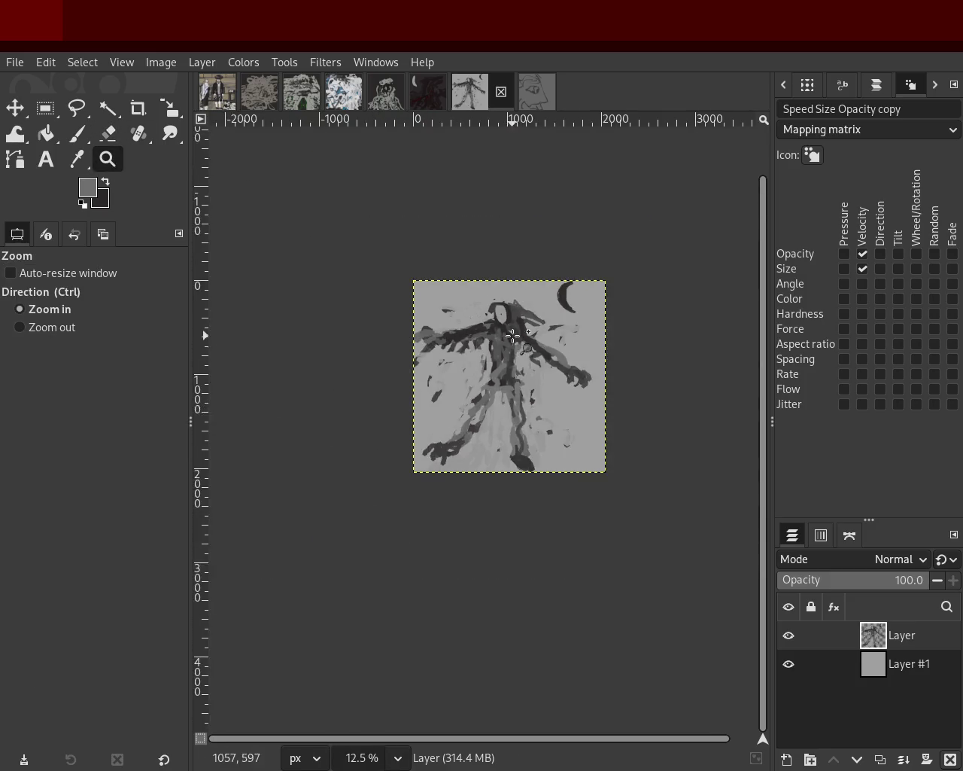
left_click(511, 335)
left_click(512, 335)
left_click(511, 331, "ctrl")
left_click(508, 290)
left_click(479, 260, "ctrl")
left_click(479, 260)
left_click(480, 260)
left_click(479, 261)
left_click(480, 261)
left_click(479, 260)
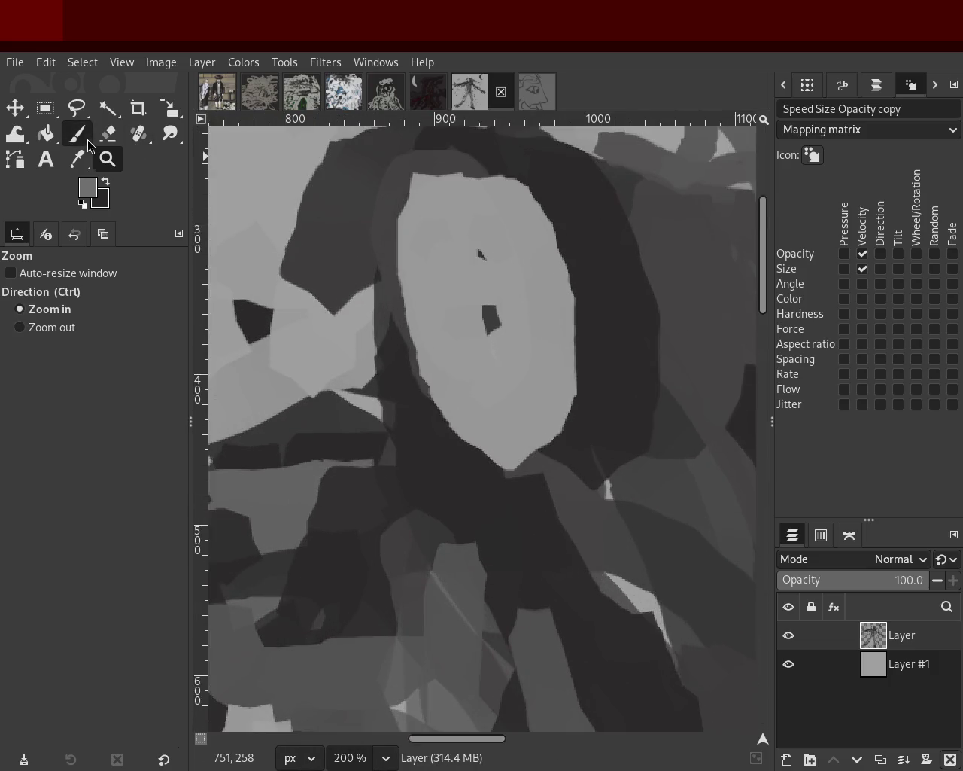
Darken the top of the face with dark grey strokes
left_click(88, 141)
left_click(441, 161, "ctrl")
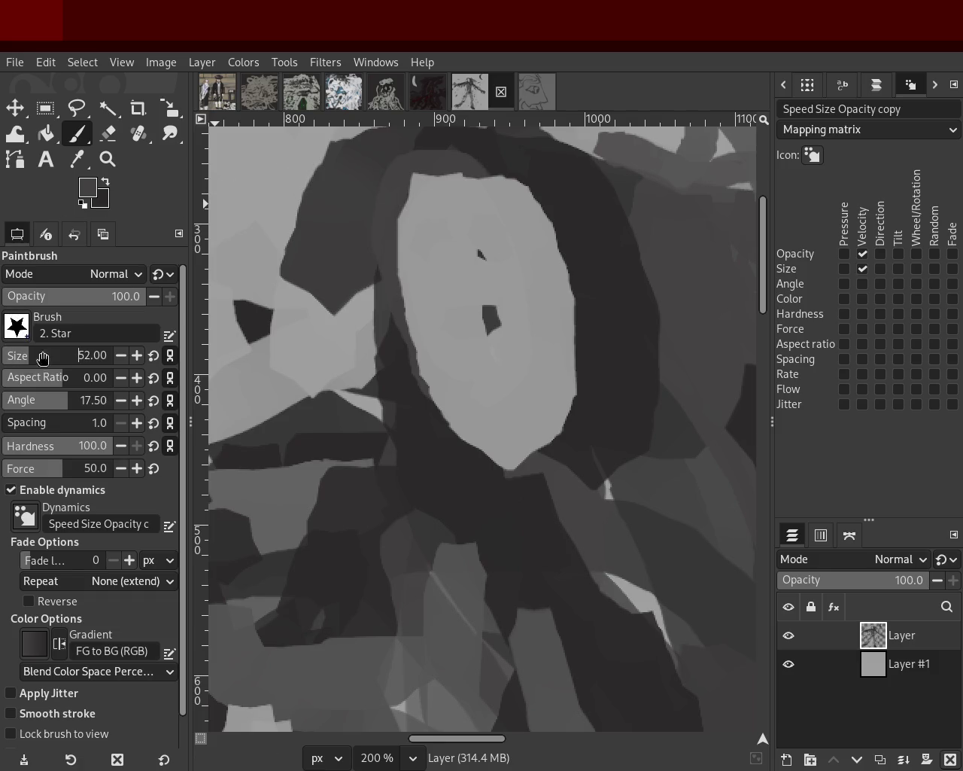
left_click(444, 198)
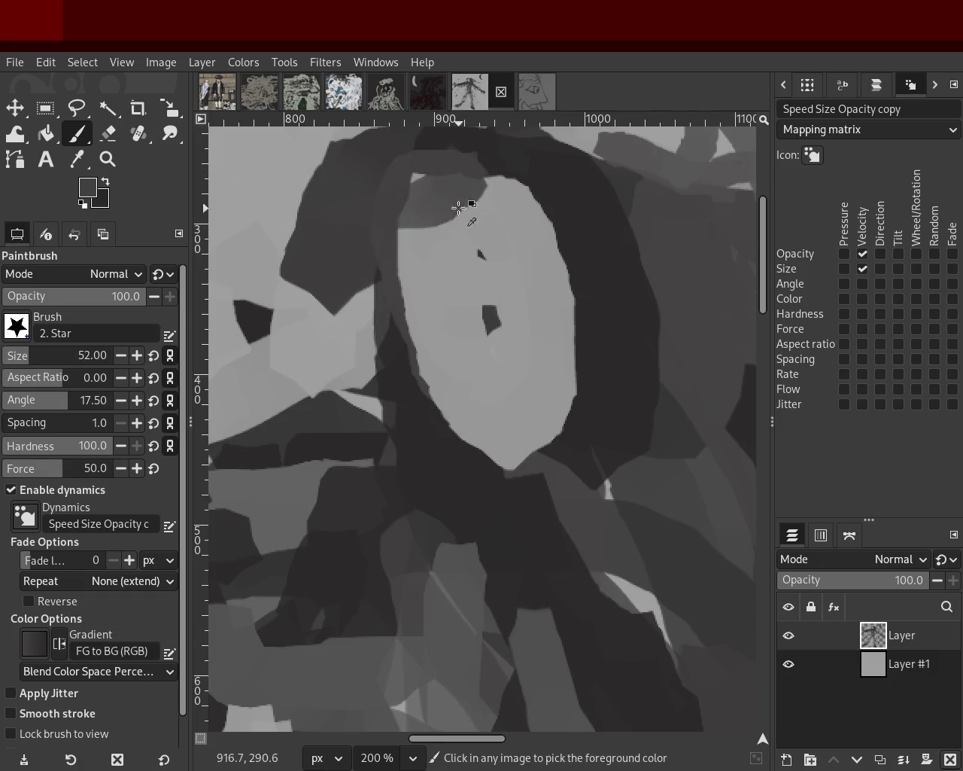
left_click_drag(557, 200, 473, 183)
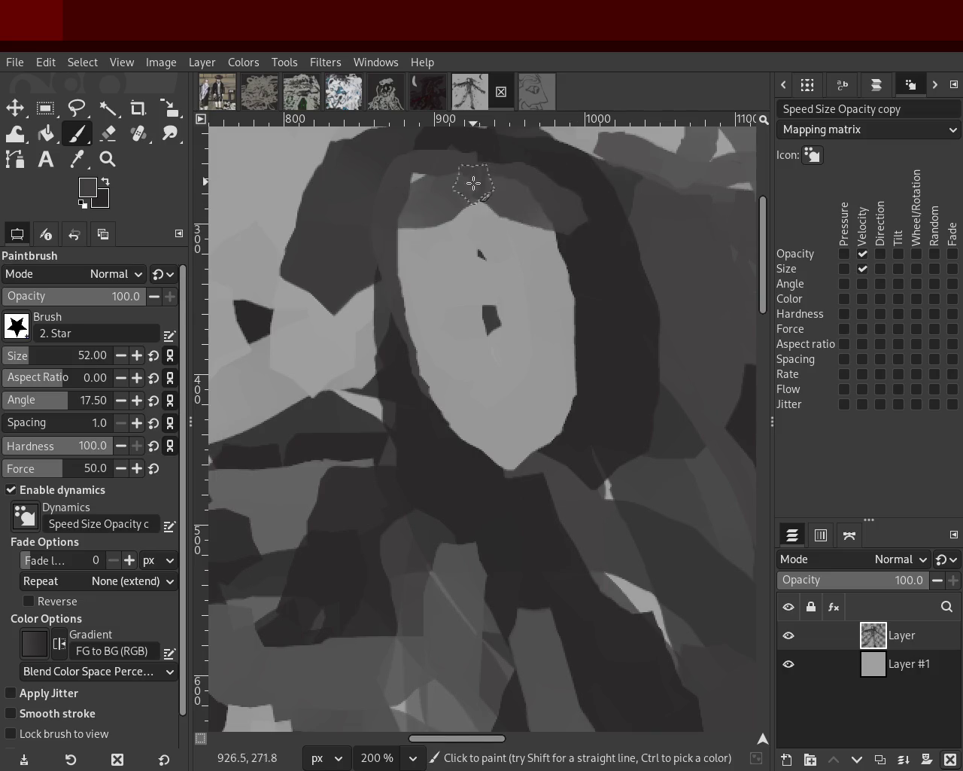
left_click_drag(484, 312, 544, 488)
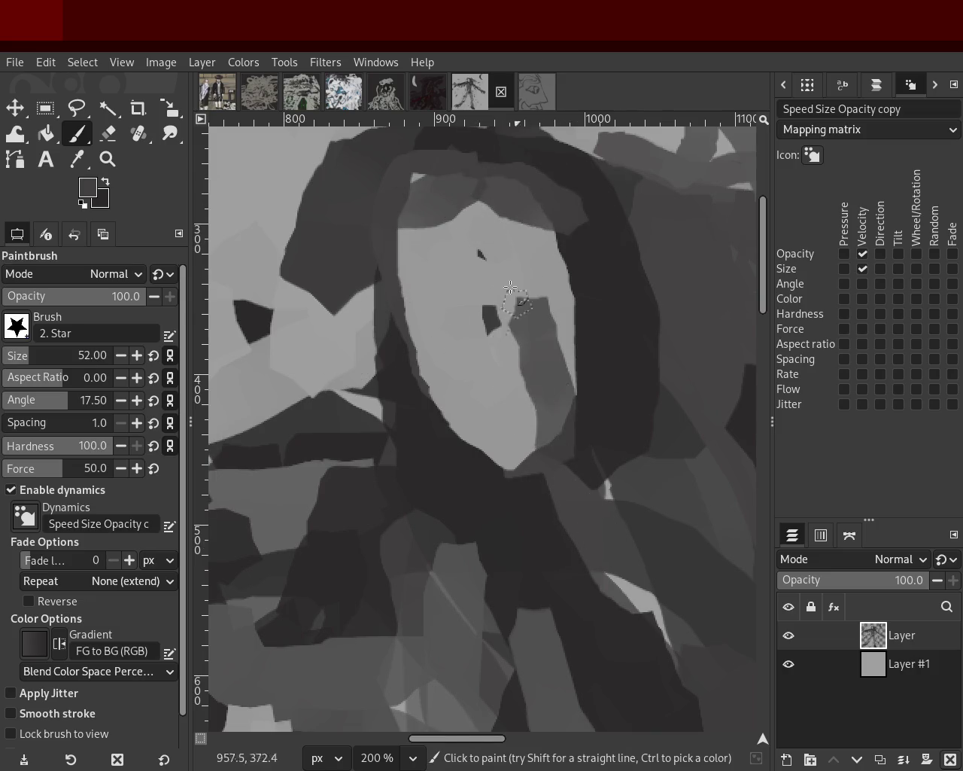
key("ctrl+z")
left_click_drag(497, 248, 519, 407)
Repaint the face in light grey, widening it rightward, with a dark stroke down it
left_click(554, 284, "ctrl")
left_click_drag(497, 256, 519, 391)
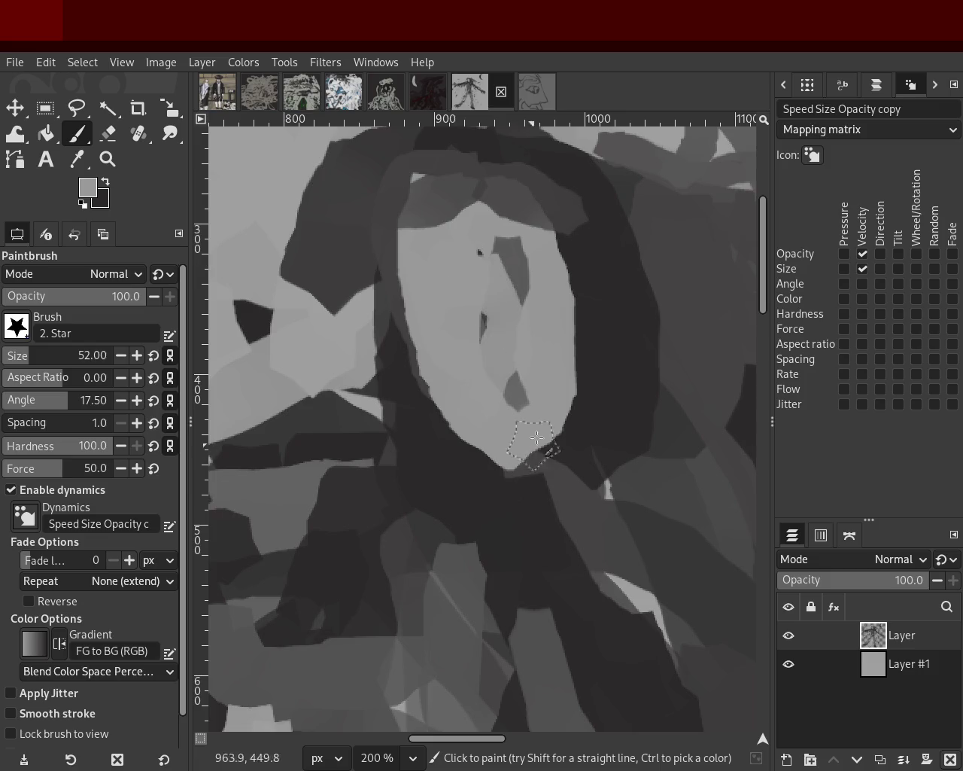
left_click(508, 248, "ctrl")
left_click_drag(508, 252, 525, 447)
left_click(493, 290, "ctrl")
mouse_move(493, 290)
left_mouse_down()
mouse_move(562, 309)
mouse_move(578, 333)
mouse_move(577, 425)
left_mouse_up()
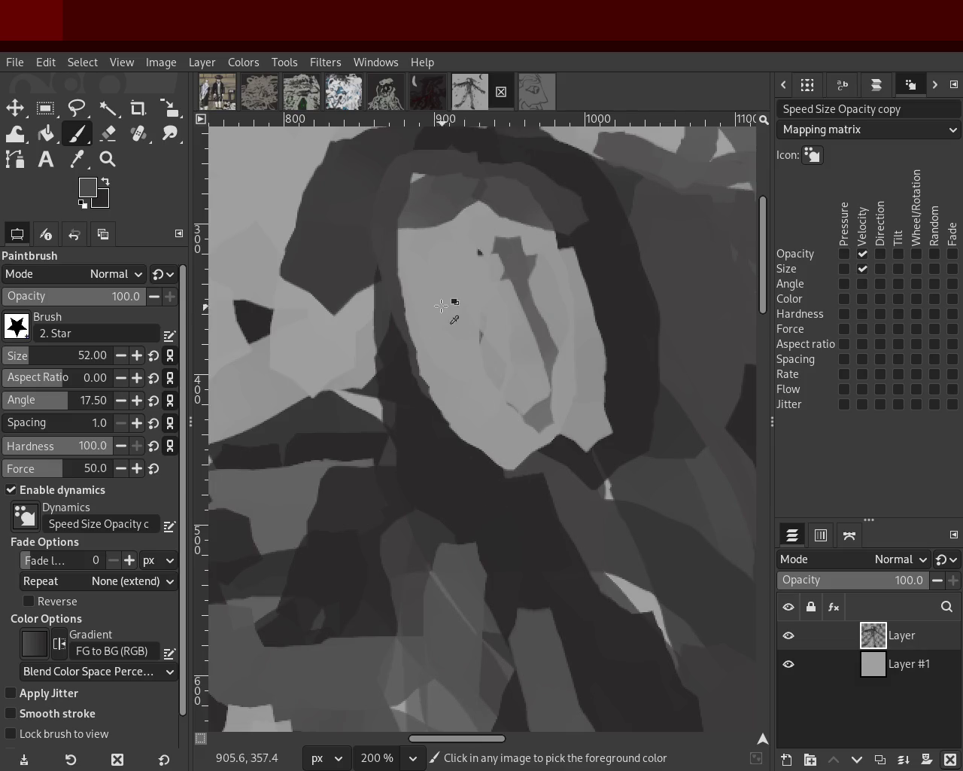
Trim the face's lower-right edge in dark grey and lighten the face interior
left_click(412, 377, "ctrl")
mouse_move(519, 473)
left_mouse_down()
mouse_move(575, 444)
mouse_move(509, 407)
mouse_move(472, 429)
left_mouse_up()
left_click(504, 410, "ctrl")
left_click(376, 258, "ctrl")
left_click_drag(375, 258, 437, 413)
key("ctrl+z")
mouse_move(394, 260)
left_mouse_down()
mouse_move(484, 477)
mouse_move(426, 364)
mouse_move(452, 503)
left_mouse_up()
key("ctrl+z")
left_click(463, 301, "ctrl")
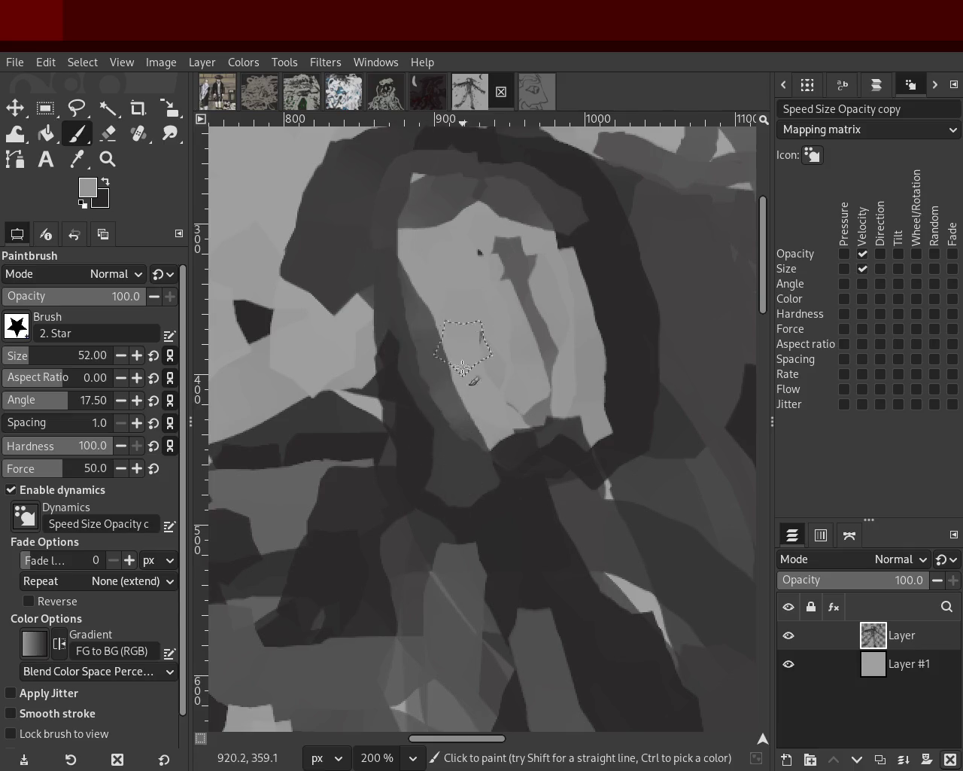
left_click_drag(462, 301, 495, 385)
Darken the face's right edge and dab light grey beside it
left_click(597, 262, "ctrl")
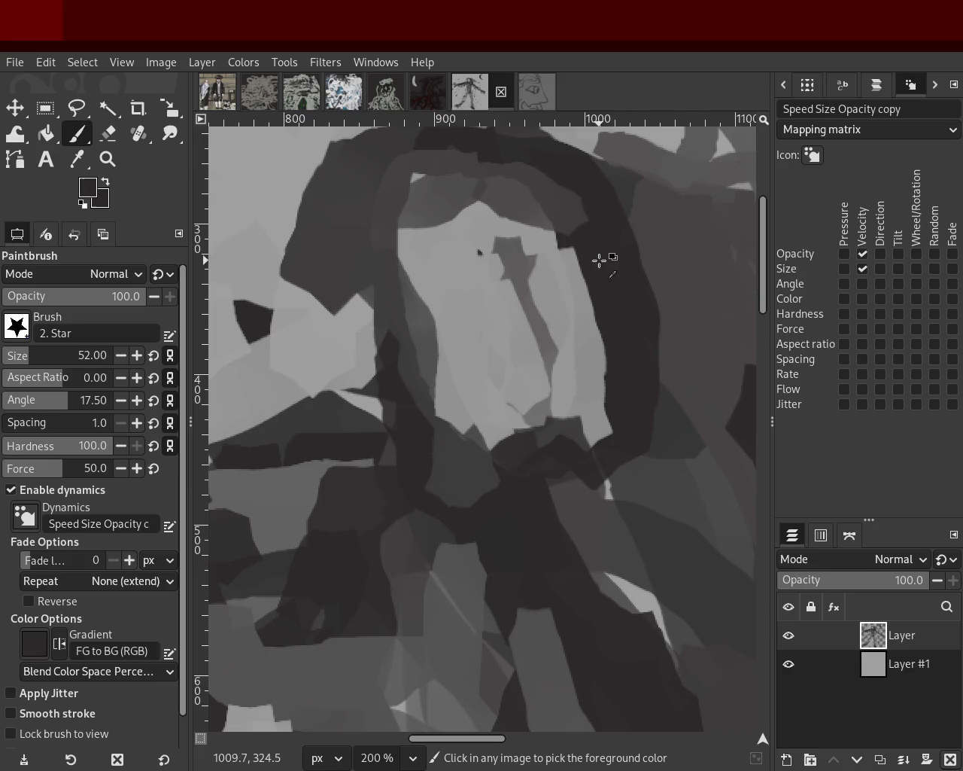
left_click_drag(597, 262, 595, 323)
left_click(617, 486, "shift")
left_click_drag(618, 486, 588, 466)
left_click(535, 319, "ctrl")
mouse_move(535, 320)
left_mouse_down()
mouse_move(584, 333)
mouse_move(527, 444)
left_mouse_up()
Cover the dark upper-left area and the patch beside the face with light grey
left_click(580, 333, "ctrl")
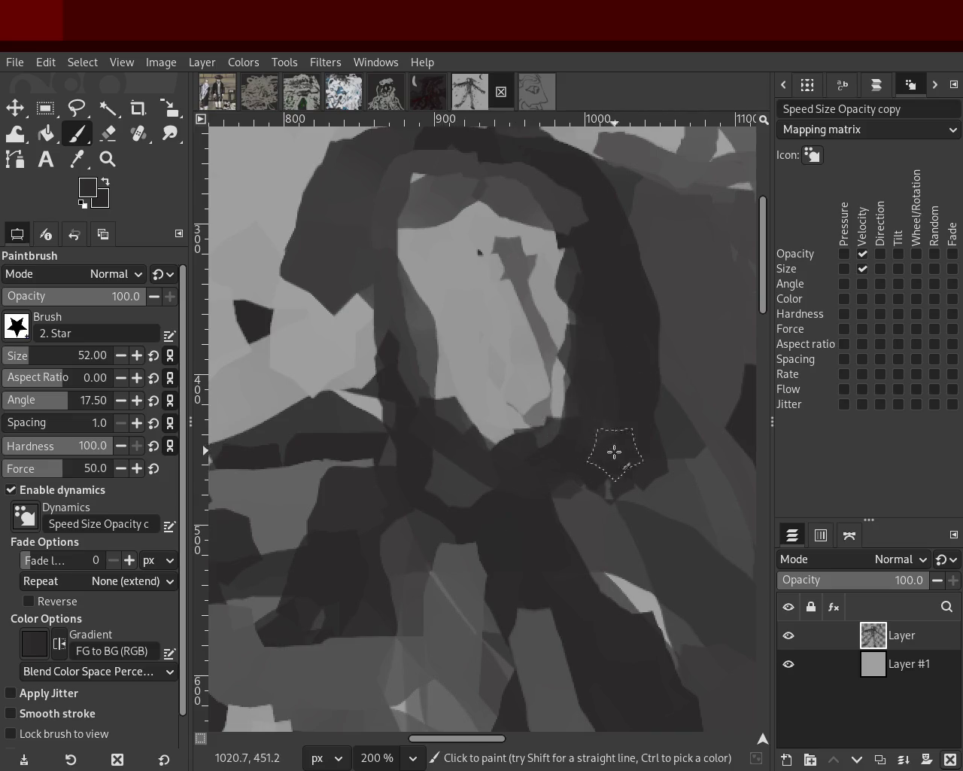
left_click(442, 294, "ctrl")
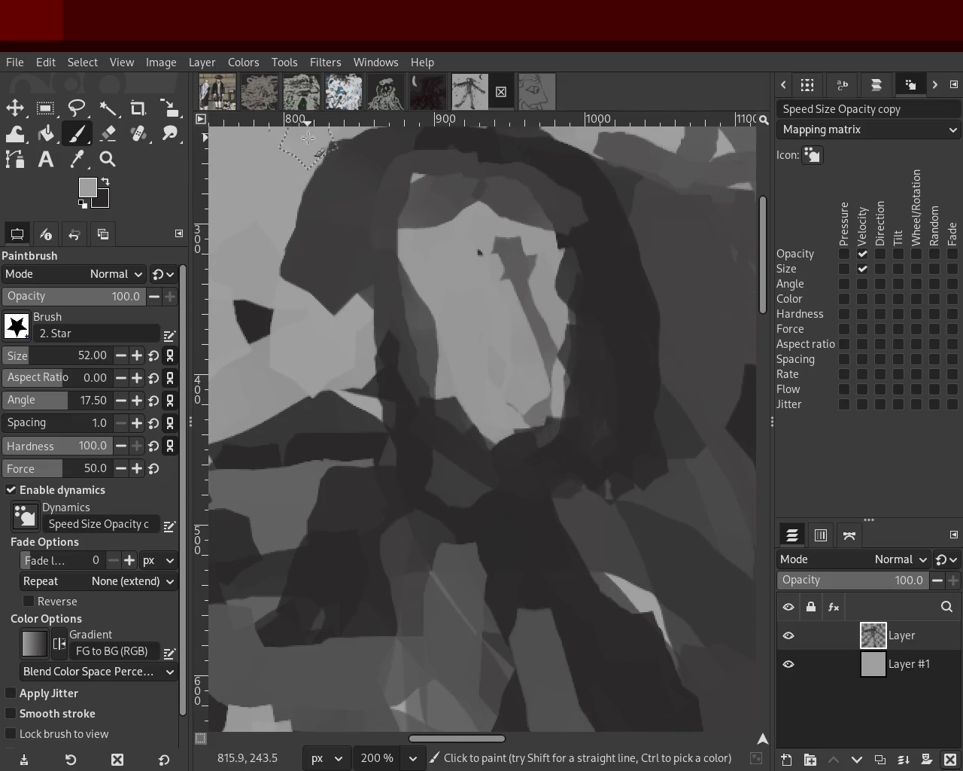
left_click_drag(306, 134, 256, 331)
left_click_drag(333, 283, 325, 221)
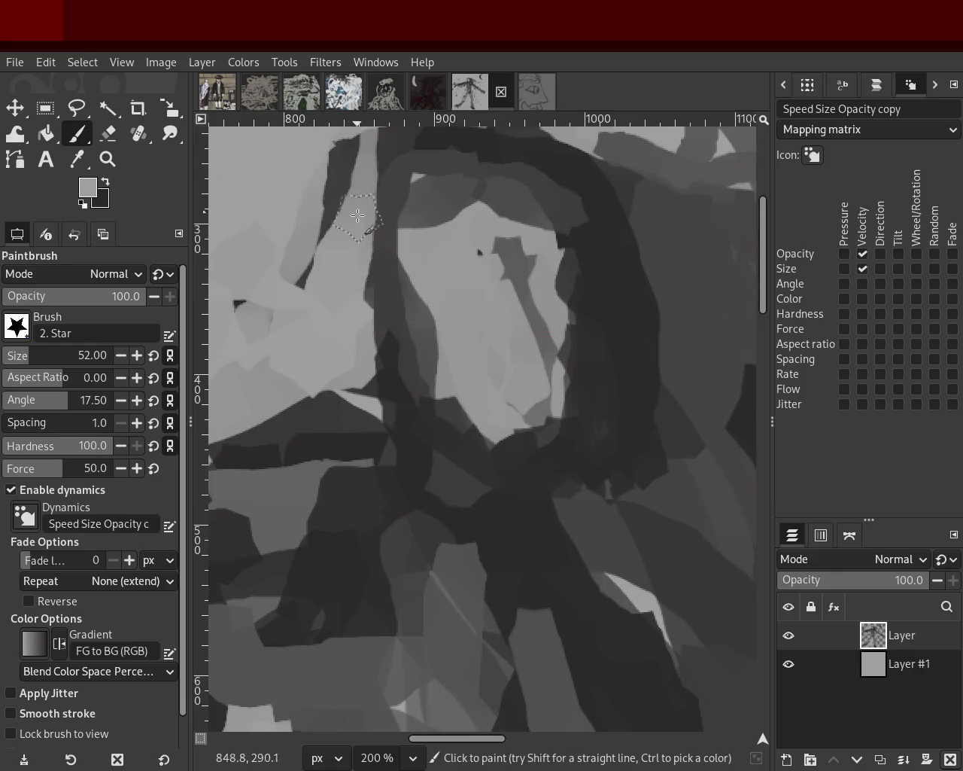
Test two dark strokes down the face, undo both, and sample a light grey
left_click(377, 183, "ctrl")
left_click_drag(374, 169, 374, 400)
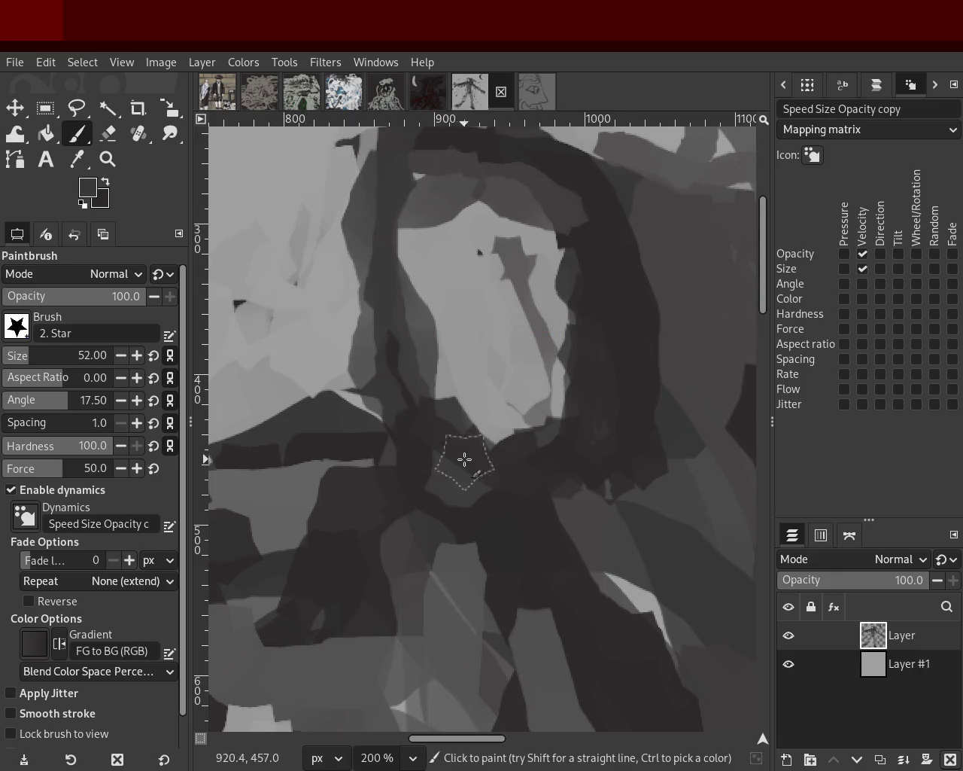
key("ctrl+z")
left_click(437, 183, "ctrl")
left_click_drag(436, 184, 413, 370)
key("ctrl+z")
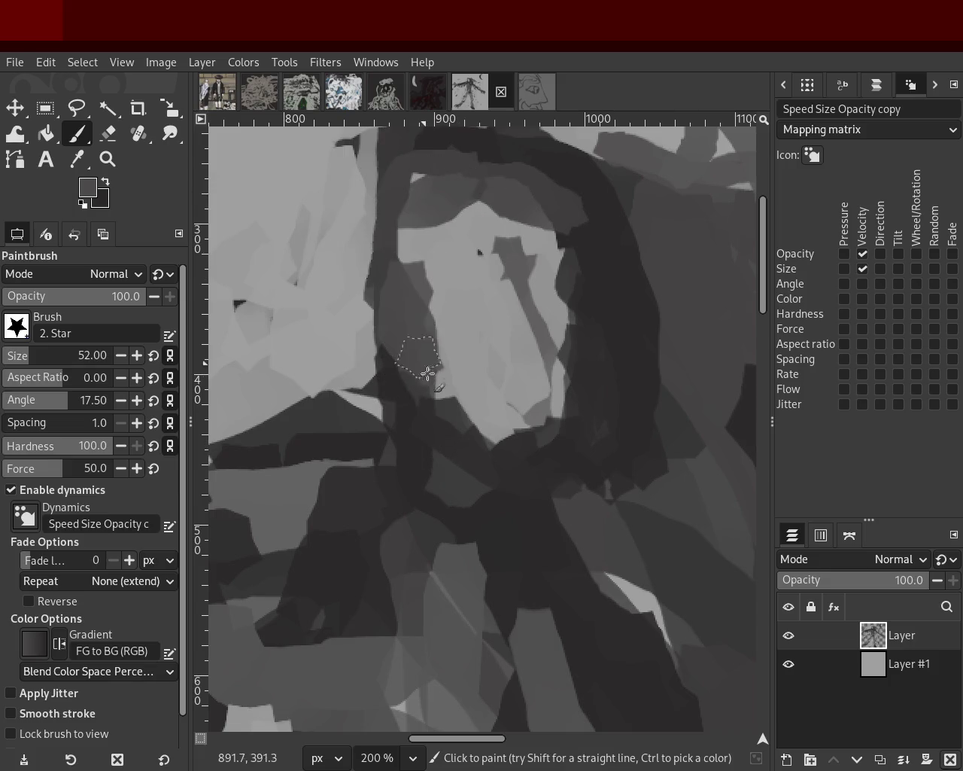
left_click(503, 263, "ctrl")
left_click(111, 160)
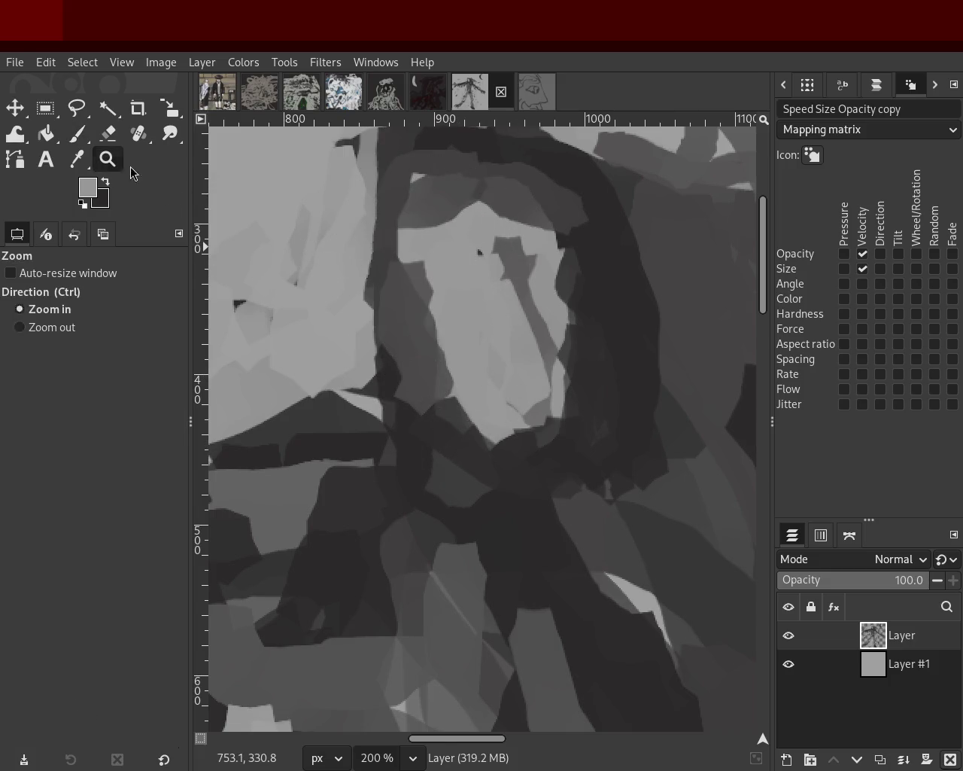
Zoom out and repaint the arm area with mid-grey and a dark diagonal stroke
scroll(582, 405, "down", 5)
scroll(576, 422, "up", 1)
scroll(560, 448, "down", 1)
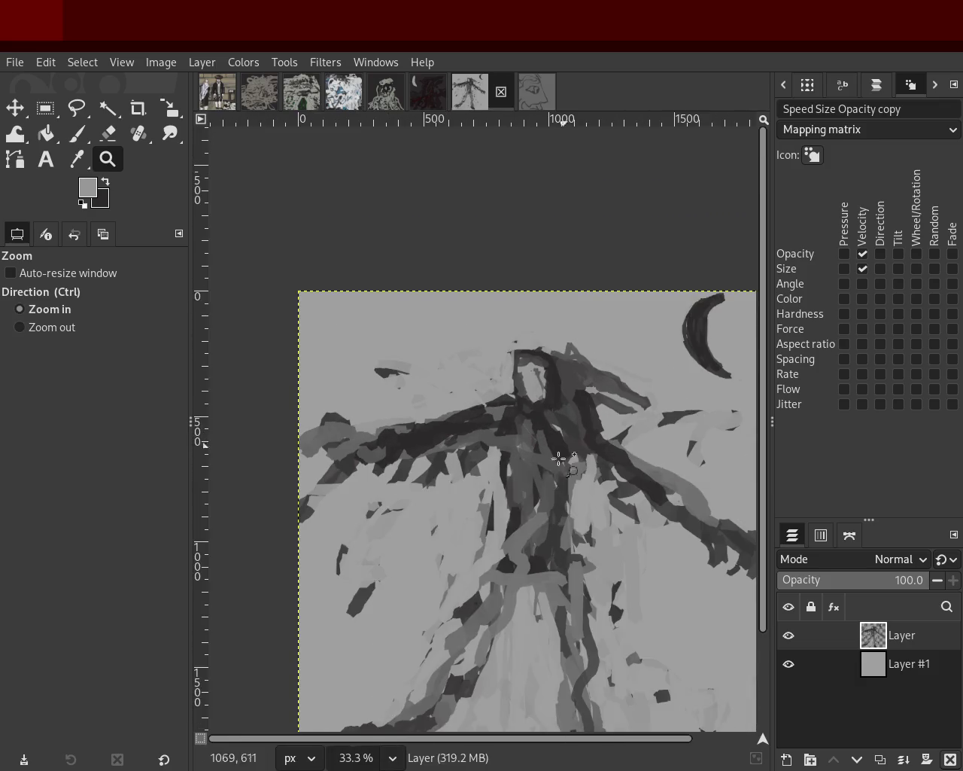
scroll(542, 456, "up", 1)
scroll(530, 489, "down", 1)
scroll(526, 513, "up", 1)
scroll(527, 513, "up", 1)
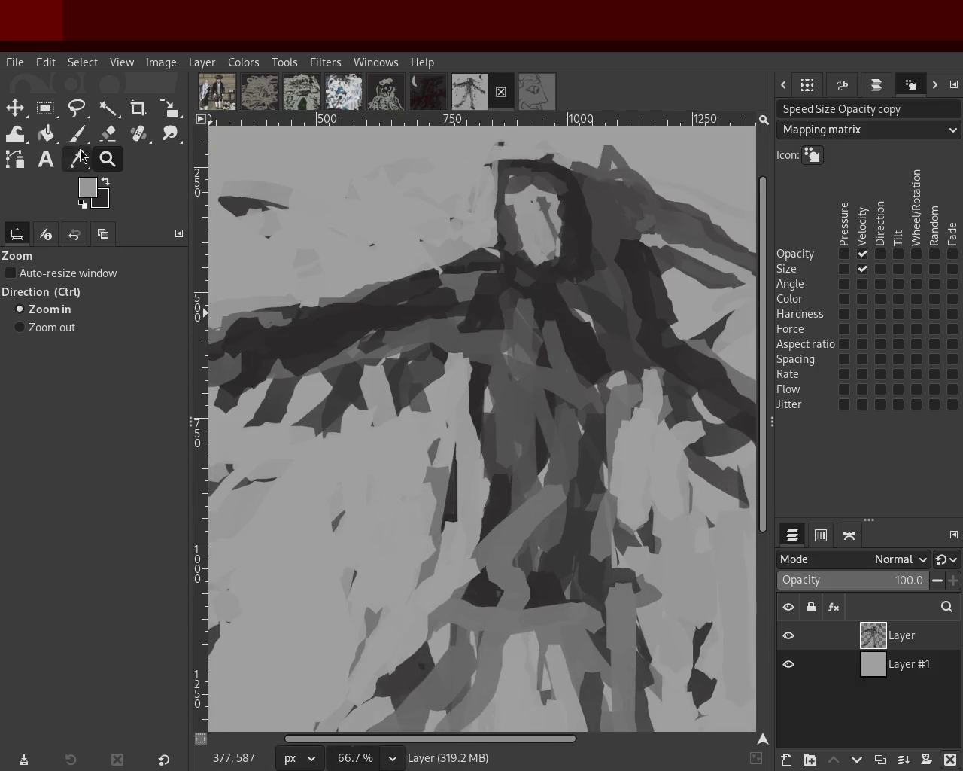
key("p")
left_click(568, 342, "ctrl")
mouse_move(562, 393)
left_mouse_down()
mouse_move(556, 301)
mouse_move(495, 347)
mouse_move(553, 333)
mouse_move(489, 323)
left_mouse_up()
left_click(546, 303, "ctrl")
left_click(539, 370, "ctrl")
Paint a near-black stroke along the left arm, discarding two dark strokes below it
left_click(441, 288, "ctrl")
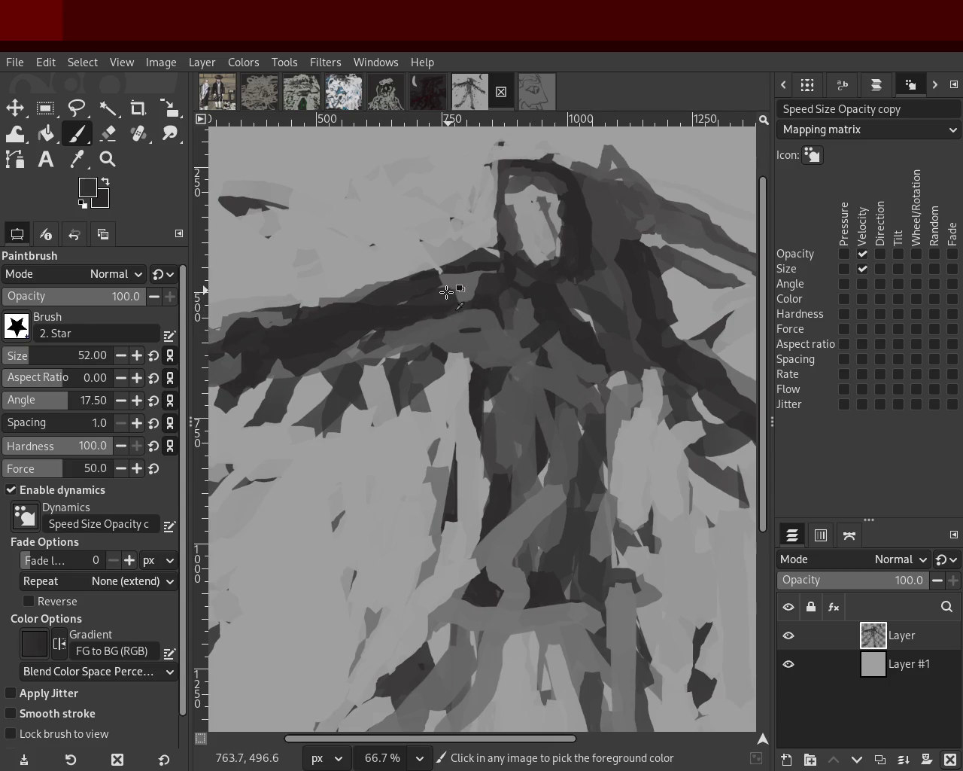
left_click_drag(377, 301, 295, 324)
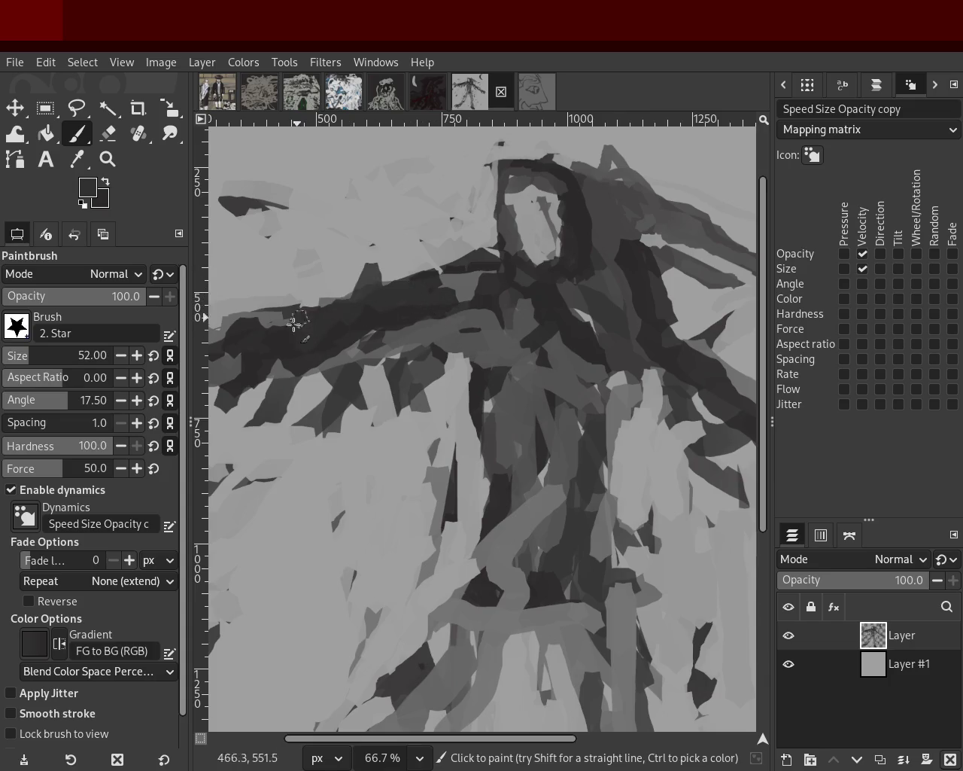
left_click(578, 435, "ctrl")
left_click(475, 385, "ctrl")
left_click_drag(478, 391, 472, 586)
key("ctrl+z")
mouse_move(479, 409)
left_mouse_down()
mouse_move(498, 508)
mouse_move(517, 370)
left_mouse_up()
key("ctrl+z")
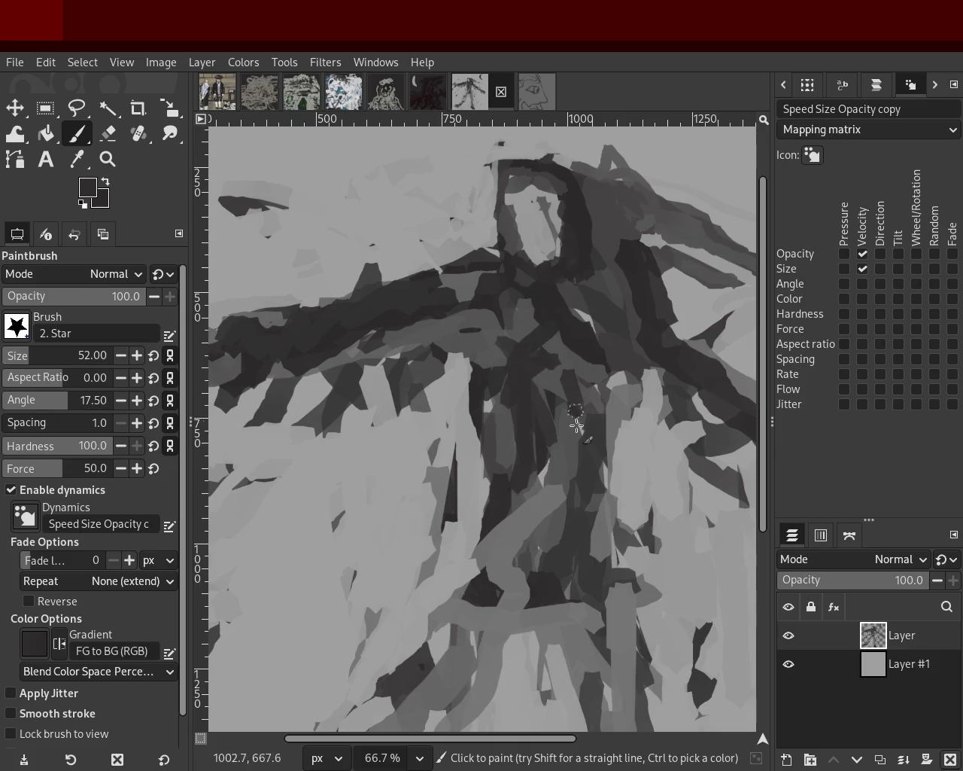
Add lighter grey strokes down the cloak, erase near the figure's middle, then show the open-book painting
left_click(550, 507, "ctrl")
mouse_move(557, 489)
left_mouse_down()
mouse_move(548, 372)
mouse_move(524, 396)
mouse_move(437, 361)
left_mouse_up()
left_click(516, 359, "ctrl")
key("ctrl+z")
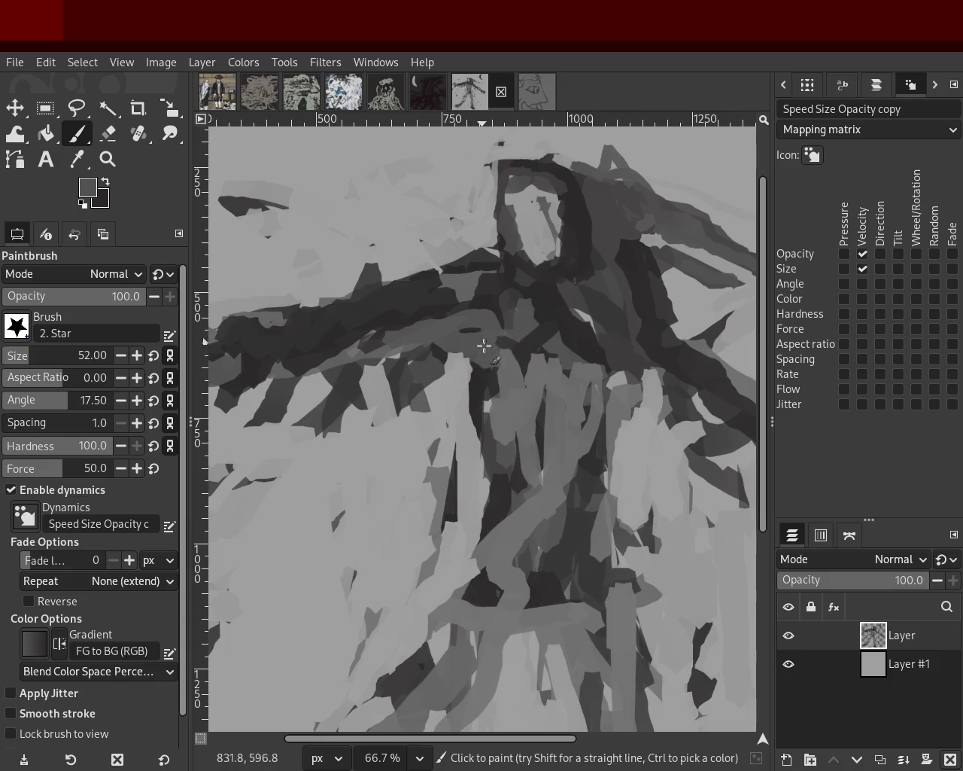
left_click(450, 368, "ctrl")
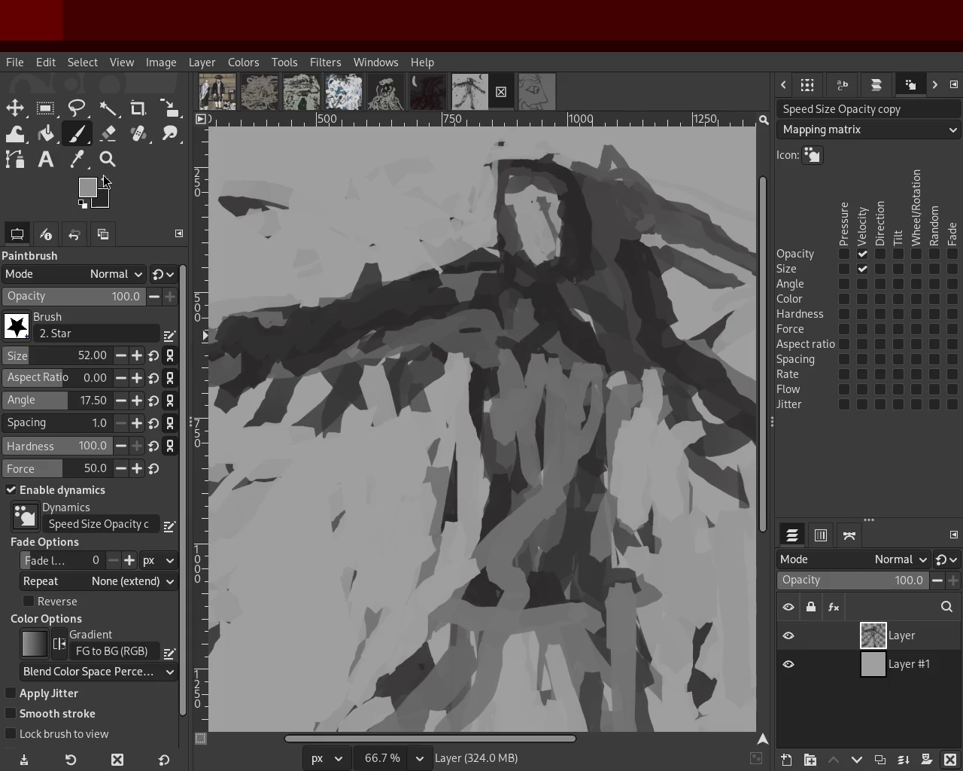
left_click(107, 133)
mouse_move(454, 369)
left_mouse_down()
mouse_move(434, 333)
mouse_move(398, 383)
left_mouse_up()
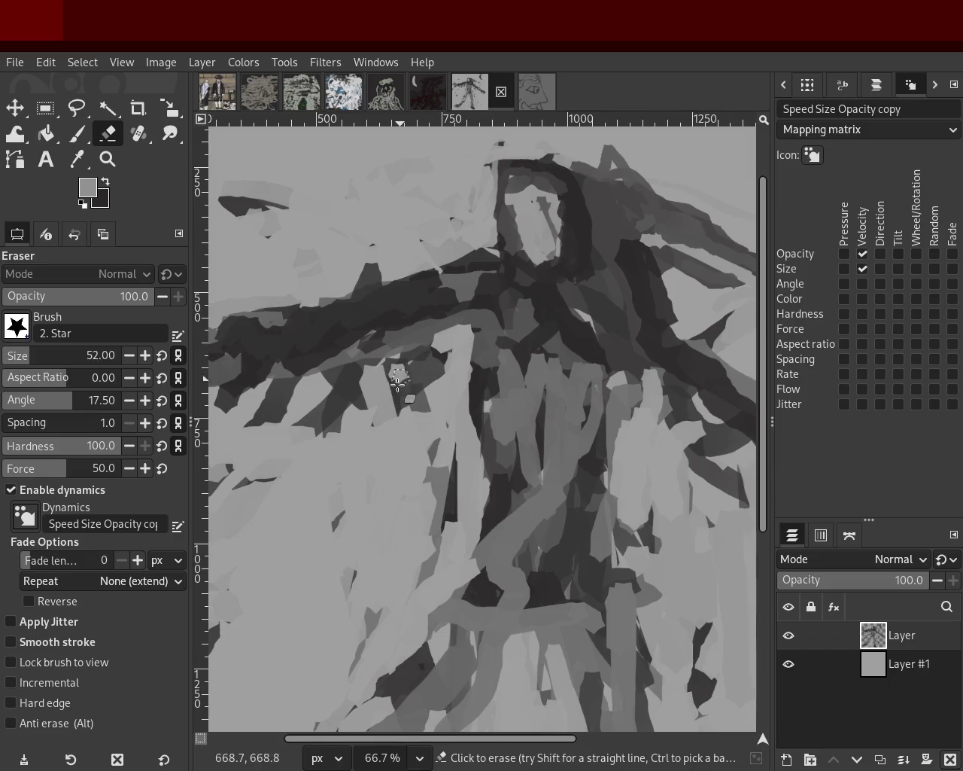
left_click(217, 91)
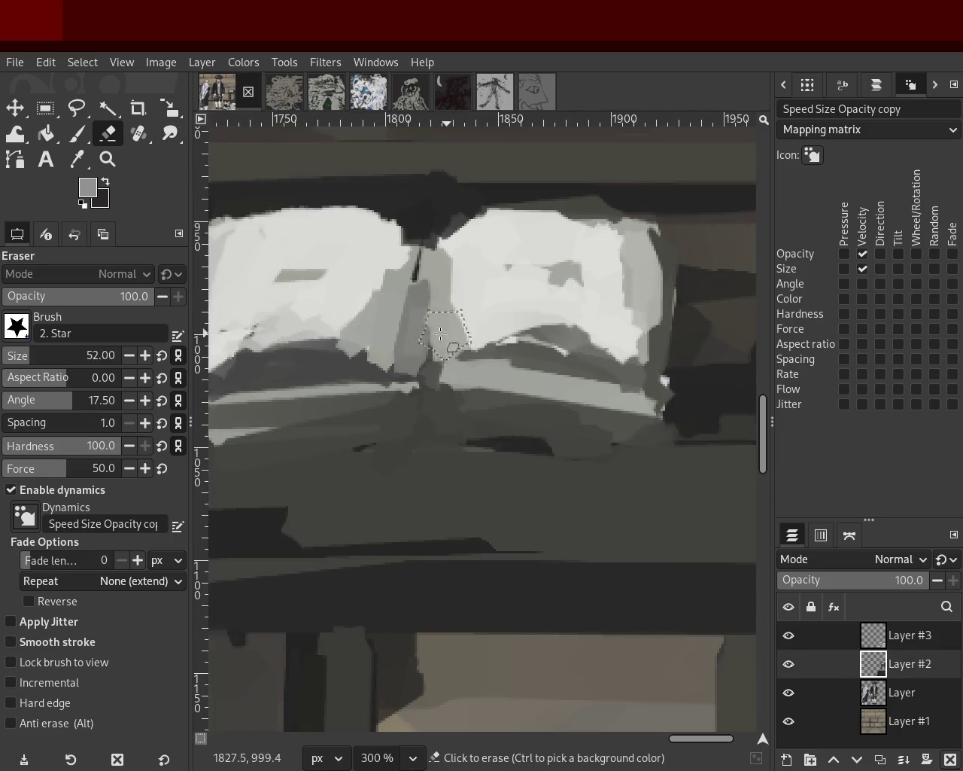
Zoom out and back in on the two standing men, then switch to the face-profile sketch
left_click(108, 159)
scroll(296, 357, "down", 2, "ctrl")
scroll(296, 357, "down", 4, "ctrl")
scroll(296, 357, "down", 3, "ctrl")
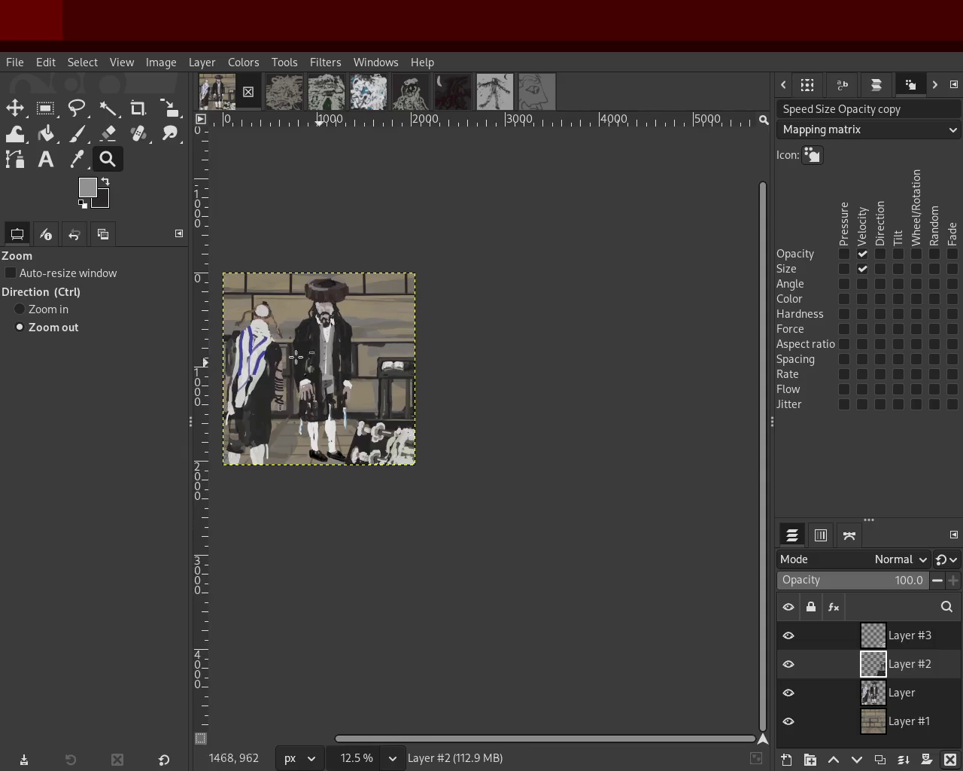
left_click(493, 366)
left_click(492, 366)
left_click(428, 344, "ctrl")
left_click(453, 429)
left_click(454, 428, "ctrl")
scroll(576, 477, "up", 2, "ctrl")
scroll(576, 477, "down", 1, "ctrl")
scroll(576, 477, "up", 1, "ctrl")
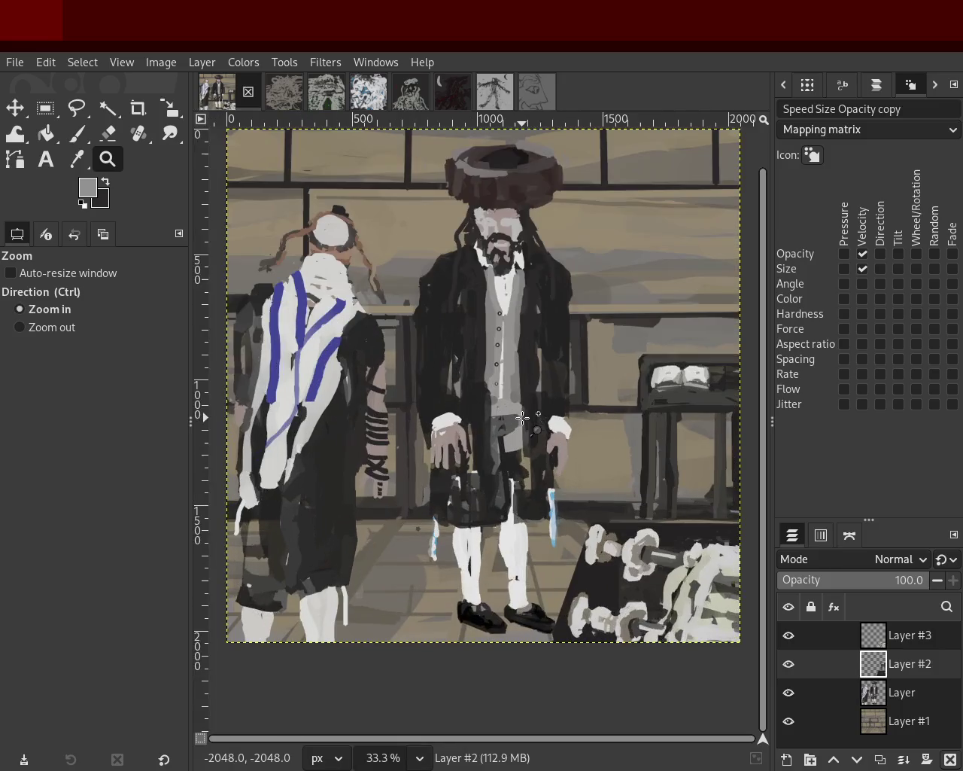
scroll(576, 477, "down", 1, "ctrl")
left_click(566, 412)
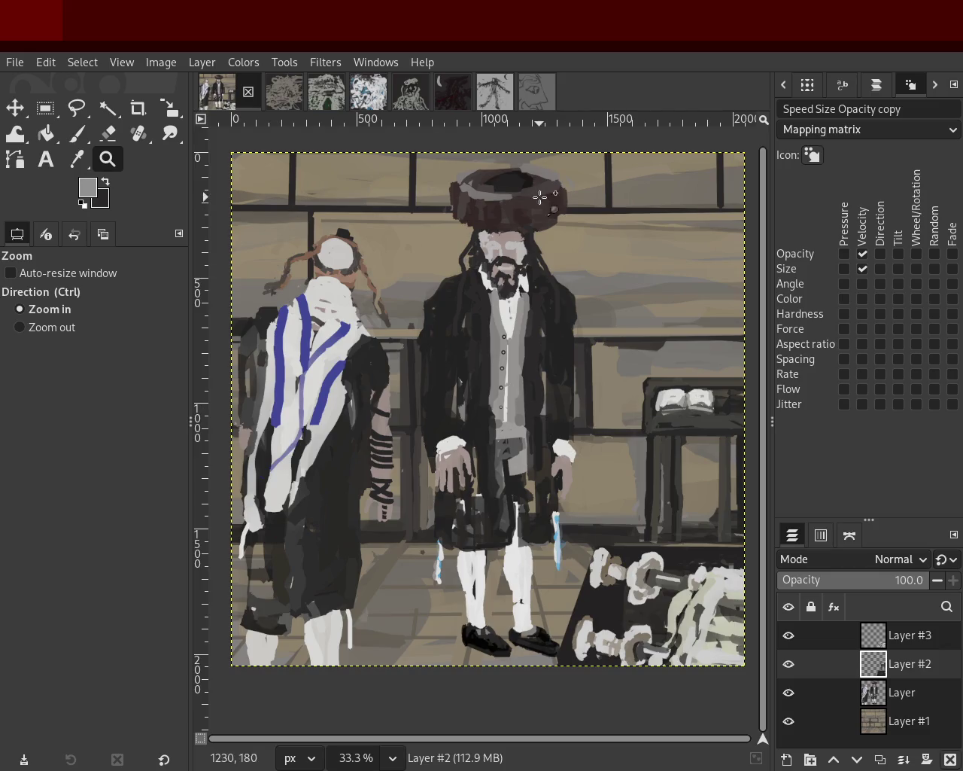
left_click(535, 92)
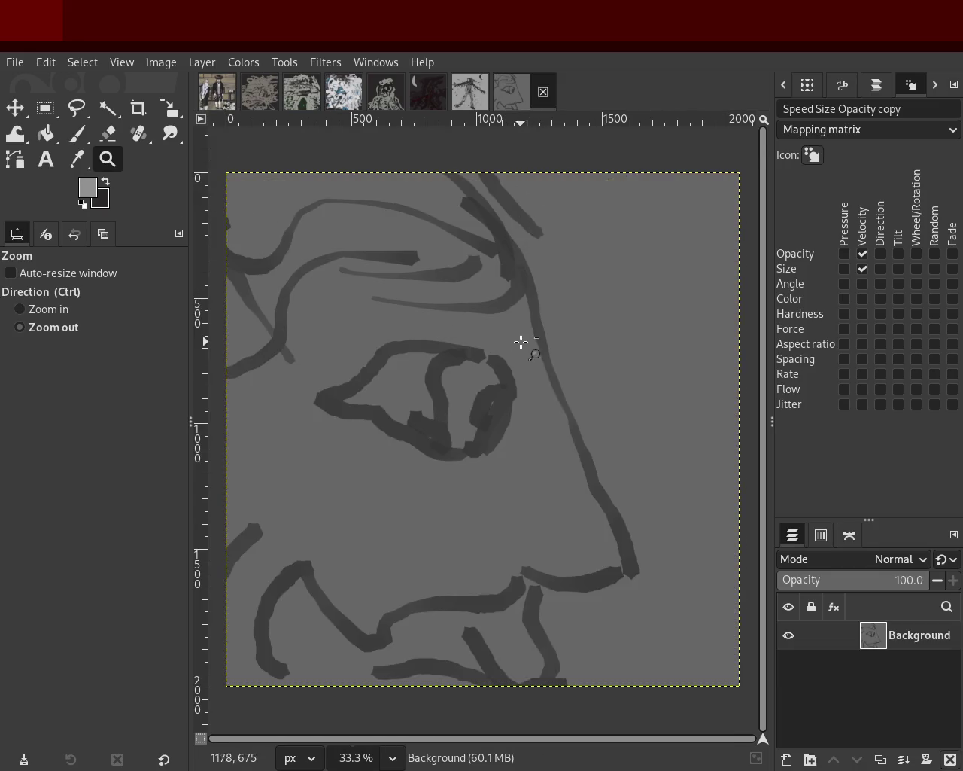
Sample the dark line grey from the face sketch as the paint colour, then go back to the cloaked-figure image
scroll(521, 341, "down", 3)
scroll(525, 361, "up", 1)
scroll(526, 382, "up", 2)
scroll(493, 480, "down", 1)
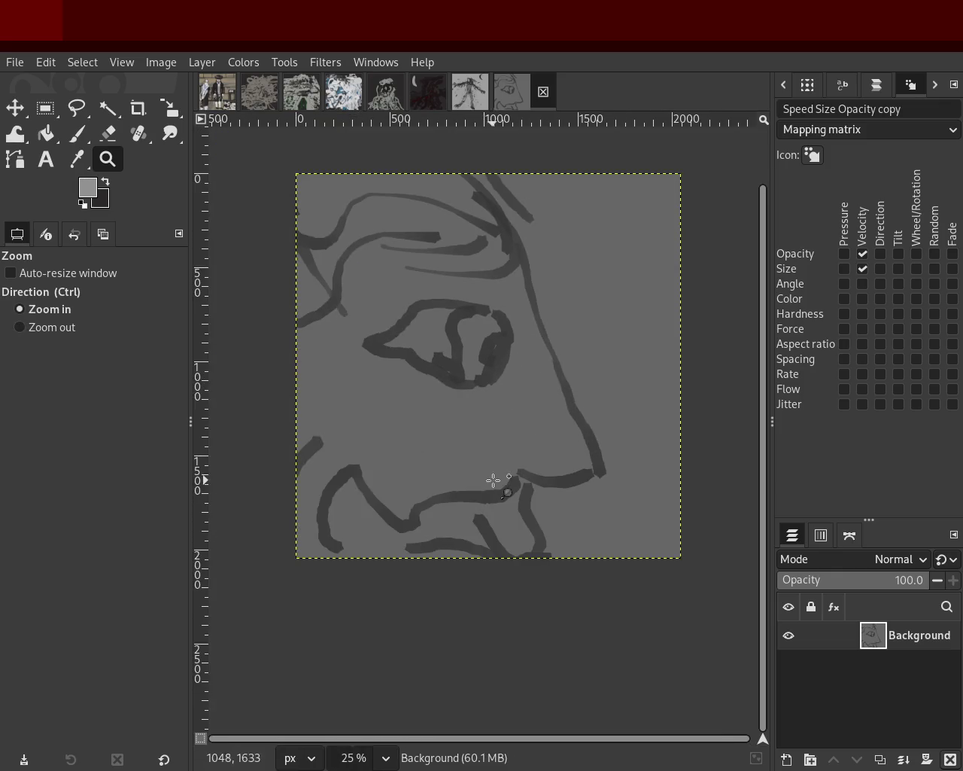
scroll(482, 497, "up", 1)
scroll(493, 519, "down", 1)
scroll(489, 512, "up", 1)
scroll(522, 349, "down", 1)
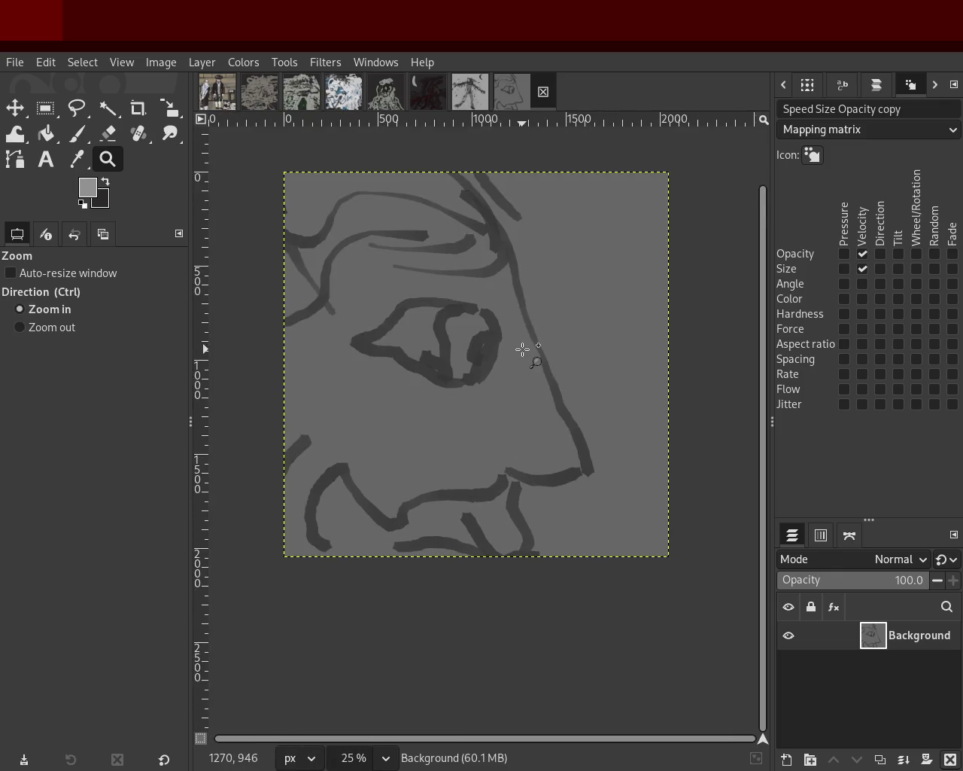
scroll(496, 398, "up", 2)
scroll(482, 435, "down", 1)
scroll(482, 433, "up", 1)
scroll(483, 427, "down", 1)
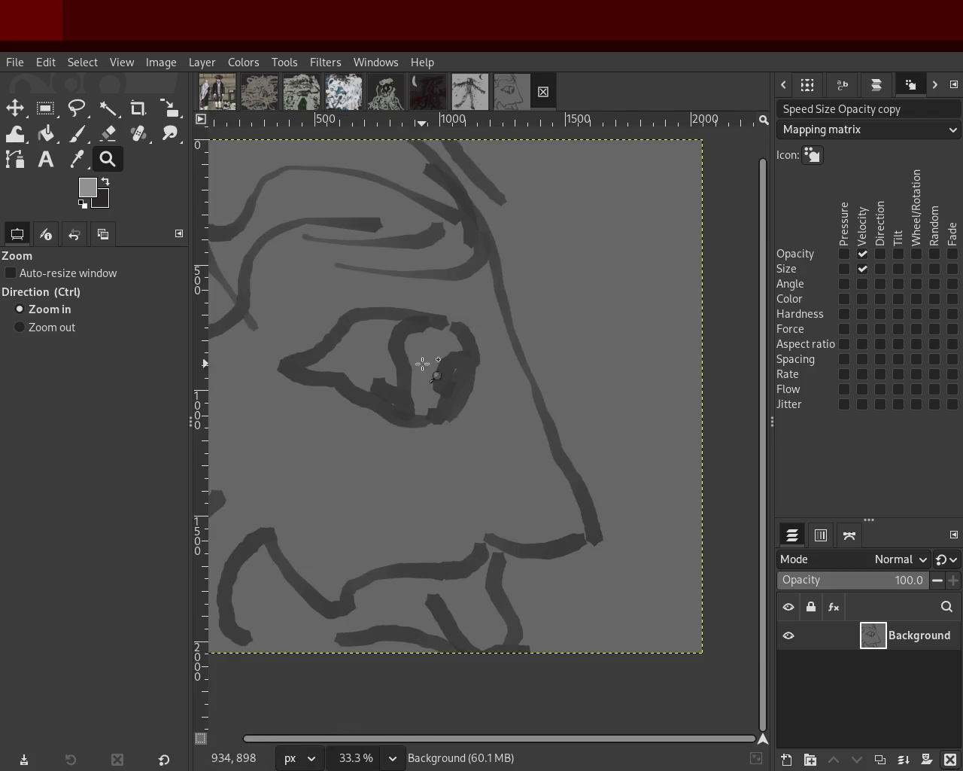
left_click(77, 133)
left_click(418, 321, "ctrl")
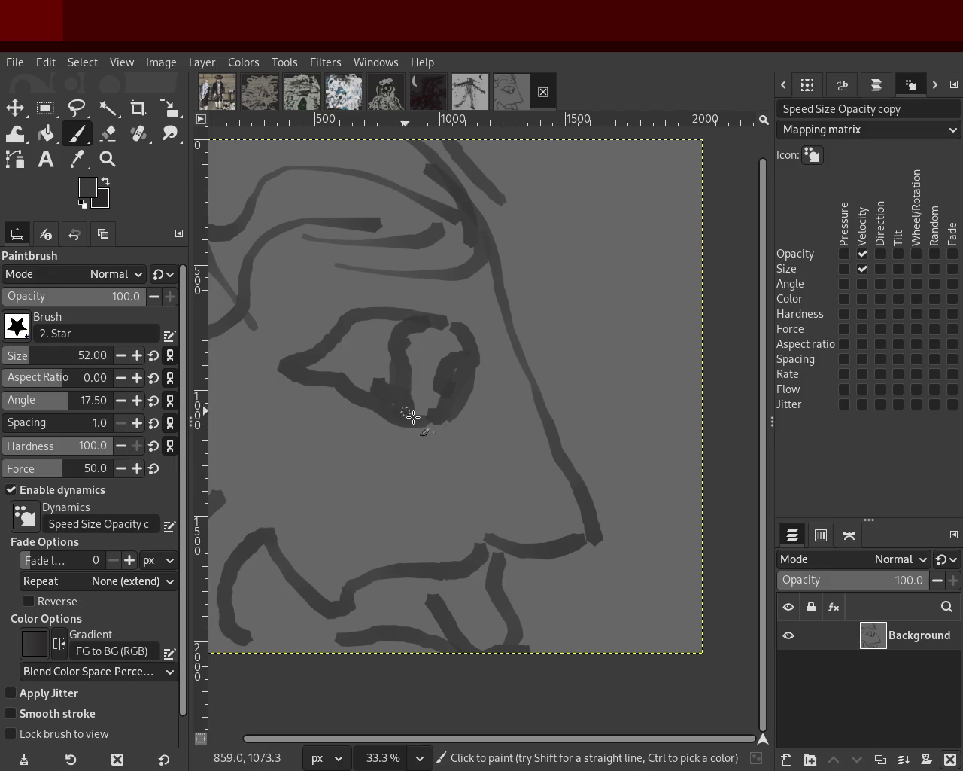
left_click(471, 91)
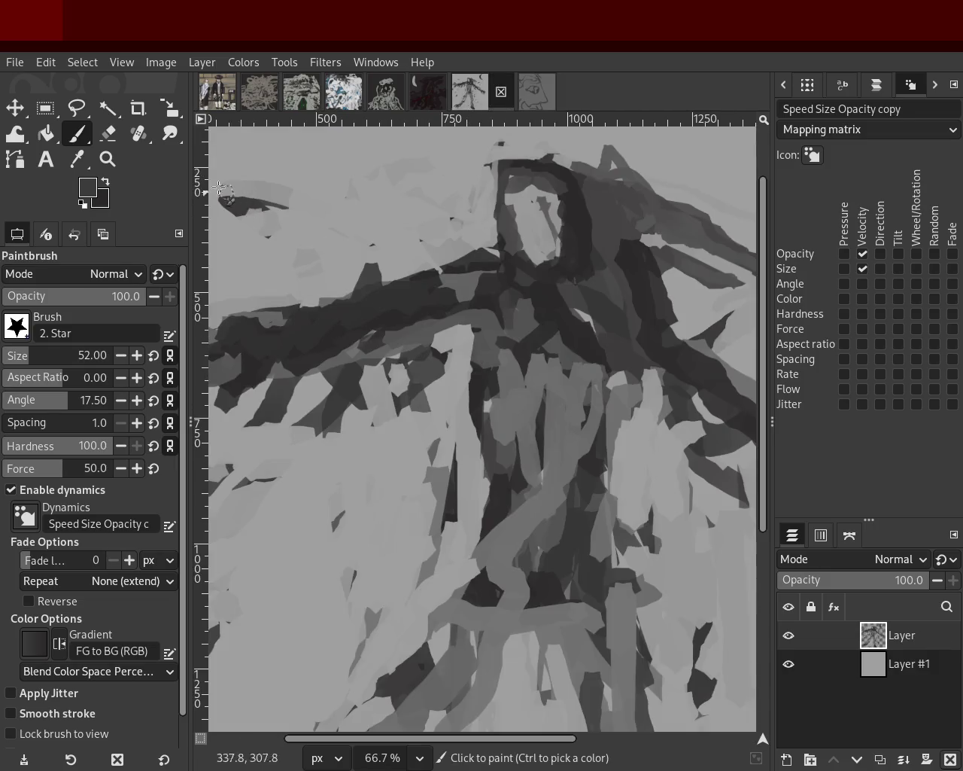
Zoom in on the head area, set the brush size to 19, and darken the lower edges beneath it
key("z")
left_click(383, 318, "ctrl")
left_click(421, 314, "ctrl")
left_click(421, 315, "ctrl")
left_click(461, 310, "ctrl")
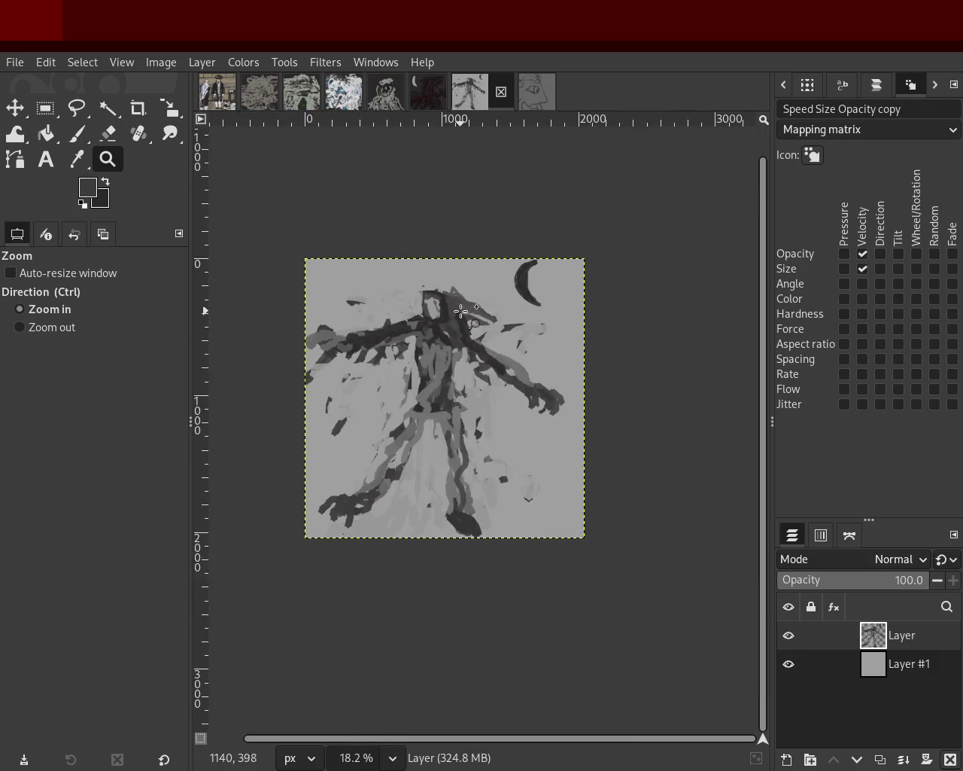
left_click(461, 310)
left_click(425, 333)
left_click(426, 334, "ctrl")
left_click(557, 290)
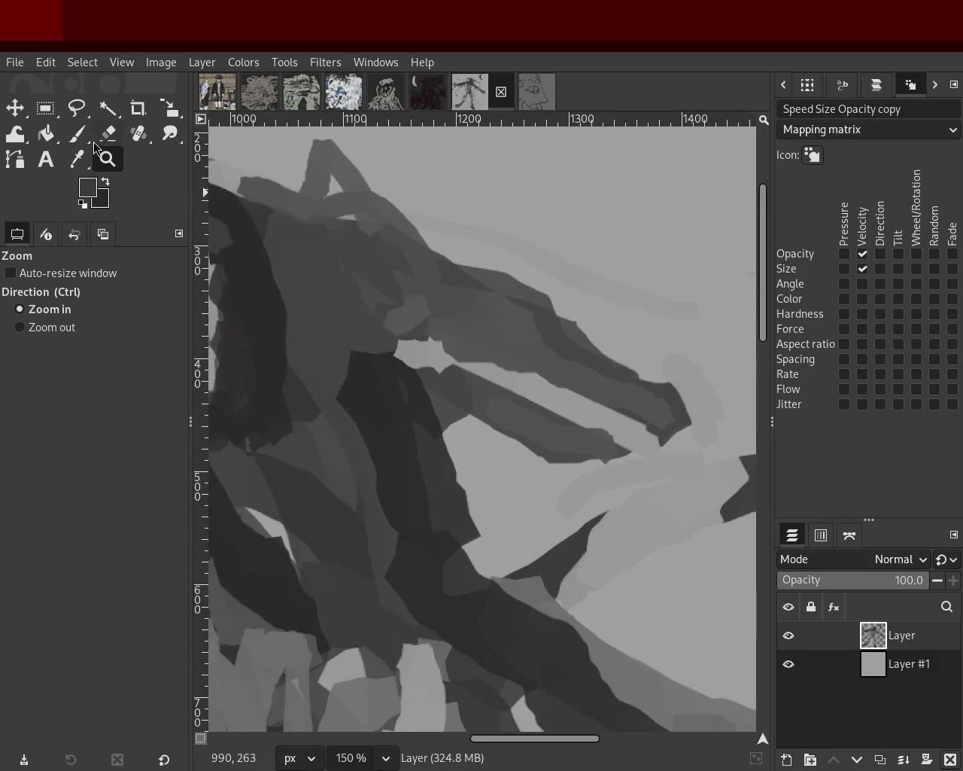
left_click(77, 133)
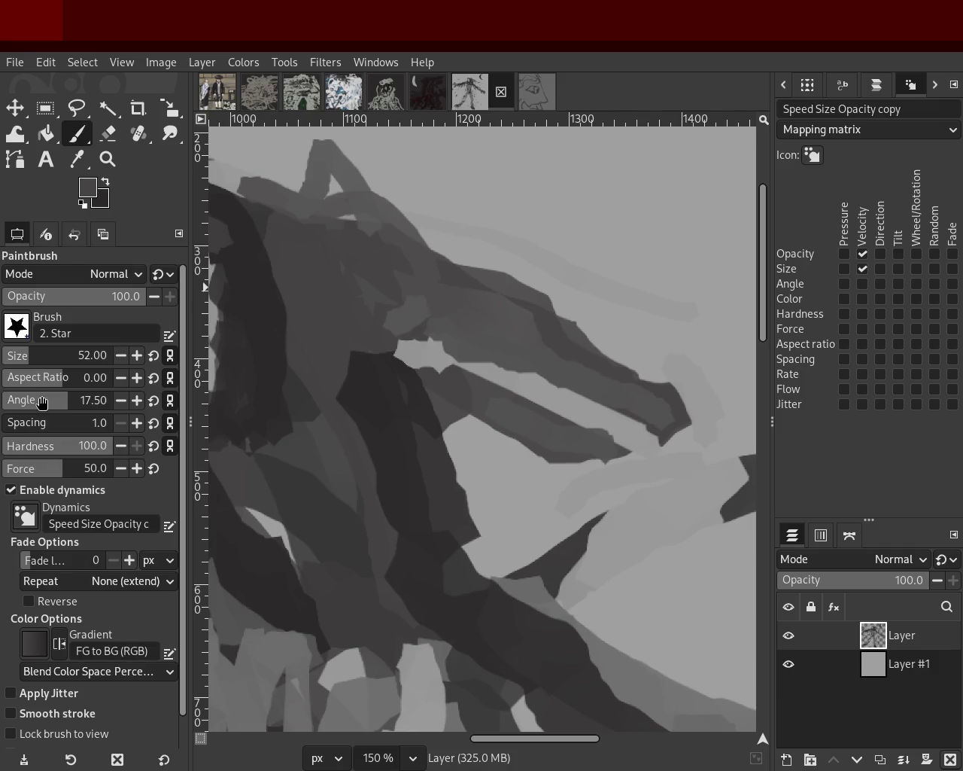
left_click(15, 357)
mouse_move(557, 375)
left_mouse_down()
mouse_move(446, 357)
mouse_move(501, 348)
mouse_move(632, 405)
left_mouse_up()
key("ctrl+z")
left_click_drag(560, 412, 640, 456)
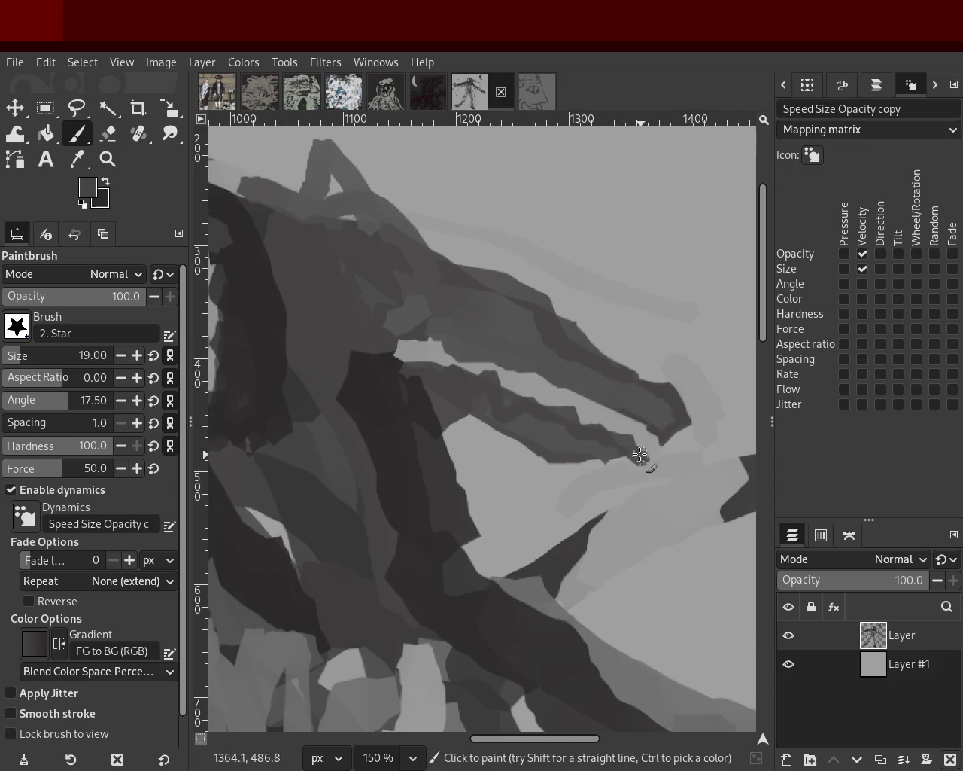
left_click_drag(632, 395, 453, 362)
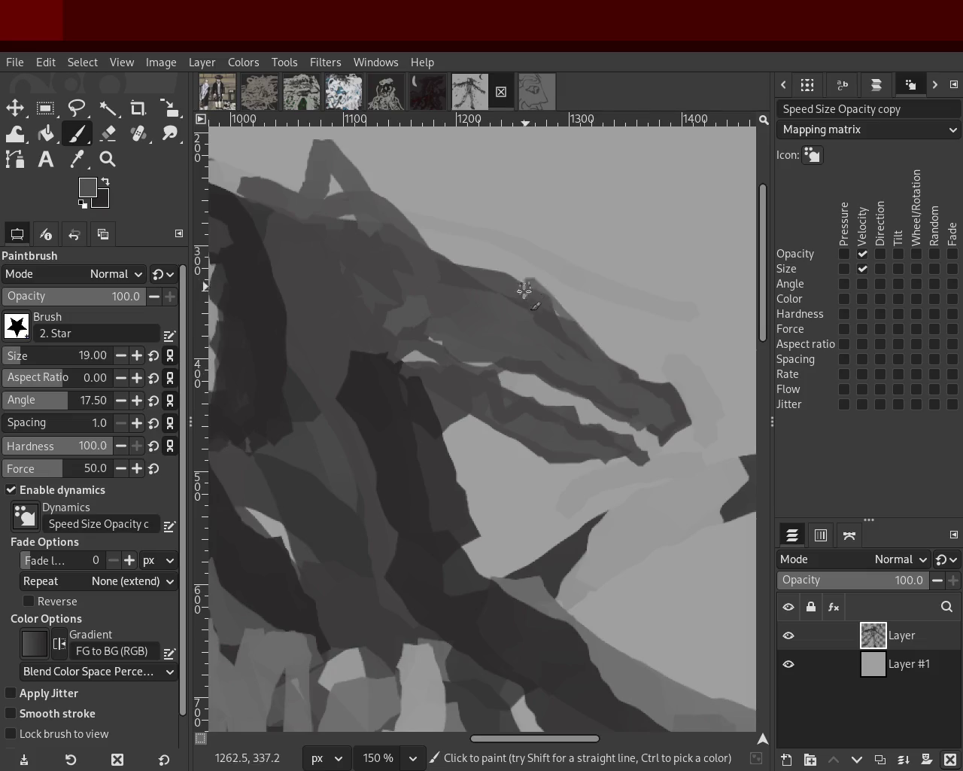
Paint a dark diagonal stroke up the shape streaming from the head, retrying after undos
left_click_drag(451, 271, 376, 189)
key("ctrl+z")
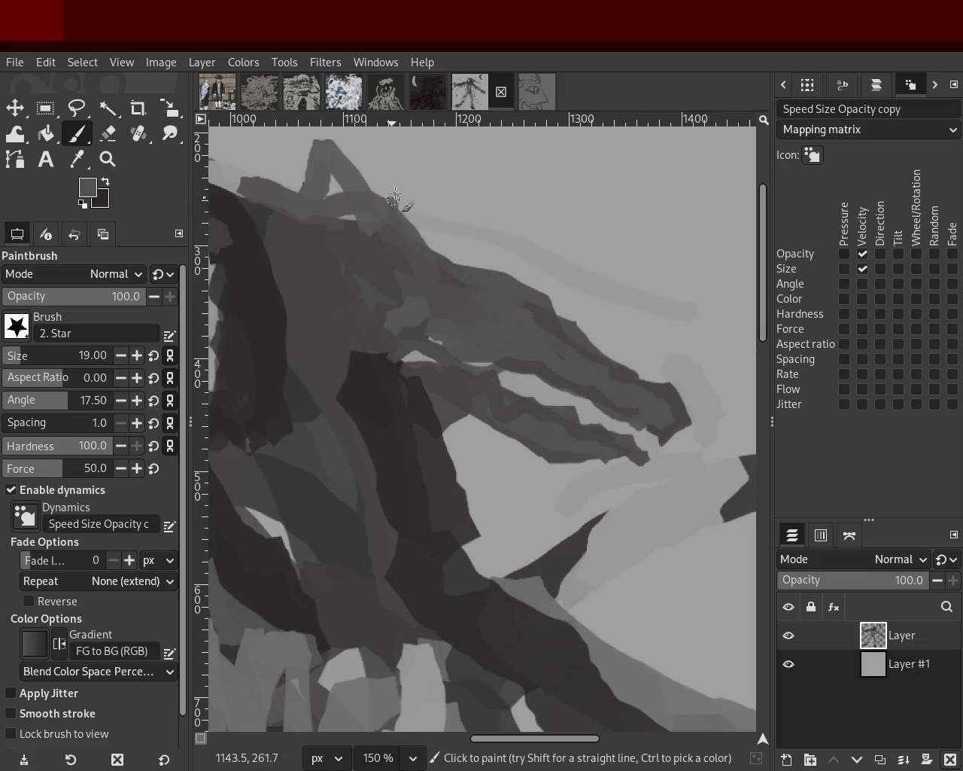
mouse_move(497, 289)
left_mouse_down()
mouse_move(412, 238)
mouse_move(436, 217)
left_mouse_up()
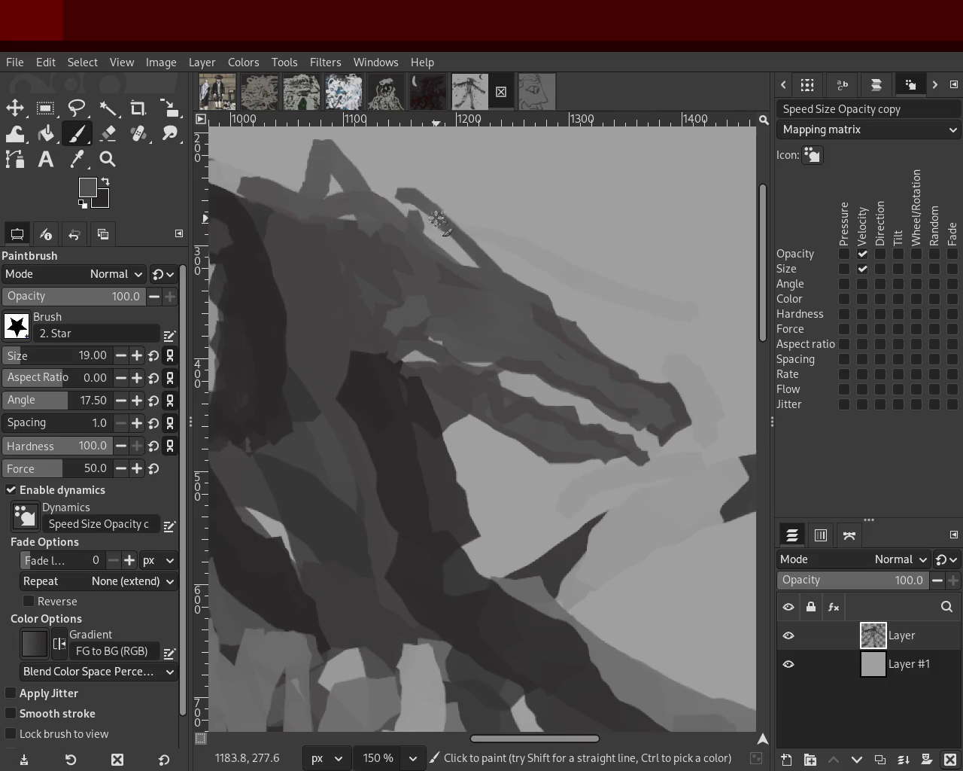
key("ctrl+z")
left_click_drag(475, 260, 368, 143)
key("ctrl+z")
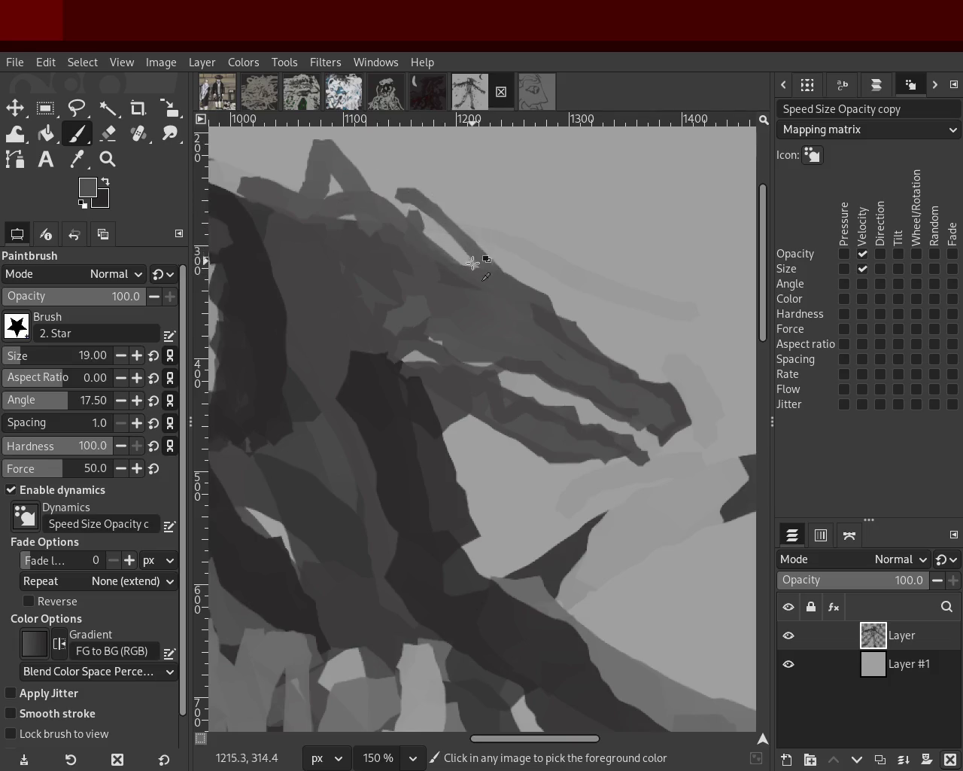
key("ctrl+z")
left_click_drag(471, 264, 387, 156)
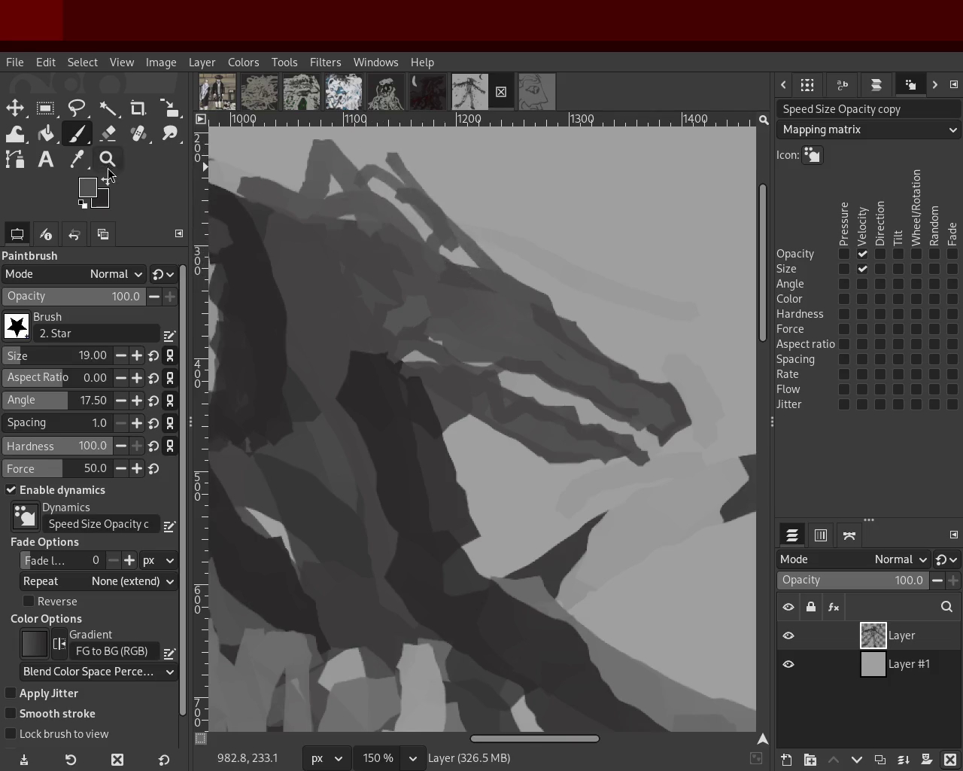
left_click(107, 159)
left_click(425, 316, "ctrl")
left_click(431, 311, "ctrl")
left_click(431, 311)
left_click(431, 311)
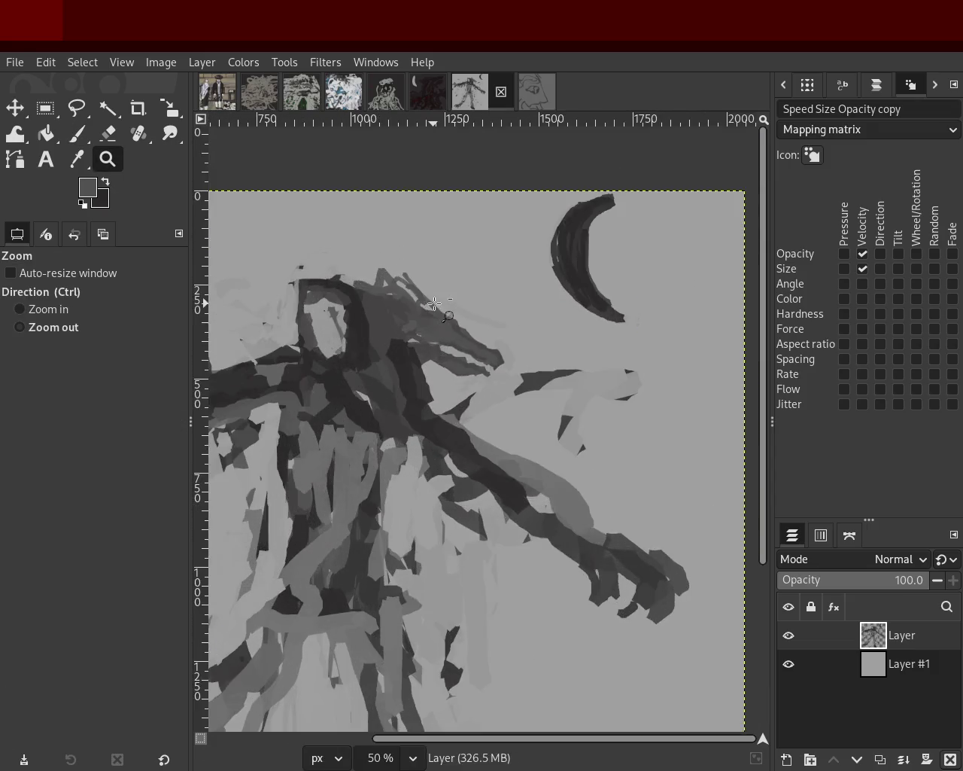
Zoom to 300% on the face and lay grey and dark strokes across the lower face
left_click(422, 309, "ctrl")
left_click(410, 307)
left_click(399, 304)
left_click(387, 303, "ctrl")
scroll(387, 304, "up", 5, "ctrl")
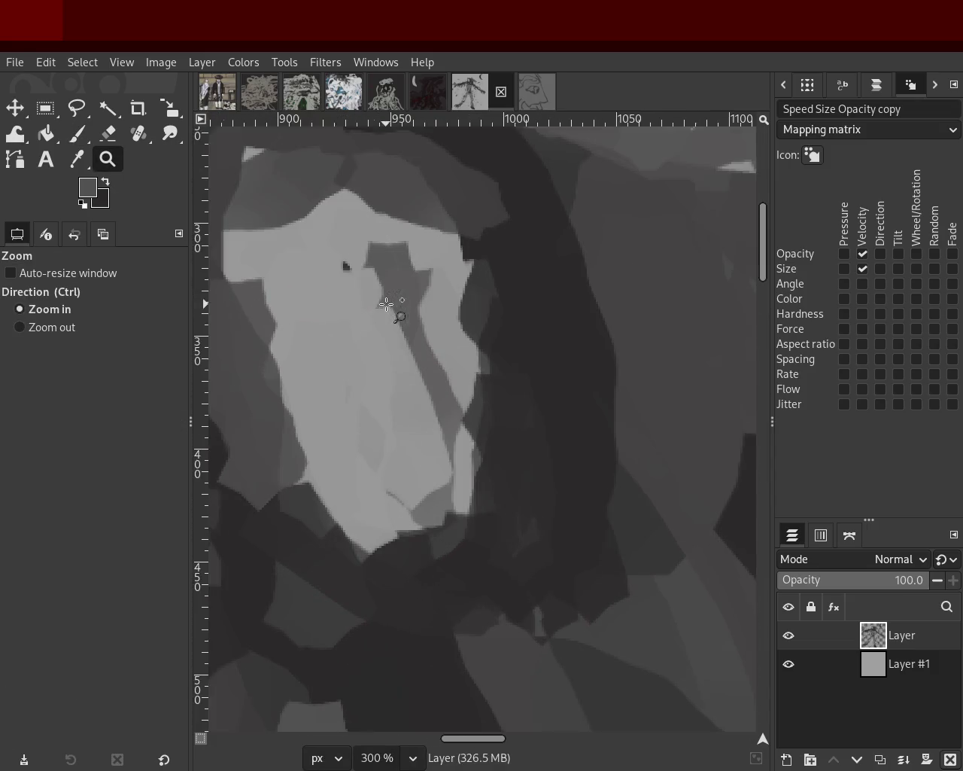
key("p")
mouse_move(459, 387)
left_mouse_down()
mouse_move(457, 499)
mouse_move(329, 474)
left_mouse_up()
left_click(326, 451, "ctrl")
mouse_move(440, 408)
left_mouse_down()
mouse_move(357, 454)
mouse_move(476, 449)
mouse_move(391, 526)
mouse_move(507, 467)
left_mouse_up()
key("ctrl+z")
key("ctrl+z")
mouse_move(460, 435)
left_mouse_down()
mouse_move(386, 459)
mouse_move(422, 504)
left_mouse_up()
key("ctrl+z")
key("ctrl+z")
mouse_move(356, 490)
left_mouse_down()
mouse_move(344, 484)
mouse_move(437, 489)
left_mouse_up()
Paint a dark open mouth, refining it with darker and lighter greys sampled from the face
left_click(501, 477, "ctrl")
mouse_move(462, 440)
left_mouse_down()
mouse_move(412, 475)
mouse_move(302, 475)
left_mouse_up()
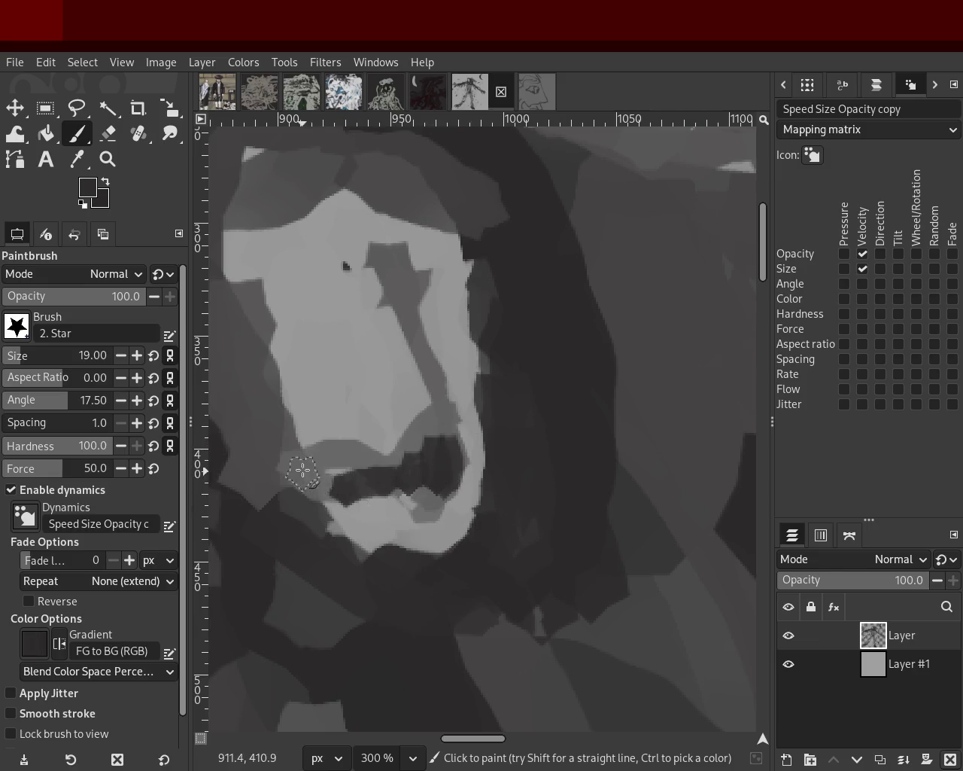
left_click(414, 443, "ctrl")
left_click_drag(414, 443, 353, 473)
mouse_move(399, 407)
left_mouse_down()
mouse_move(433, 440)
mouse_move(346, 465)
left_mouse_up()
key("ctrl+z")
left_click(413, 460, "ctrl")
mouse_move(412, 459)
left_mouse_down()
mouse_move(357, 467)
mouse_move(453, 475)
mouse_move(422, 492)
mouse_move(374, 486)
left_mouse_up()
left_click(408, 441, "ctrl")
mouse_move(409, 441)
left_mouse_down()
mouse_move(370, 462)
mouse_move(421, 490)
mouse_move(413, 504)
mouse_move(364, 507)
mouse_move(422, 501)
left_mouse_up()
left_click(477, 469, "ctrl")
mouse_move(477, 469)
left_mouse_down()
mouse_move(444, 521)
mouse_move(402, 531)
mouse_move(444, 528)
mouse_move(413, 548)
mouse_move(430, 530)
mouse_move(422, 517)
left_mouse_up()
key("ctrl+z")
left_click(374, 526, "ctrl")
left_click(450, 533, "ctrl")
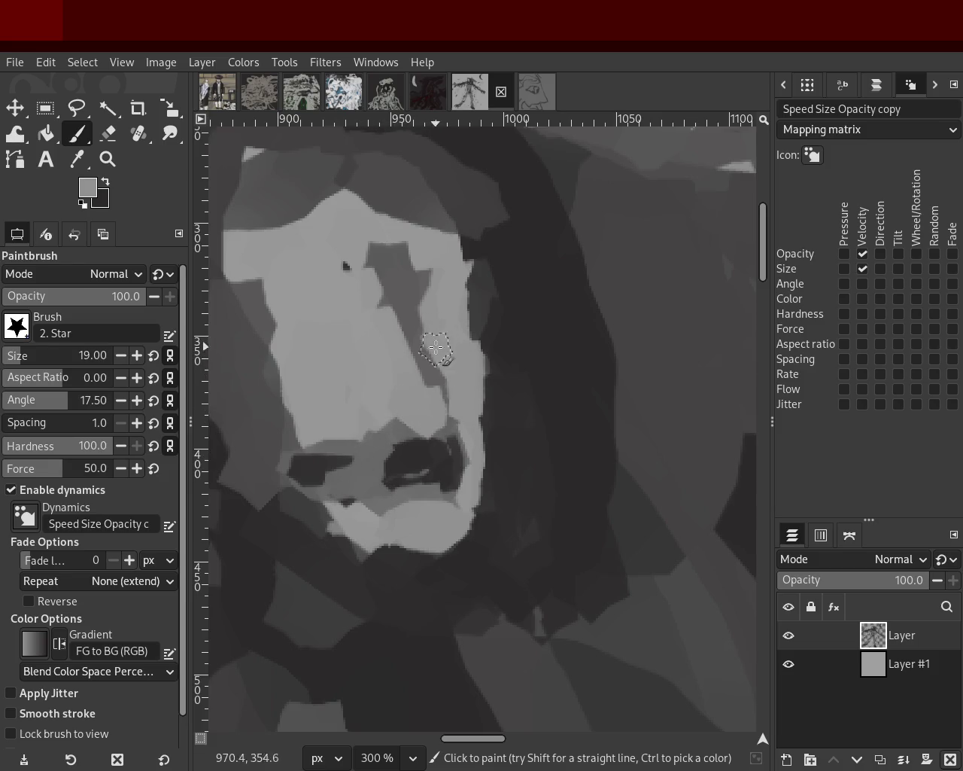
Paint the left eye as a dark oval socket
left_click(380, 261, "ctrl")
mouse_move(380, 261)
left_mouse_down()
mouse_move(370, 249)
mouse_move(318, 314)
mouse_move(316, 354)
mouse_move(350, 280)
mouse_move(339, 310)
mouse_move(335, 294)
left_mouse_up()
key("ctrl+z")
left_click(409, 459, "ctrl")
left_click(362, 338, "ctrl")
left_click(350, 280, "ctrl")
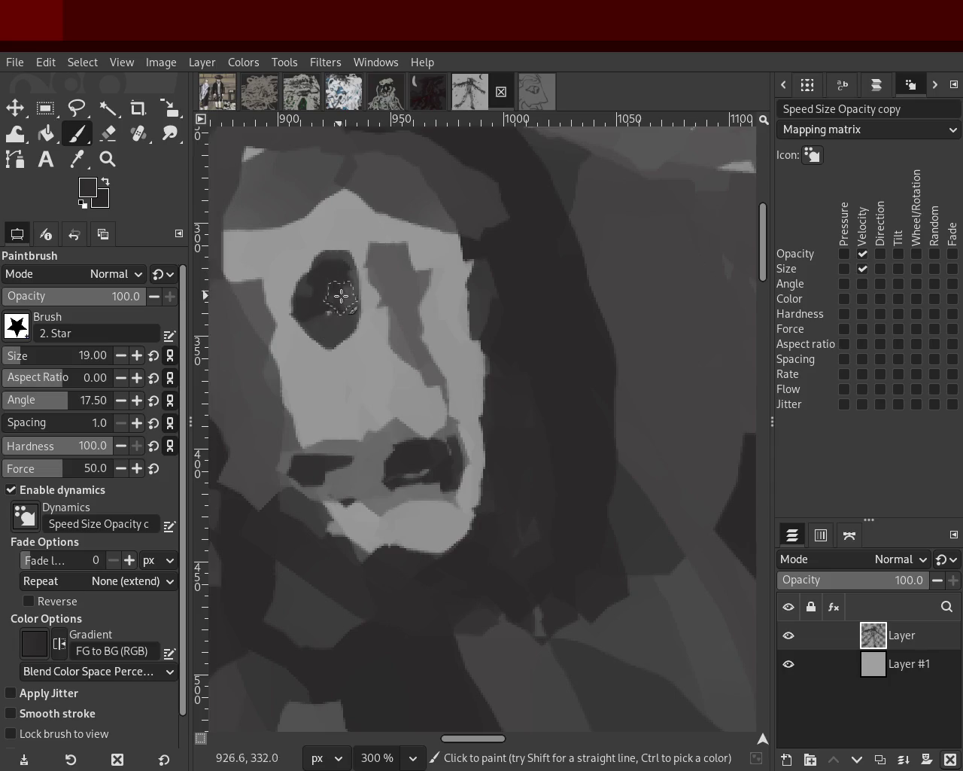
Add heavy dark eyebrows above the eyes and darken the right eye socket
left_click_drag(373, 244, 233, 260)
key("ctrl+z")
left_click_drag(410, 255, 471, 269)
key("ctrl+z")
mouse_move(399, 230)
left_mouse_down()
mouse_move(480, 252)
mouse_move(483, 264)
left_mouse_up()
key("ctrl+z")
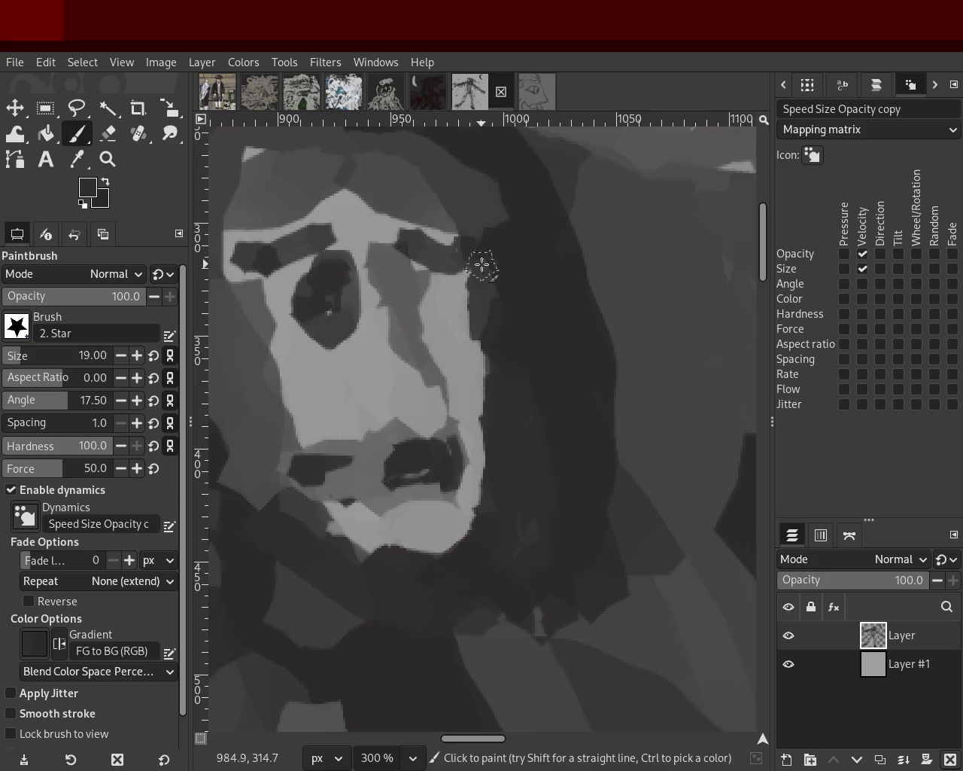
left_click(421, 415, "ctrl")
left_click(324, 285, "ctrl")
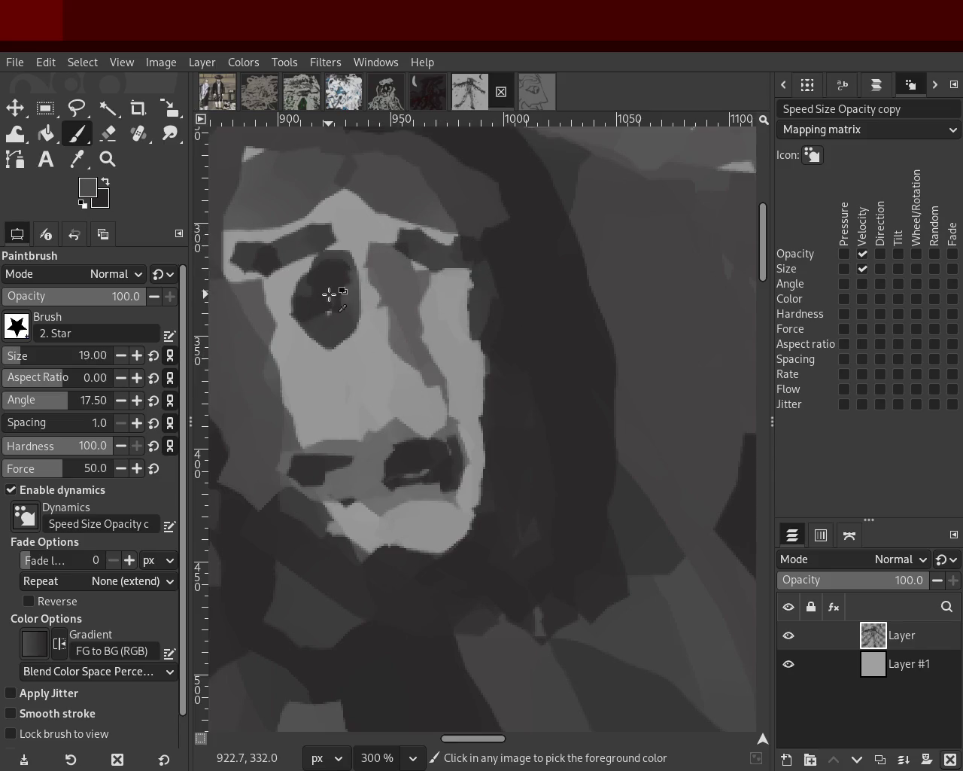
mouse_move(436, 293)
left_mouse_down()
mouse_move(452, 319)
mouse_move(442, 285)
left_mouse_up()
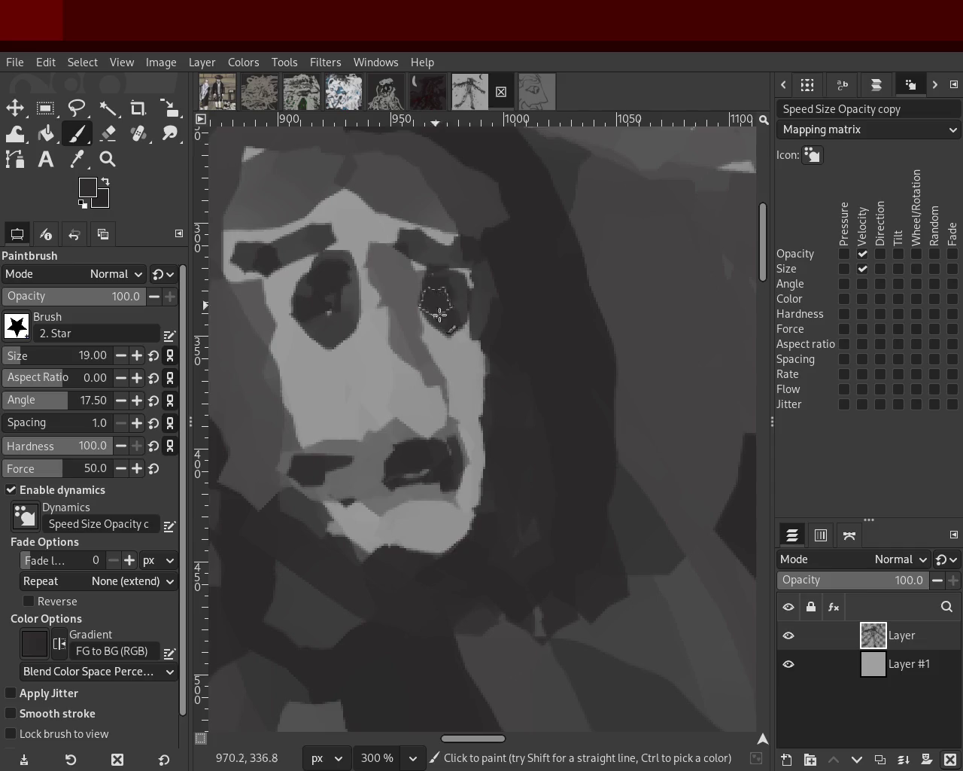
key("z")
scroll(368, 235, "down", 10)
scroll(371, 230, "down", 2)
scroll(372, 222, "up", 2)
scroll(369, 224, "up", 2)
scroll(362, 228, "up", 2)
scroll(354, 232, "up", 2)
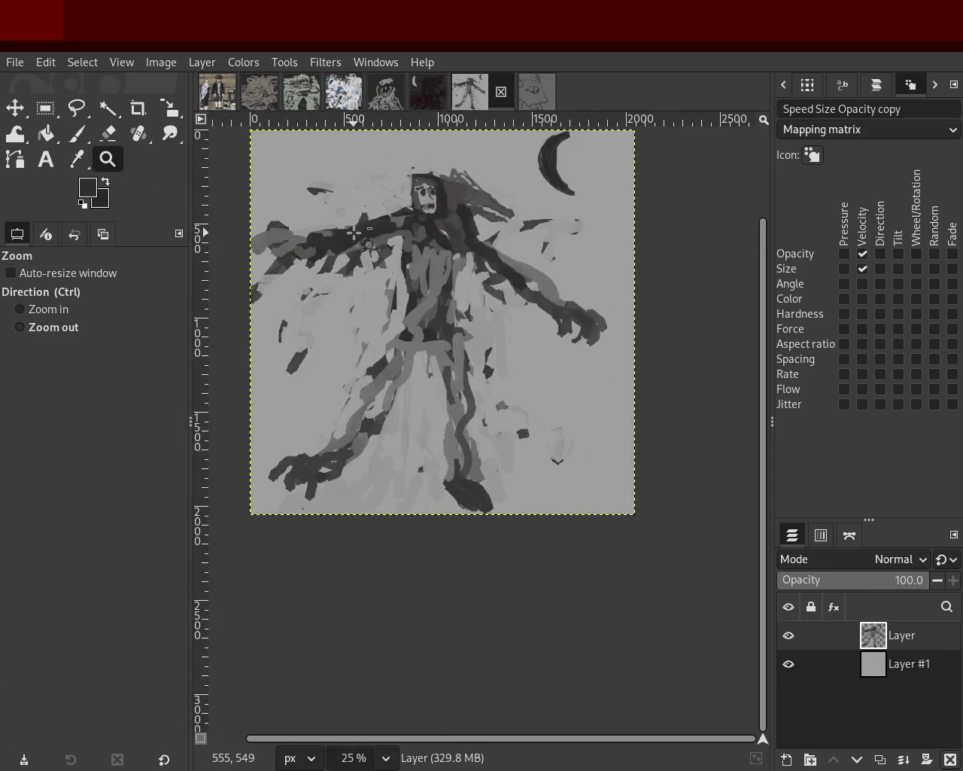
scroll(350, 235, "up", 2)
scroll(324, 252, "down", 1)
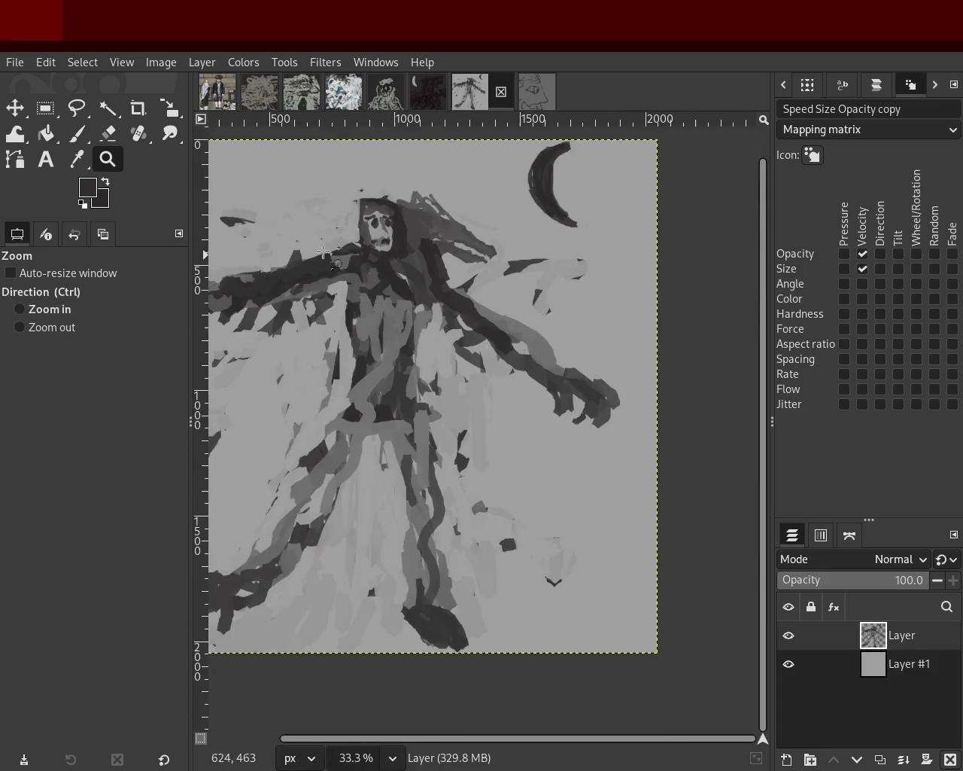
scroll(323, 252, "up", 1)
scroll(413, 293, "down", 2)
scroll(394, 318, "up", 1)
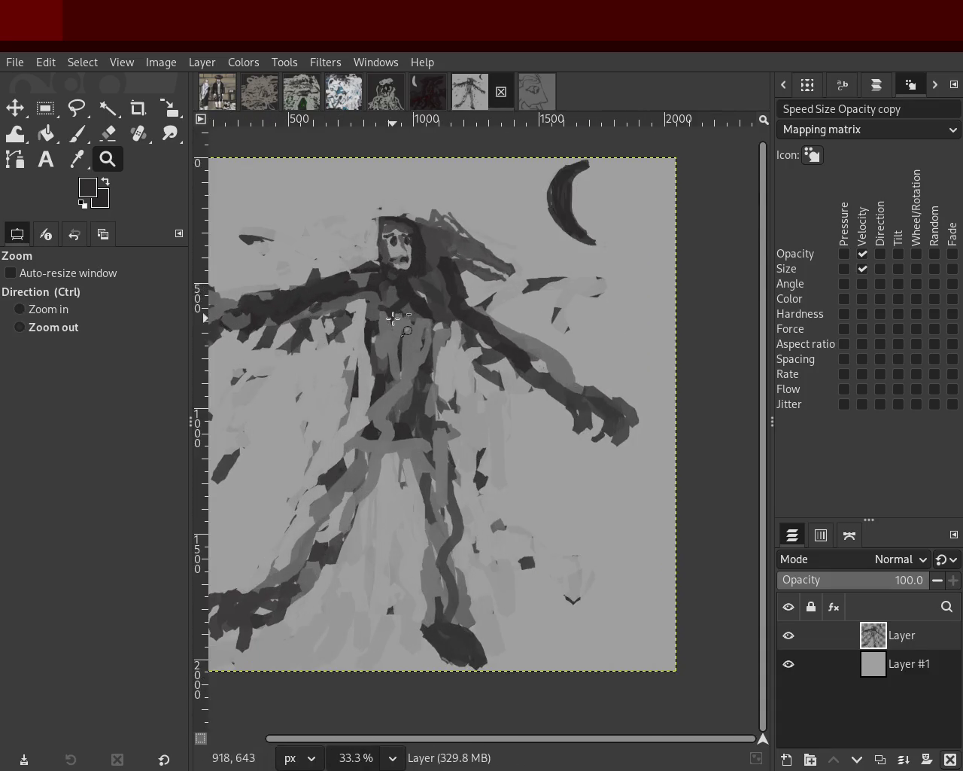
scroll(393, 318, "down", 1)
scroll(344, 383, "up", 1)
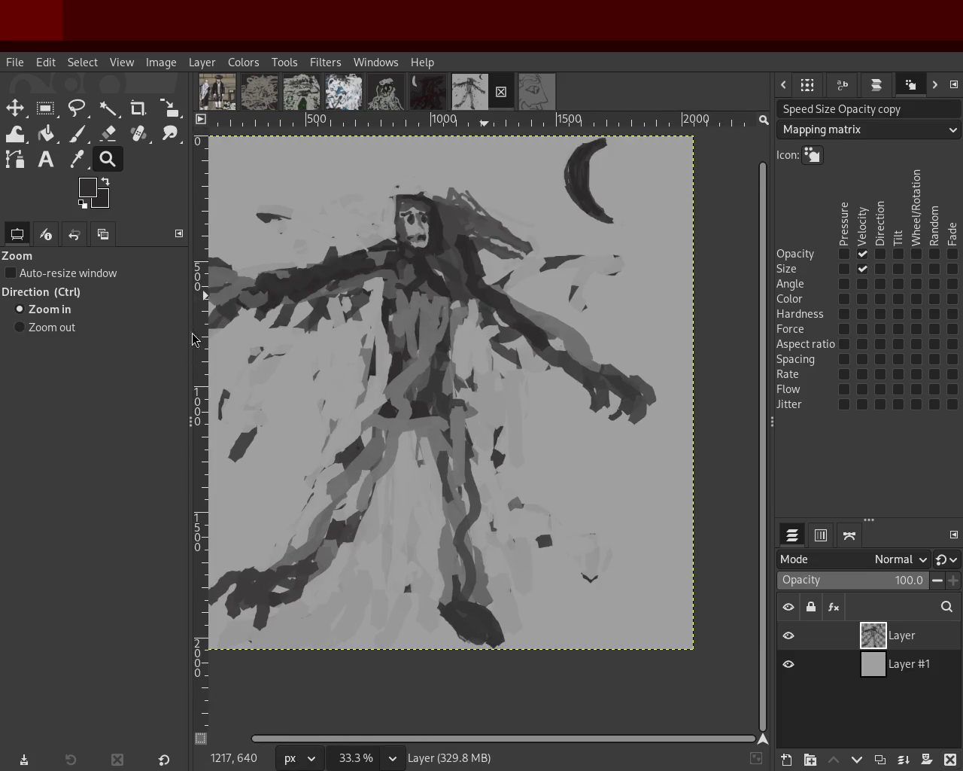
scroll(380, 401, "down", 1)
scroll(407, 339, "up", 1)
scroll(466, 267, "up", 1)
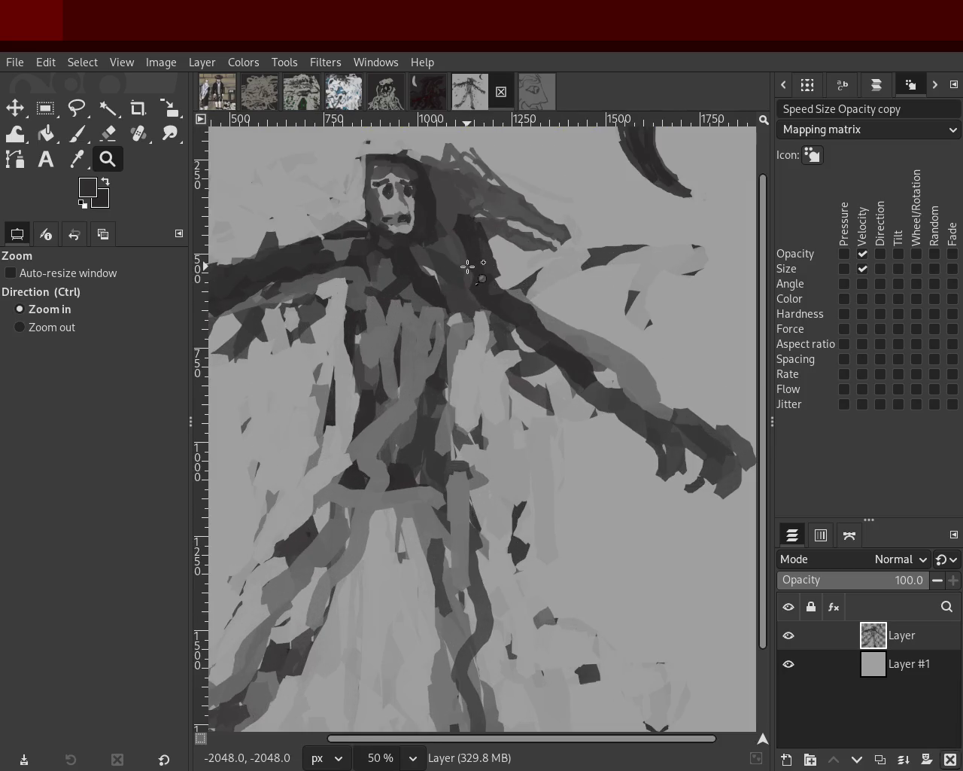
scroll(418, 197, "down", 2)
scroll(426, 331, "up", 2)
scroll(433, 323, "down", 1)
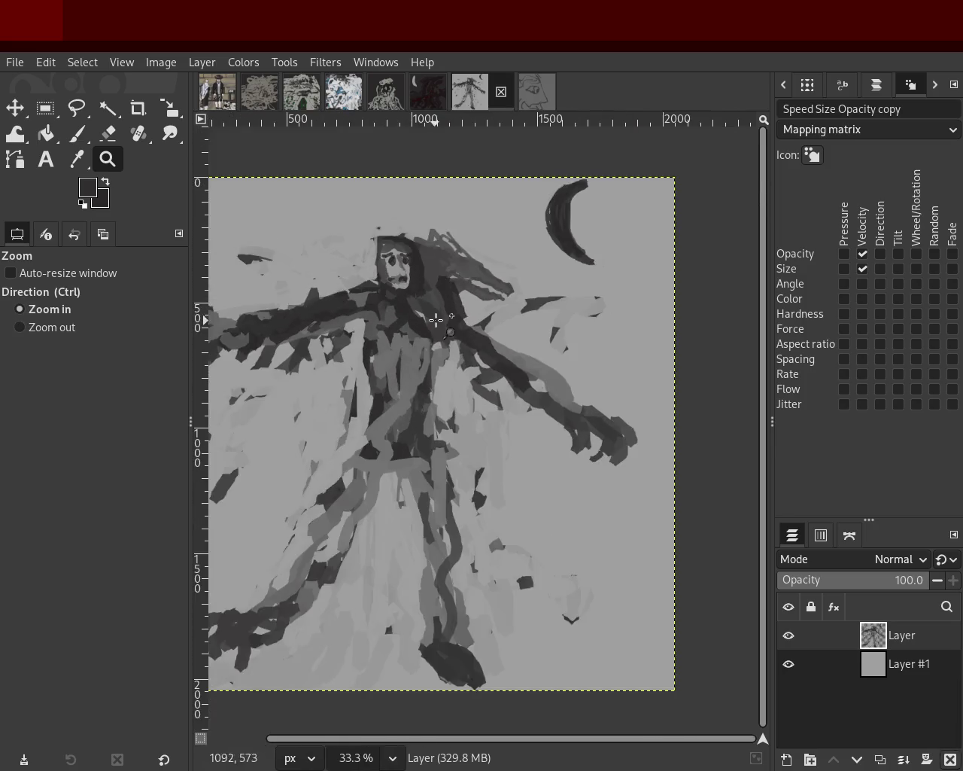
scroll(436, 322, "up", 1)
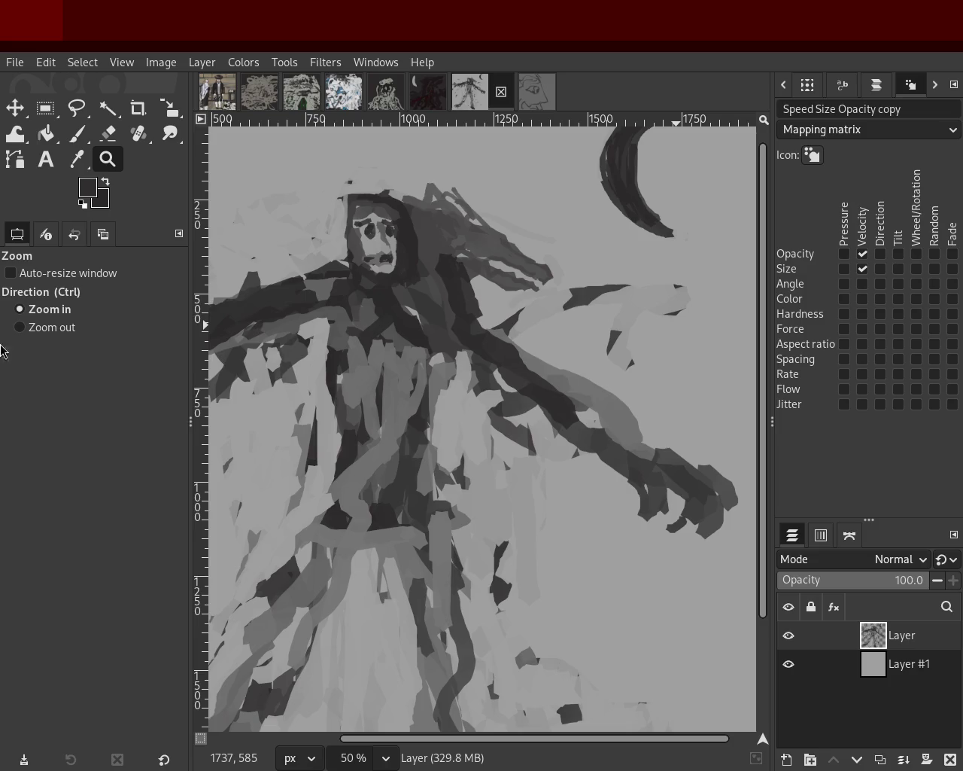
scroll(530, 387, "down", 1, "ctrl")
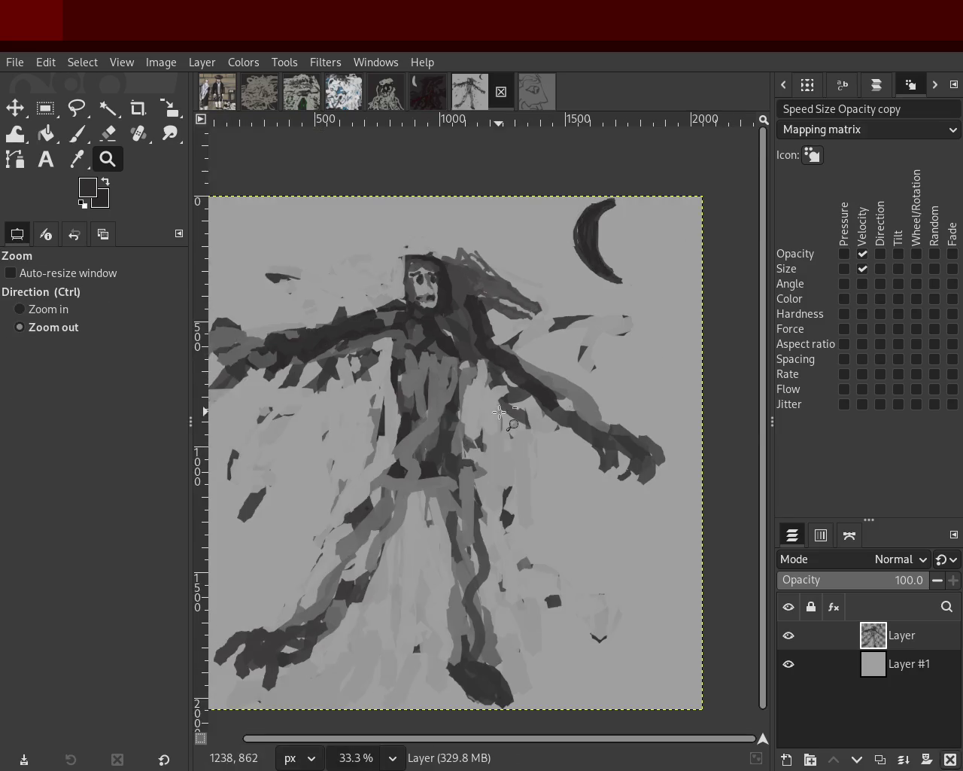
scroll(391, 594, "up", 1, "ctrl")
scroll(456, 513, "down", 1, "ctrl")
scroll(462, 393, "up", 1, "ctrl")
scroll(568, 215, "down", 1, "ctrl")
scroll(545, 163, "up", 2, "ctrl")
scroll(475, 311, "up", 2, "ctrl")
scroll(468, 311, "down", 1, "ctrl")
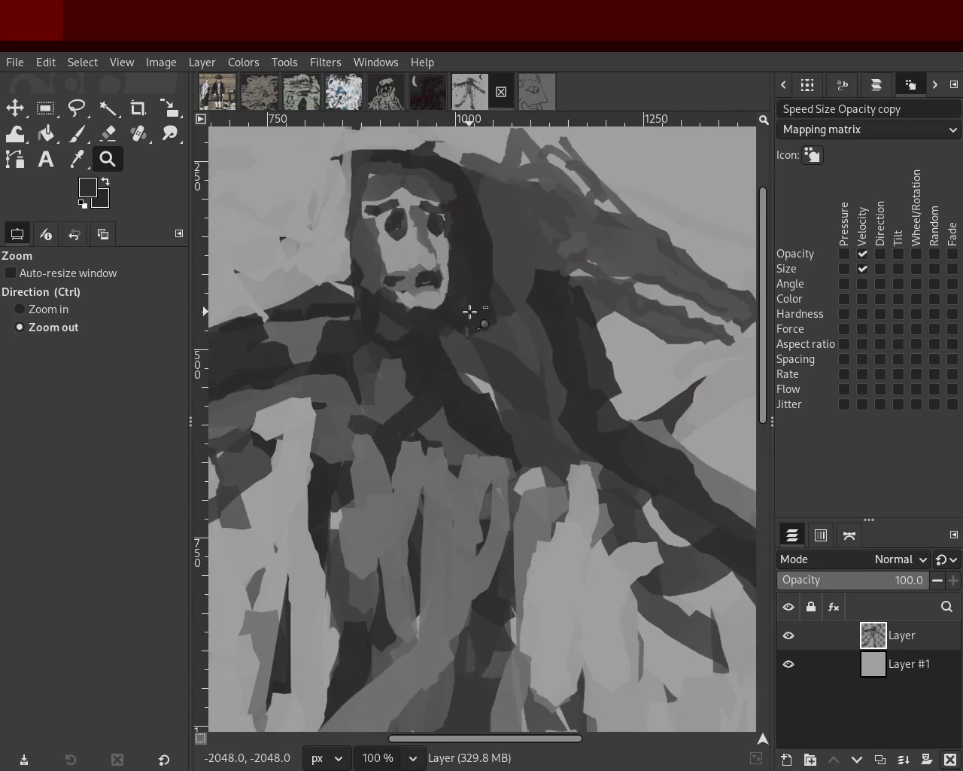
scroll(452, 271, "down", 2, "ctrl")
scroll(432, 226, "up", 2, "ctrl")
scroll(432, 226, "down", 1, "ctrl")
scroll(432, 226, "up", 1, "ctrl")
scroll(444, 263, "down", 4, "ctrl")
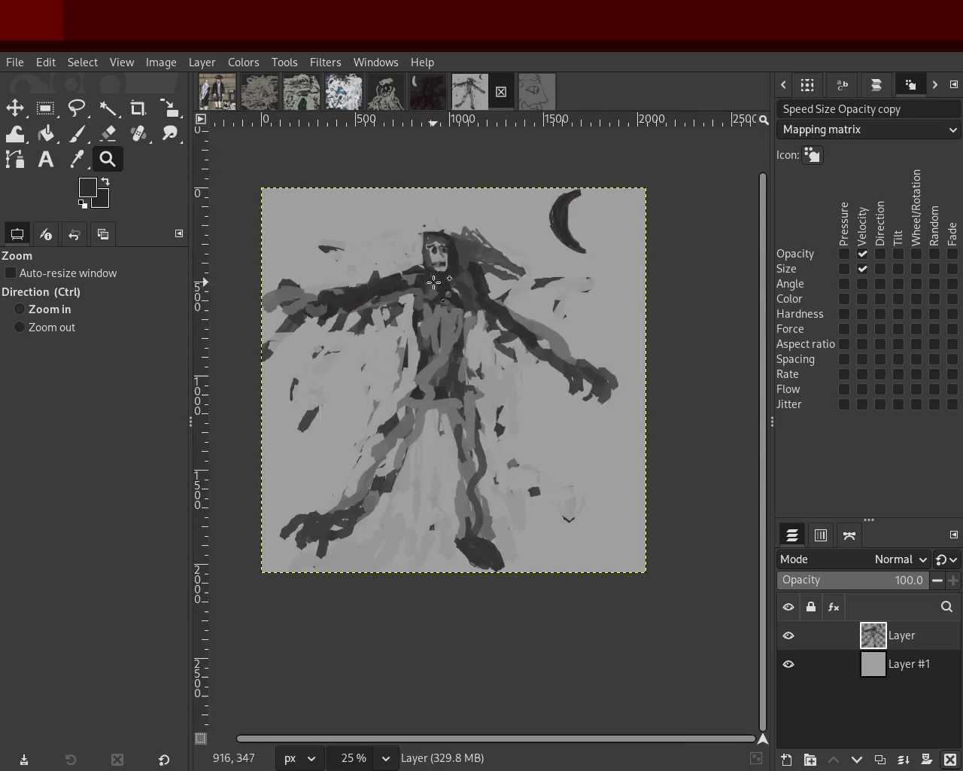
scroll(444, 278, "up", 1, "ctrl")
scroll(435, 290, "up", 3, "ctrl")
scroll(435, 290, "up", 2, "ctrl")
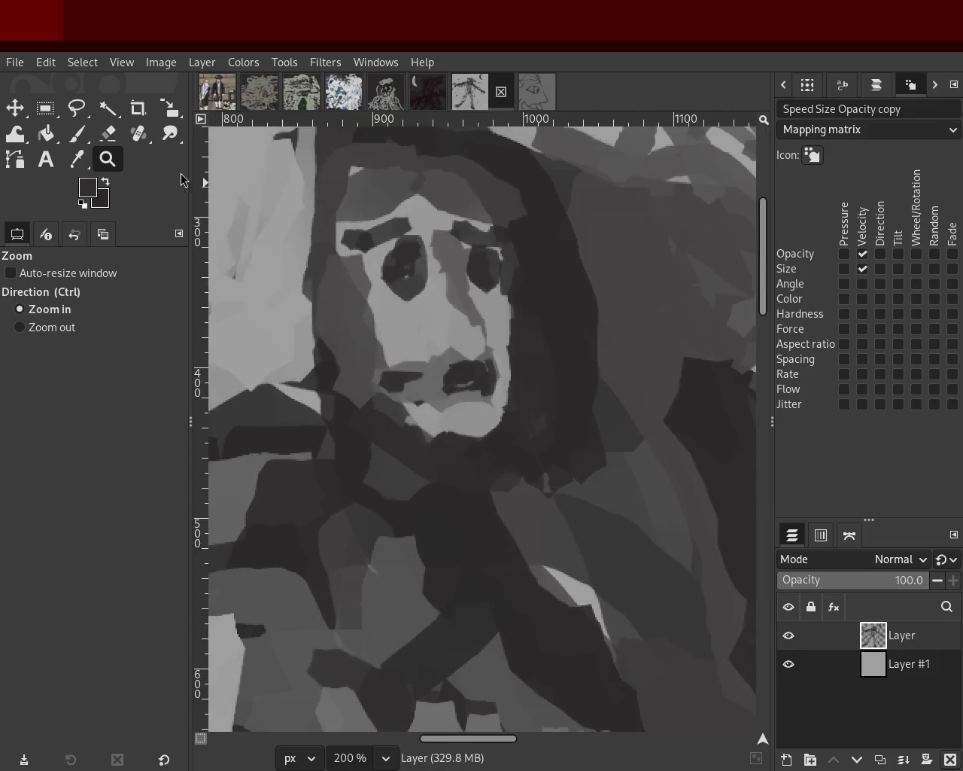
Sample several face greys and paint darker and lighter strokes over the left cheek, then zoom out
left_click(83, 135)
left_click(452, 290, "ctrl")
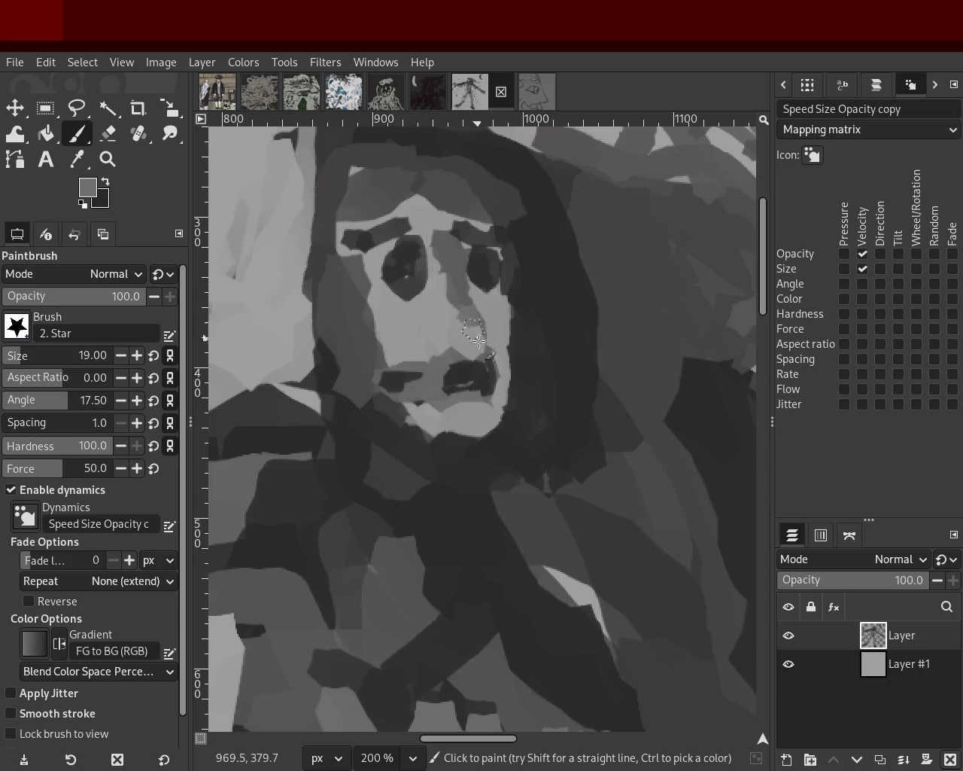
left_click(474, 335, "ctrl")
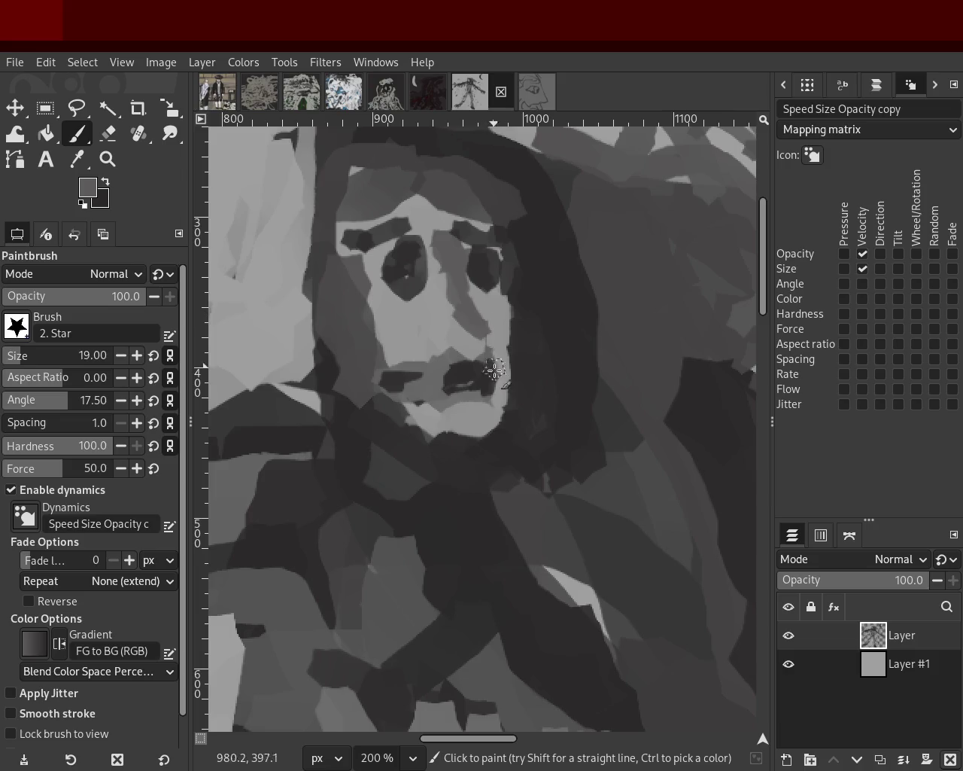
left_click(472, 345, "ctrl")
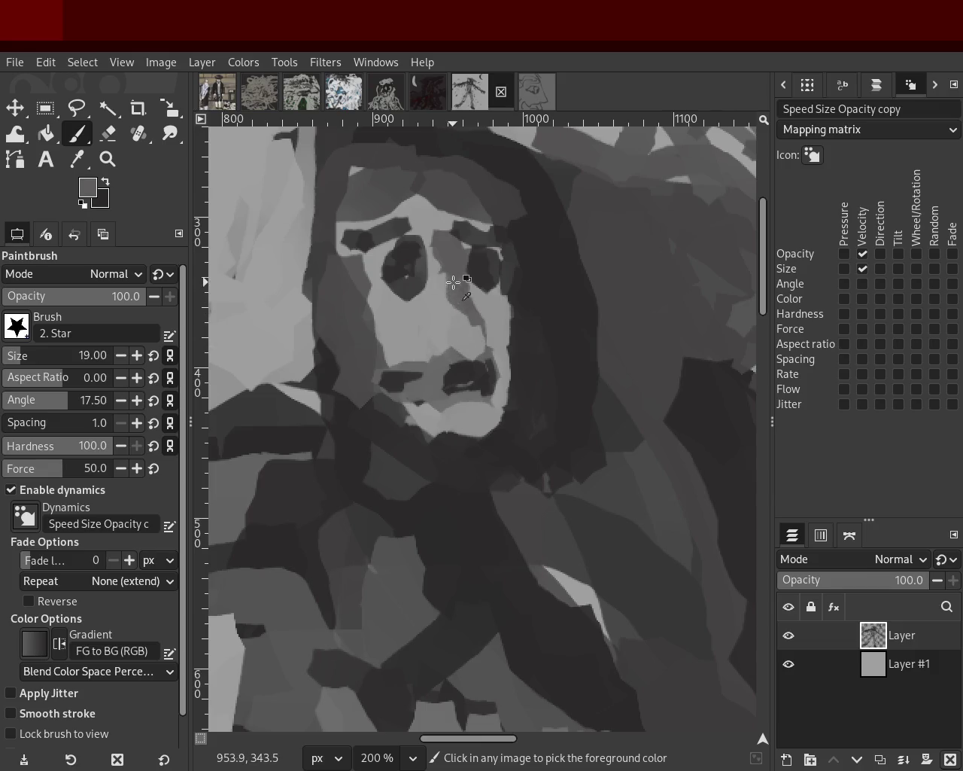
left_click(474, 324, "ctrl")
left_click(451, 340, "ctrl")
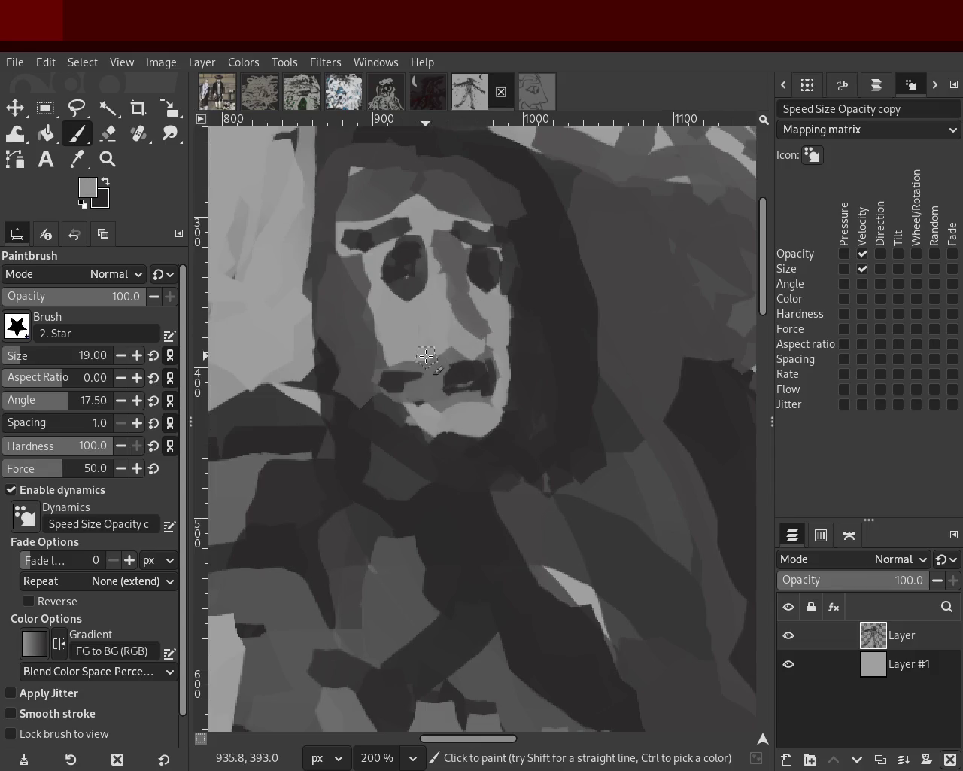
left_click(405, 367, "ctrl")
mouse_move(423, 372)
left_mouse_down()
mouse_move(371, 333)
mouse_move(416, 329)
mouse_move(370, 344)
left_mouse_up()
left_click(419, 340, "ctrl")
left_click(405, 349, "ctrl")
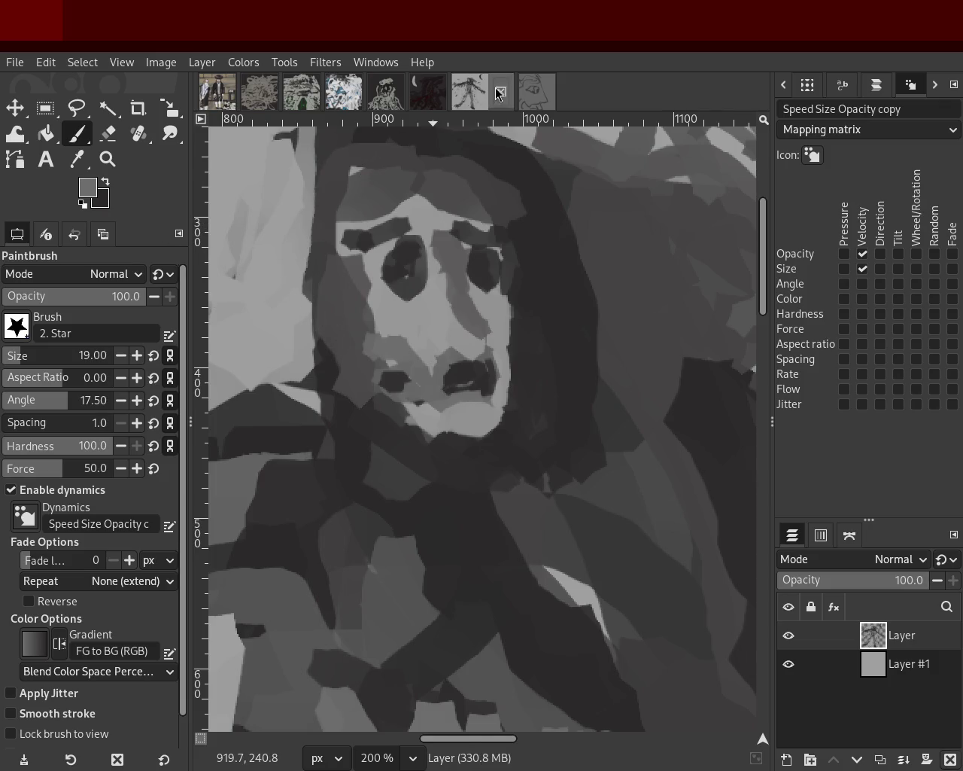
left_click(107, 159)
left_click(394, 282)
left_click(394, 281)
left_click(395, 282)
left_click(394, 281)
left_click(394, 282)
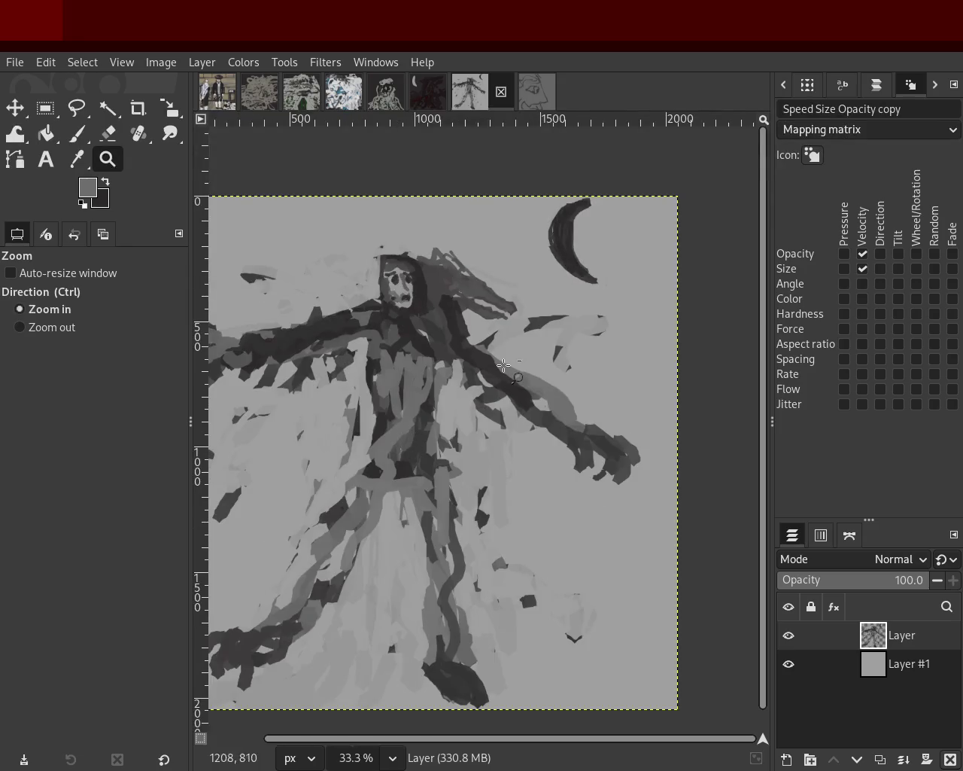
scroll(316, 515, "down", 1)
left_click(376, 429, "ctrl")
left_click(377, 429, "ctrl")
left_click(470, 252)
left_click(471, 252)
left_click(471, 253)
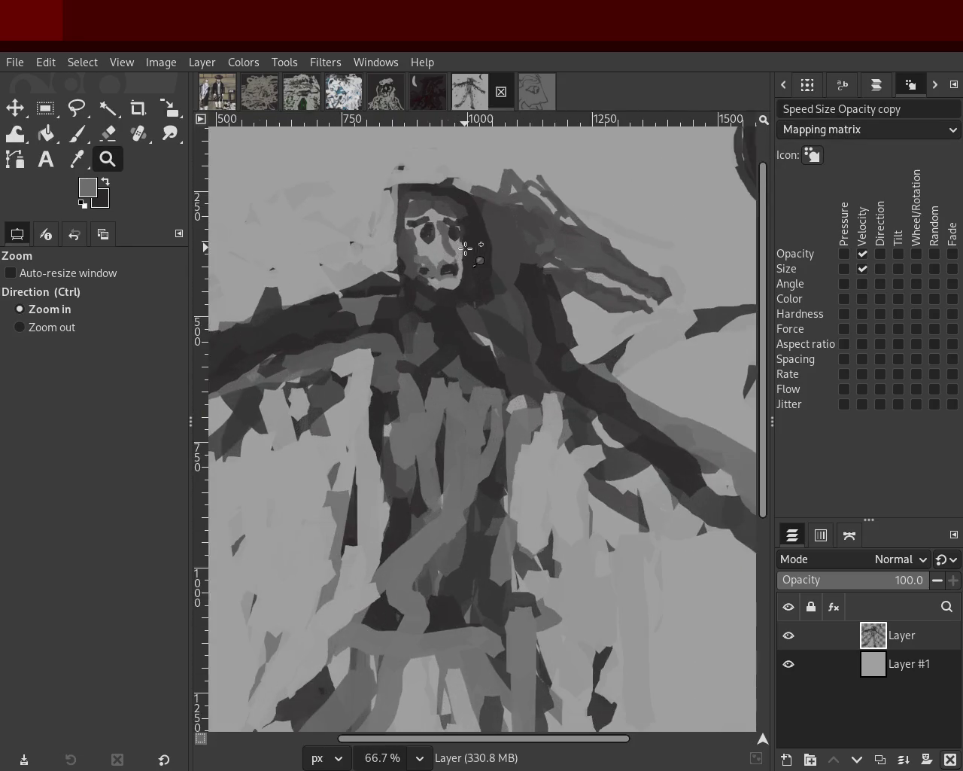
left_click(466, 325, "ctrl")
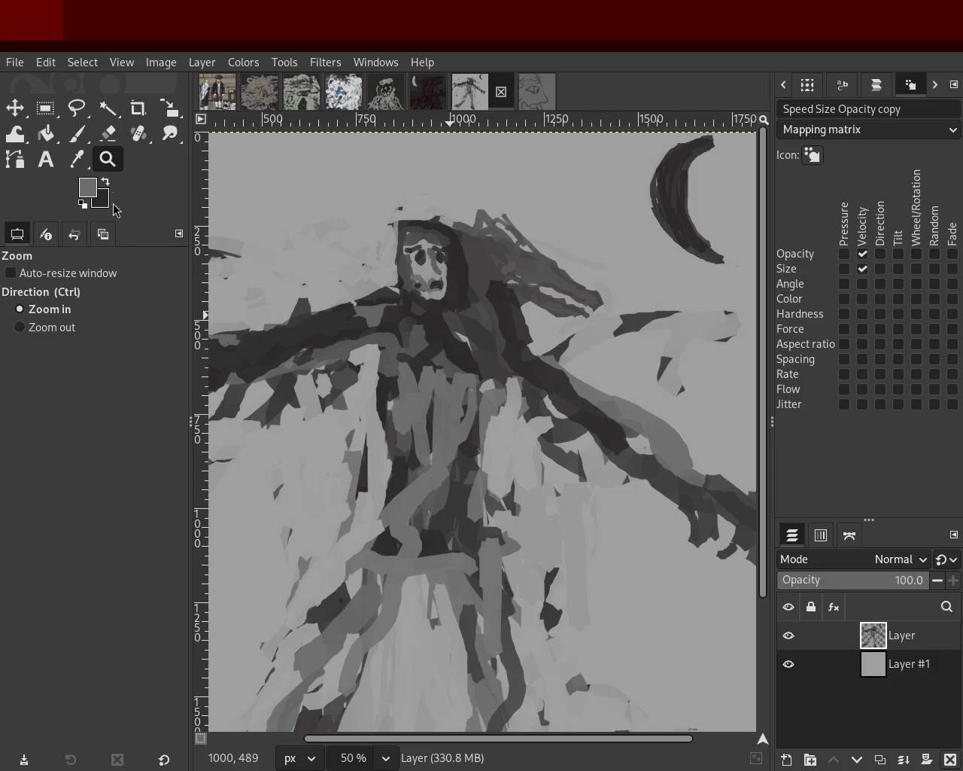
left_click(543, 354, "ctrl")
left_click(501, 456, "ctrl")
left_click(502, 456, "ctrl")
left_click(438, 520)
left_click(392, 557)
left_click(392, 558)
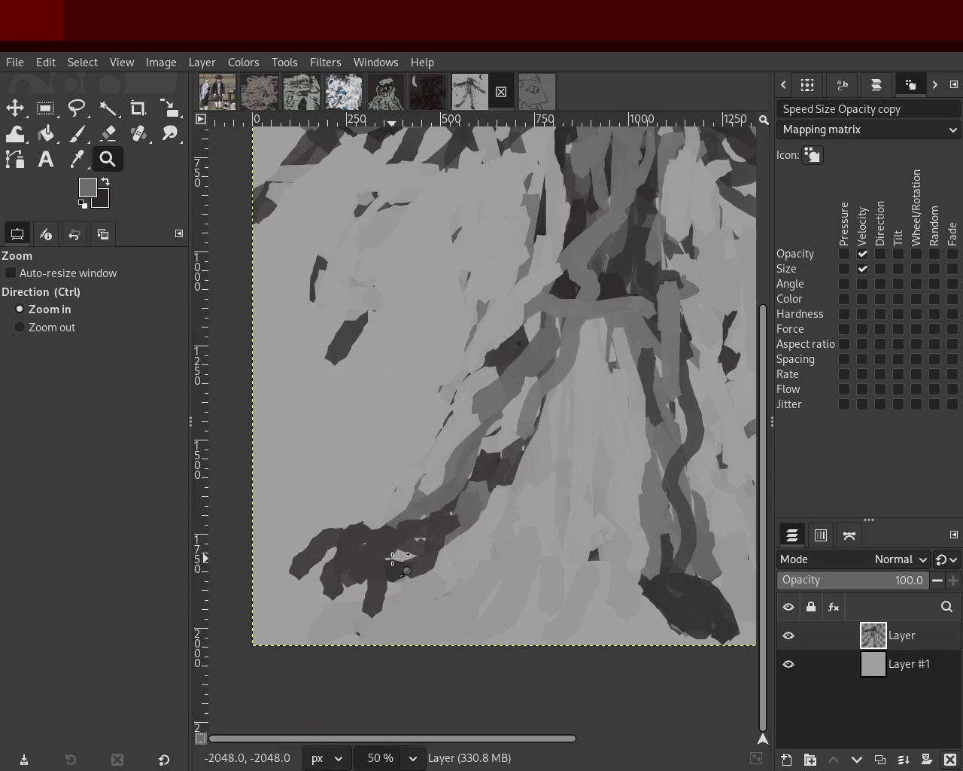
left_click(82, 141)
Use the Paintbrush with brush dynamics turned off and brush size 77
left_click(109, 141)
left_click(77, 136)
left_click(105, 139)
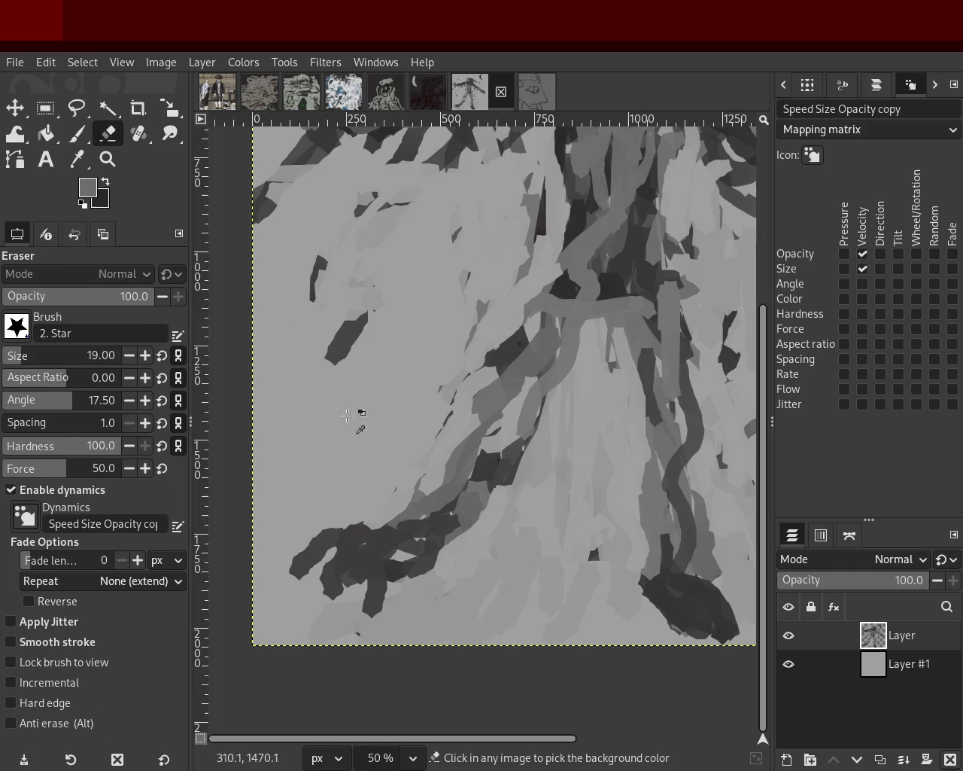
left_click(78, 135)
left_click(43, 490)
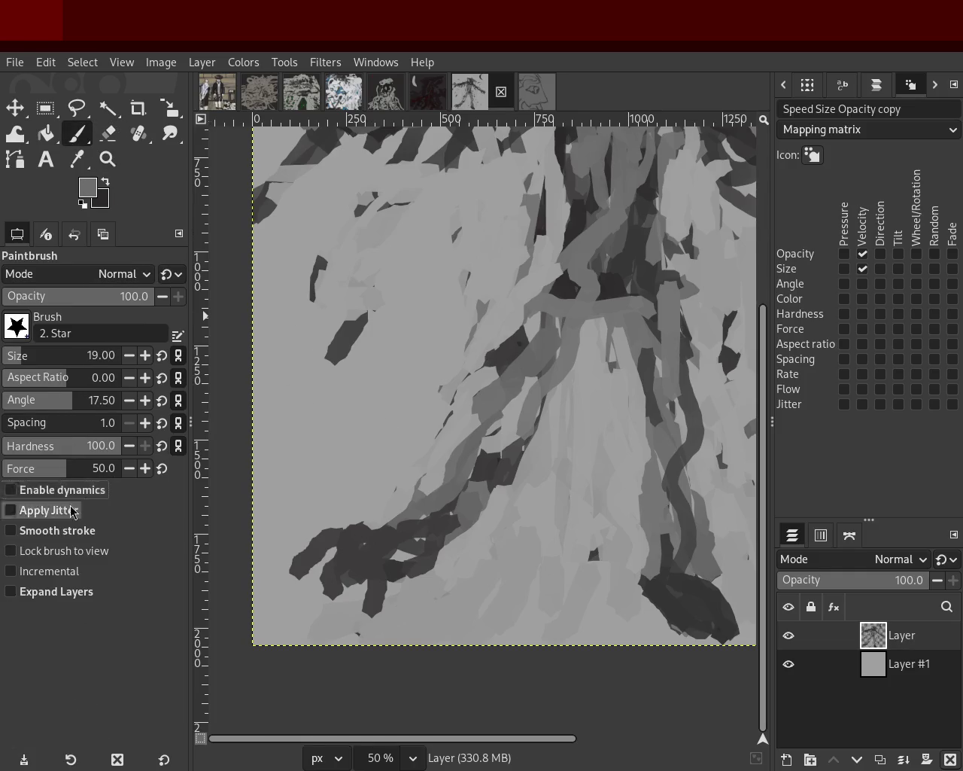
left_click(31, 361)
Cover the stray dark marks at the bottom-left with the light grey background colour
left_click_drag(375, 450, 358, 644)
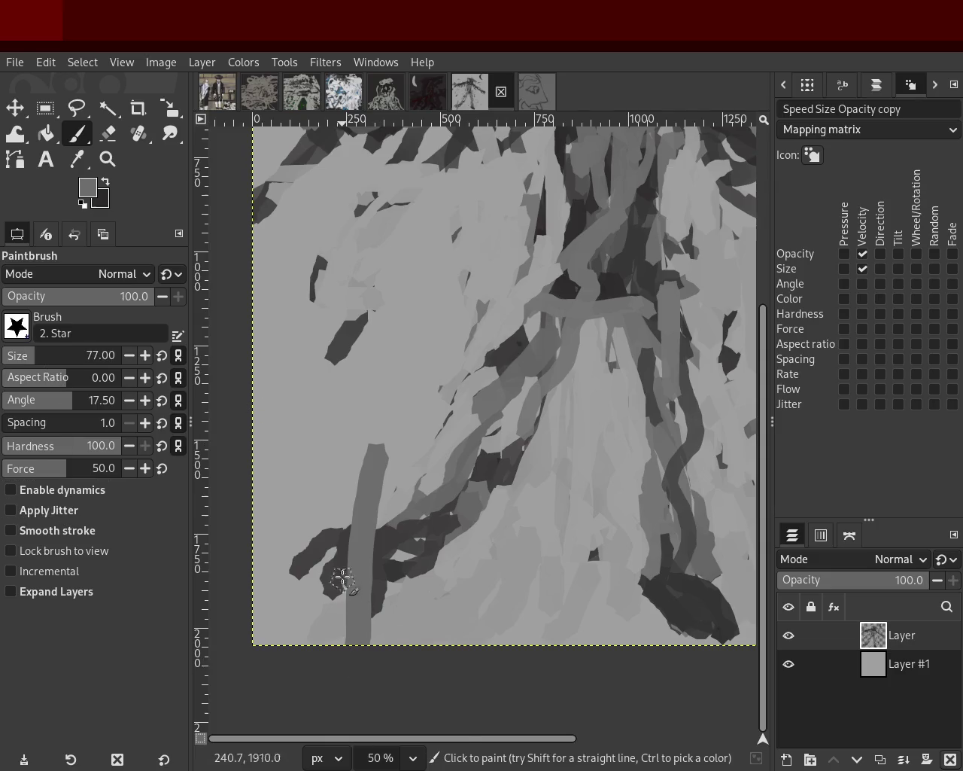
key("ctrl+z")
left_click(376, 481, "ctrl")
mouse_move(373, 527)
left_mouse_down()
mouse_move(309, 543)
mouse_move(339, 591)
left_mouse_up()
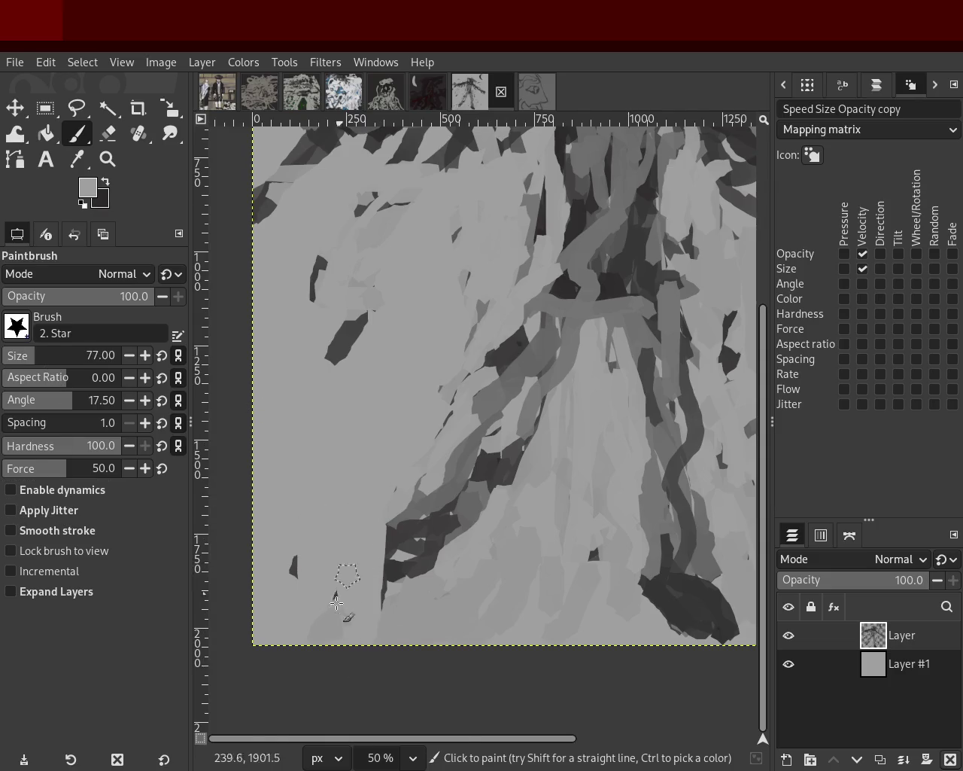
mouse_move(407, 486)
left_mouse_down()
mouse_move(414, 572)
mouse_move(376, 602)
left_mouse_up()
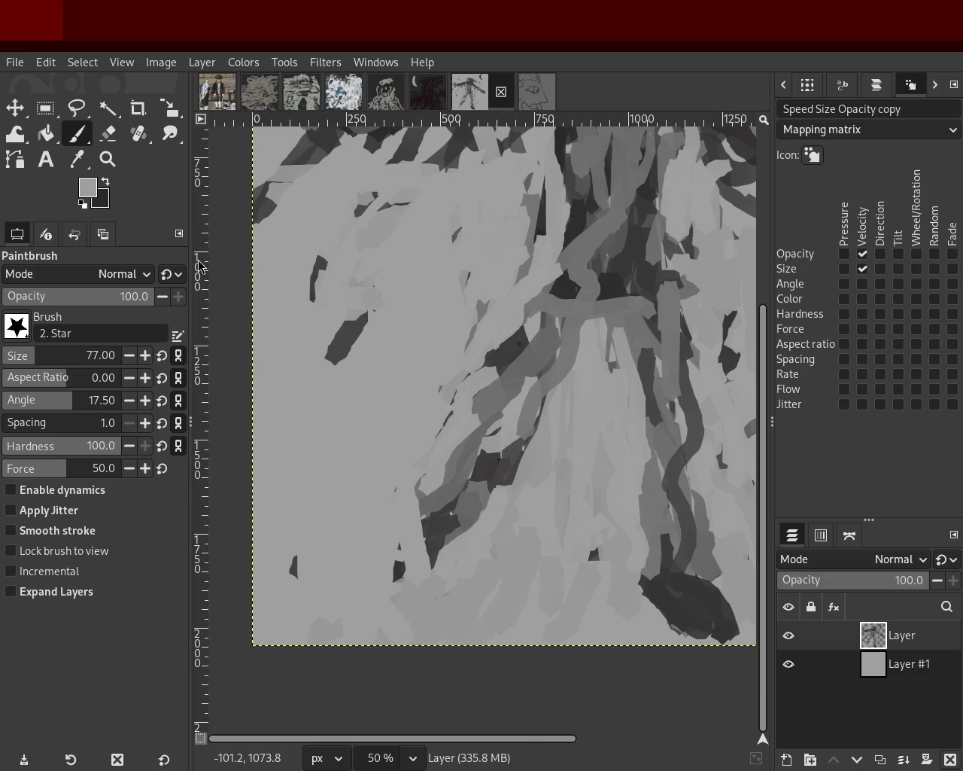
Add a curled dark stroke near the bottom-left edge with a medium grey stroke above it
left_click(448, 522, "ctrl")
mouse_move(436, 524)
left_mouse_down()
mouse_move(403, 602)
mouse_move(451, 618)
left_mouse_up()
key("ctrl+z")
mouse_move(420, 512)
left_mouse_down()
mouse_move(384, 572)
mouse_move(381, 620)
left_mouse_up()
key("ctrl+z")
key("ctrl+z")
left_click_drag(425, 584, 407, 623)
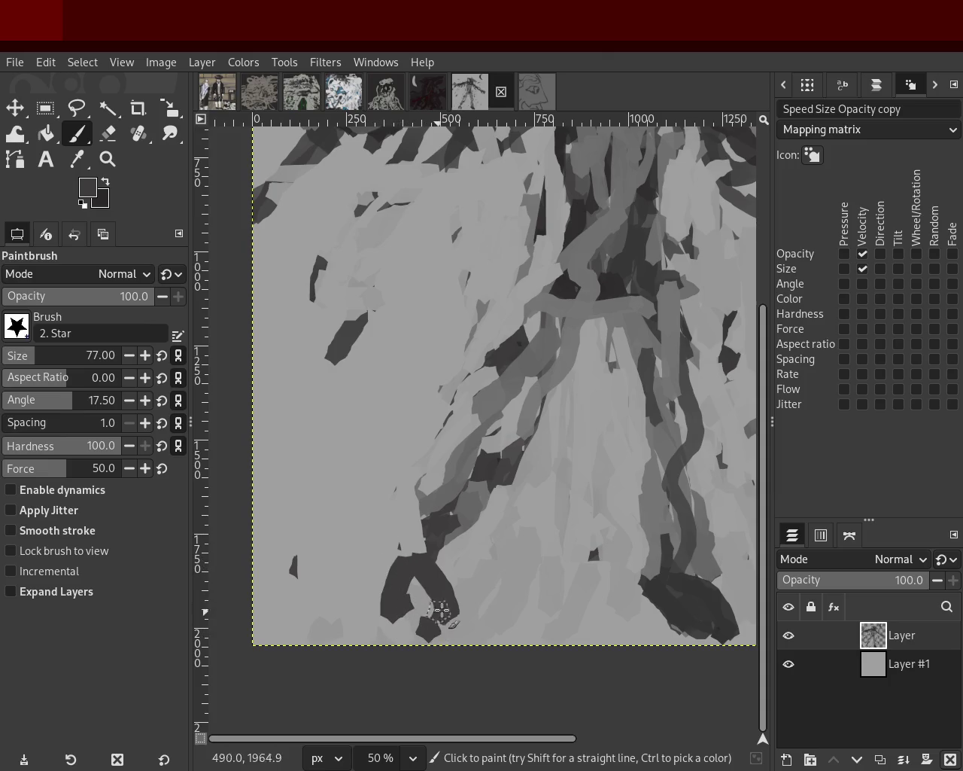
left_click(466, 573, "ctrl")
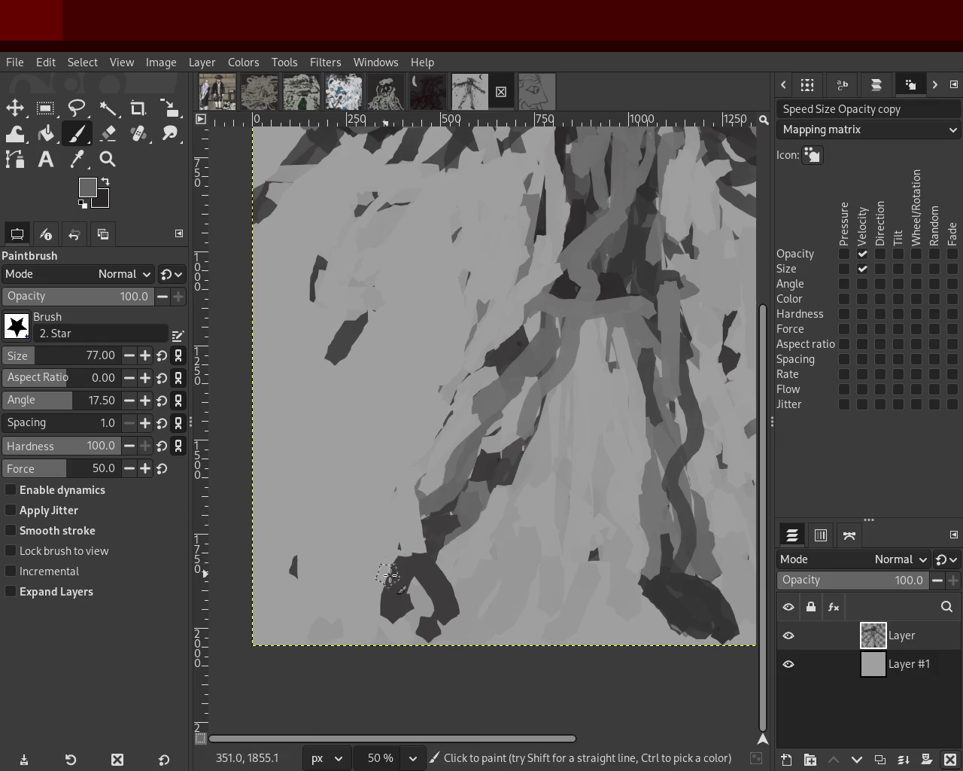
left_click_drag(412, 503, 406, 540)
left_click(119, 161)
scroll(563, 293, "down", 1, "ctrl")
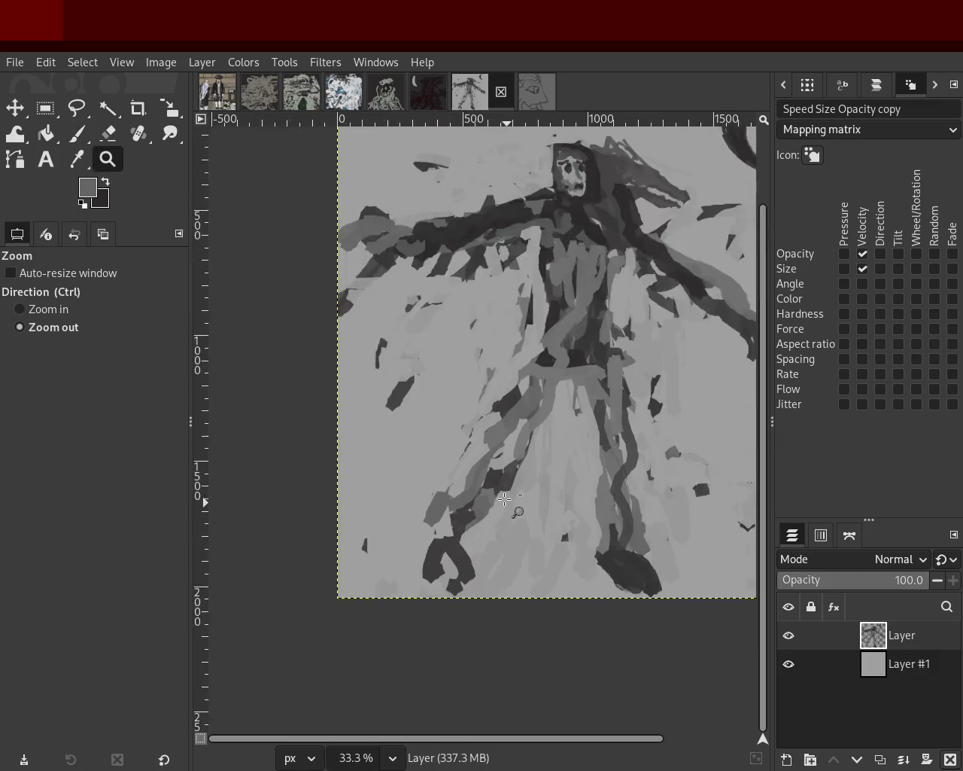
Zoom in on the painting until the figure's hood fills the view
scroll(563, 293, "down", 1, "ctrl")
scroll(563, 294, "up", 1, "ctrl")
scroll(563, 294, "up", 1, "ctrl")
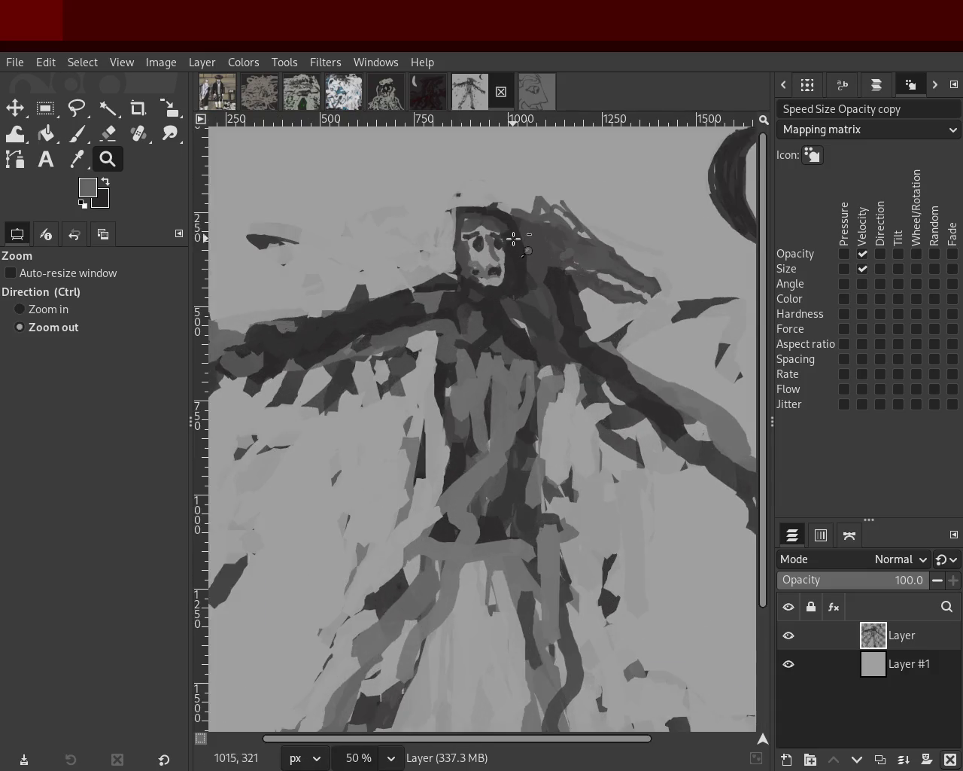
scroll(484, 266, "up", 3, "ctrl")
scroll(484, 266, "down", 14, "ctrl")
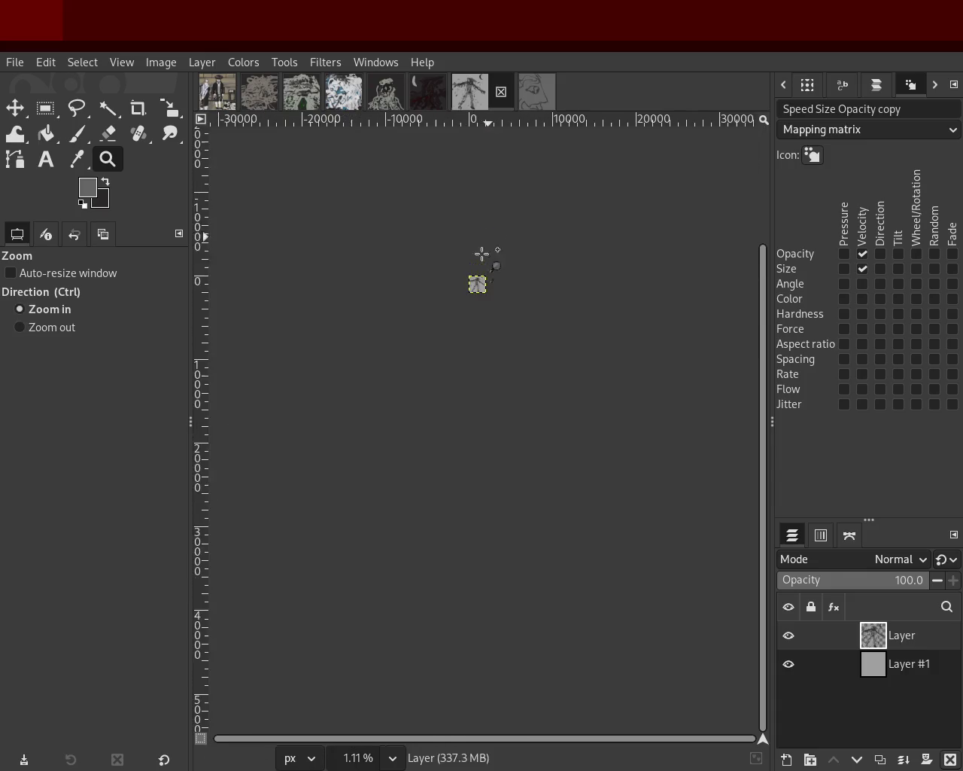
scroll(479, 275, "up", 1, "ctrl")
scroll(479, 275, "up", 3, "ctrl")
left_click(471, 299)
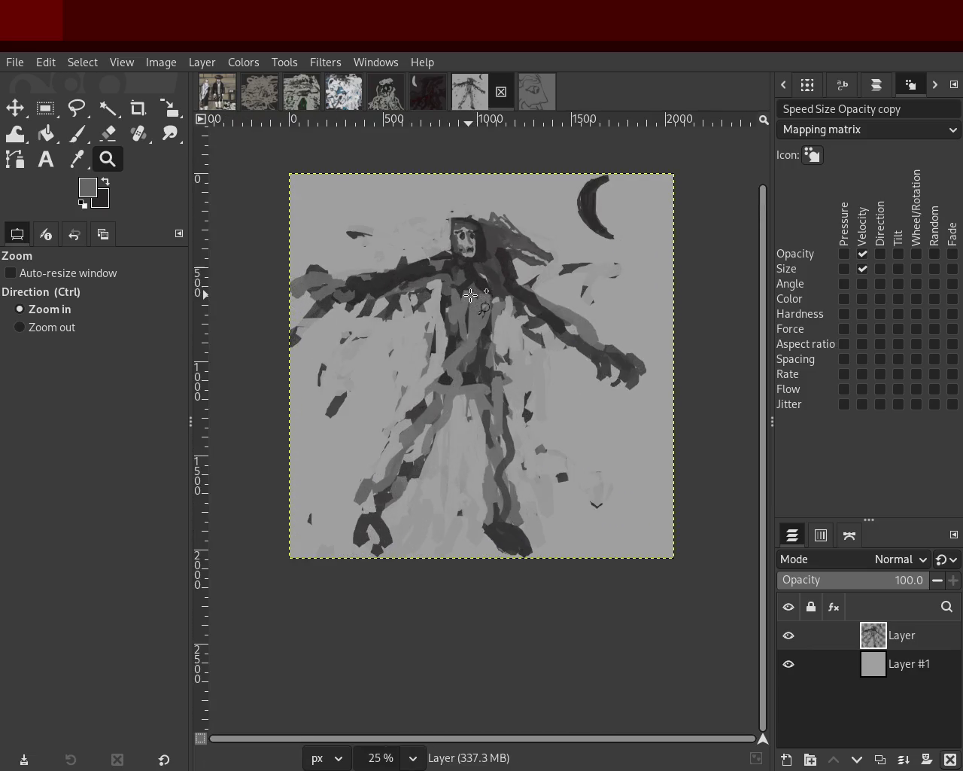
left_click(475, 273)
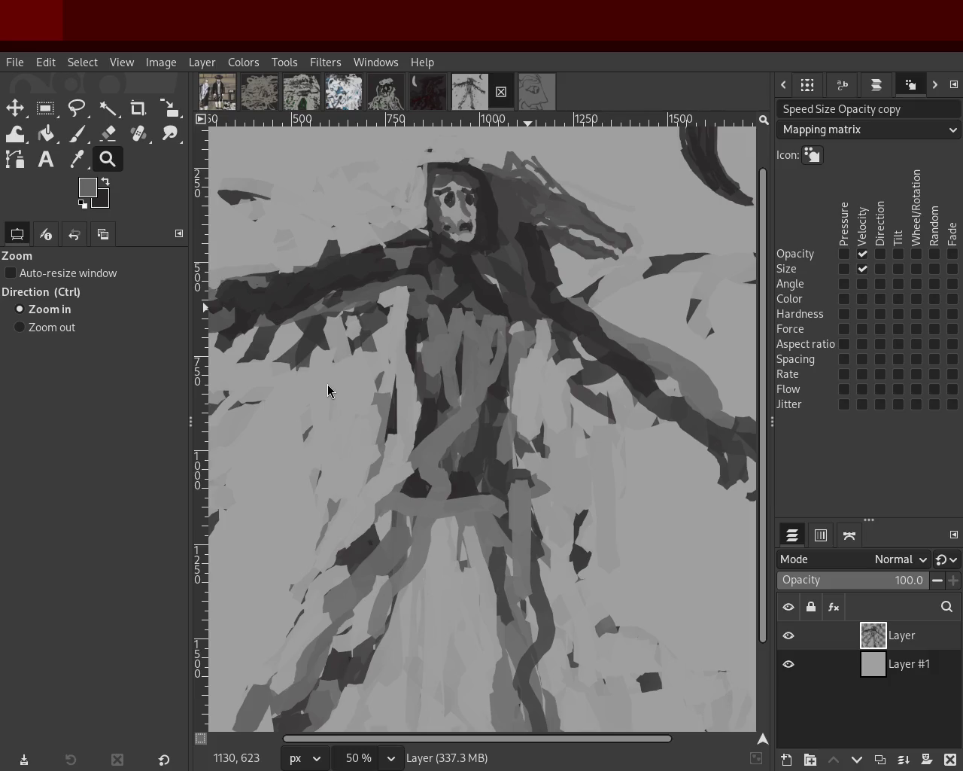
left_click(386, 406, "ctrl")
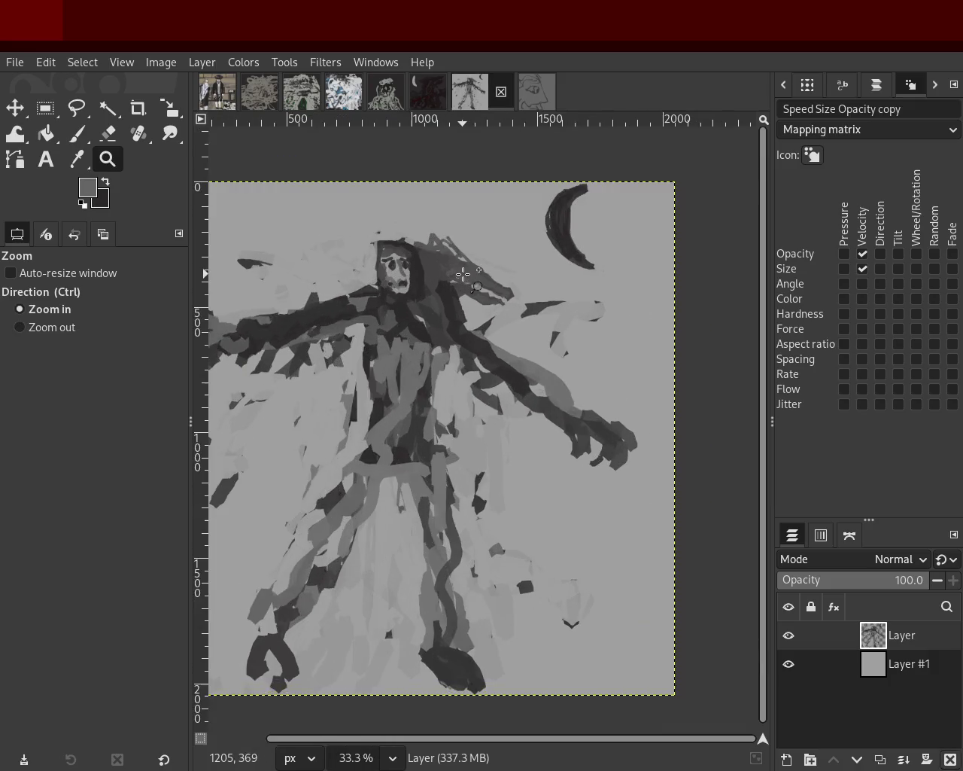
left_click(462, 274)
left_click(464, 275)
left_click(470, 275, "ctrl")
left_click(476, 276)
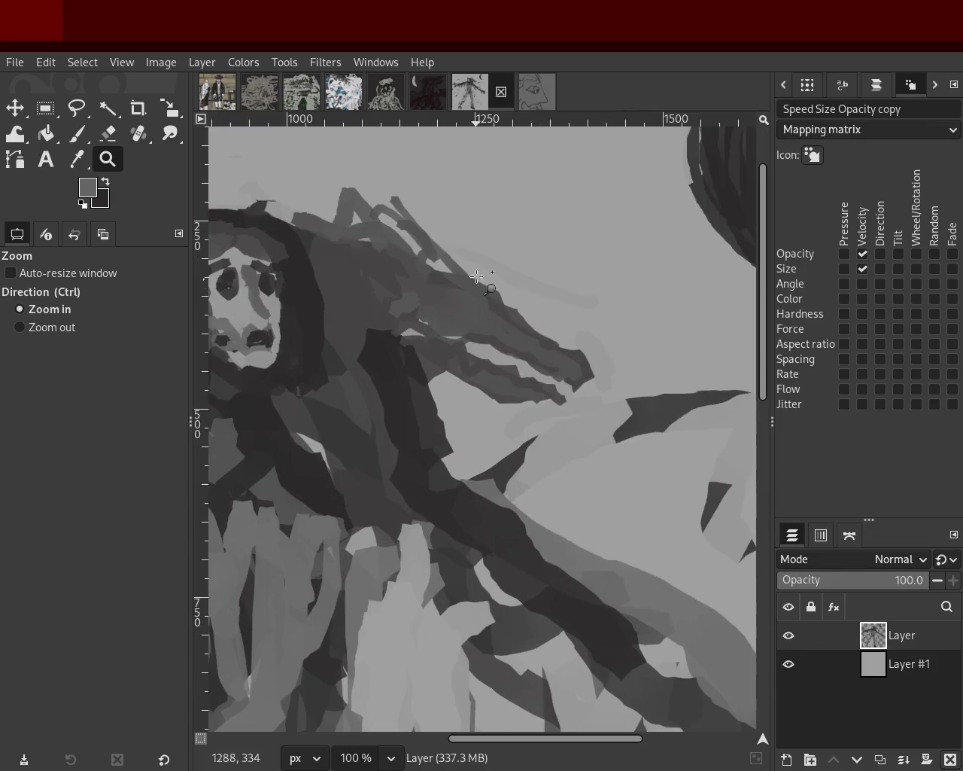
Paint a dark grey stroke along the hood with a size-13 brush
left_click(76, 133)
left_click(529, 360, "ctrl")
left_click_drag(360, 230, 379, 256)
key("ctrl+z")
key("ctrl+z")
left_click(15, 350)
left_click(436, 301, "ctrl")
left_click_drag(369, 208, 391, 246)
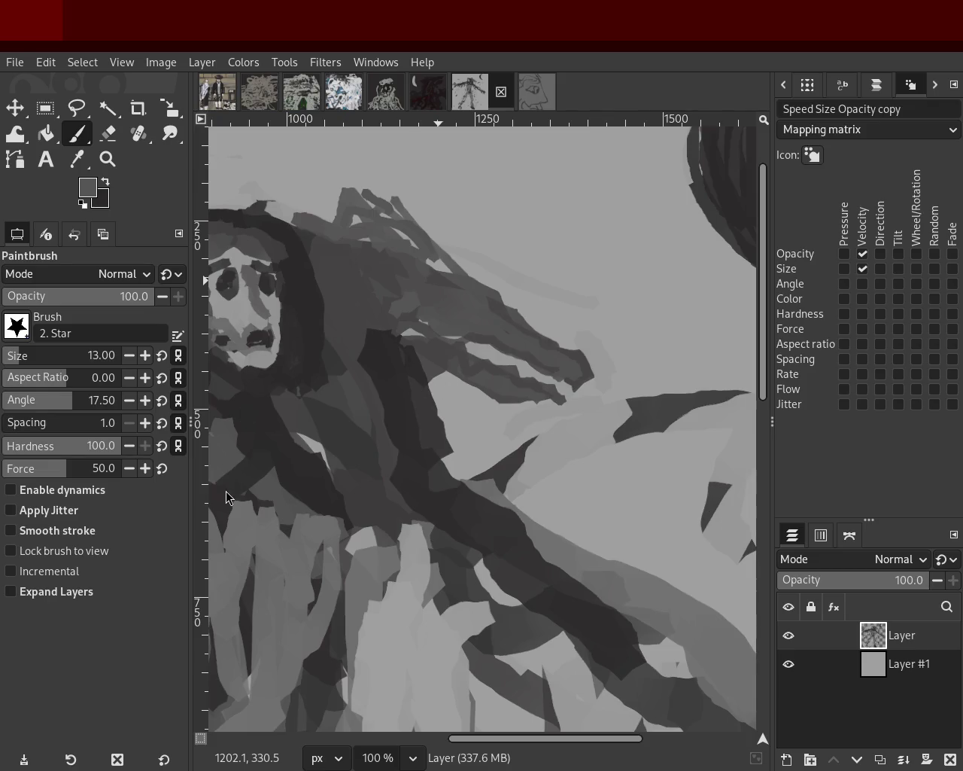
Zoom in to 200% on the figure's face
left_click(107, 160)
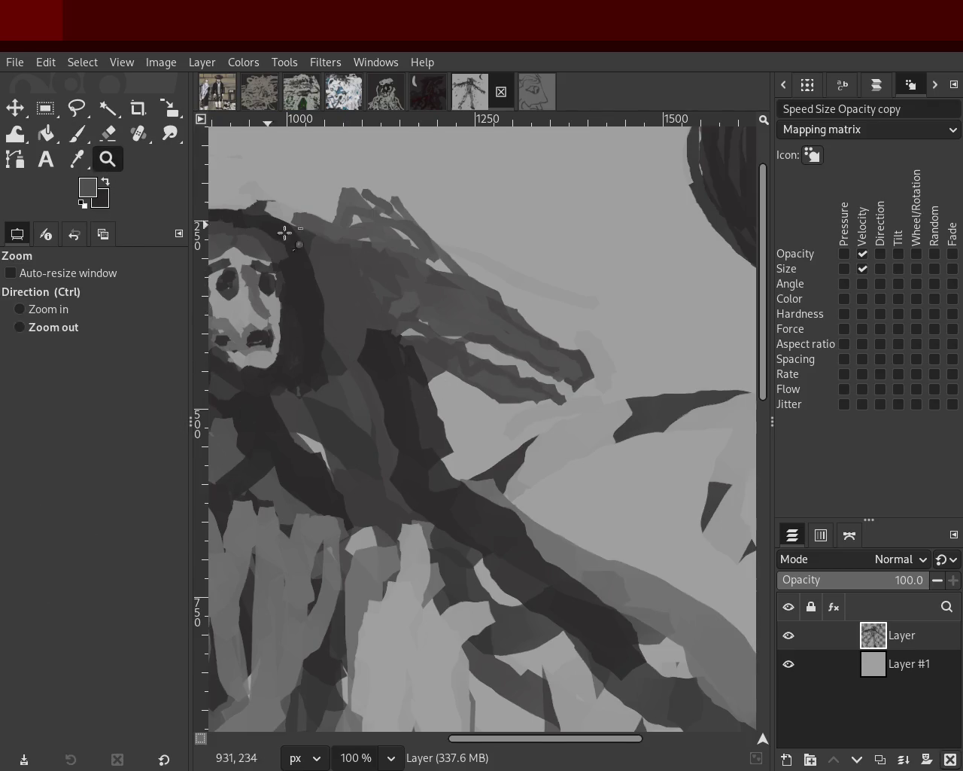
left_click(285, 233, "ctrl")
left_click(258, 275)
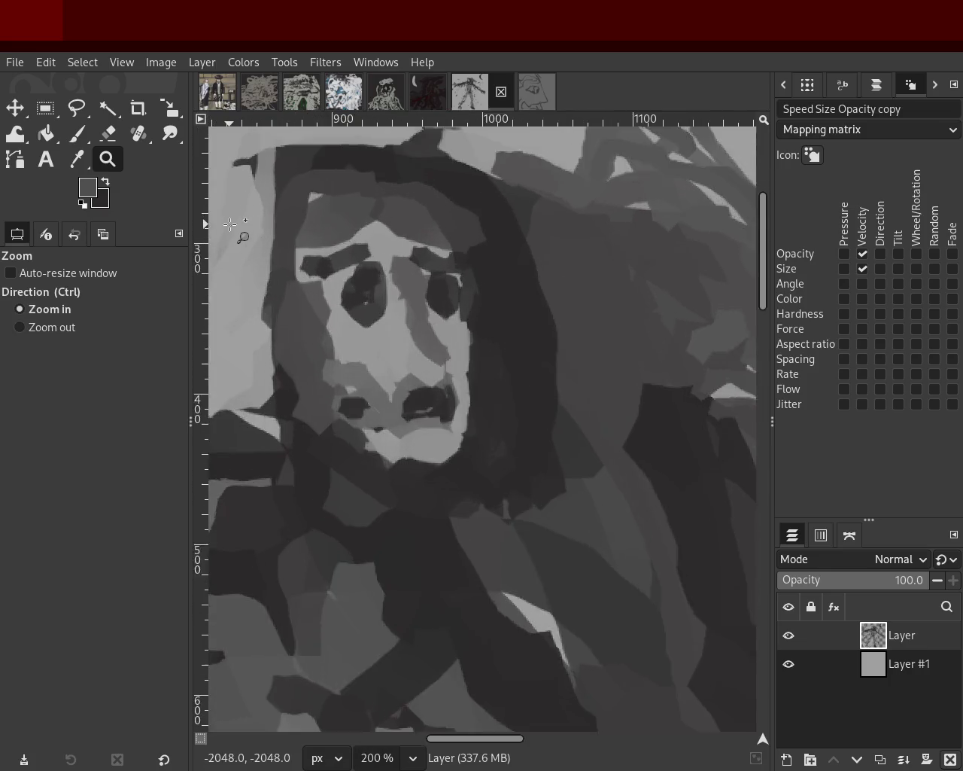
Lighten the upper part of the right eye with light grey
left_click(230, 224)
left_click(77, 134)
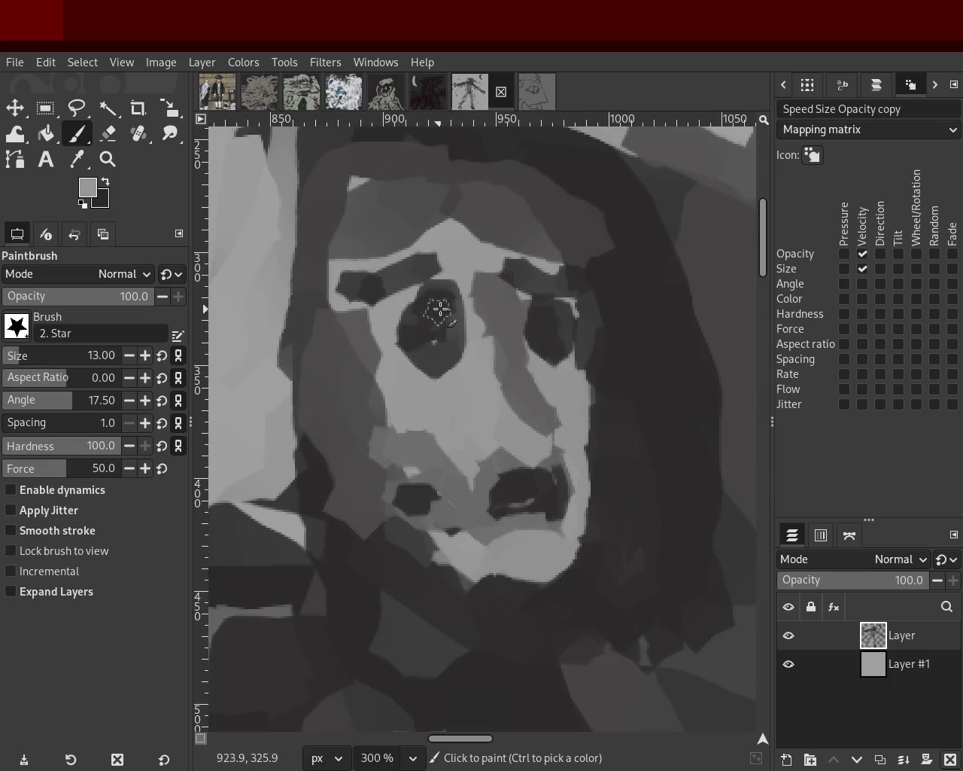
left_click_drag(440, 309, 430, 319)
key("ctrl+z")
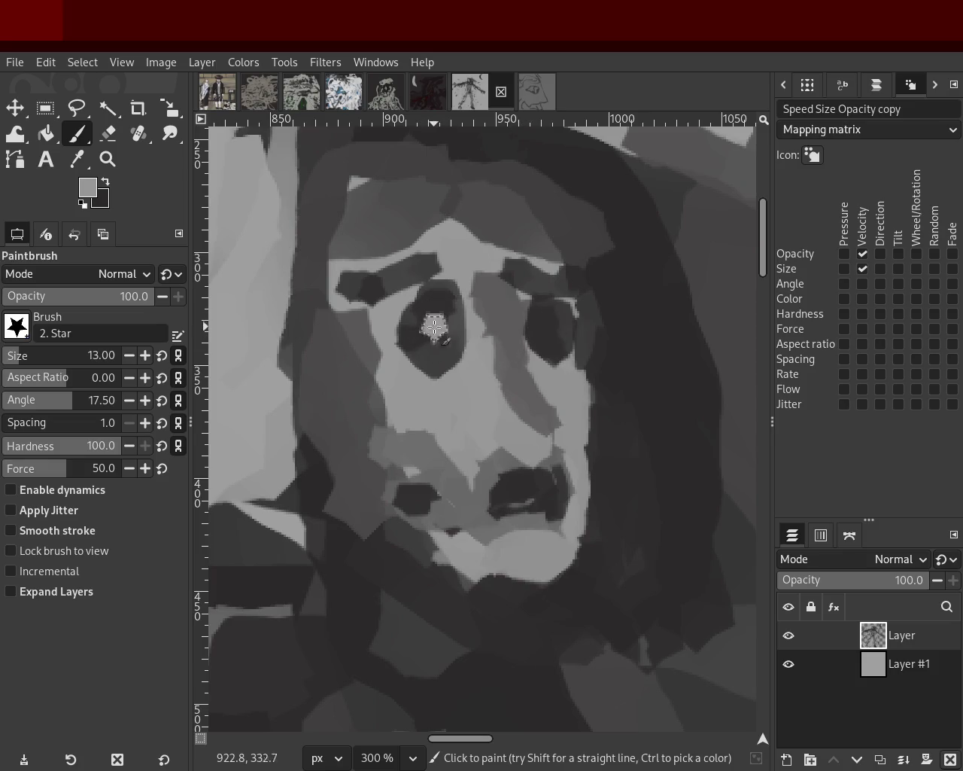
left_click_drag(423, 308, 463, 339)
key("ctrl+z")
left_click_drag(576, 328, 530, 324)
Try dark grey strokes in the left eye, undoing the unwanted ones
left_click(441, 359, "ctrl")
mouse_move(432, 331)
left_mouse_down()
mouse_move(444, 310)
mouse_move(441, 325)
left_mouse_up()
key("ctrl+z")
key("ctrl+z")
key("ctrl+z")
key("ctrl+z")
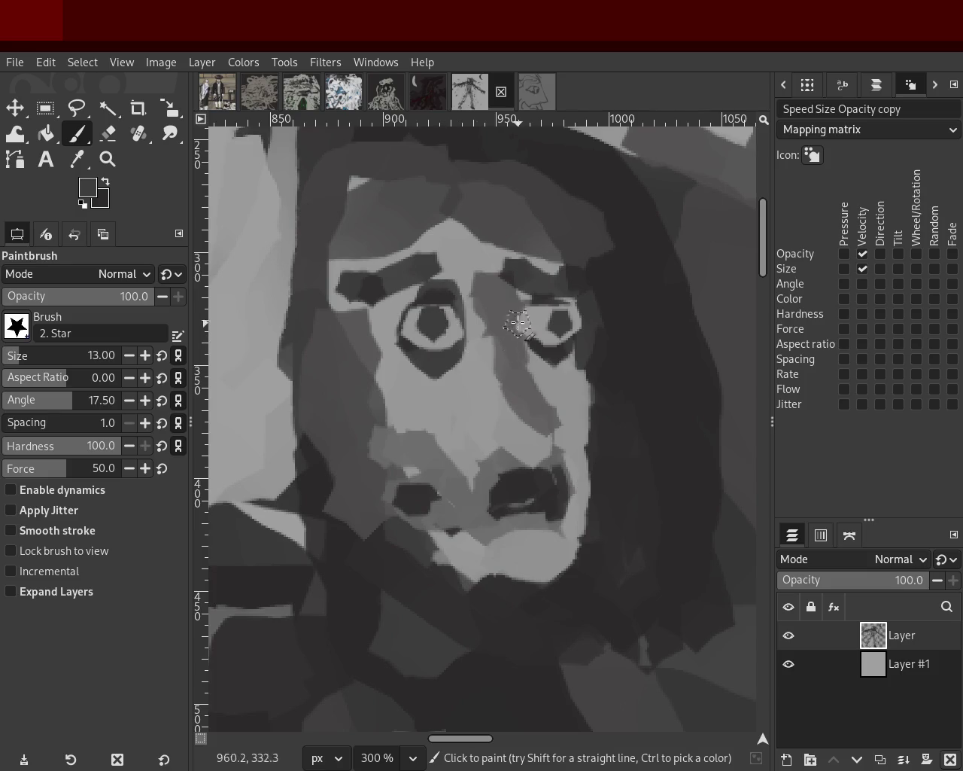
key("ctrl+z")
left_click_drag(456, 294, 406, 310)
left_click(467, 273, "ctrl")
key("ctrl+z")
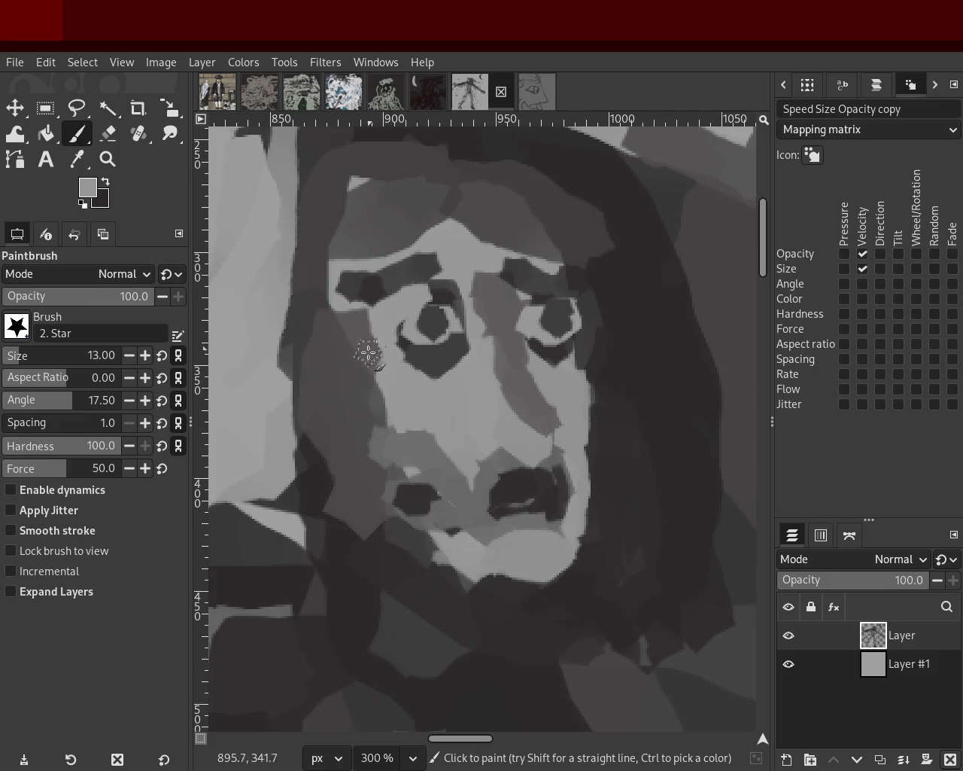
Lighten the right eye area, then sample a near-black colour
left_click_drag(557, 282, 507, 306)
left_click(514, 308, "ctrl")
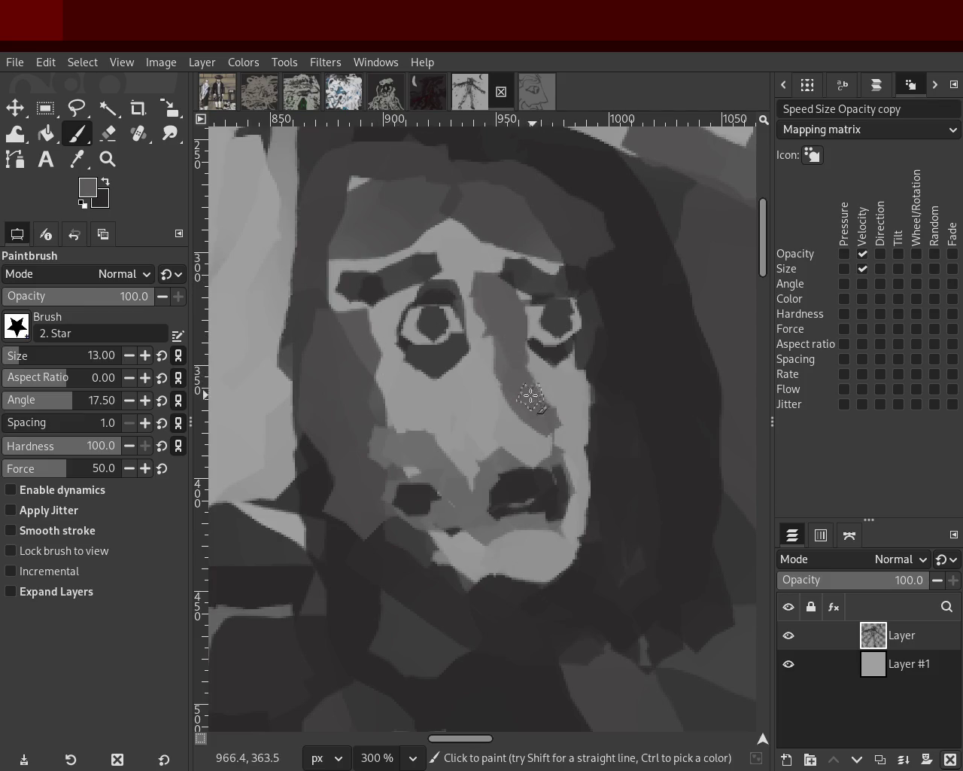
left_click(566, 349, "ctrl")
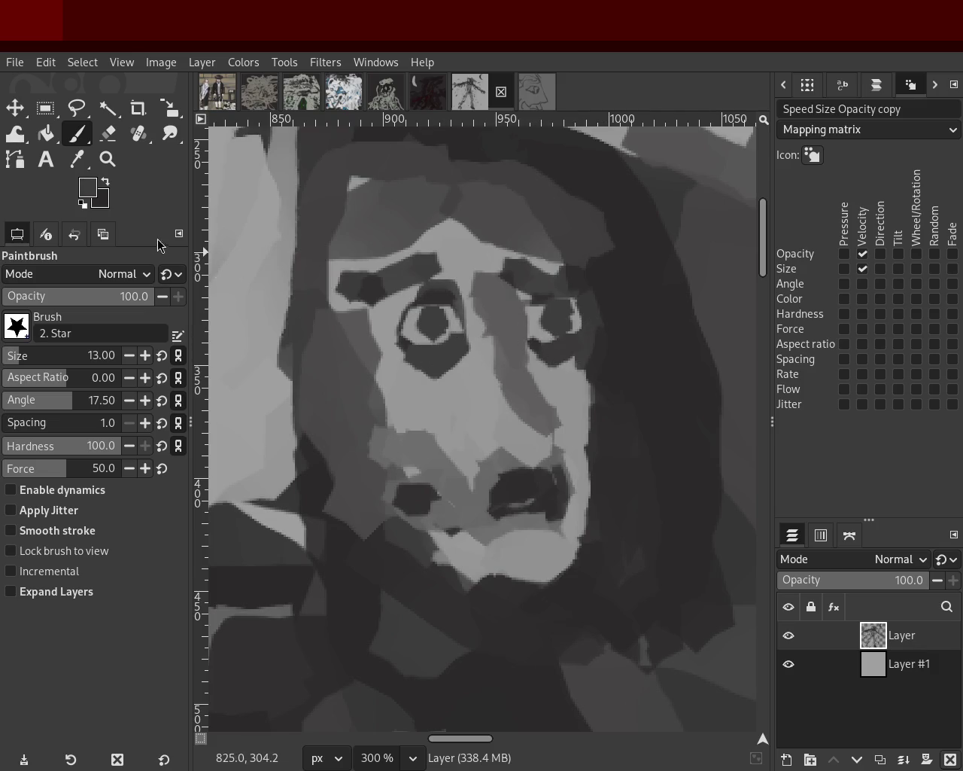
left_click(108, 159)
Shrink the paintbrush to size 2, set a grey background and sample dark grey from the eye
scroll(467, 346, "down", 2)
scroll(467, 346, "down", 2)
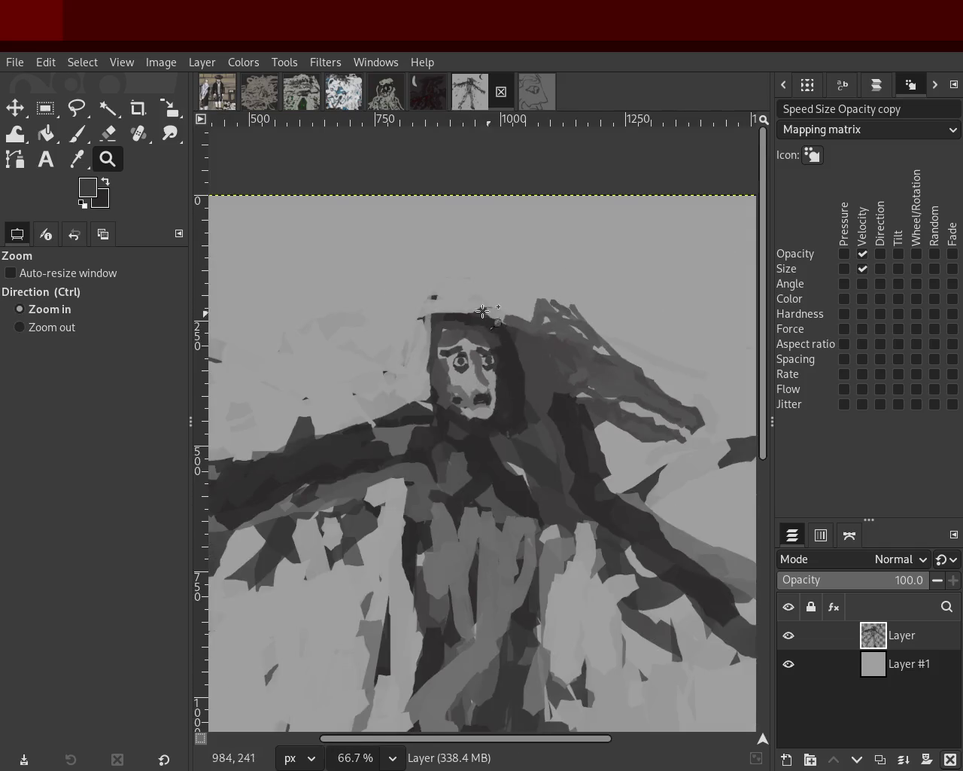
left_click(468, 347)
scroll(469, 347, "up", 2)
scroll(359, 355, "up", 3)
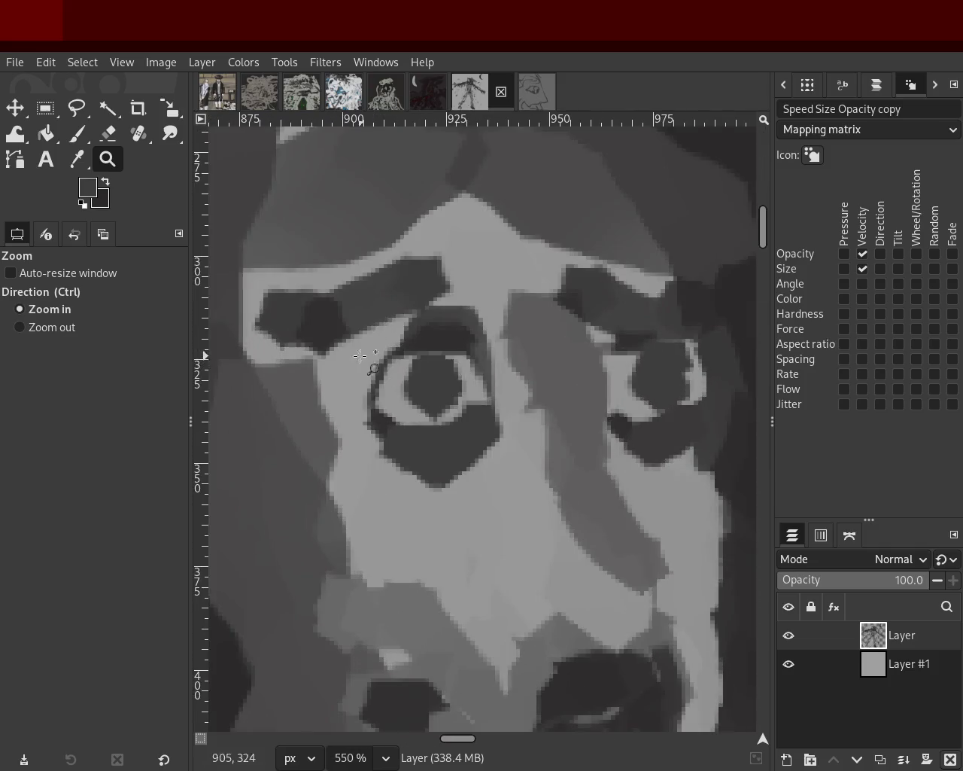
left_click(78, 161)
key("p")
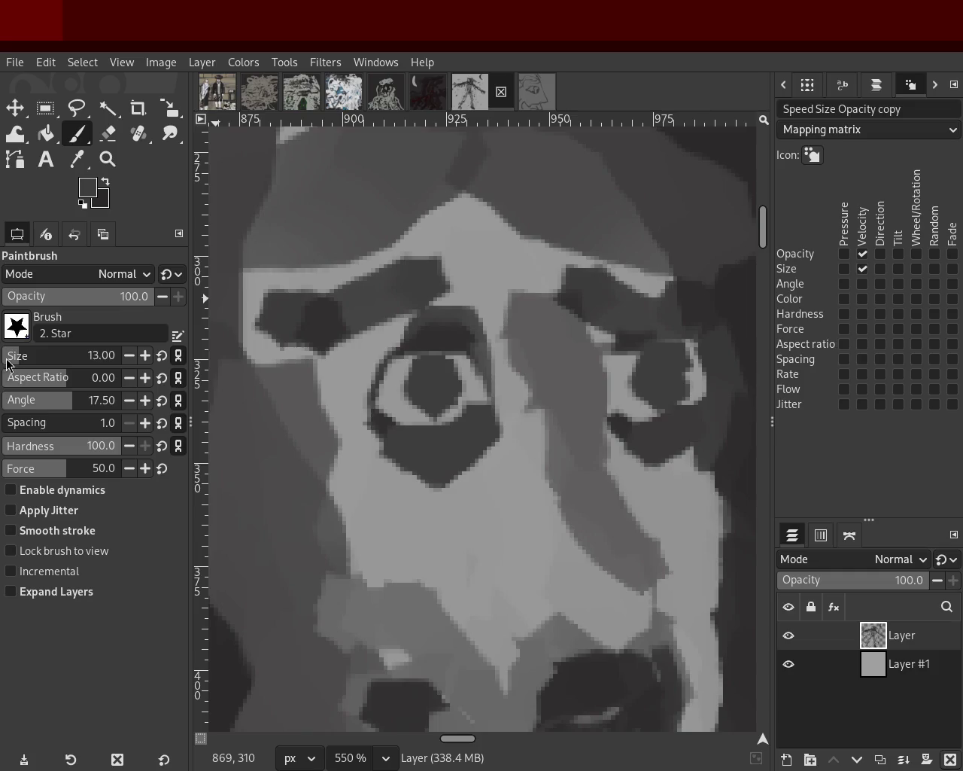
left_click(8, 361)
left_click(483, 540, "ctrl")
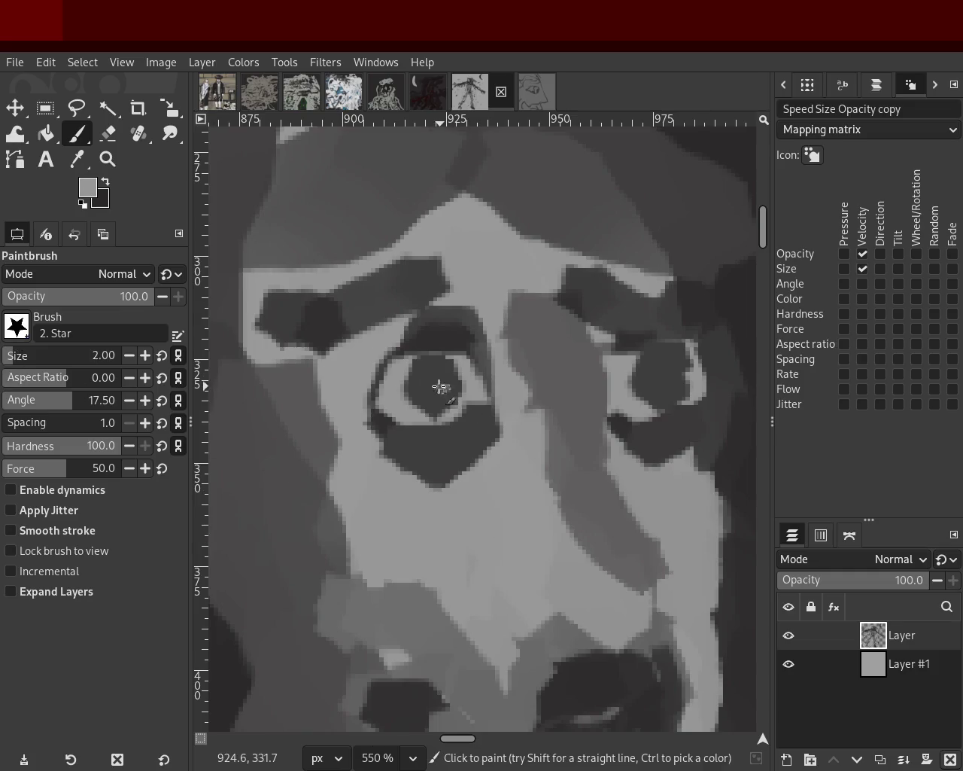
left_click(107, 188)
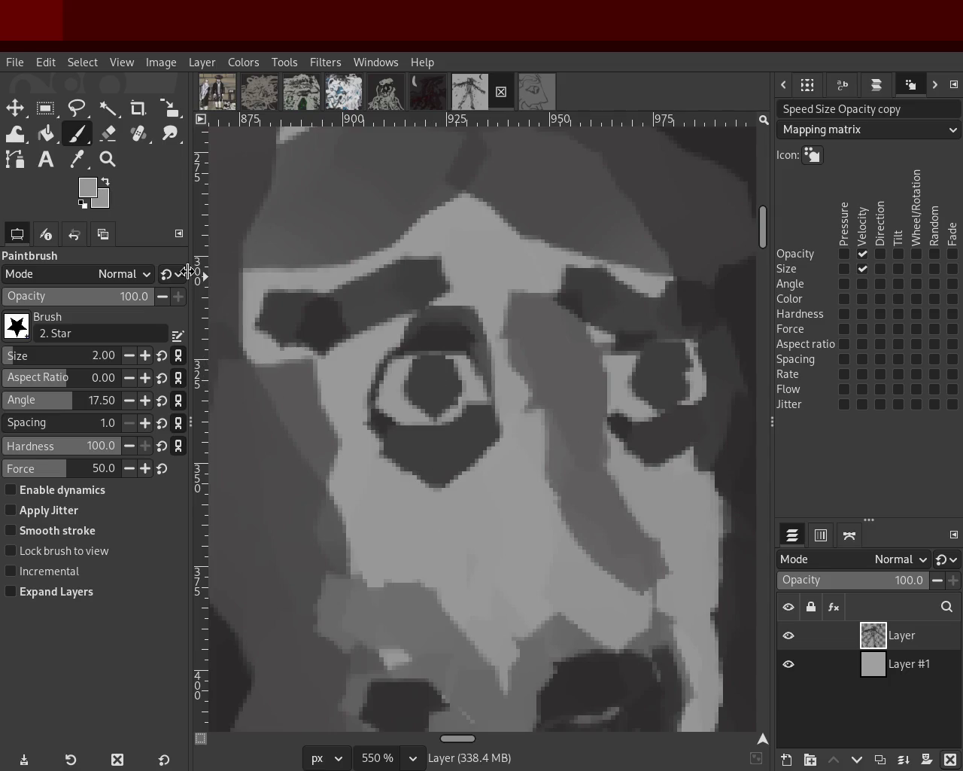
left_click(383, 429, "ctrl")
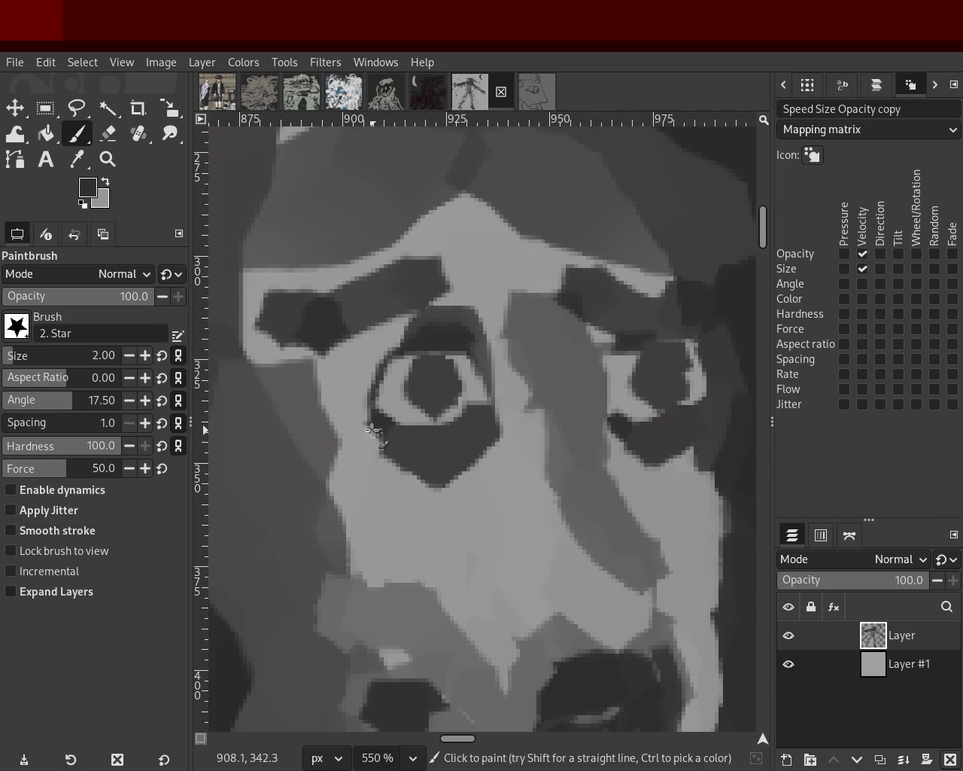
Dab dark paint into the pupil, then set a small Hardness 100 brush
left_click(442, 406)
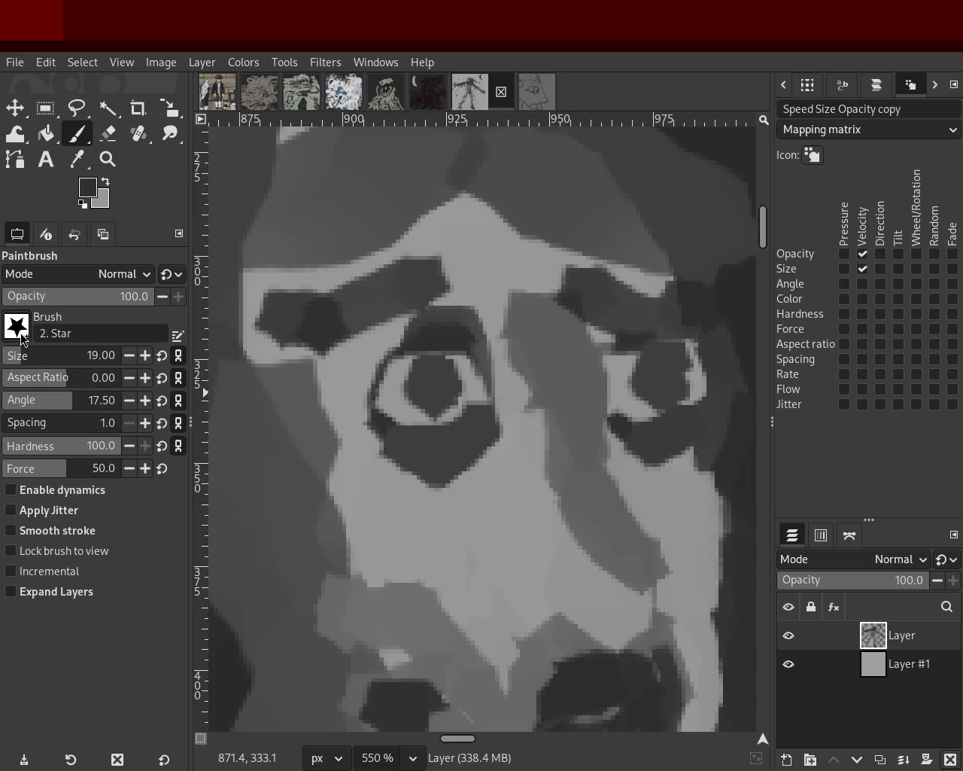
key("comma")
left_click(13, 358)
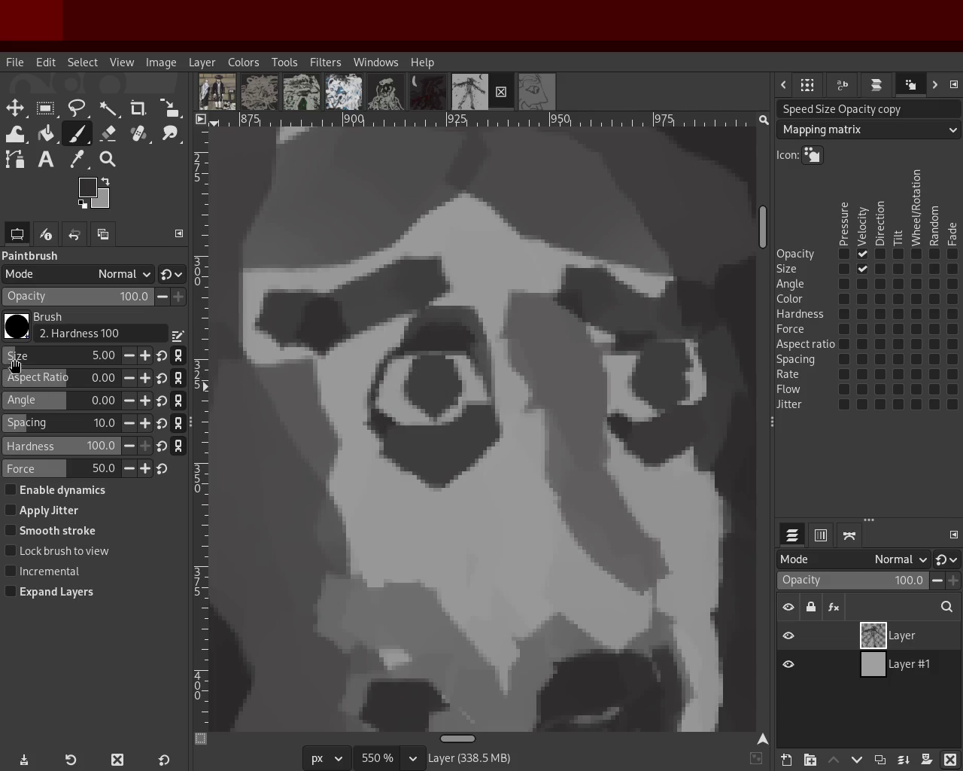
left_click_drag(14, 365, 20, 365)
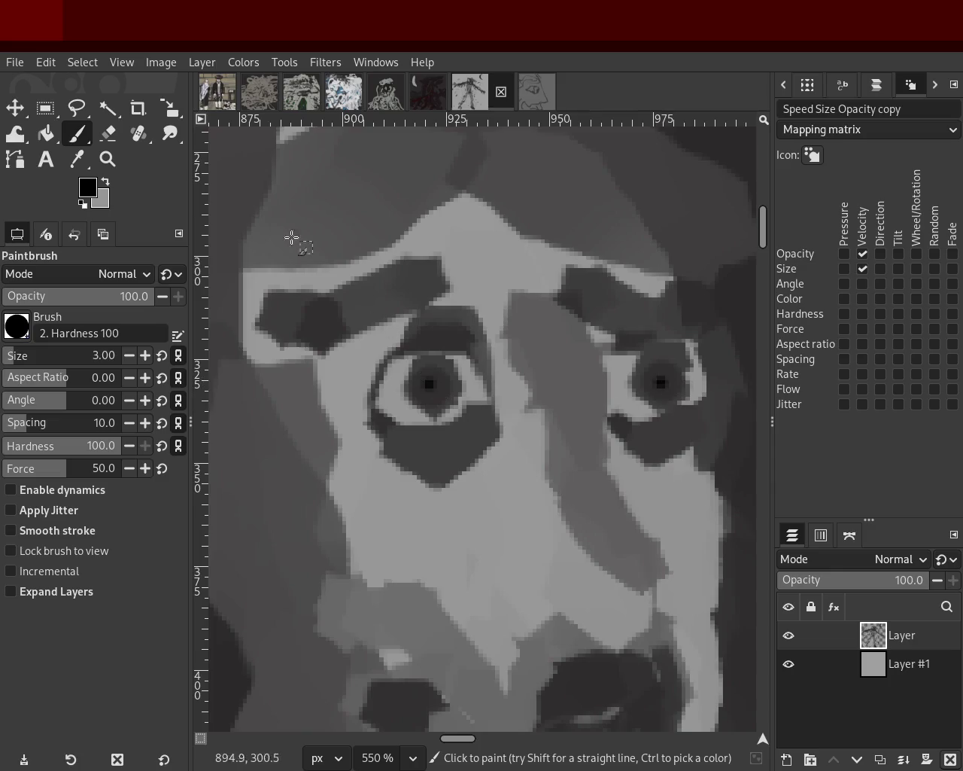
left_click(108, 159)
scroll(624, 366, "down", 3)
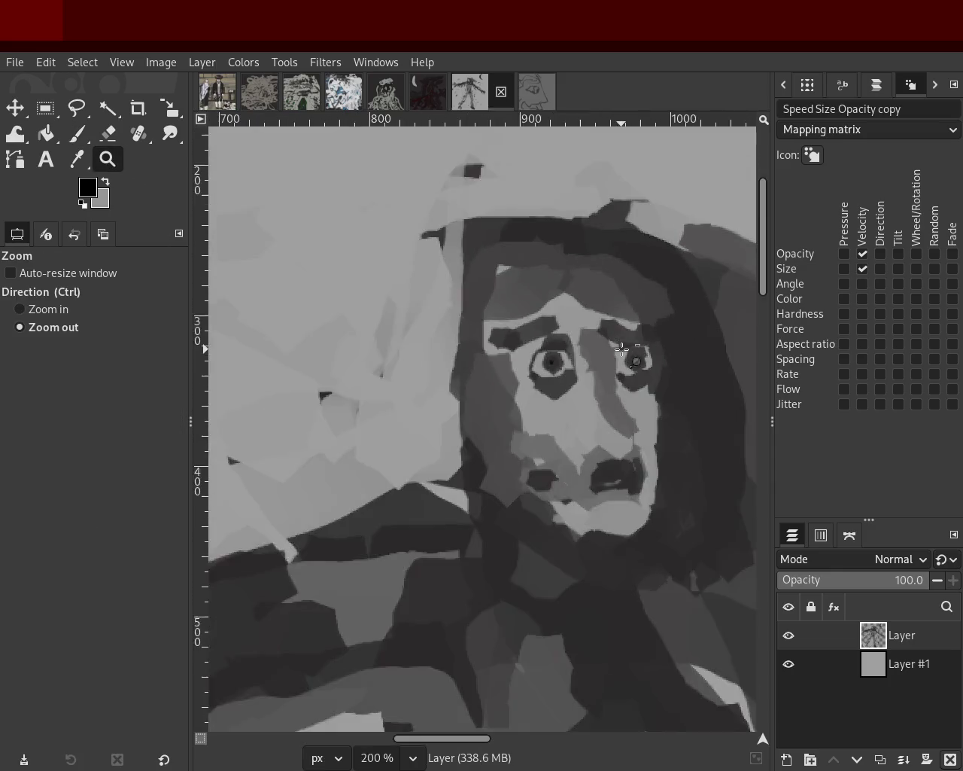
Zoom to 800% on the left eye and lighten the eyelid edges with face grey
scroll(655, 323, "down", 2)
scroll(651, 347, "down", 1)
scroll(617, 345, "up", 1)
scroll(581, 344, "up", 2)
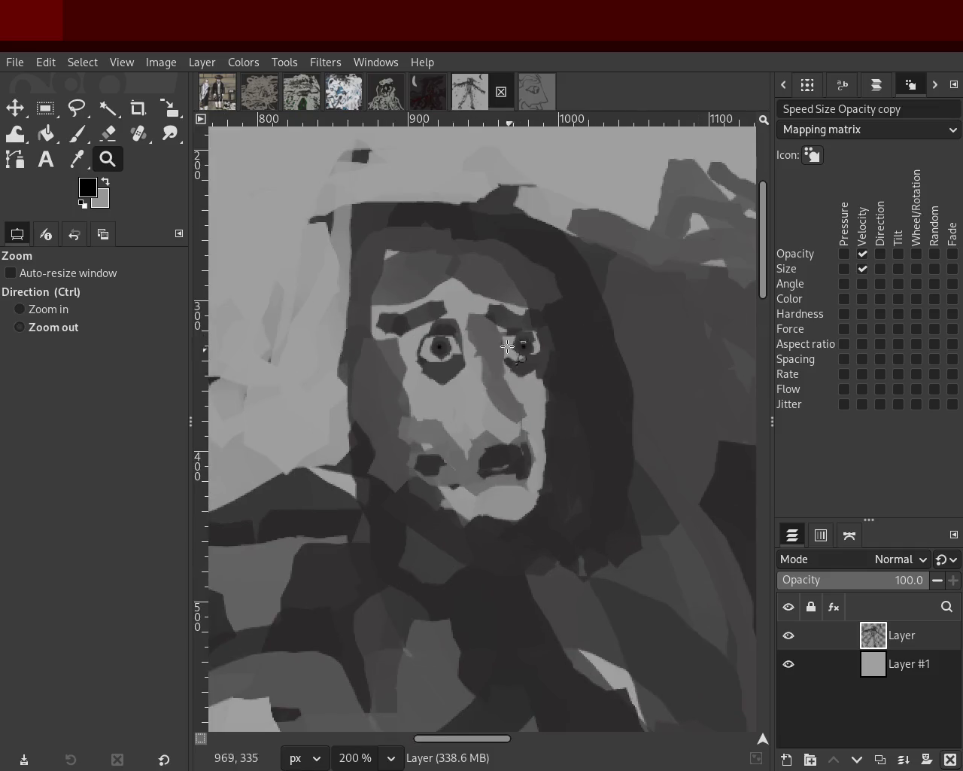
scroll(527, 339, "down", 1)
scroll(482, 337, "up", 3)
scroll(365, 344, "up", 2)
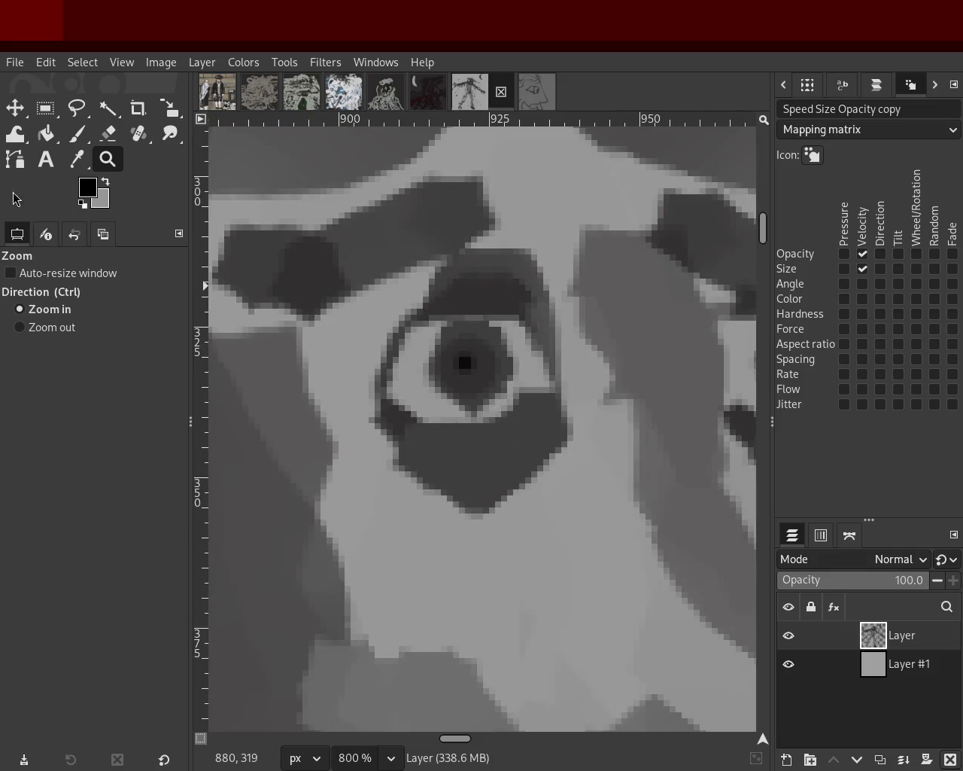
left_click(77, 137)
left_click(482, 410, "ctrl")
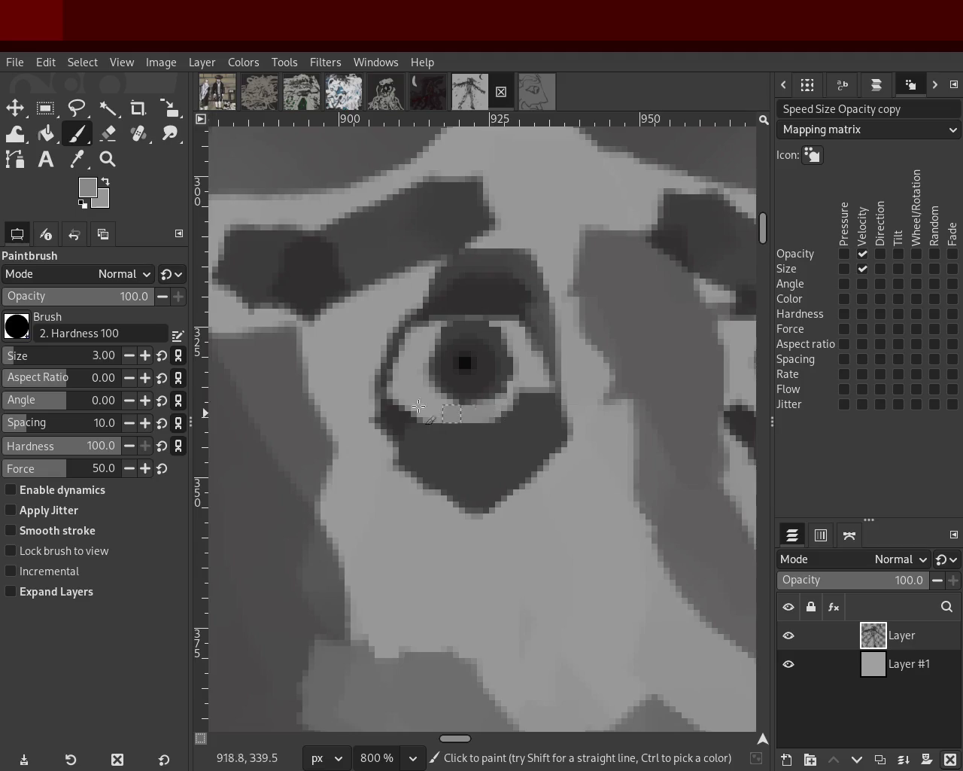
left_click_drag(537, 368, 448, 391)
mouse_move(527, 398)
left_mouse_down()
mouse_move(415, 403)
mouse_move(515, 348)
mouse_move(425, 347)
mouse_move(520, 316)
left_mouse_up()
mouse_move(410, 316)
left_mouse_down()
mouse_move(527, 301)
mouse_move(471, 293)
left_mouse_up()
mouse_move(525, 314)
left_mouse_down()
mouse_move(391, 344)
mouse_move(527, 309)
mouse_move(394, 317)
left_mouse_up()
Extend the upper and lower eyelids with dark grey picked from the eyelid
left_click(548, 341, "ctrl")
left_click(512, 305, "ctrl")
left_click_drag(512, 316, 442, 338)
left_click_drag(536, 433, 383, 410)
key("ctrl+z")
left_click_drag(526, 406, 509, 399)
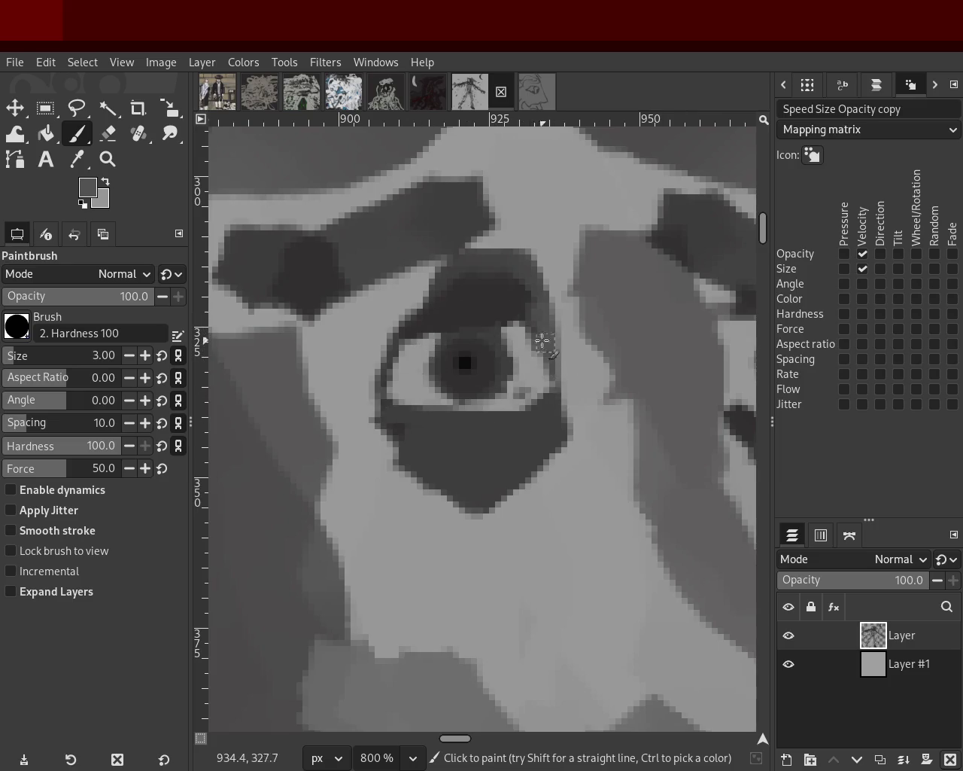
key("ctrl+z")
Enable dynamics and darken the eyelid bands above and below the eye
left_click(45, 489)
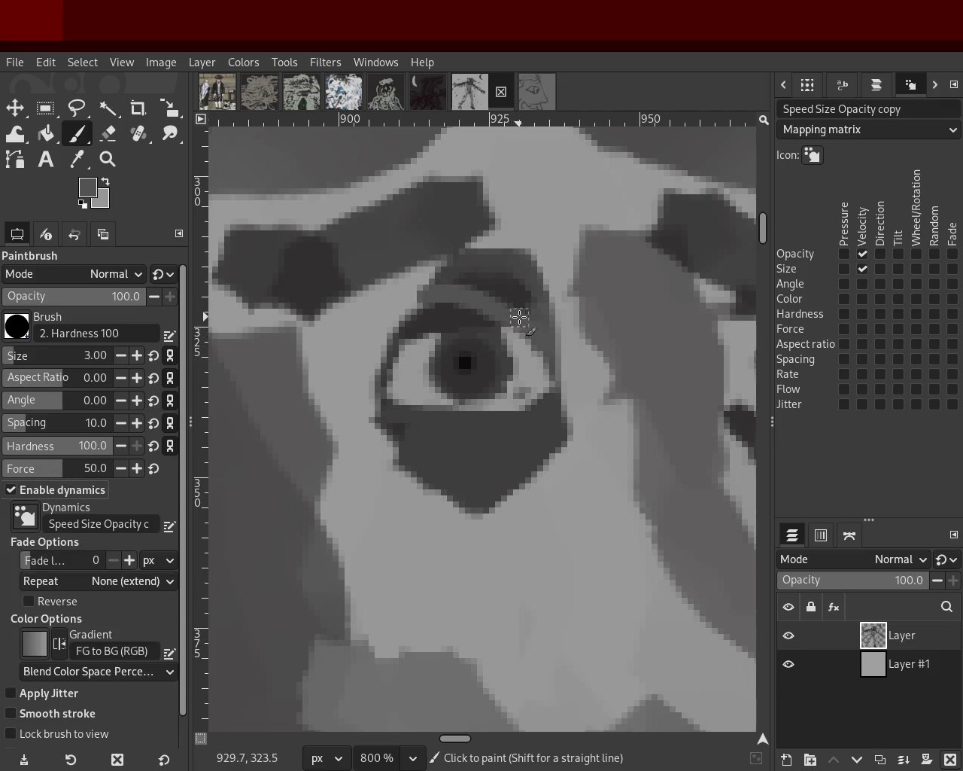
left_click_drag(421, 312, 549, 344)
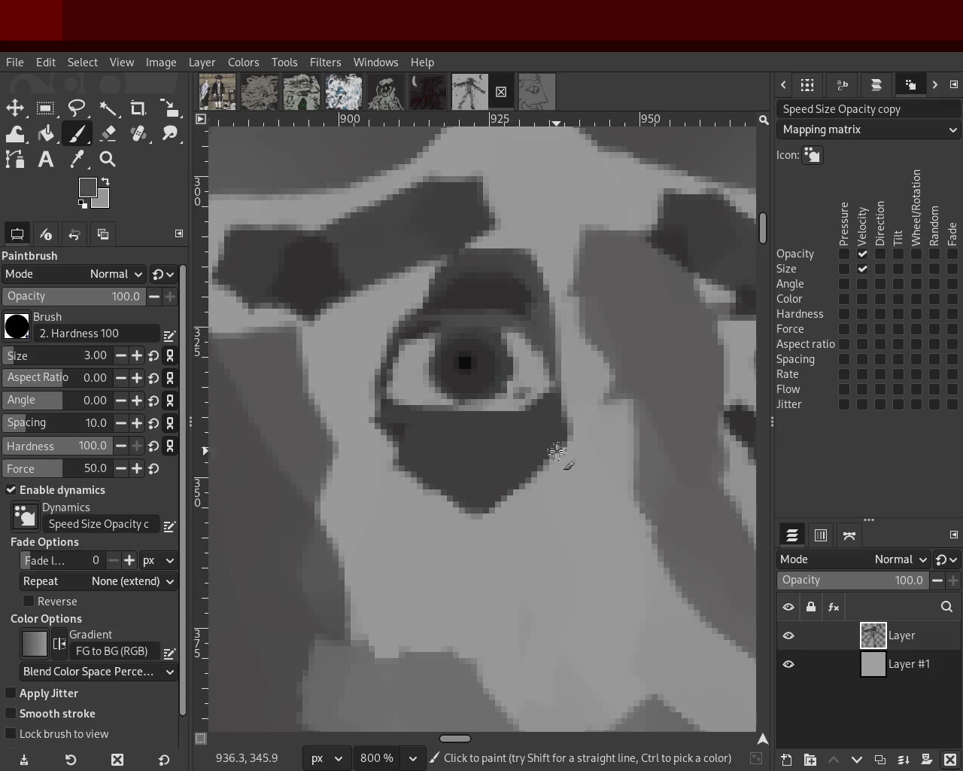
left_click_drag(380, 391, 557, 387)
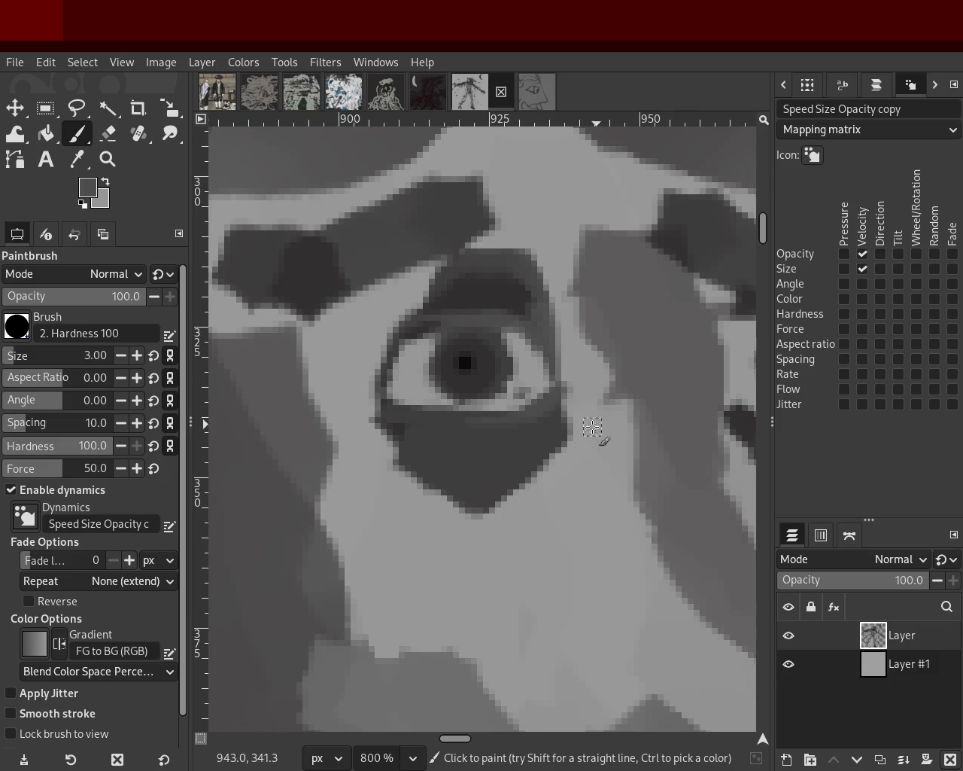
Zoom out to 300% to see the whole face
left_click(108, 159)
left_click(522, 395, "ctrl")
left_click(522, 395, "ctrl")
left_click(522, 395, "ctrl")
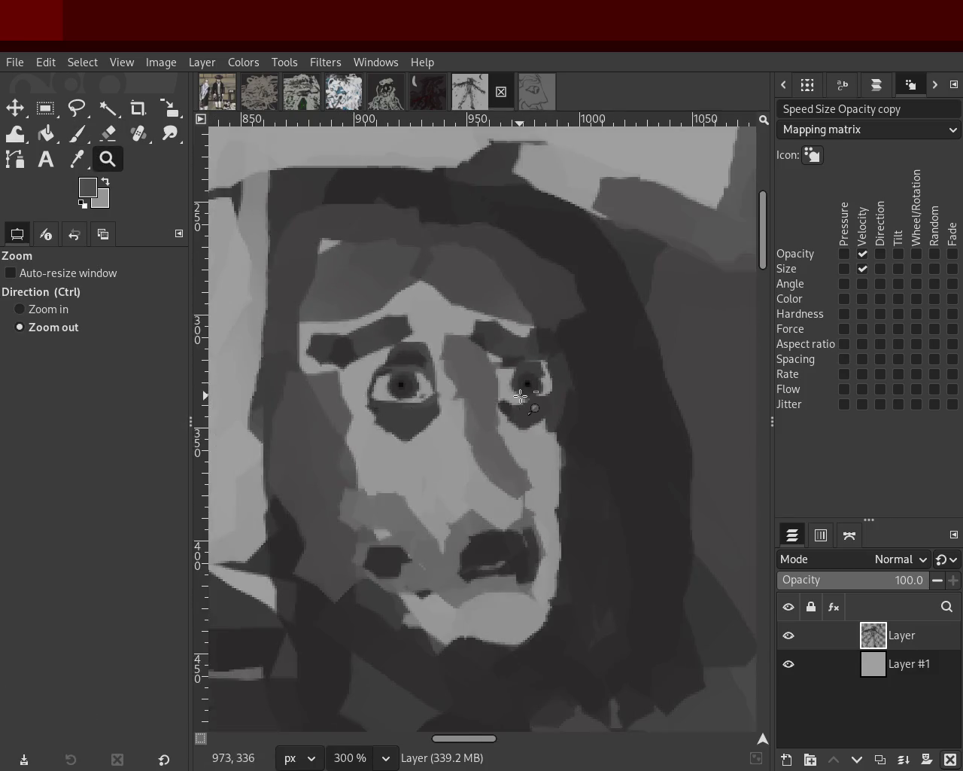
left_click(522, 396)
Zoom to 800% on the right eye and paint light strokes along its left edge
left_click(487, 423)
left_click(487, 423)
left_click(76, 134)
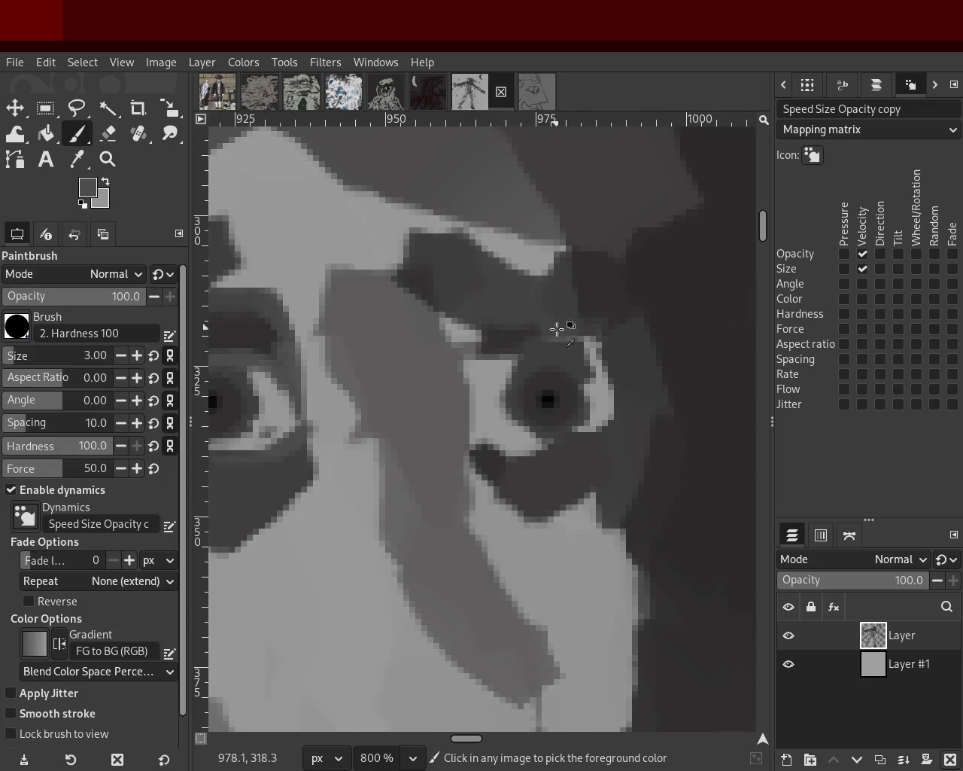
mouse_move(519, 361)
left_mouse_down()
mouse_move(474, 414)
mouse_move(482, 403)
mouse_move(527, 444)
left_mouse_up()
left_click_drag(470, 372, 520, 440)
left_click(490, 353, "ctrl")
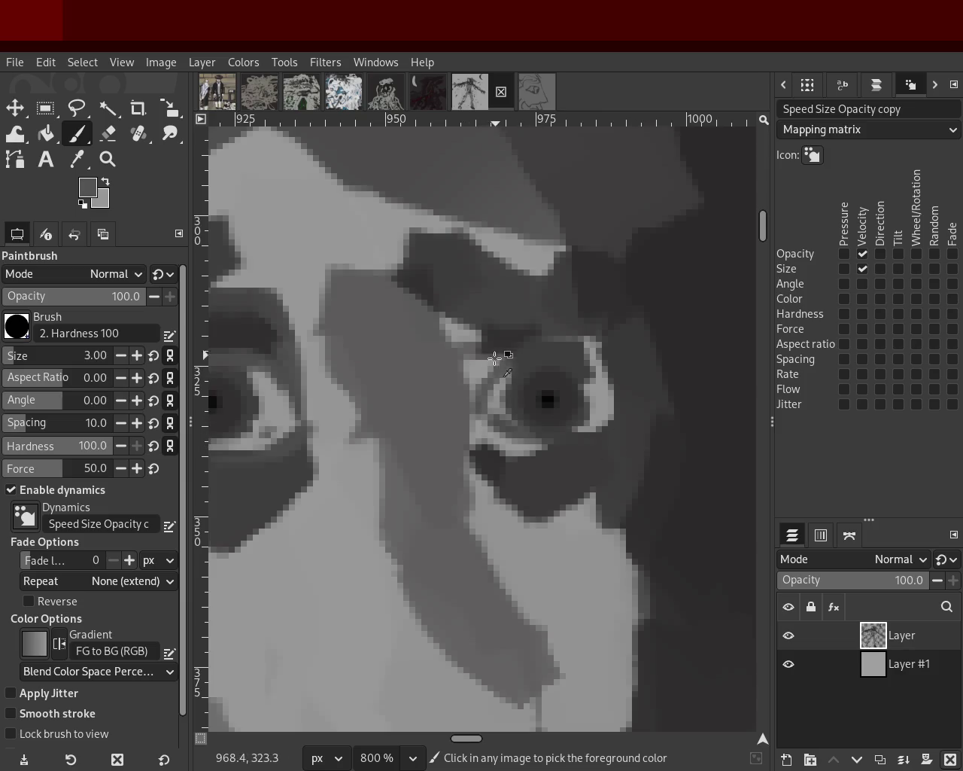
mouse_move(486, 361)
left_mouse_down()
mouse_move(467, 378)
mouse_move(452, 458)
mouse_move(486, 435)
mouse_move(552, 447)
mouse_move(536, 451)
mouse_move(619, 420)
left_mouse_up()
left_click(483, 456, "ctrl")
key("ctrl+z")
key("ctrl+z")
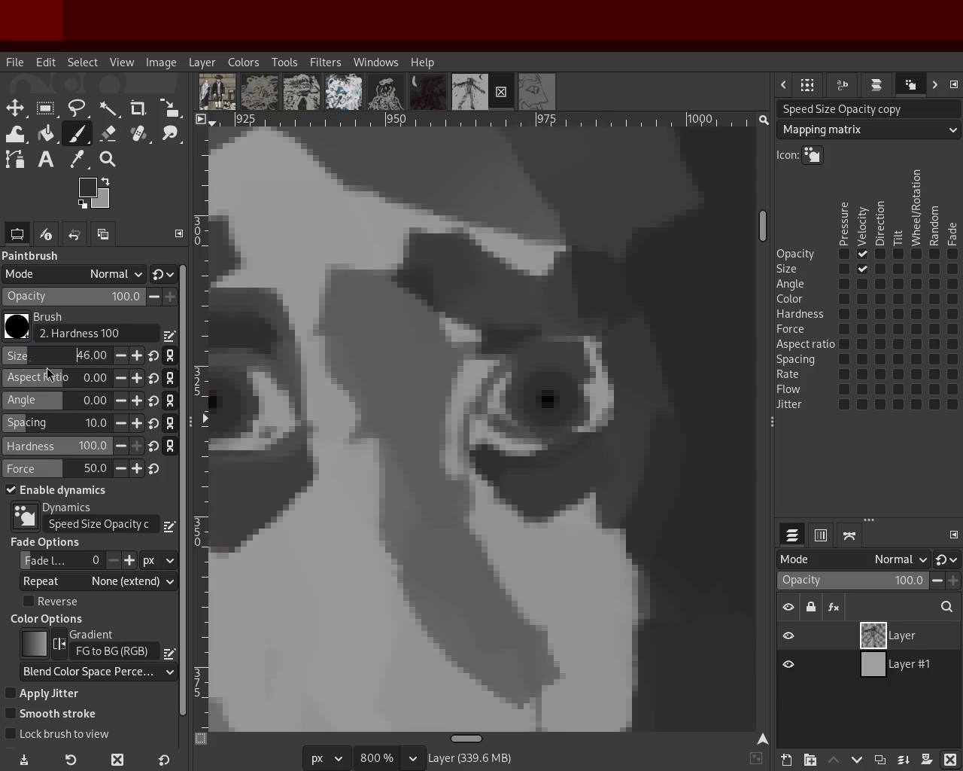
Paint a dark stroke along the right eye's lower lid
scroll(12, 355, "up", 2)
left_click_drag(493, 460, 610, 430)
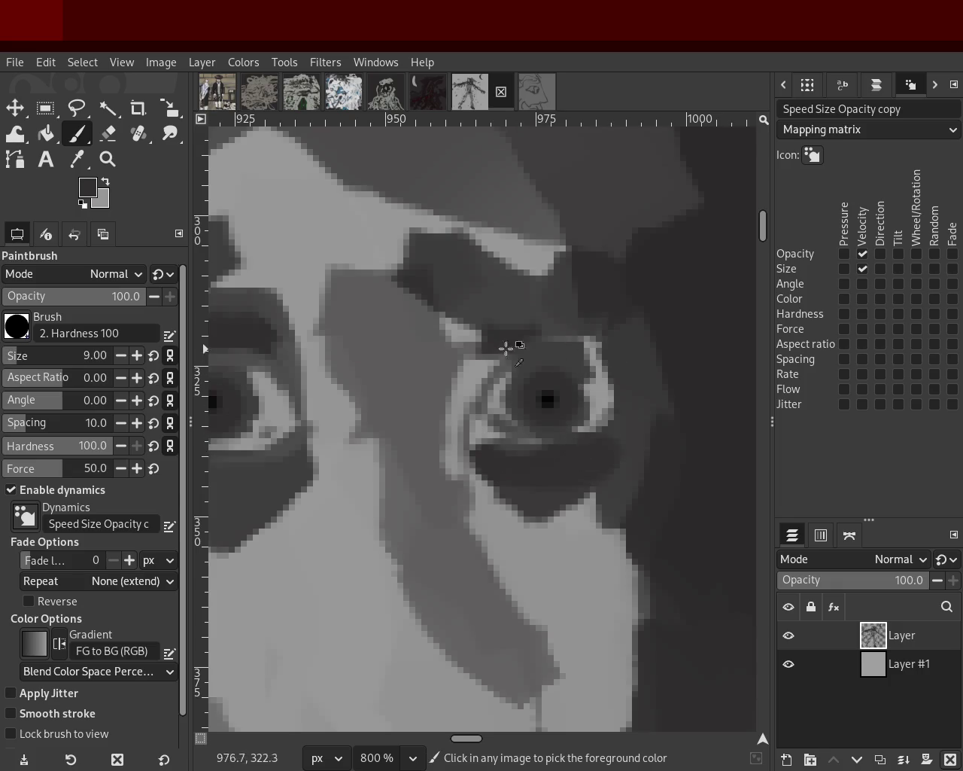
left_click_drag(482, 344, 442, 391)
key("ctrl+z")
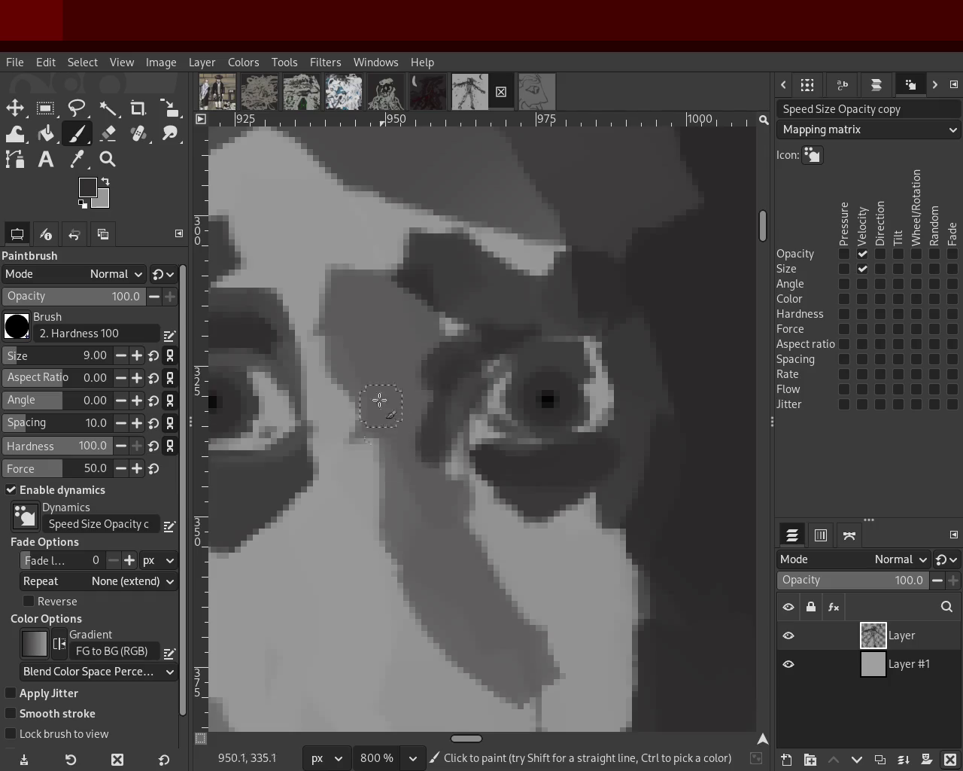
key("ctrl+z")
key("ctrl+z")
key("ctrl+z")
key("ctrl+z")
key("ctrl+z")
Darken the gap between the lower eyelid and the diagonal band
left_click(421, 349, "ctrl")
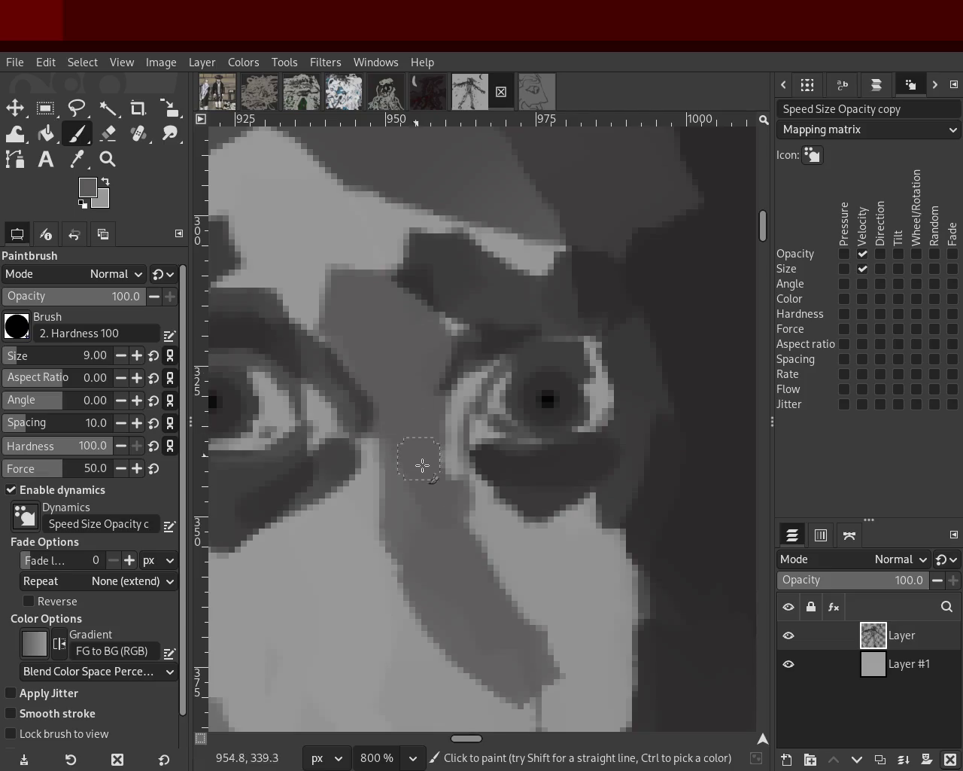
left_click(469, 455, "ctrl")
mouse_move(474, 468)
left_mouse_down()
mouse_move(445, 457)
mouse_move(354, 663)
left_mouse_up()
left_click(415, 473, "ctrl")
key("ctrl+z")
left_click_drag(376, 452, 426, 666)
key("ctrl+z")
Brighten the diagonal band with light grey and add mid-grey strokes below-left of it
left_click(366, 243, "ctrl")
left_click_drag(467, 489, 506, 726)
key("ctrl+z")
left_click_drag(435, 411, 505, 712)
left_click(414, 563, "ctrl")
left_click_drag(452, 662, 473, 735)
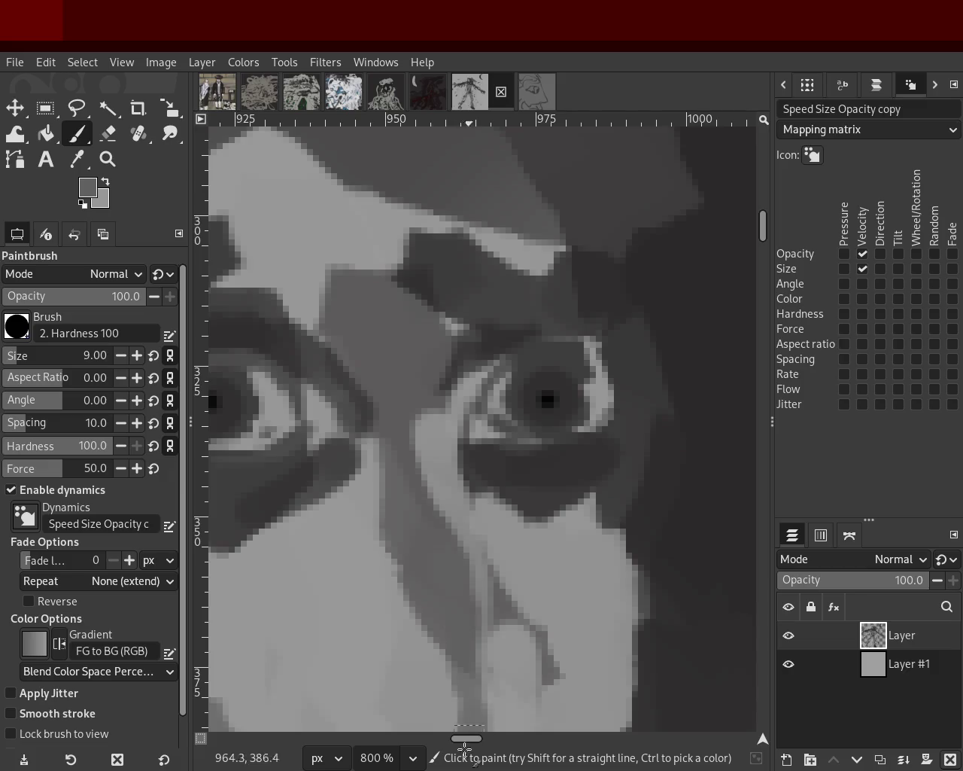
left_click_drag(427, 578, 413, 697)
key("ctrl+z")
Add dark strokes down-left of and below the nose, then zoom out to 200%
left_click(419, 398, "ctrl")
mouse_move(406, 440)
left_mouse_down()
mouse_move(290, 600)
mouse_move(407, 492)
mouse_move(337, 656)
mouse_move(380, 501)
mouse_move(237, 647)
left_mouse_up()
key("ctrl+z")
mouse_move(323, 549)
left_mouse_down()
mouse_move(241, 632)
mouse_move(301, 697)
left_mouse_up()
left_click_drag(466, 549, 527, 687)
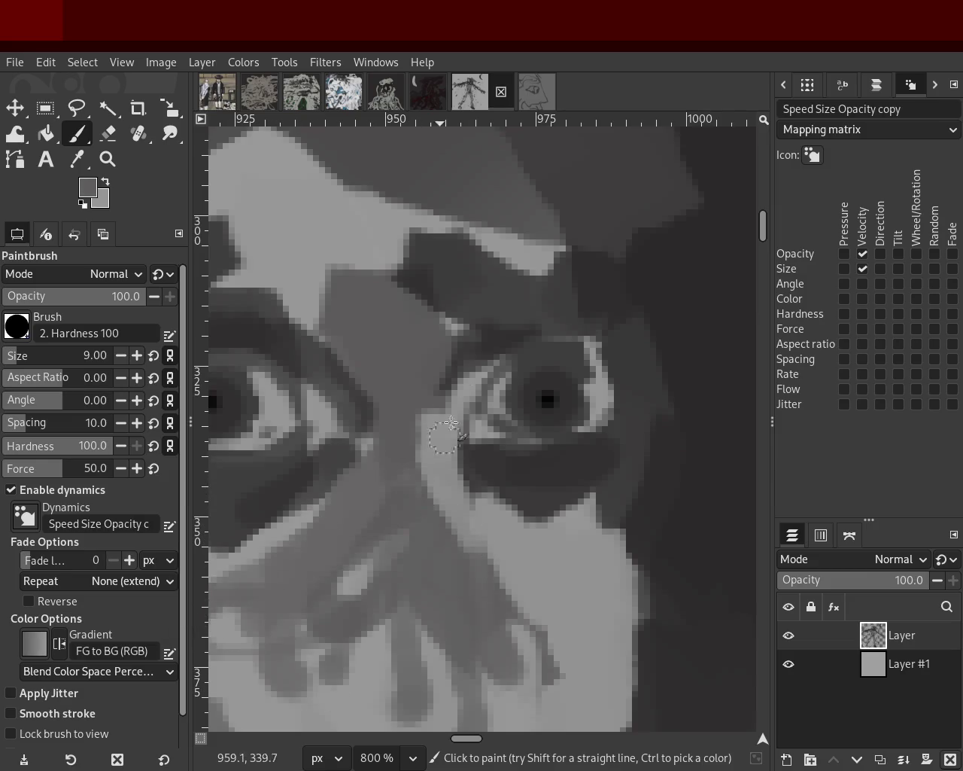
left_click(108, 159)
left_click(446, 407, "ctrl")
left_click(421, 414, "ctrl")
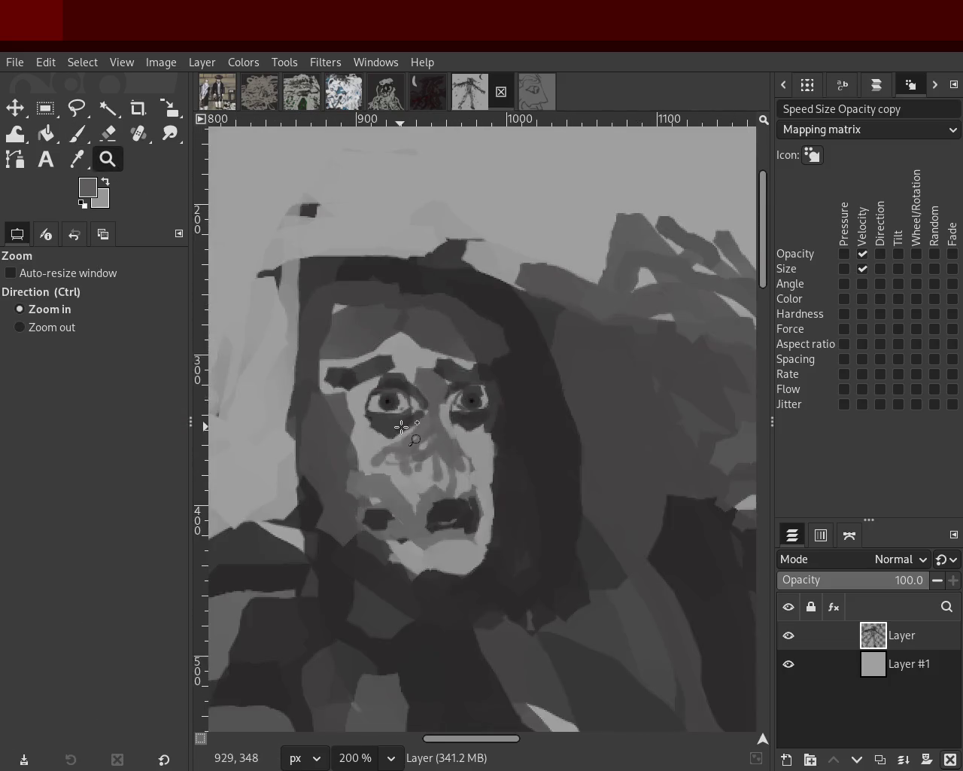
Paint both pupils solid black with the Paintbrush, redoing the left pupil with a dark centre
scroll(426, 480, "up", 3)
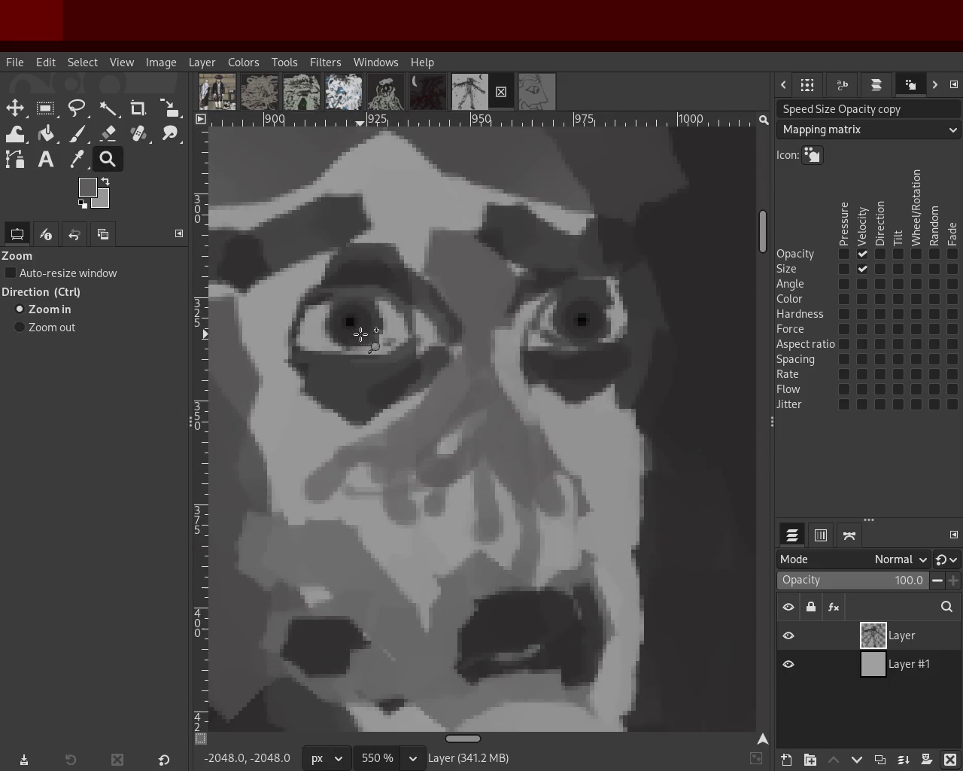
left_click(75, 135)
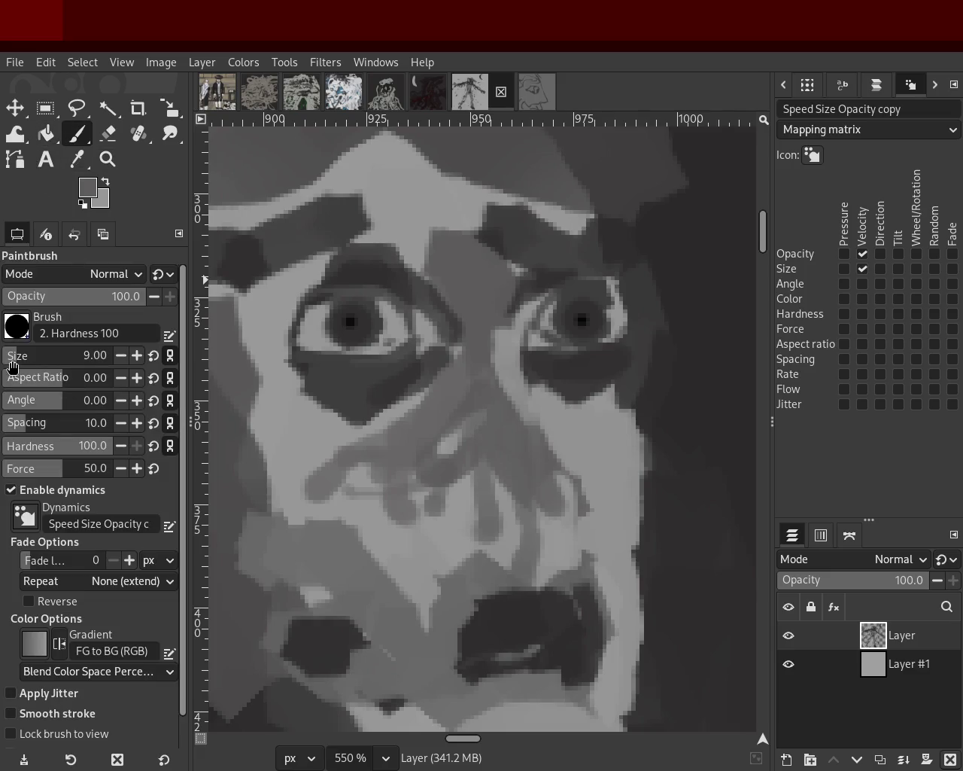
scroll(12, 366, "up", 2)
left_click(348, 323, "ctrl")
left_click(348, 323)
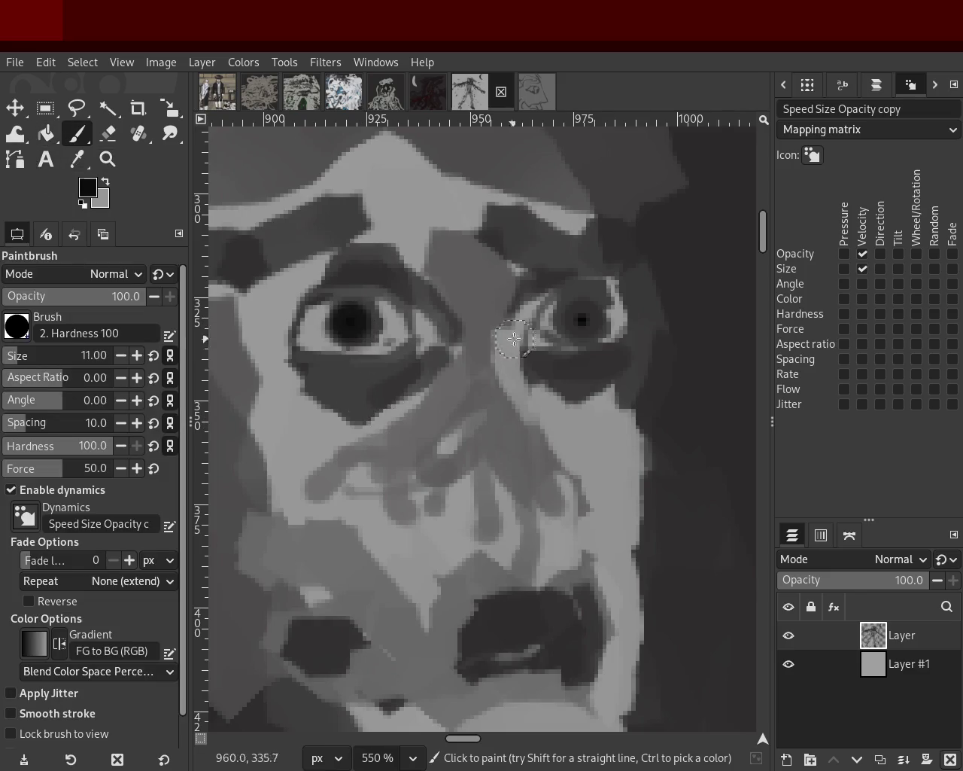
key("ctrl+z")
left_click(579, 321)
left_click(348, 324)
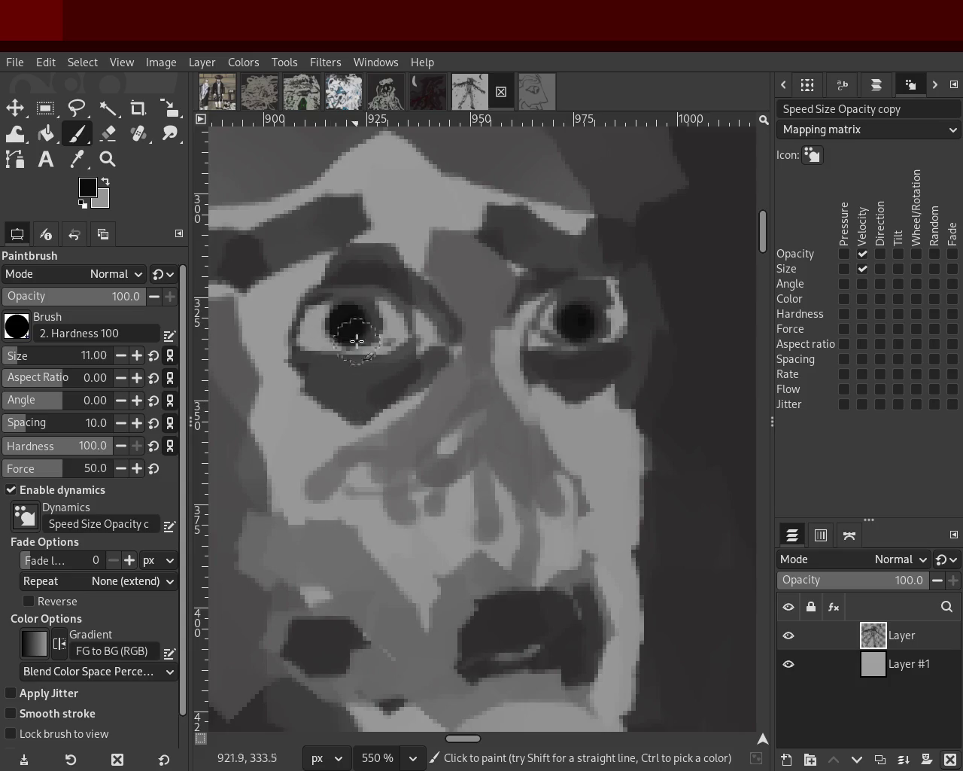
key("ctrl+z")
left_click(347, 324)
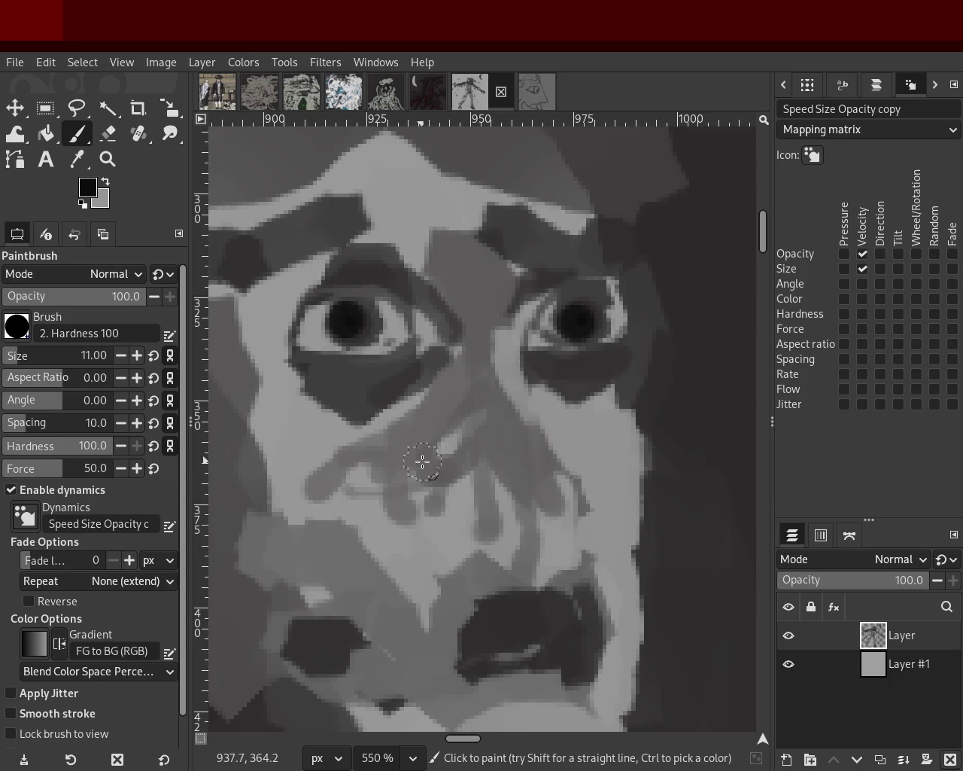
Cover the nose's right ridge in sampled grey and lighten the nostril, cheek and upper nose
left_click(598, 422, "ctrl")
left_click_drag(610, 388, 644, 625)
key("ctrl+z")
key("ctrl+z")
left_click(510, 408, "ctrl")
left_click_drag(503, 316, 560, 602)
left_click(459, 496, "ctrl")
left_click(506, 542, "ctrl")
left_click(495, 579, "ctrl")
mouse_move(495, 579)
left_mouse_down()
mouse_move(348, 537)
mouse_move(376, 529)
left_mouse_up()
left_click(425, 391, "ctrl")
mouse_move(425, 391)
left_mouse_down()
mouse_move(329, 537)
mouse_move(310, 513)
mouse_move(425, 441)
mouse_move(535, 448)
mouse_move(563, 499)
mouse_move(542, 560)
left_mouse_up()
Rework the nostril with sampled greys and add a darker stroke down the cheek
left_click(310, 512, "ctrl")
key("ctrl+z")
mouse_move(499, 441)
left_mouse_down()
mouse_move(438, 469)
mouse_move(491, 469)
mouse_move(494, 522)
mouse_move(468, 525)
mouse_move(490, 527)
mouse_move(555, 477)
mouse_move(512, 447)
mouse_move(482, 509)
mouse_move(463, 503)
mouse_move(485, 546)
left_mouse_up()
key("ctrl+z")
left_click(597, 370, "ctrl")
key("ctrl+z")
left_click(501, 460, "ctrl")
left_click(536, 399, "ctrl")
key("ctrl+z")
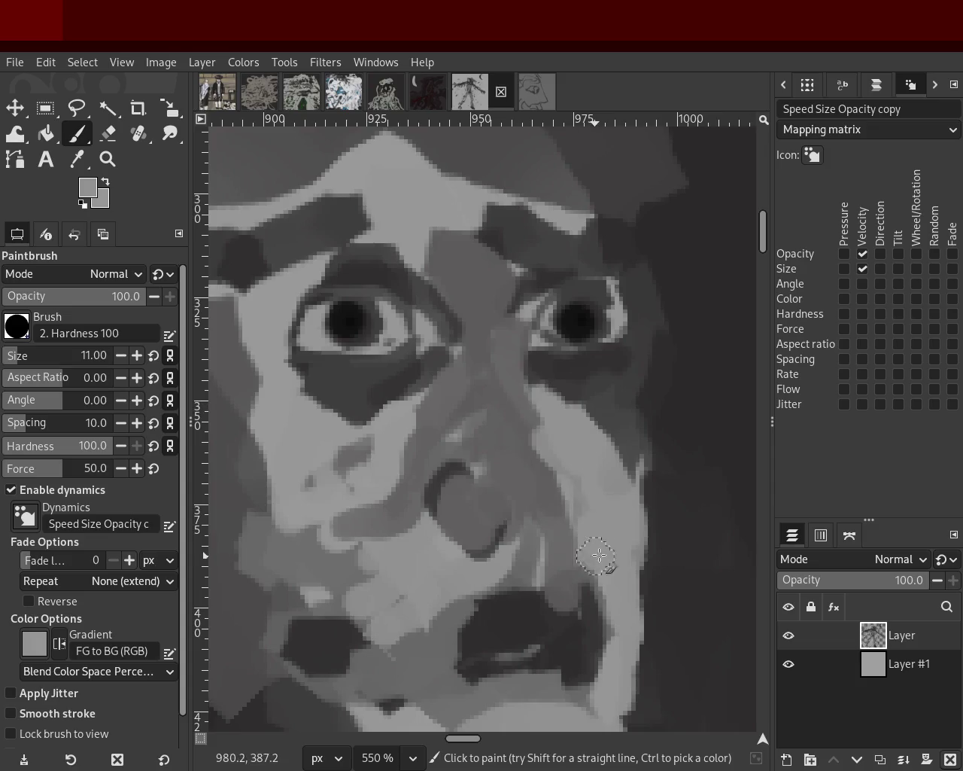
left_click(512, 362, "ctrl")
left_click_drag(545, 432, 566, 562)
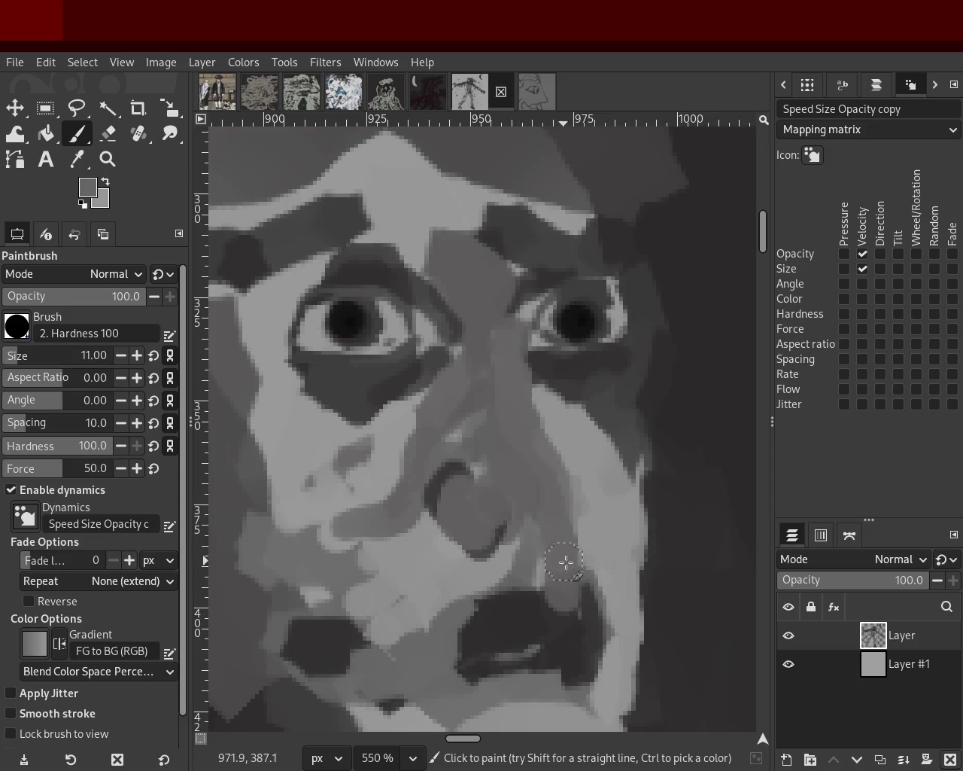
Brighten the nose and cheek, darken below the nose, and lighten the left nose bridge
left_click(604, 538, "ctrl")
mouse_move(433, 440)
left_mouse_down()
mouse_move(459, 438)
mouse_move(436, 426)
mouse_move(485, 412)
mouse_move(486, 428)
mouse_move(547, 451)
mouse_move(551, 424)
mouse_move(537, 555)
mouse_move(521, 534)
left_mouse_up()
left_click(507, 399, "ctrl")
key("ctrl+z")
left_click(585, 449, "ctrl")
key("ctrl+z")
left_click(560, 515, "ctrl")
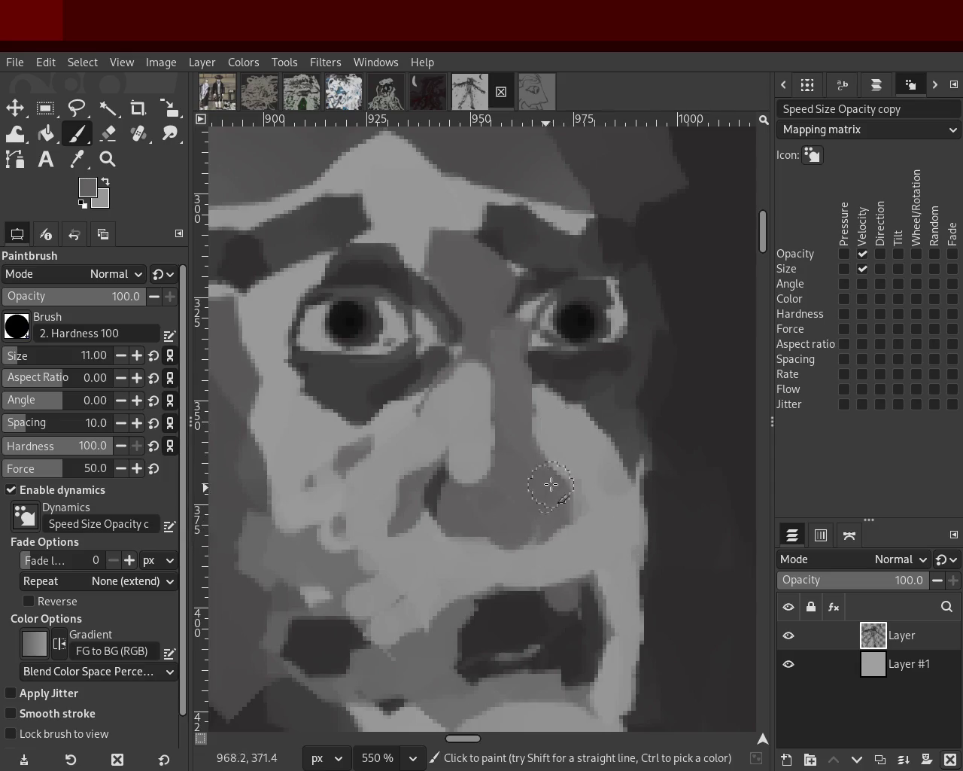
left_click(482, 490, "ctrl")
left_click_drag(500, 476, 561, 497)
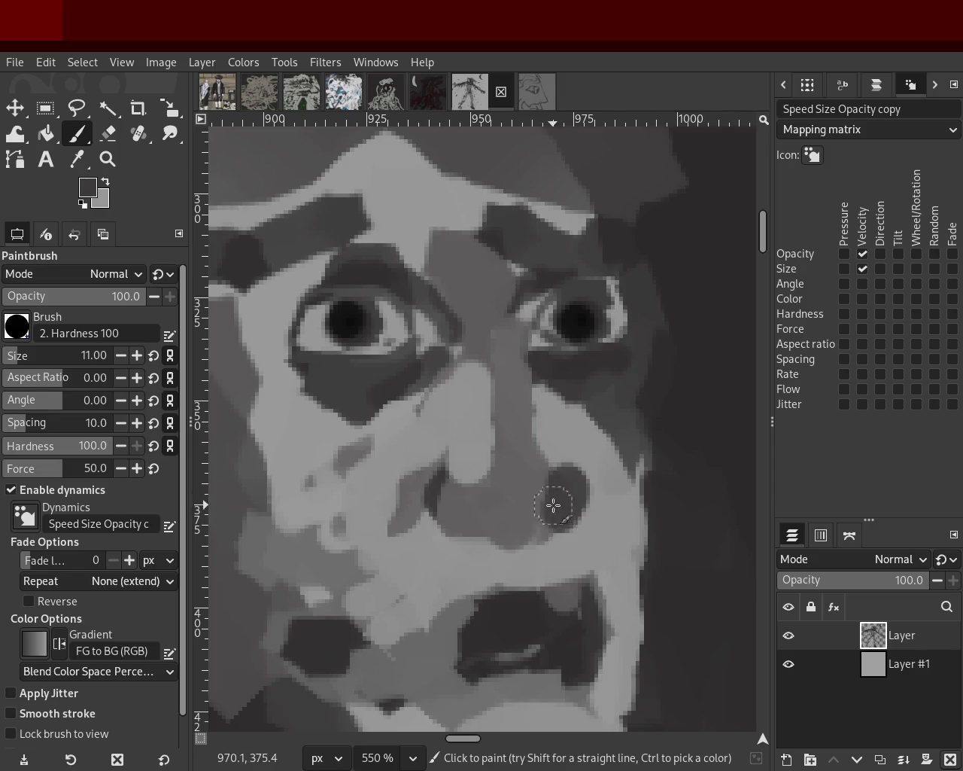
left_click(547, 523, "ctrl")
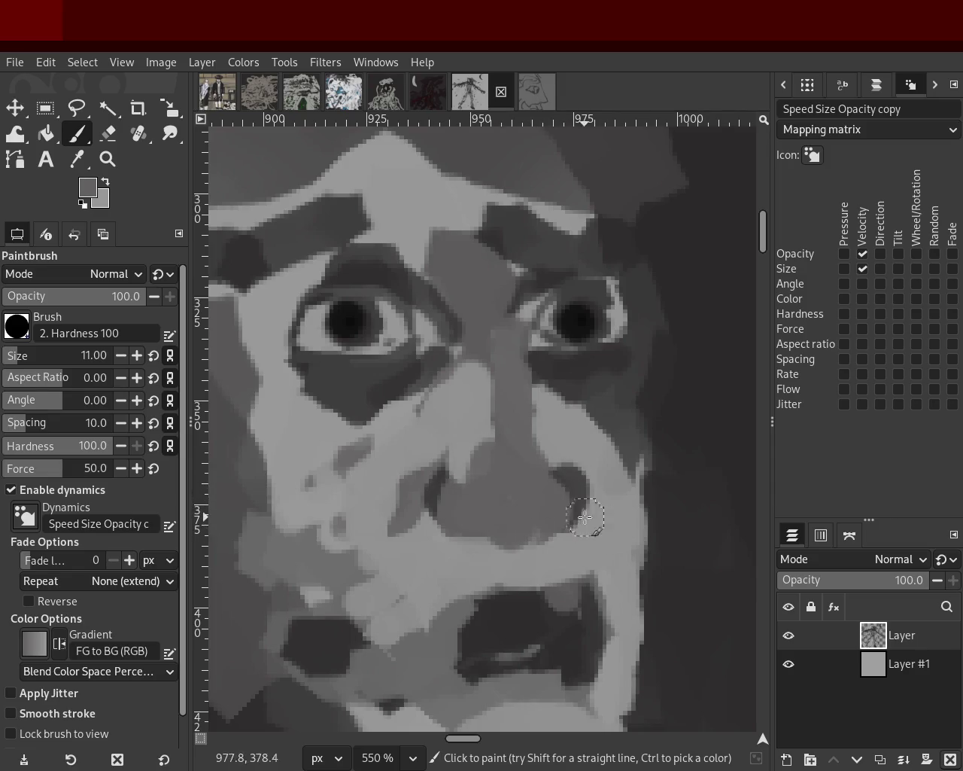
left_click(472, 409, "ctrl")
left_click_drag(480, 476, 476, 442)
Paint mid grey across the brow between the eyebrows and a grey band on the forehead
left_click(497, 335, "ctrl")
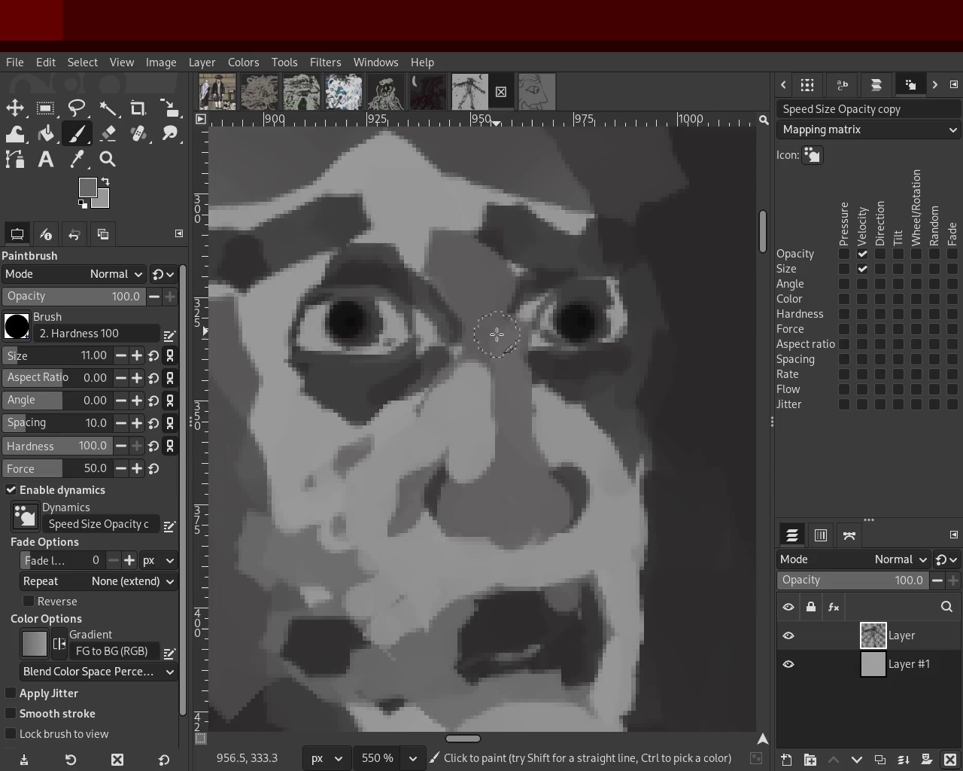
left_click(464, 247, "ctrl")
mouse_move(409, 225)
left_mouse_down()
mouse_move(479, 214)
mouse_move(366, 189)
mouse_move(480, 155)
mouse_move(456, 160)
left_mouse_up()
left_click(526, 129, "ctrl")
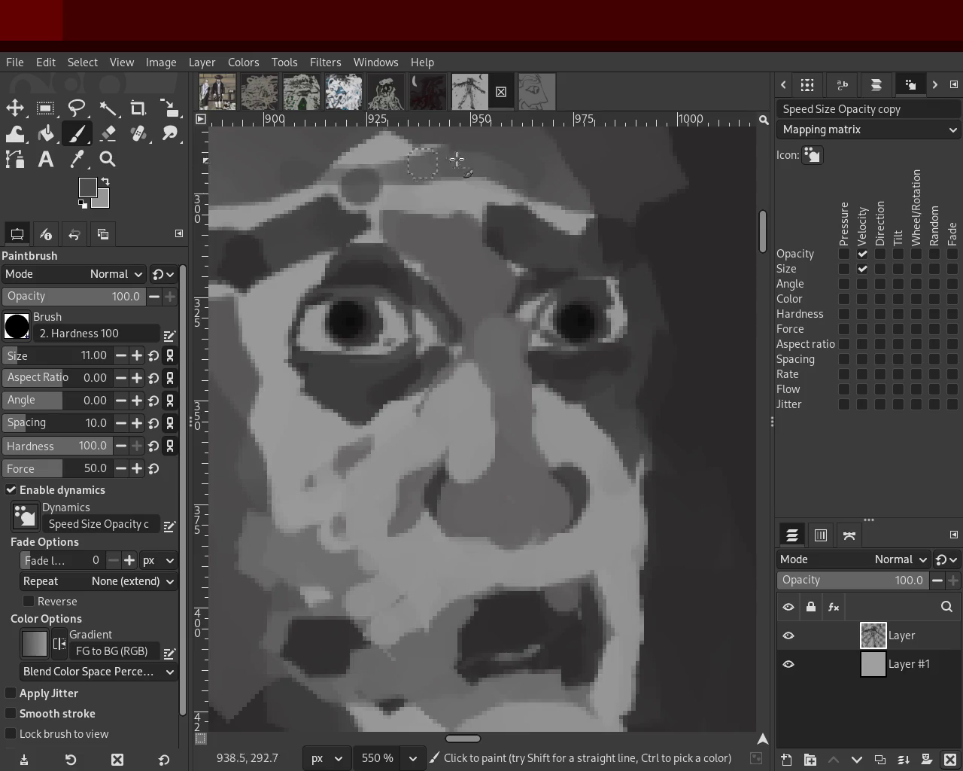
left_click(456, 447, "ctrl")
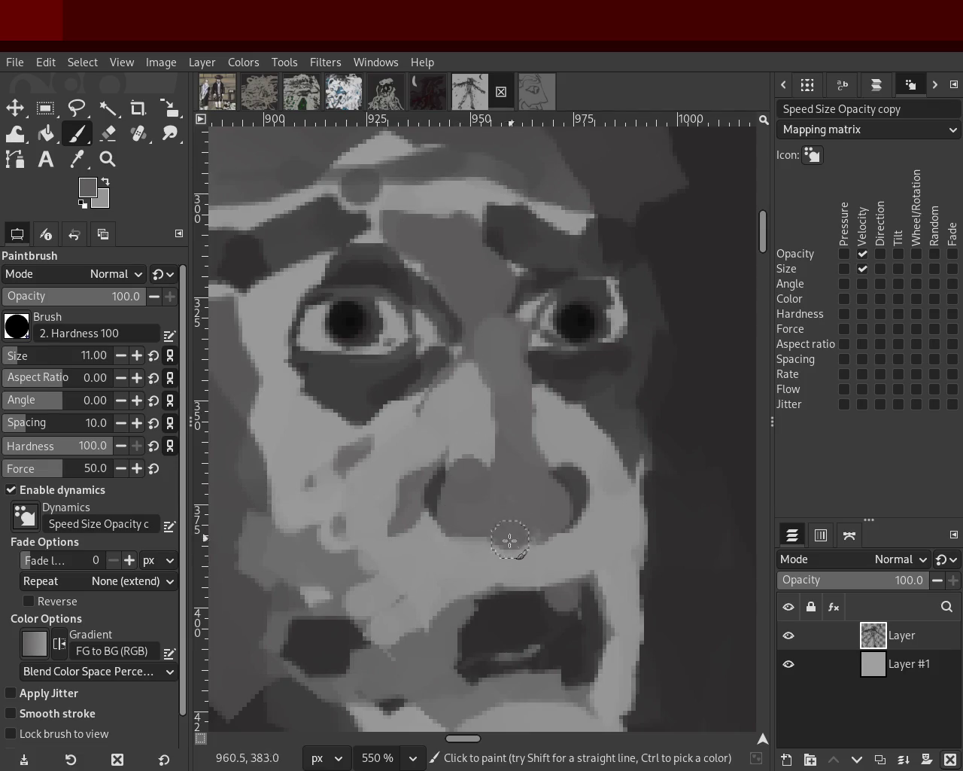
Extend the dark mouth shape leftwards and downwards, undoing the trial strokes on its edges
left_click(562, 629, "ctrl")
mouse_move(531, 599)
left_mouse_down()
mouse_move(476, 635)
mouse_move(459, 661)
mouse_move(470, 696)
left_mouse_up()
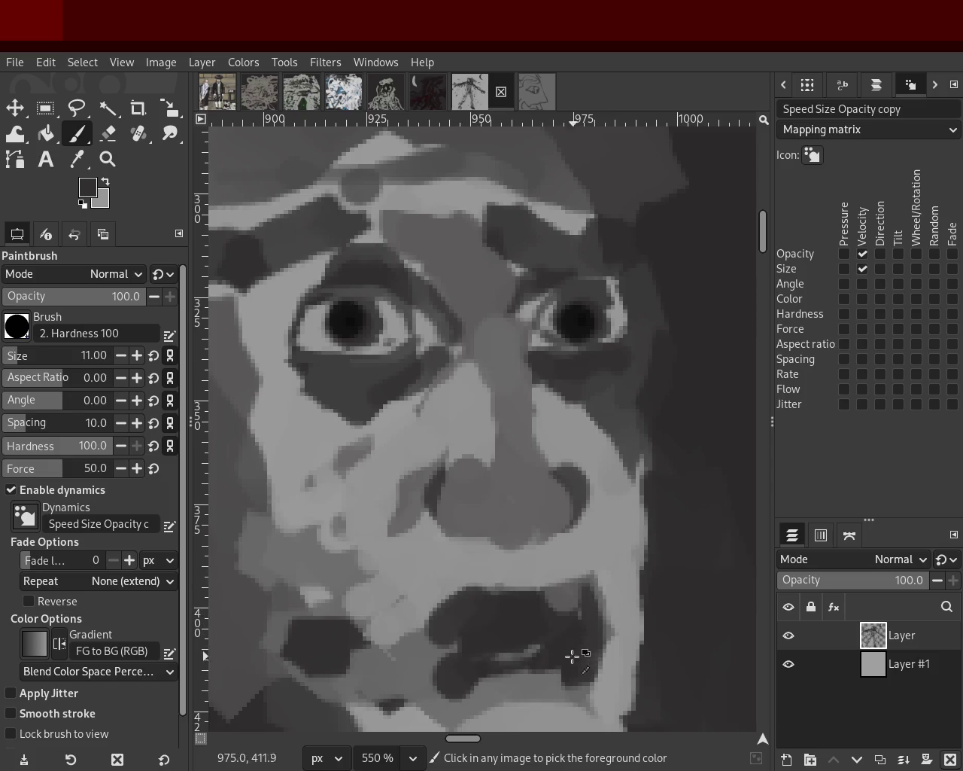
left_click(528, 690)
key("ctrl+z")
left_click_drag(565, 674, 527, 663)
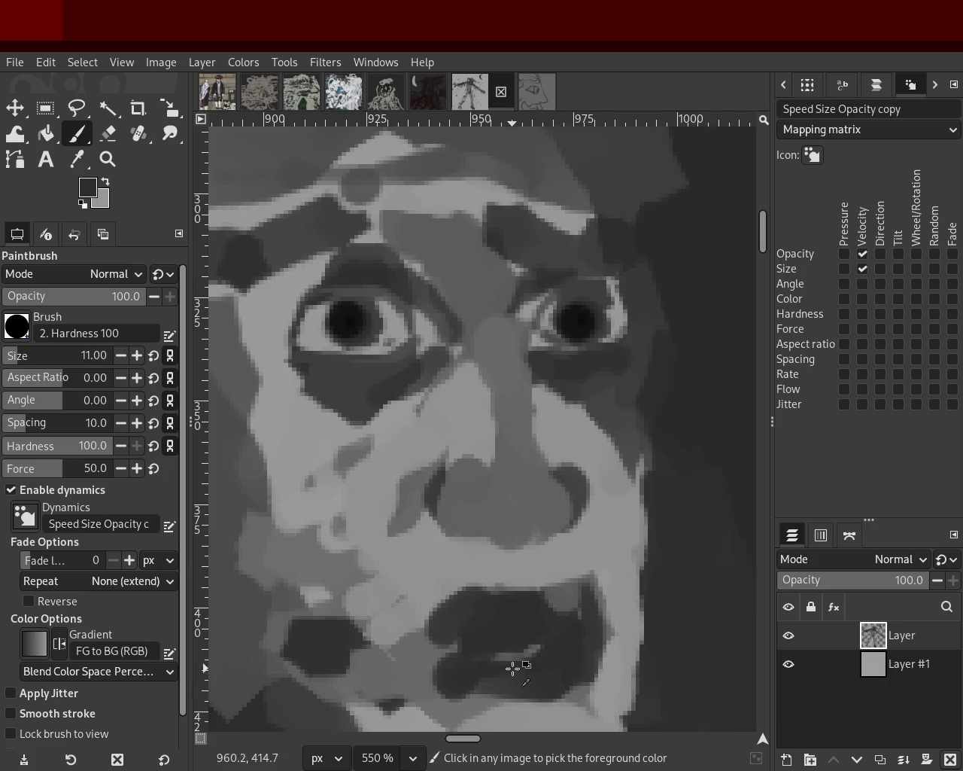
key("ctrl+z")
left_click_drag(524, 586, 496, 662)
key("ctrl+z")
Cover the upper lip with a light grey band, keeping the dark mouth beneath it
left_click(580, 585, "ctrl")
left_click_drag(561, 586, 465, 629)
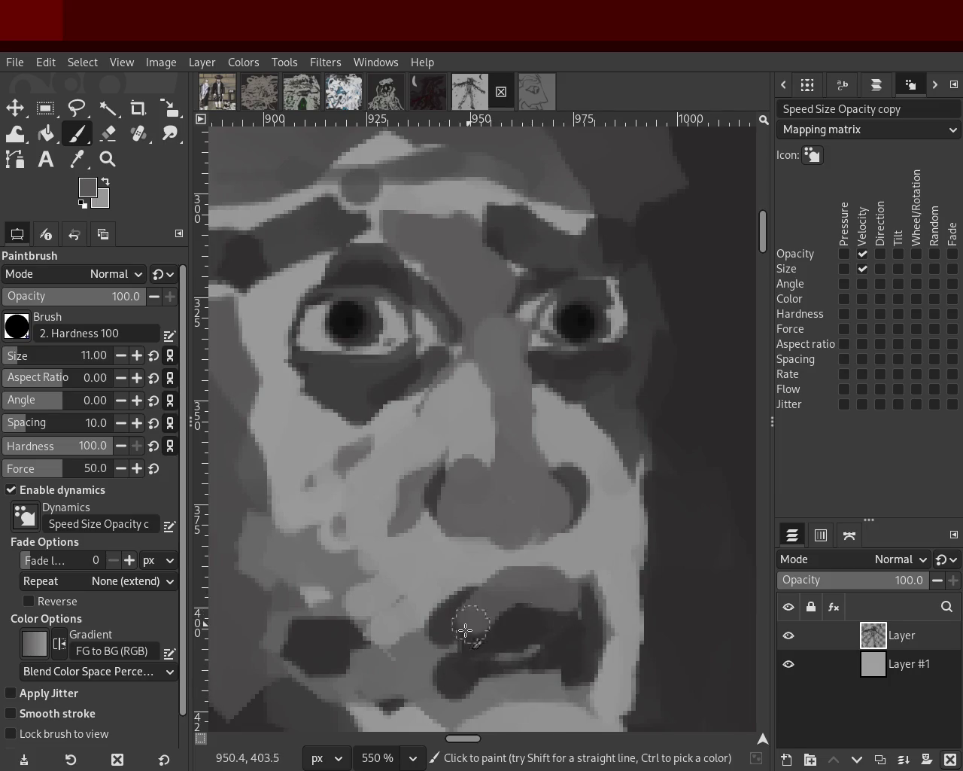
left_click(476, 580, "ctrl")
left_click_drag(490, 569, 562, 571)
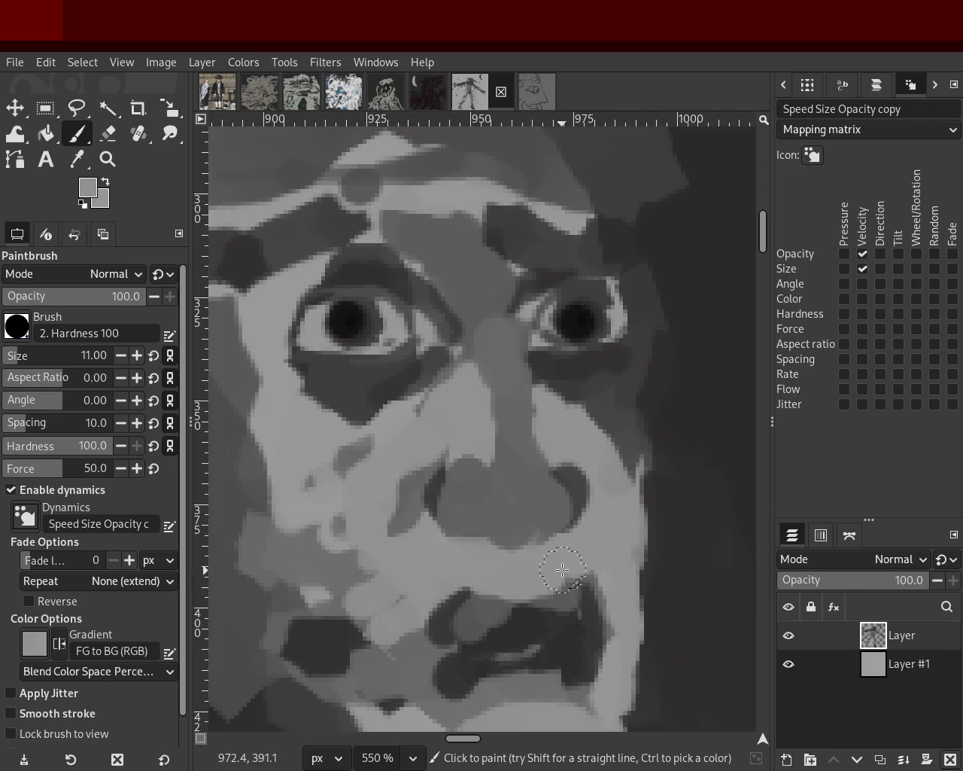
left_click(585, 635, "ctrl")
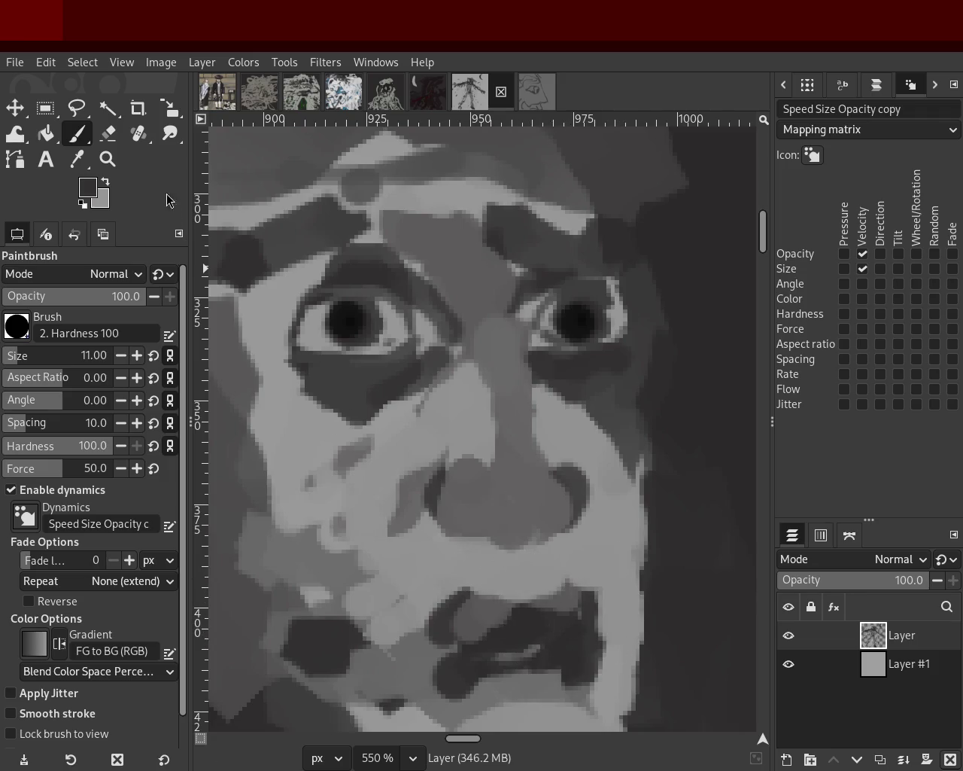
left_click(108, 159)
scroll(442, 258, "down", 4)
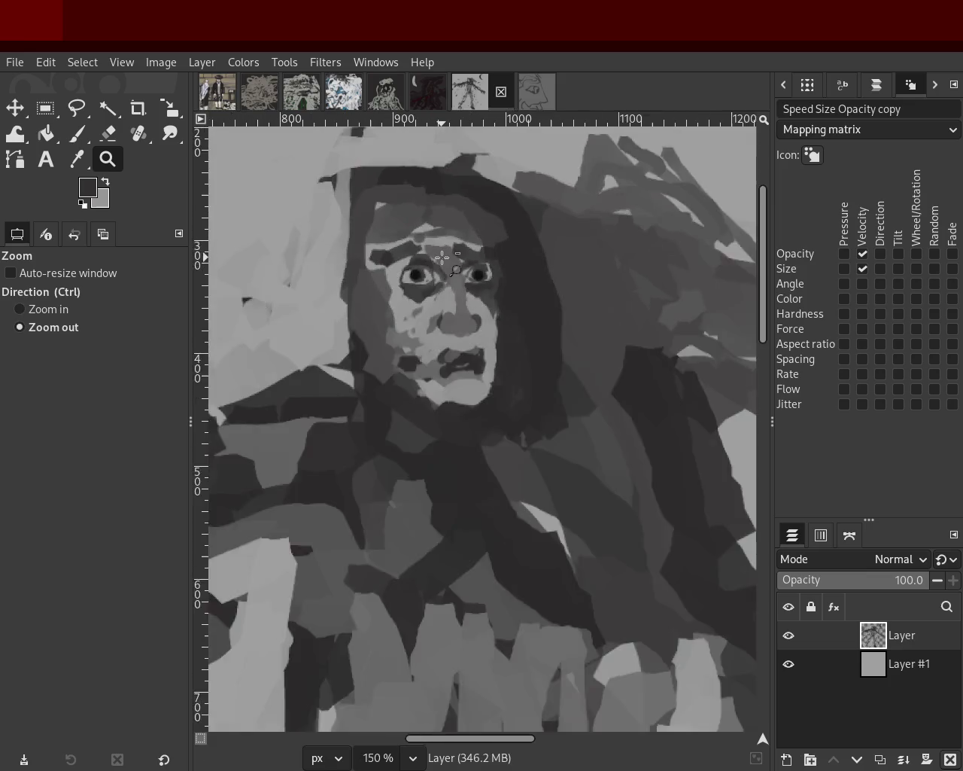
scroll(443, 257, "down", 3)
scroll(443, 258, "up", 1)
scroll(436, 254, "up", 1)
scroll(433, 251, "down", 1)
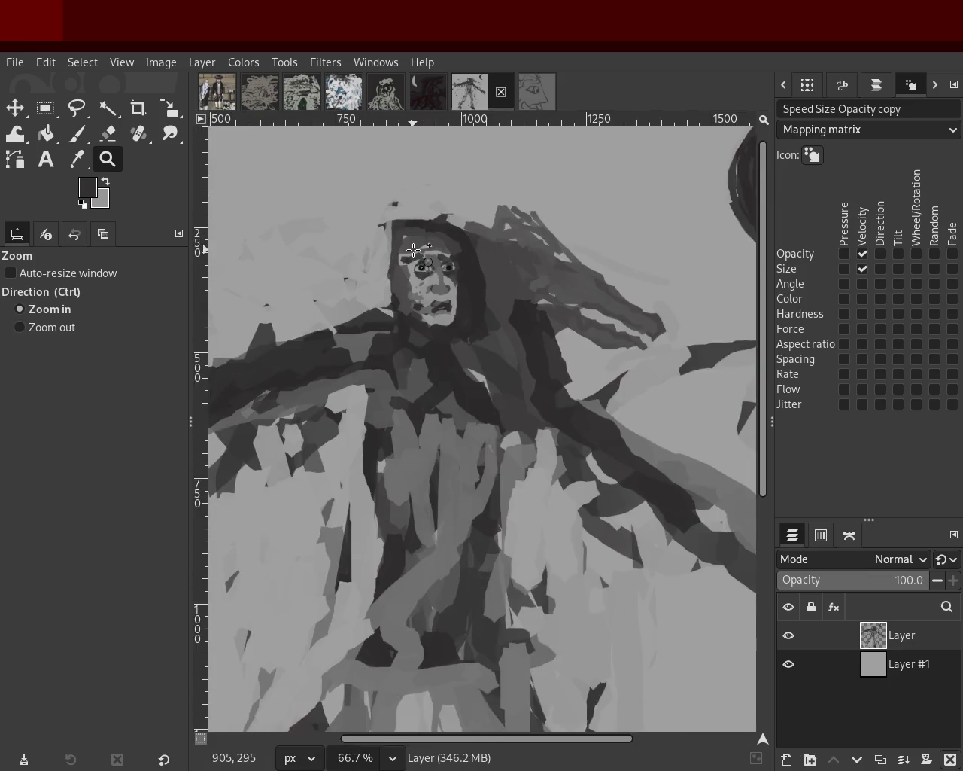
scroll(415, 250, "up", 4)
scroll(414, 250, "up", 1)
scroll(366, 394, "down", 1)
scroll(422, 376, "up", 2)
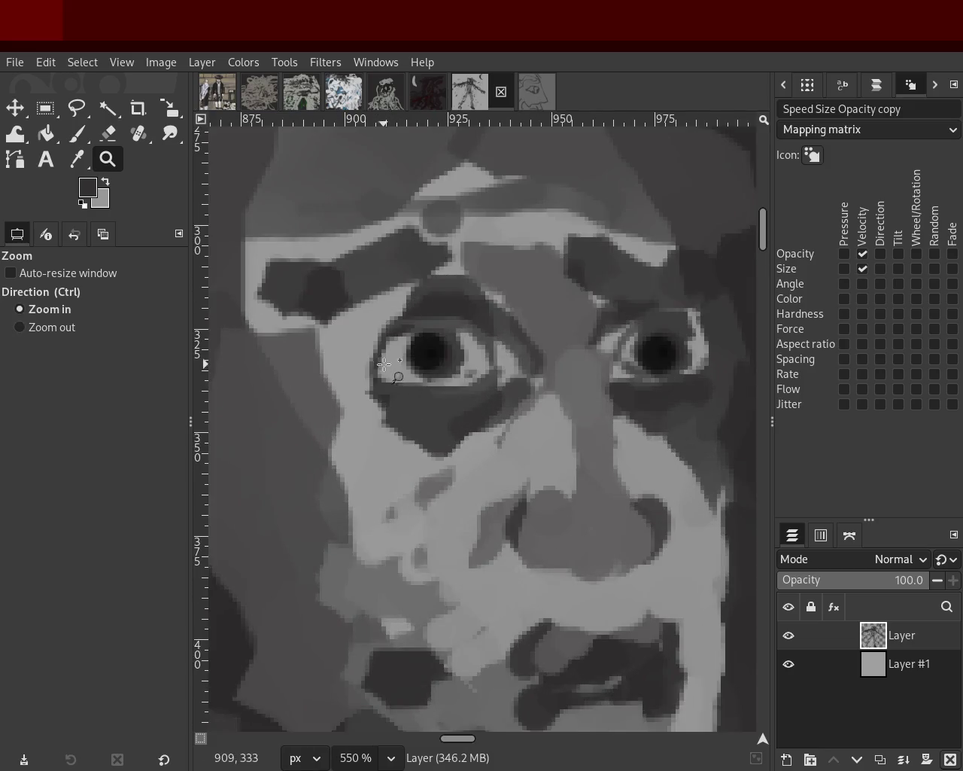
scroll(448, 434, "down", 1)
scroll(448, 434, "down", 1)
scroll(441, 425, "down", 3)
scroll(452, 429, "up", 1)
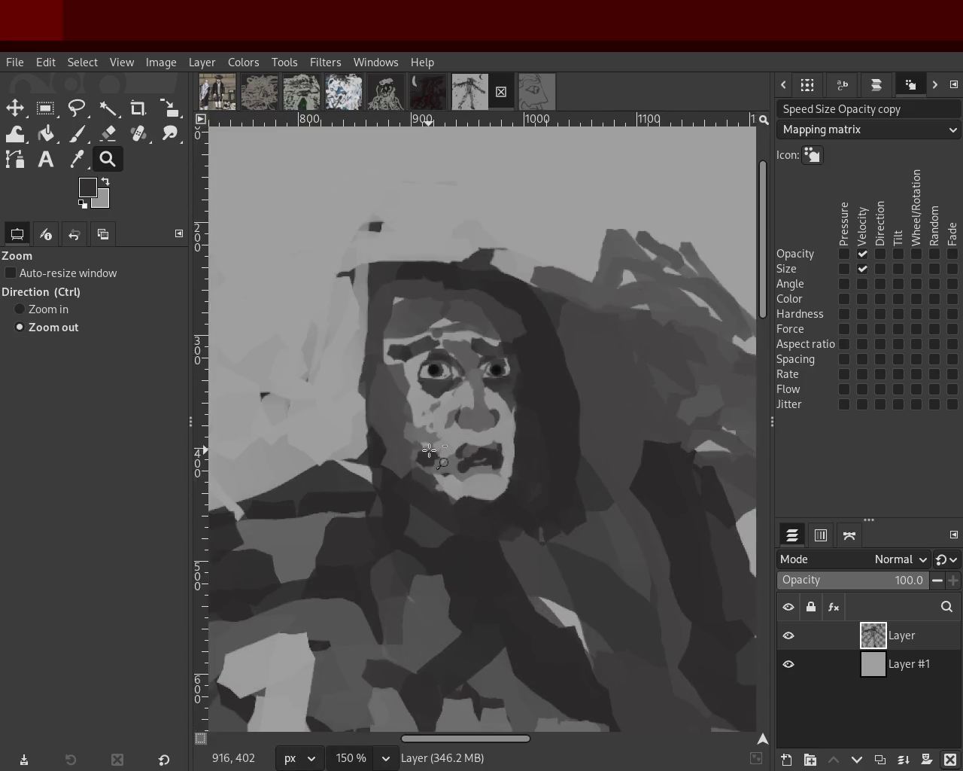
scroll(473, 434, "down", 3)
scroll(473, 435, "up", 1)
scroll(476, 431, "down", 1)
scroll(467, 435, "up", 2)
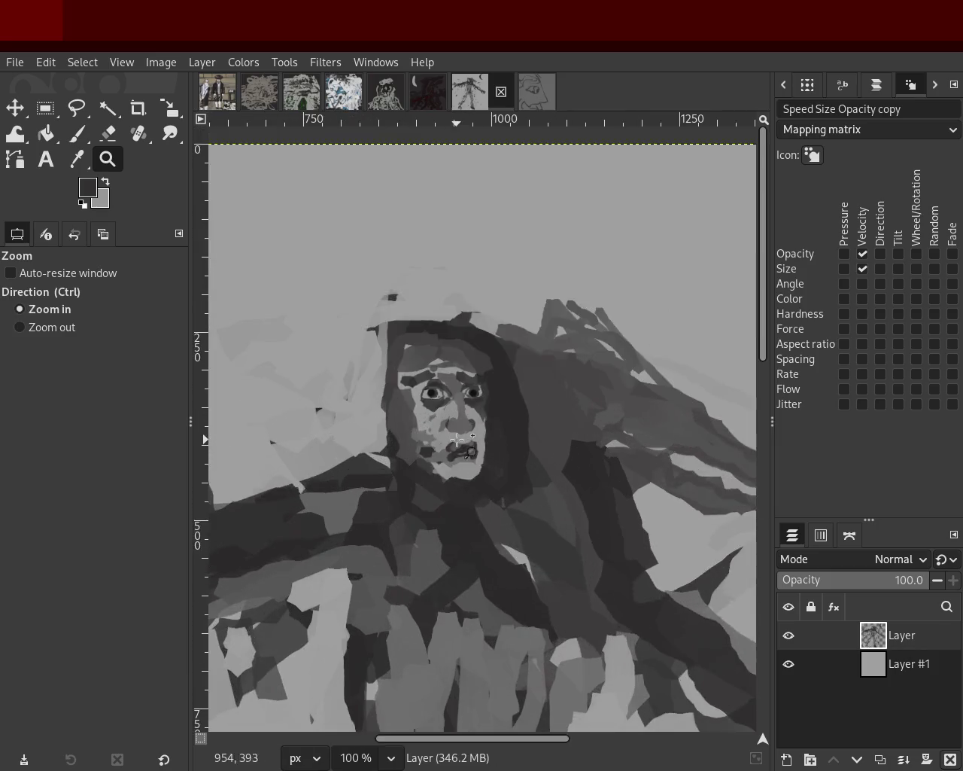
scroll(458, 440, "up", 4)
left_click(77, 141)
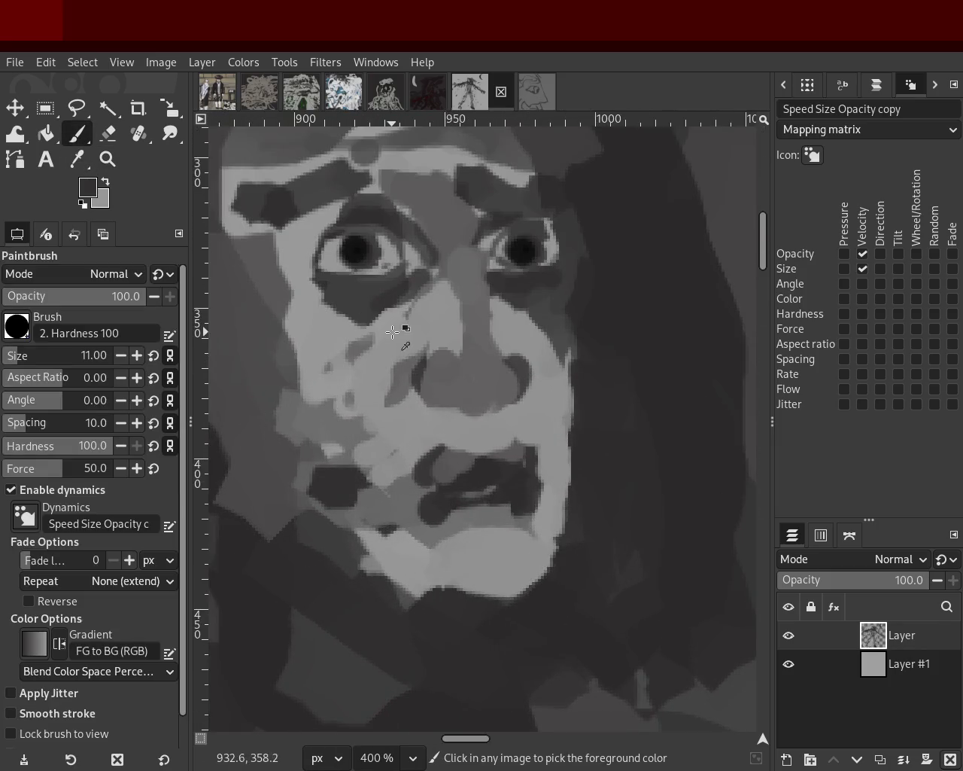
Lighten the nose area and darken between the eyes, the left eye socket and under the eye
left_click(392, 337, "ctrl")
left_click_drag(360, 379, 444, 365)
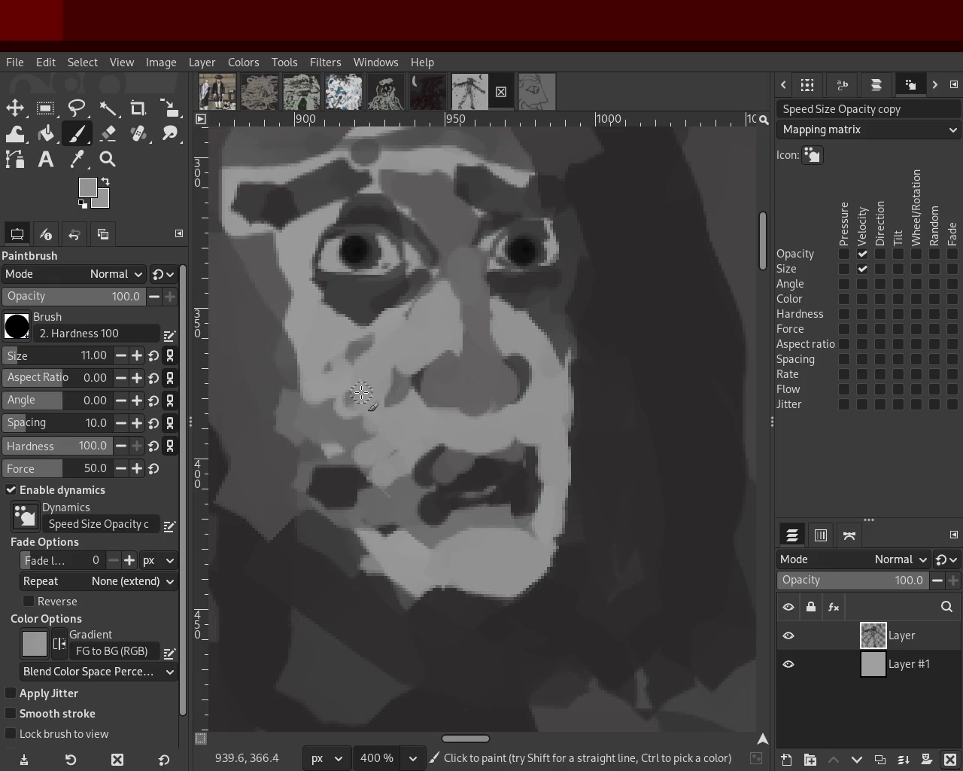
left_click(460, 248, "ctrl")
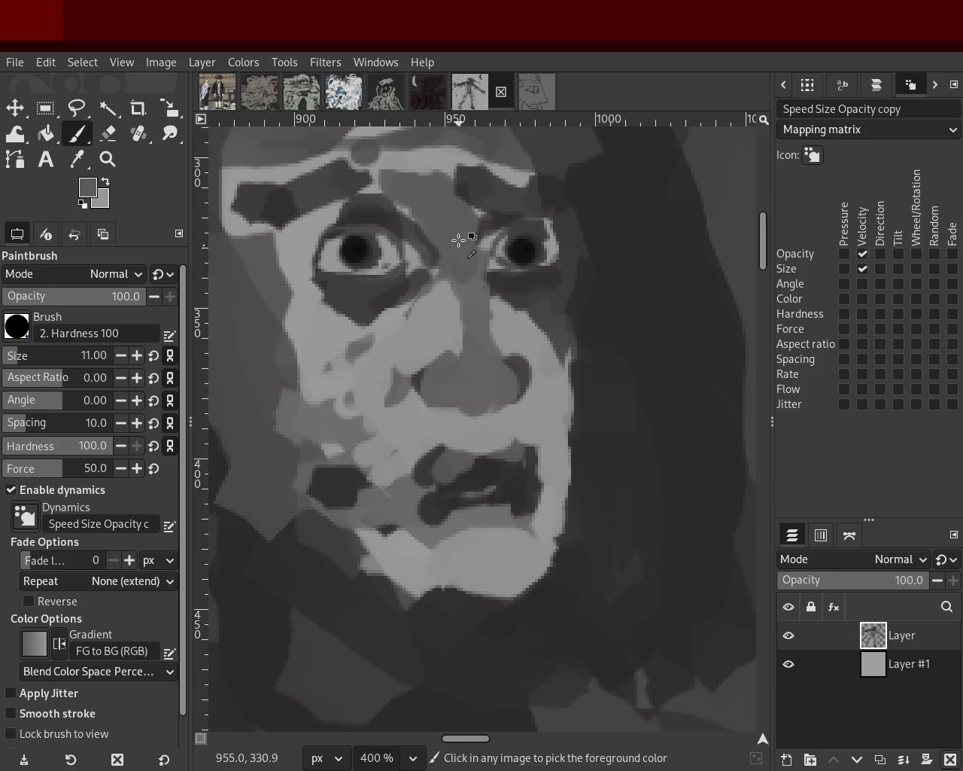
left_click(534, 282, "ctrl")
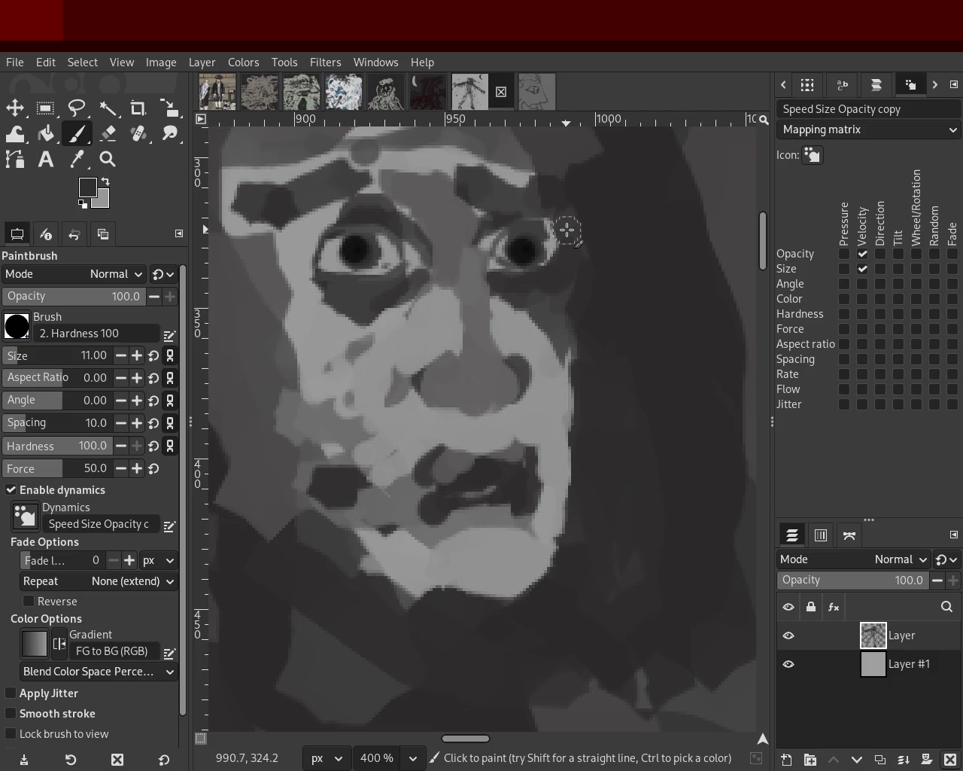
left_click_drag(477, 236, 476, 239)
mouse_move(420, 217)
left_mouse_down()
mouse_move(337, 283)
mouse_move(283, 275)
mouse_move(301, 295)
mouse_move(237, 393)
left_mouse_up()
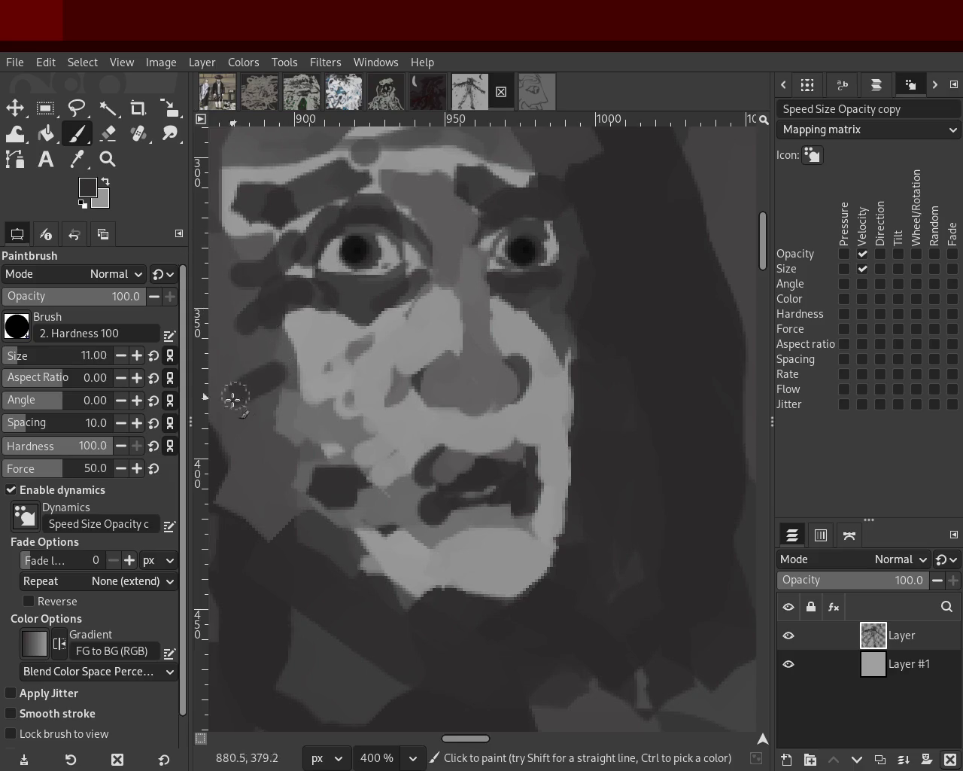
left_click(394, 344, "ctrl")
mouse_move(361, 350)
left_mouse_down()
mouse_move(413, 323)
mouse_move(287, 295)
left_mouse_up()
left_click(421, 290, "ctrl")
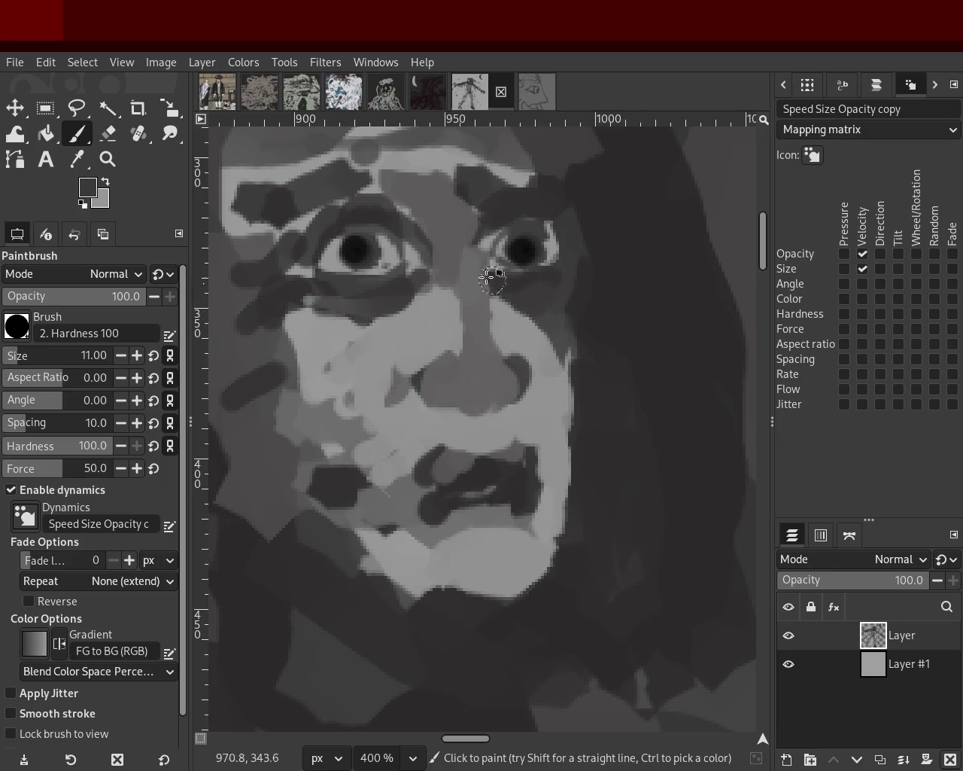
Paint the left brow with a light grey stroke topped by a dark one
left_click(442, 166, "ctrl")
left_click_drag(452, 169, 335, 195)
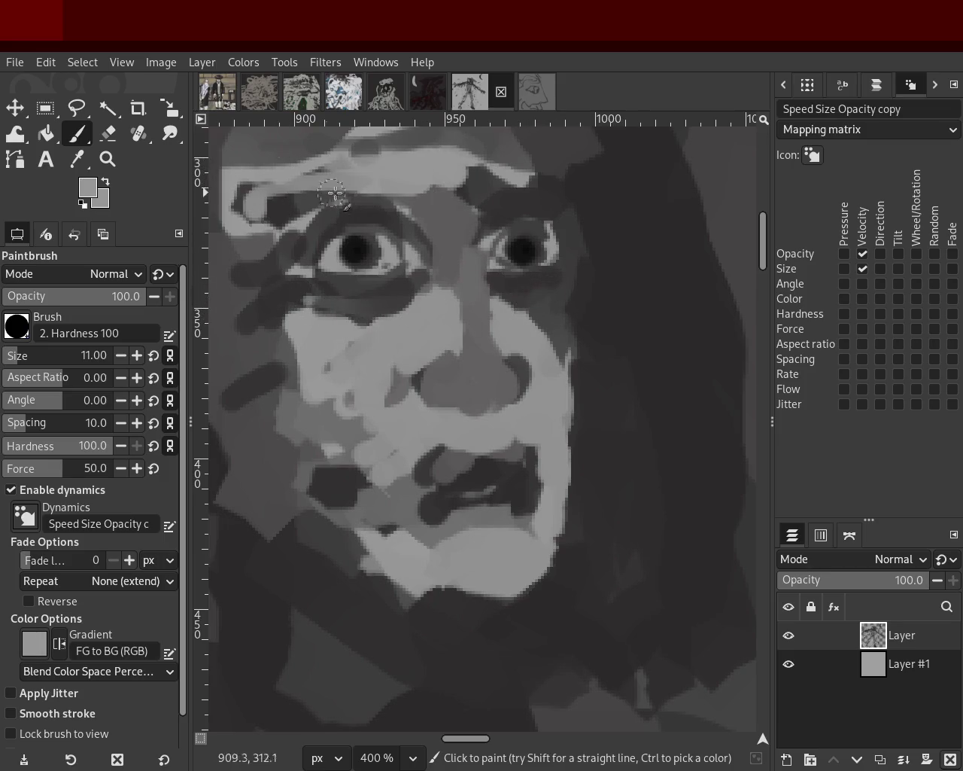
left_click(421, 207, "ctrl")
left_click_drag(422, 207, 247, 235)
Repaint the left cheek with sampled dark and light grey strokes
left_click(315, 349, "ctrl")
left_click_drag(311, 378, 269, 430)
left_click(257, 348, "ctrl")
mouse_move(277, 362)
left_mouse_down()
mouse_move(318, 344)
mouse_move(333, 419)
mouse_move(355, 447)
mouse_move(399, 421)
left_mouse_up()
mouse_move(285, 463)
left_mouse_down()
mouse_move(326, 409)
mouse_move(376, 419)
left_mouse_up()
Reshape the mouth with alternating dark and light grey strokes around its edges
left_click(444, 460, "ctrl")
left_click_drag(441, 460, 417, 481)
left_click(533, 473, "ctrl")
mouse_move(533, 473)
left_mouse_down()
mouse_move(553, 456)
mouse_move(532, 500)
left_mouse_up()
left_click(517, 474, "ctrl")
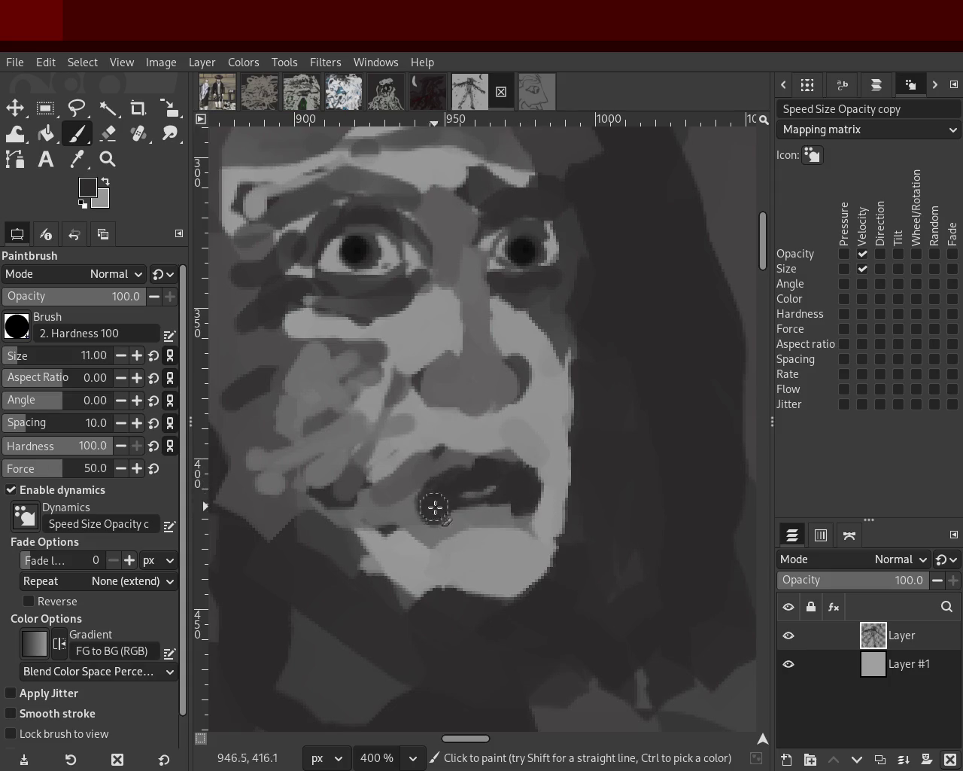
left_click_drag(435, 508, 395, 487)
left_click(447, 461, "ctrl")
mouse_move(448, 461)
left_mouse_down()
mouse_move(496, 464)
mouse_move(451, 518)
left_mouse_up()
left_click(491, 502, "ctrl")
Paint mid grey down the nose bridge and dark strokes along the nose and left cheek
left_click(400, 307, "ctrl")
mouse_move(451, 301)
left_mouse_down()
mouse_move(410, 407)
mouse_move(425, 346)
left_mouse_up()
left_click(410, 324, "ctrl")
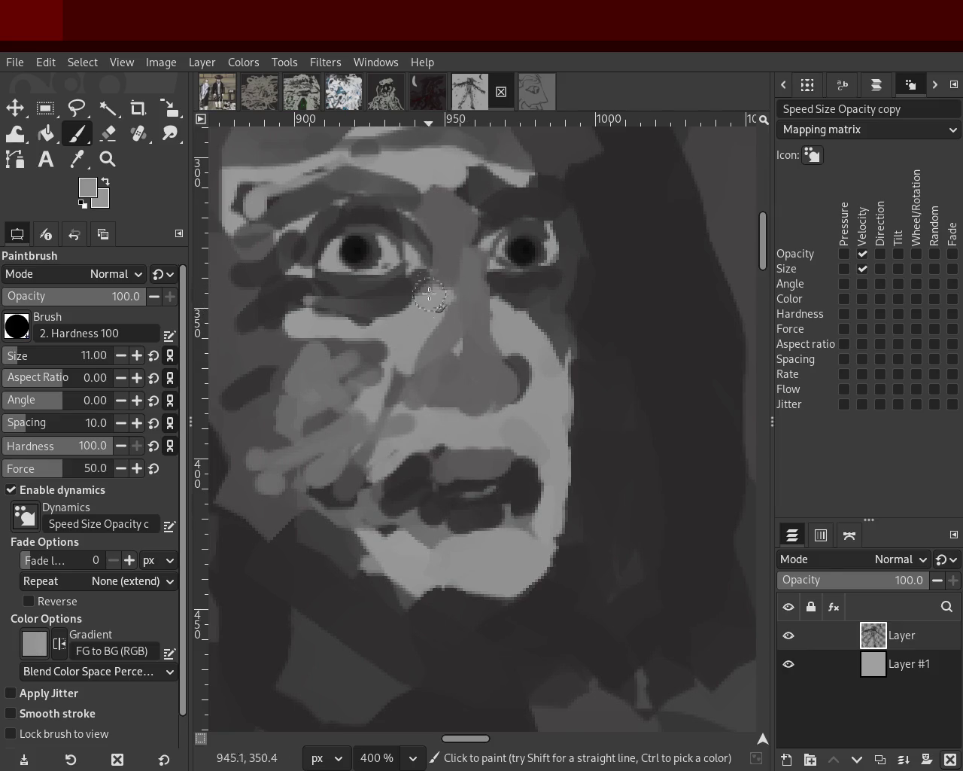
left_click(406, 295, "ctrl")
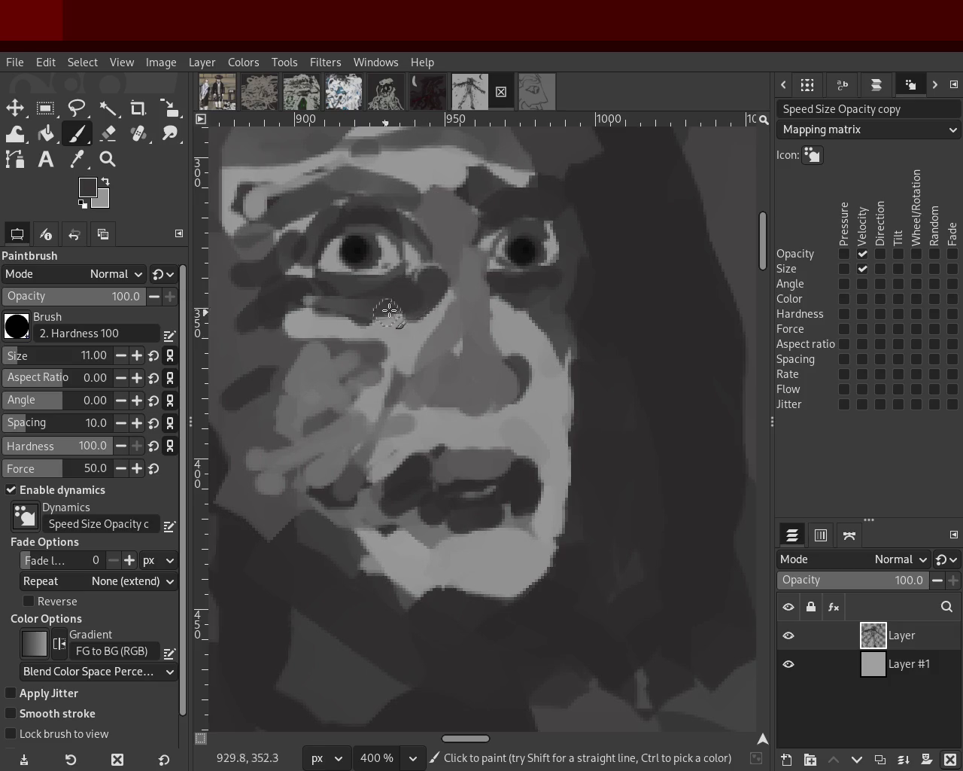
mouse_move(433, 301)
left_mouse_down()
mouse_move(413, 376)
mouse_move(320, 365)
left_mouse_up()
left_click_drag(377, 350, 252, 350)
left_click_drag(388, 323, 226, 369)
Add dark diagonal strokes across the upper lip and mouth corner, softening one with light grey
left_click_drag(358, 430, 346, 463)
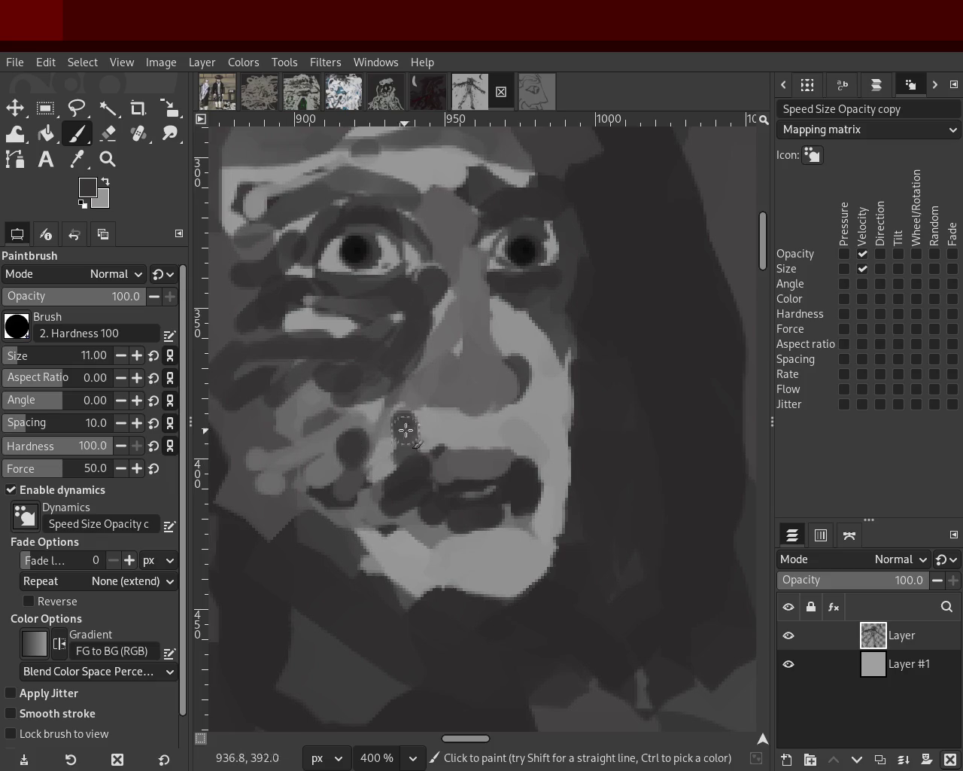
left_click_drag(406, 430, 414, 455)
left_click_drag(460, 417, 446, 467)
left_click_drag(497, 419, 547, 475)
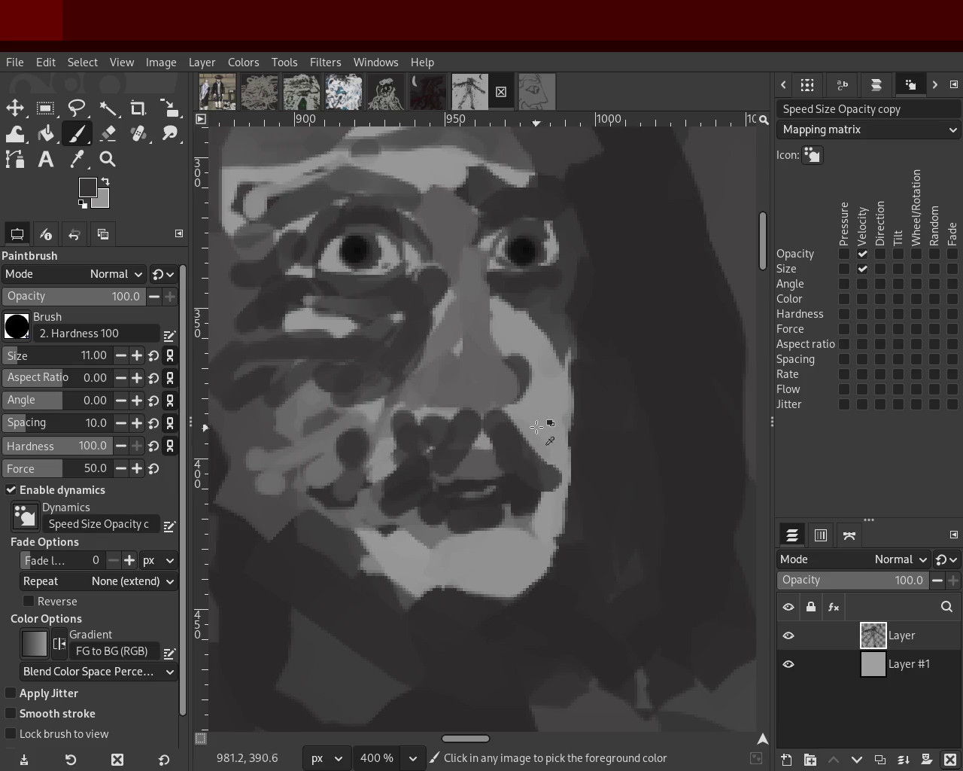
left_click(536, 426, "ctrl")
left_click_drag(537, 429, 551, 483)
Darken the right cheek beside the nose and rework the left chin in dark and light grey
left_click(536, 315, "ctrl")
mouse_move(535, 316)
left_mouse_down()
mouse_move(508, 333)
mouse_move(570, 486)
mouse_move(531, 525)
mouse_move(512, 565)
left_mouse_up()
left_click(531, 524, "ctrl")
left_click_drag(414, 527, 393, 560)
left_click(482, 543, "ctrl")
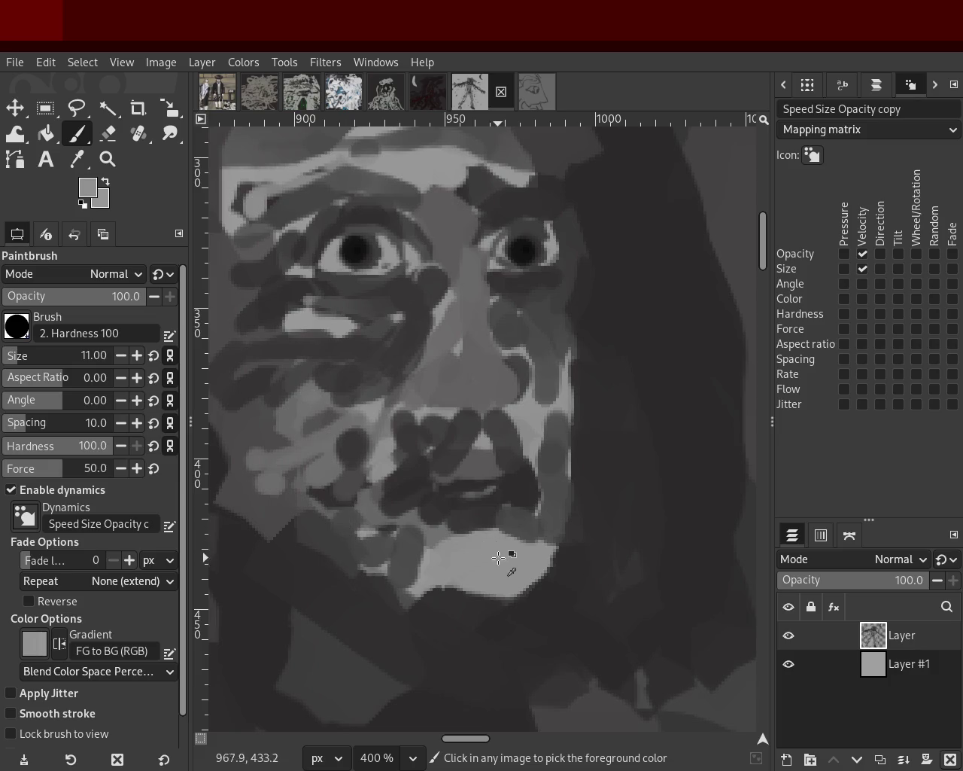
left_click_drag(507, 547, 516, 552)
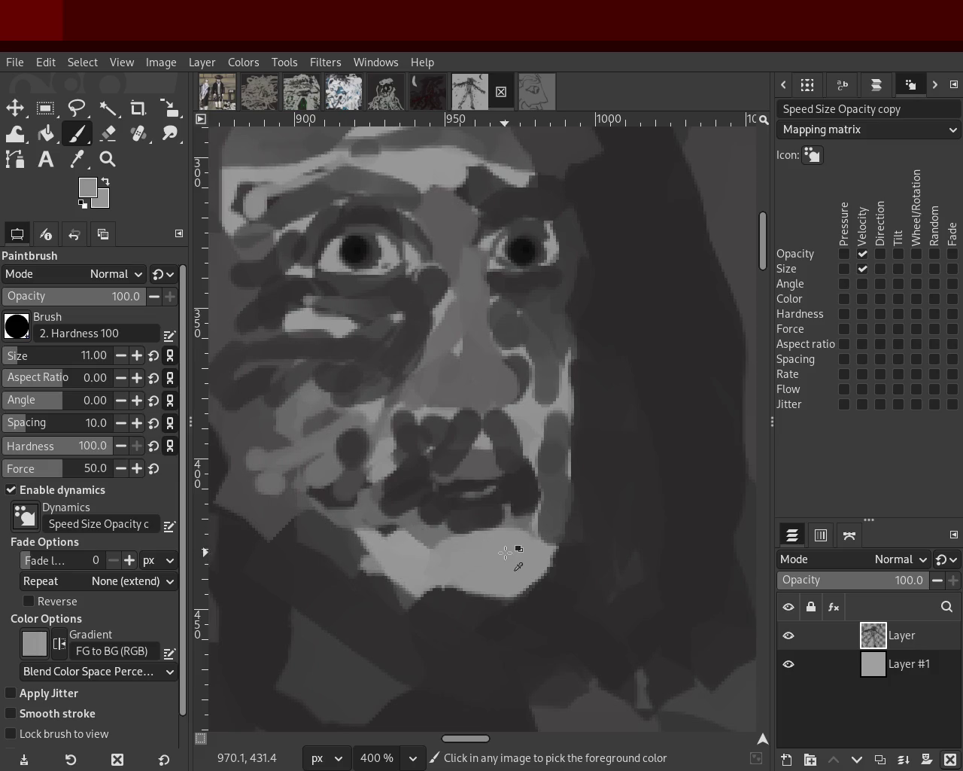
left_click(430, 517, "ctrl")
left_click_drag(422, 531, 408, 551)
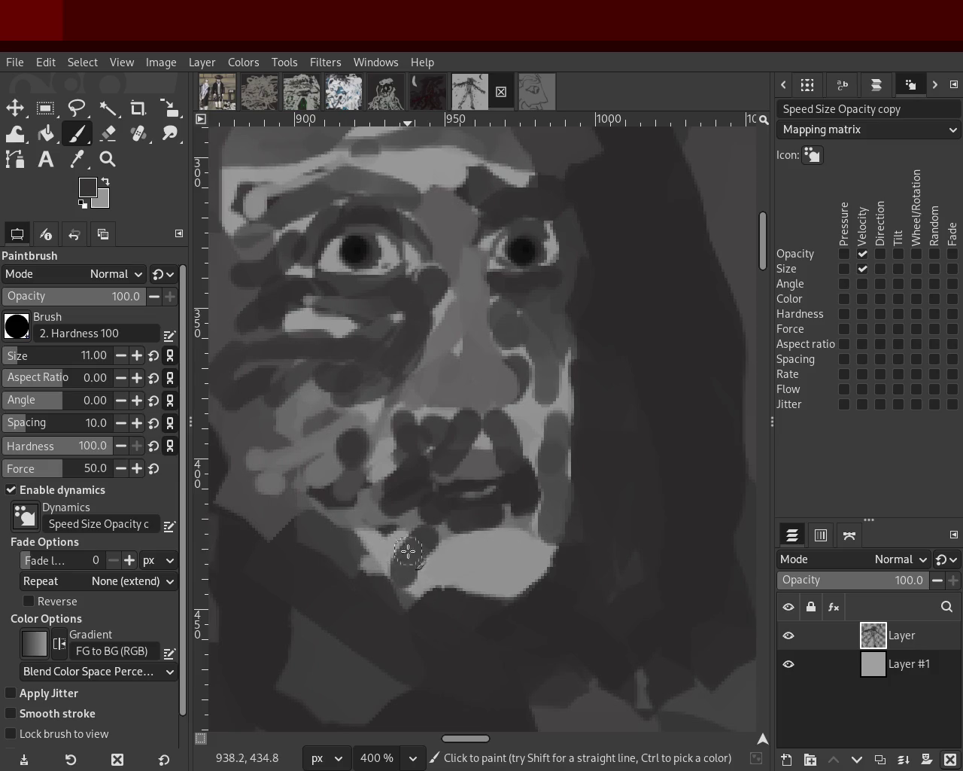
Add a lighter stroke across the upper lip, a light dab beside the mouth, and pale cheek strokes
left_click(437, 416, "ctrl")
left_click_drag(450, 417, 393, 472)
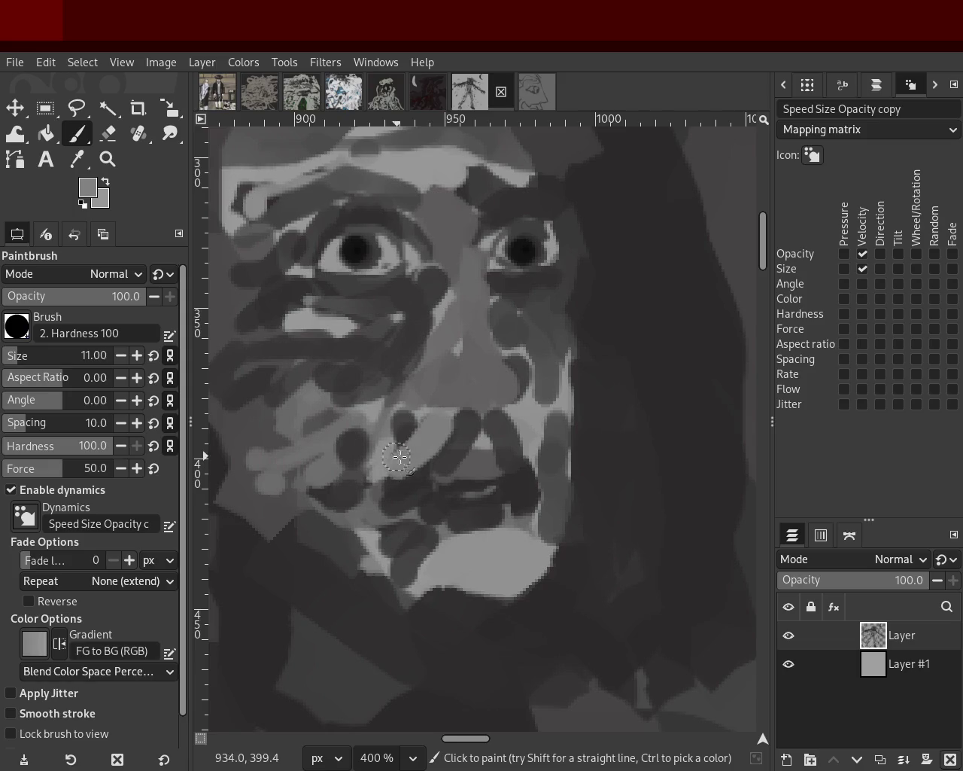
left_click(531, 438, "ctrl")
left_click(484, 449)
mouse_move(359, 455)
left_mouse_down()
mouse_move(307, 377)
mouse_move(256, 421)
left_mouse_up()
key("ctrl+z")
left_click(395, 407, "ctrl")
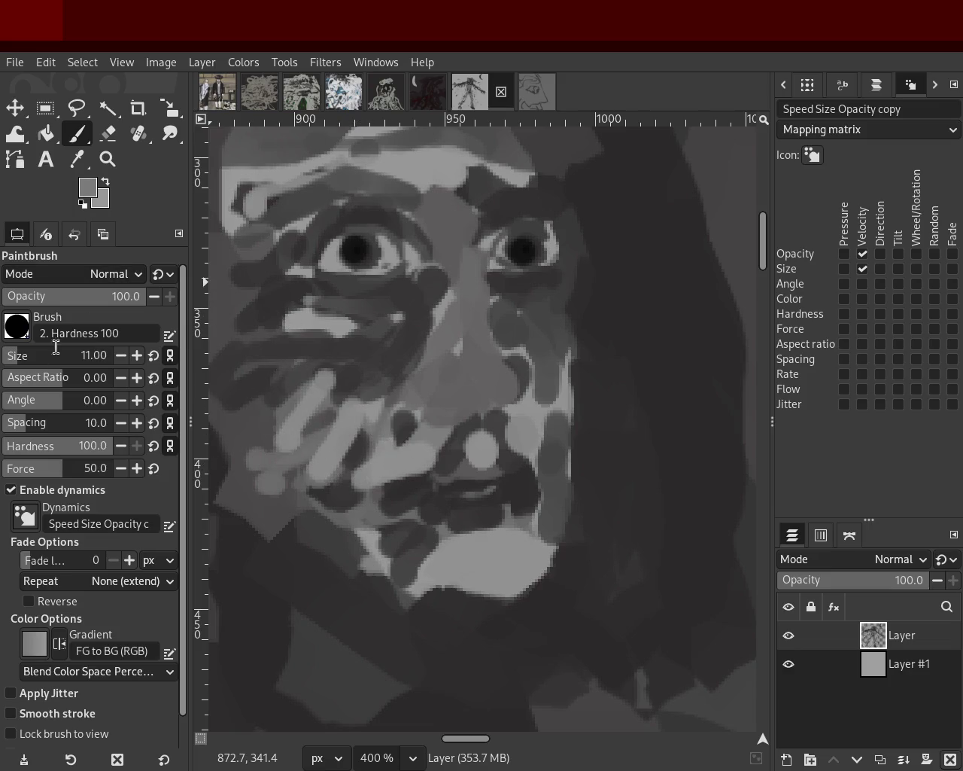
With the 2. Star brush, undo trial strokes and paint sampled light grey over the lower face and cheek
key("period")
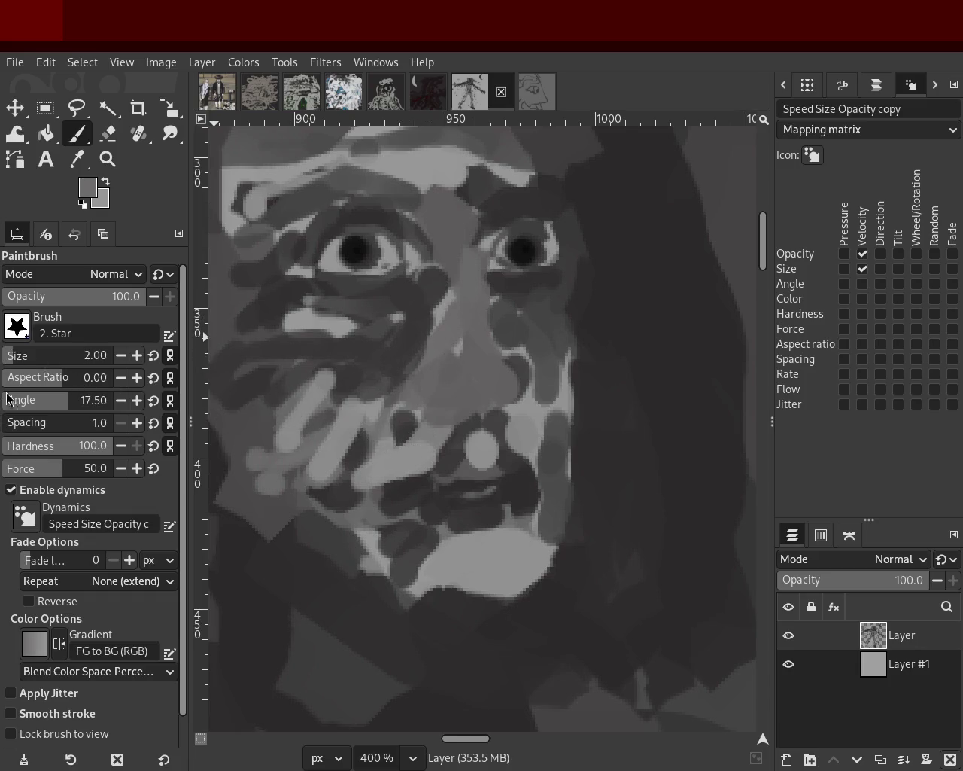
left_click_drag(420, 301, 368, 346)
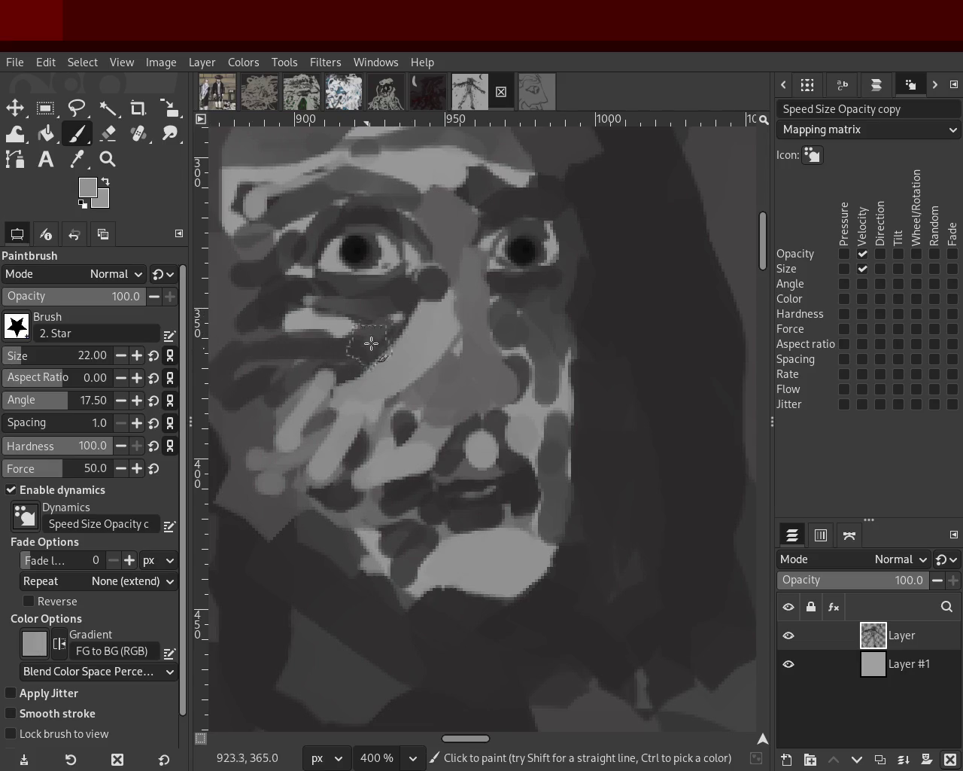
key("ctrl+z")
key("ctrl+z")
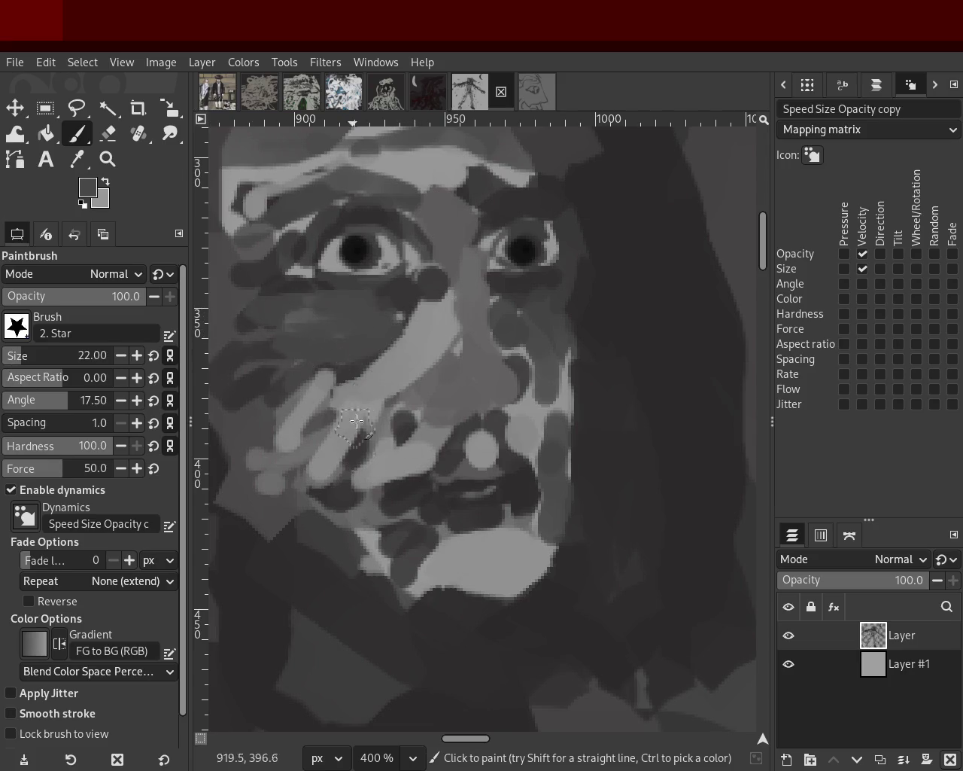
key("ctrl+z")
left_click(398, 420, "ctrl")
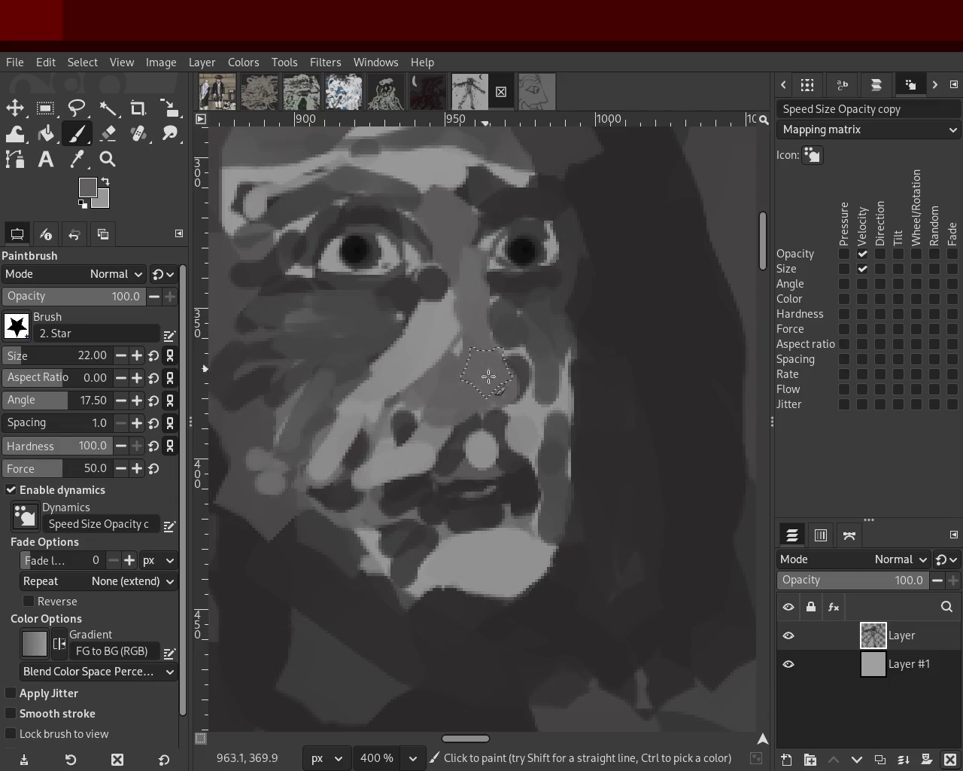
left_click(456, 452, "ctrl")
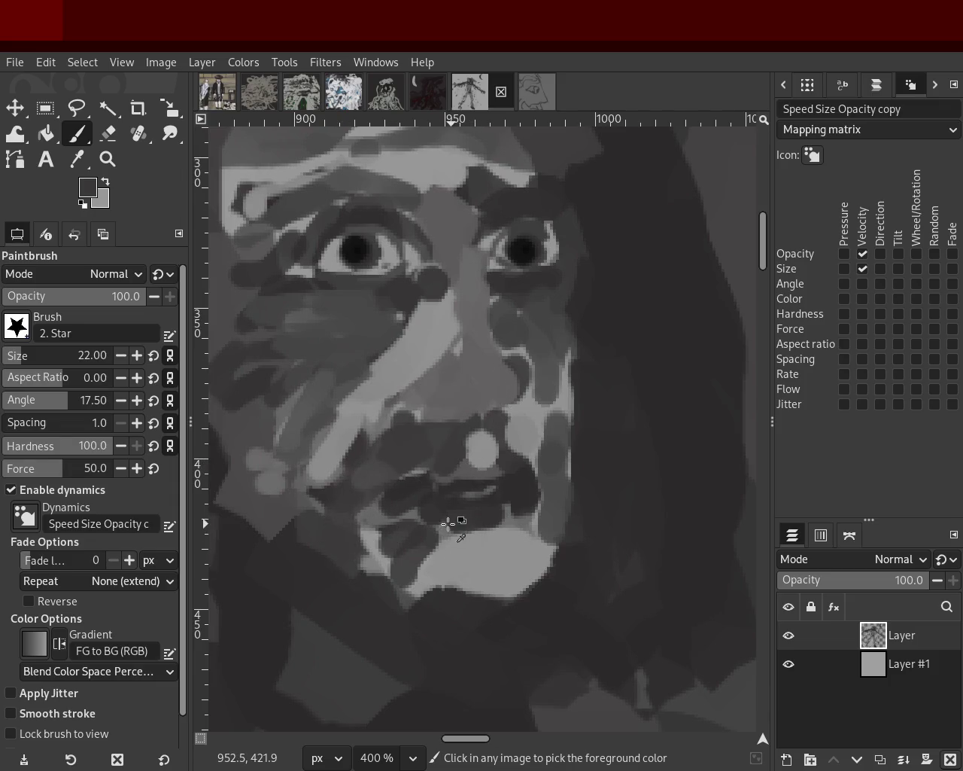
left_click(414, 523, "ctrl")
mouse_move(414, 527)
left_mouse_down()
mouse_move(362, 543)
mouse_move(333, 509)
mouse_move(297, 425)
left_mouse_up()
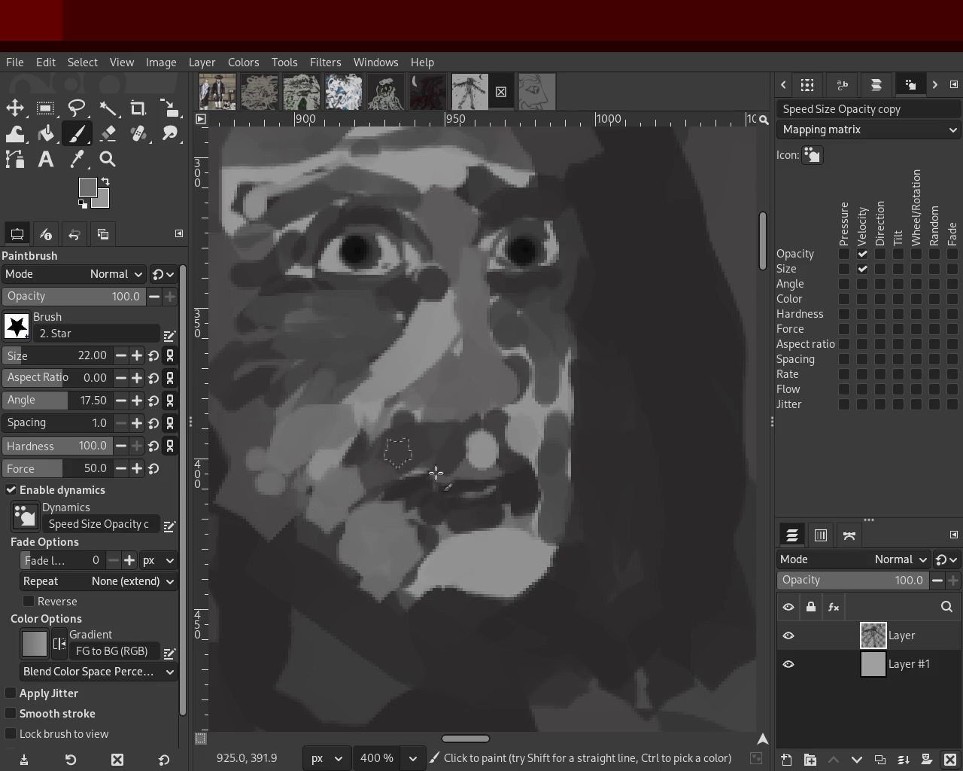
left_click(408, 443, "ctrl")
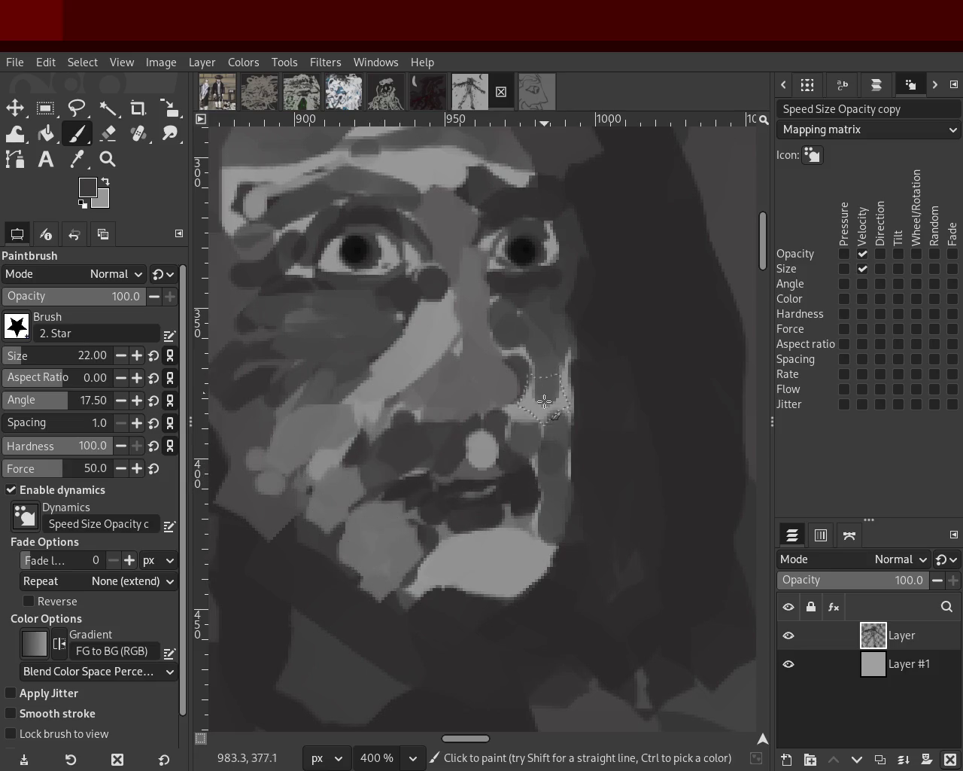
Darken the right cheek, sweep forehead-light grey down the left cheek, and add a dark stroke there
left_click_drag(544, 317, 540, 294)
left_click(537, 307, "ctrl")
left_click(419, 172, "ctrl")
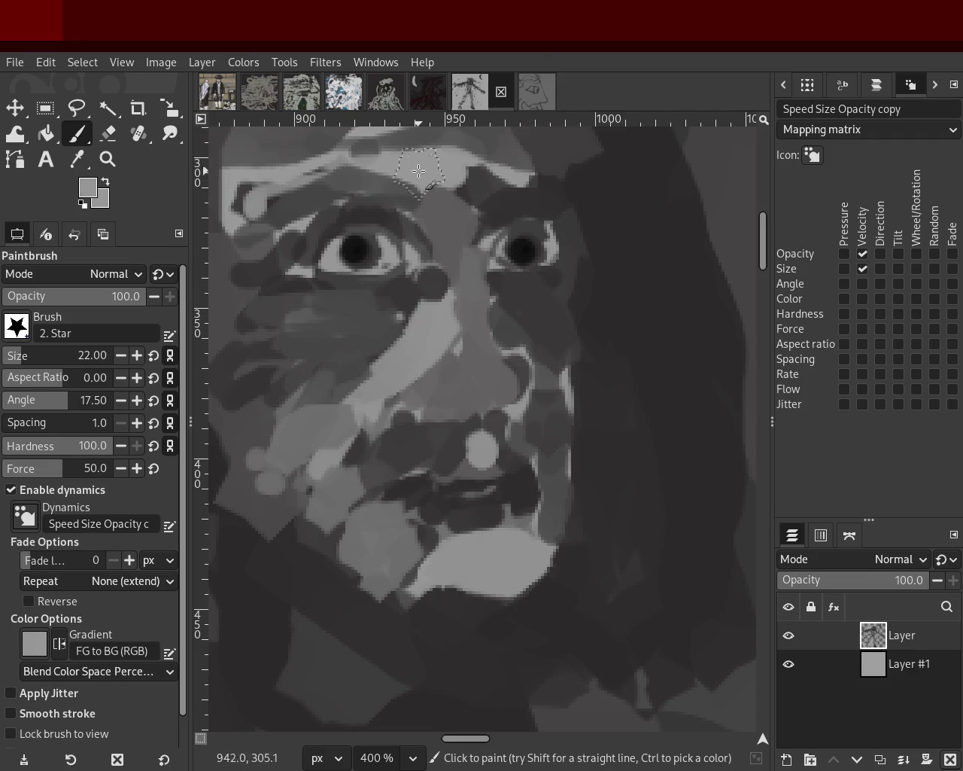
left_click_drag(241, 271, 286, 602)
left_click(308, 369, "ctrl")
mouse_move(308, 369)
left_mouse_down()
mouse_move(301, 434)
mouse_move(286, 398)
mouse_move(404, 338)
mouse_move(436, 441)
left_mouse_up()
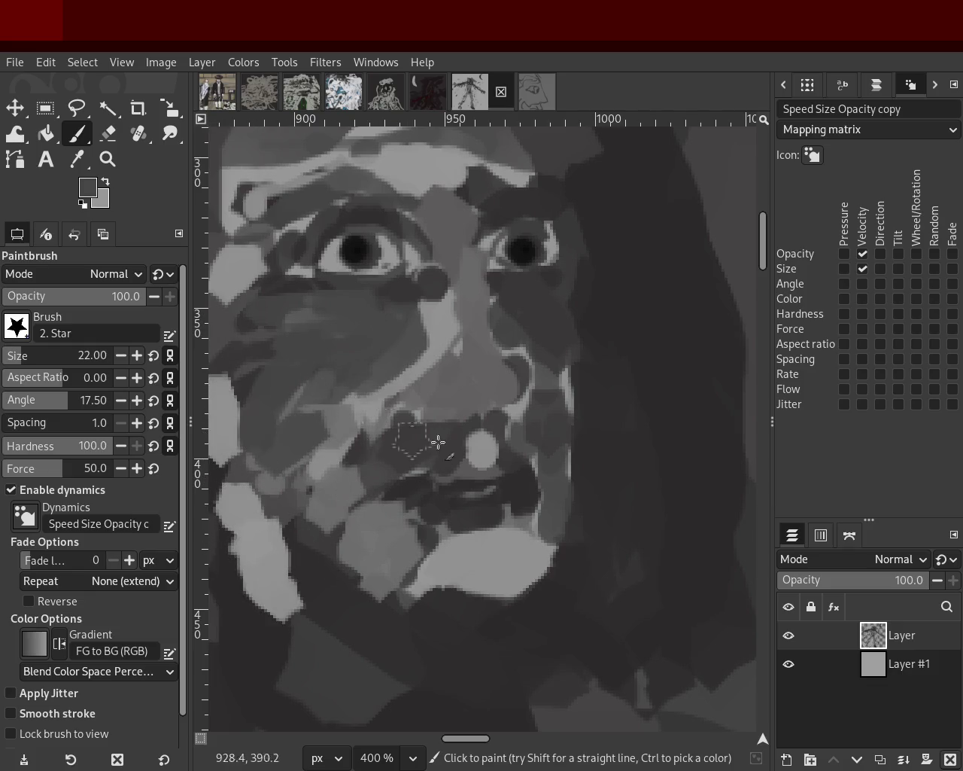
Cover the area above the mouth in medium grey and lighten the nose and cheeks
left_click(492, 379, "ctrl")
mouse_move(512, 406)
left_mouse_down()
mouse_move(439, 419)
mouse_move(514, 401)
left_mouse_up()
left_click(474, 487, "ctrl")
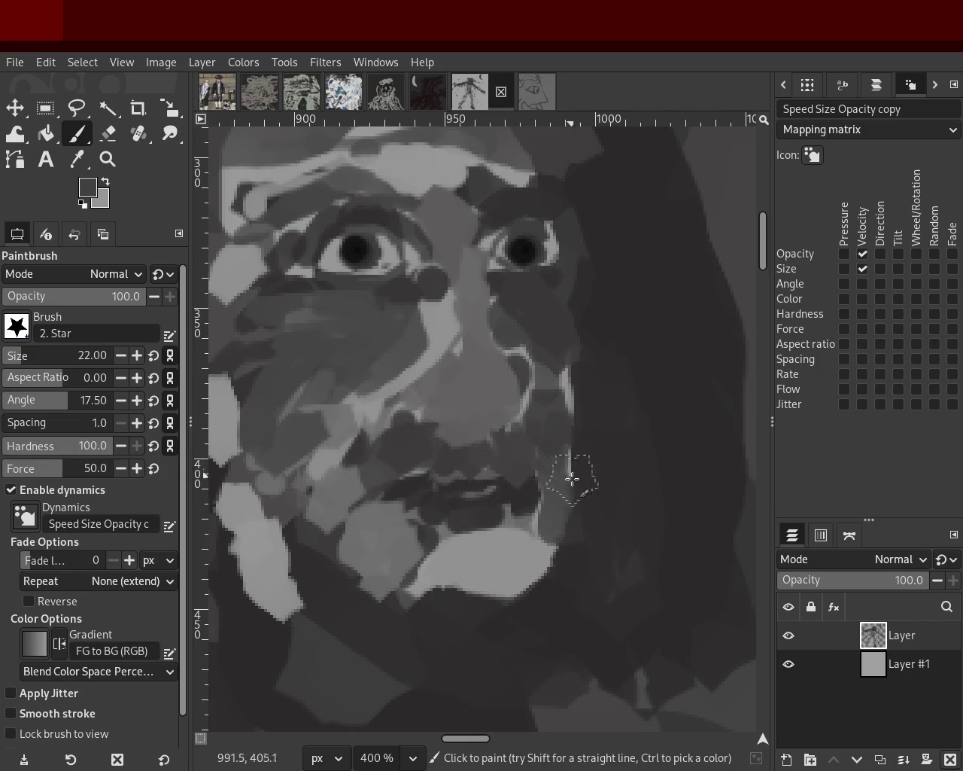
left_click(361, 369, "ctrl")
mouse_move(427, 322)
left_mouse_down()
mouse_move(373, 370)
mouse_move(408, 349)
mouse_move(348, 315)
mouse_move(406, 329)
mouse_move(570, 297)
mouse_move(585, 280)
left_mouse_up()
left_click(348, 314, "ctrl")
Fill the mouth with near-black, dab dark grey at its left edge, and sample a lighter lip grey
left_click(499, 478, "ctrl")
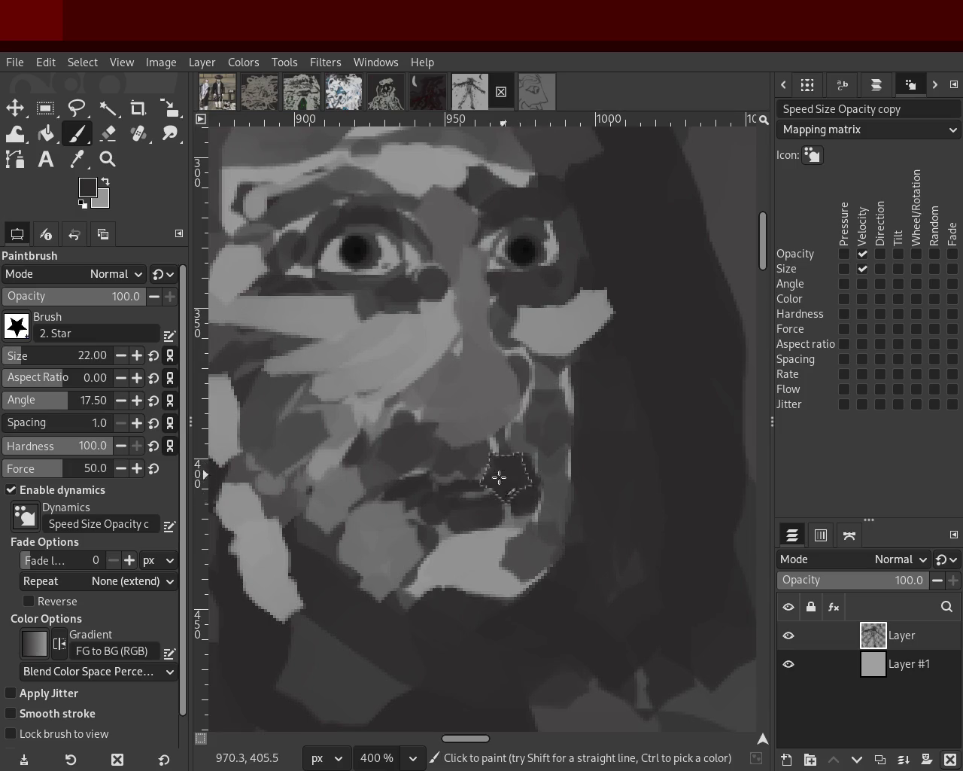
left_click_drag(486, 466, 511, 513)
left_click(436, 454, "ctrl")
left_click(411, 490)
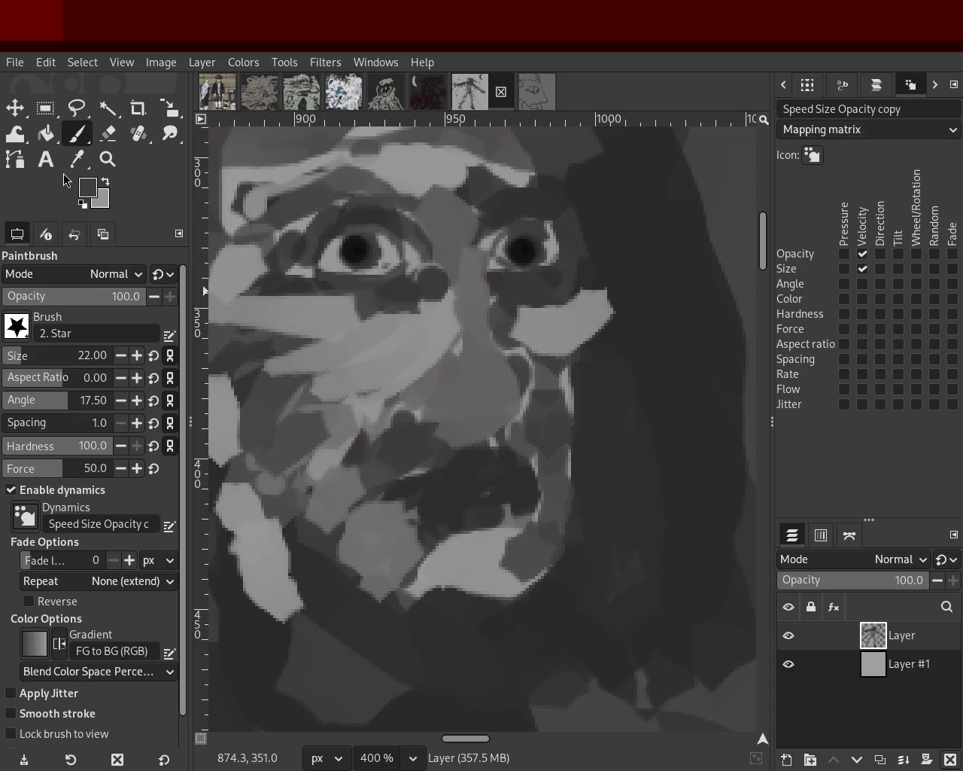
left_click(378, 469, "ctrl")
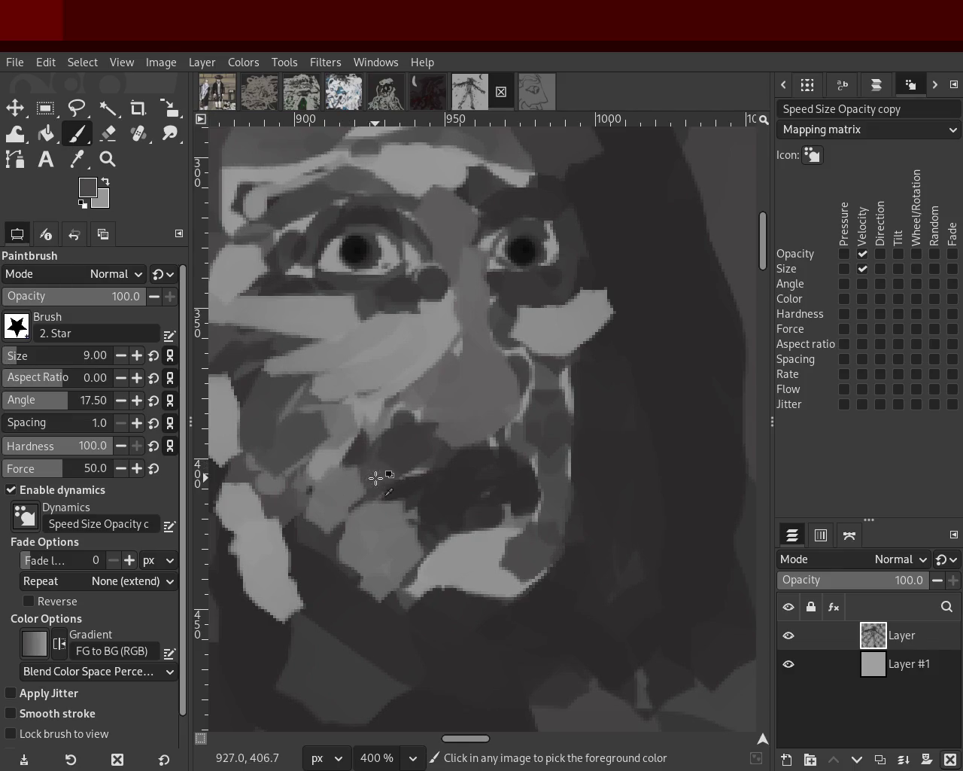
Paint a light upper-lip stroke, darken the mouth's top, right and lower edges, and lighten the lower lip
left_click_drag(379, 469, 480, 460)
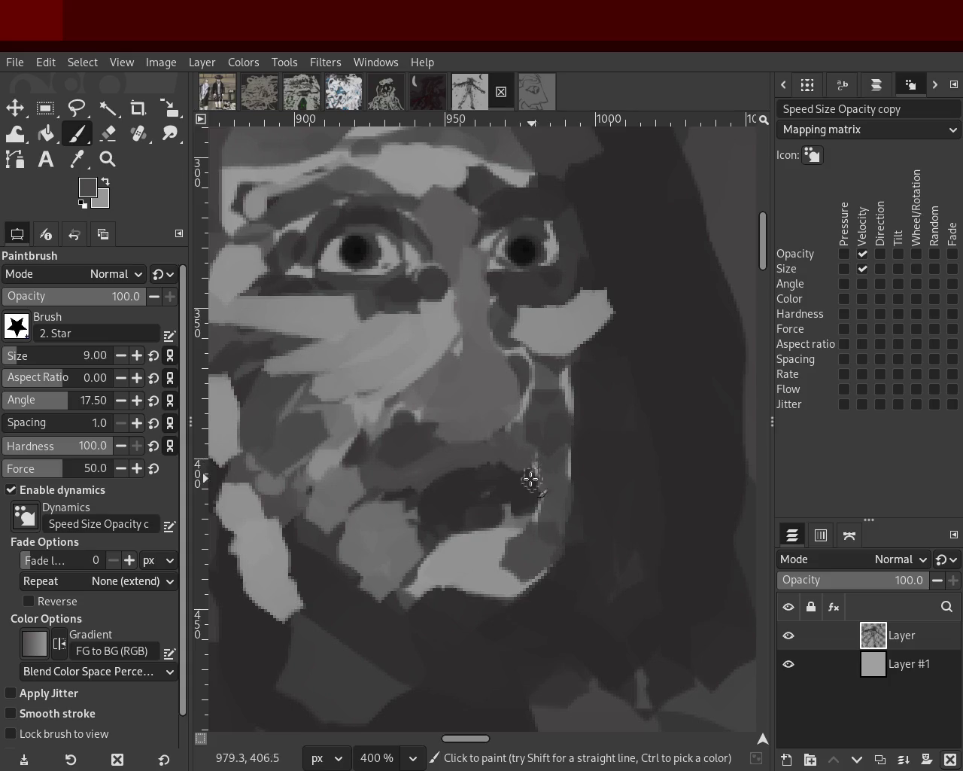
left_click(466, 440, "ctrl")
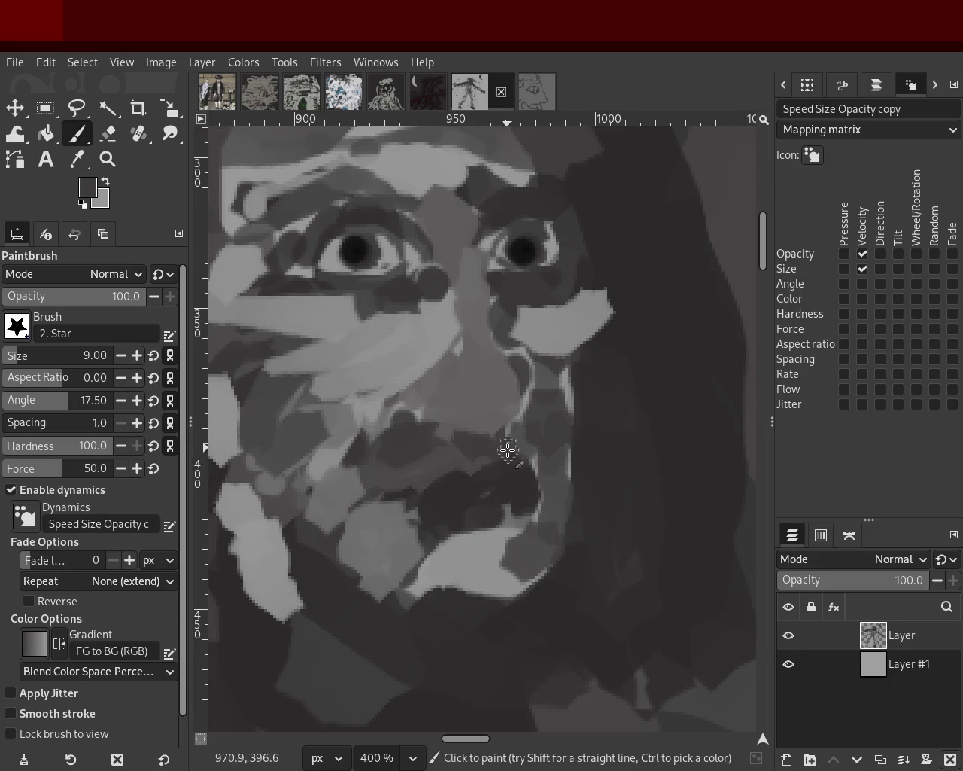
mouse_move(531, 461)
left_mouse_down()
mouse_move(511, 485)
mouse_move(541, 494)
left_mouse_up()
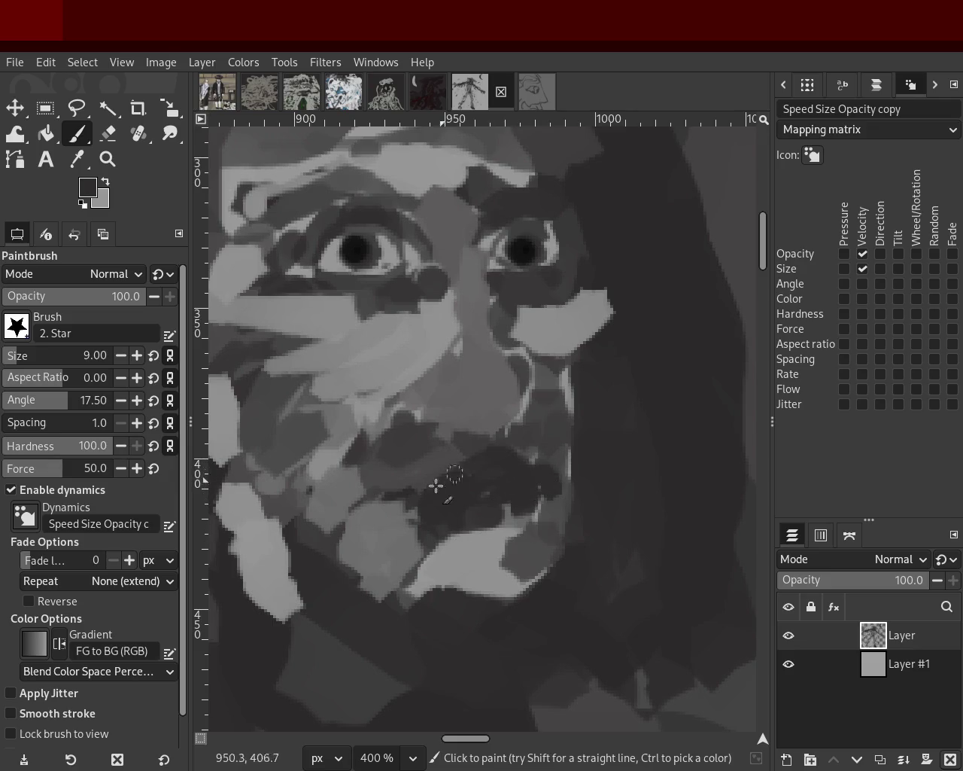
left_click_drag(516, 490, 452, 466)
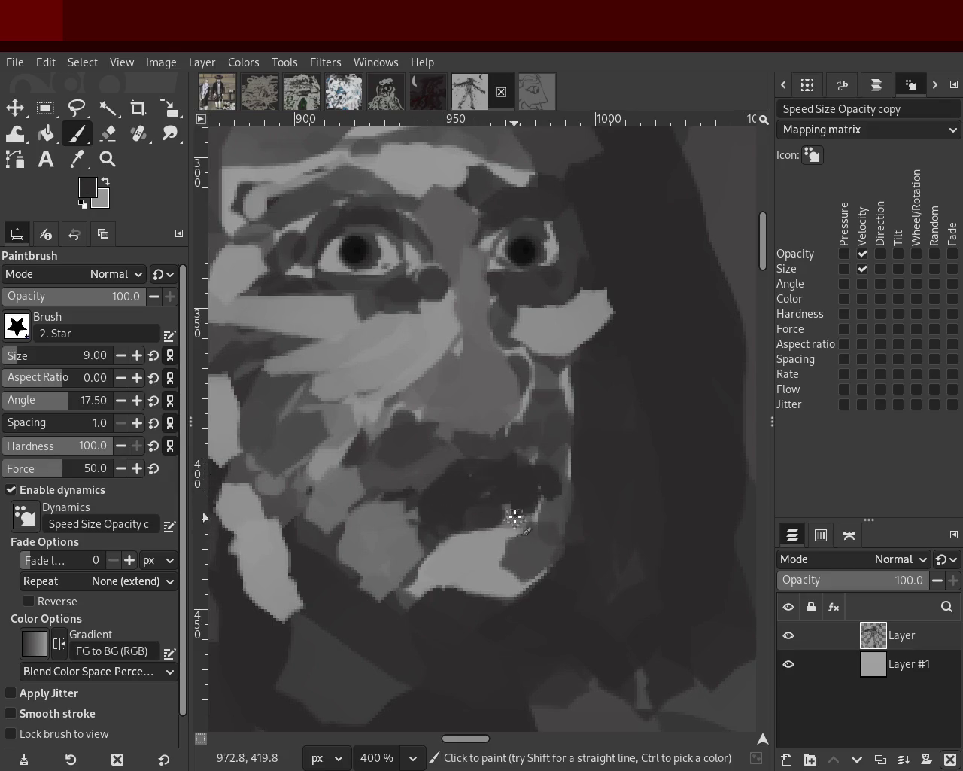
left_click(516, 557, "ctrl")
mouse_move(447, 519)
left_mouse_down()
mouse_move(498, 527)
mouse_move(453, 538)
left_mouse_up()
left_click(531, 497, "ctrl")
mouse_move(531, 506)
left_mouse_down()
mouse_move(477, 533)
mouse_move(450, 533)
left_mouse_up()
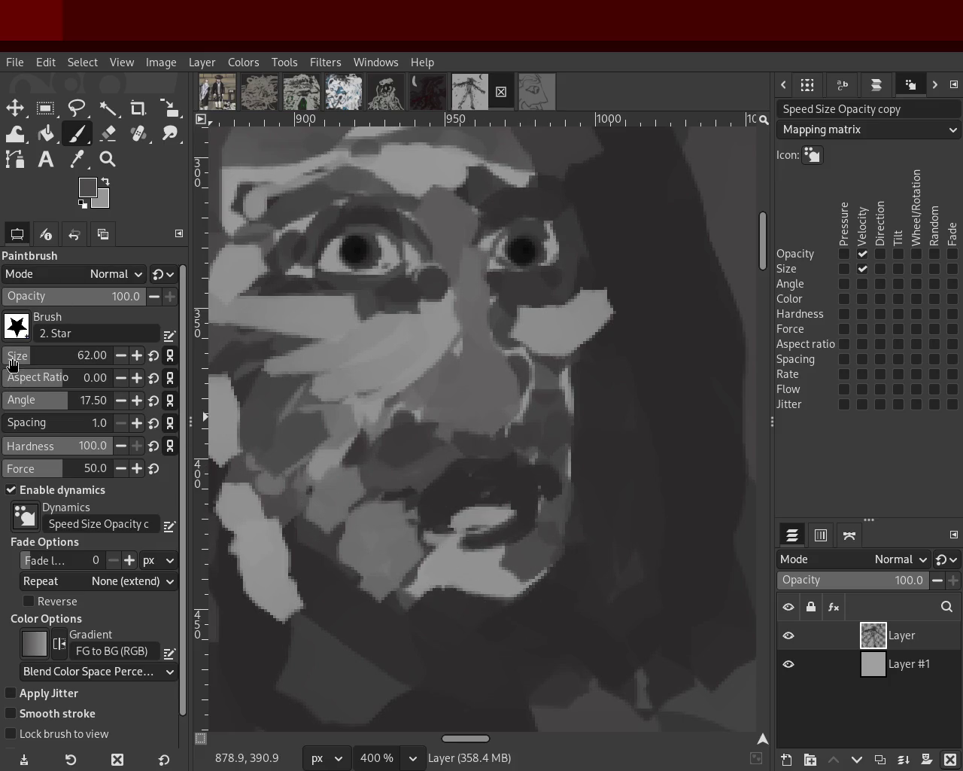
Darken the chin, paint lighter grey inside the mouth, and add a dark stroke down the face's right side
left_click_drag(547, 548, 380, 546)
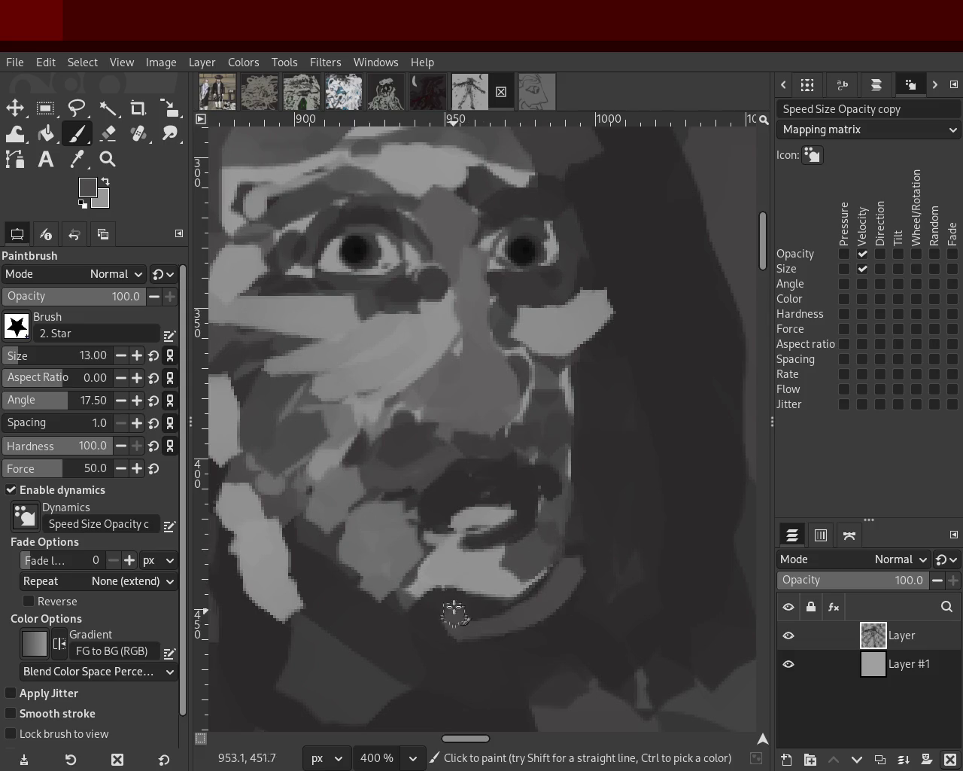
left_click(509, 563, "ctrl")
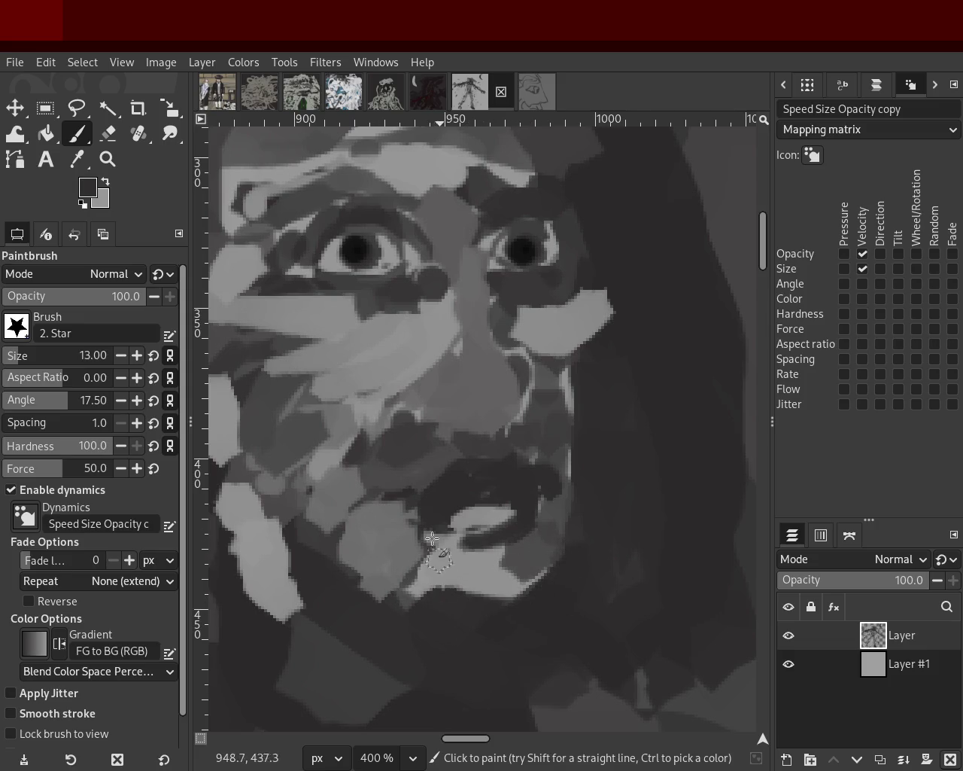
left_click_drag(462, 489, 467, 471)
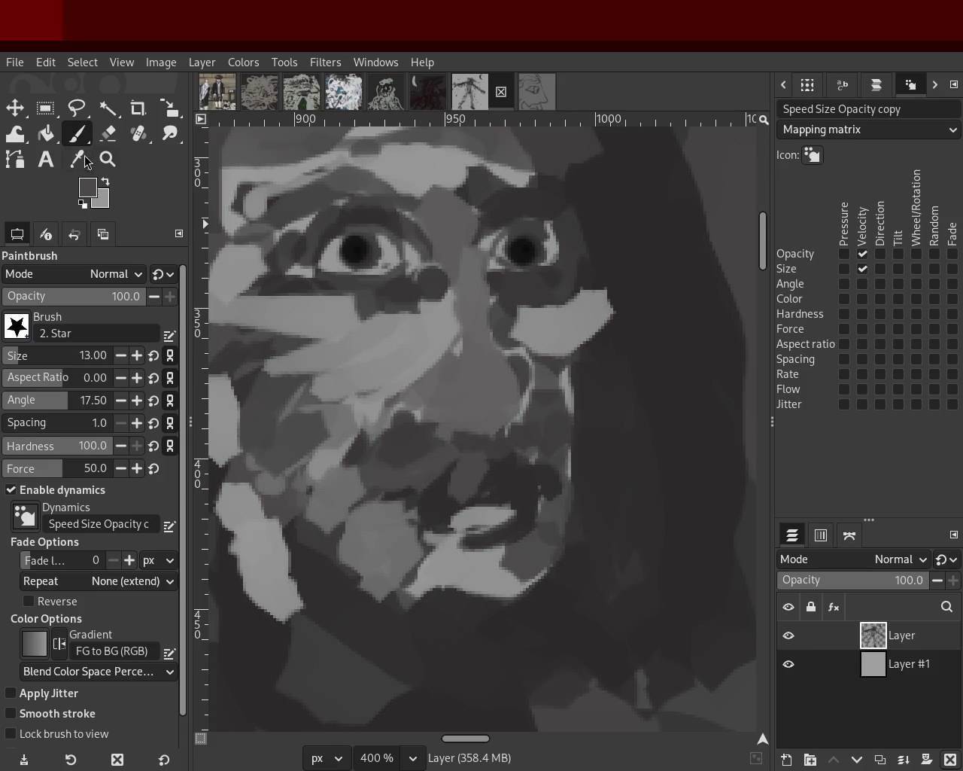
left_click(117, 139)
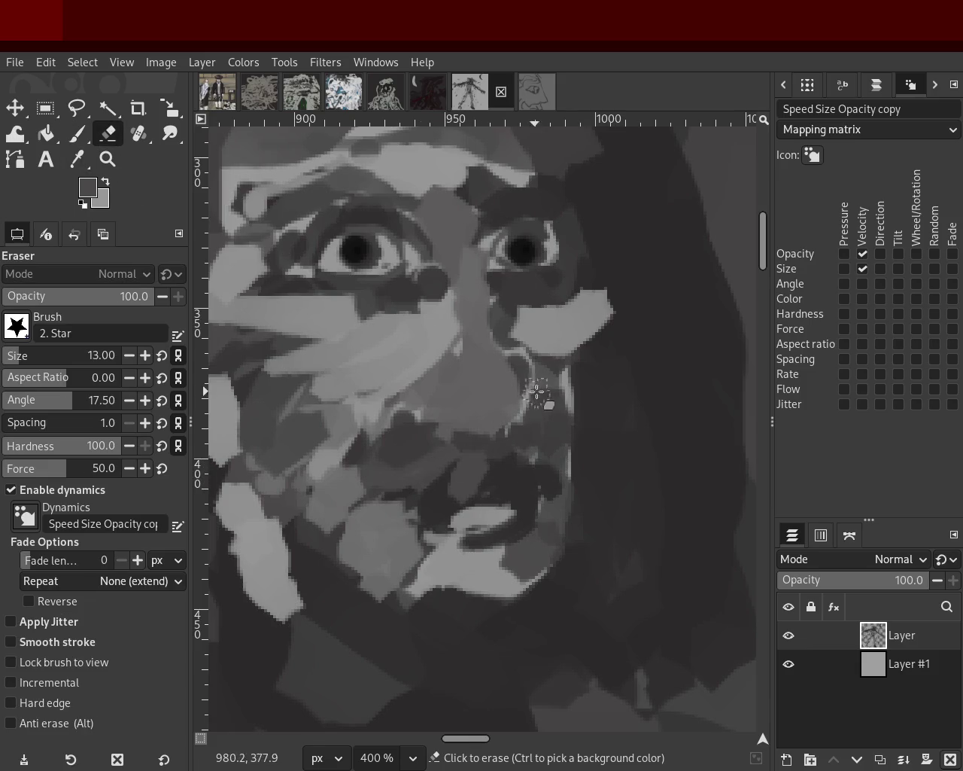
left_click(88, 136)
left_click_drag(581, 385, 577, 527)
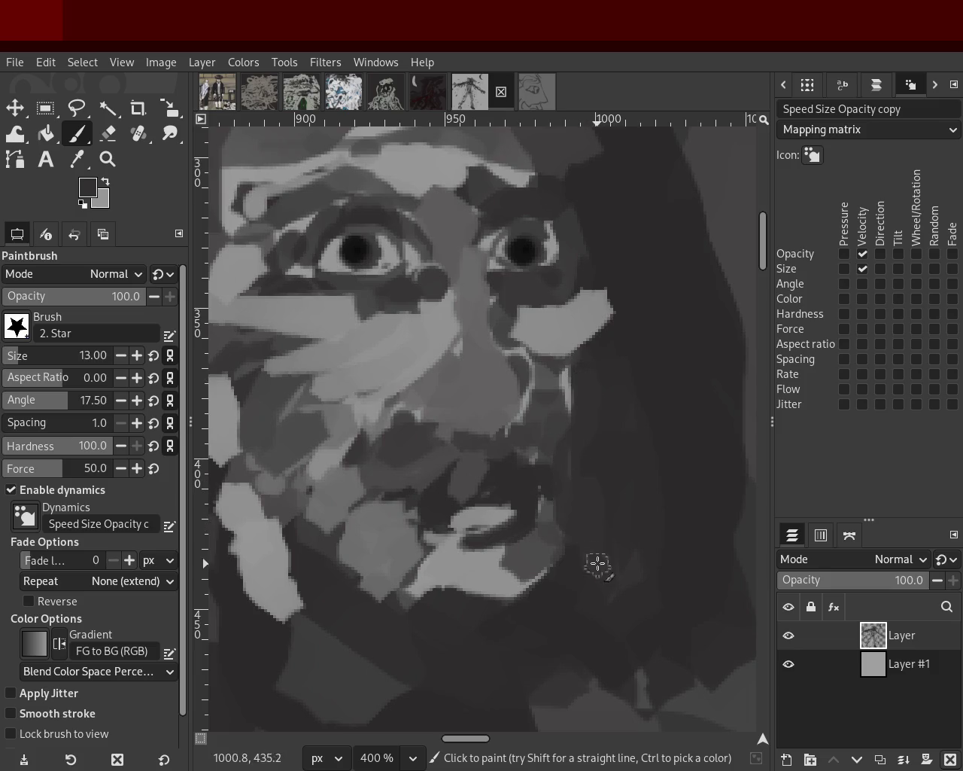
mouse_move(301, 477)
left_mouse_down()
mouse_move(400, 551)
mouse_move(335, 442)
left_mouse_up()
key("ctrl+z")
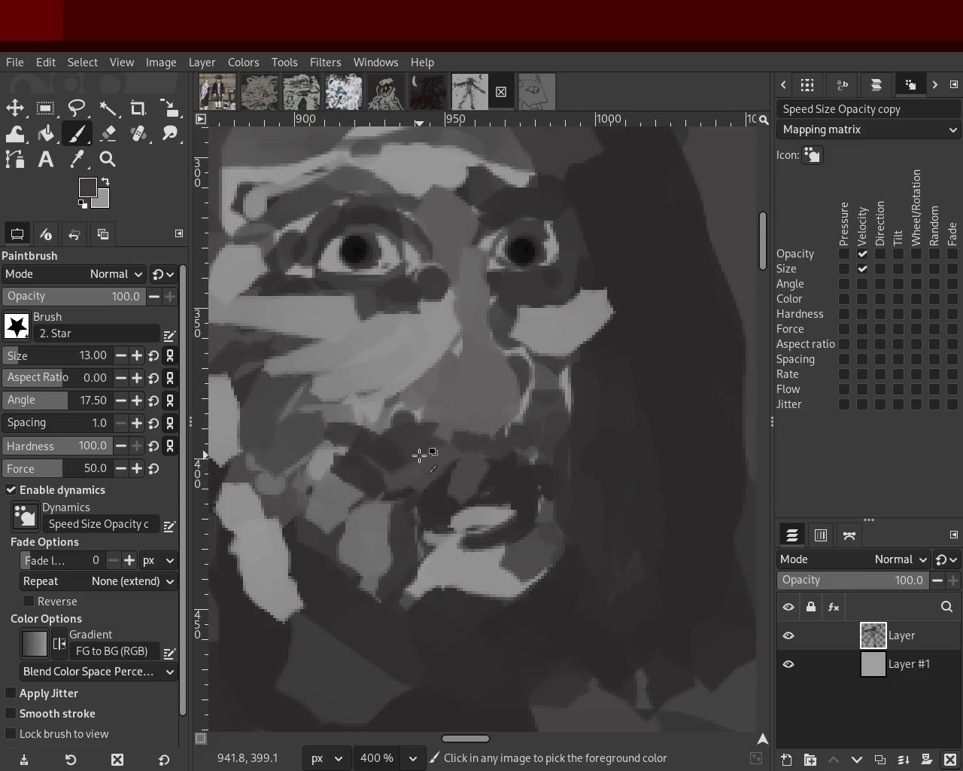
Discard a light mouth stroke, then paint darker grey below the mouth and a short dark mouth stroke
left_click(408, 469, "ctrl")
mouse_move(394, 457)
left_mouse_down()
mouse_move(390, 488)
mouse_move(393, 427)
left_mouse_up()
key("ctrl+z")
left_click(388, 493, "ctrl")
left_click_drag(382, 489, 307, 555)
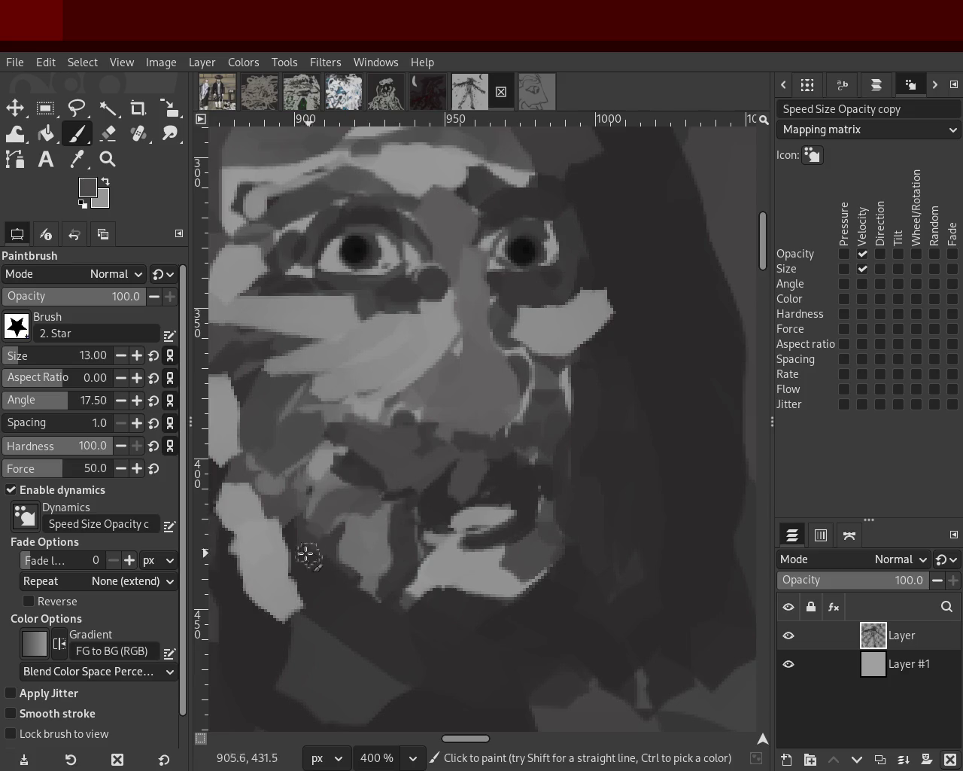
left_click(459, 479, "ctrl")
mouse_move(463, 474)
left_mouse_down()
mouse_move(451, 523)
mouse_move(516, 522)
mouse_move(470, 554)
left_mouse_up()
Repaint the mouth corner, lighten the mouth's interior, then switch to the Zoom tool
left_click(531, 533, "ctrl")
left_click(517, 523, "ctrl")
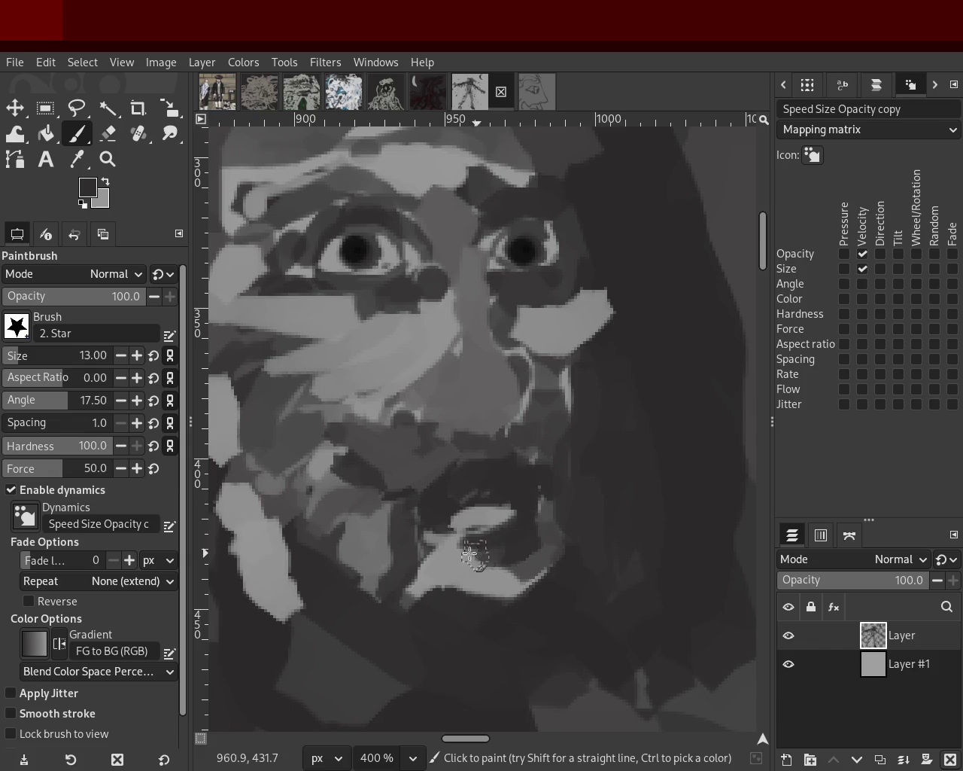
left_click(503, 512, "ctrl")
left_click_drag(505, 510, 477, 548)
left_click(431, 493, "ctrl")
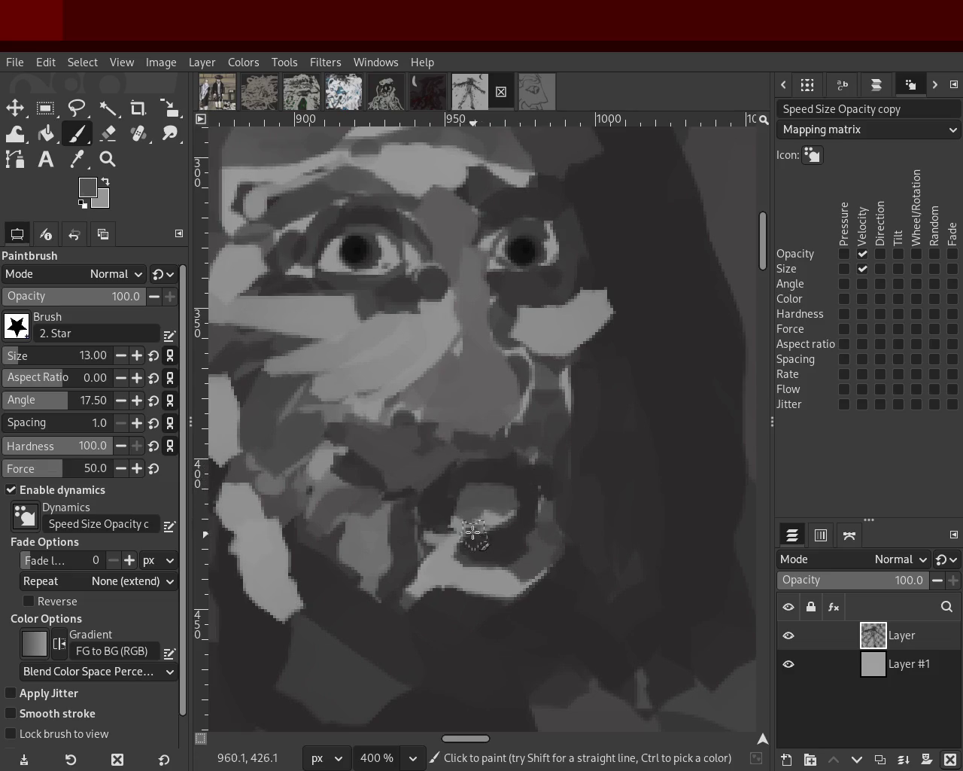
key("z")
scroll(279, 296, "down", 2)
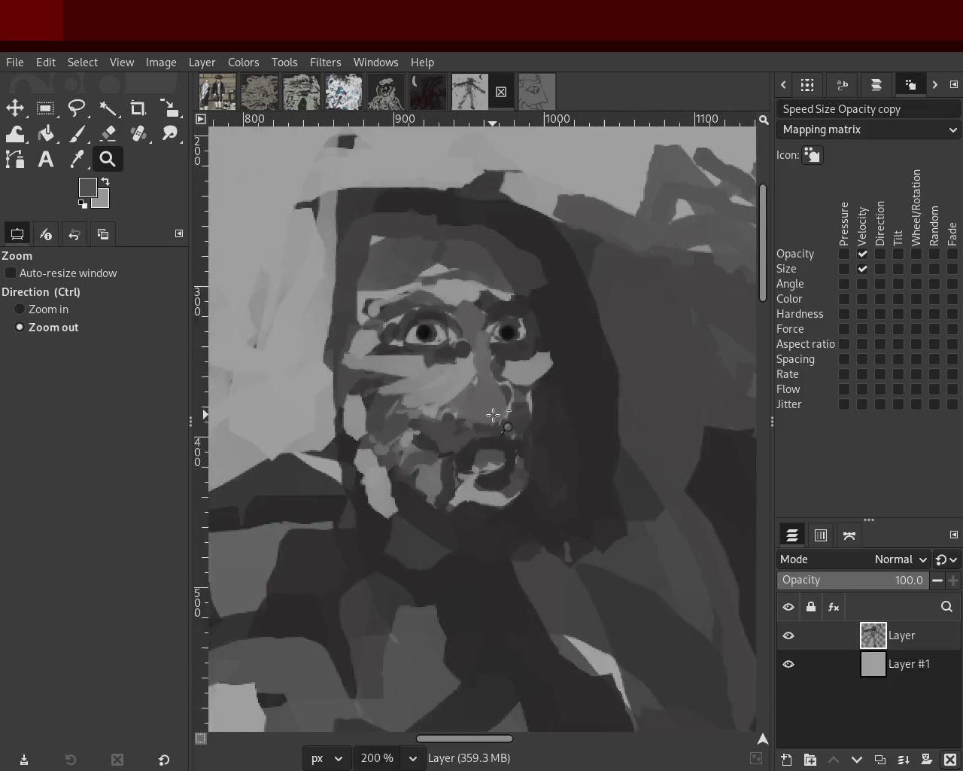
scroll(570, 441, "down", 3)
scroll(531, 437, "down", 1)
scroll(498, 408, "up", 2)
scroll(498, 408, "up", 3)
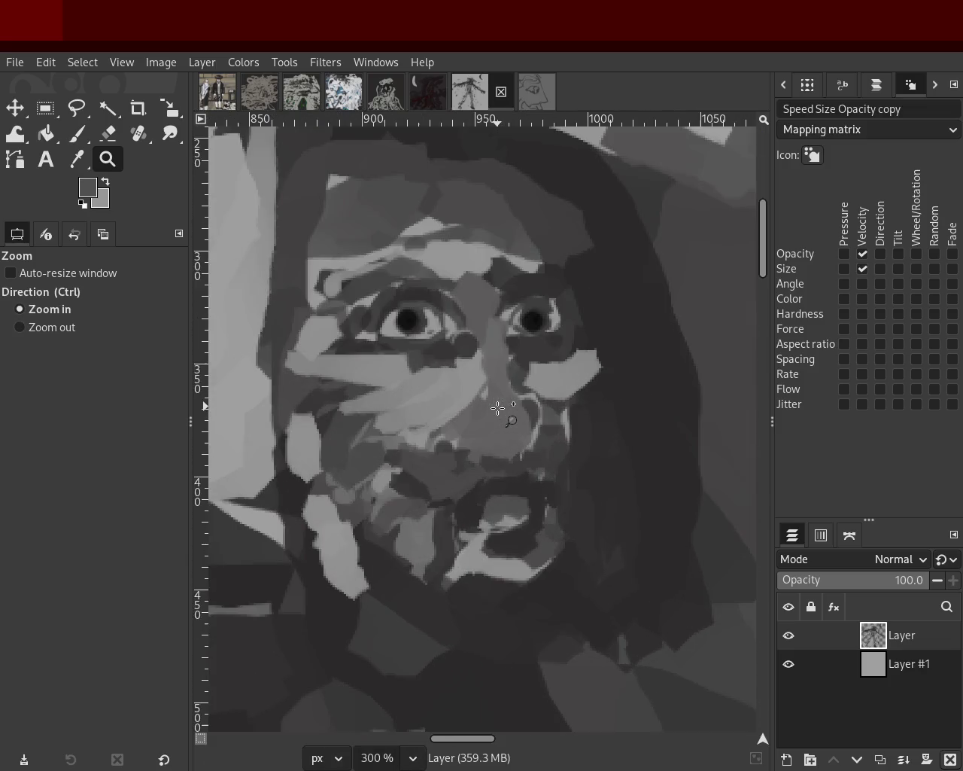
scroll(479, 409, "down", 1)
scroll(469, 447, "down", 1)
scroll(469, 447, "up", 3)
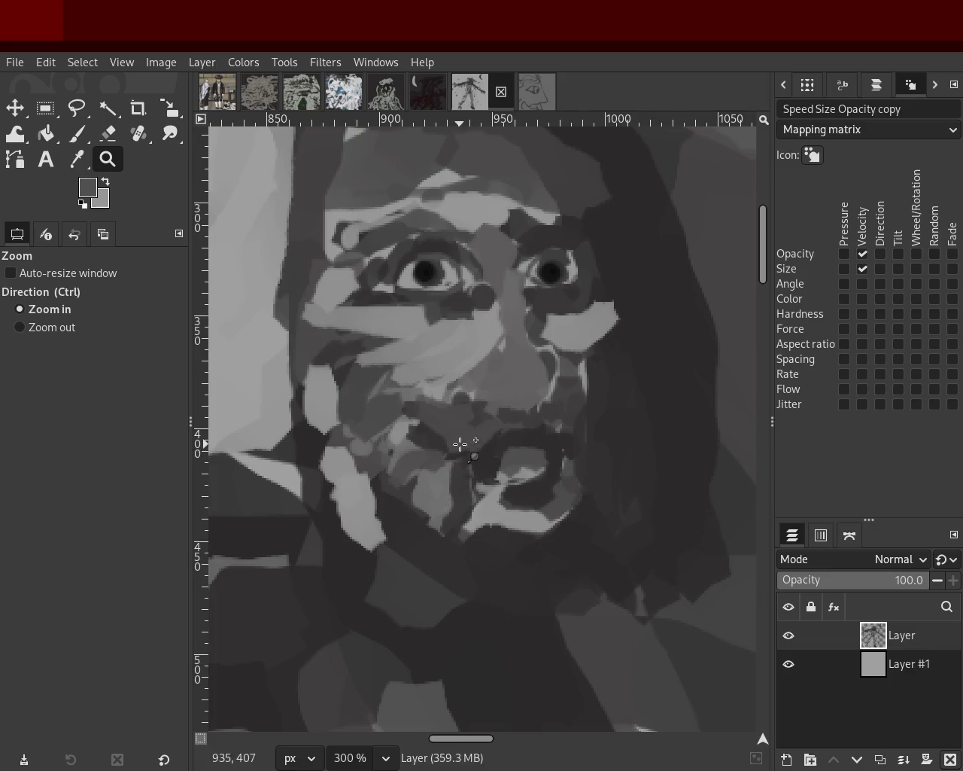
scroll(534, 414, "down", 1)
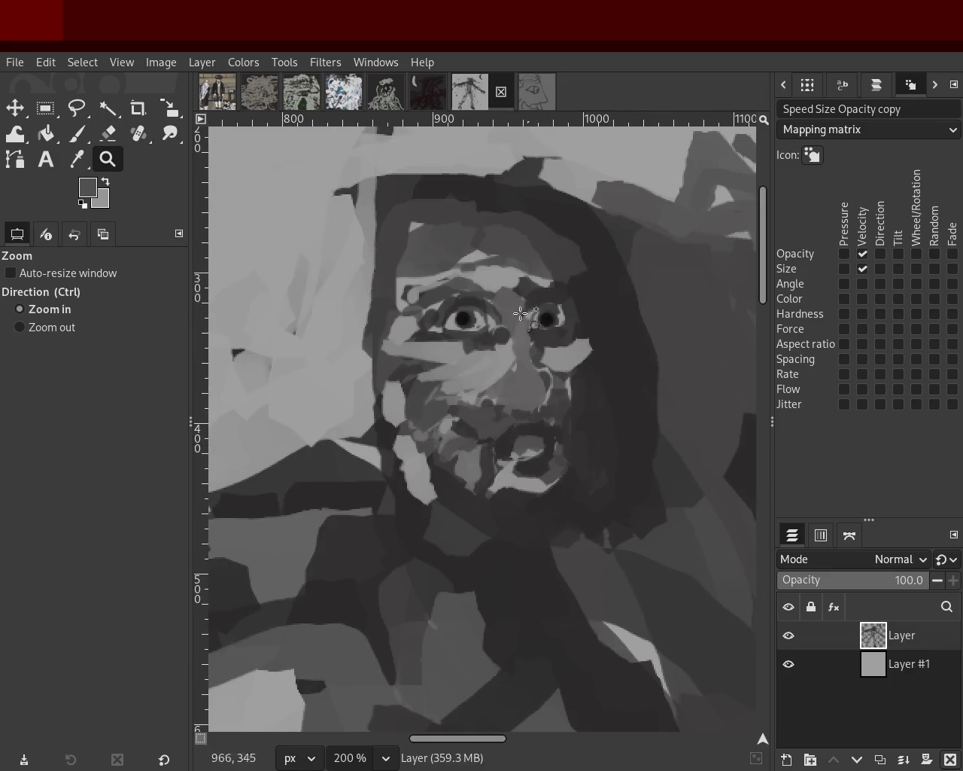
scroll(485, 373, "down", 1)
scroll(480, 366, "down", 2)
scroll(480, 366, "down", 1)
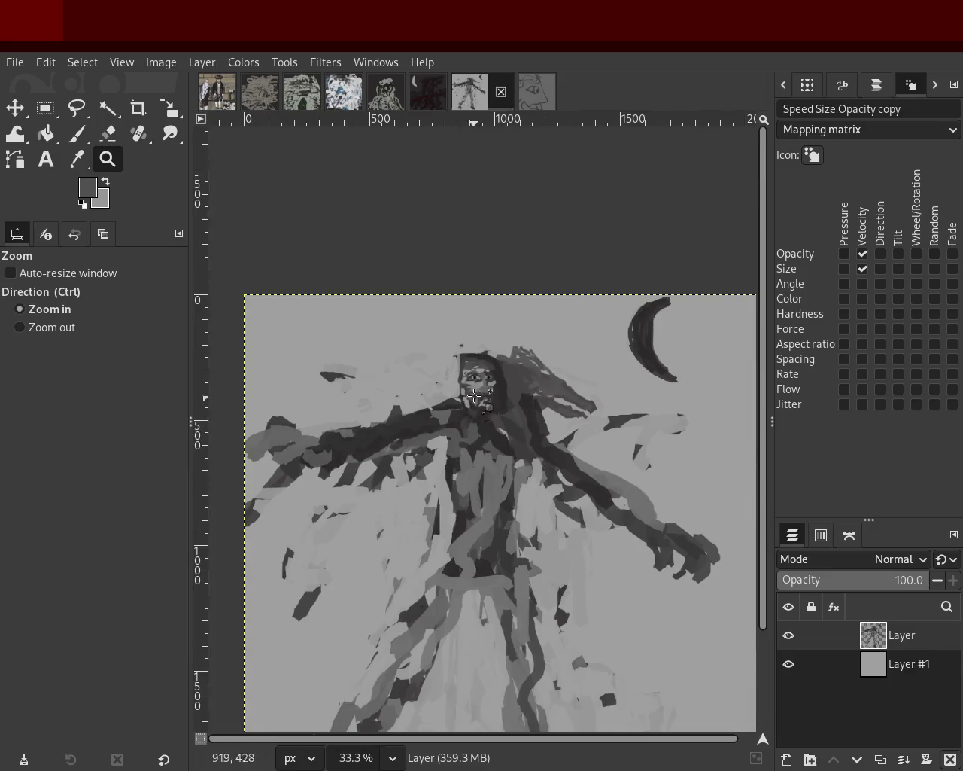
scroll(478, 376, "up", 2)
scroll(476, 392, "up", 4)
scroll(451, 218, "down", 1)
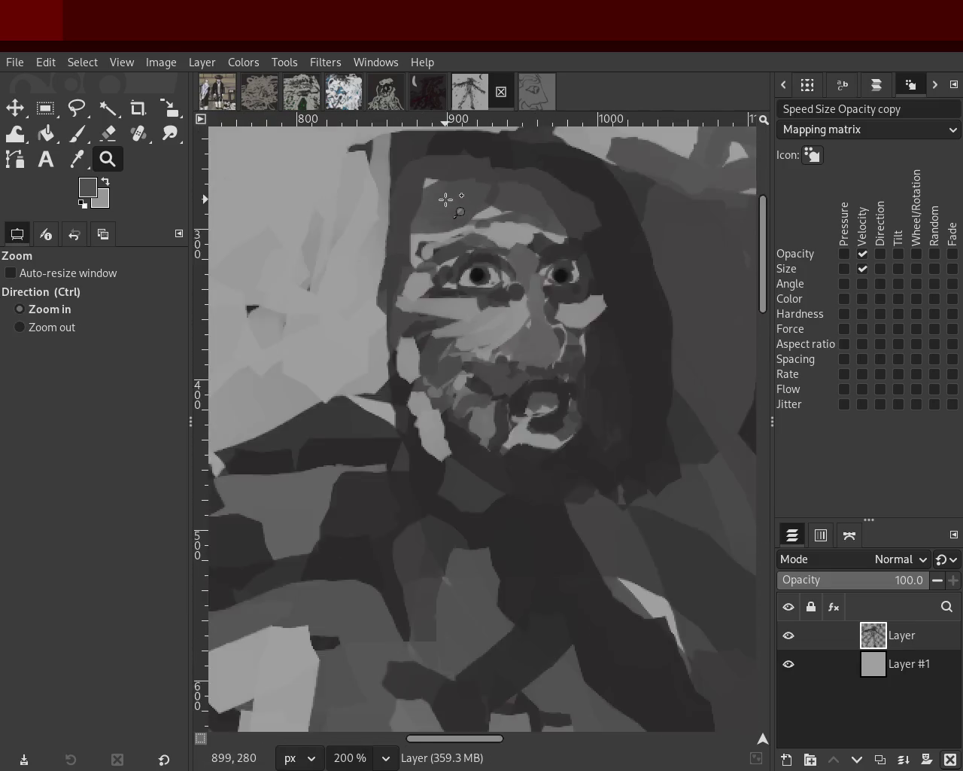
scroll(452, 206, "up", 2)
left_click(77, 133)
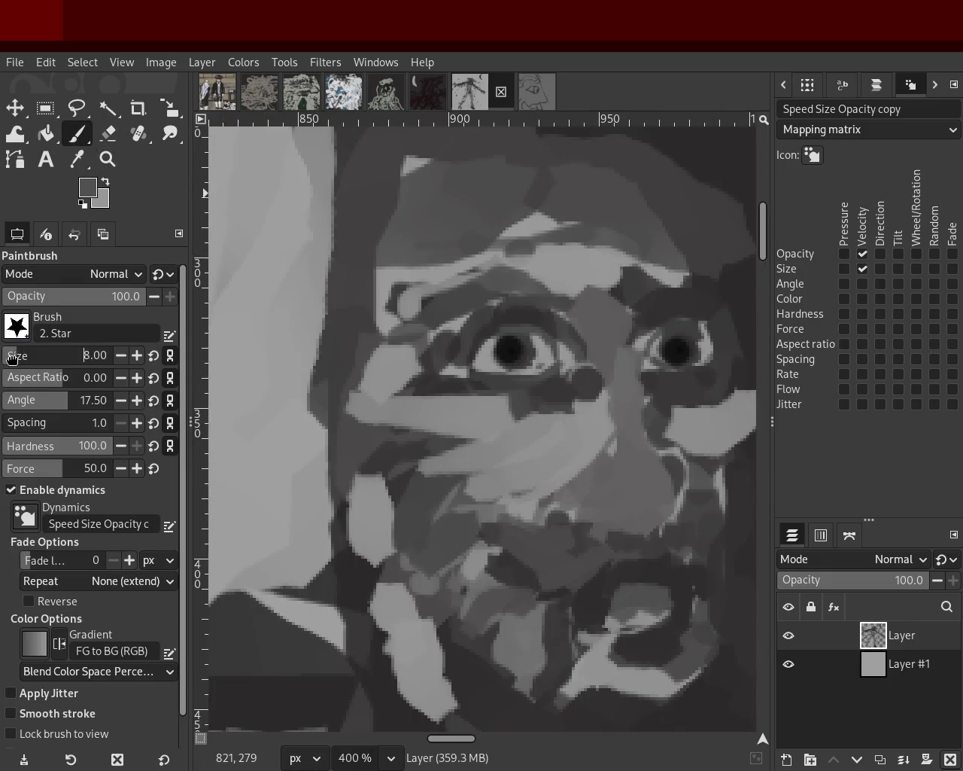
Dab sampled light grey around the right eye
left_click(487, 354, "ctrl")
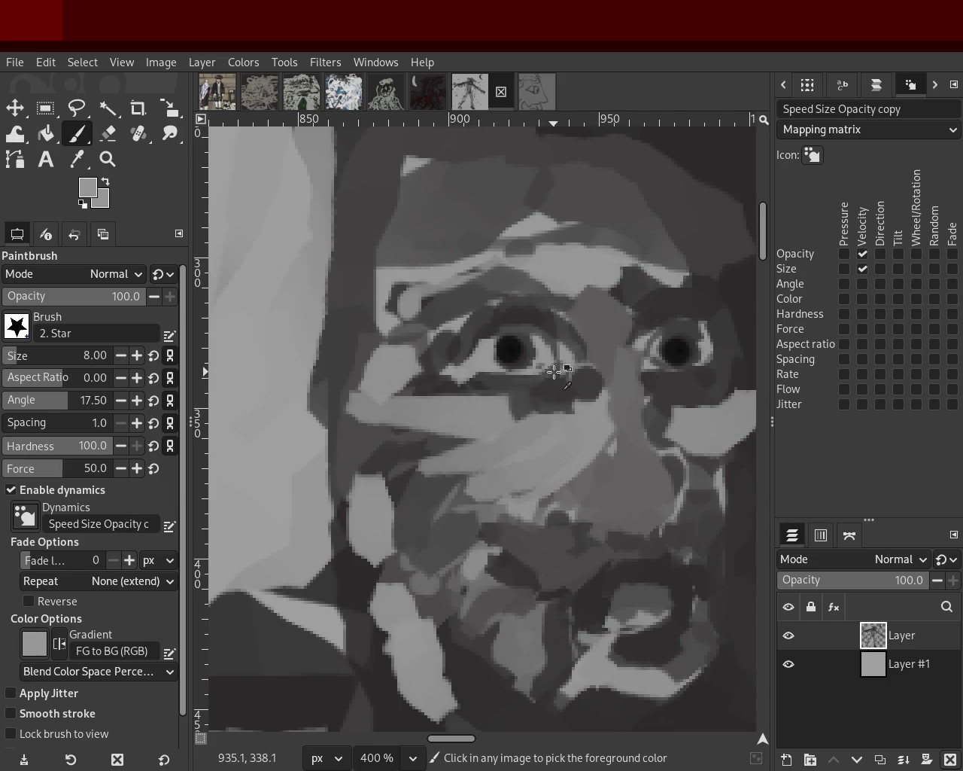
left_click(648, 348, "ctrl")
left_click(647, 340, "ctrl")
left_click_drag(708, 340, 742, 426)
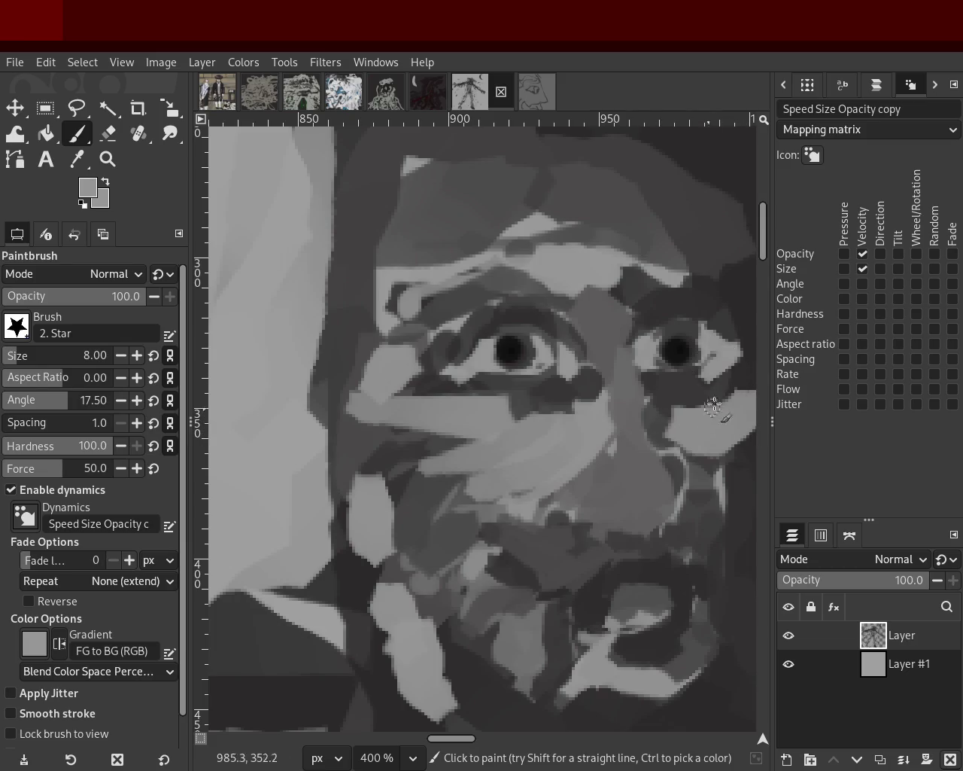
left_click(656, 429, "ctrl")
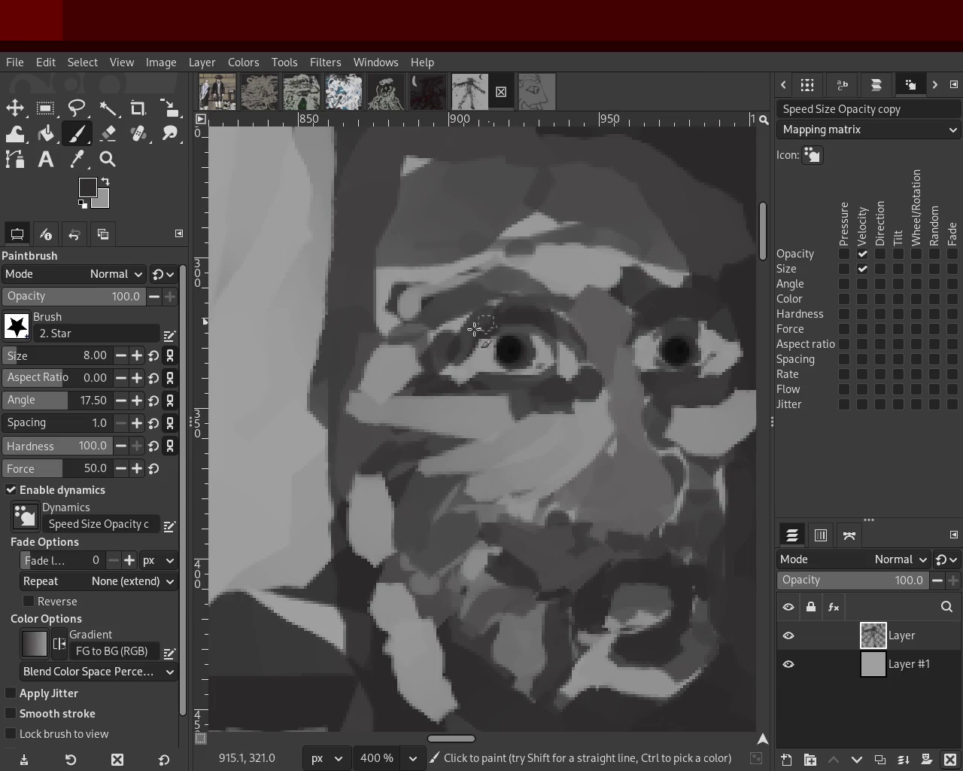
Paint a dark stroke across the eyebrow and a light stroke across the brow
left_click(533, 283, "ctrl")
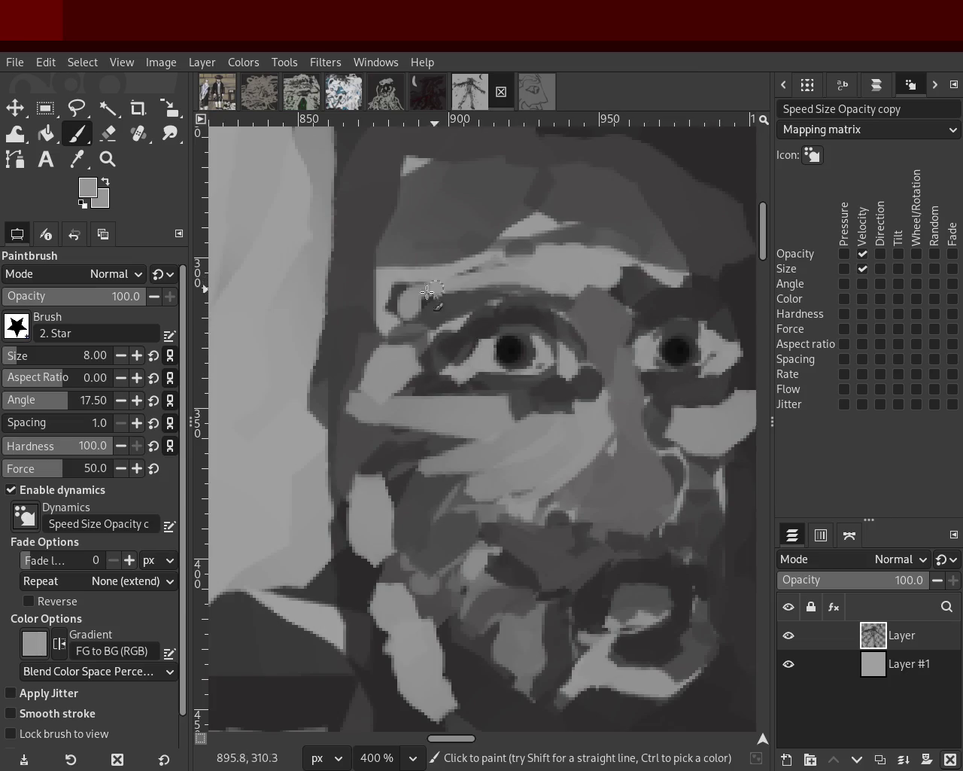
left_click(495, 303, "ctrl")
left_click_drag(542, 304, 402, 289)
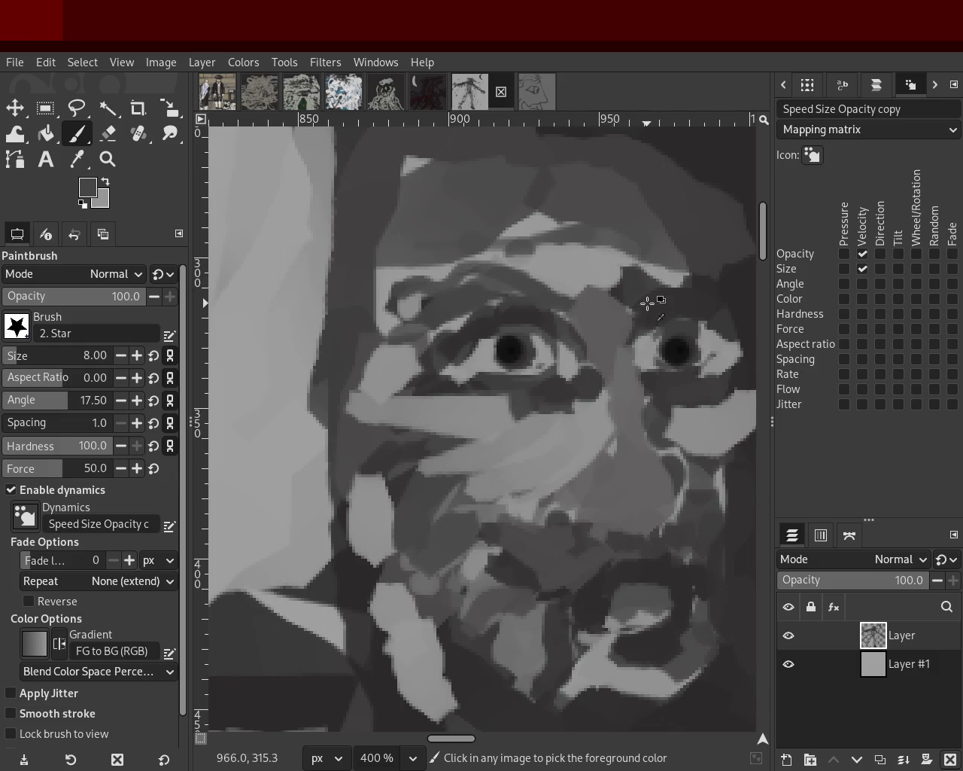
left_click(595, 260, "ctrl")
mouse_move(594, 260)
left_mouse_down()
mouse_move(477, 271)
mouse_move(369, 307)
left_mouse_up()
Replace an undone dark stroke near the nose with a light stroke down the nose
left_click(616, 448, "ctrl")
left_click_drag(615, 449, 525, 504)
key("ctrl+z")
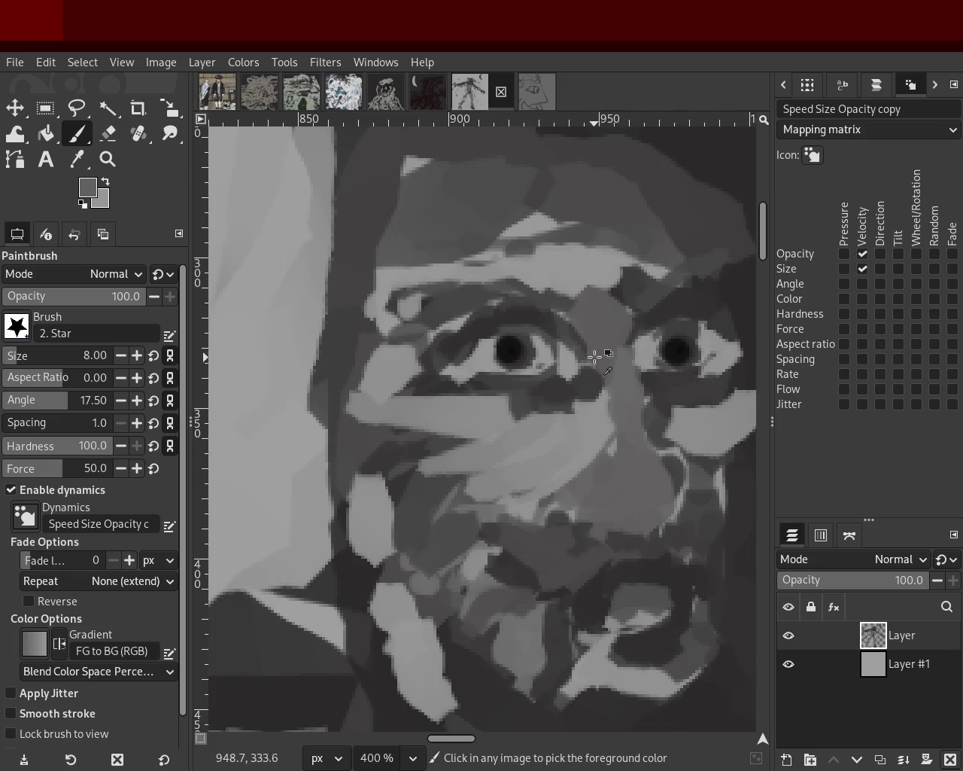
left_click(642, 353, "ctrl")
mouse_move(642, 353)
left_mouse_down()
mouse_move(624, 474)
mouse_move(456, 457)
mouse_move(662, 451)
mouse_move(610, 447)
left_mouse_up()
Paint dark and light zigzag strokes across the cheek and dark tone beside the right cheek
left_click(619, 445, "ctrl")
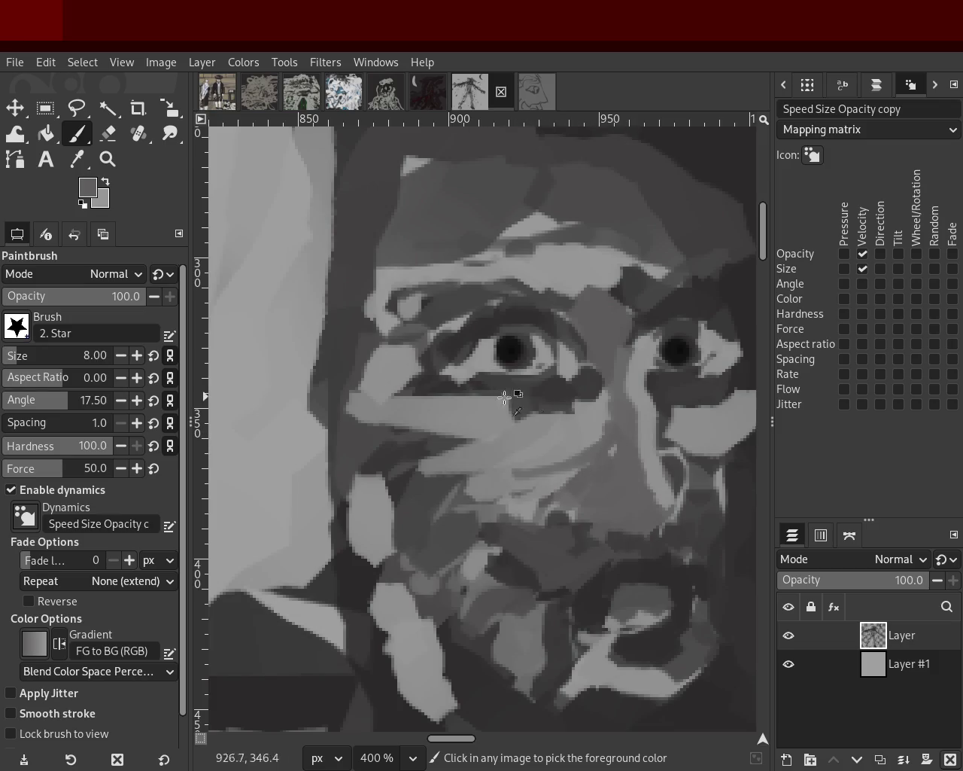
left_click_drag(497, 482, 339, 451)
left_click(466, 424, "ctrl")
mouse_move(466, 424)
left_mouse_down()
mouse_move(320, 440)
mouse_move(325, 418)
left_mouse_up()
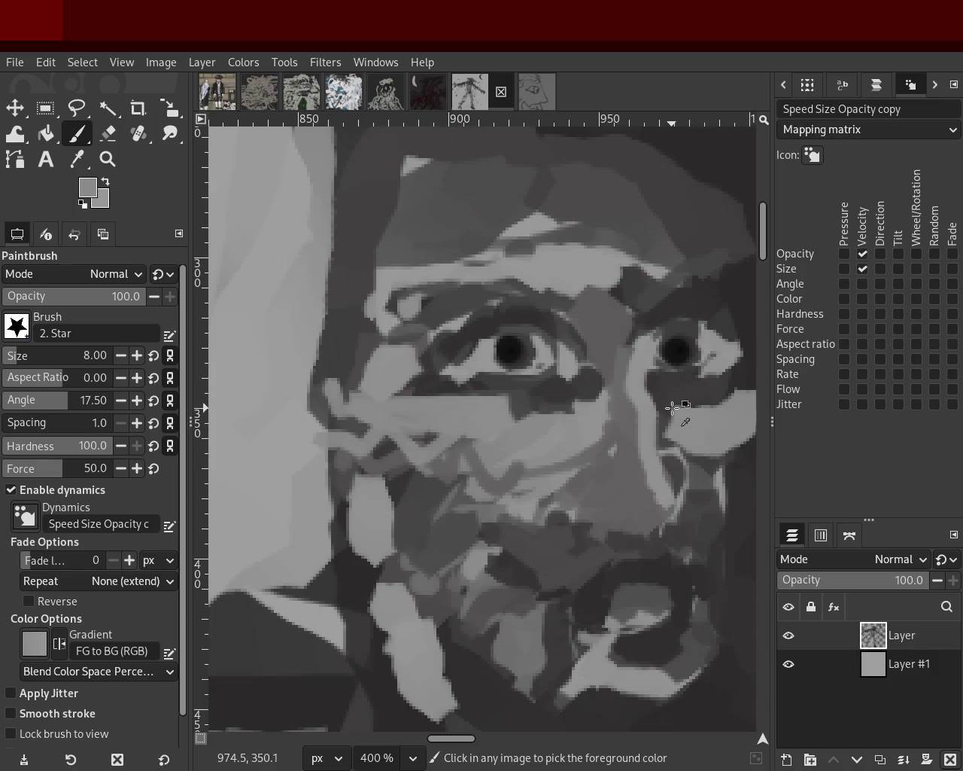
left_click(674, 434, "ctrl")
left_click_drag(674, 434, 665, 447)
Try a light stroke under the left eye, then remove it
left_click(496, 392, "ctrl")
left_click_drag(479, 388, 443, 377)
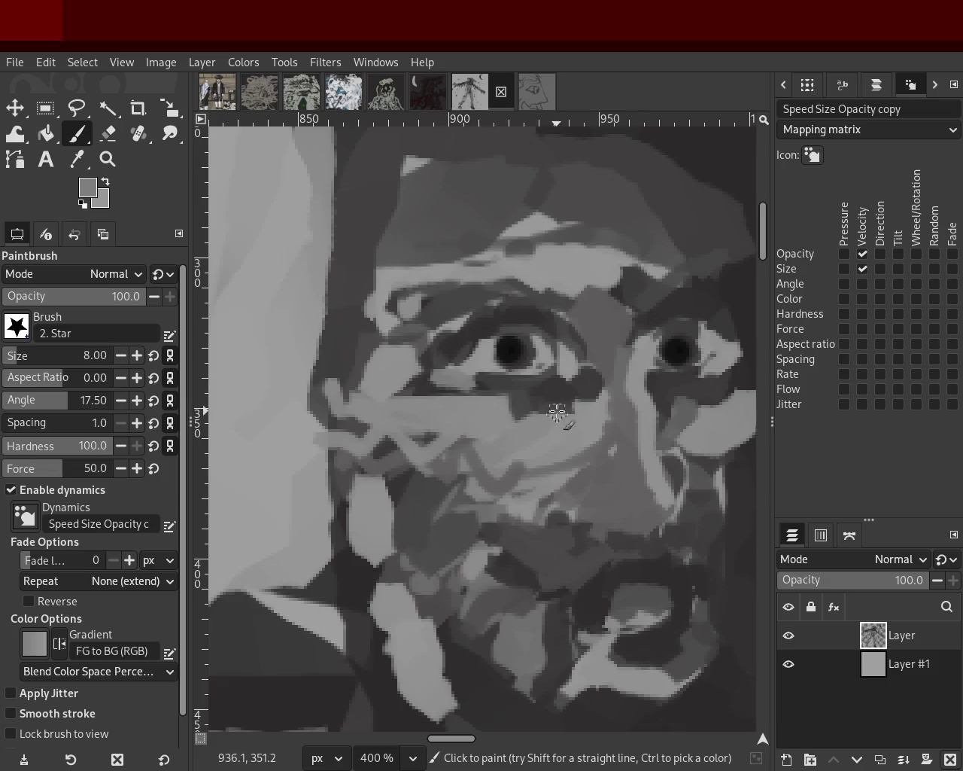
key("ctrl+z")
left_click(552, 364, "ctrl")
left_click_drag(552, 364, 484, 374)
key("ctrl+z")
key("ctrl+y")
key("ctrl+z")
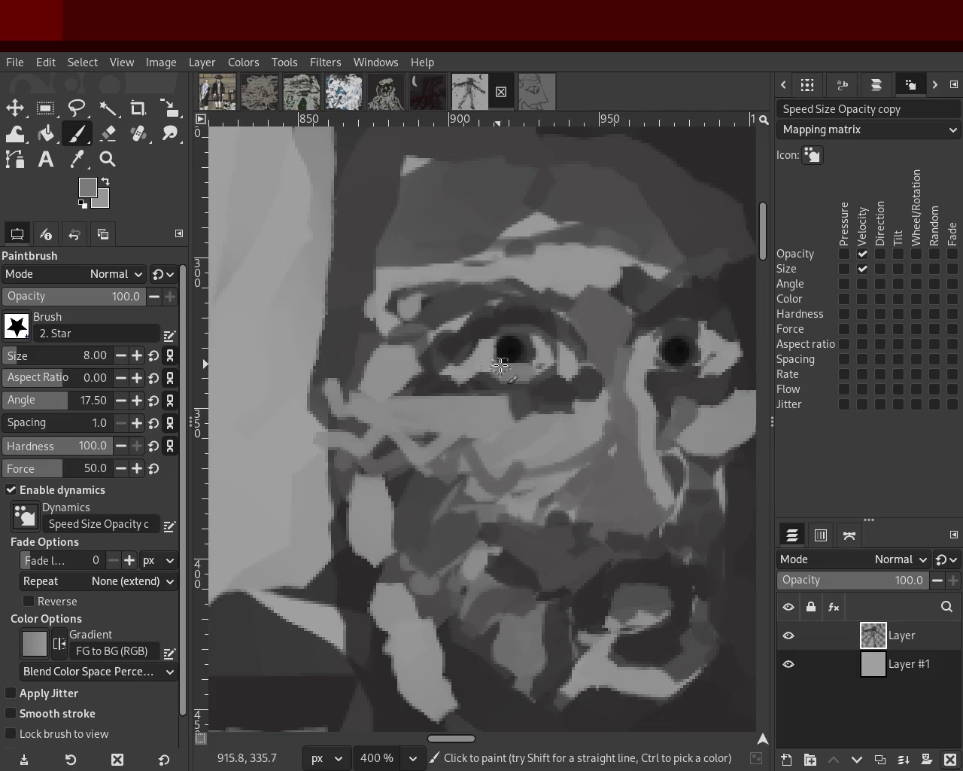
Darken around and below the right eye with near-black from the pupil
left_click(478, 380, "ctrl")
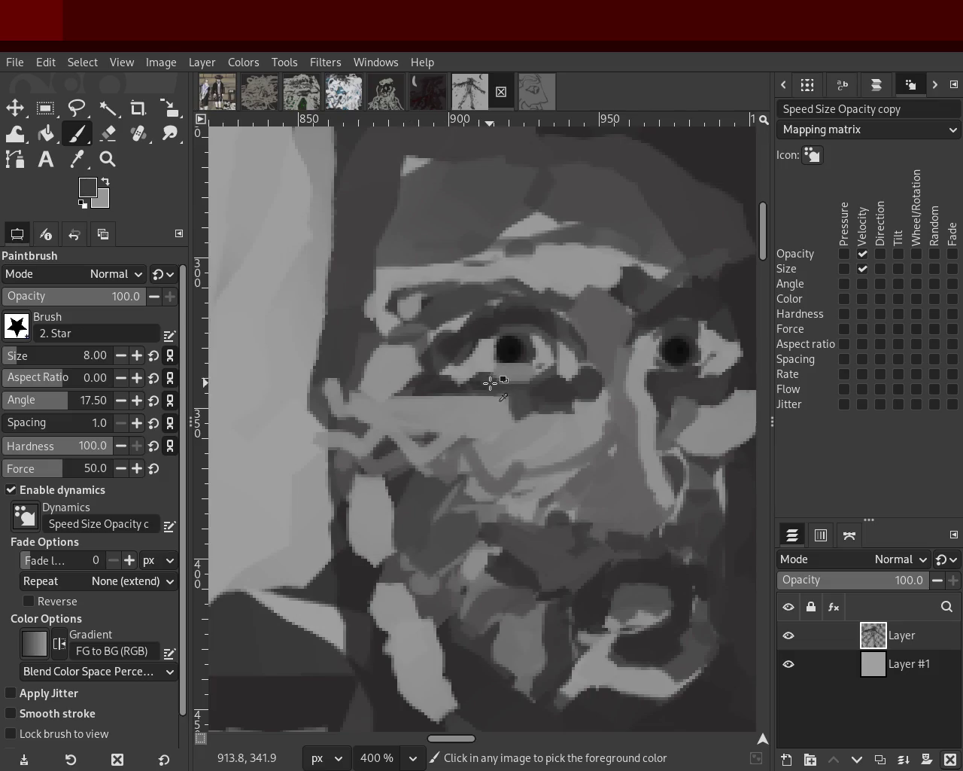
left_click(491, 336, "ctrl")
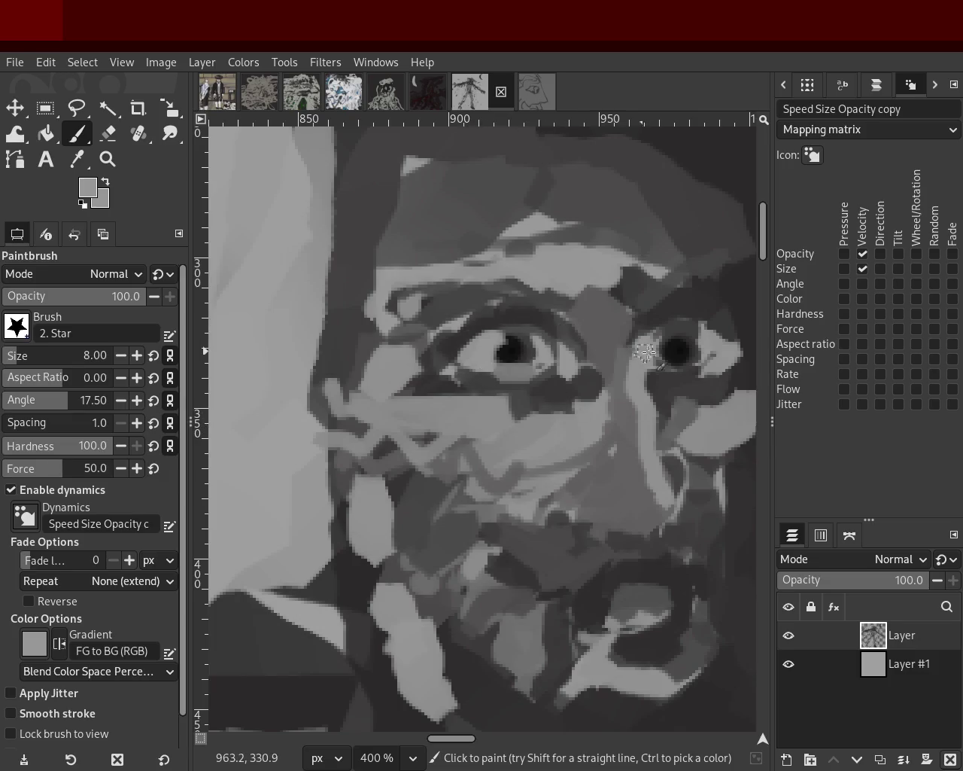
left_click(614, 341, "ctrl")
left_click(516, 346, "ctrl")
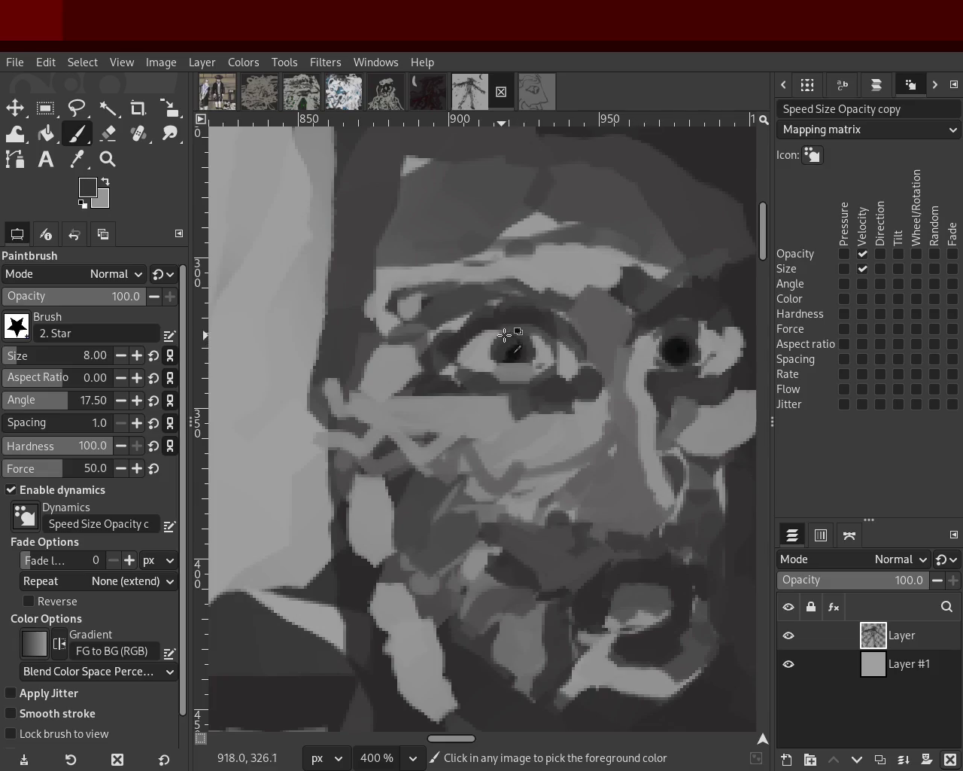
left_click_drag(536, 393, 581, 467)
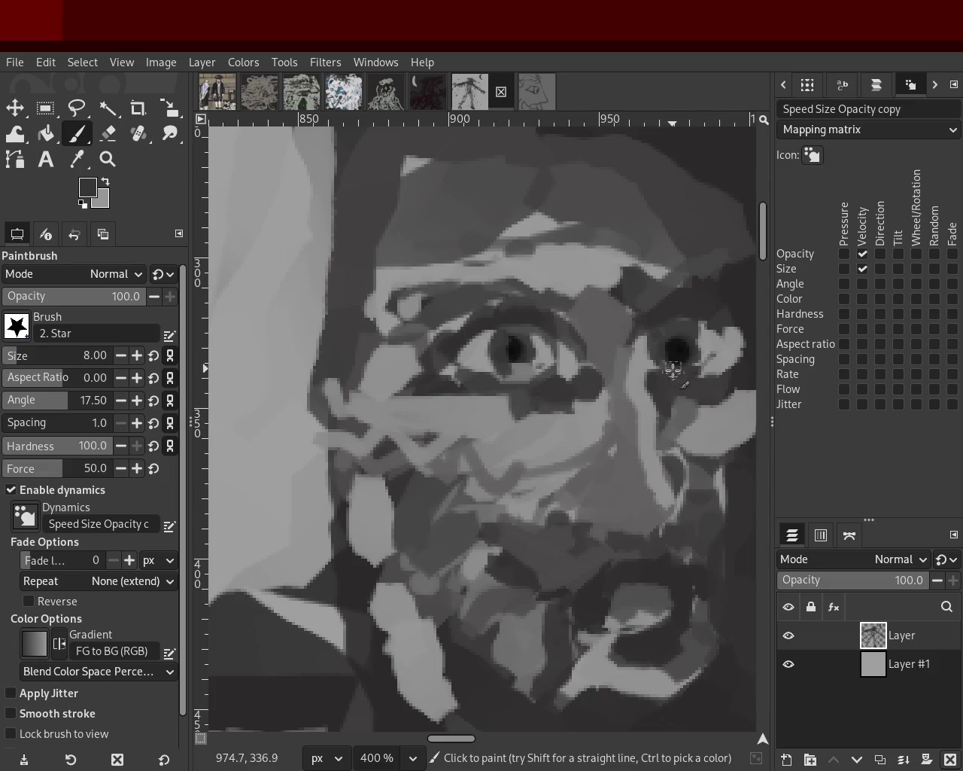
Paint mid-grey strokes beside the nose and across the nose and left cheek
left_click(607, 343, "ctrl")
left_click_drag(597, 351, 566, 458)
mouse_move(610, 329)
left_mouse_down()
mouse_move(533, 477)
mouse_move(479, 490)
left_mouse_up()
left_click_drag(545, 419, 440, 514)
left_click(542, 440, "ctrl")
mouse_move(542, 439)
left_mouse_down()
mouse_move(469, 570)
mouse_move(531, 555)
mouse_move(471, 512)
mouse_move(492, 619)
left_mouse_up()
Add a curved stroke above the mouth, lighten the lower lip, and repaint below the mouth
left_click(613, 592, "ctrl")
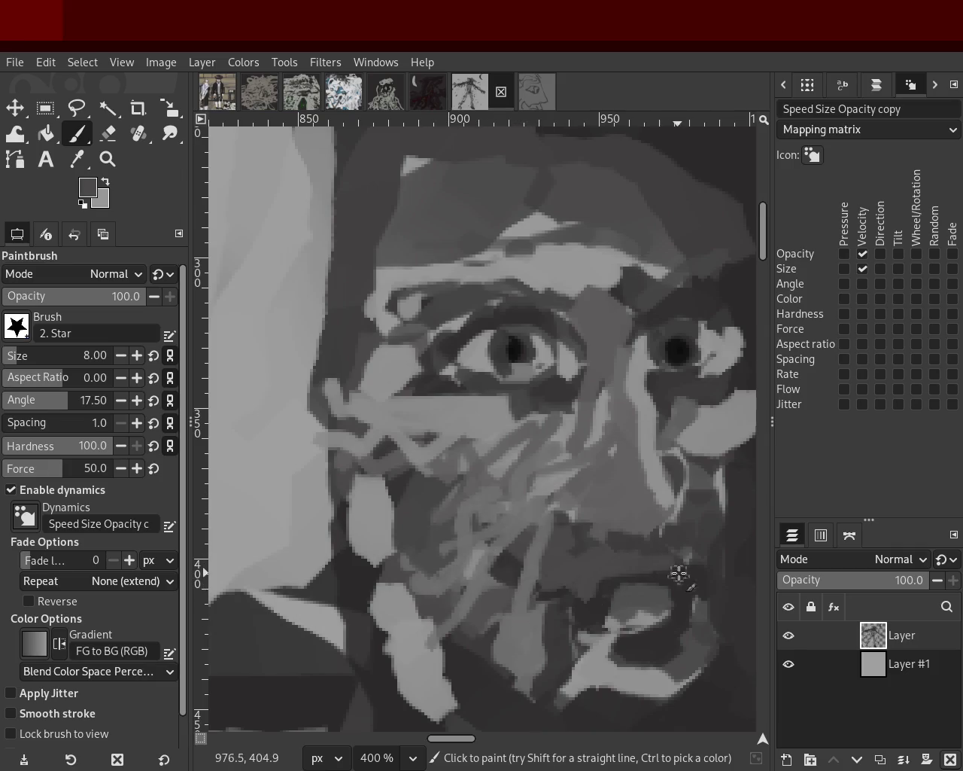
mouse_move(583, 605)
left_mouse_down()
mouse_move(585, 585)
mouse_move(628, 559)
mouse_move(696, 565)
mouse_move(610, 648)
left_mouse_up()
left_click(609, 591, "ctrl")
left_click(681, 638, "ctrl")
mouse_move(697, 607)
left_mouse_down()
mouse_move(660, 639)
mouse_move(613, 637)
left_mouse_up()
left_click(679, 626, "ctrl")
left_click_drag(679, 626, 637, 624)
left_click(655, 583, "ctrl")
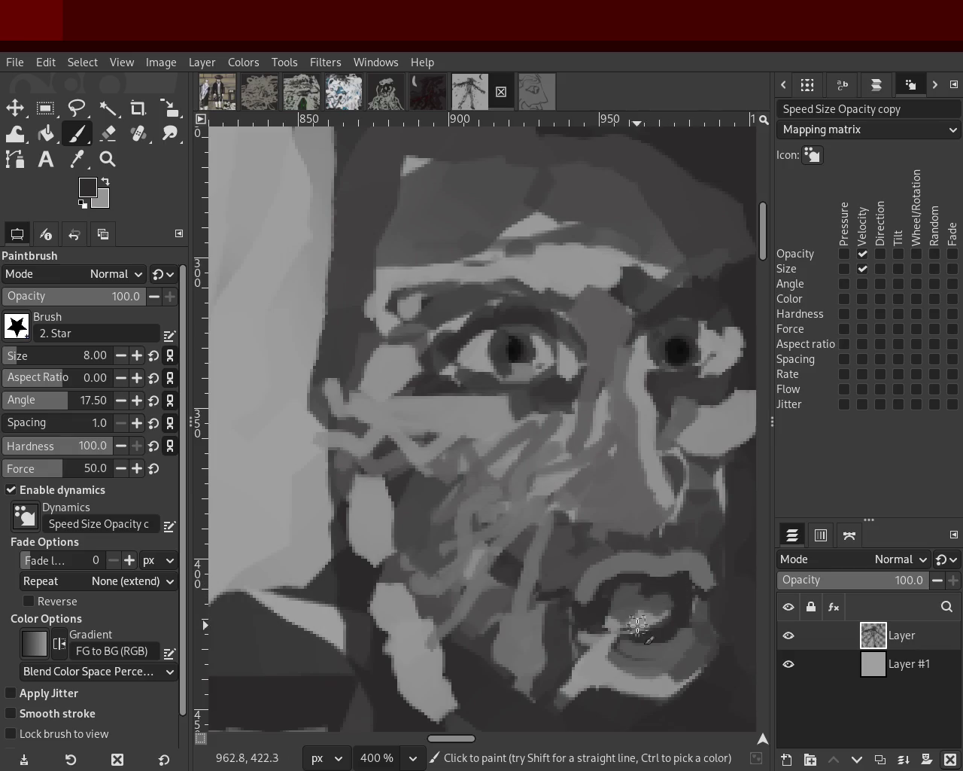
left_click_drag(681, 576, 636, 576)
key("ctrl+z")
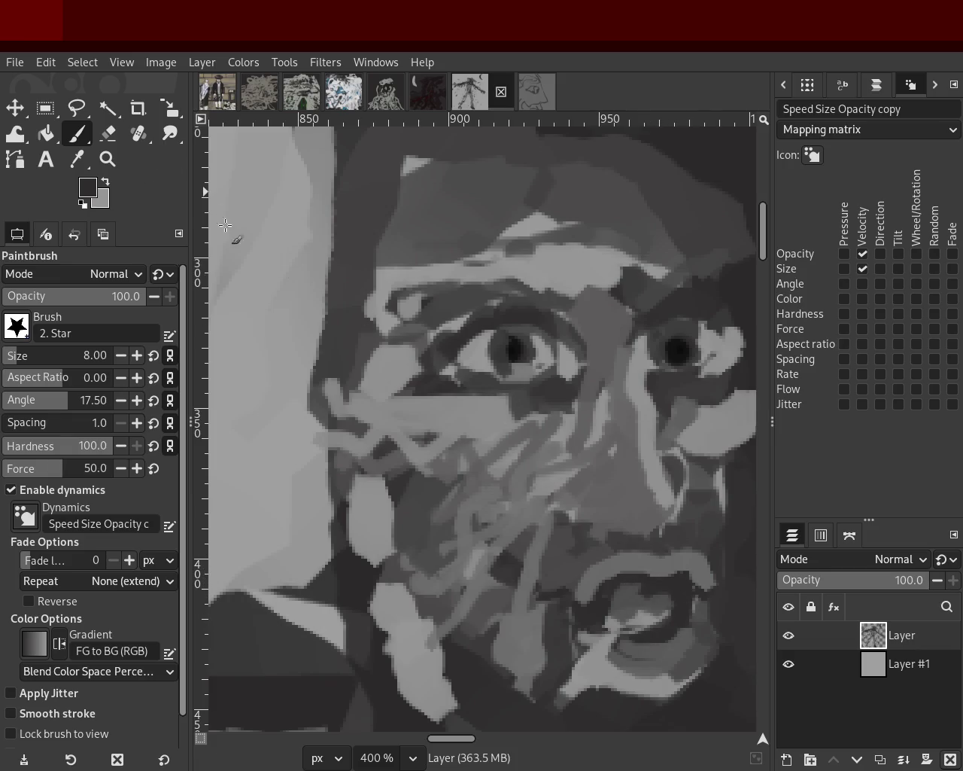
Zoom the view out around the face
key("z")
left_click(487, 389, "ctrl")
left_click(486, 390, "ctrl")
left_click(486, 389, "ctrl")
left_click(497, 392, "ctrl")
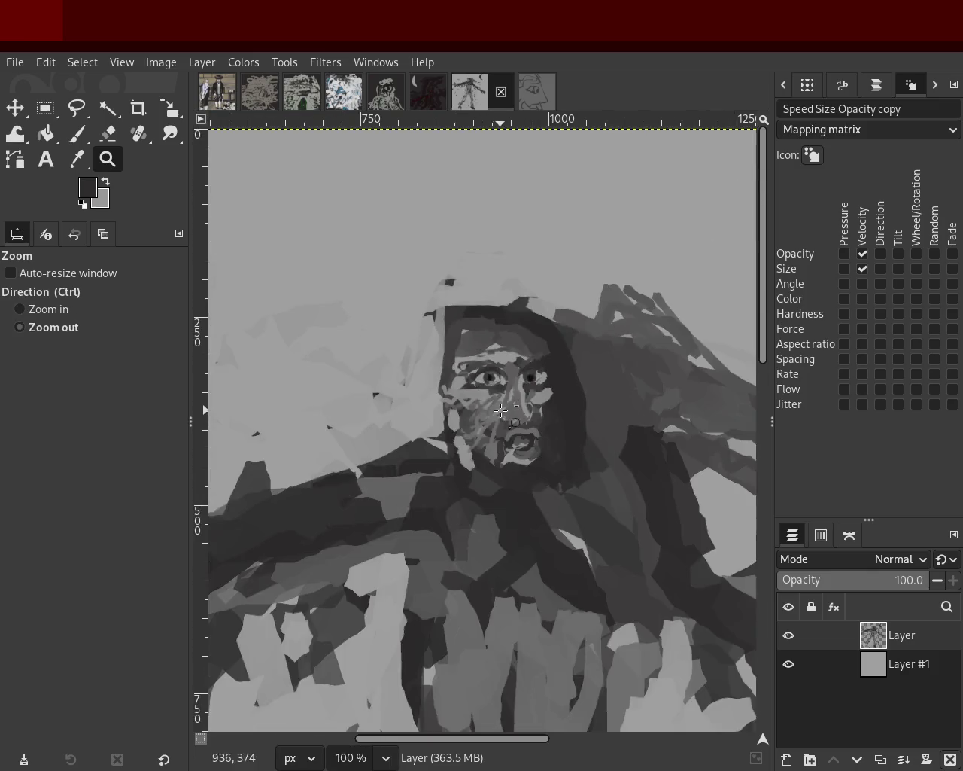
Zoom back in to 300% on the face and return to the Paintbrush
left_click(508, 395, "ctrl")
left_click(508, 395)
left_click(508, 395)
left_click(505, 391)
left_click(461, 374)
left_click(77, 133)
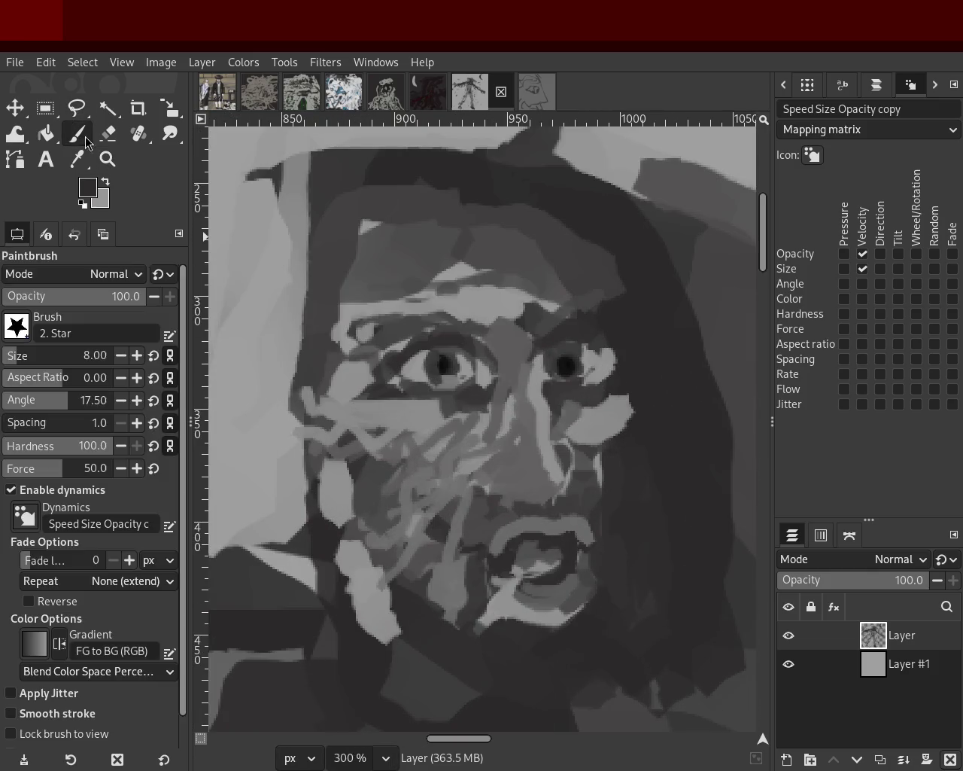
Paint a dark stroke up from the right eye and grey loops around it
key("ctrl")
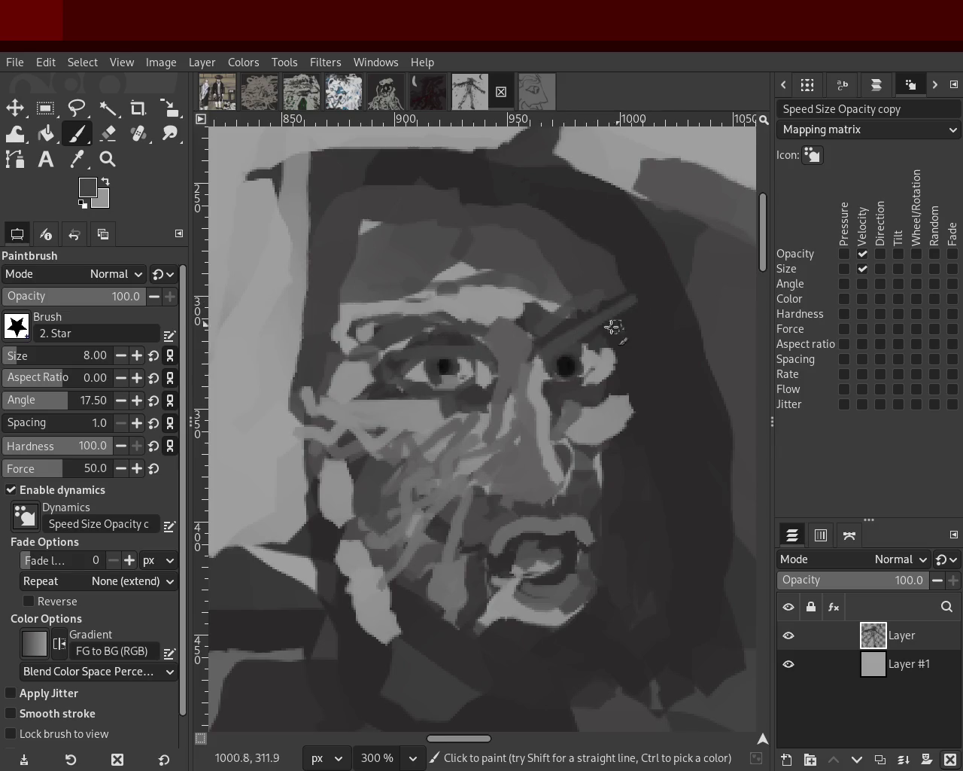
left_click_drag(569, 338, 619, 302)
key("ctrl")
left_click(589, 358, "ctrl")
mouse_move(588, 359)
left_mouse_down()
mouse_move(591, 321)
mouse_move(572, 336)
mouse_move(541, 404)
mouse_move(612, 353)
left_mouse_up()
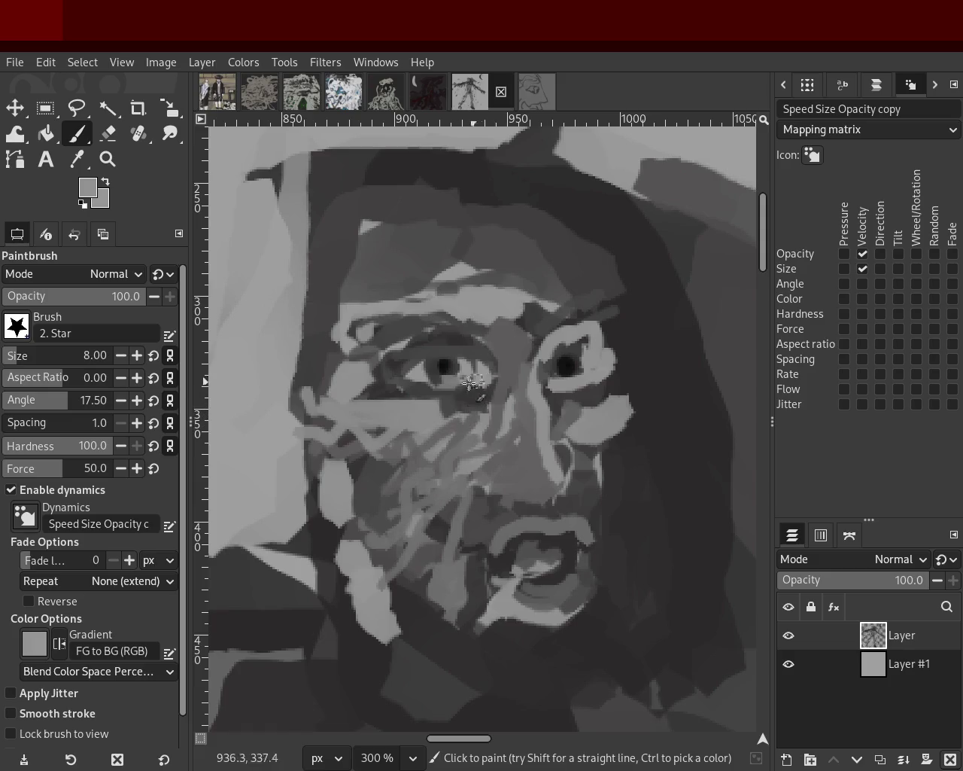
left_click(573, 408, "ctrl")
mouse_move(573, 407)
left_mouse_down()
mouse_move(601, 354)
mouse_move(569, 419)
left_mouse_up()
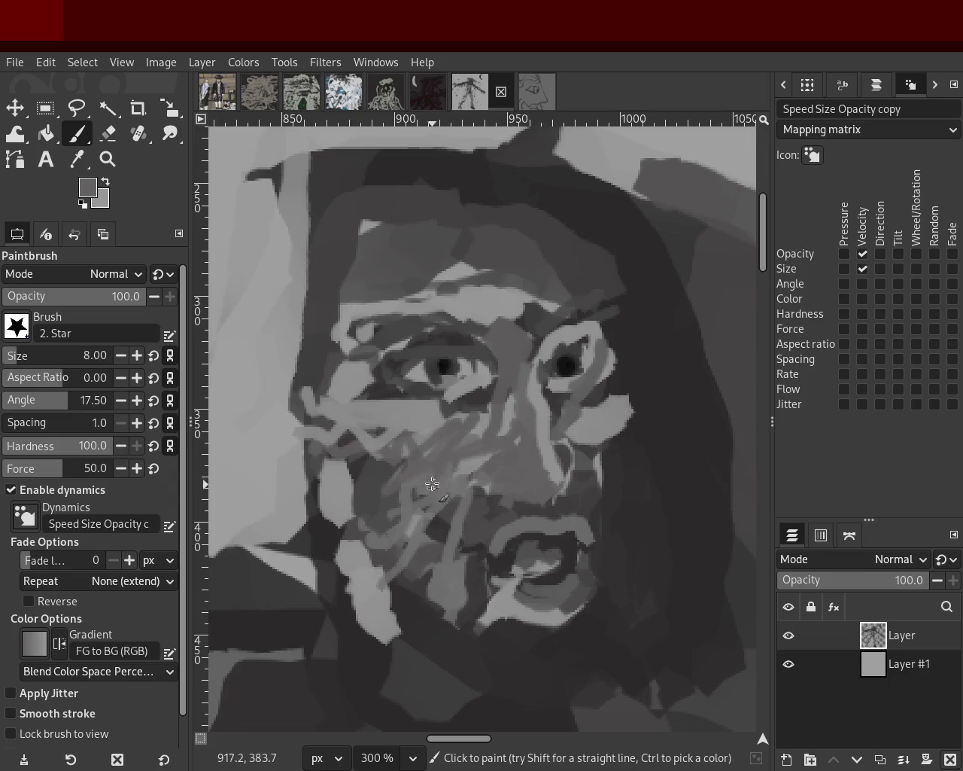
Darken the left cheek and add wavy grey strokes along its edge
left_click(369, 509, "ctrl")
mouse_move(406, 486)
left_mouse_down()
mouse_move(399, 517)
mouse_move(342, 494)
left_mouse_up()
left_click(339, 385, "ctrl")
left_click_drag(339, 384, 258, 298)
key("ctrl+z")
left_click_drag(274, 357, 259, 372)
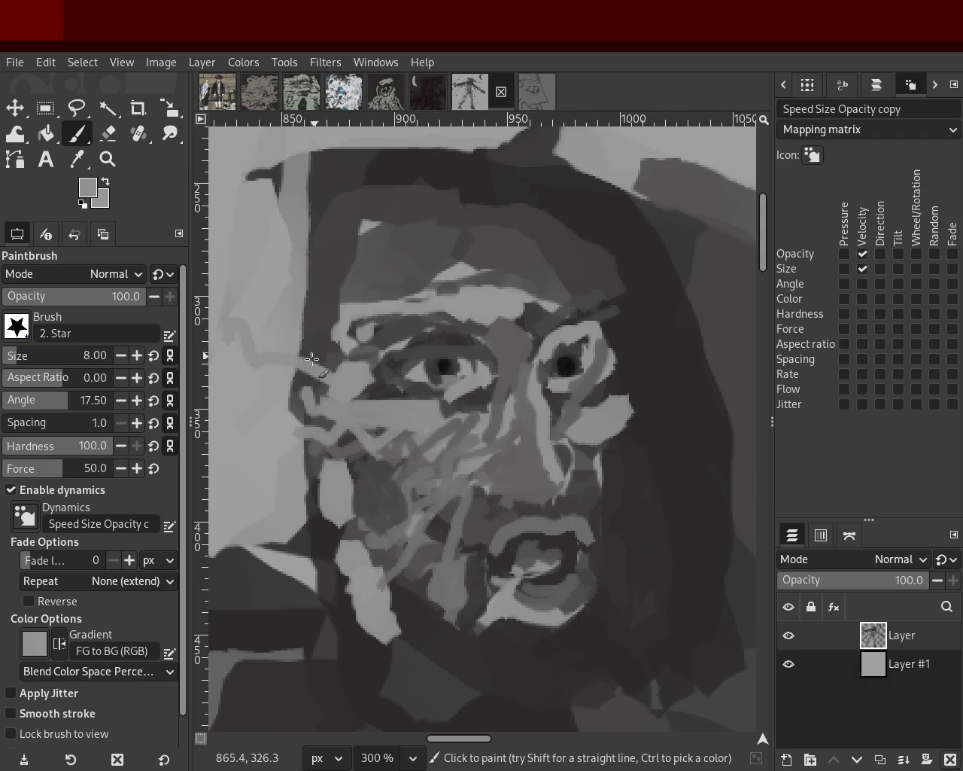
left_click_drag(331, 365, 313, 461)
mouse_move(317, 410)
left_mouse_down()
mouse_move(326, 479)
mouse_move(368, 518)
mouse_move(389, 470)
left_mouse_up()
Paint dark strokes over the mouth, then zoom out to 50% to view the whole figure
left_click(498, 502, "ctrl")
mouse_move(494, 496)
left_mouse_down()
mouse_move(514, 586)
mouse_move(590, 541)
left_mouse_up()
left_click(108, 159)
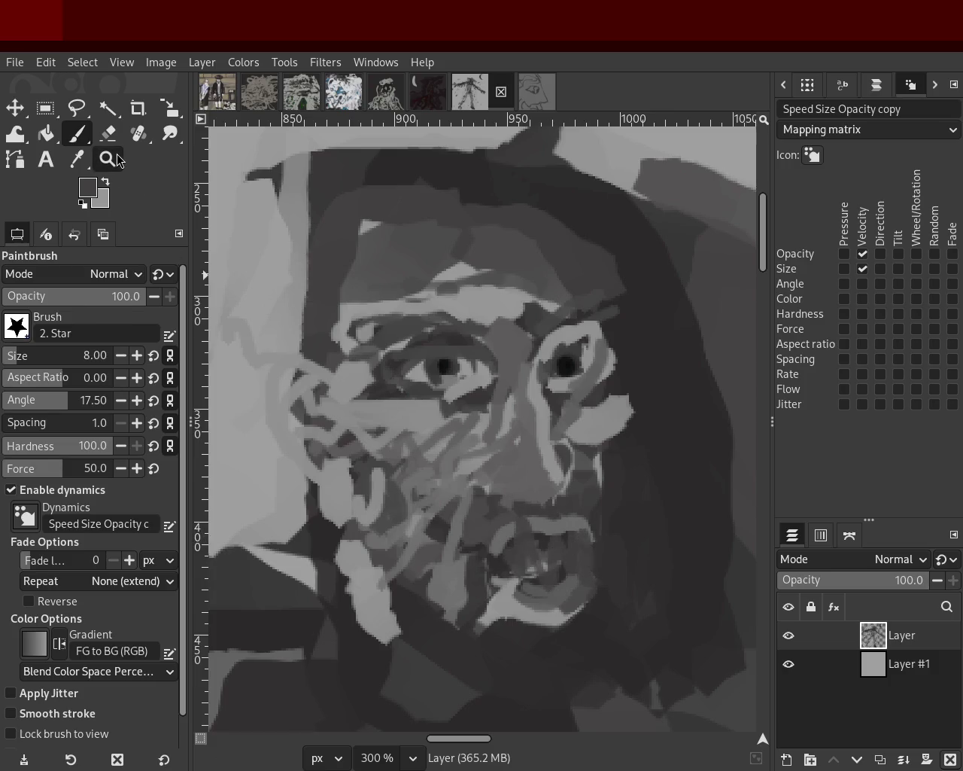
key("minus")
key("minus")
key("minus")
key("minus")
scroll(481, 349, "left", 1)
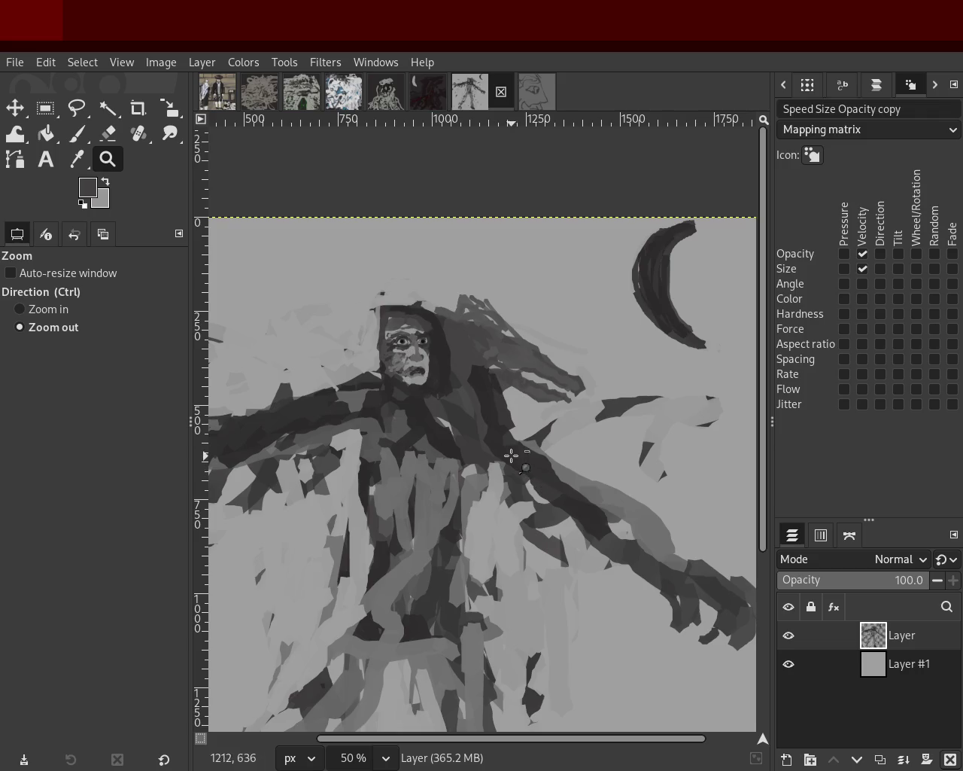
Zoom the view in on the cloaked figure's face
key("ctrl")
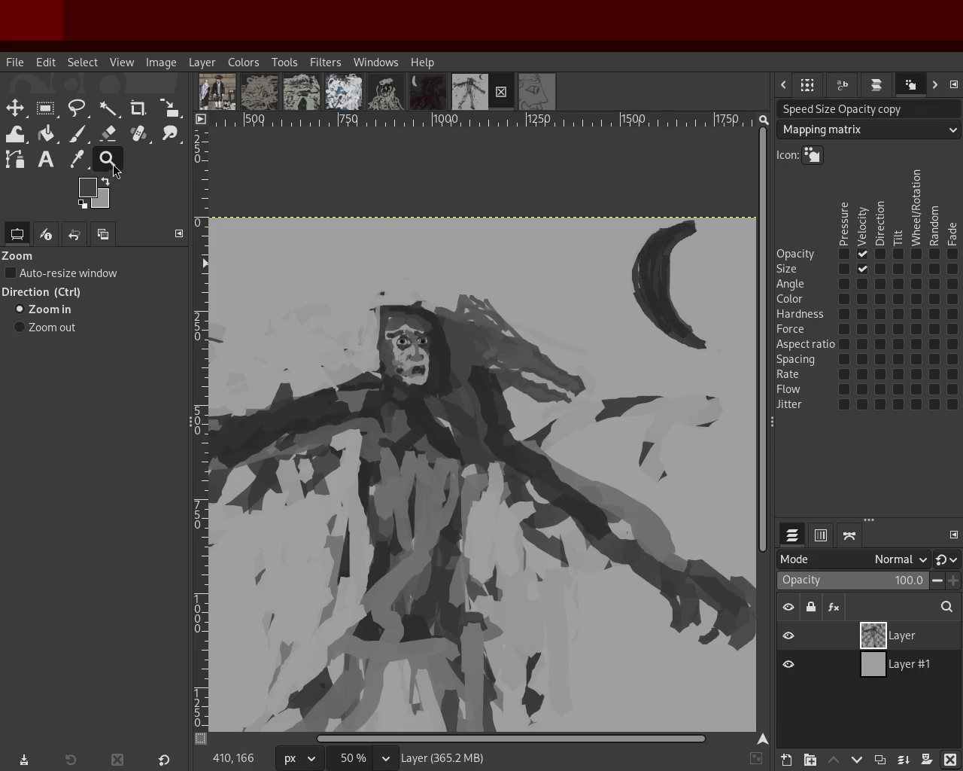
key("minus")
scroll(527, 327, "up", 2)
scroll(527, 327, "up", 2)
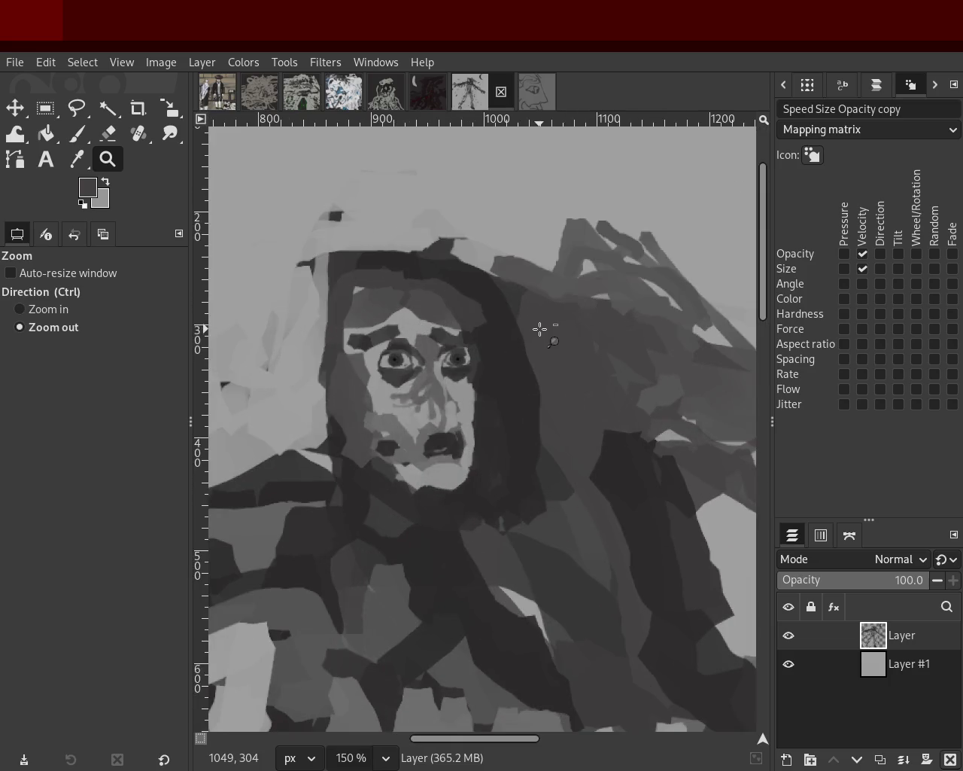
key("ctrl")
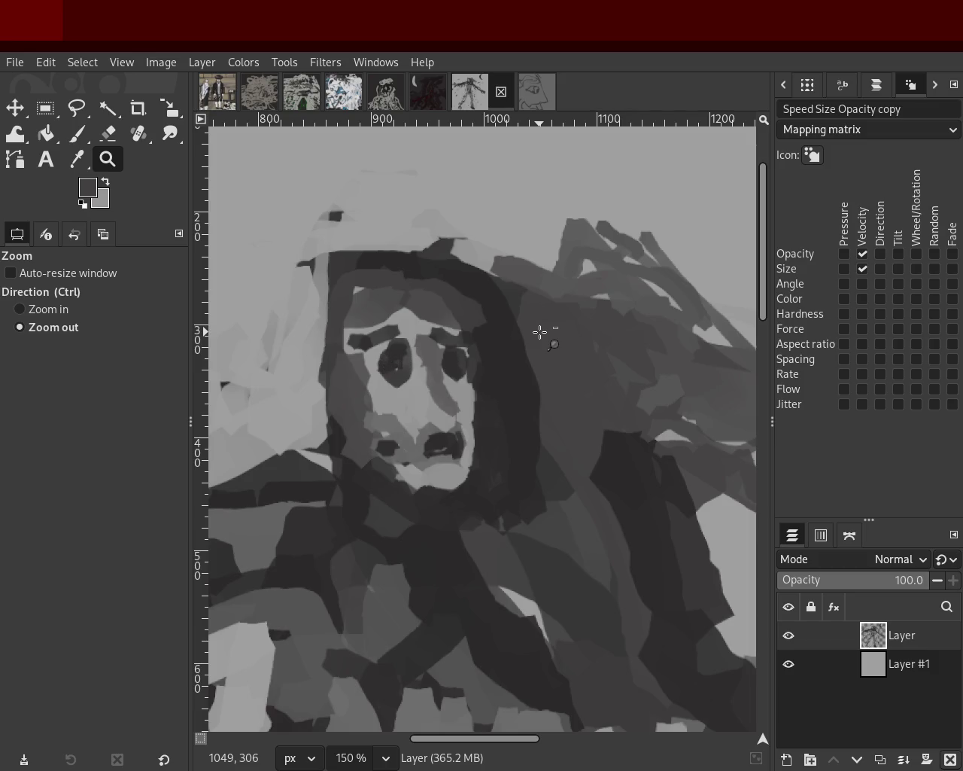
left_click(429, 310)
left_click(429, 310)
left_click(433, 323, "ctrl")
left_click(444, 341, "ctrl")
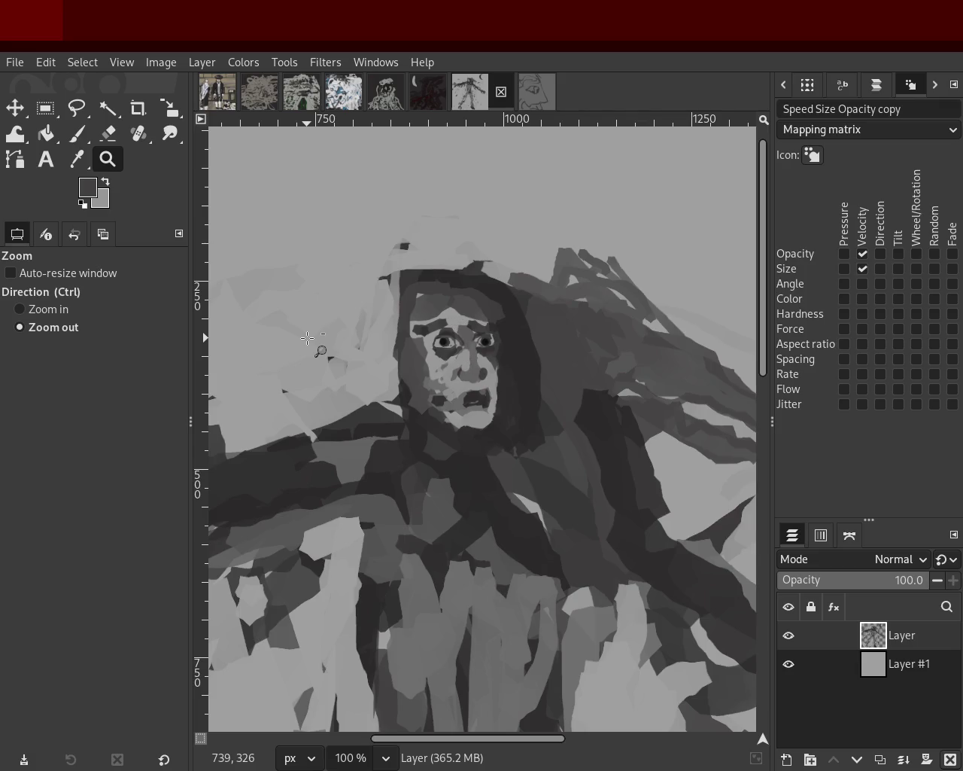
Zoom out to show the whole figure and moon, and save as 57.xcf
key("ctrl")
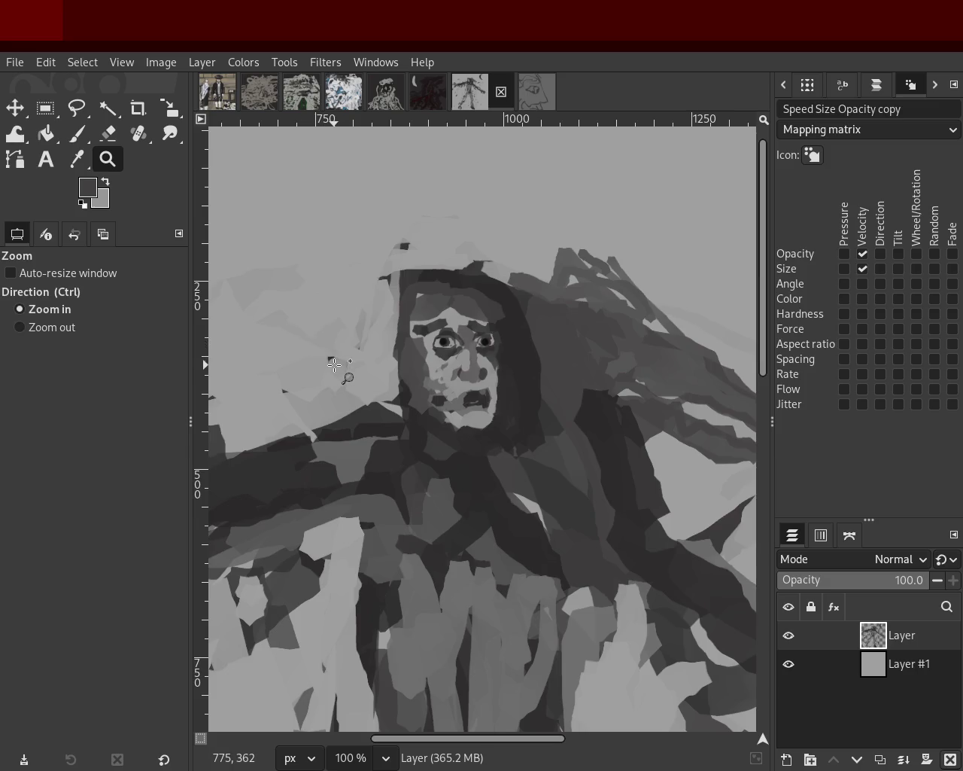
left_click(583, 384, "ctrl")
left_click(527, 391, "ctrl")
left_click(527, 392, "ctrl")
left_click(457, 397)
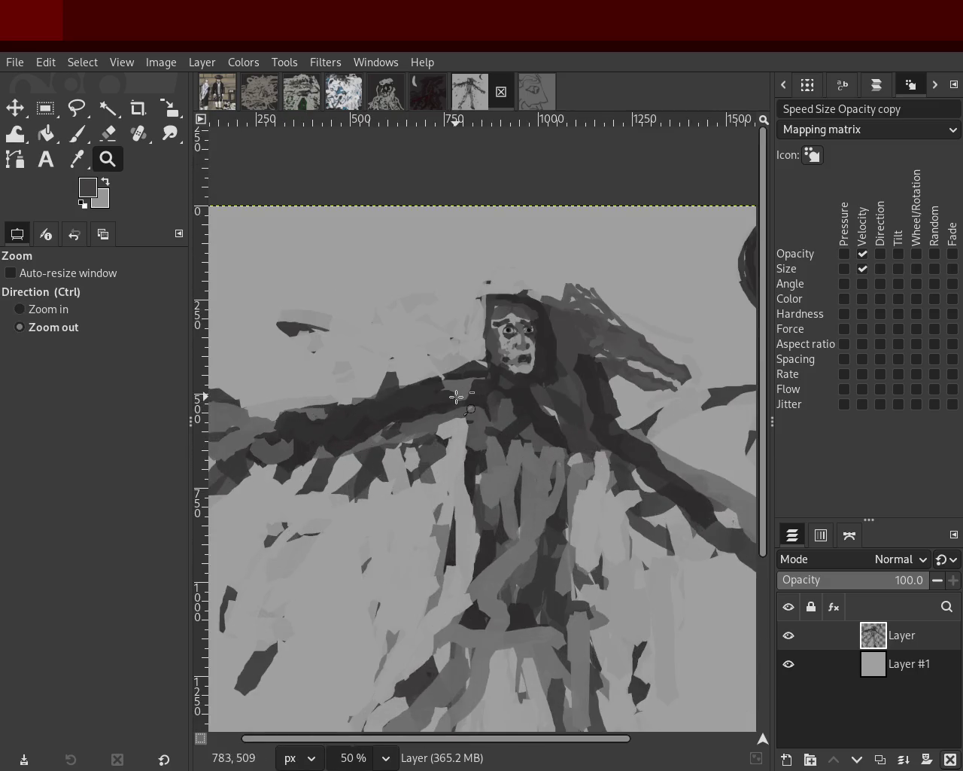
left_click(457, 396, "ctrl")
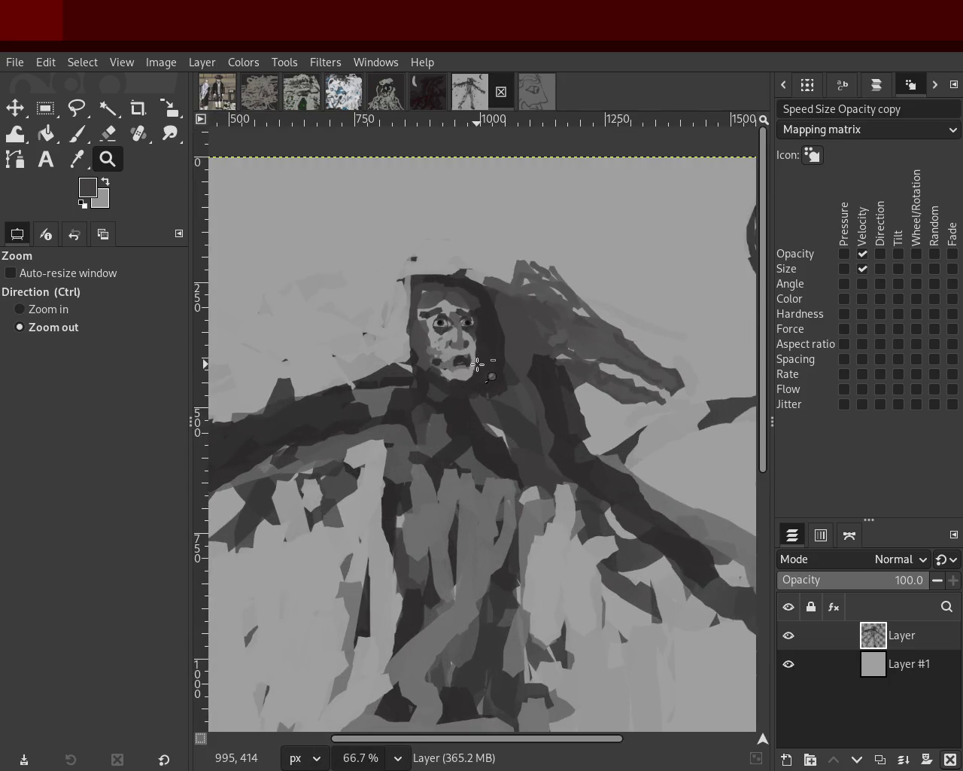
left_click(477, 364)
left_click(466, 357, "ctrl")
left_click(466, 358, "ctrl")
left_click(459, 352)
left_click(451, 348, "ctrl")
left_click(451, 348, "ctrl")
left_click(451, 347, "ctrl")
left_click(467, 343)
left_click(490, 335)
left_click(489, 335)
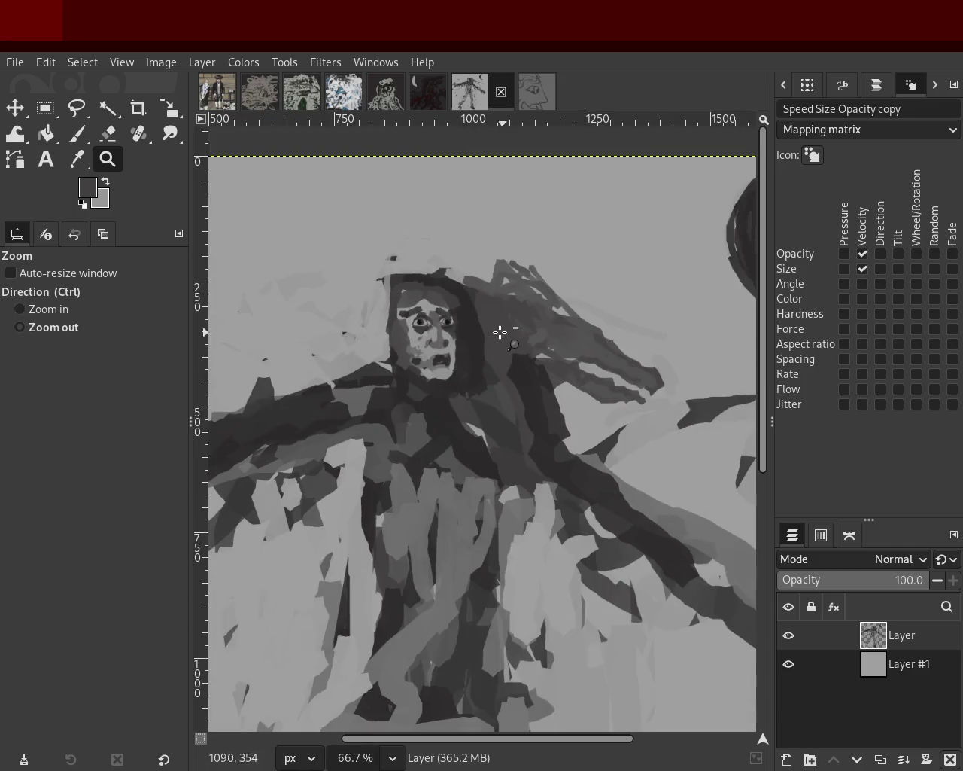
left_click(500, 332, "ctrl")
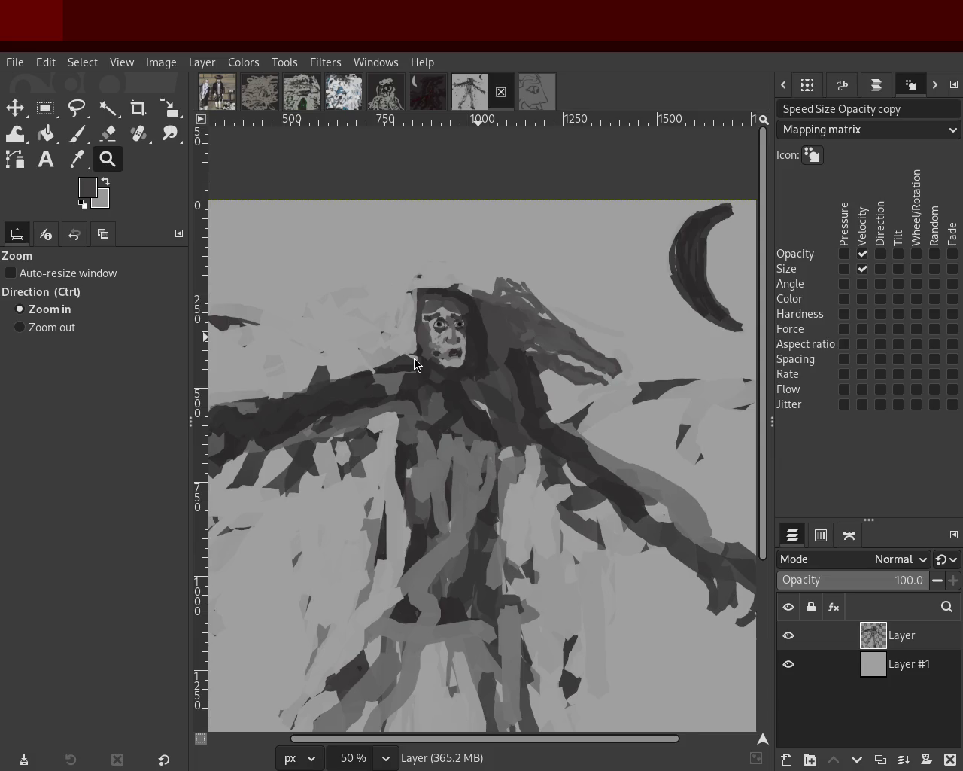
key("ctrl+s")
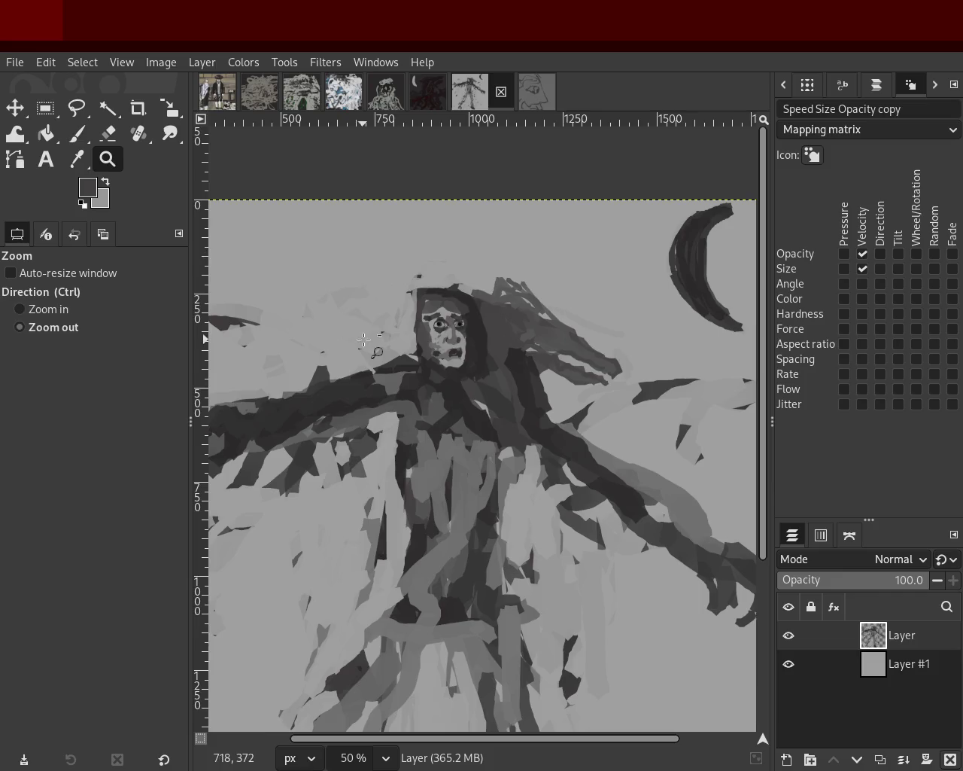
Magnify the streaming shapes to the right of the hood
left_click(421, 339, "ctrl")
left_click(489, 327)
triple_click(456, 353)
key("p")
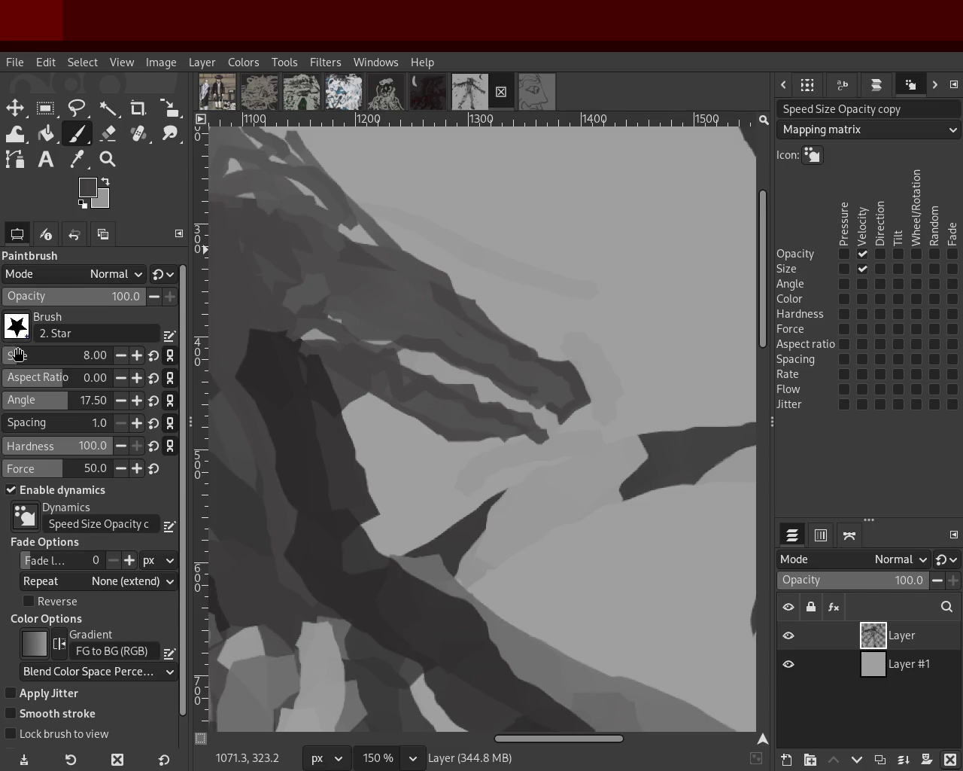
Set brush size 40, pick greys from the painting, and darken the streaming crest
left_click(19, 355)
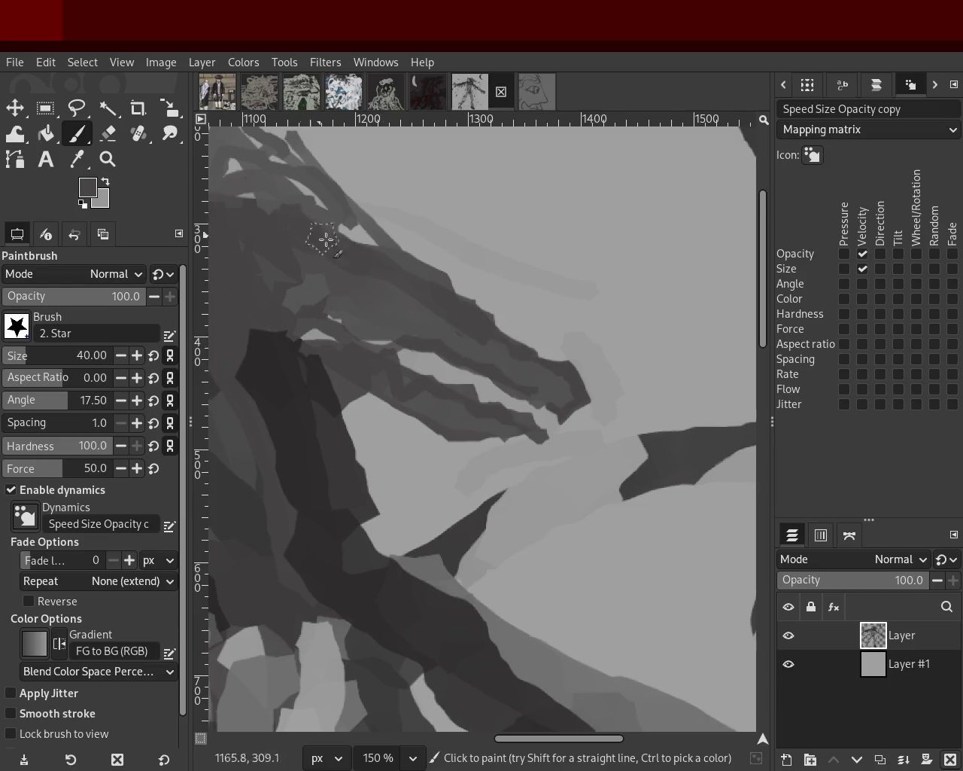
left_click(380, 235, "ctrl")
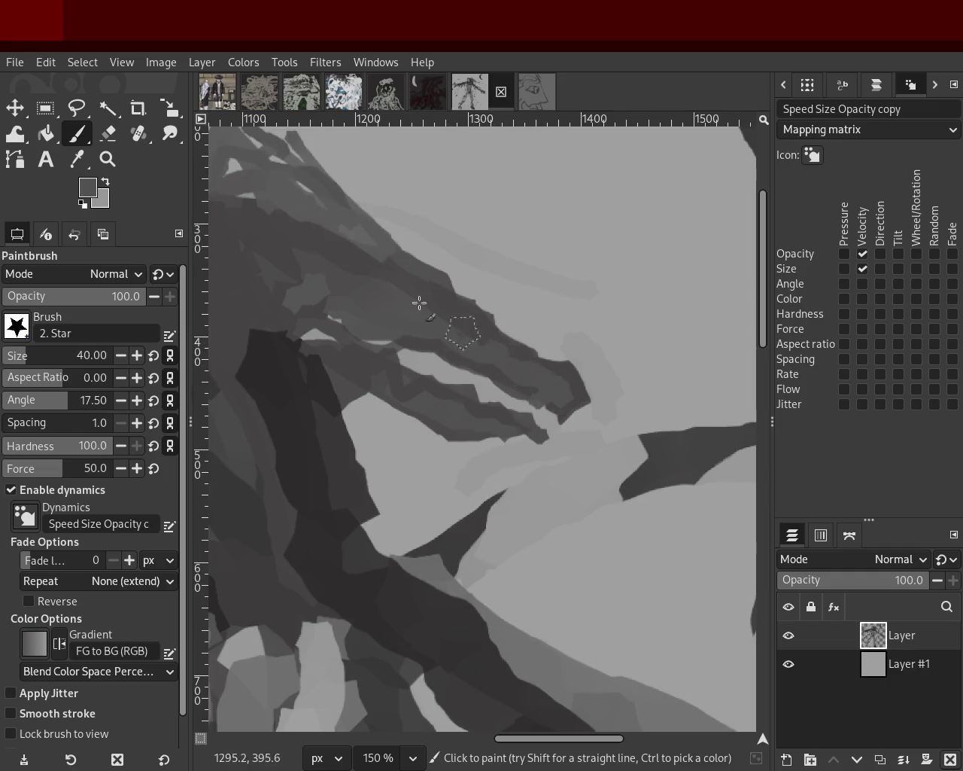
left_click(333, 222, "ctrl")
mouse_move(381, 256)
left_mouse_down()
mouse_move(323, 204)
mouse_move(366, 221)
mouse_move(340, 223)
left_mouse_up()
Check the crest at different zoom levels and save the painting again
key("z")
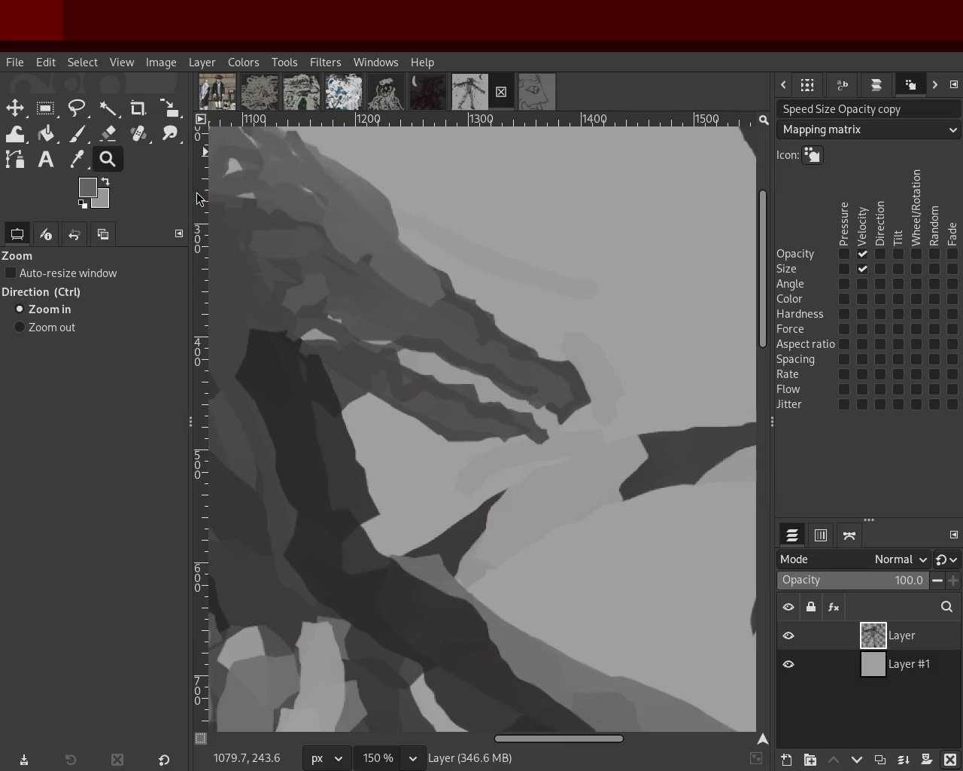
scroll(430, 260, "down", 2)
scroll(430, 260, "down", 2)
scroll(431, 260, "up", 4)
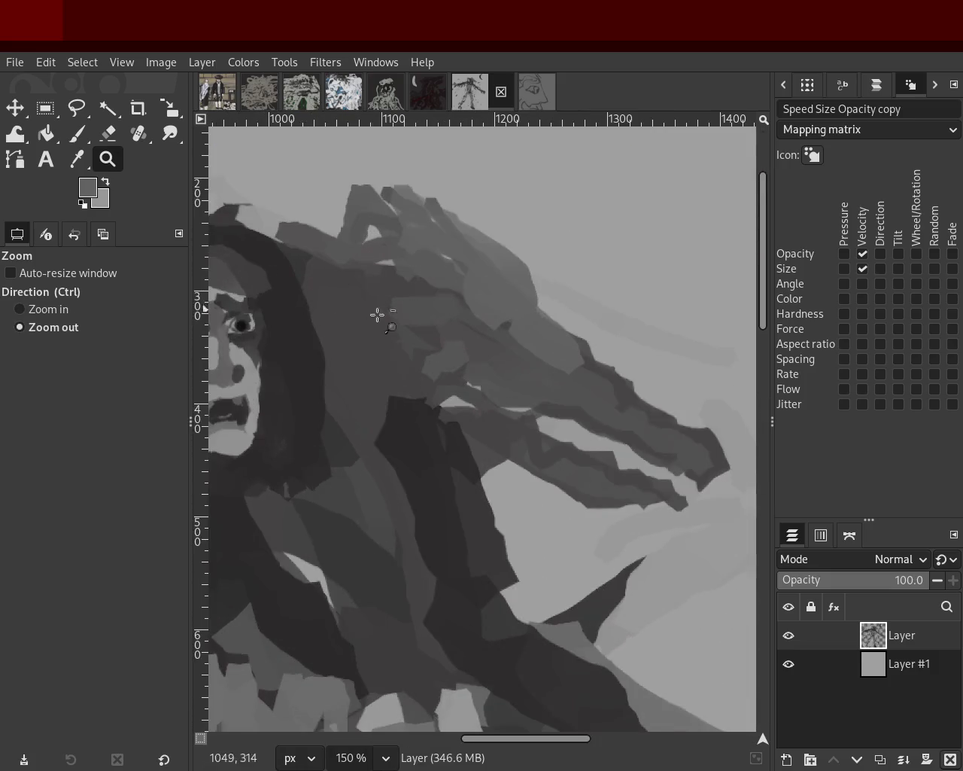
scroll(379, 317, "down", 2)
scroll(456, 301, "up", 2)
key("ctrl+s")
scroll(463, 374, "down", 2)
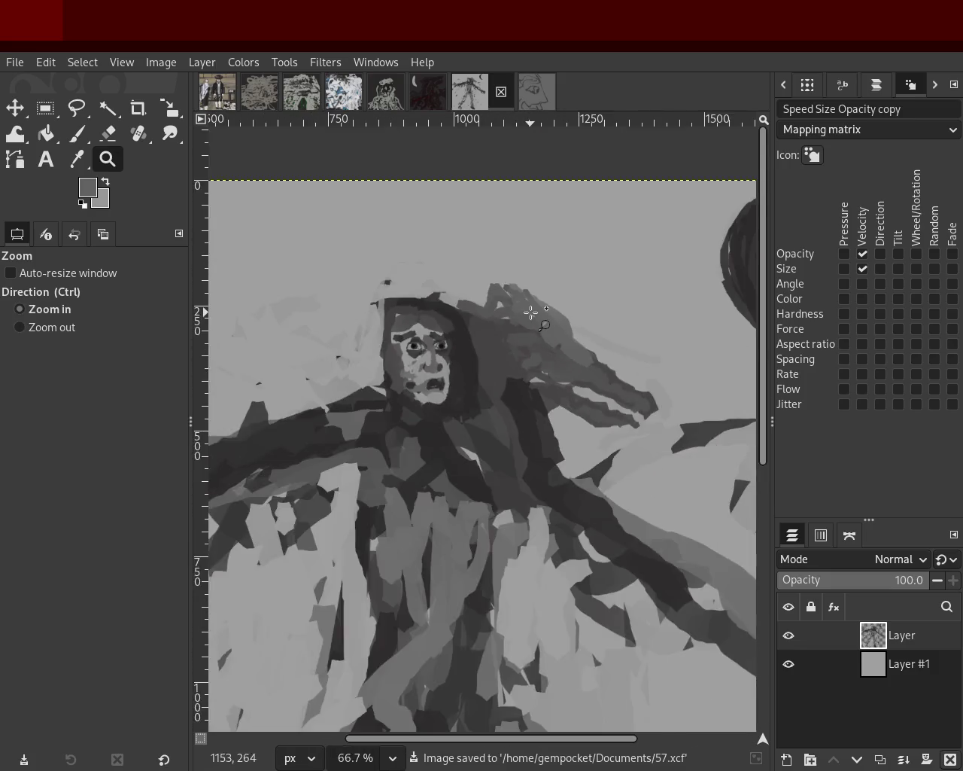
scroll(419, 326, "up", 2)
scroll(515, 331, "down", 1)
scroll(541, 311, "up", 1)
Paint a dark curve atop the crest, undoing a stray dark mark
left_click(78, 134)
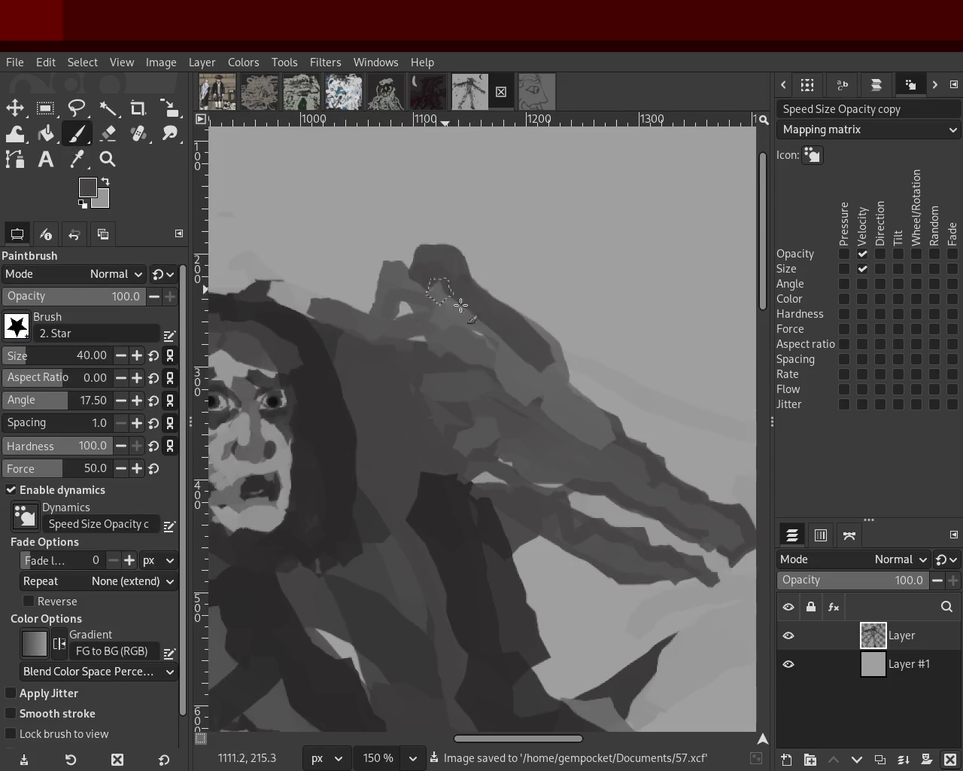
left_click_drag(580, 370, 387, 286)
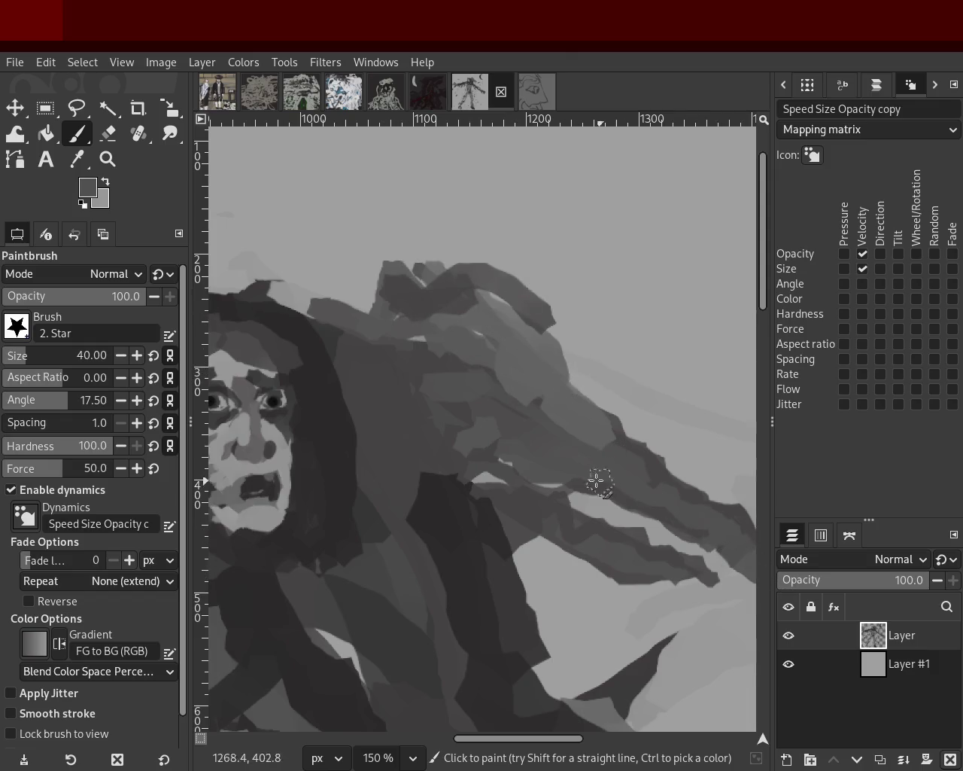
left_click_drag(737, 618, 697, 594)
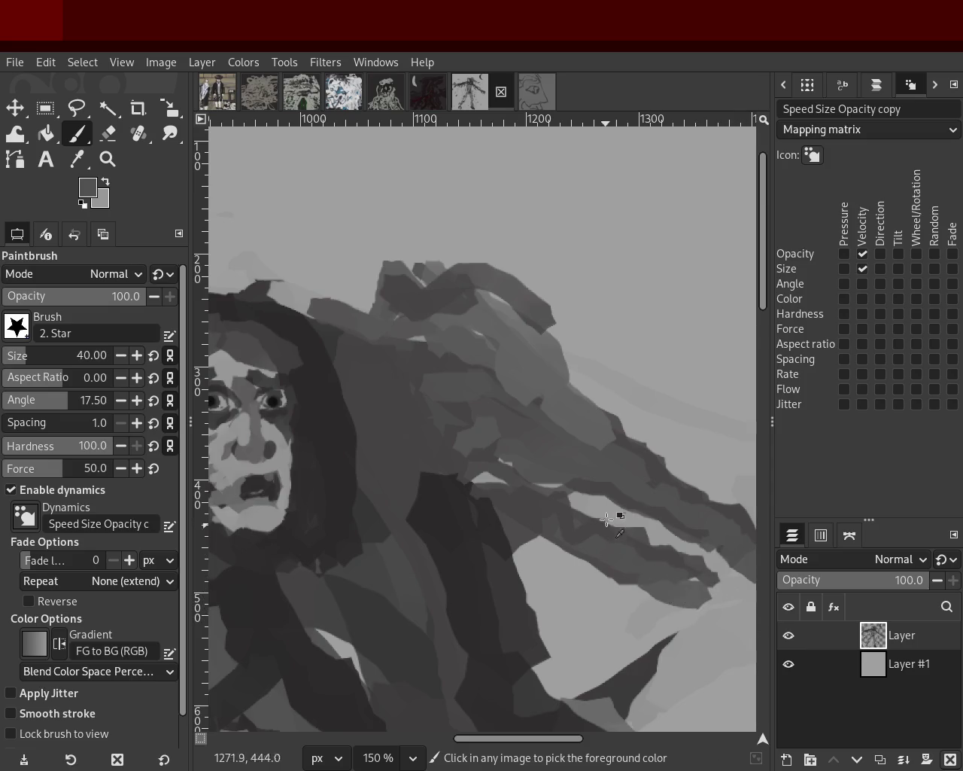
key("ctrl+z")
Zoom out to view the whole figure, then magnify the streaming crest
left_click(108, 158)
left_click(363, 332, "ctrl")
left_click(399, 342)
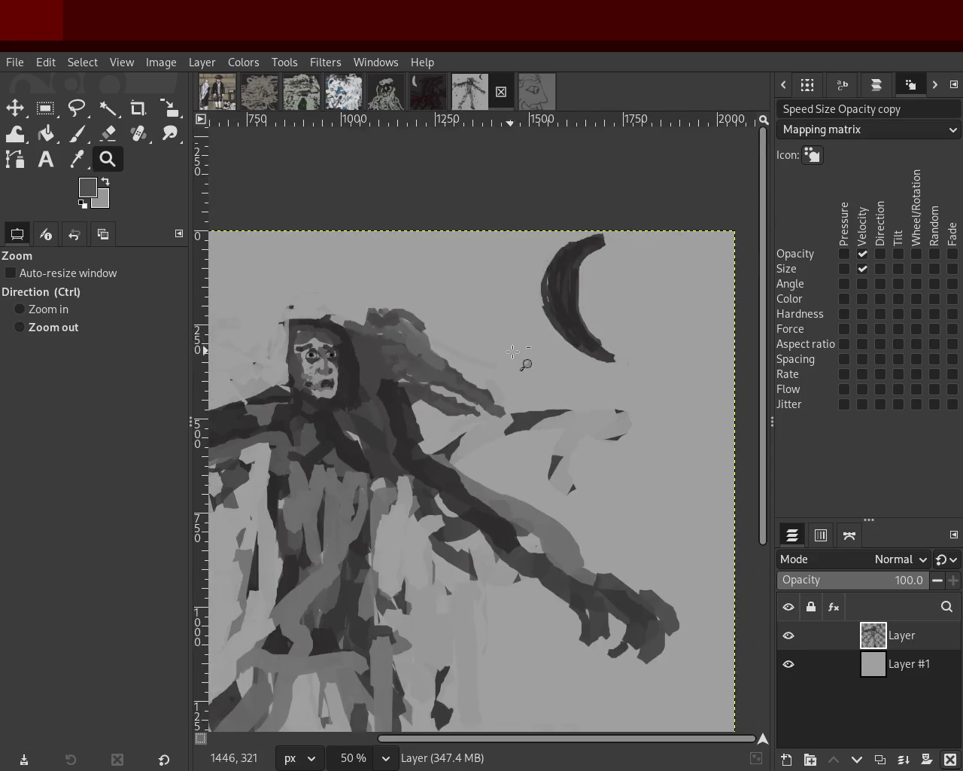
left_click(421, 350)
double_click(438, 354)
left_click(439, 353)
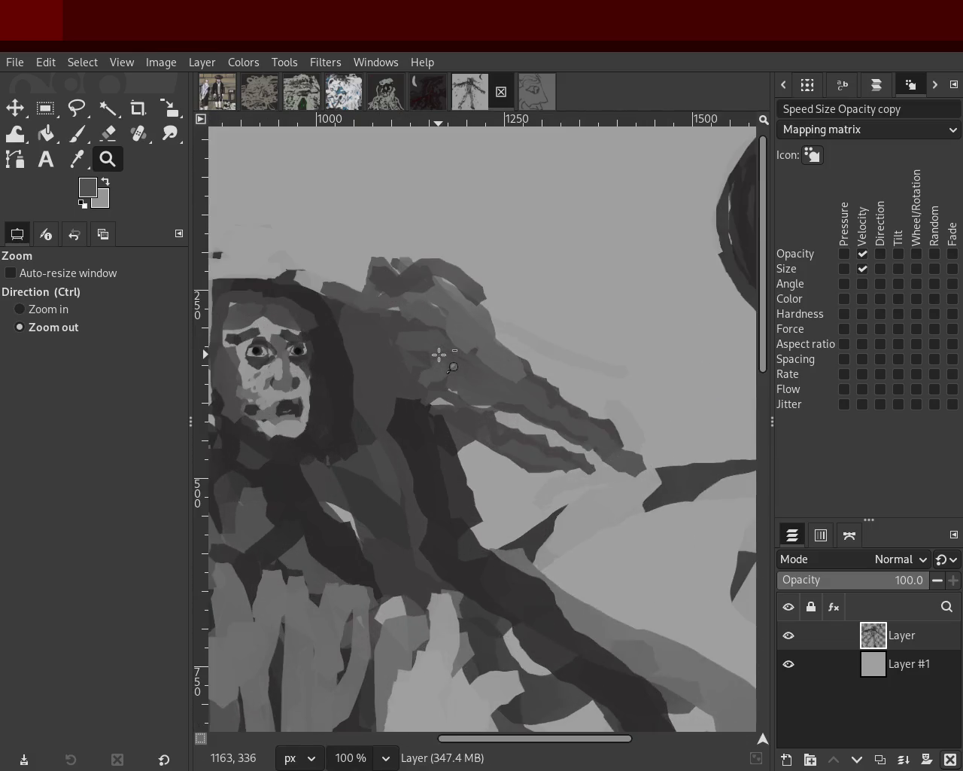
left_click(441, 356, "ctrl")
double_click(441, 356)
left_click(510, 376)
Erase stray dark patches right of the crest, undoing part of the erasing
left_click(107, 134)
left_click_drag(620, 436, 607, 499)
mouse_move(658, 474)
left_mouse_down()
mouse_move(679, 477)
mouse_move(680, 512)
mouse_move(710, 534)
mouse_move(713, 463)
left_mouse_up()
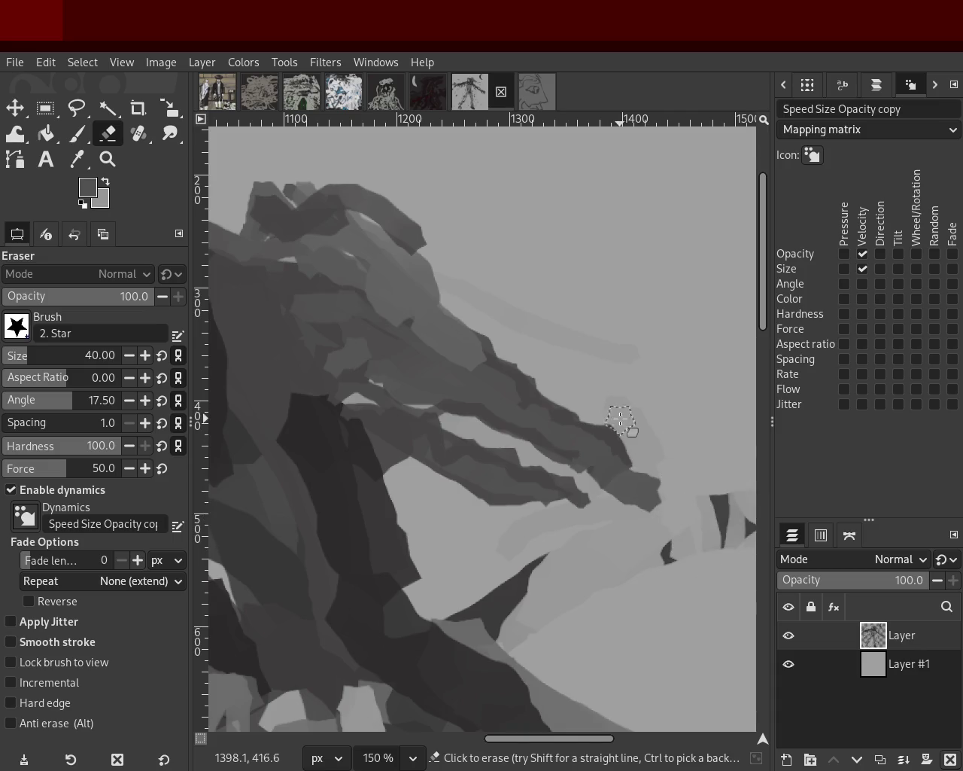
key("ctrl+z")
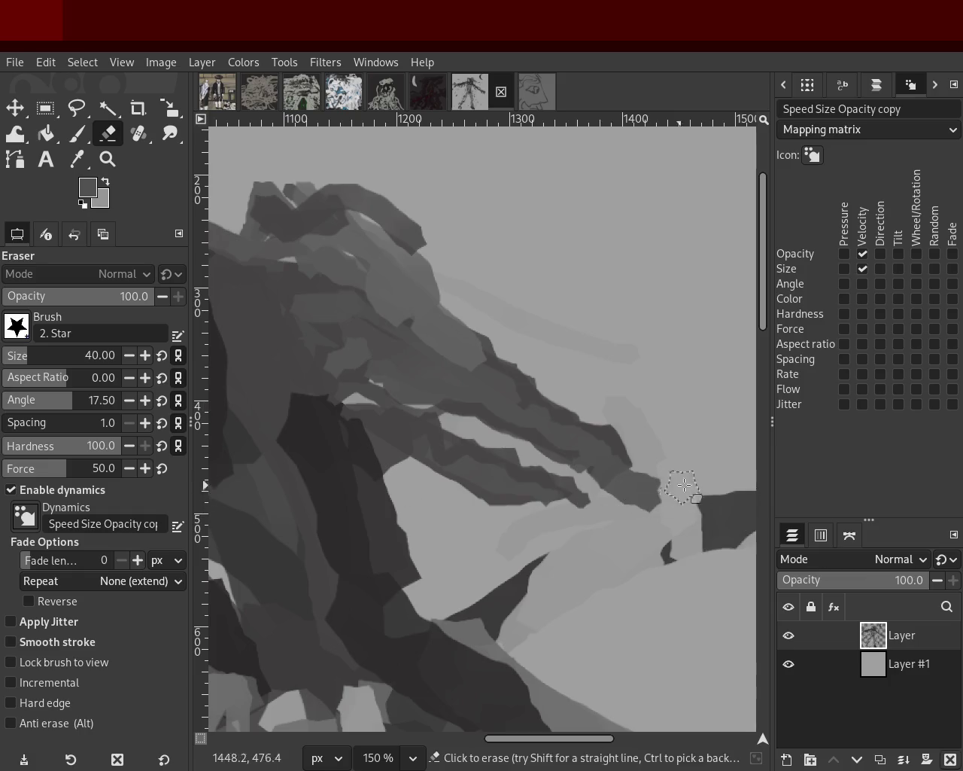
left_click(114, 167)
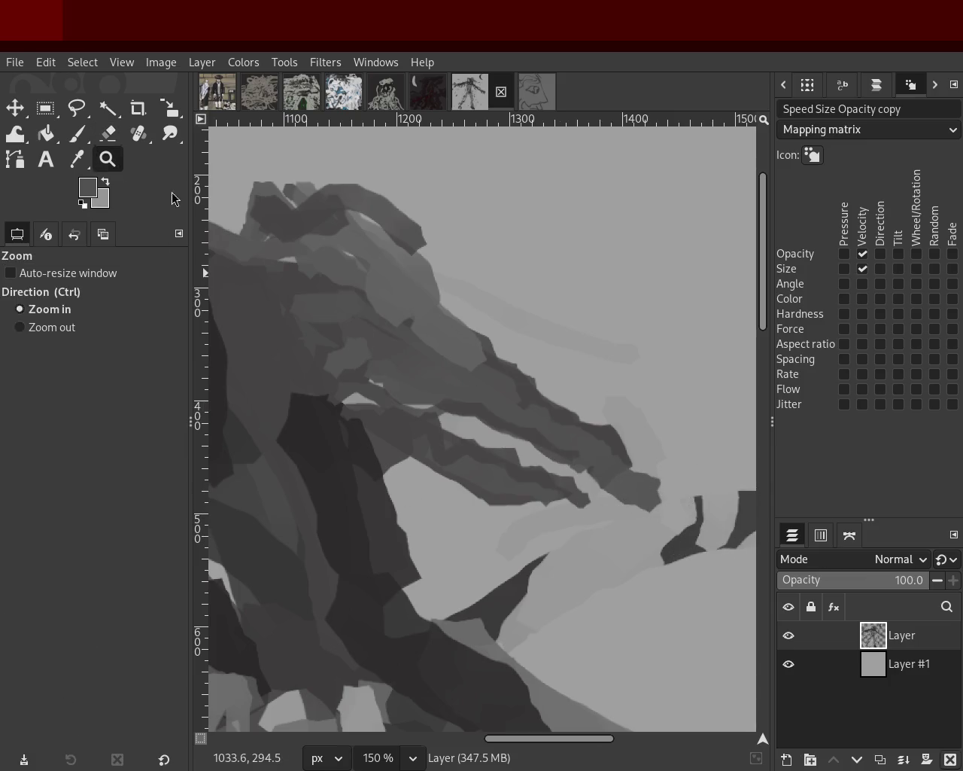
Zoom out to view the whole painting
scroll(452, 347, "down", 1, "ctrl")
scroll(467, 361, "down", 4, "ctrl")
scroll(485, 375, "up", 1, "ctrl")
scroll(485, 375, "down", 1, "ctrl")
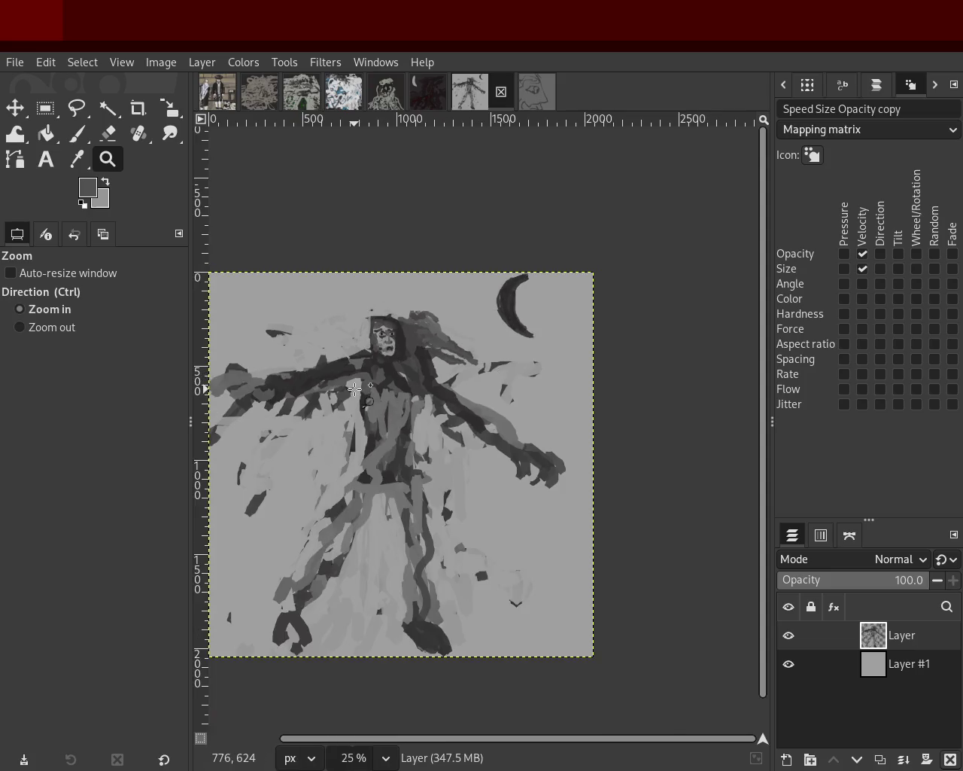
scroll(496, 369, "up", 1, "ctrl")
scroll(504, 361, "down", 1, "ctrl")
scroll(514, 354, "up", 1, "ctrl")
scroll(514, 354, "down", 1, "ctrl")
scroll(508, 343, "up", 1, "ctrl")
scroll(499, 313, "up", 1, "ctrl")
scroll(499, 314, "down", 1, "ctrl")
scroll(482, 327, "up", 2, "ctrl")
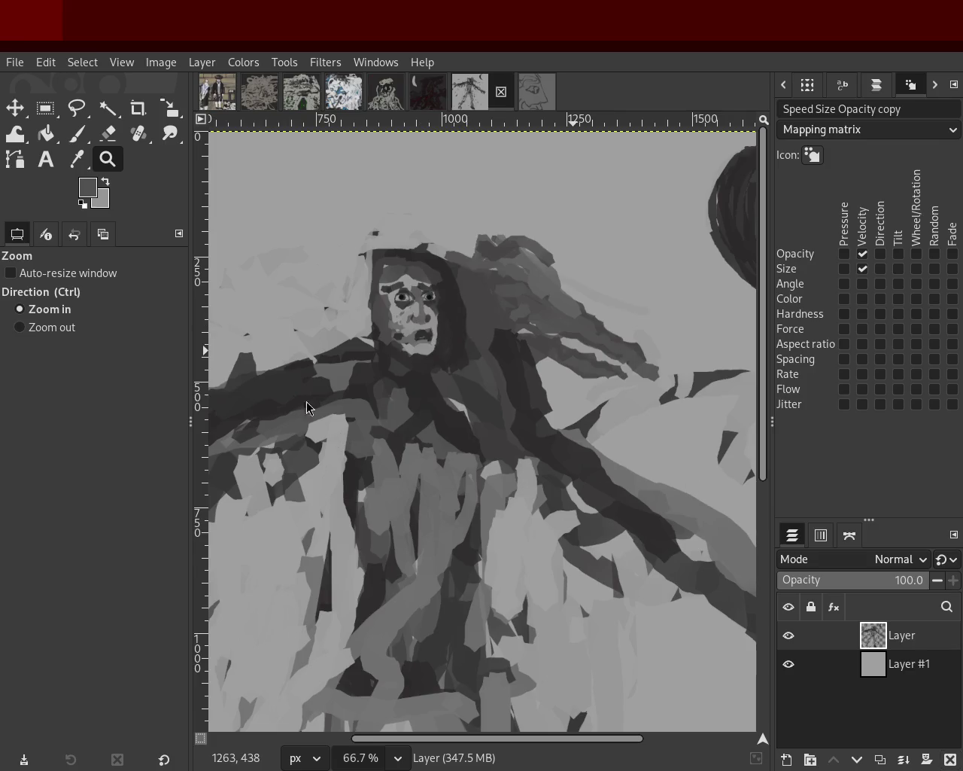
scroll(466, 406, "down", 2, "ctrl")
scroll(467, 398, "up", 1, "ctrl")
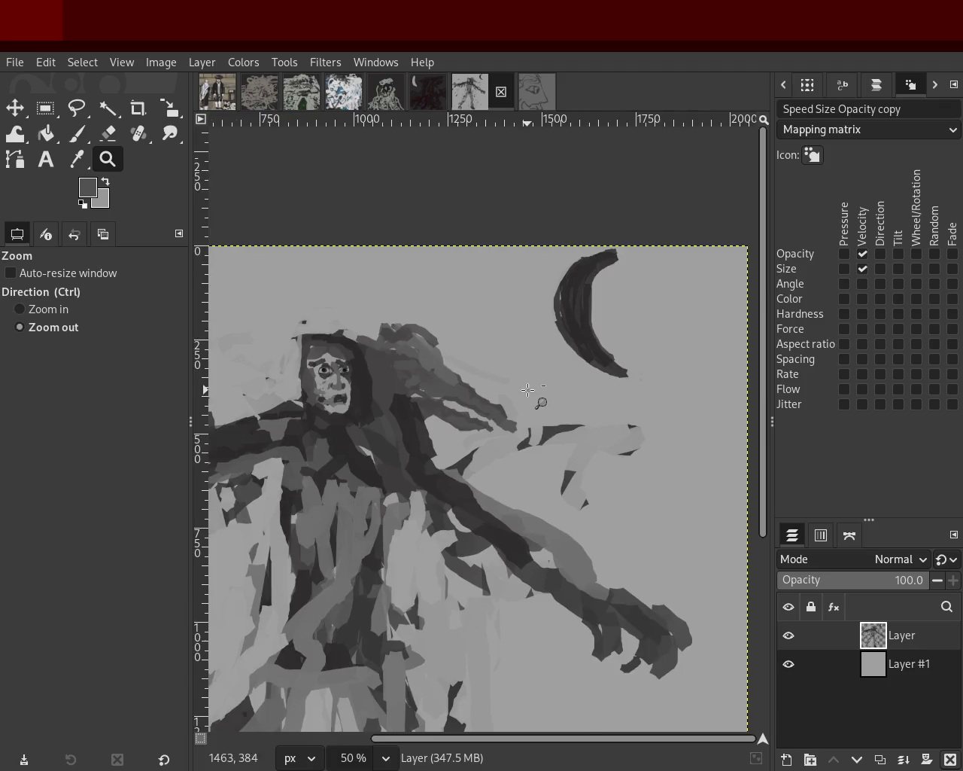
scroll(467, 392, "down", 1, "ctrl")
scroll(444, 385, "down", 1, "ctrl")
scroll(241, 327, "up", 1, "ctrl")
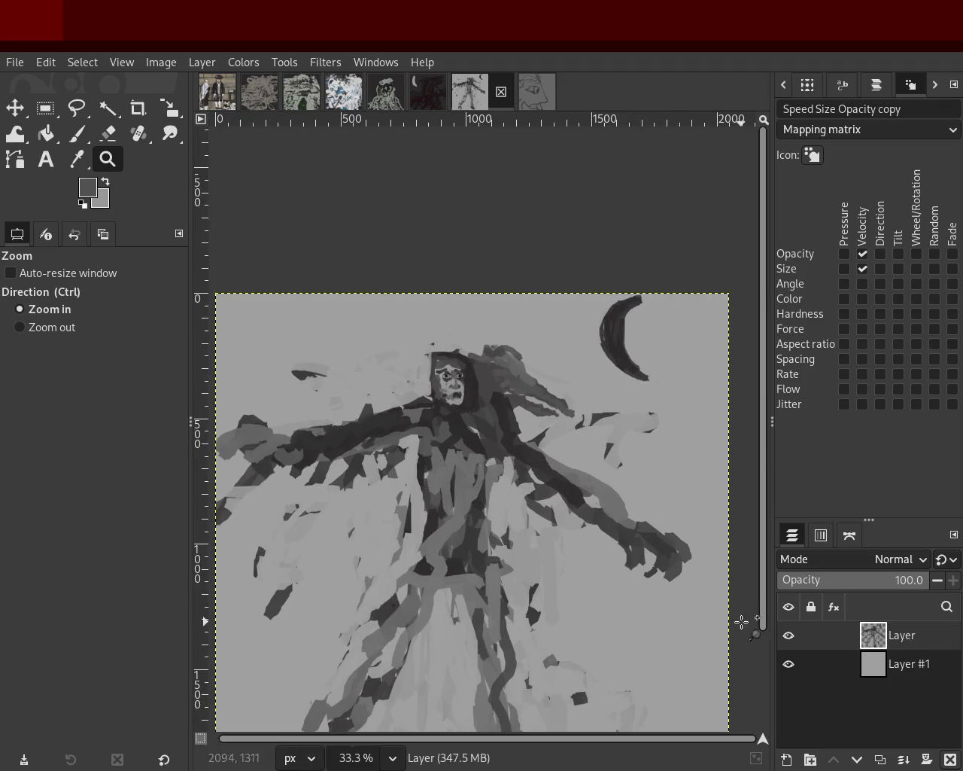
Hide the painted layer, add empty Layer #2 above Layer #1, then unhide it
left_click(788, 636)
left_click(788, 635)
left_click(788, 636)
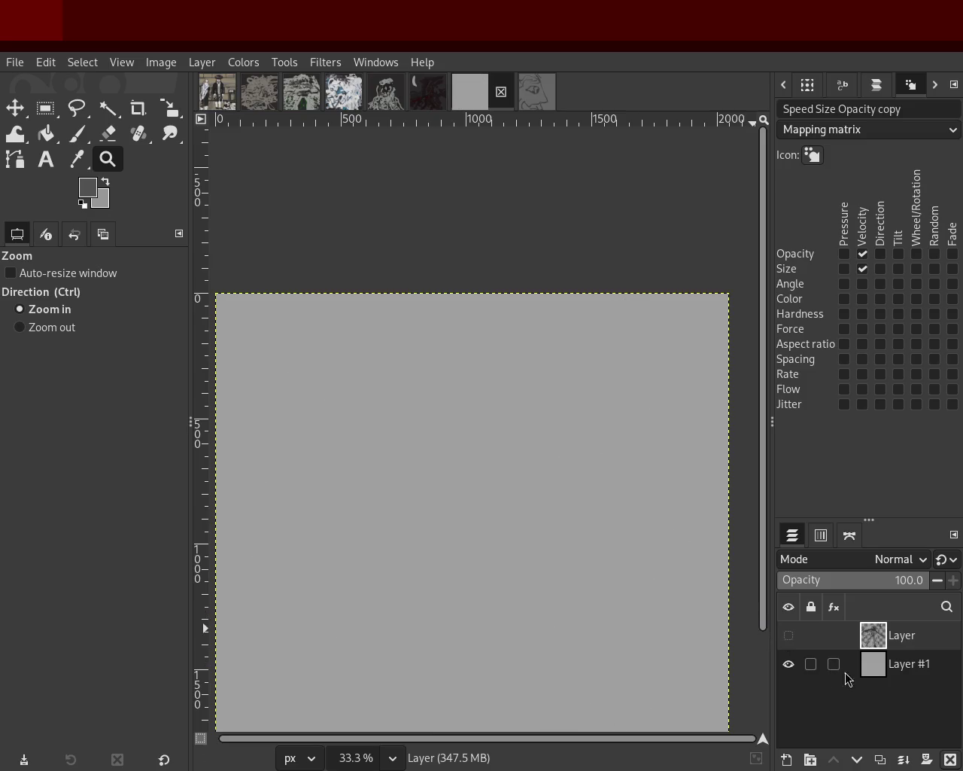
left_click(817, 665)
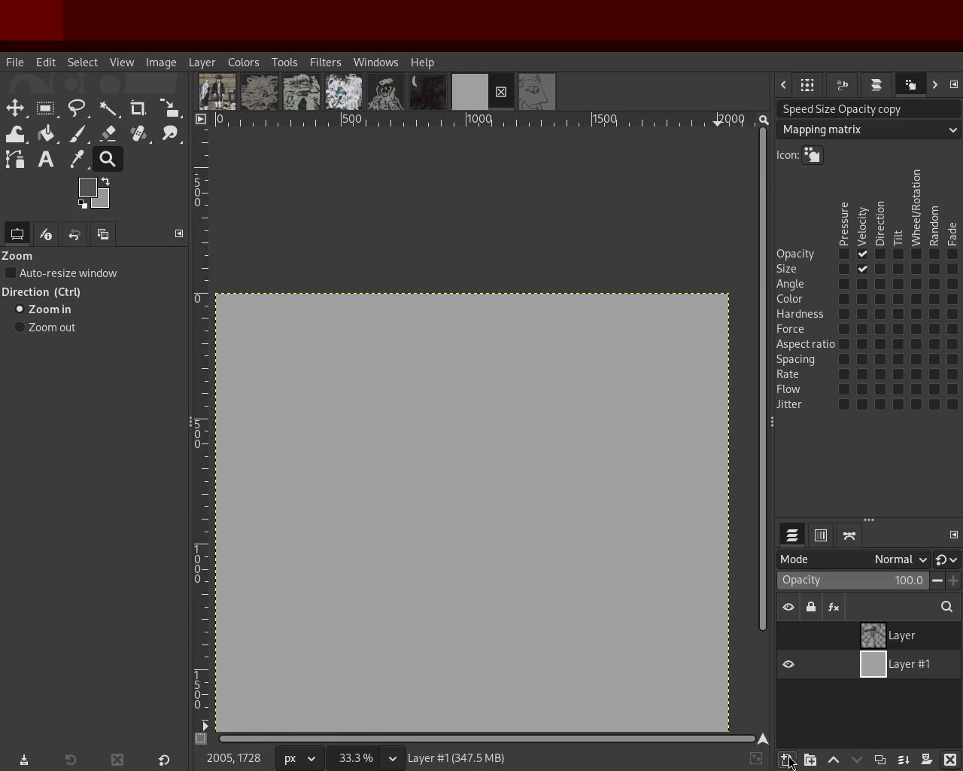
key("ctrl+shift+n")
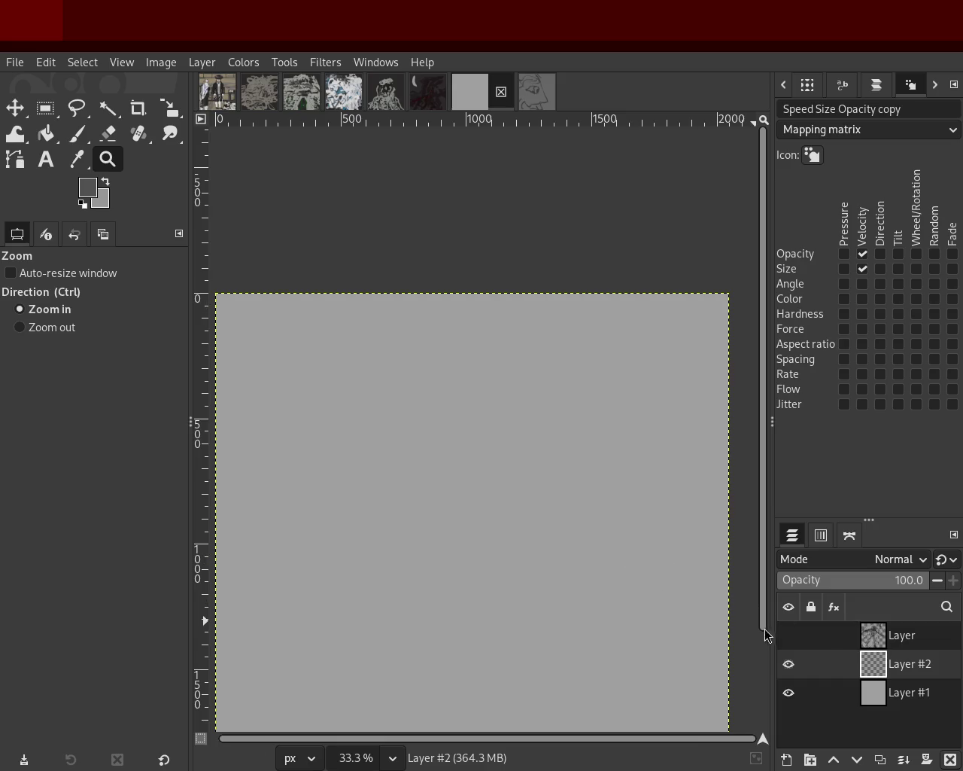
left_click(788, 635)
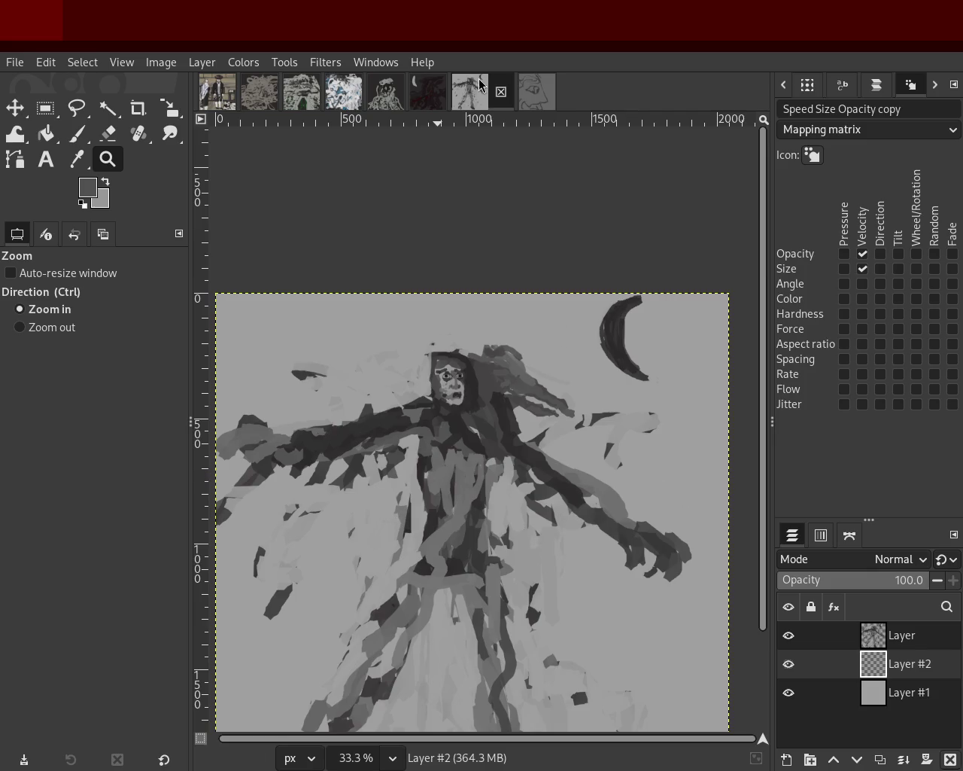
Glance at the face-profile sketch, then return to the hooded figure painting and zoom around it
left_click(536, 93)
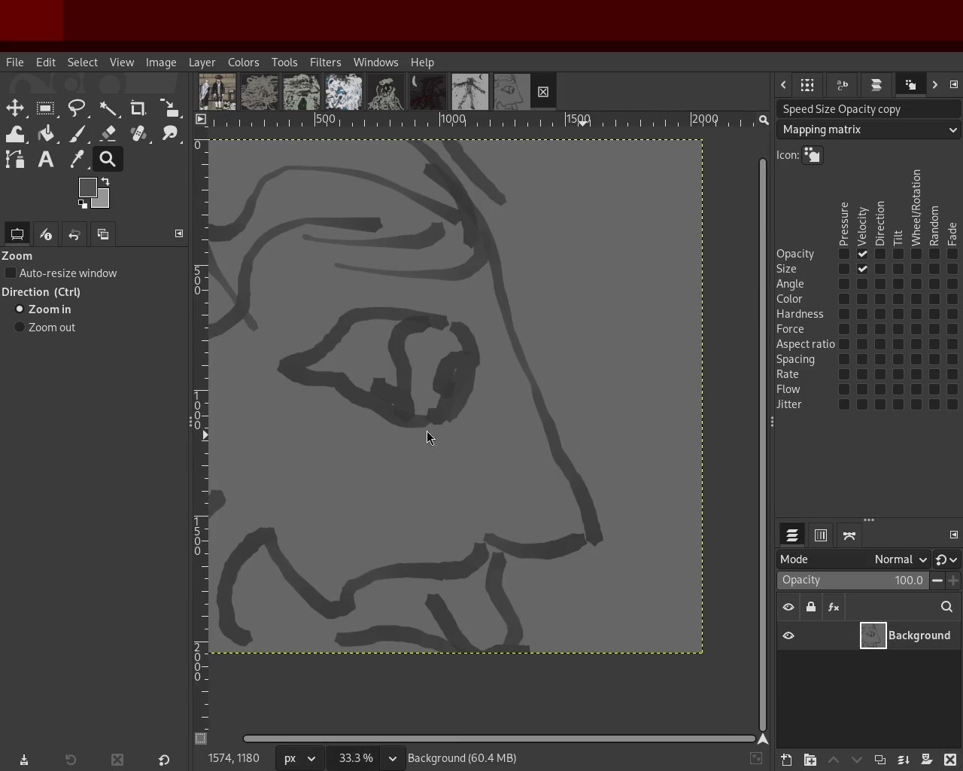
left_click(468, 93)
left_click(542, 286, "ctrl")
double_click(473, 366)
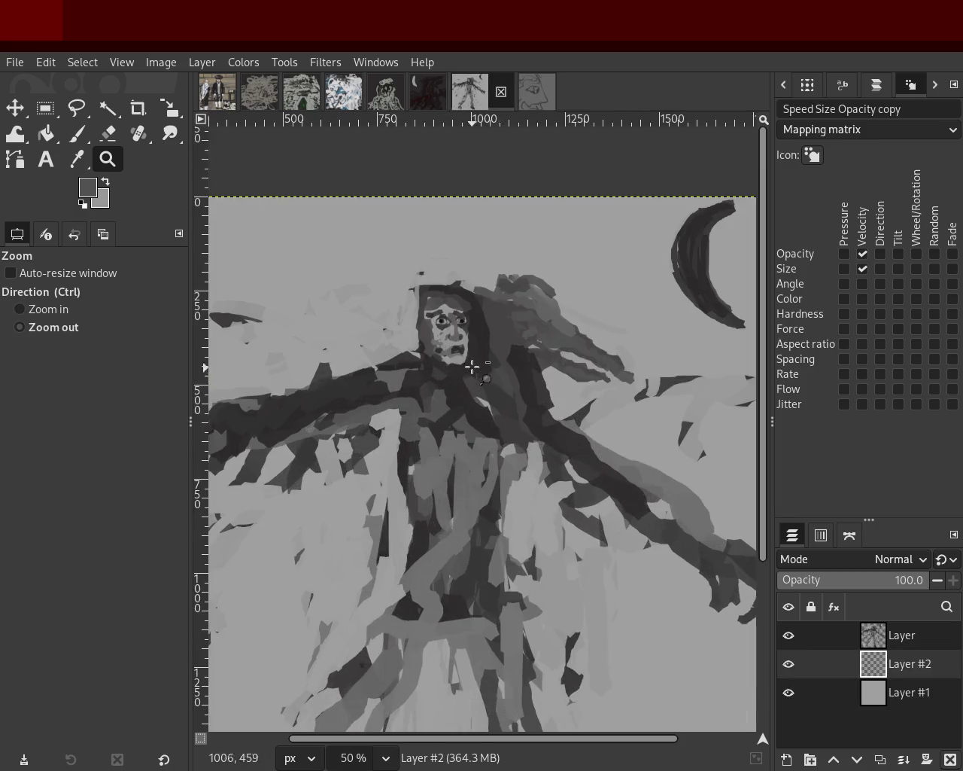
left_click(472, 366)
double_click(459, 373)
double_click(450, 374)
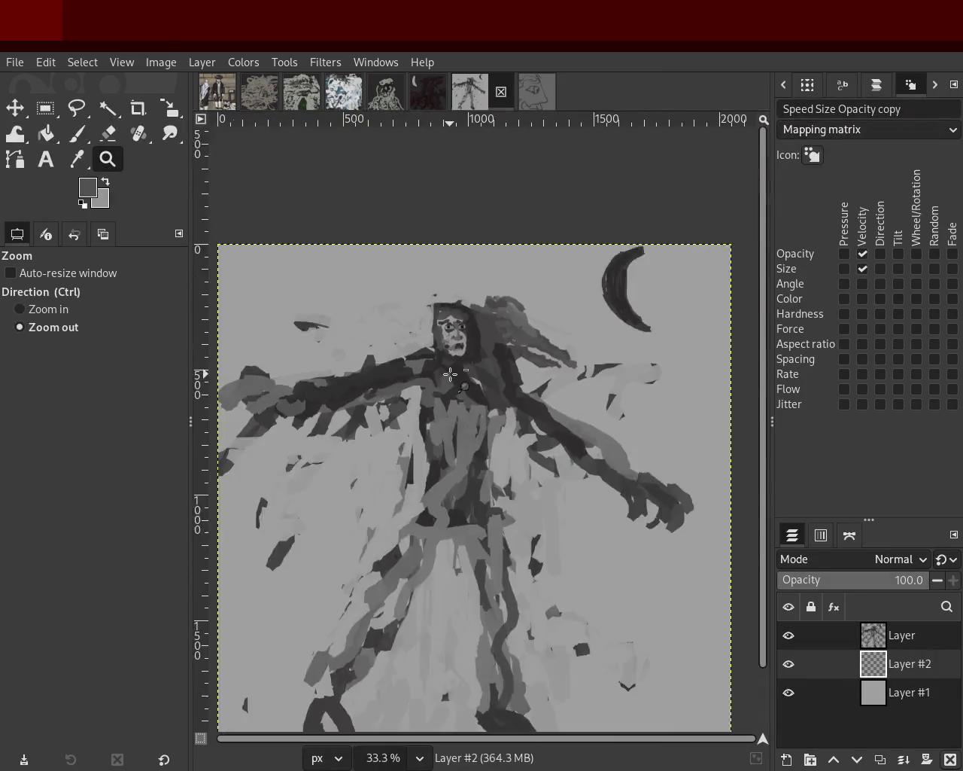
left_click(450, 374)
left_click(451, 361, "ctrl")
Inspect the dark crescent-moon image and the hooded bust painting, zooming in on the bust's face
left_click(427, 92)
left_click(511, 344)
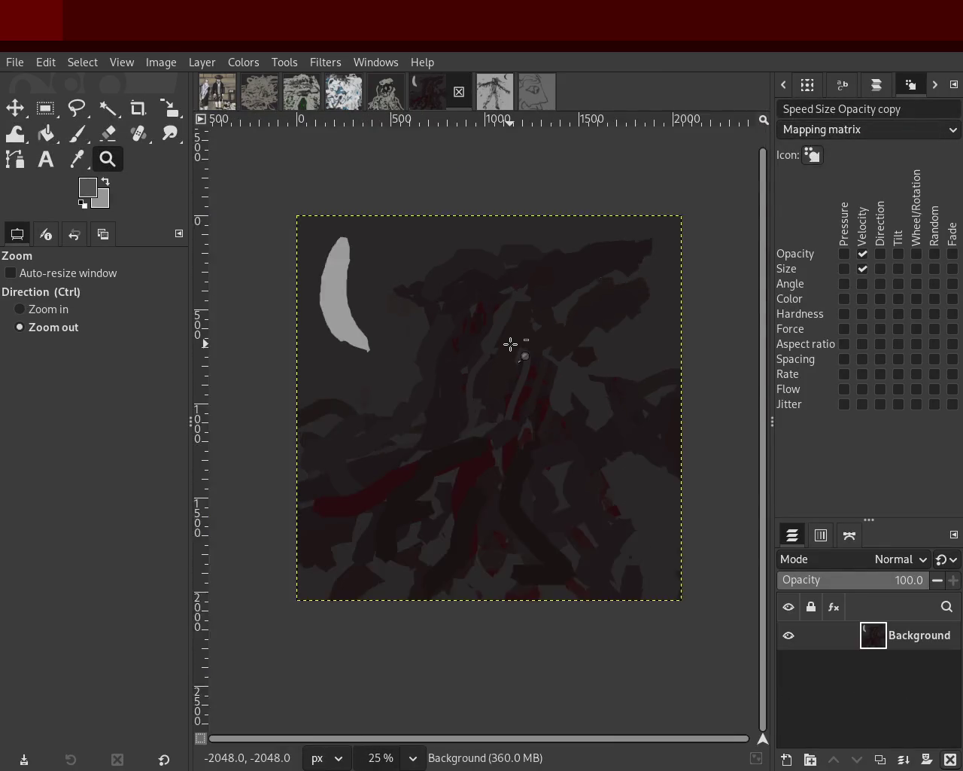
left_click(506, 336)
double_click(501, 318, "ctrl")
left_click(385, 92)
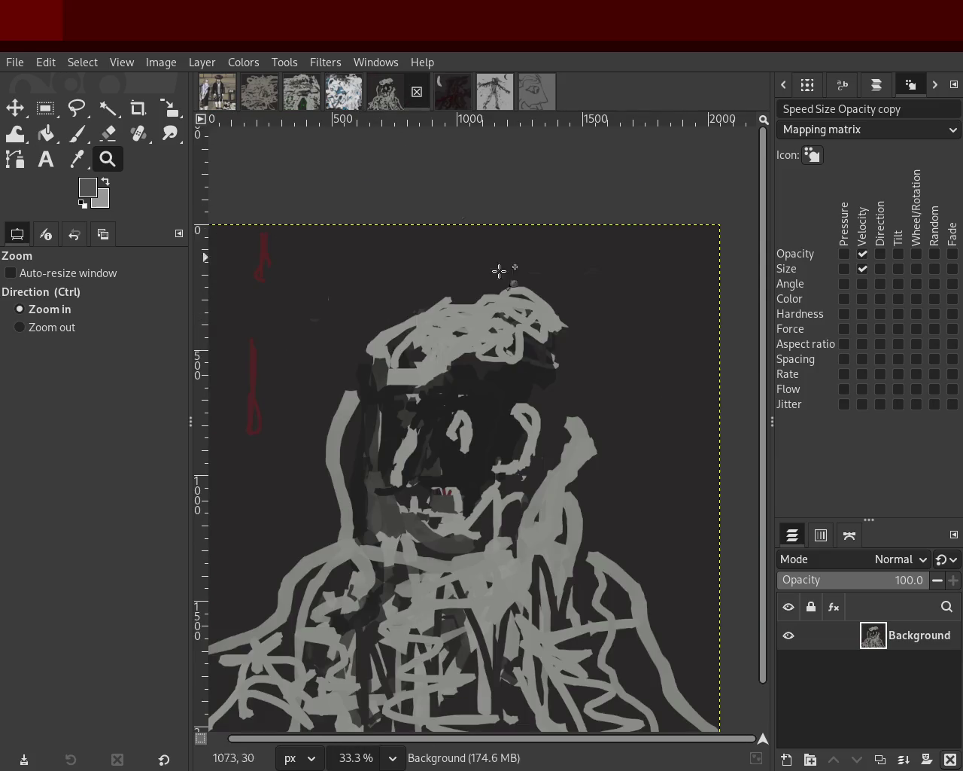
double_click(499, 270, "ctrl")
double_click(504, 376)
left_click(524, 369)
left_click(497, 399, "ctrl")
left_click(468, 426)
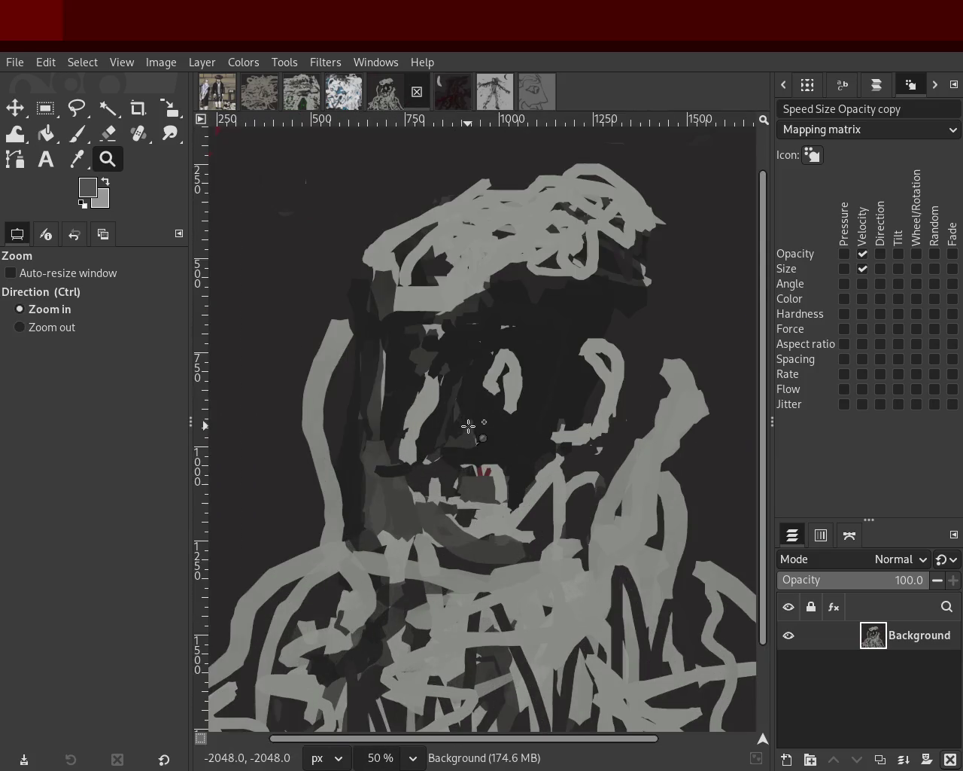
left_click(471, 380, "ctrl")
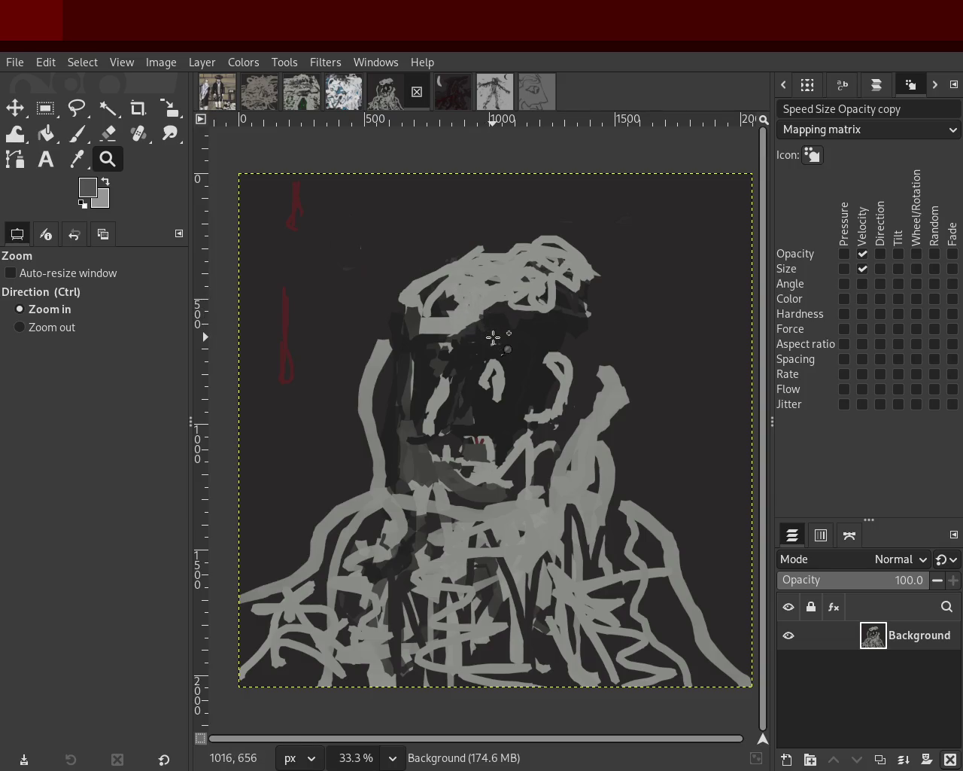
Pass the scribble images and bring up the two-men painting, zooming in on the left man's head
left_click(344, 92)
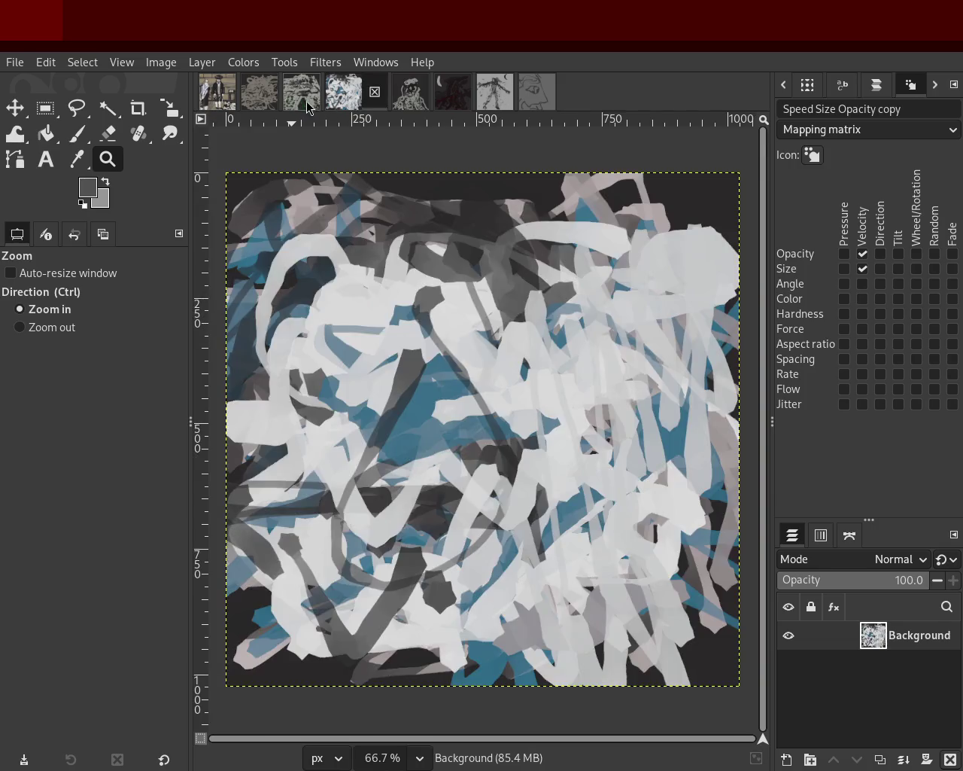
left_click(303, 94)
left_click(217, 92)
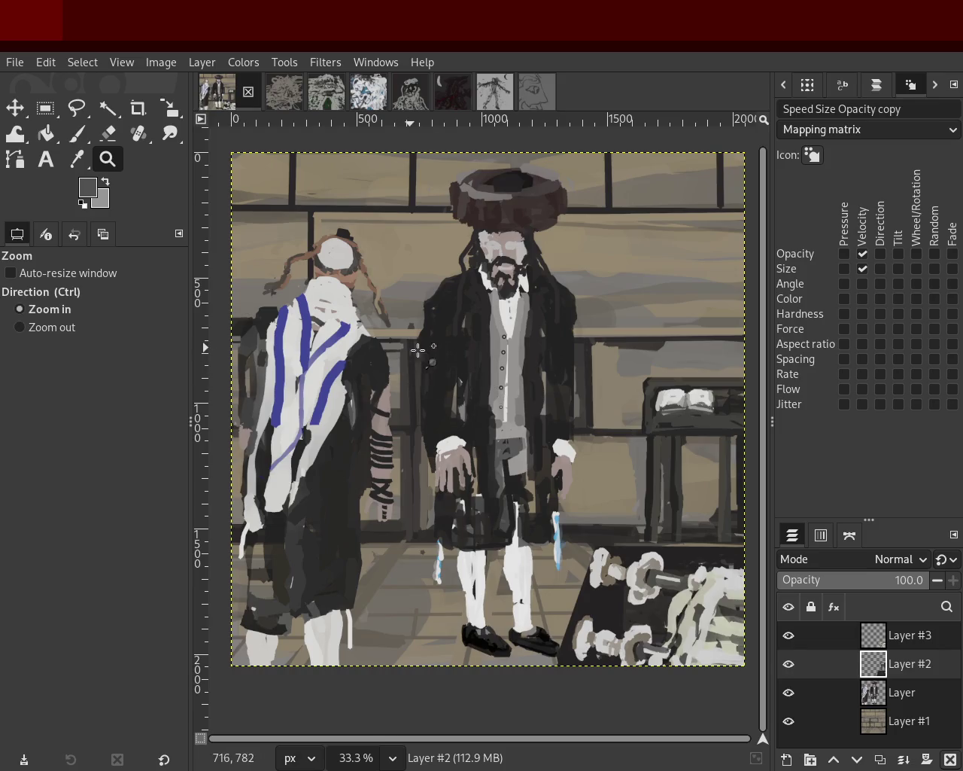
left_click(418, 350, "ctrl")
left_click(418, 349, "ctrl")
left_click(414, 339)
left_click(406, 308)
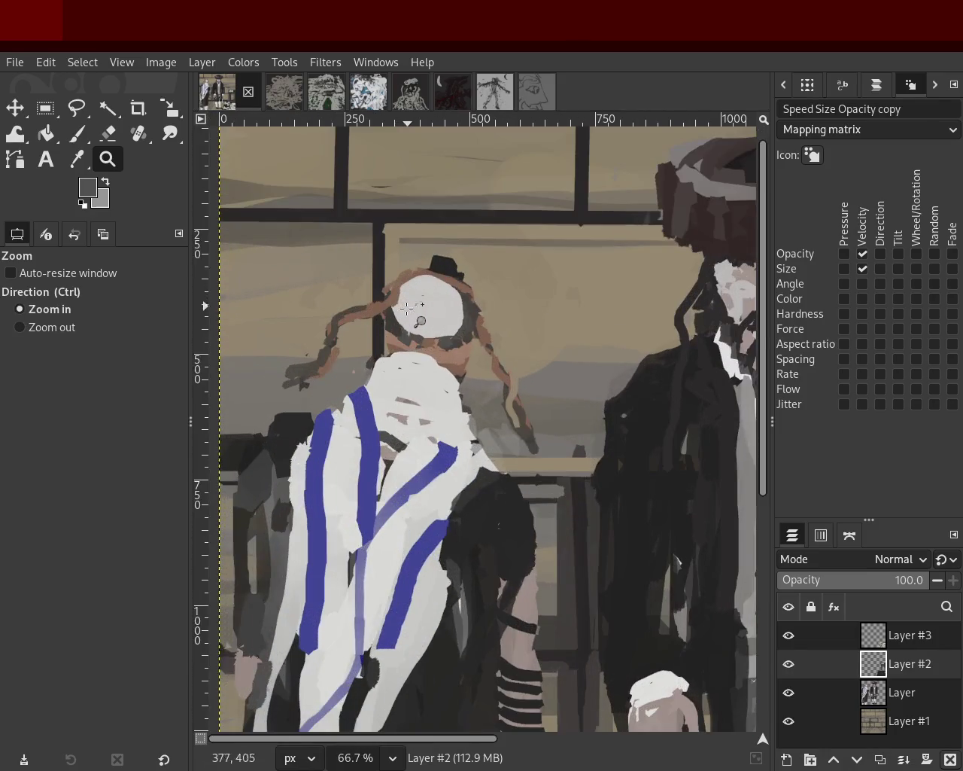
scroll(406, 309, "down", 1)
scroll(406, 308, "up", 4)
scroll(406, 309, "up", 1)
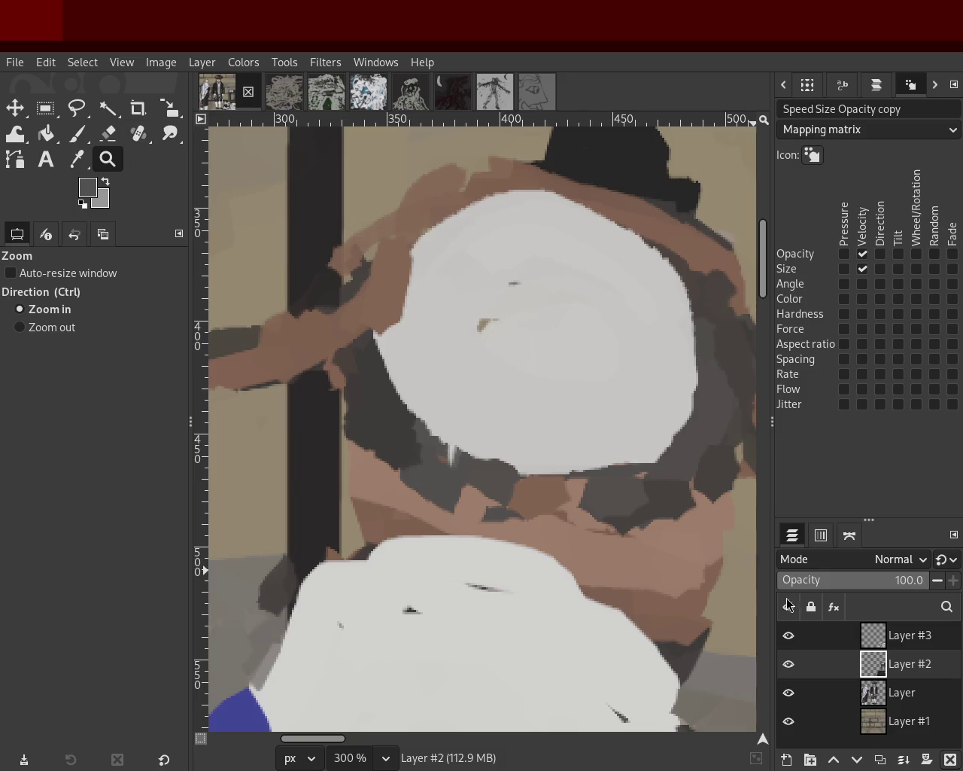
Make 'Layer' the active layer of the two-men painting and adjust the zoom to view it
left_click(896, 692)
scroll(384, 395, "down", 7)
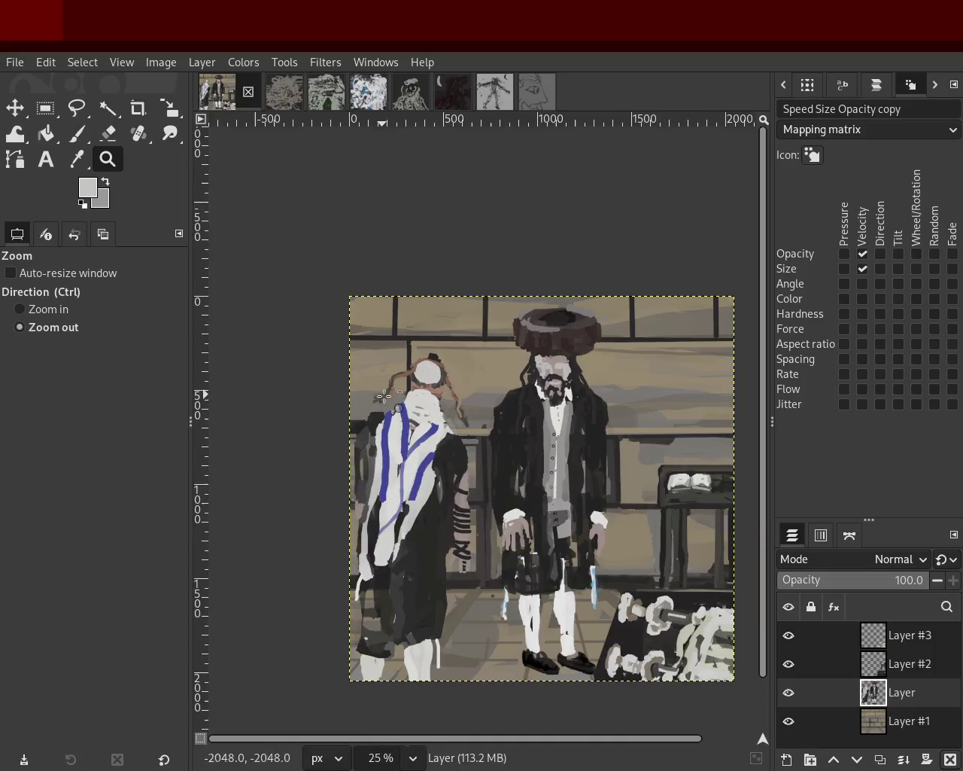
left_click(495, 361)
left_click(410, 476, "ctrl")
left_click(459, 464)
left_click(448, 478, "ctrl")
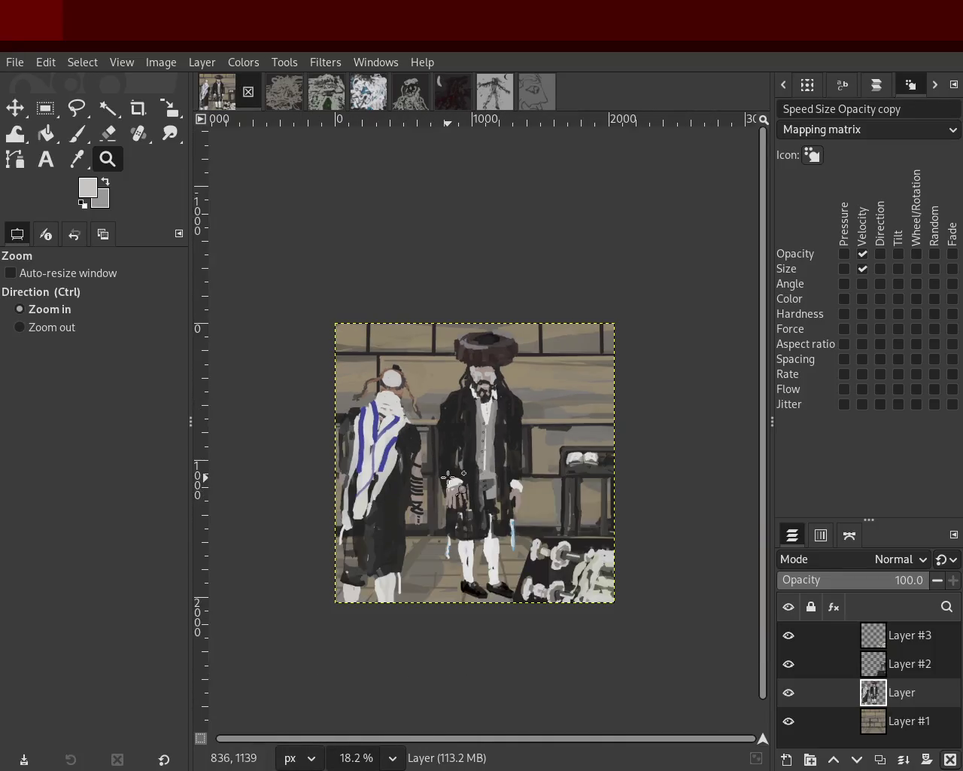
left_click(448, 478)
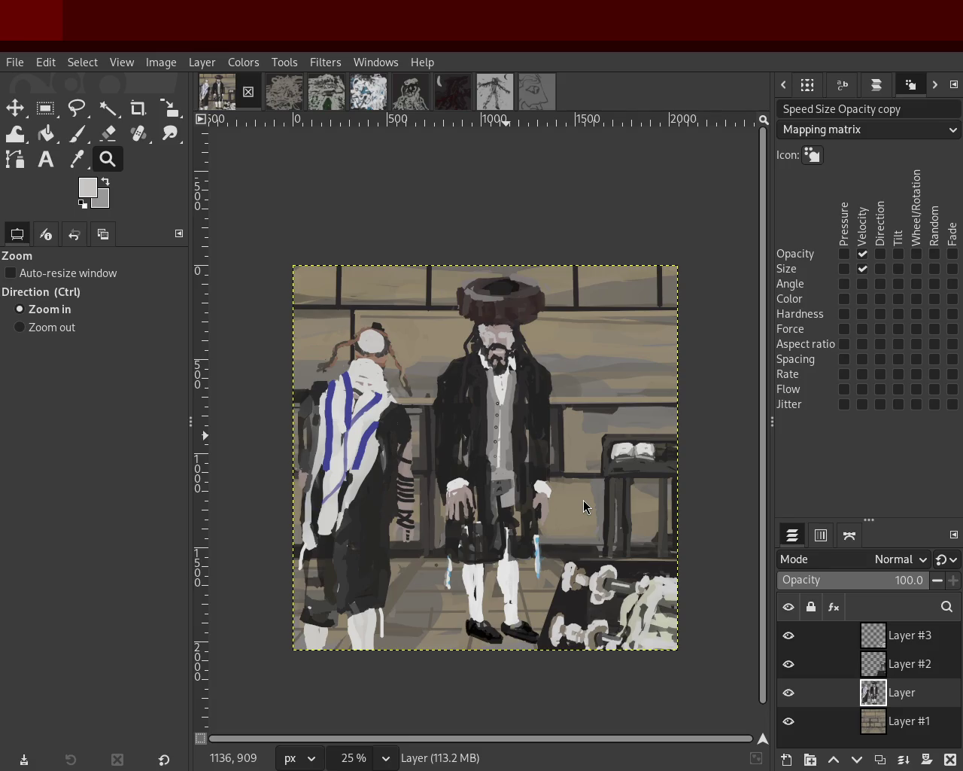
Cycle from the grey scribble tab past the crescent-moon image to the hooded figure painting
left_click(271, 101)
left_click(325, 96)
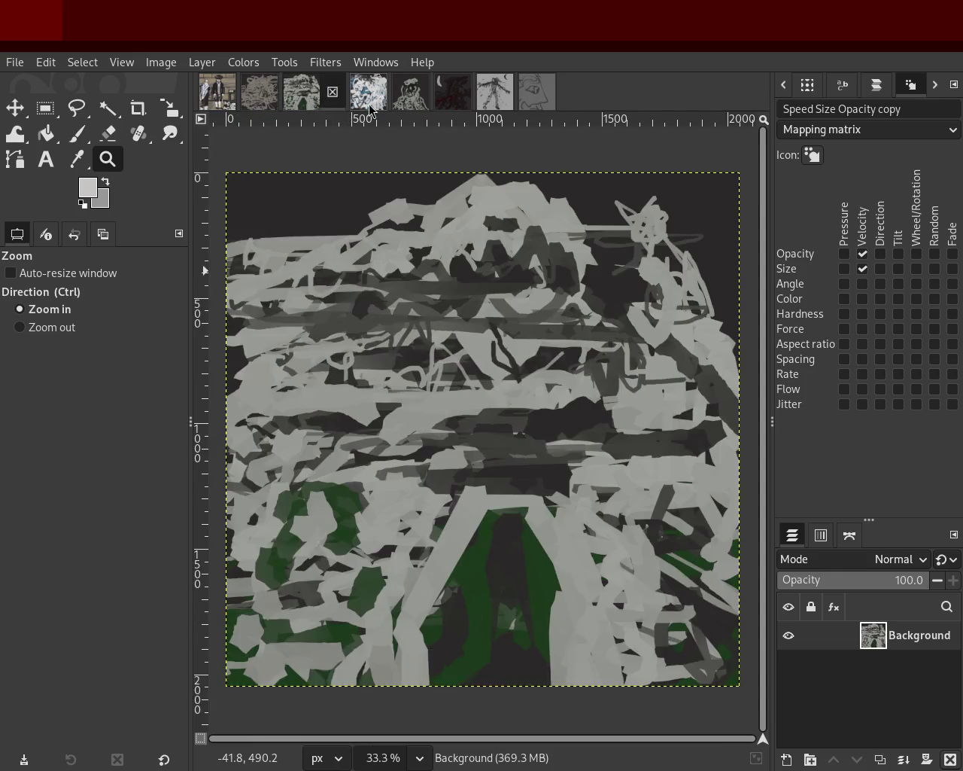
left_click(376, 104)
left_click(410, 101)
left_click(452, 101)
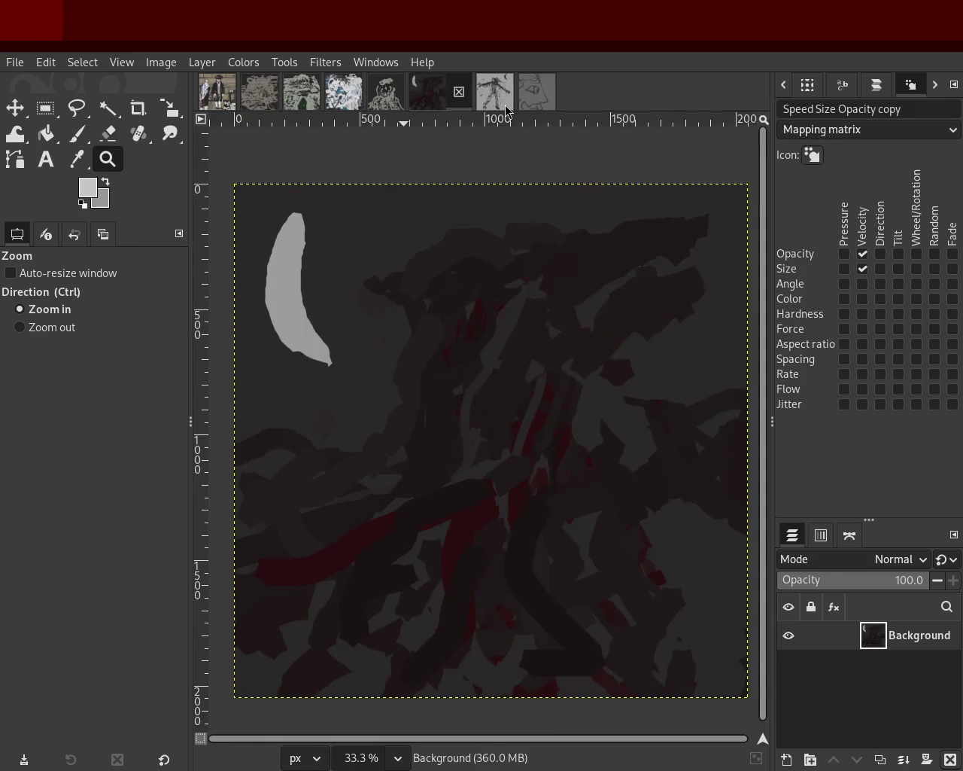
left_click(490, 99)
key("ctrl")
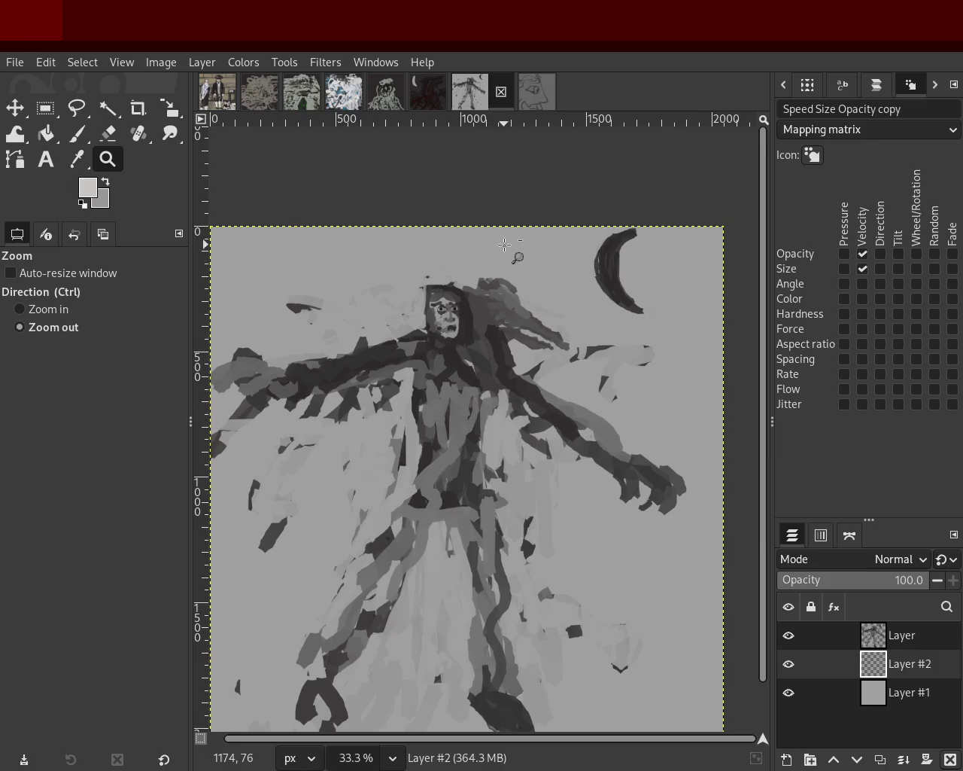
Zoom in on the face and ready the Paintbrush with dark grey on the top Layer
left_click(444, 316, "ctrl")
left_click(446, 293)
left_click(447, 271)
left_click(449, 259)
left_click(444, 263)
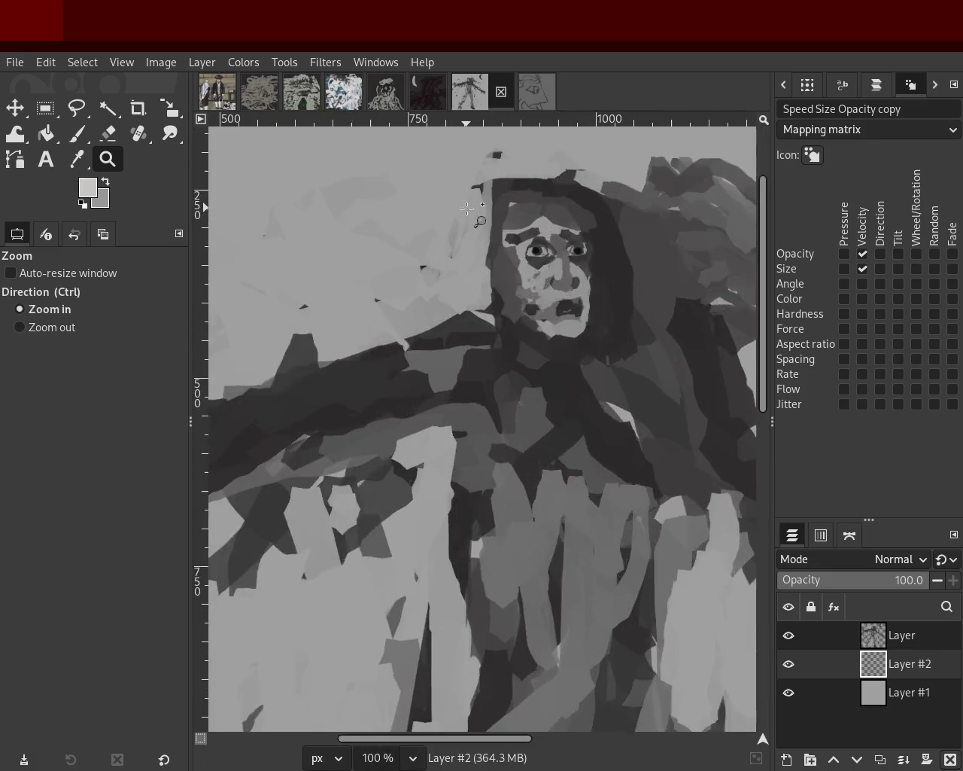
left_click(429, 278)
left_click(418, 290, "ctrl")
left_click(410, 295)
left_click(410, 295)
left_click(410, 295, "ctrl")
left_click(409, 295)
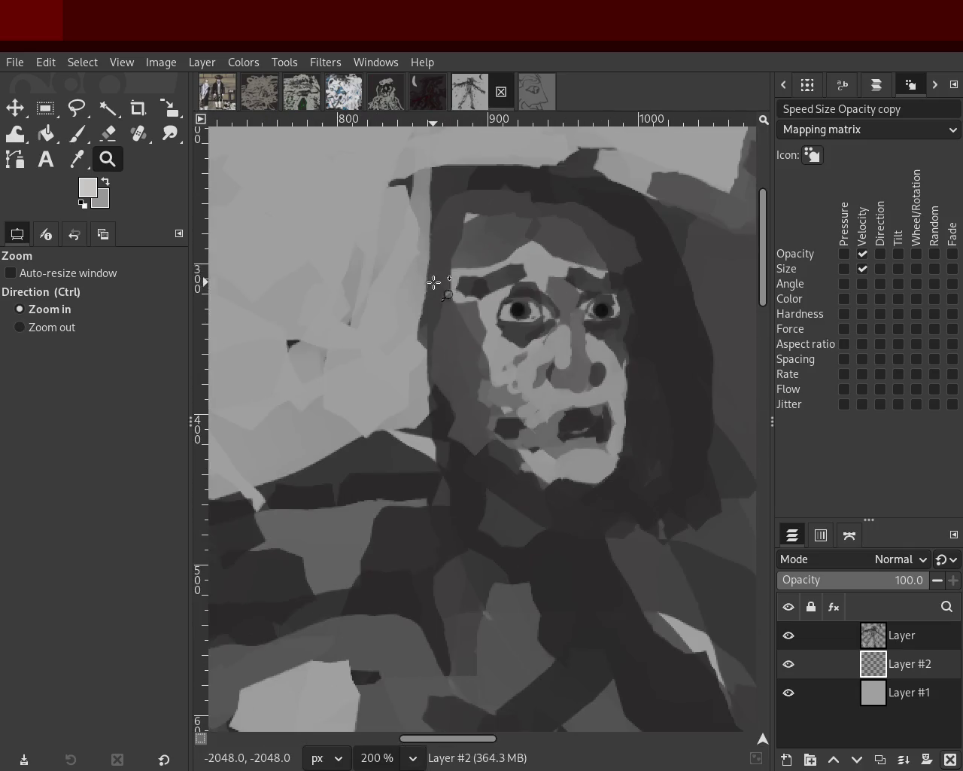
left_click(76, 133)
left_click(451, 179, "ctrl")
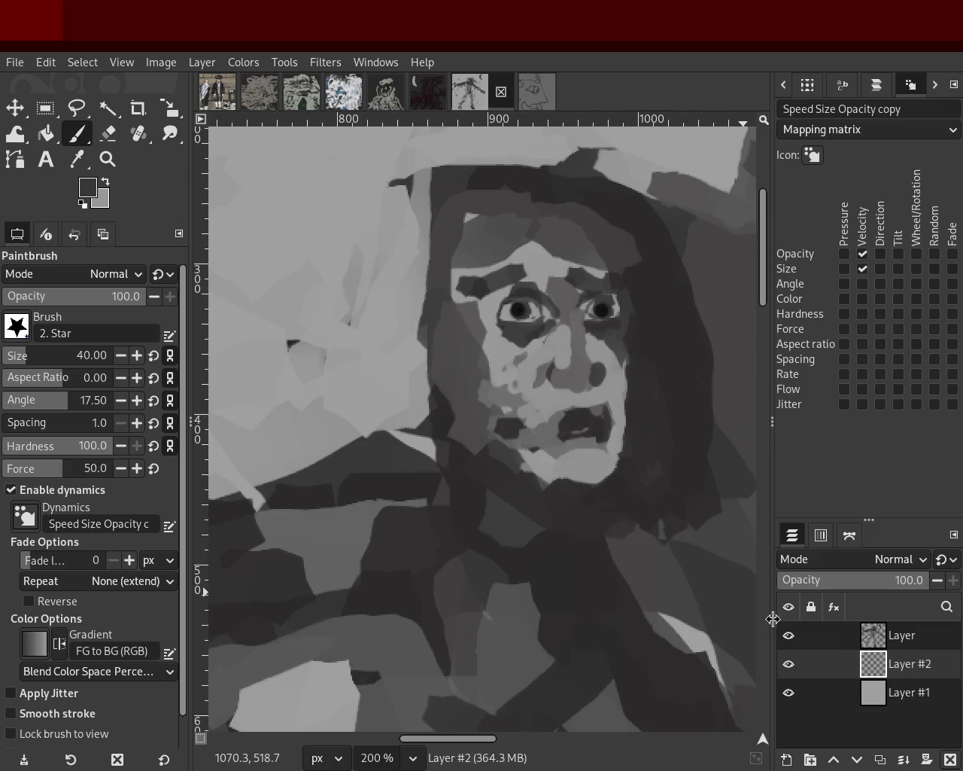
left_click(877, 635)
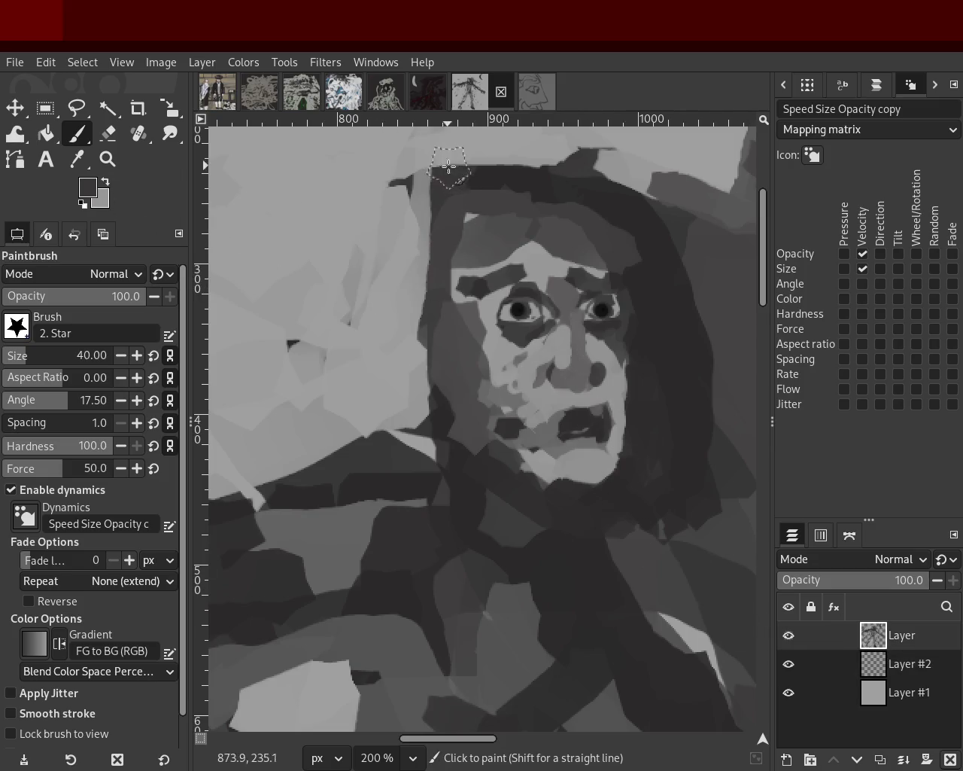
Paint dark strokes down the hood's left side and beside the face, undoing two attempts
left_click_drag(435, 218, 350, 421)
key("ctrl+z")
left_click_drag(391, 293, 314, 445)
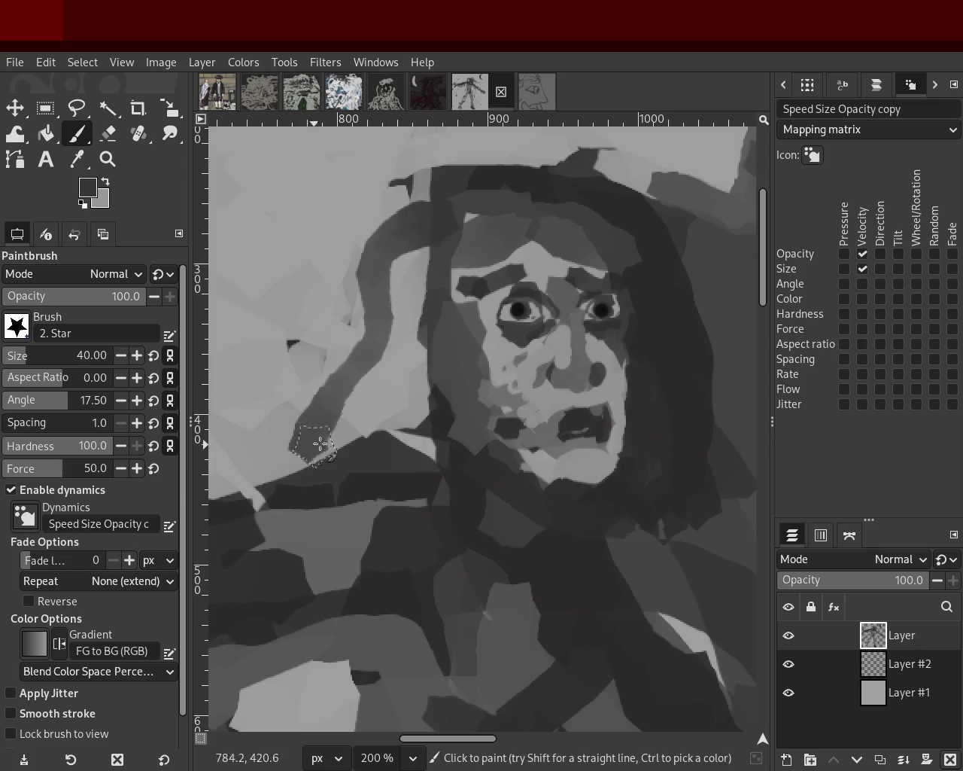
key("ctrl+z")
left_click_drag(425, 226, 374, 345)
mouse_move(359, 413)
left_mouse_down()
mouse_move(354, 407)
mouse_move(383, 474)
mouse_move(349, 437)
left_mouse_up()
Zoom out to review the new hood strokes against the whole figure and moon
left_click(107, 159)
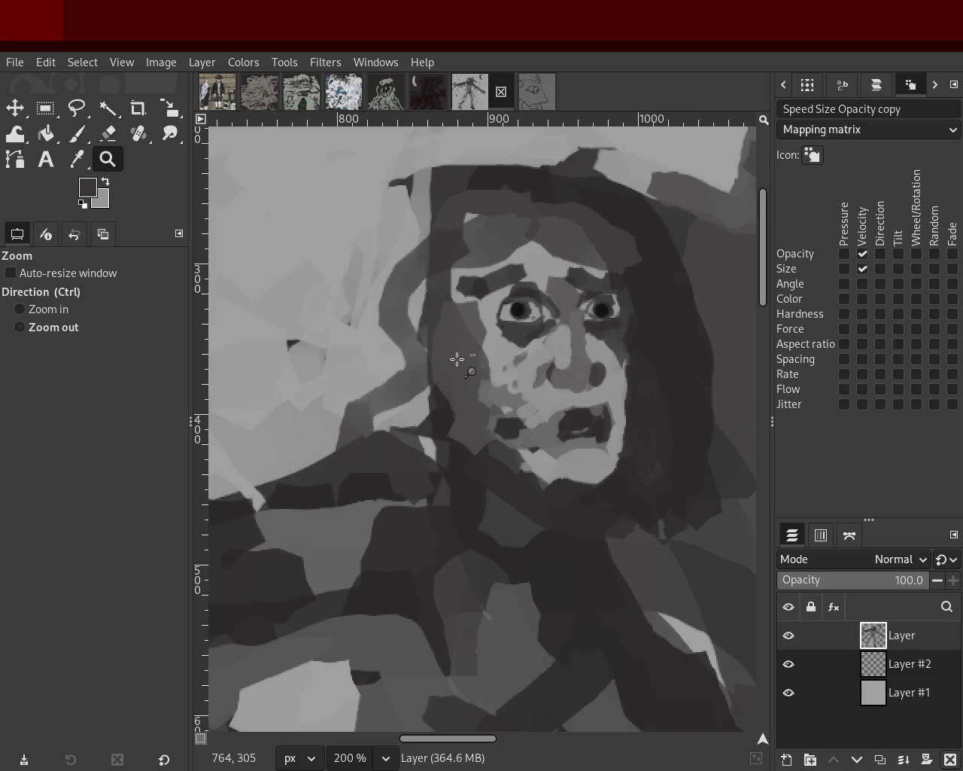
left_click(458, 360, "ctrl")
left_click(457, 360, "ctrl")
left_click(489, 369, "ctrl")
left_click(527, 380, "ctrl")
left_click(532, 373, "ctrl")
left_click(533, 364)
left_click(534, 365)
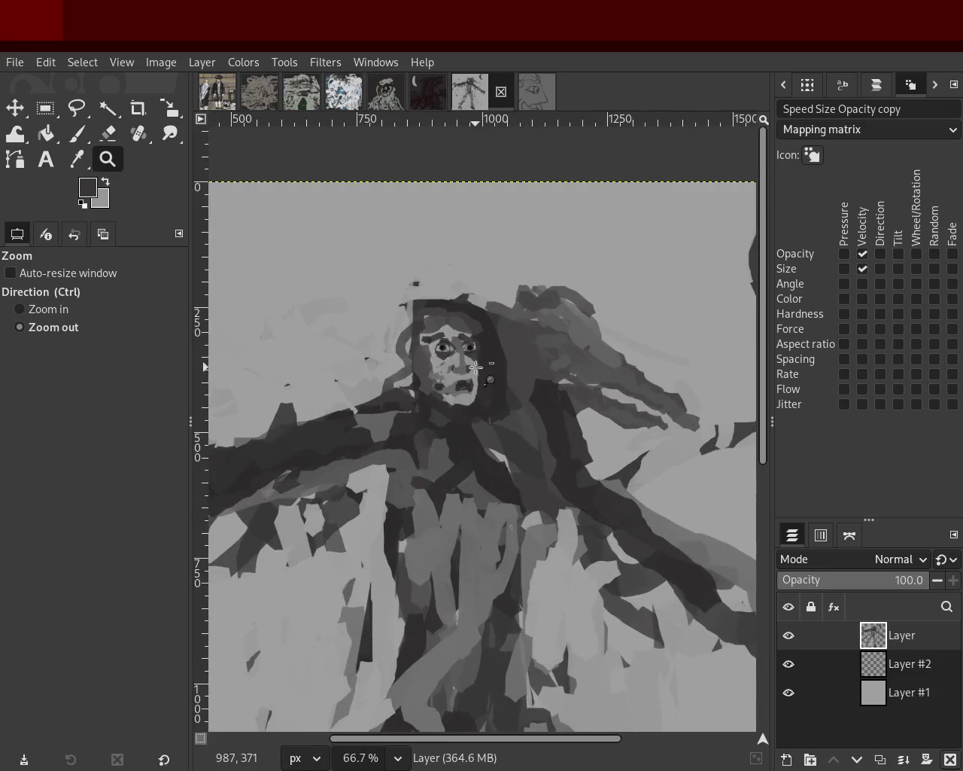
left_click(451, 346)
left_click(394, 339)
left_click(520, 329, "ctrl")
left_click(520, 329, "ctrl")
left_click(518, 331)
left_click(514, 334, "ctrl")
left_click(507, 341)
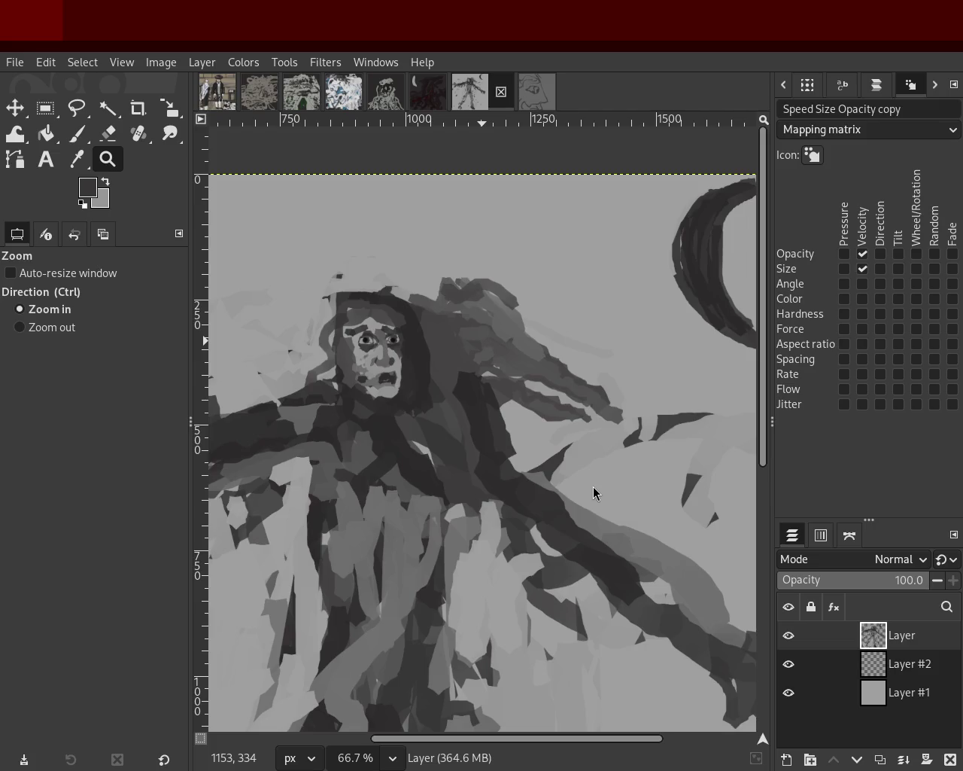
left_click(350, 505, "ctrl")
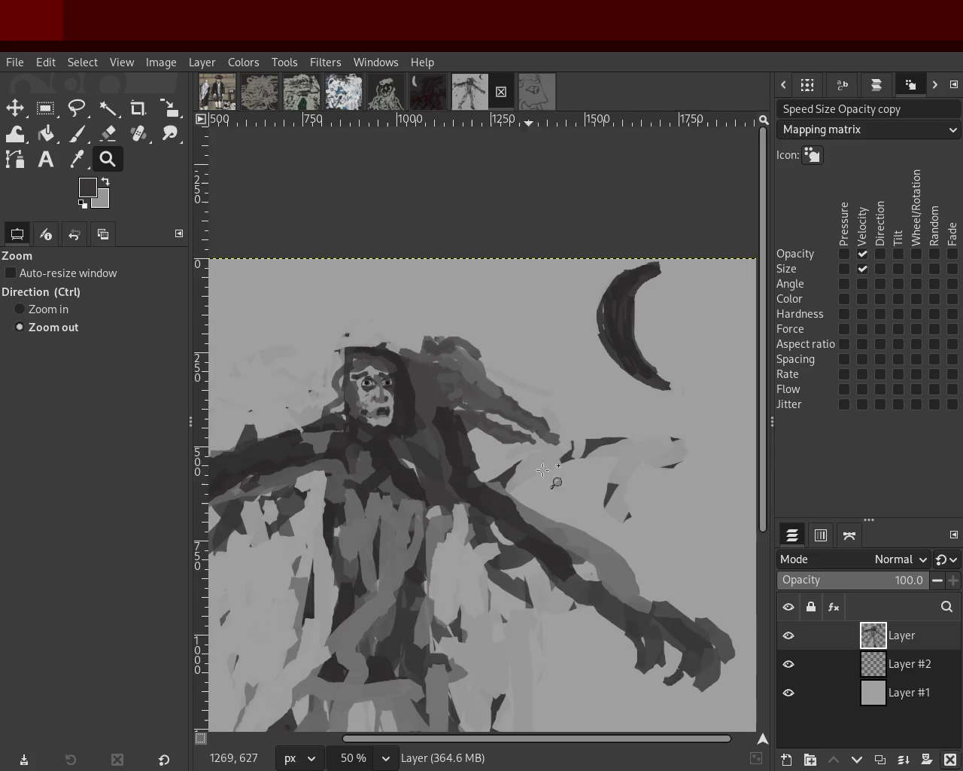
With a size-12 brush and mid grey from the canvas, paint jagged dark teeth on the dragon's jaws
left_click(544, 387)
left_click(459, 387)
left_click(460, 387)
left_click(460, 387)
left_click(76, 133)
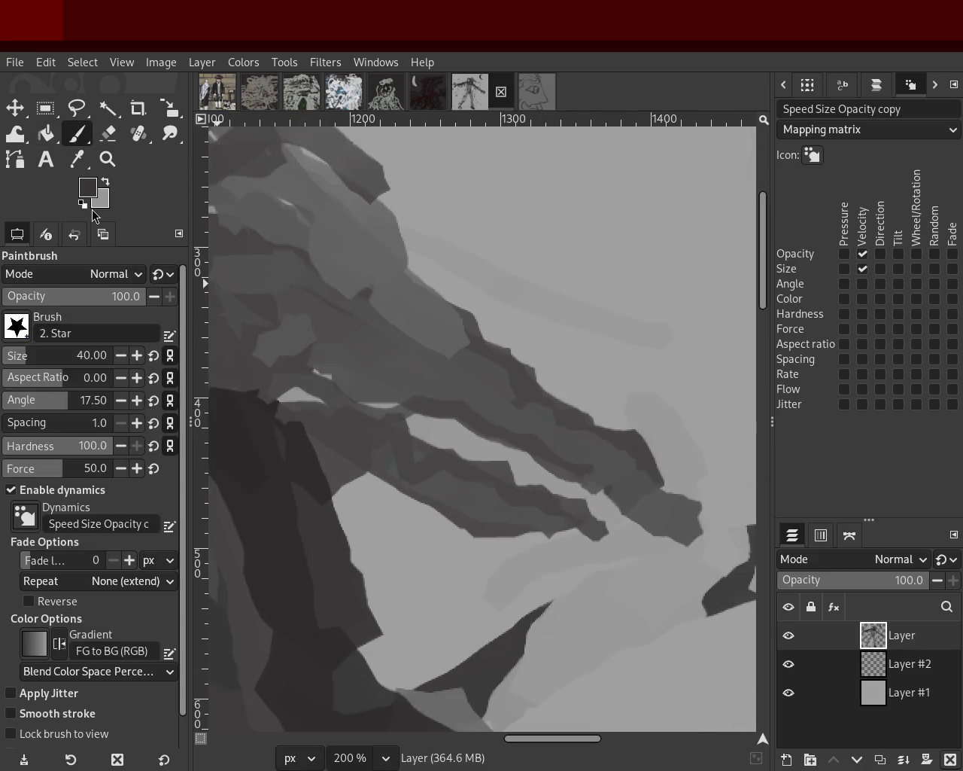
left_click(368, 373, "ctrl")
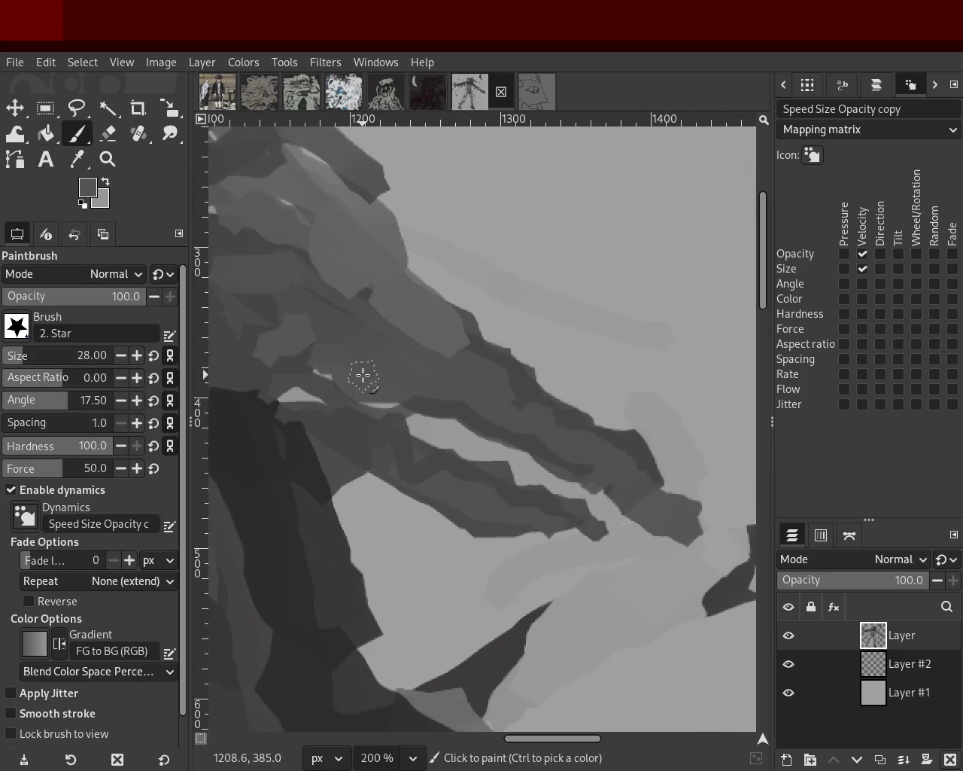
left_click(12, 355)
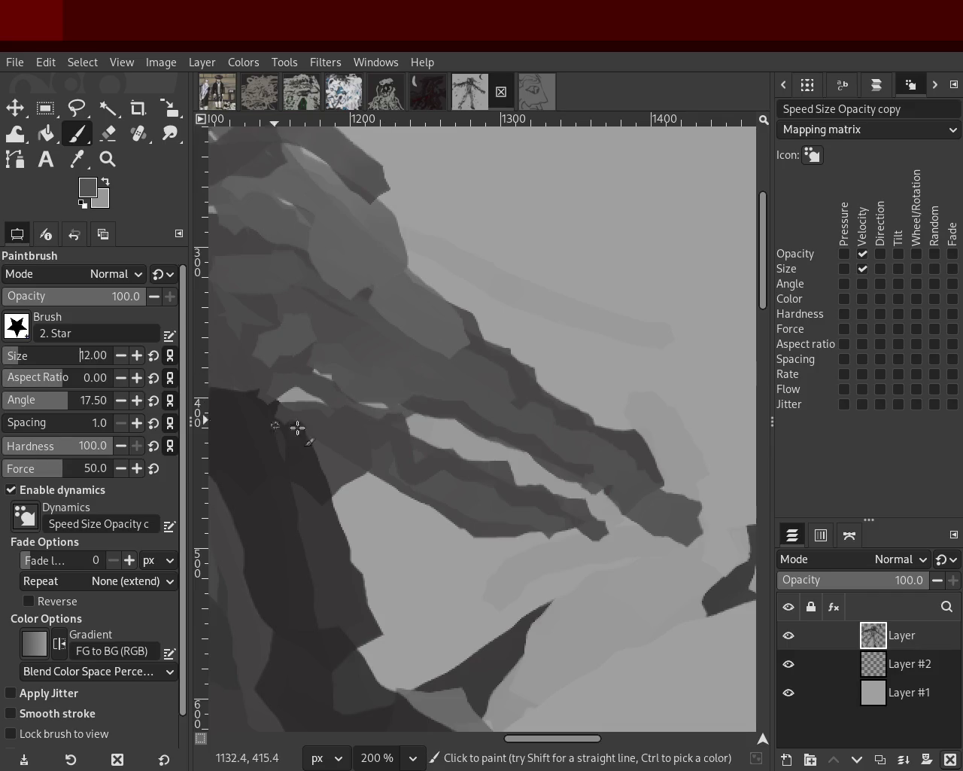
mouse_move(432, 429)
left_mouse_down()
mouse_move(462, 426)
mouse_move(441, 415)
mouse_move(442, 433)
mouse_move(469, 427)
mouse_move(439, 413)
left_mouse_up()
key("ctrl+z")
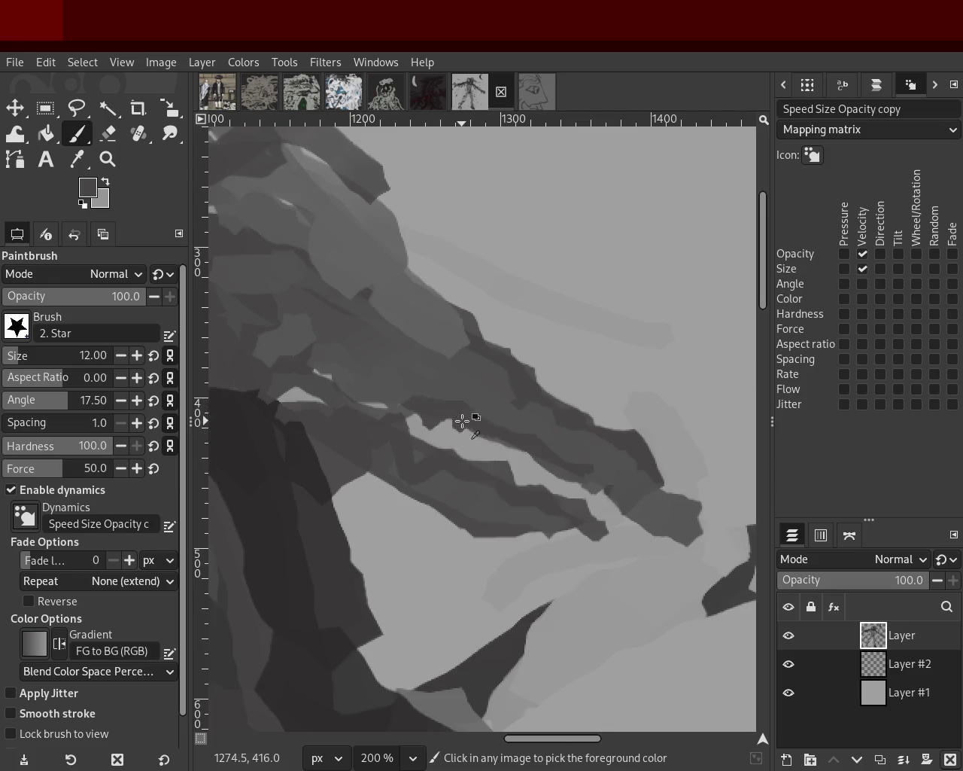
mouse_move(469, 426)
left_mouse_down()
mouse_move(498, 453)
mouse_move(529, 446)
mouse_move(602, 485)
left_mouse_up()
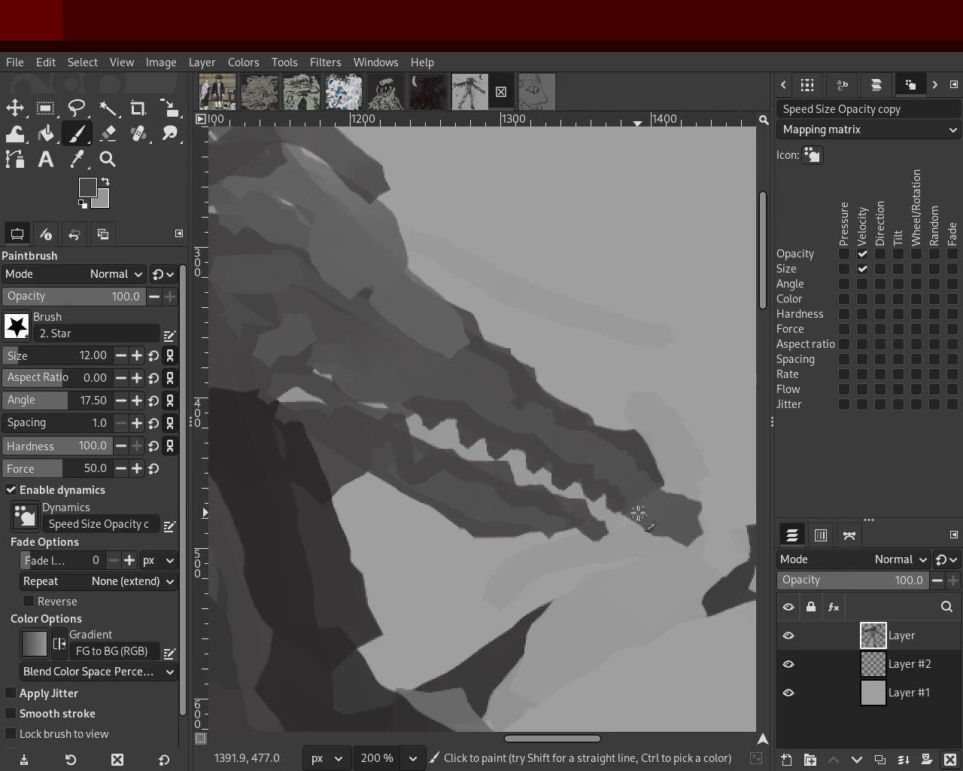
left_click_drag(664, 522, 688, 536)
Zoom out to check the jaw strokes, then zoom back in around the dragon's head
key("z")
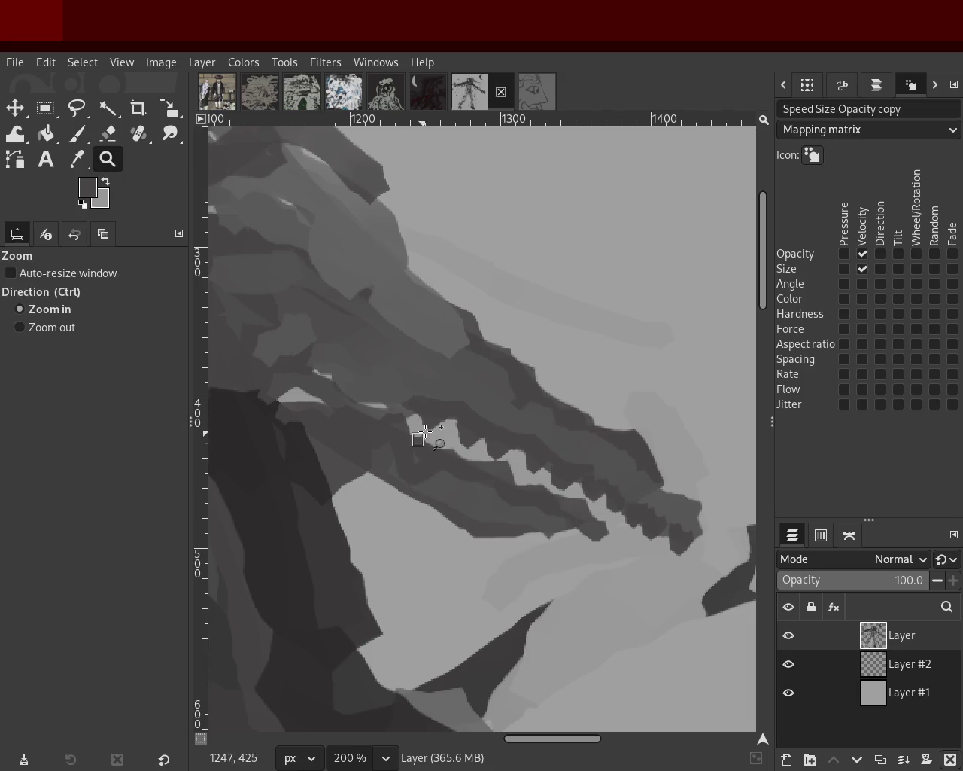
left_click_drag(431, 456, 409, 426)
left_click(522, 462, "ctrl")
left_click(525, 464, "ctrl")
left_click(524, 464, "ctrl")
left_click(525, 464, "ctrl")
double_click(525, 464, "ctrl")
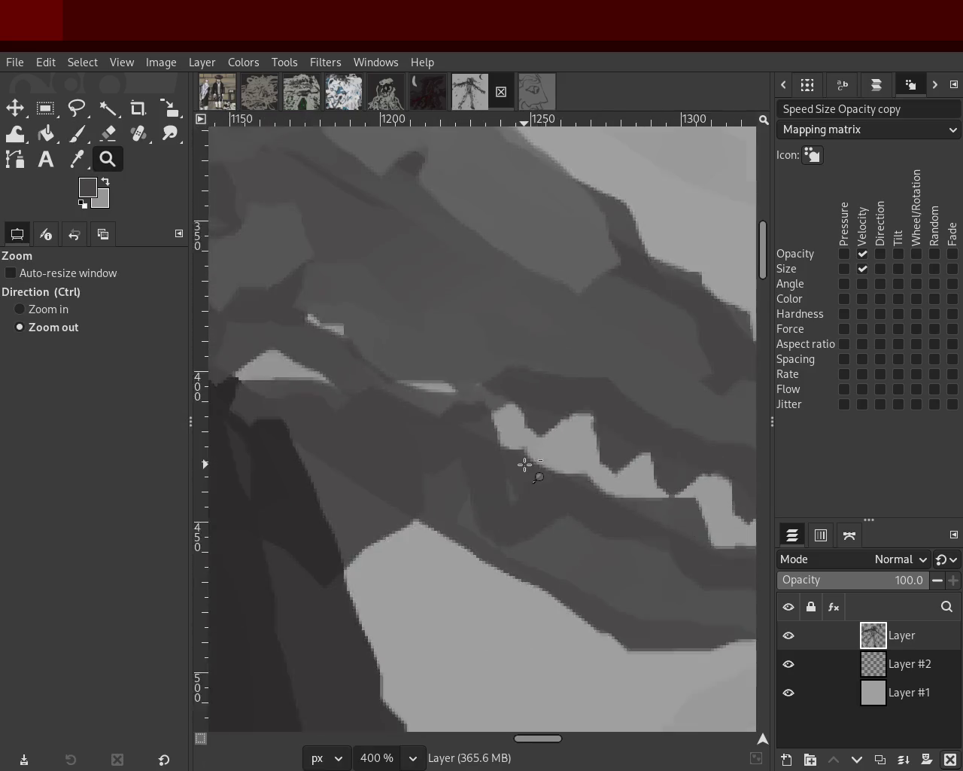
double_click(524, 464, "ctrl")
double_click(524, 465, "ctrl")
left_click(524, 464, "ctrl")
double_click(400, 422)
left_click(400, 422, "ctrl")
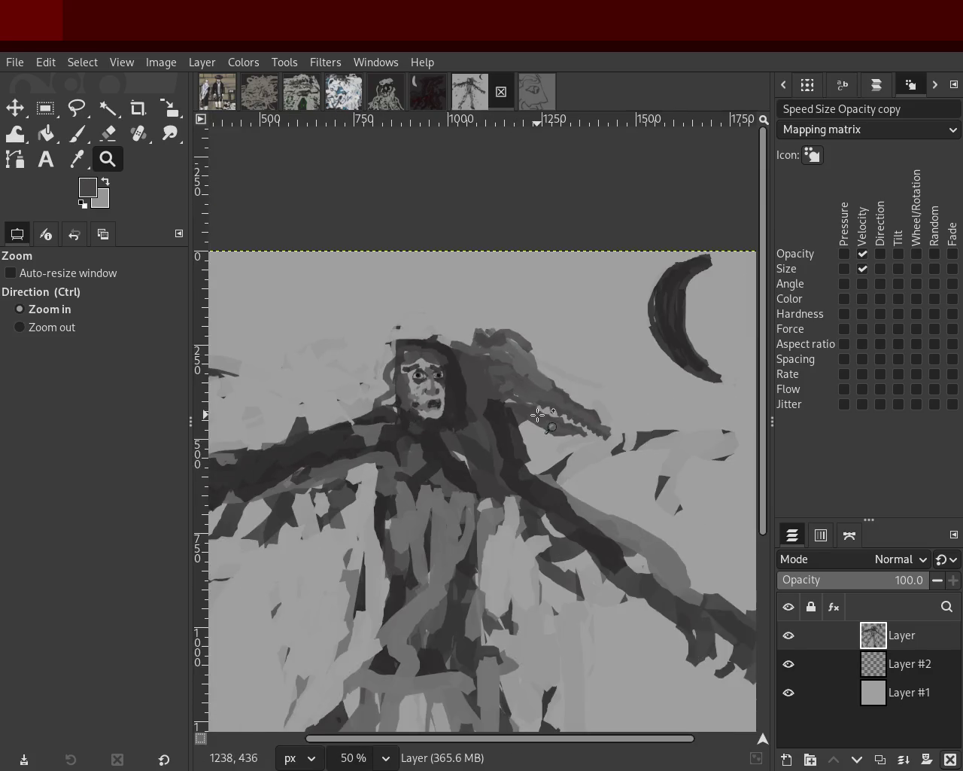
left_click(544, 416)
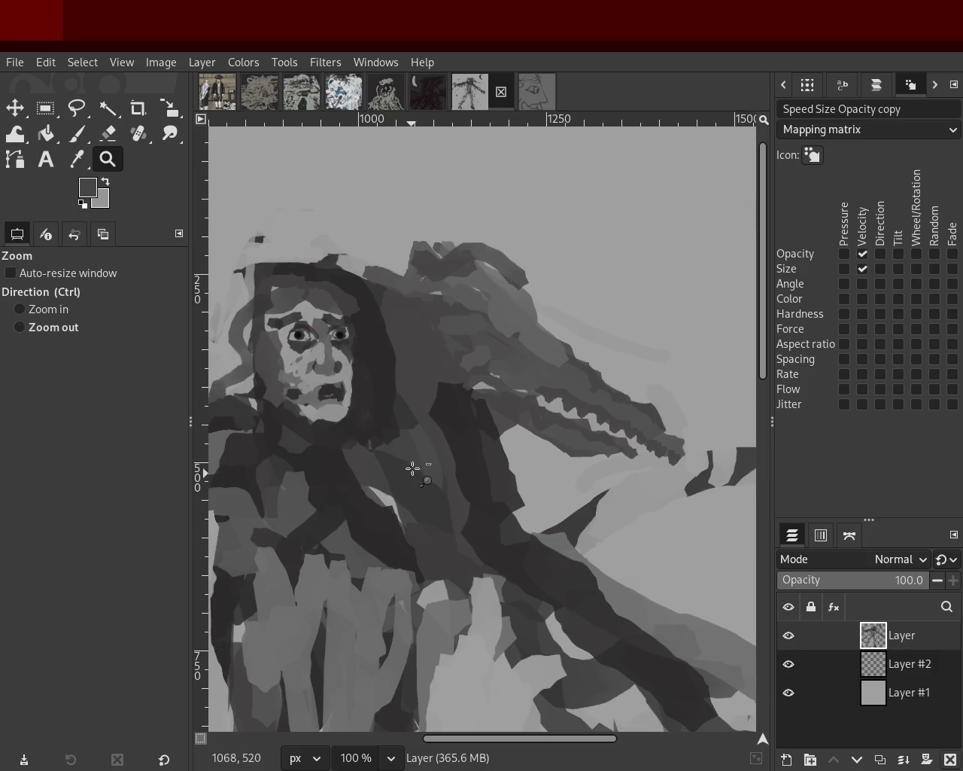
Dab paint on the dragon's jaw and outline the lower jaw with a dark stroke
scroll(413, 468, "right", 2)
scroll(522, 446, "up", 2)
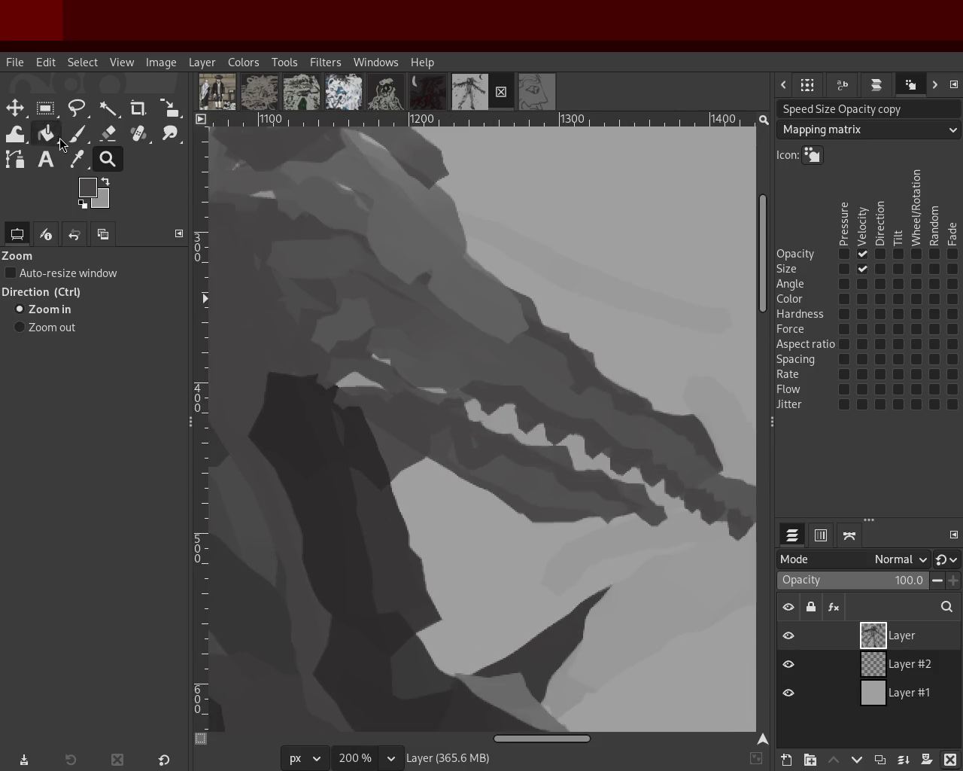
left_click(77, 134)
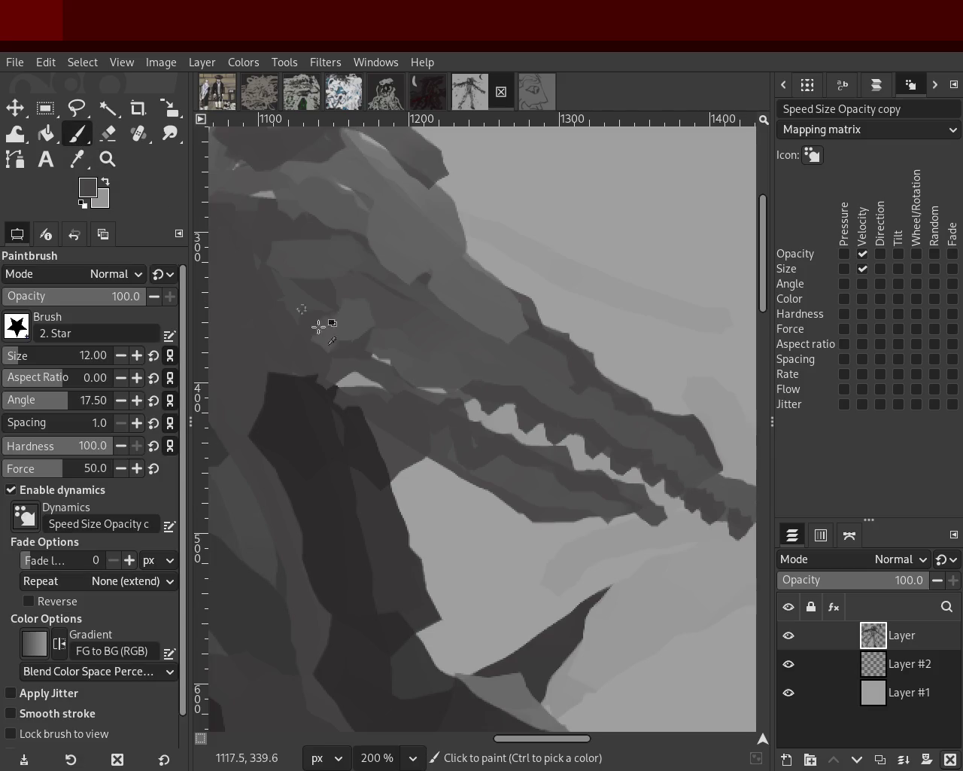
left_click(455, 423)
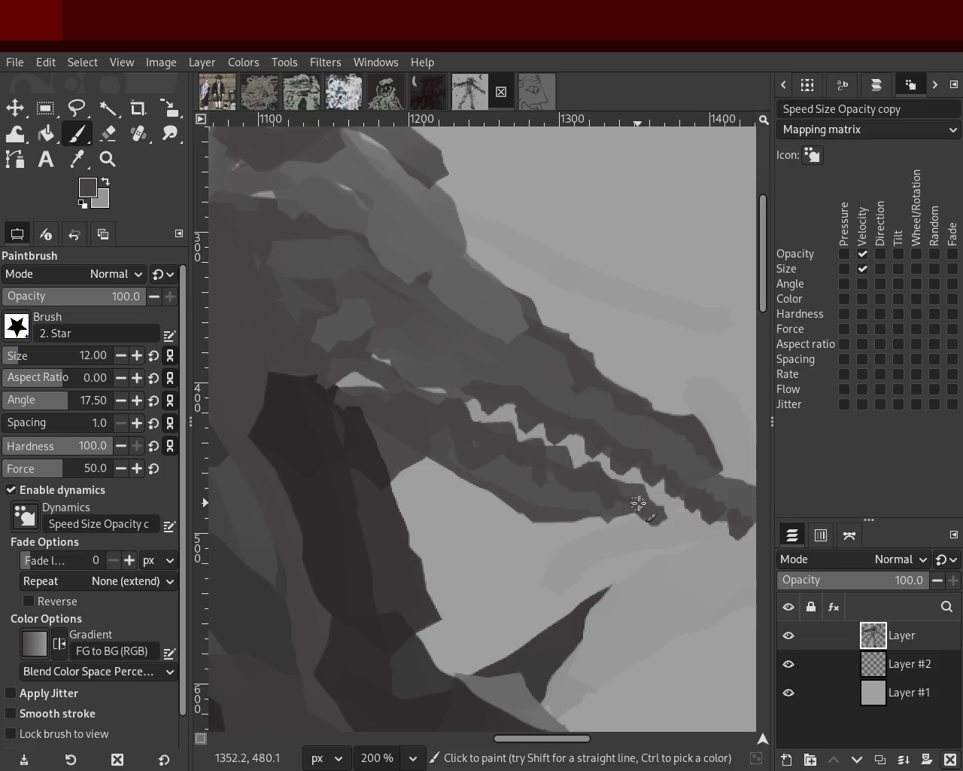
left_click_drag(649, 514, 481, 459)
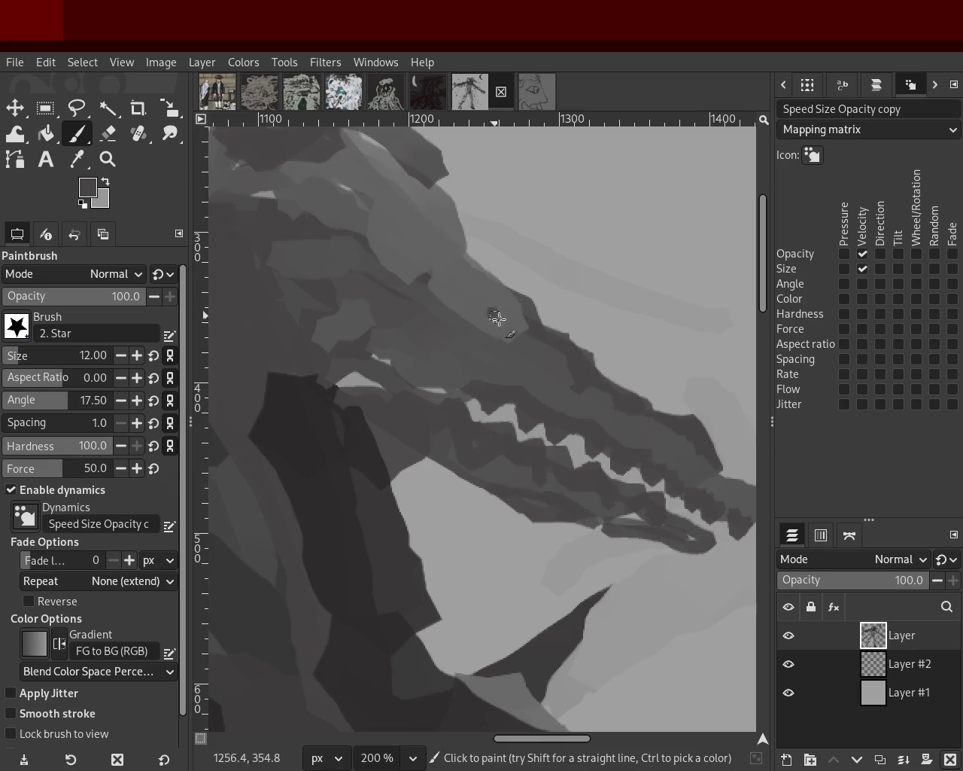
Sample a lighter grey and highlight the snout and jaws, undoing stray strokes
left_click(513, 338, "ctrl")
left_click_drag(589, 399, 524, 312)
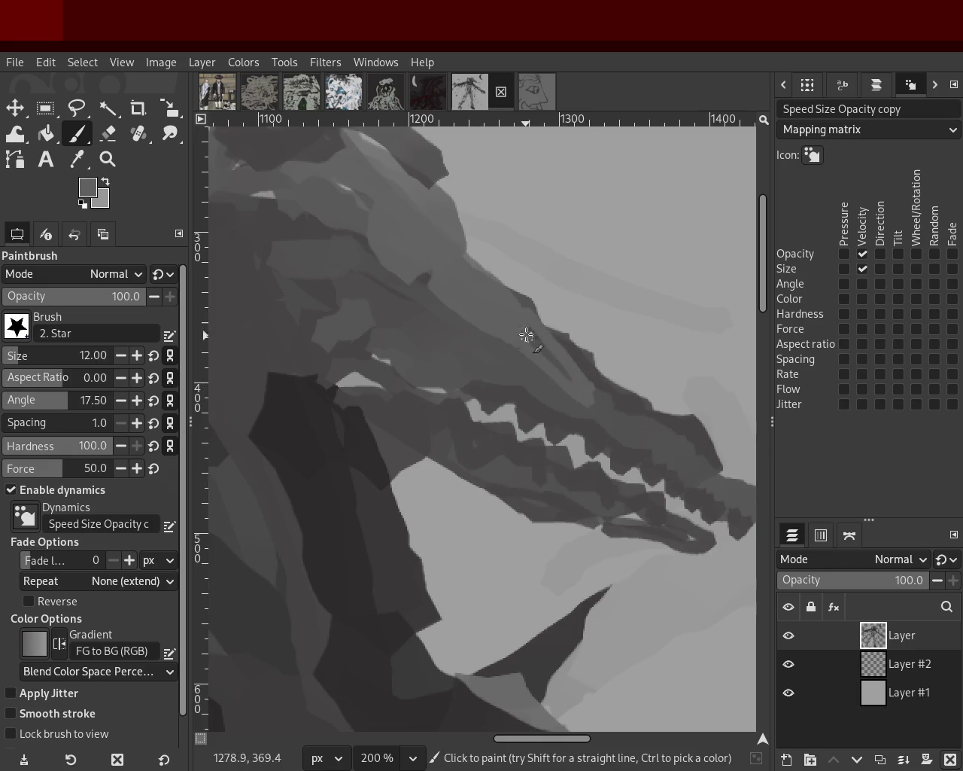
left_click_drag(435, 429, 598, 516)
key("ctrl+z")
mouse_move(542, 494)
left_mouse_down()
mouse_move(402, 413)
mouse_move(446, 468)
mouse_move(280, 389)
left_mouse_up()
key("ctrl+z")
mouse_move(211, 368)
left_mouse_down()
mouse_move(344, 413)
mouse_move(301, 398)
left_mouse_up()
mouse_move(352, 429)
left_mouse_down()
mouse_move(317, 424)
mouse_move(426, 437)
mouse_move(254, 387)
mouse_move(222, 357)
left_mouse_up()
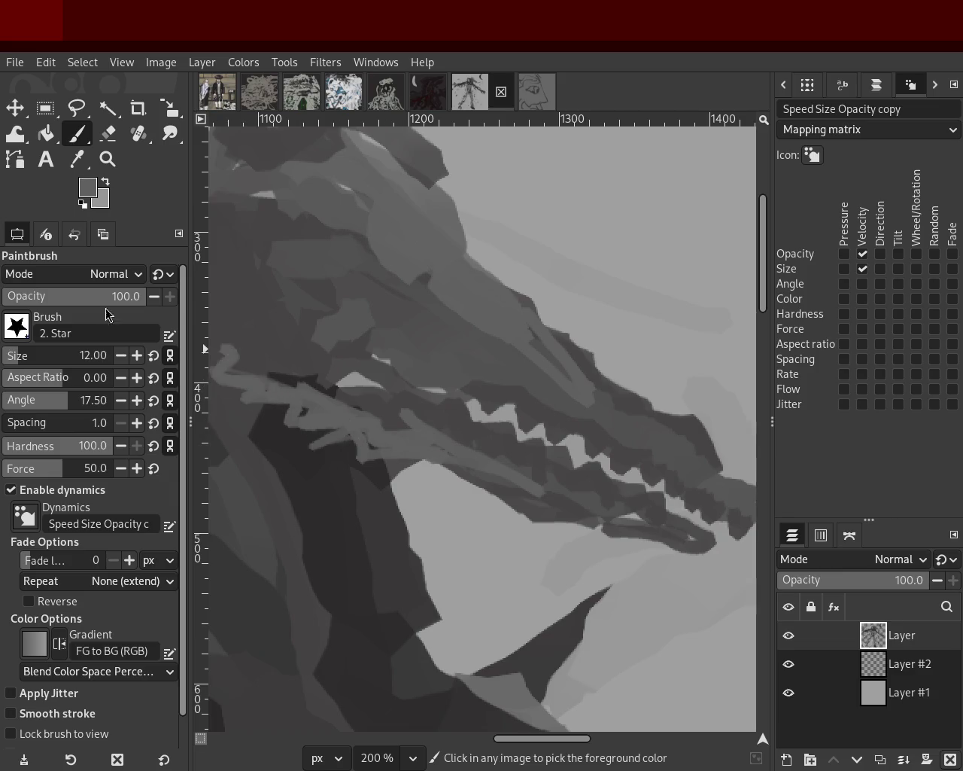
key("ctrl+z")
Set brush size 56 and cover the dark patch below the dragon's head with medium grey
left_click(30, 355)
key("ctrl+z")
key("ctrl+z")
key("ctrl+z")
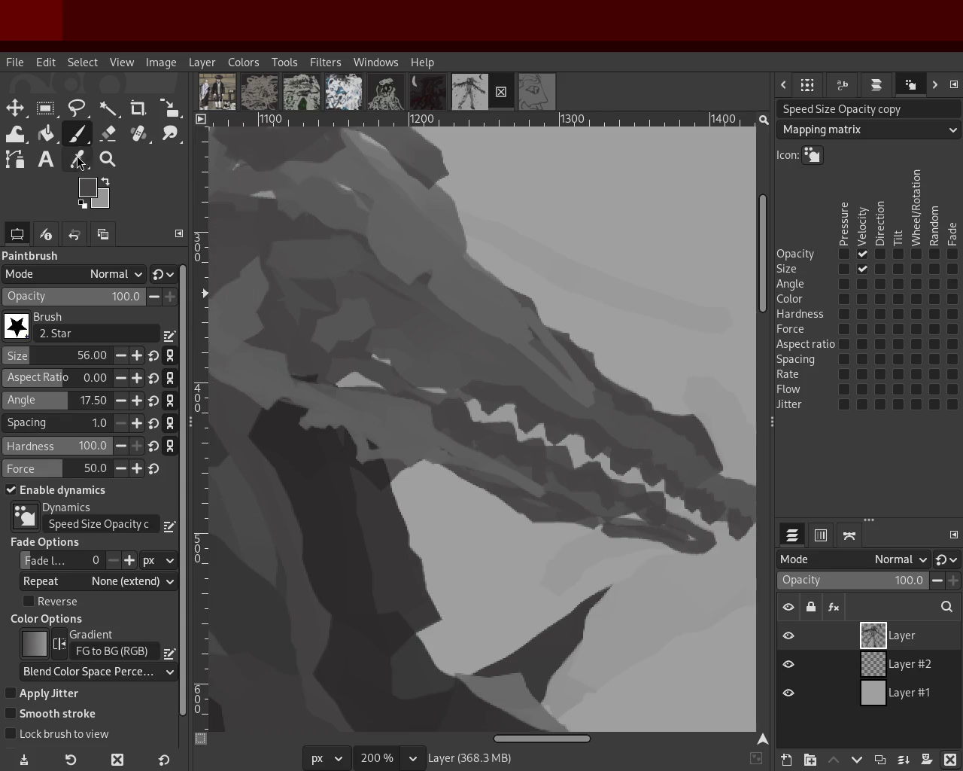
key("z")
scroll(408, 350, "down", 2)
scroll(378, 383, "down", 2)
scroll(376, 349, "up", 3)
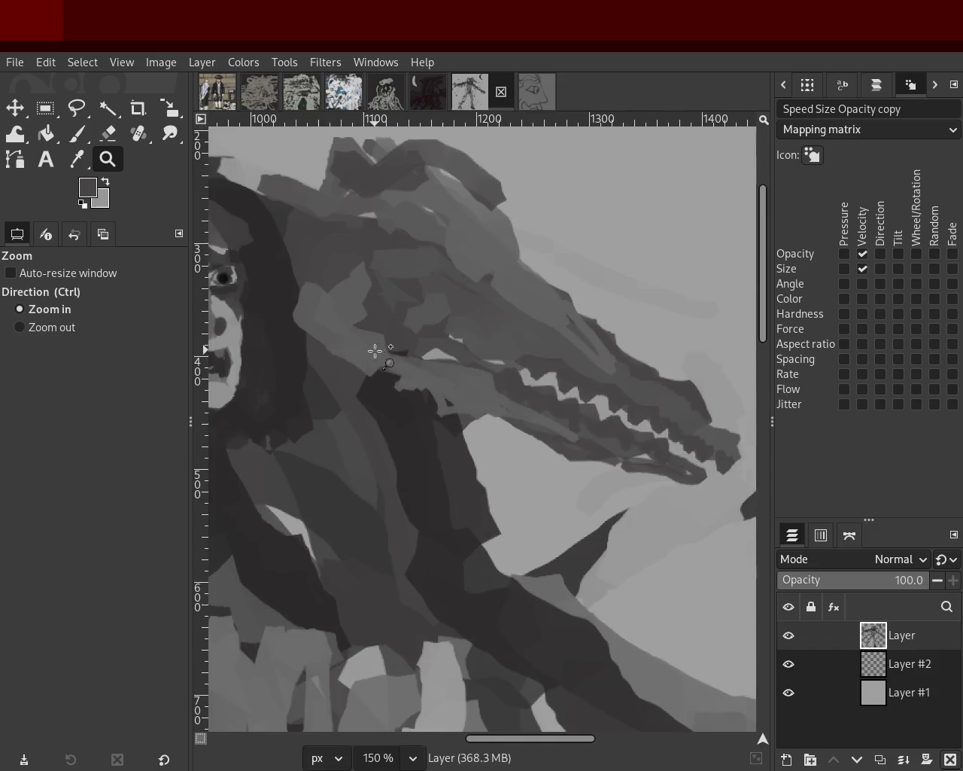
left_click(78, 134)
left_click(425, 409, "ctrl")
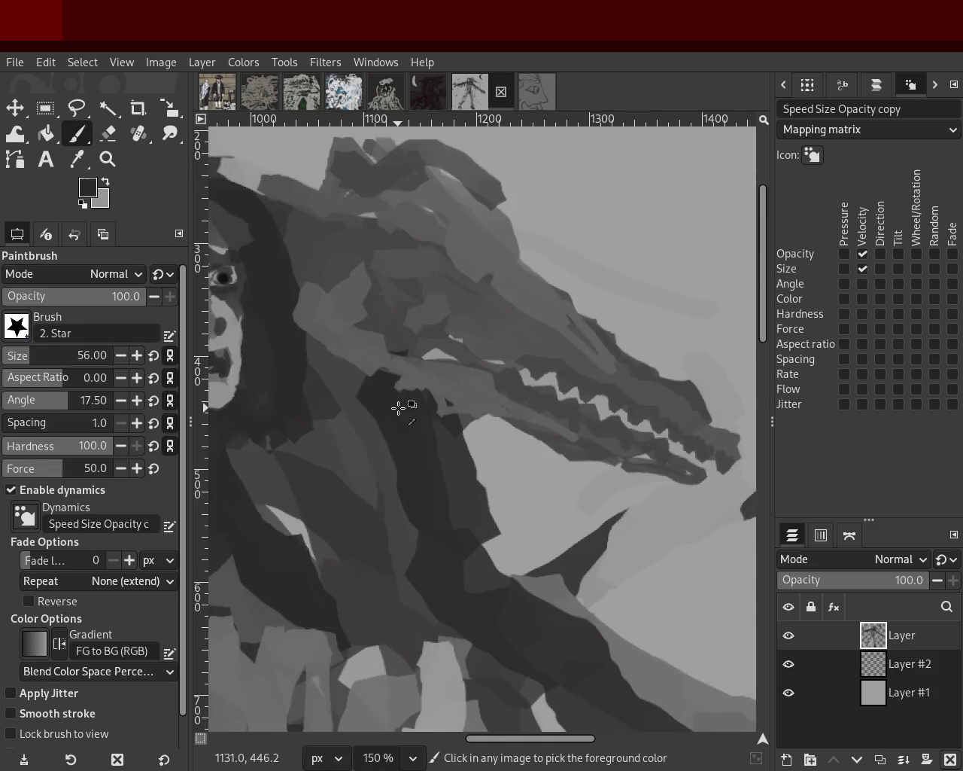
left_click(469, 387, "ctrl")
left_click_drag(444, 399, 402, 411)
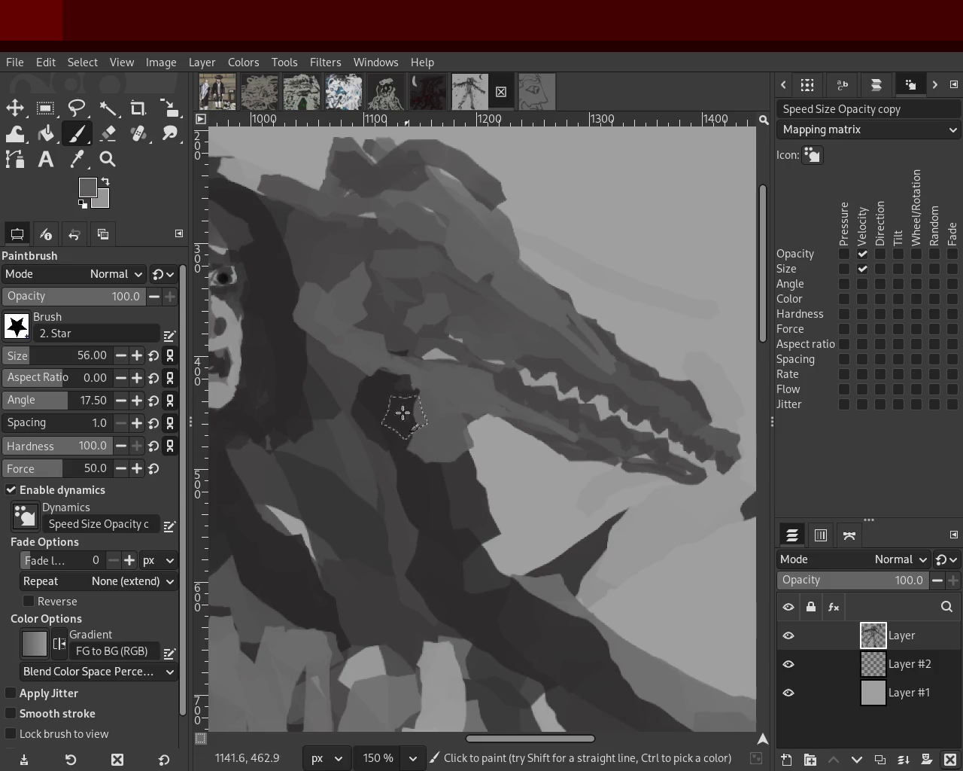
left_click_drag(409, 474, 408, 453)
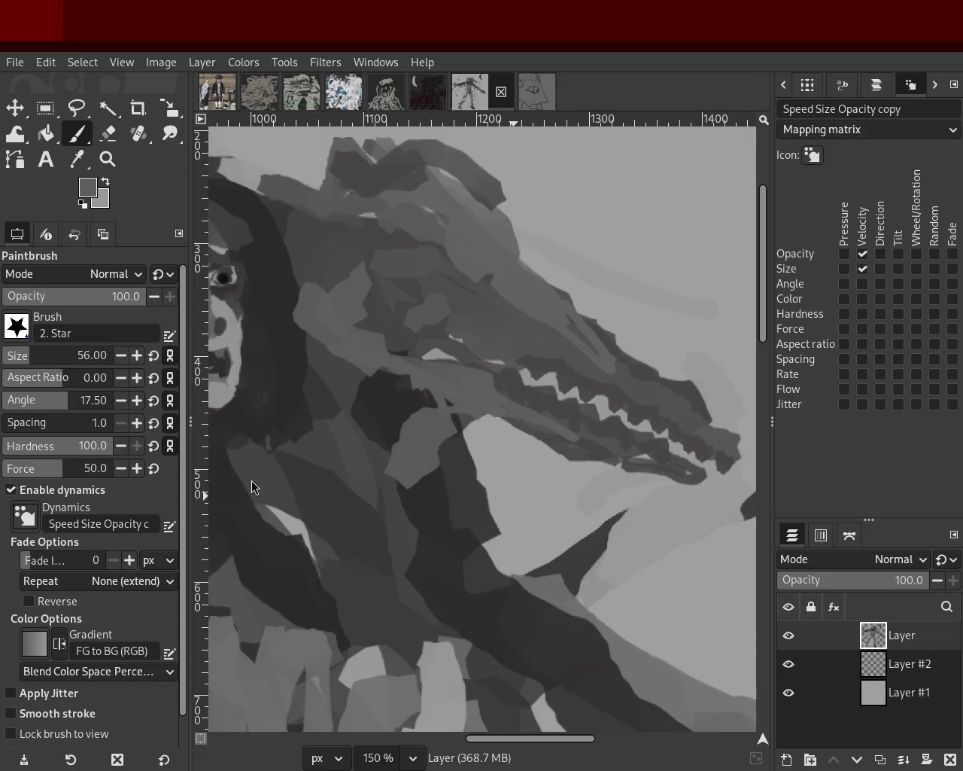
Zoom in and out to review the dragon's snout against the whole picture
key("z")
left_click(554, 354, "ctrl")
left_click(554, 354, "ctrl")
left_click(554, 353, "ctrl")
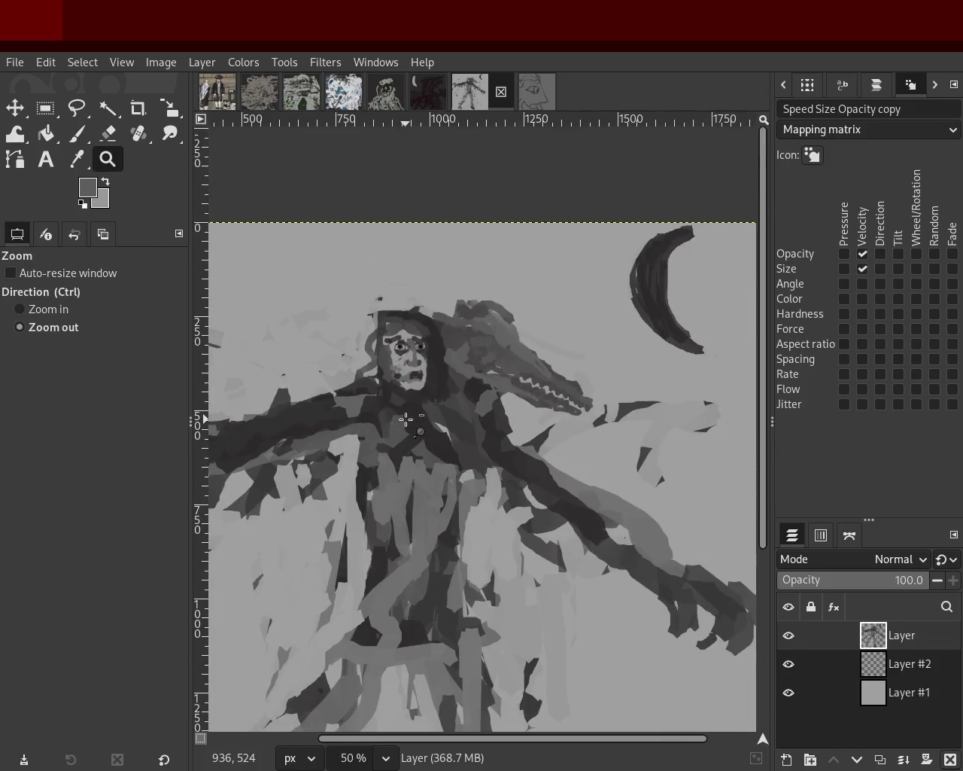
left_click(395, 463)
left_click(395, 463, "ctrl")
left_click(456, 350)
left_click(673, 351, "ctrl")
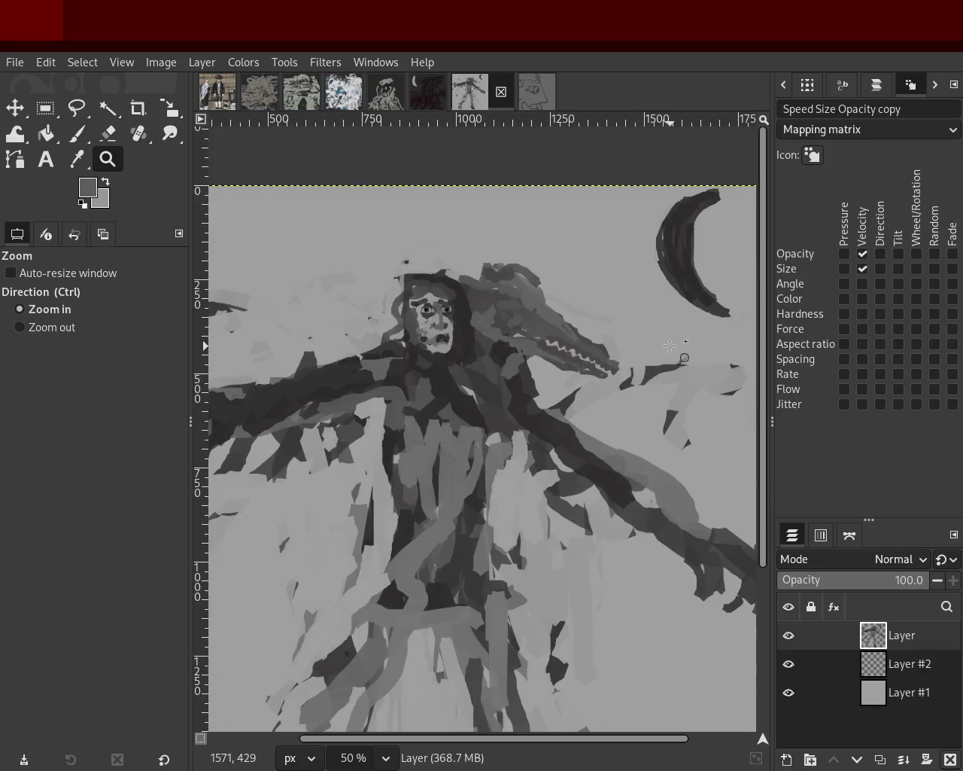
left_click(526, 345)
left_click(526, 345, "ctrl")
left_click(405, 383)
left_click(404, 383)
left_click(404, 383)
left_click(581, 370, "ctrl")
left_click(581, 370)
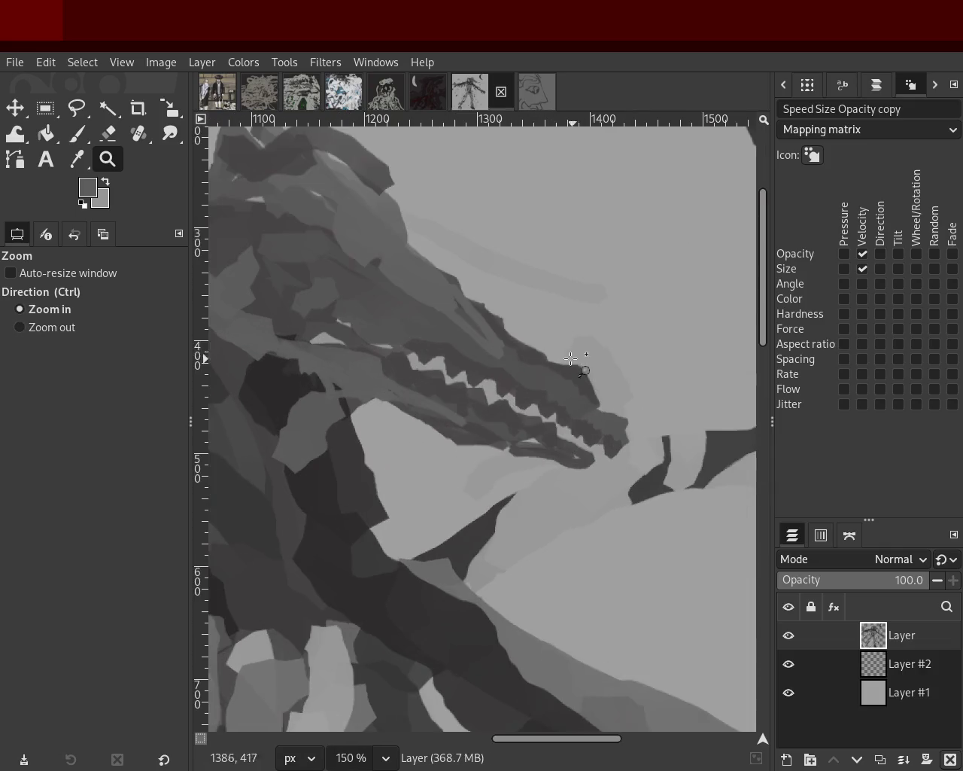
left_click(465, 358, "ctrl")
left_click(83, 137)
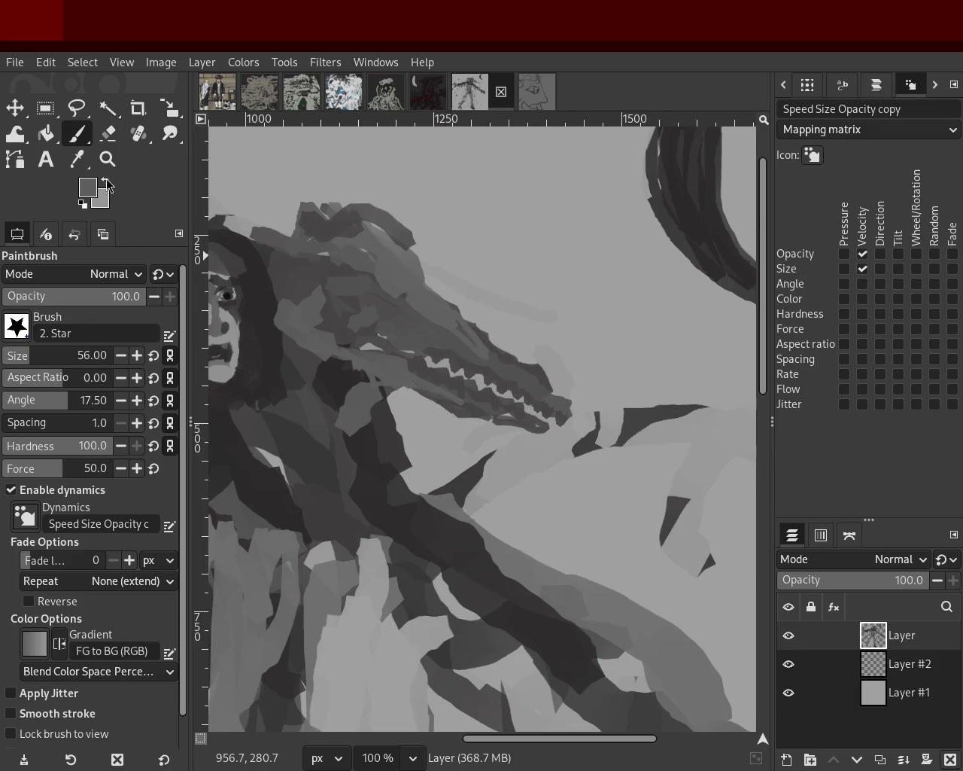
left_click(108, 159)
left_click(425, 341, "ctrl")
left_click(424, 342)
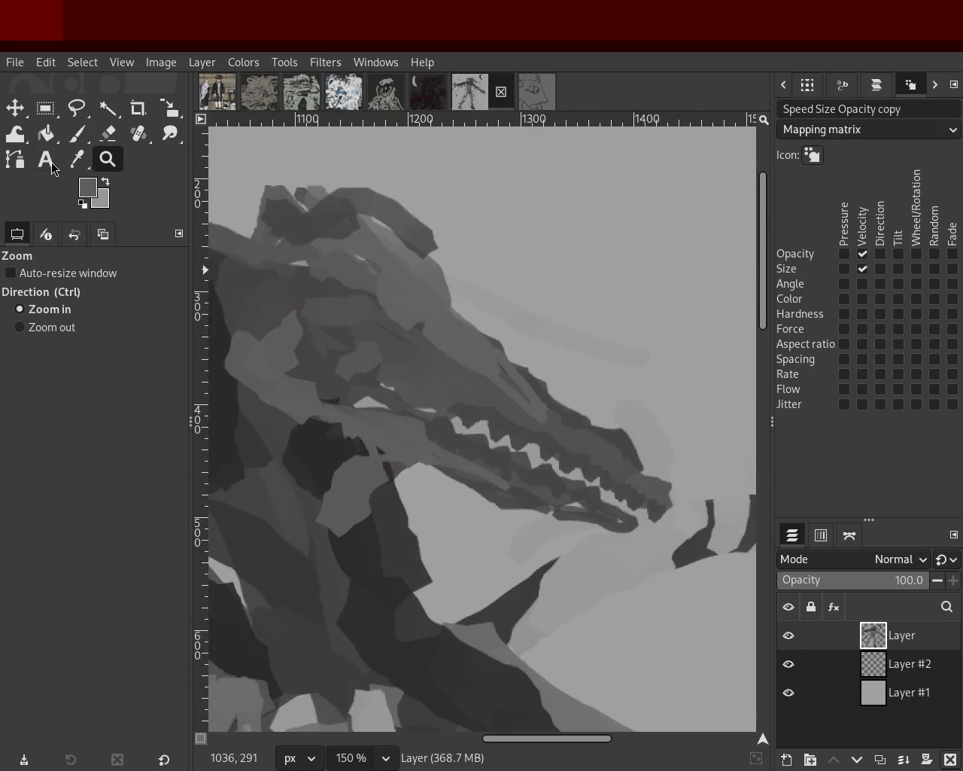
left_click(77, 134)
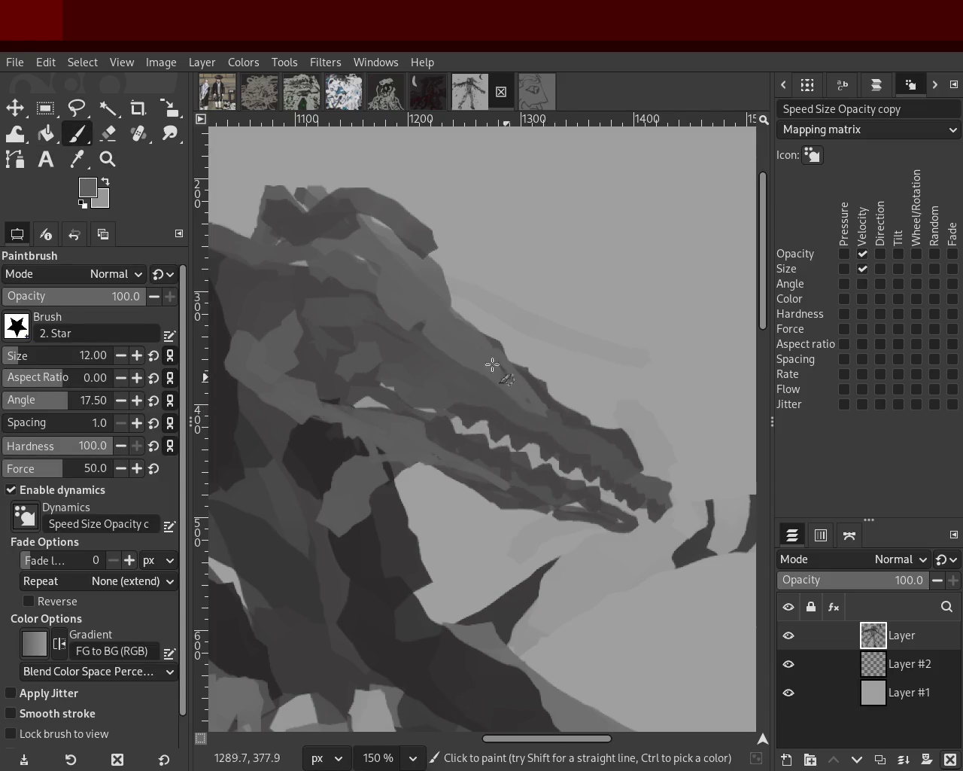
Paint faint light-grey strokes along the dragon's neck, upper jaw, snout and lower jaw
key("ctrl")
key("ctrl")
left_click_drag(411, 257, 469, 351)
left_click_drag(414, 276, 500, 347)
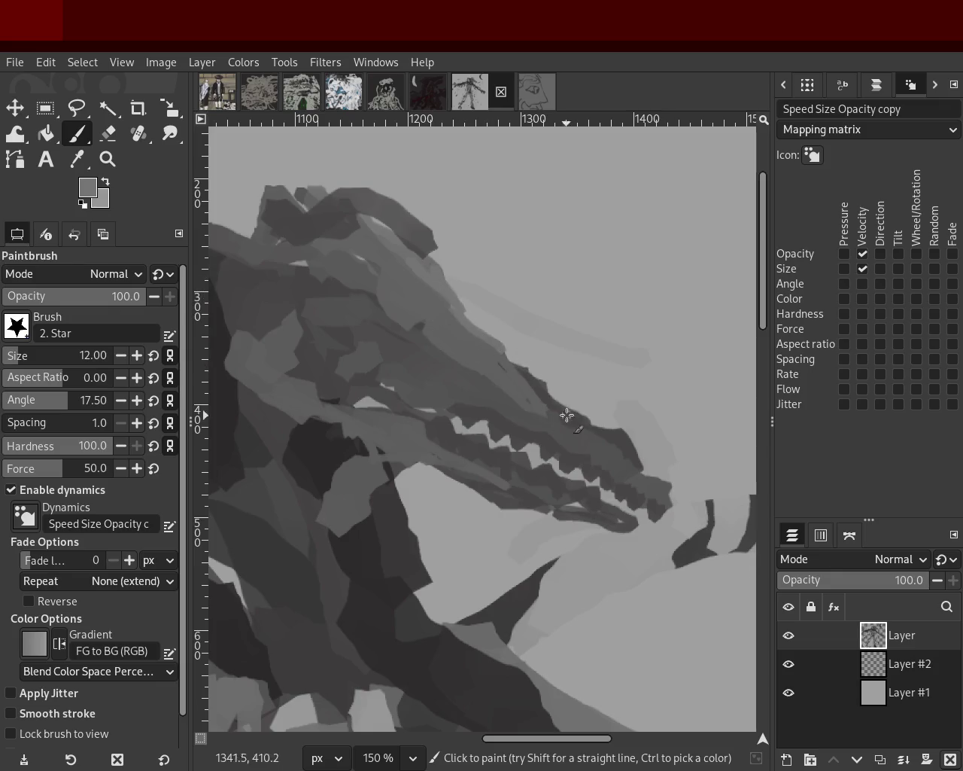
left_click_drag(544, 398, 591, 447)
left_click_drag(649, 474, 669, 498)
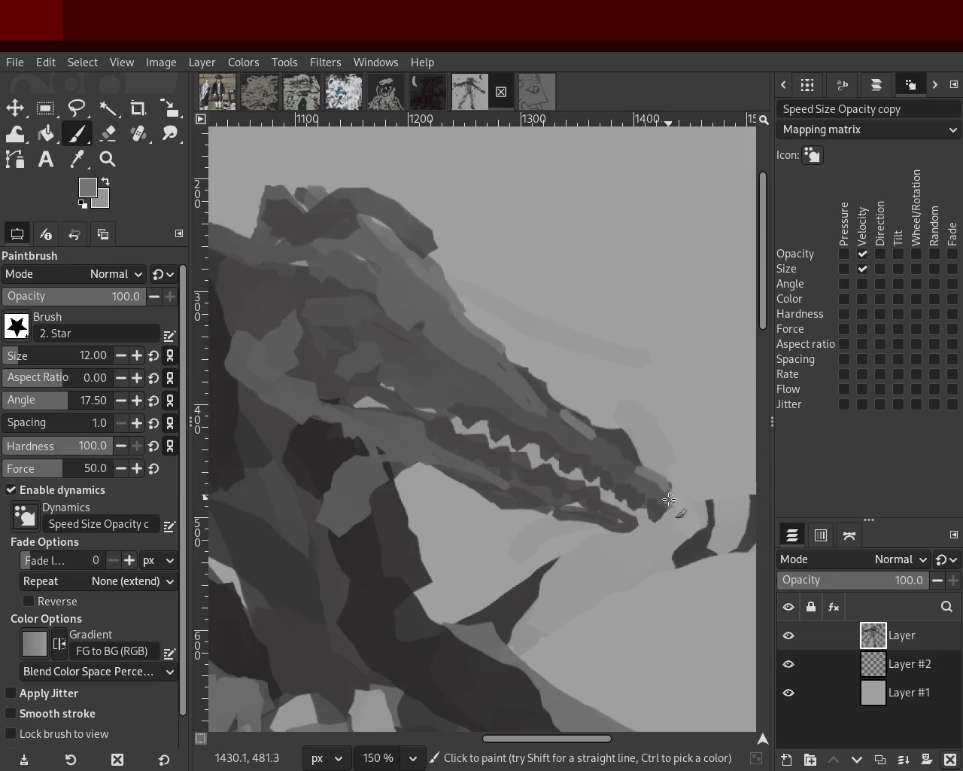
left_click_drag(495, 403, 421, 366)
left_click(524, 401, "shift")
left_click_drag(432, 447, 597, 516)
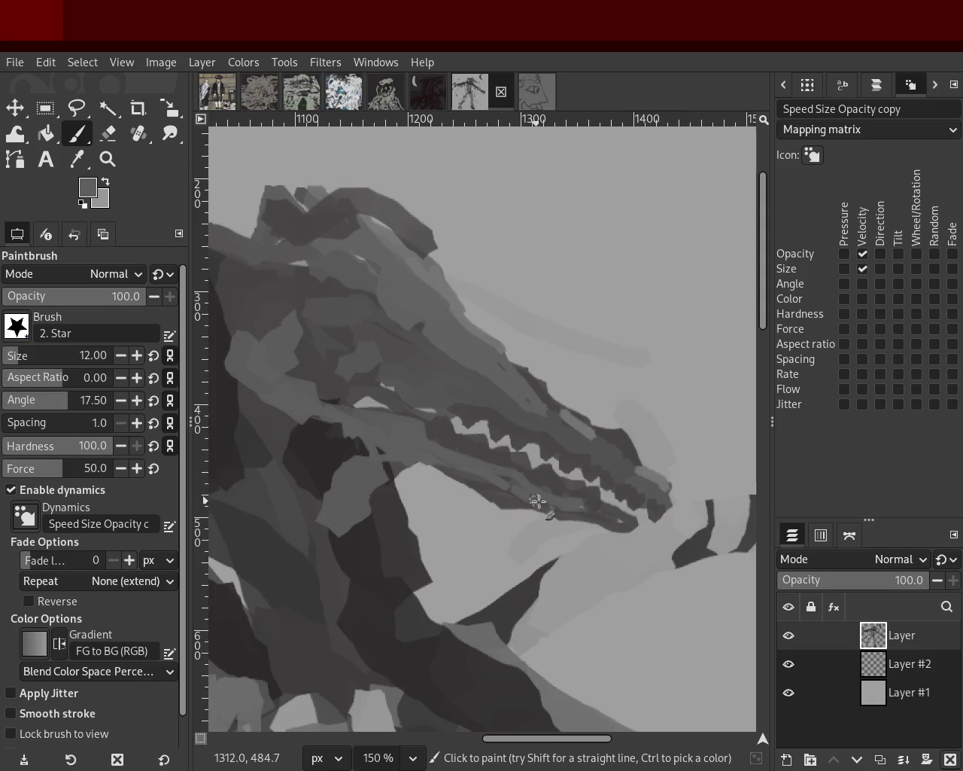
Sample darker greys and try horn, curve and oval marks on the head, undoing each
key("ctrl")
left_click(406, 410, "ctrl")
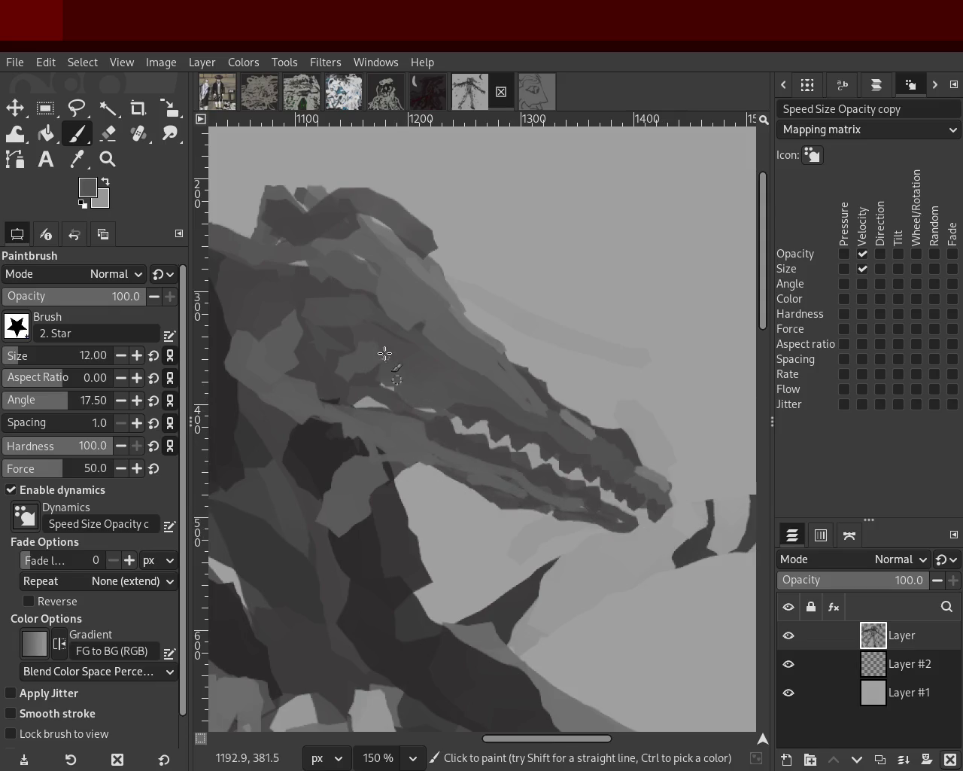
key("ctrl")
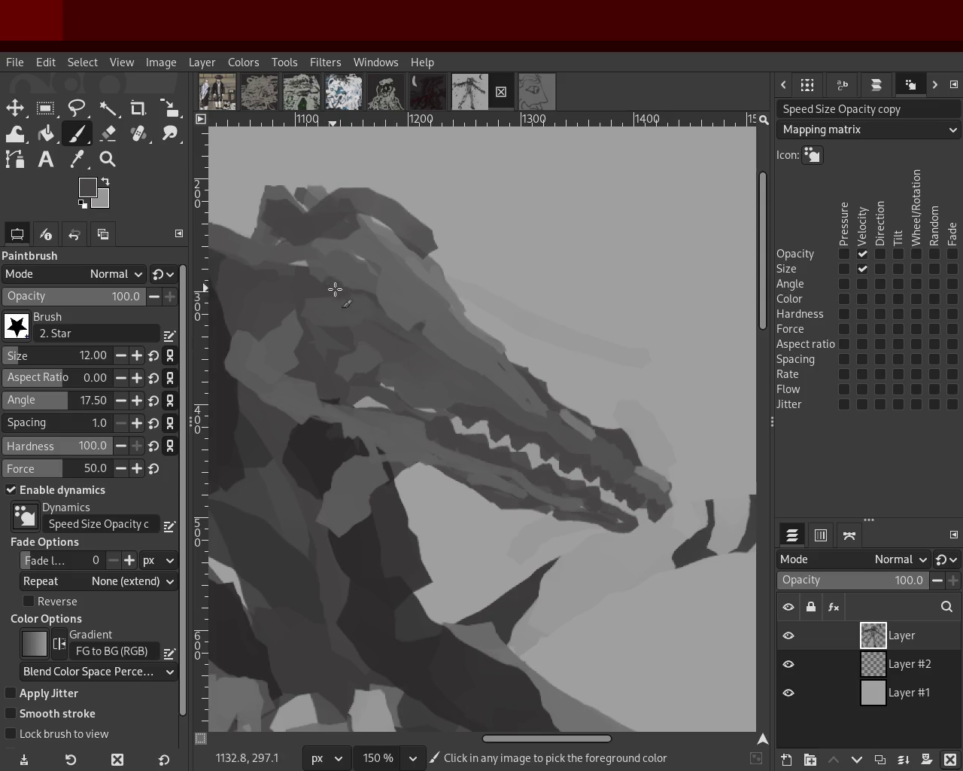
left_click(553, 412, "ctrl")
left_click(430, 422, "ctrl")
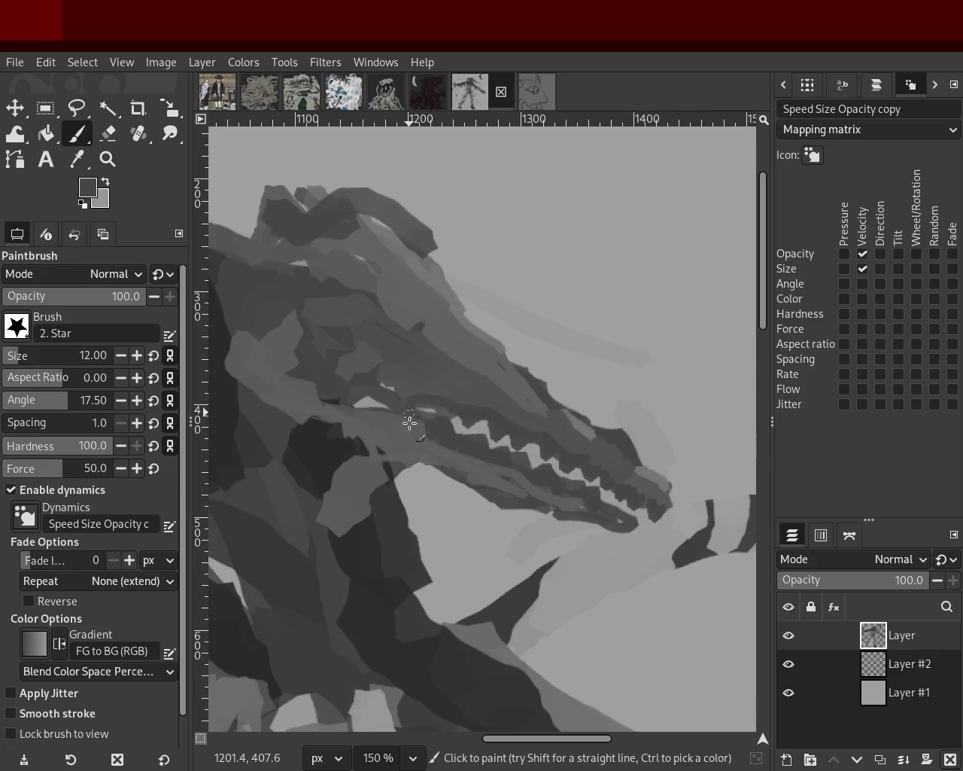
left_click(451, 387, "ctrl")
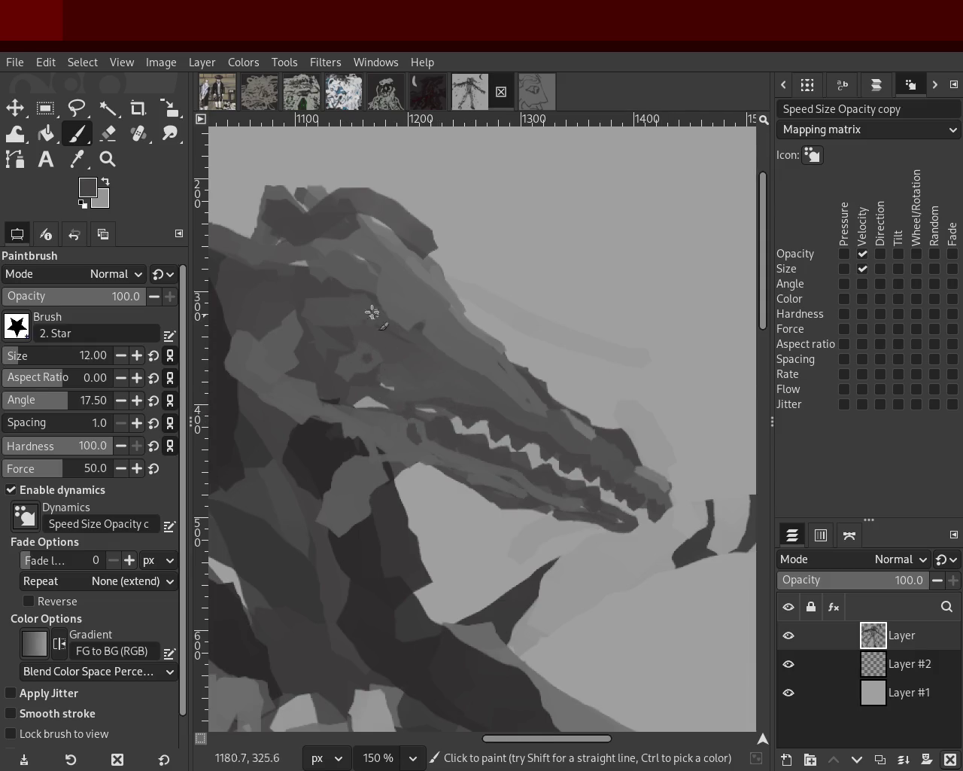
mouse_move(352, 218)
left_mouse_down()
mouse_move(322, 172)
mouse_move(303, 223)
mouse_move(249, 153)
mouse_move(261, 227)
left_mouse_up()
key("ctrl+z")
key("ctrl+z")
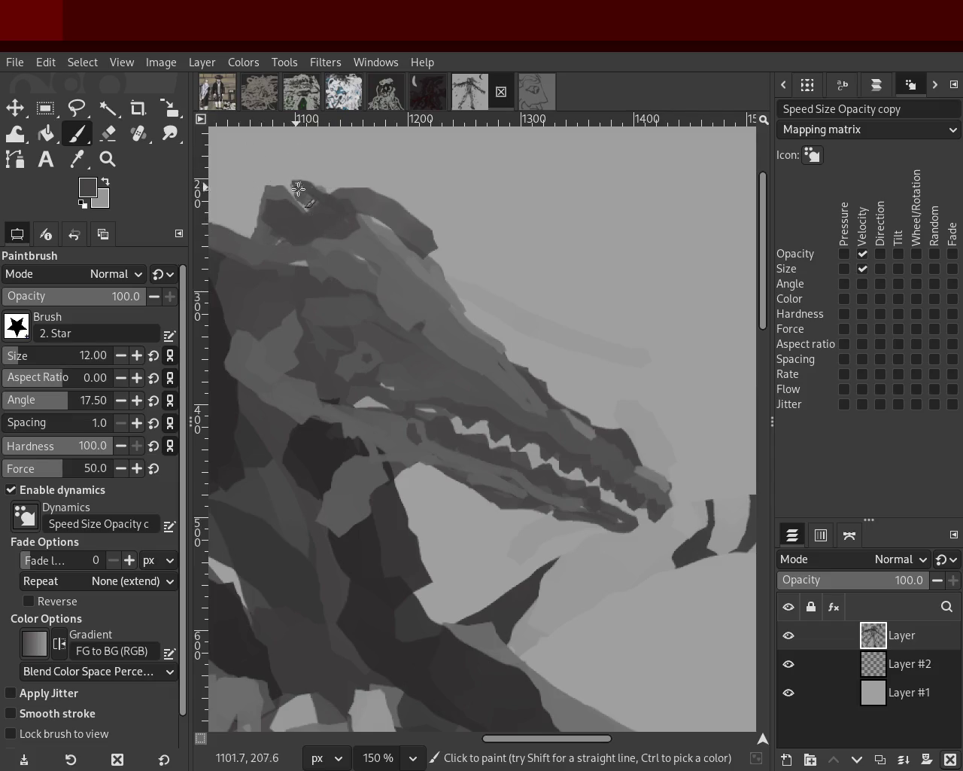
left_click_drag(414, 334, 453, 368)
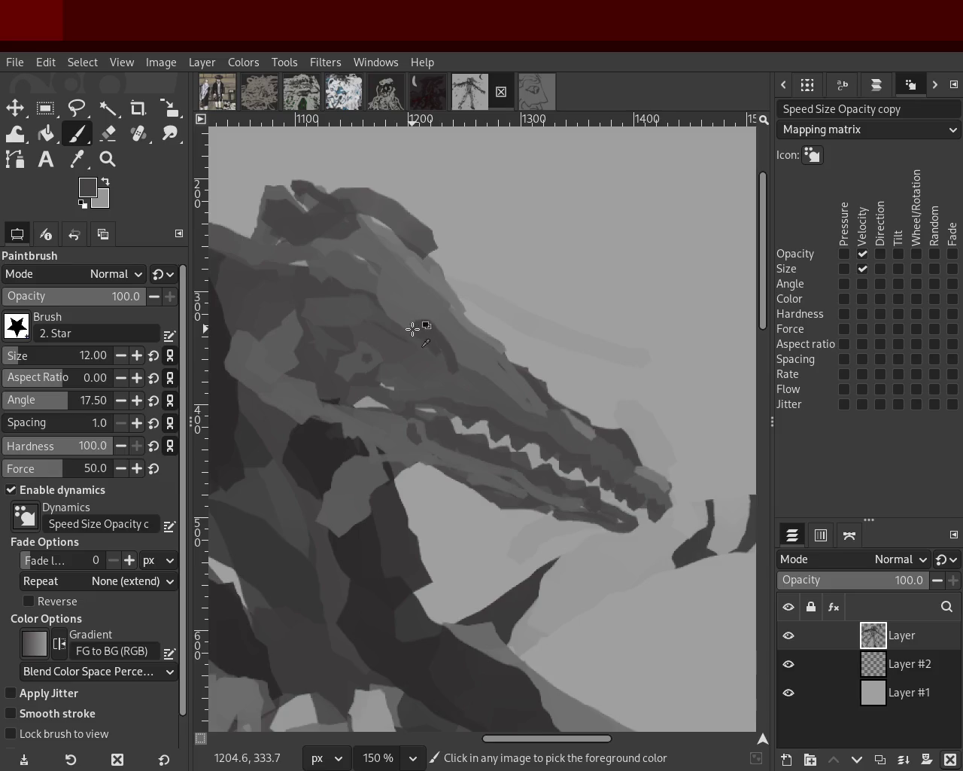
key("ctrl+z")
left_click_drag(426, 326, 410, 335)
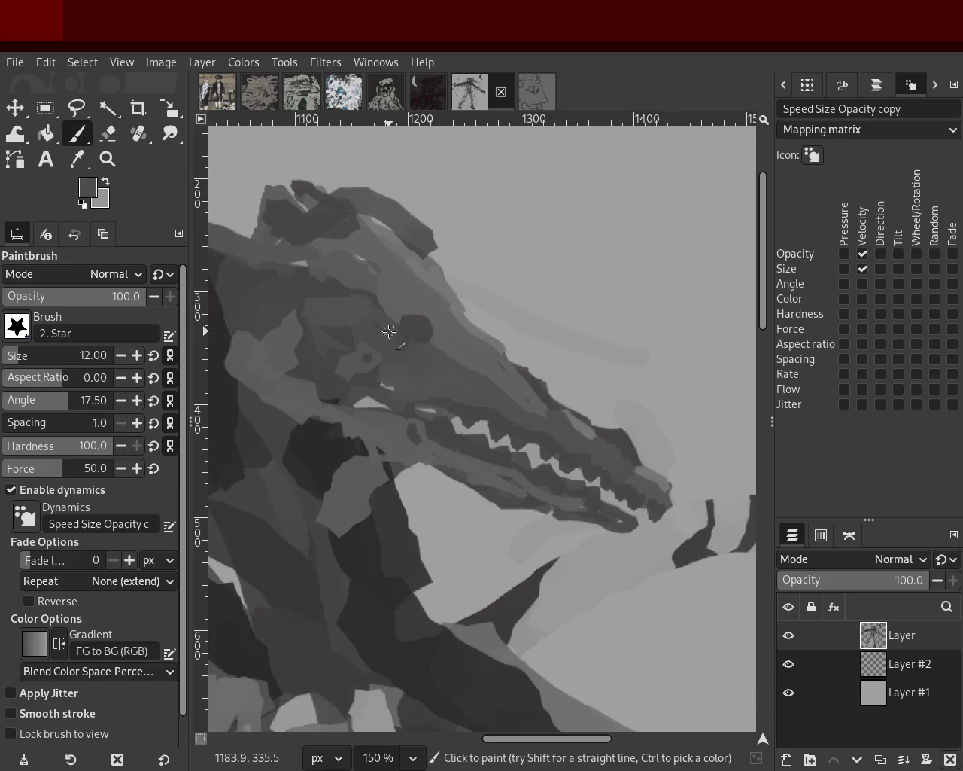
key("ctrl+z")
Add faint dark shading near the dragon's eye, then sample lighter greys from the head
left_click(388, 308, "ctrl")
left_click_drag(403, 312, 472, 376)
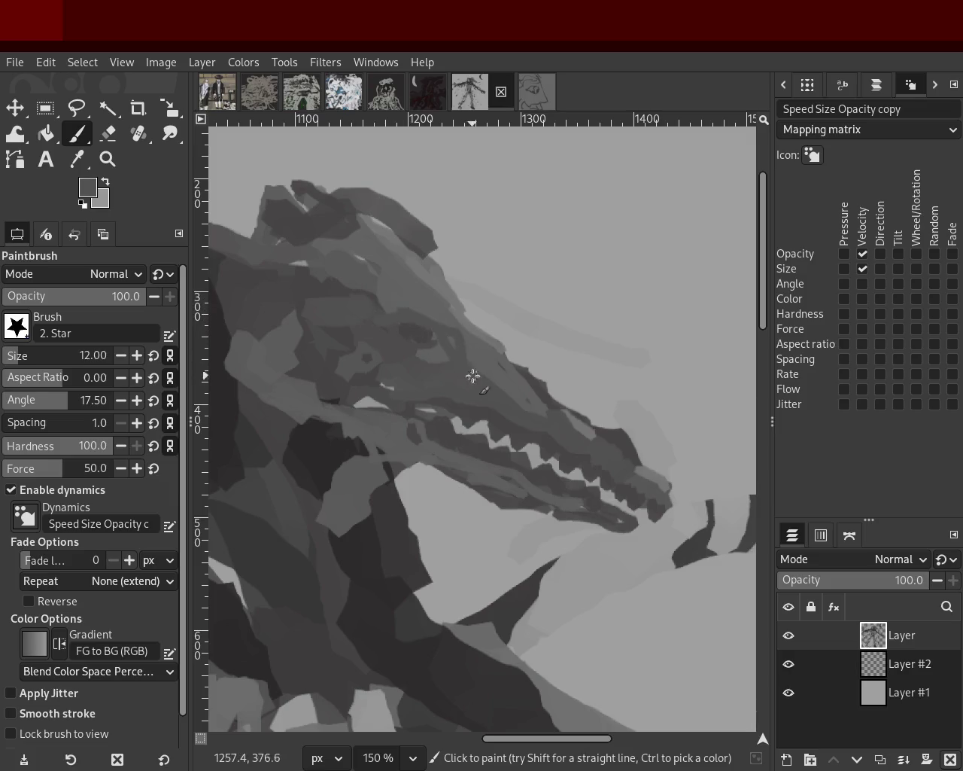
left_click(419, 322, "ctrl")
left_click(450, 342, "ctrl")
left_click(490, 349, "ctrl")
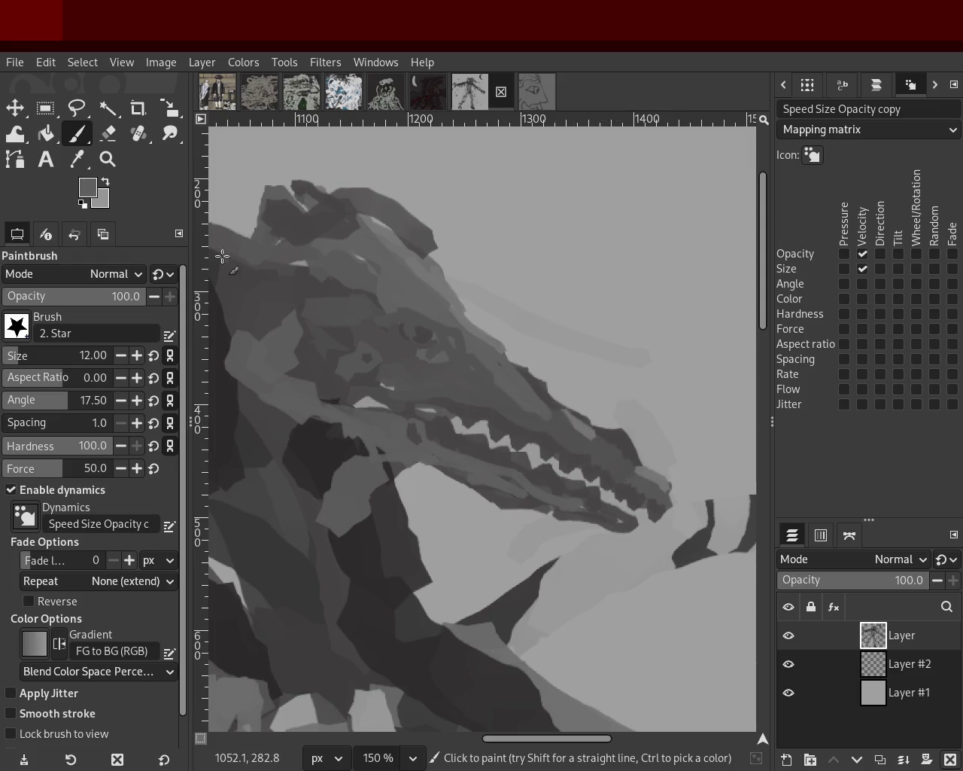
left_click(107, 159)
Zoom out to check the whole painting, then zoom back in close on the dragon's head
left_click(527, 380, "ctrl")
left_click(527, 380, "ctrl")
left_click(527, 380, "ctrl")
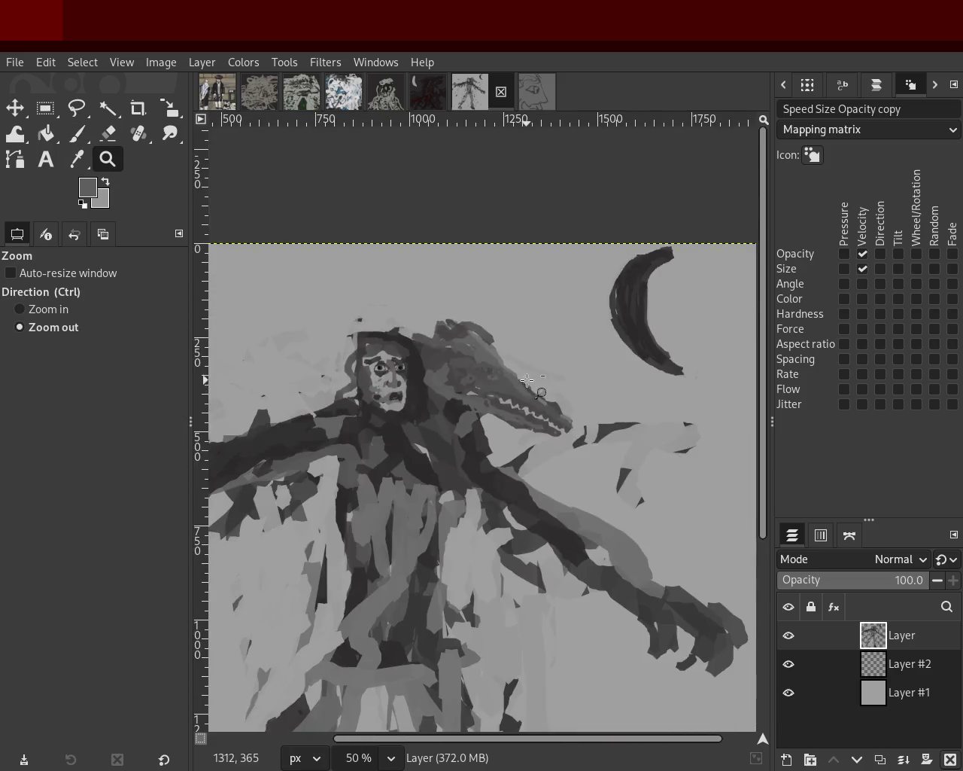
left_click(527, 380, "ctrl")
left_click(549, 380)
left_click(549, 380)
left_click(572, 381)
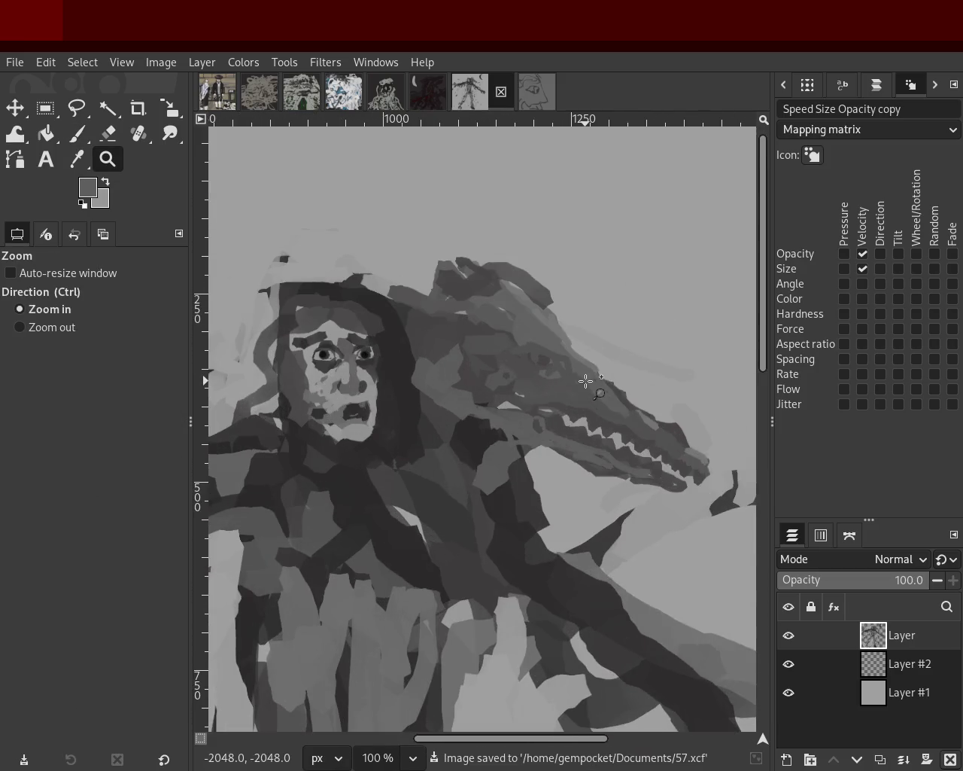
left_click(402, 381, "ctrl")
left_click(456, 344)
left_click(404, 351, "ctrl")
left_click(429, 351)
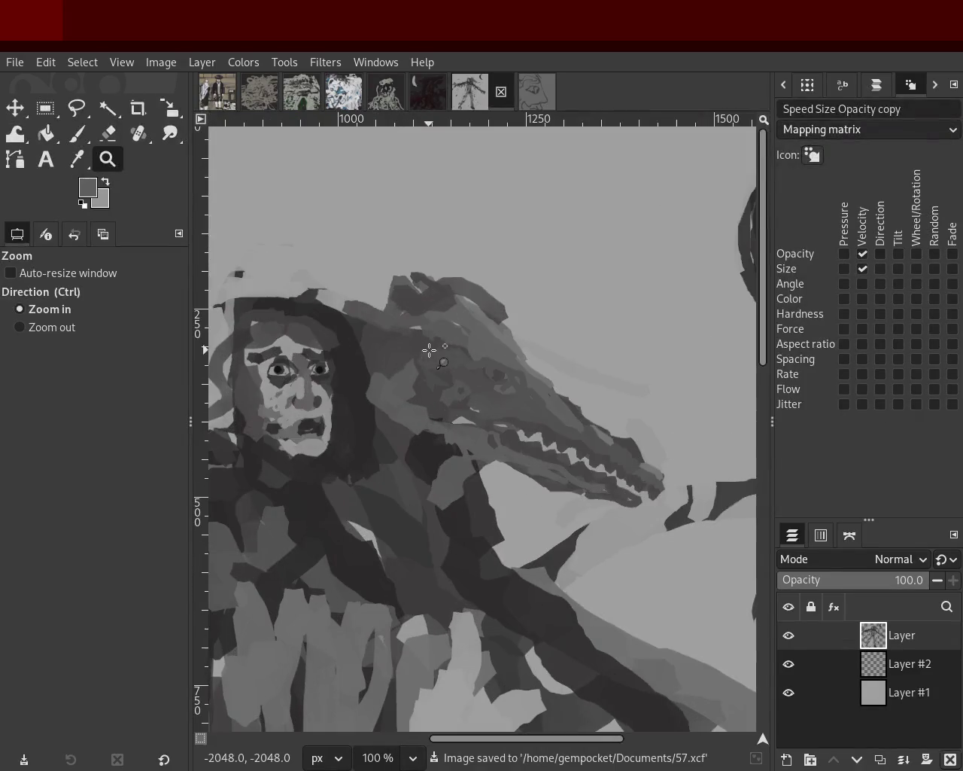
left_click(439, 346, "ctrl")
left_click(439, 342)
left_click(439, 339)
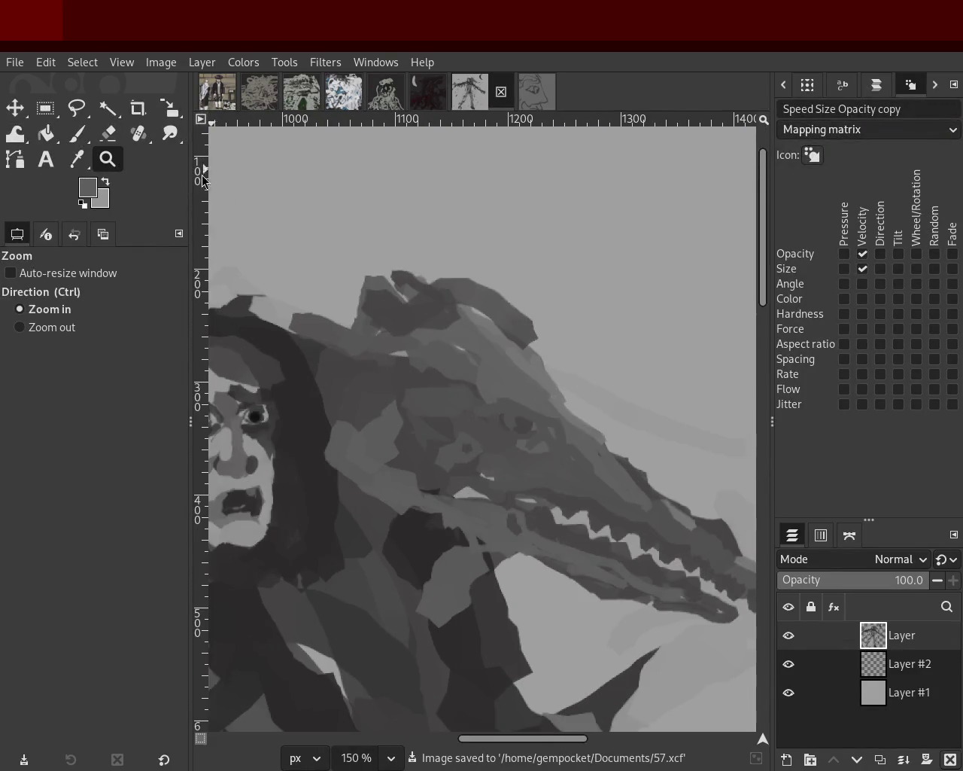
Paint two pointed V-shaped horns above the dragon's head and fill them with darker strokes
left_click(77, 135)
mouse_move(406, 301)
left_mouse_down()
mouse_move(331, 239)
mouse_move(365, 331)
left_mouse_up()
key("ctrl+z")
left_click_drag(342, 247, 369, 338)
mouse_move(444, 286)
left_mouse_down()
mouse_move(393, 215)
mouse_move(407, 300)
mouse_move(383, 302)
left_mouse_up()
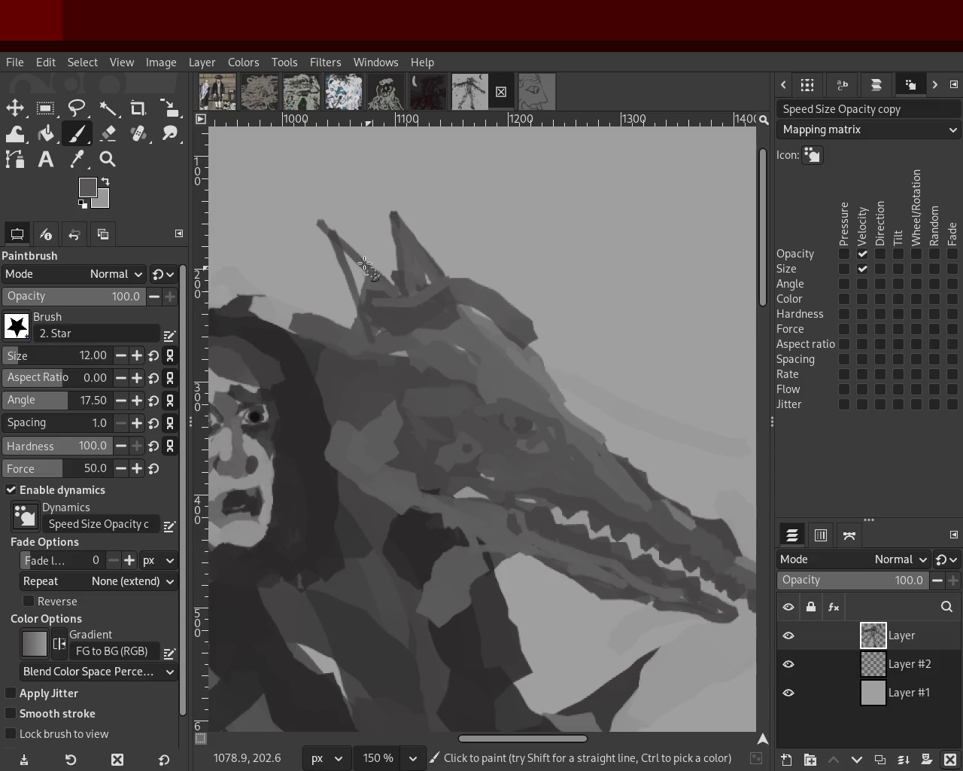
mouse_move(430, 306)
left_mouse_down()
mouse_move(421, 262)
mouse_move(441, 291)
mouse_move(413, 304)
left_mouse_up()
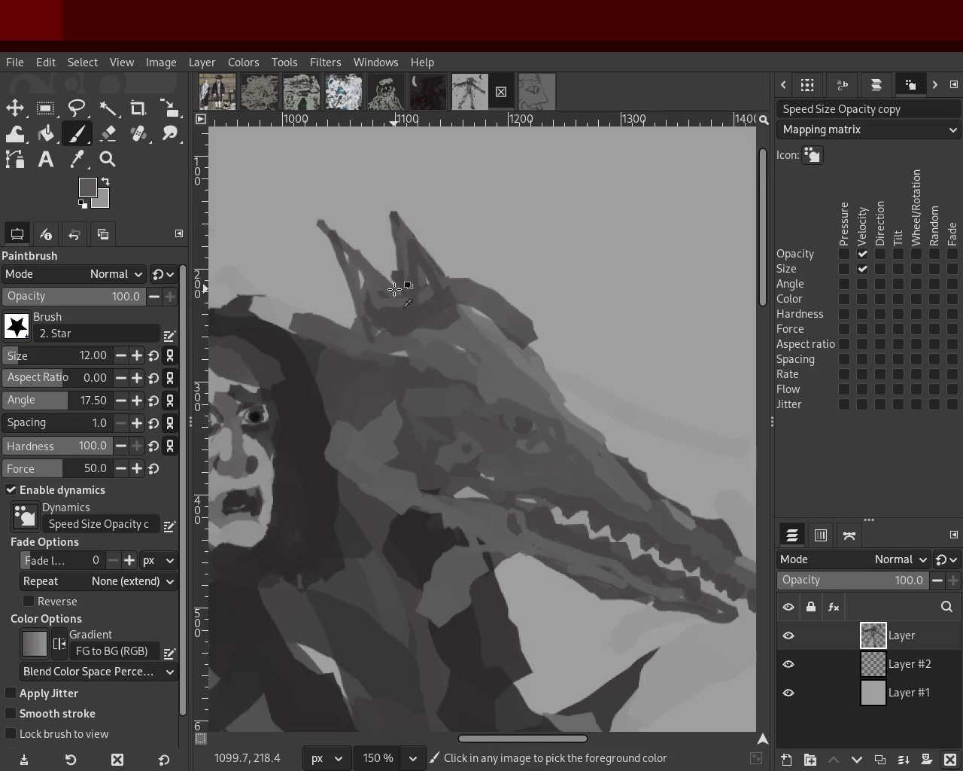
Highlight the left horn with a lighter grey and sample darker and brighter greys around the horns
left_click(495, 329, "ctrl")
left_click_drag(348, 255, 477, 341)
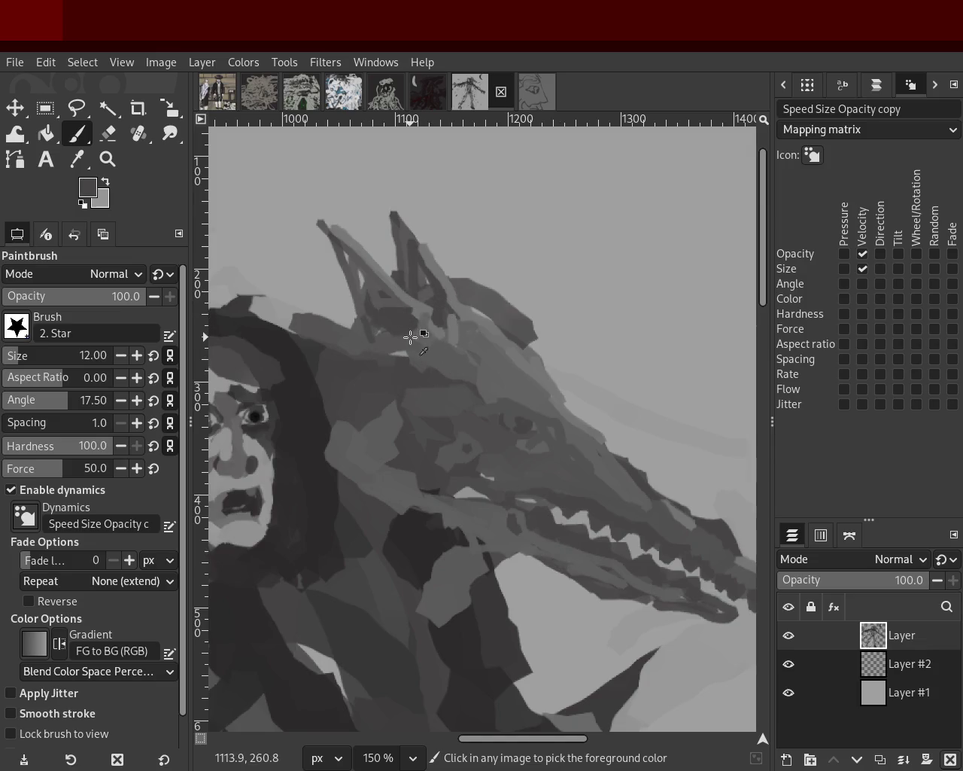
left_click(364, 311, "ctrl")
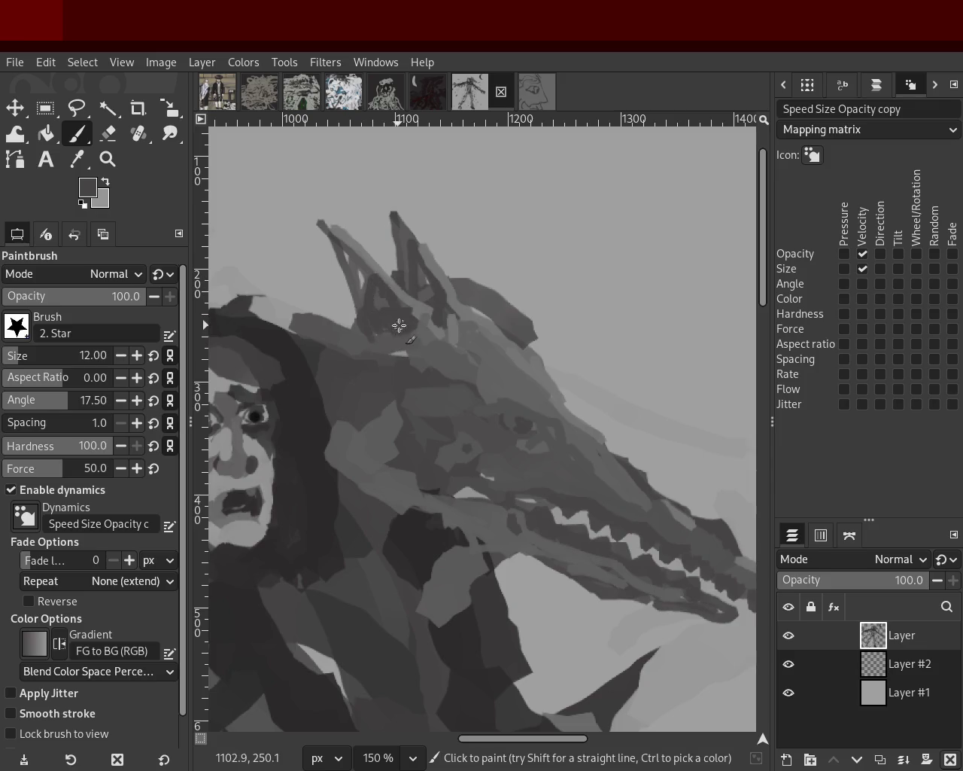
left_click(406, 238, "ctrl")
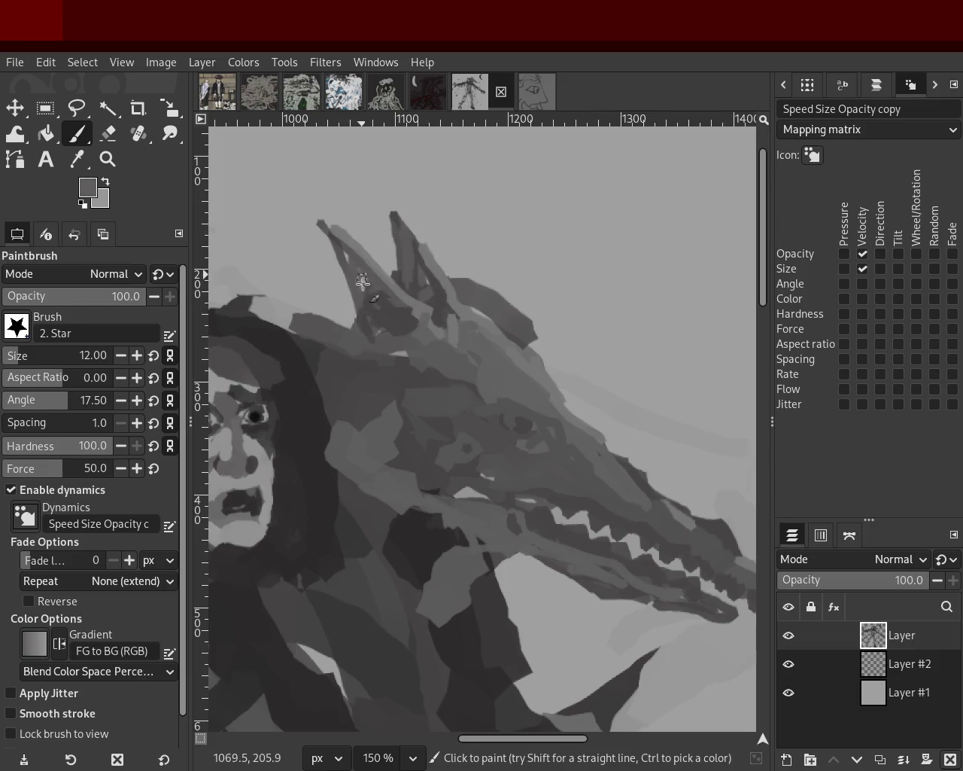
left_click(400, 318, "ctrl")
left_click(379, 342, "ctrl")
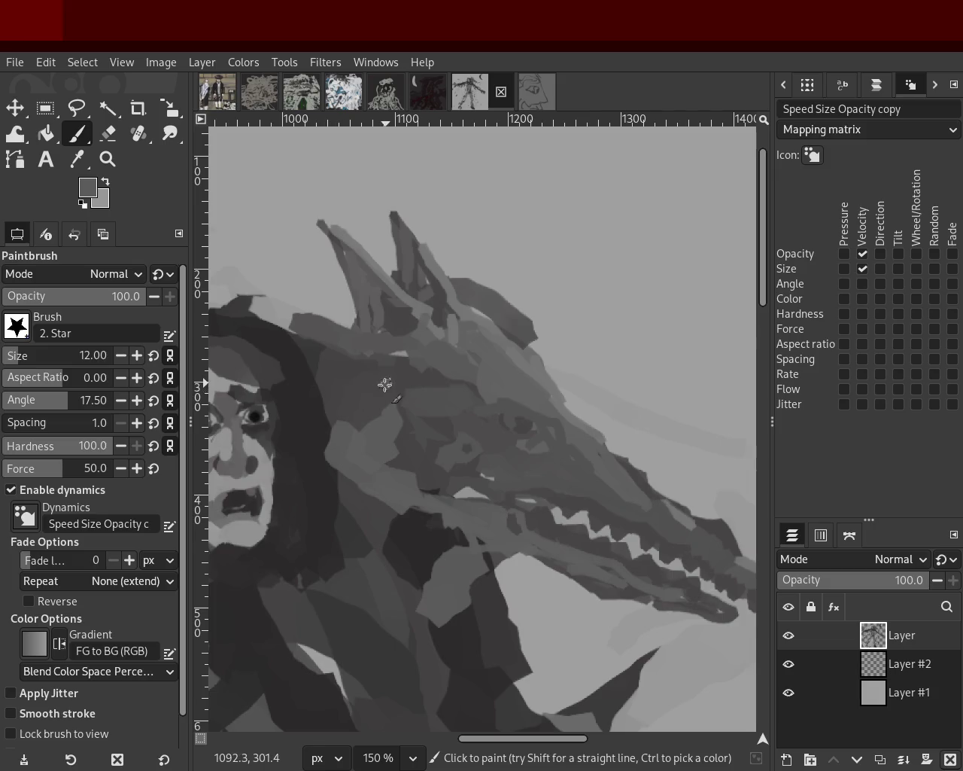
Add a light straight stroke on the dragon's head, discarding a short trial stroke
left_click(357, 361, "shift")
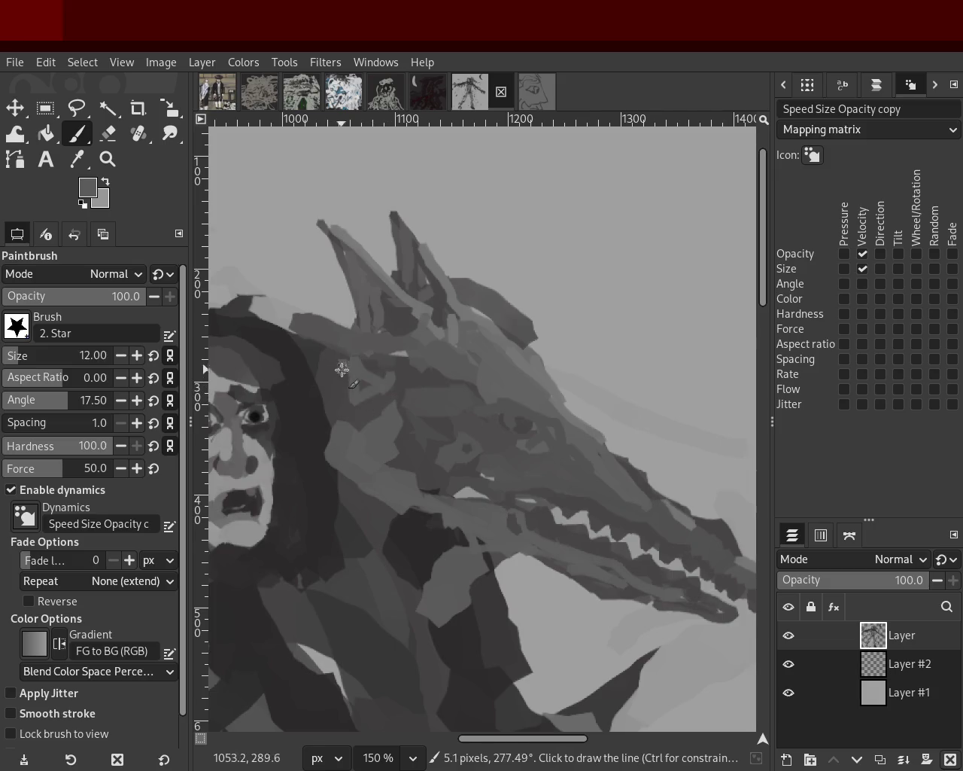
left_click_drag(329, 402, 354, 406)
key("ctrl+z")
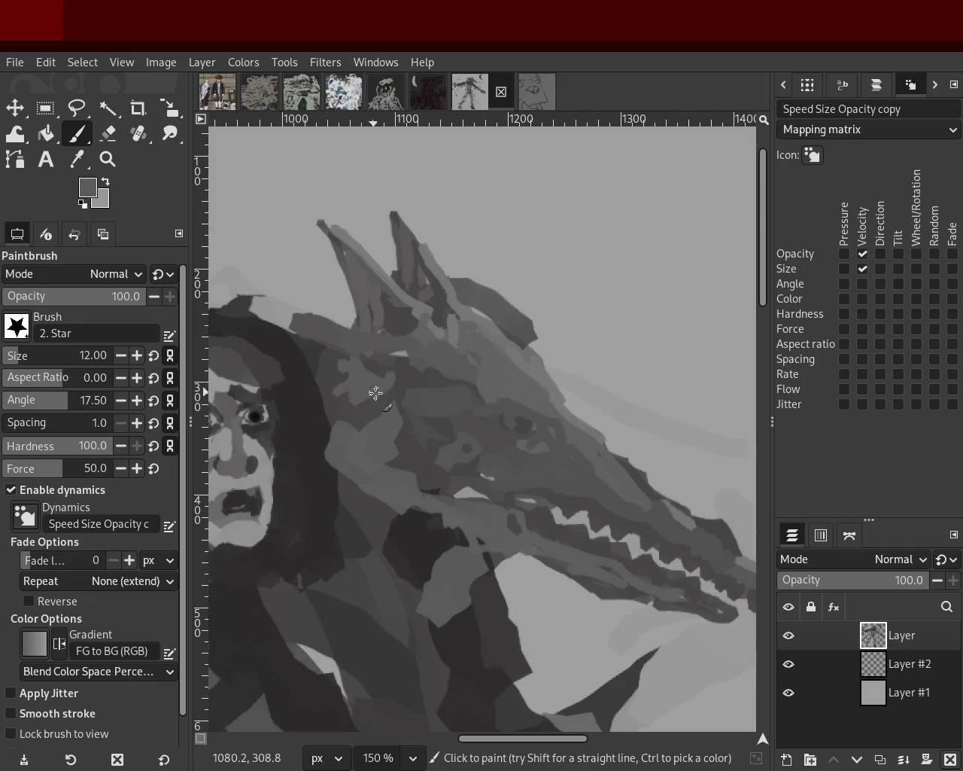
left_click(352, 372, "ctrl")
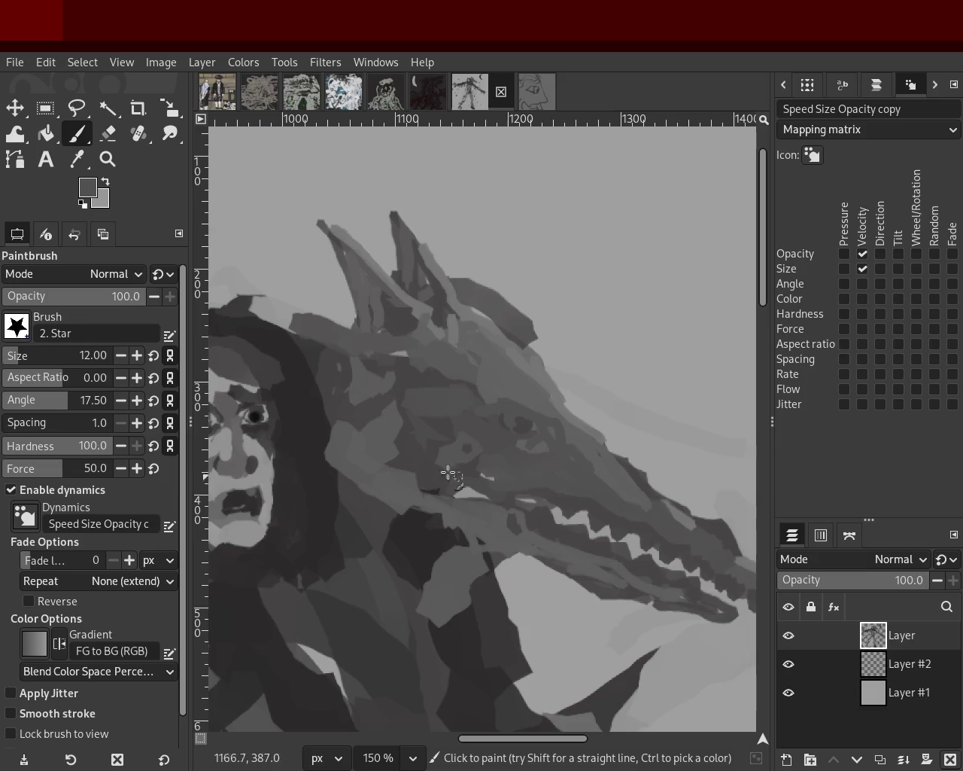
left_click(108, 159)
scroll(398, 344, "down", 1)
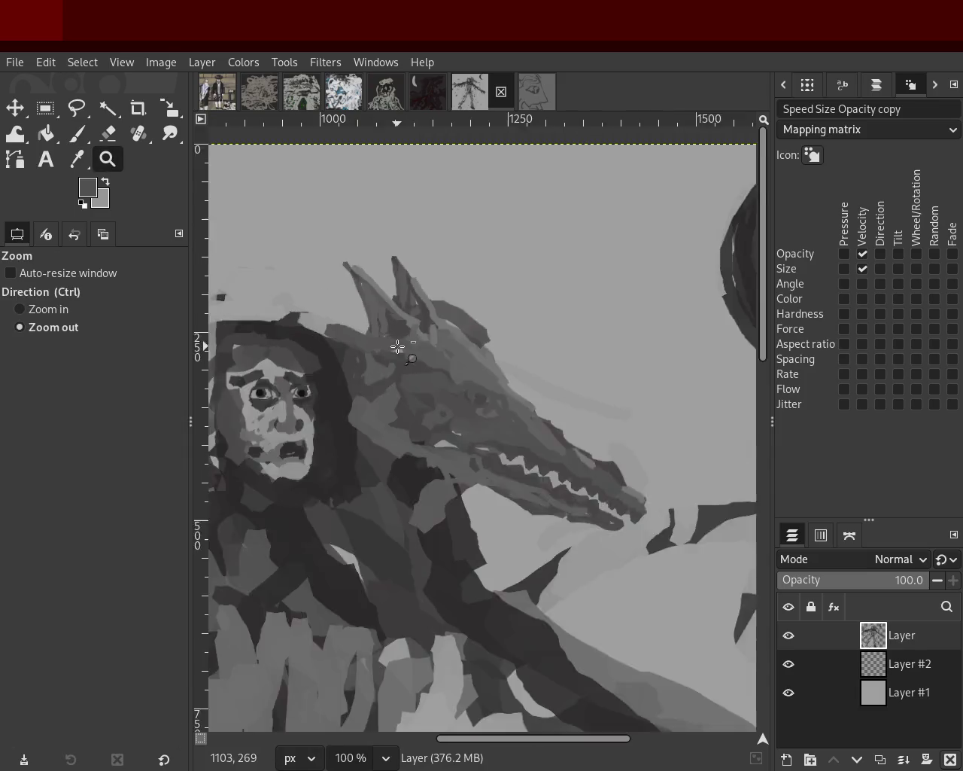
scroll(422, 354, "down", 2)
scroll(459, 357, "up", 2)
scroll(441, 438, "down", 3)
scroll(442, 433, "up", 1)
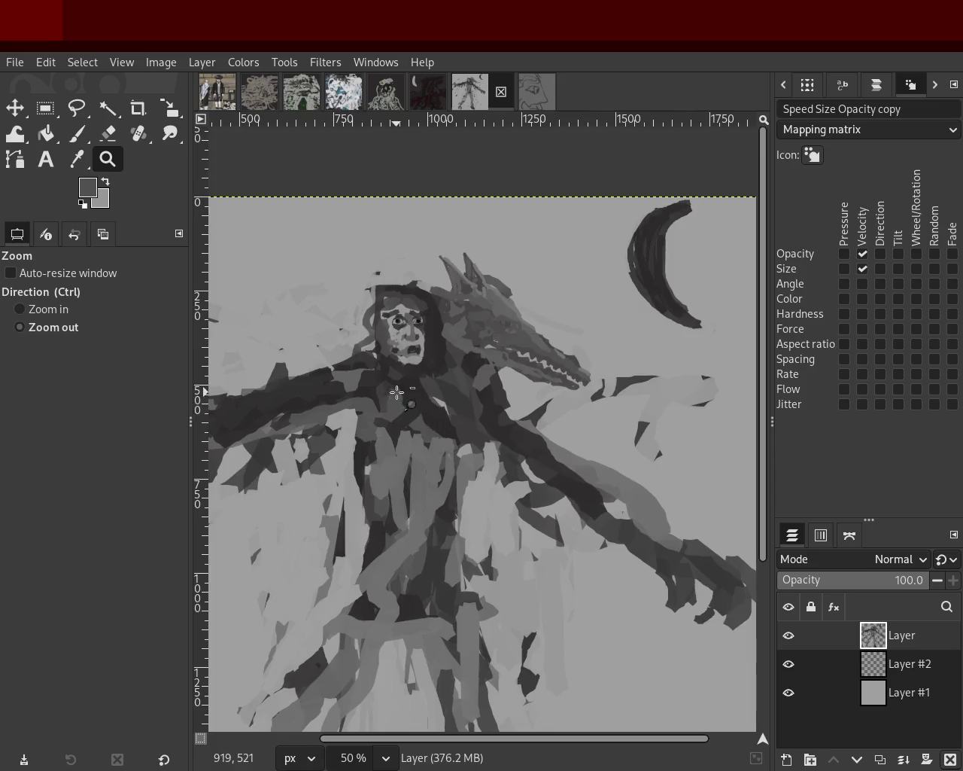
scroll(440, 362, "down", 1)
scroll(444, 335, "up", 1)
scroll(451, 371, "down", 1)
scroll(452, 371, "up", 2)
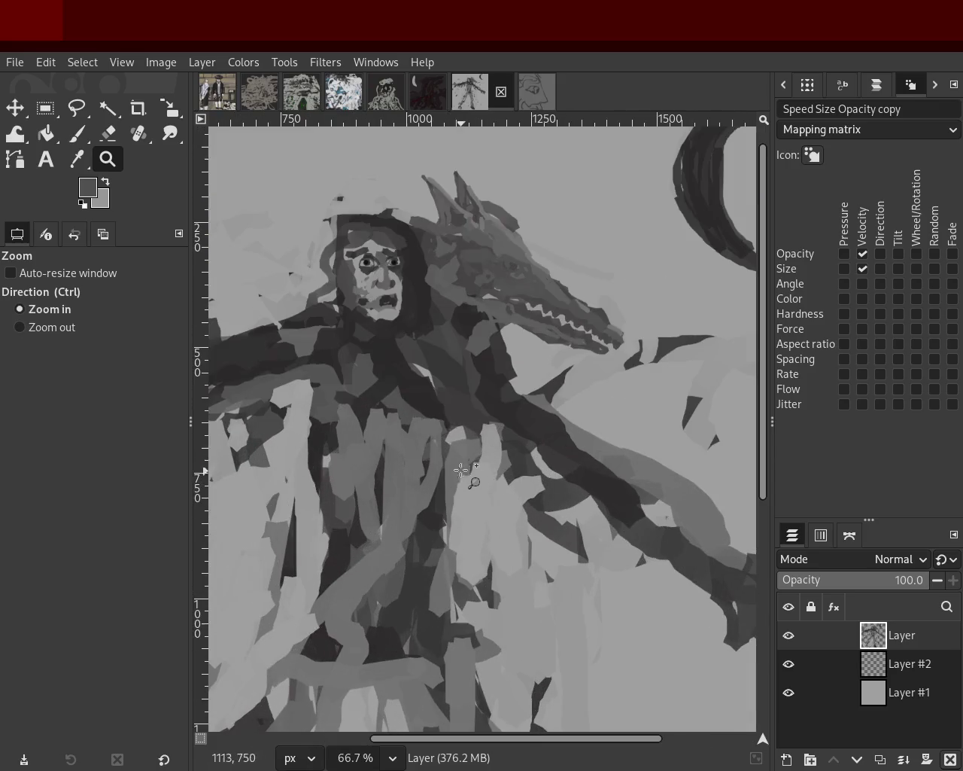
scroll(474, 354, "down", 1)
scroll(504, 331, "up", 2)
scroll(533, 309, "up", 1)
scroll(534, 308, "down", 3)
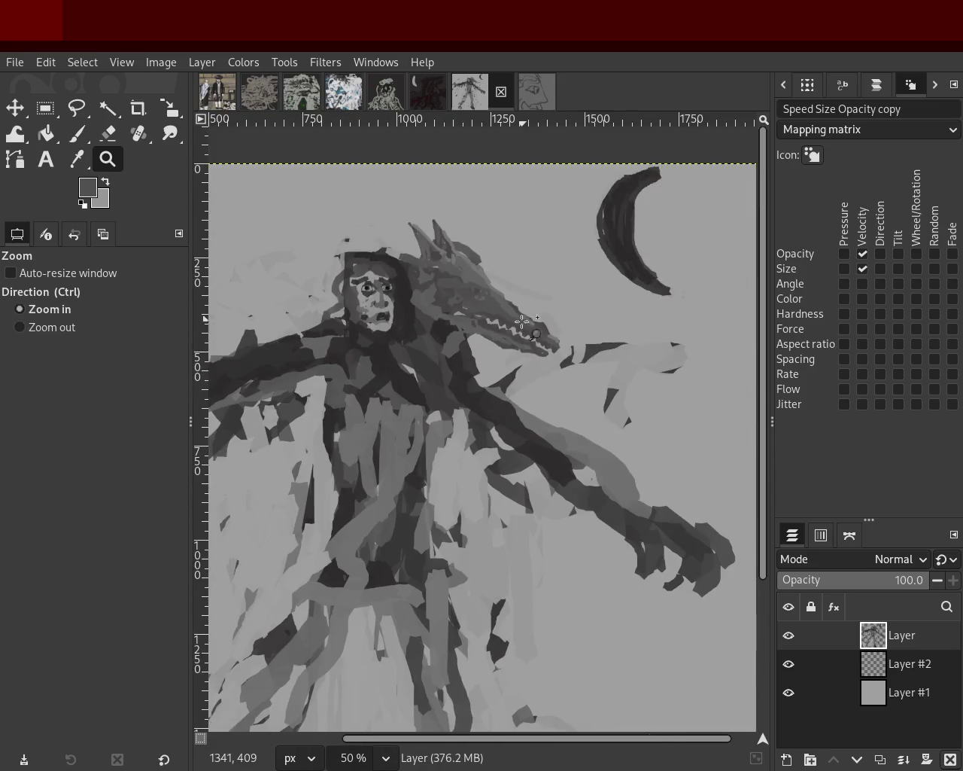
scroll(572, 338, "up", 1)
scroll(572, 338, "down", 1)
scroll(636, 366, "up", 2)
scroll(635, 365, "up", 1)
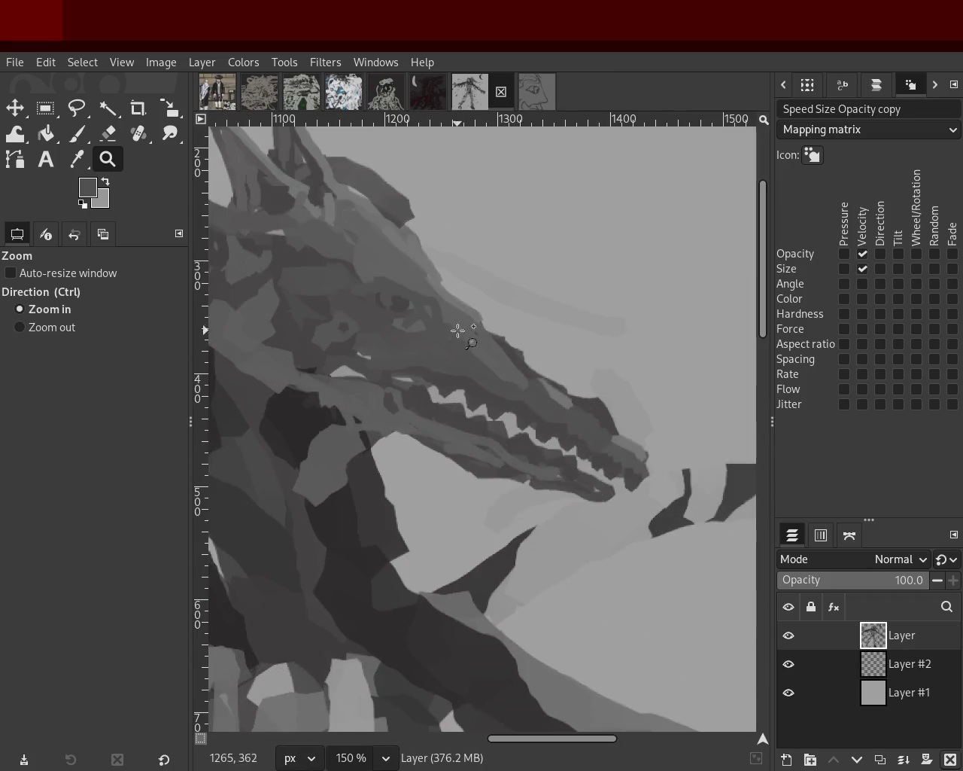
left_click(77, 133)
left_click_drag(468, 321, 510, 369)
key("ctrl+z")
key("ctrl")
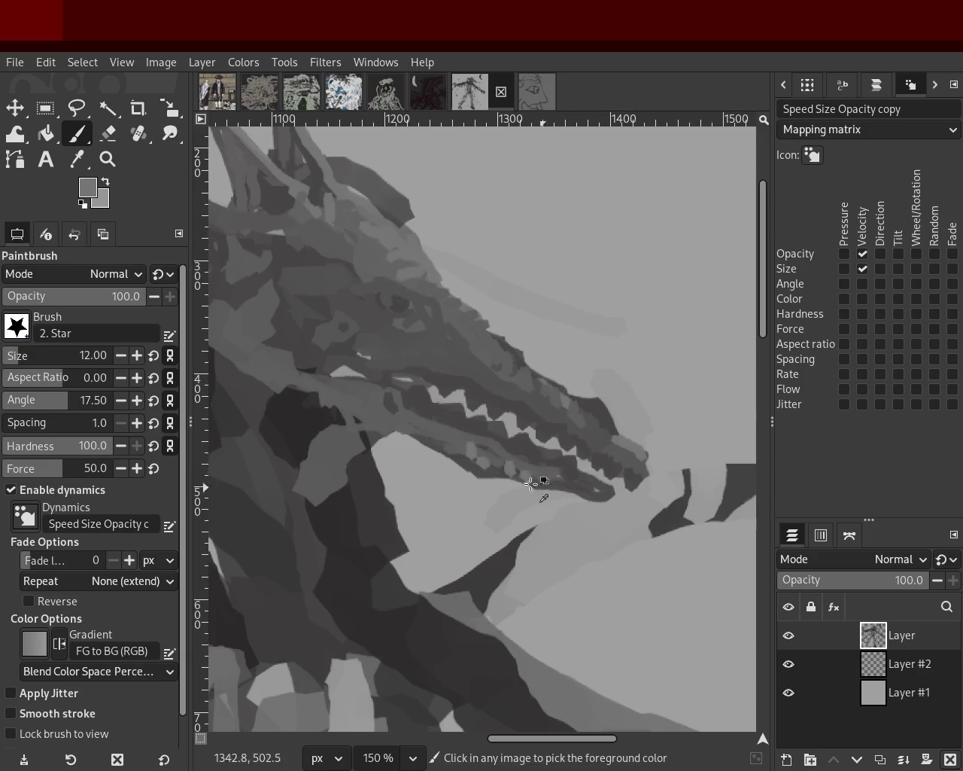
left_click(417, 431, "ctrl")
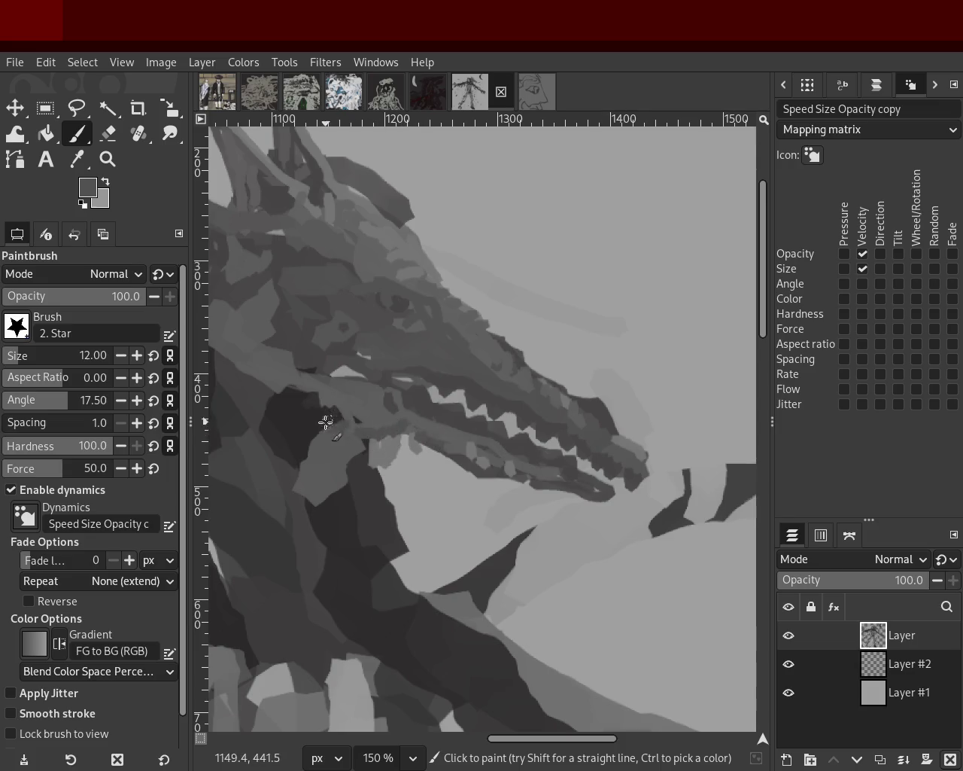
left_click(376, 408, "ctrl")
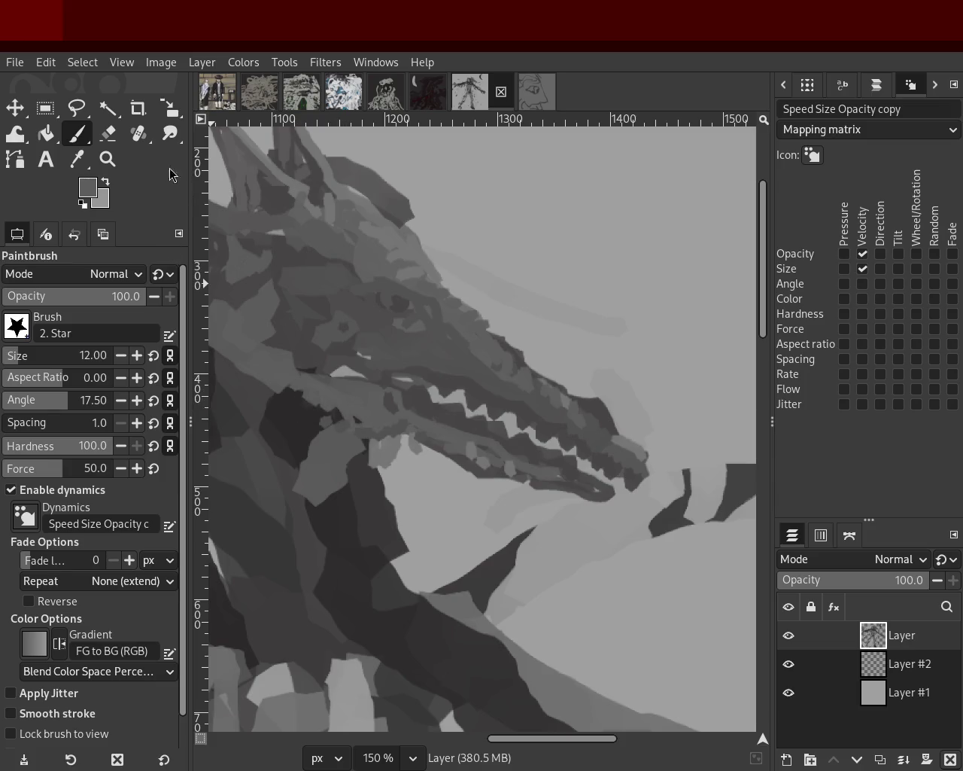
left_click(118, 158)
left_click(350, 252, "ctrl")
left_click(350, 252, "ctrl")
left_click(350, 252, "ctrl")
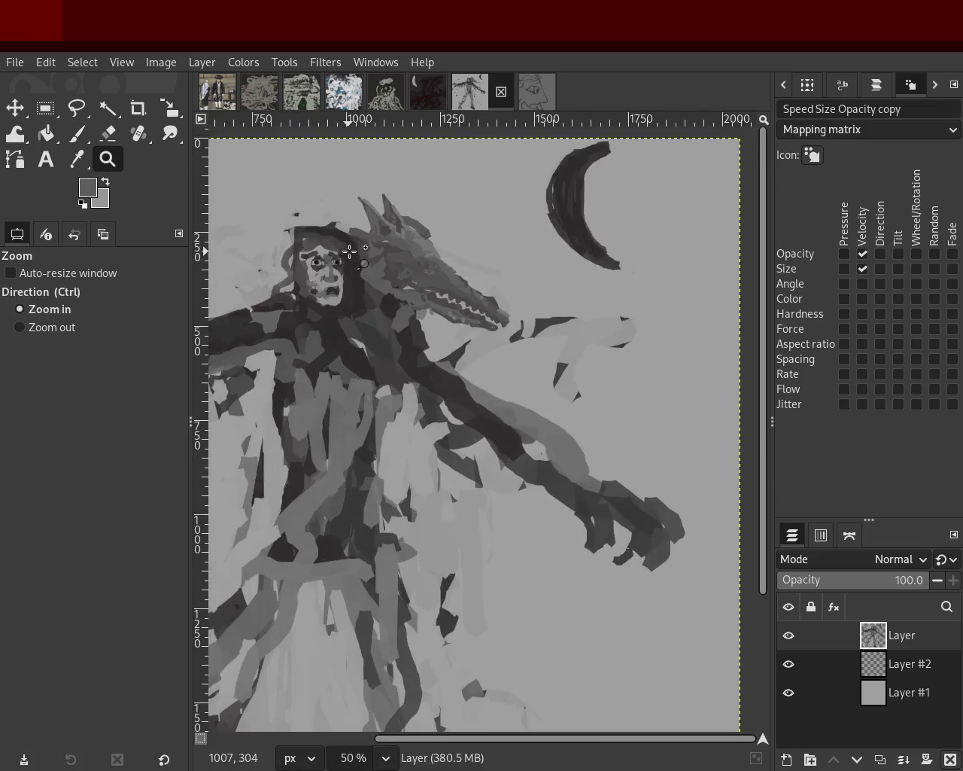
left_click(350, 252)
left_click(485, 314)
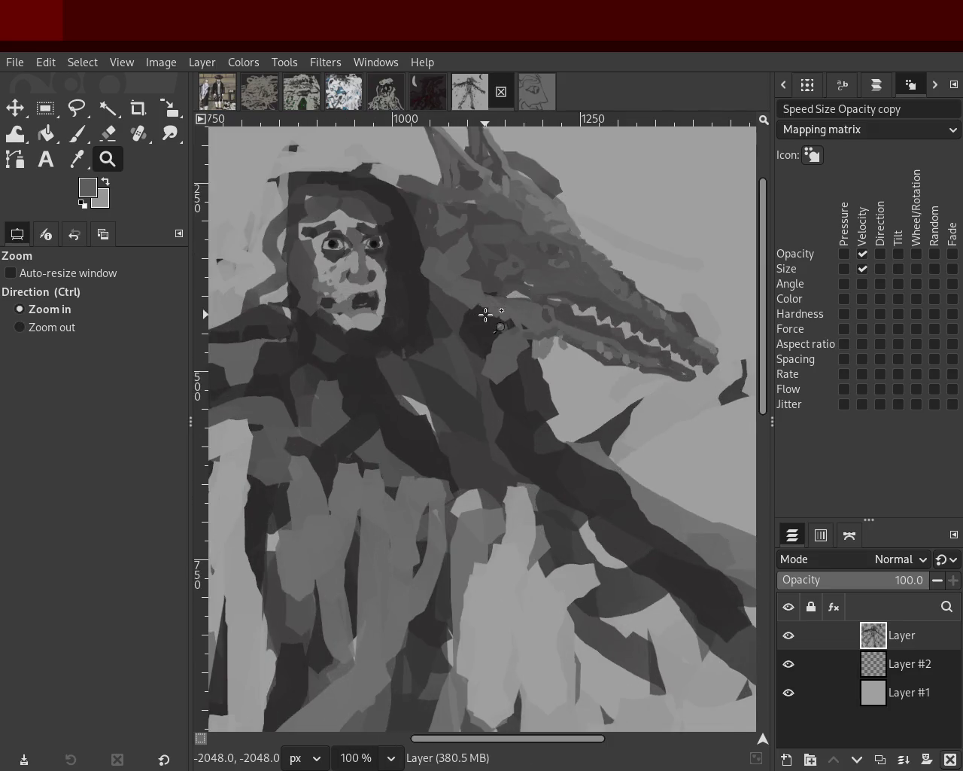
left_click(485, 314, "ctrl")
left_click(485, 315, "ctrl")
left_click(486, 314, "ctrl")
left_click(485, 315, "ctrl")
left_click(485, 363, "ctrl")
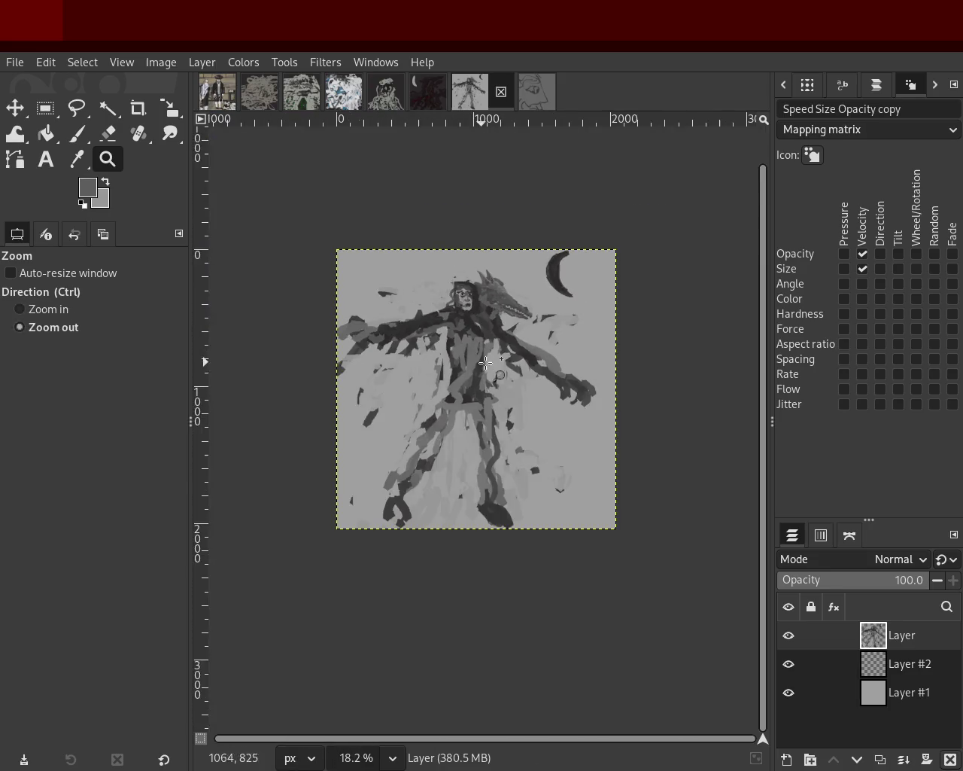
left_click(486, 363)
left_click(430, 394)
left_click(522, 344, "ctrl")
left_click(501, 406)
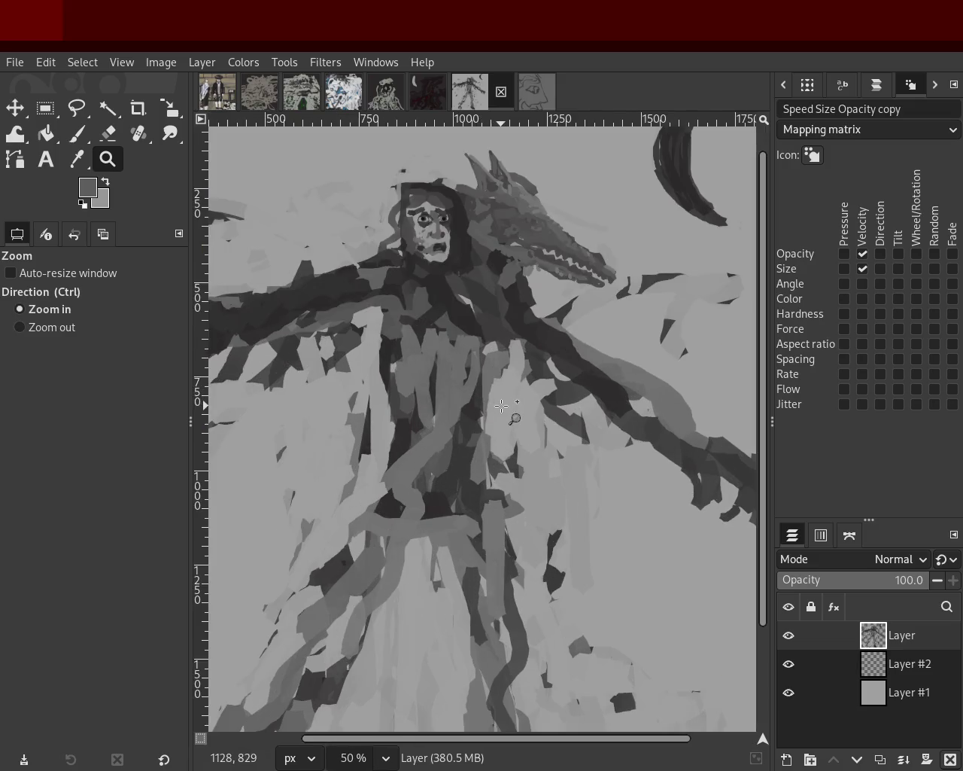
left_click(501, 406)
left_click(76, 133)
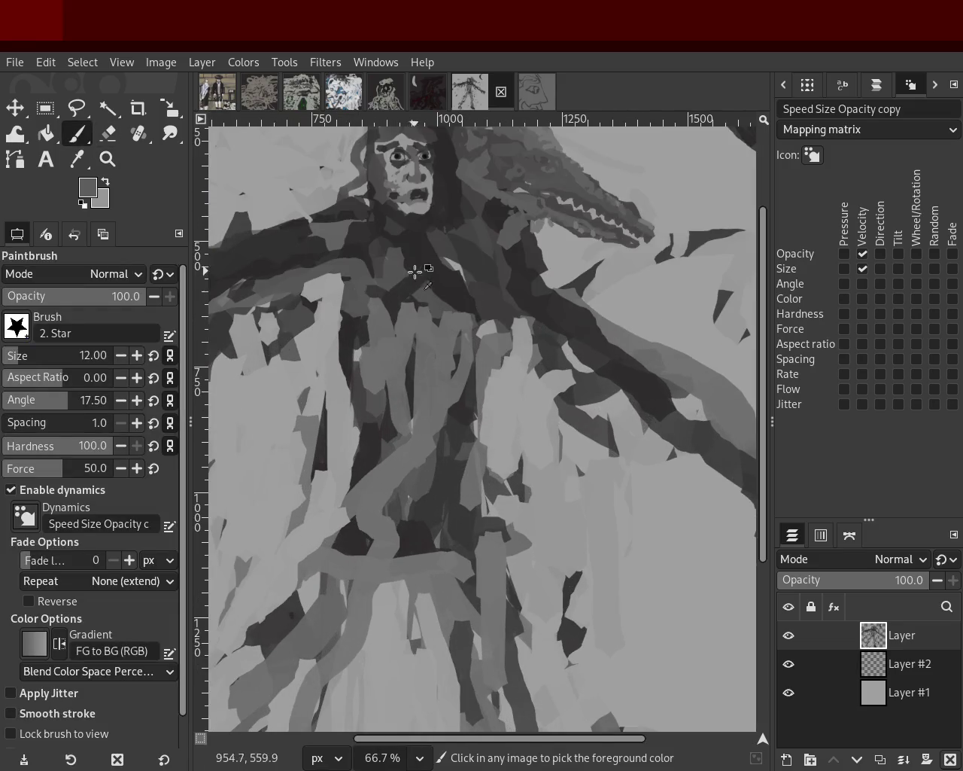
Paint a broad dark grey stroke down the figure's torso, undoing the trial attempts
left_click_drag(421, 309, 424, 465)
key("ctrl+z")
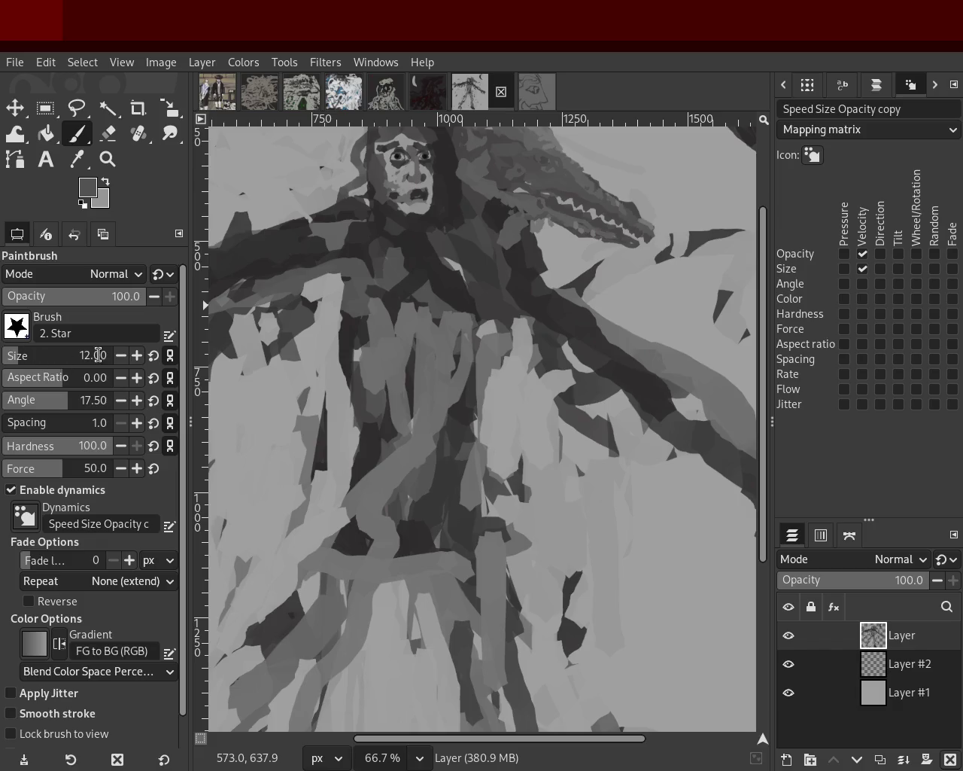
type("65")
left_click(421, 273, "ctrl")
left_click_drag(422, 272, 439, 482)
key("ctrl+z")
left_click_drag(423, 284, 442, 435)
key("ctrl+z")
left_click_drag(408, 286, 465, 477)
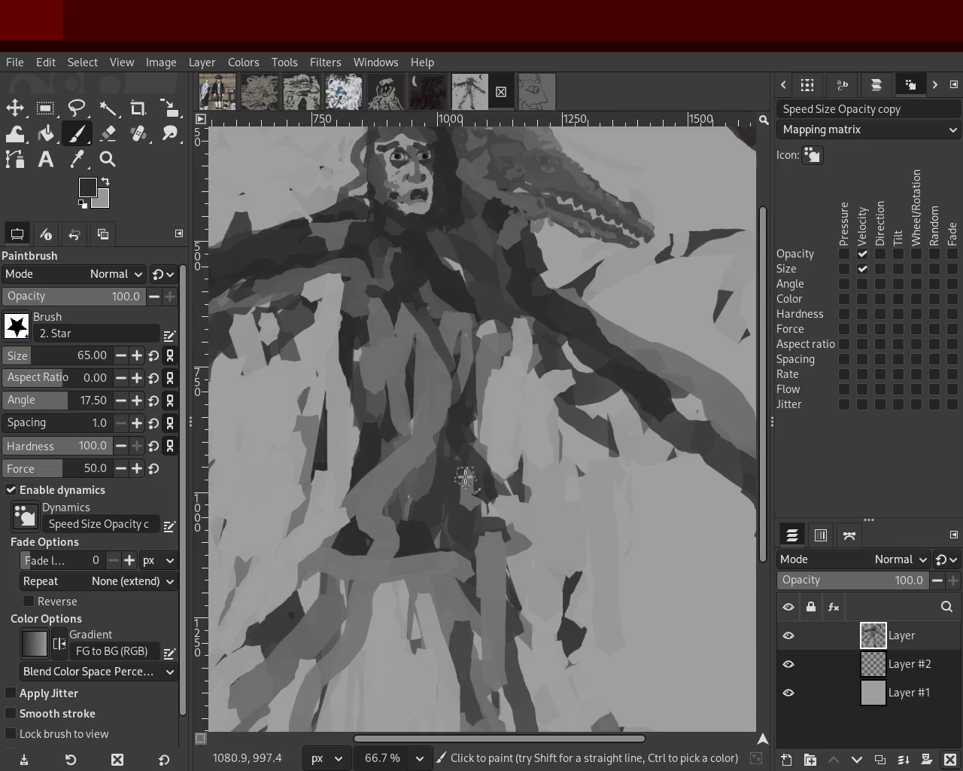
left_click_drag(414, 303, 437, 471)
key("ctrl+z")
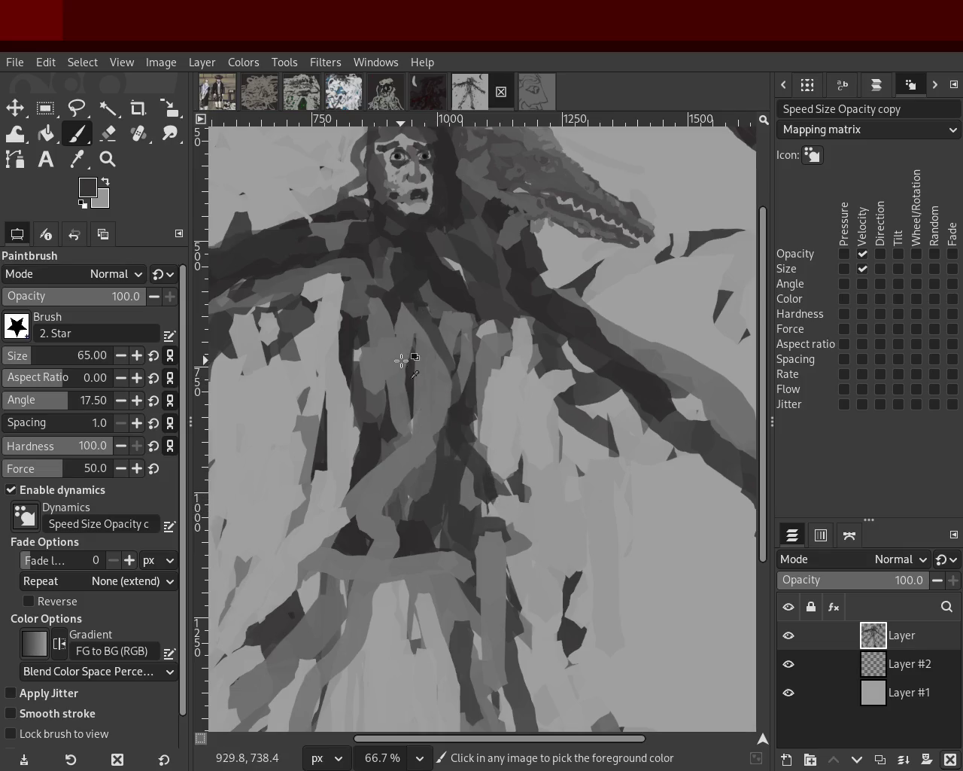
Try a mid-grey stroke on the lower torso, undo it, and sample a dark grey
left_click(404, 357, "ctrl")
mouse_move(440, 421)
left_mouse_down()
mouse_move(425, 460)
mouse_move(472, 483)
left_mouse_up()
key("ctrl+z")
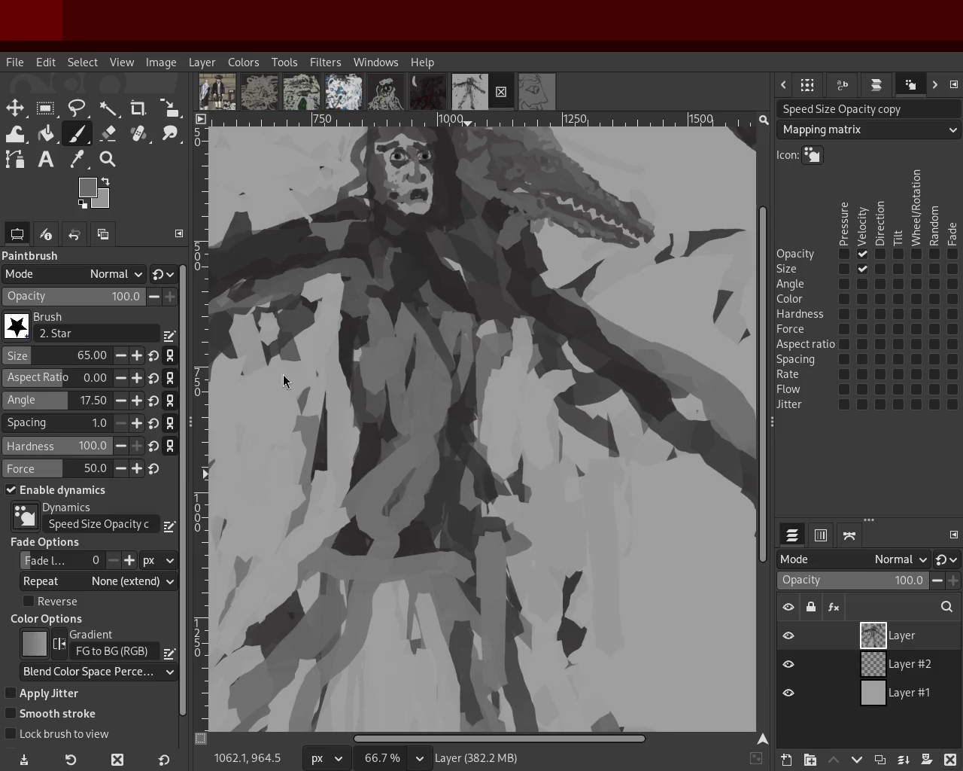
left_click(424, 677, "ctrl")
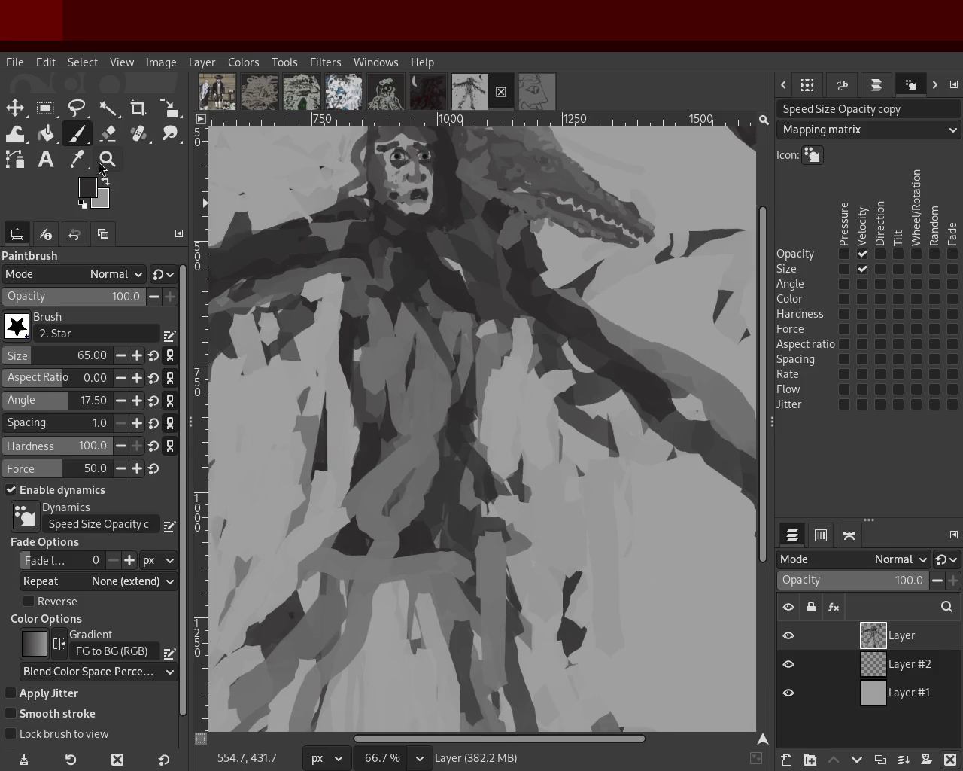
Zoom out to view the whole figure, then back in on the head and moon
left_click(108, 159)
left_click(321, 388, "ctrl")
left_click(442, 254)
left_click(584, 263, "ctrl")
left_click(510, 263)
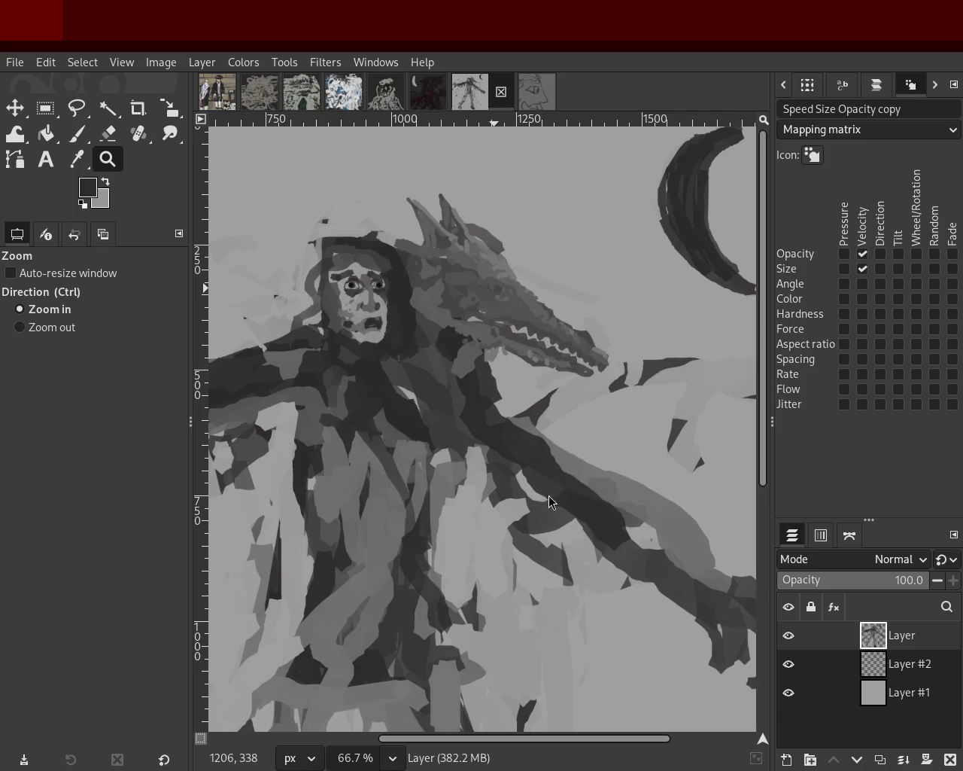
left_click(382, 314, "ctrl")
Zoom in closely on the face and paint light grey along the forehead and upper-left hair edge
left_click(382, 314)
key("2")
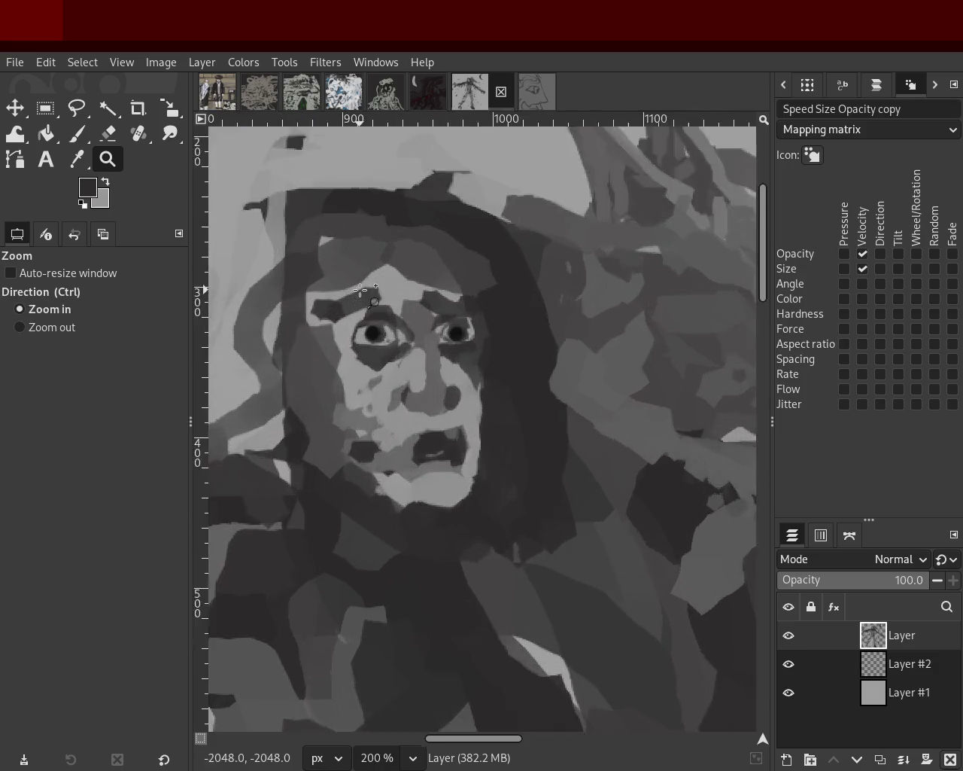
key("3")
left_click(75, 134)
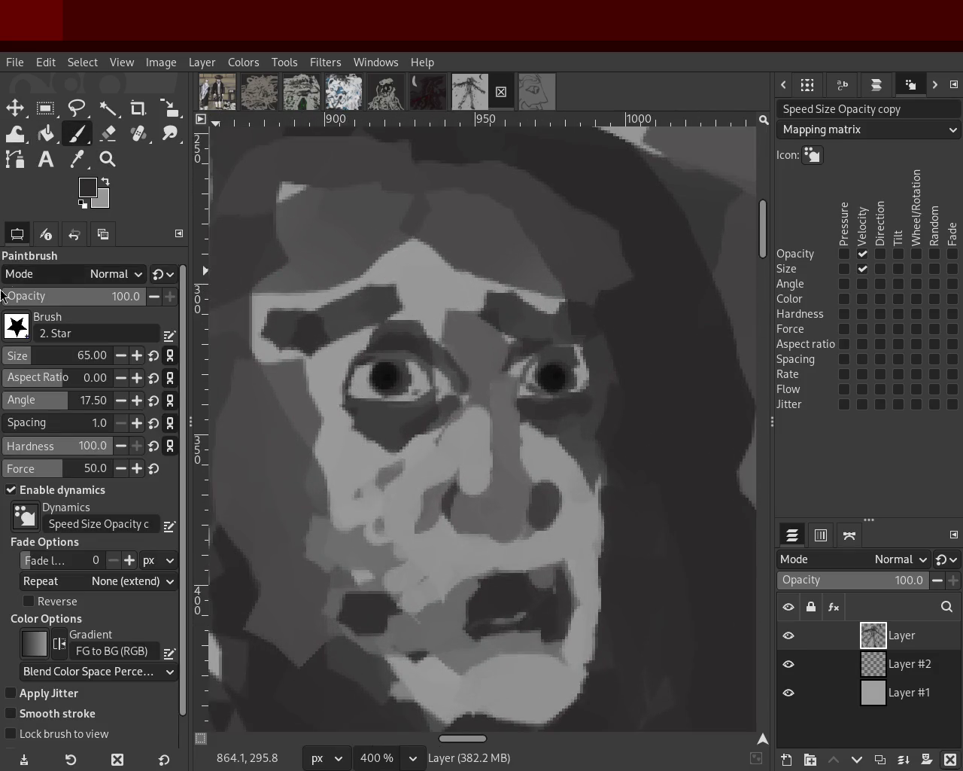
left_click(418, 264, "ctrl")
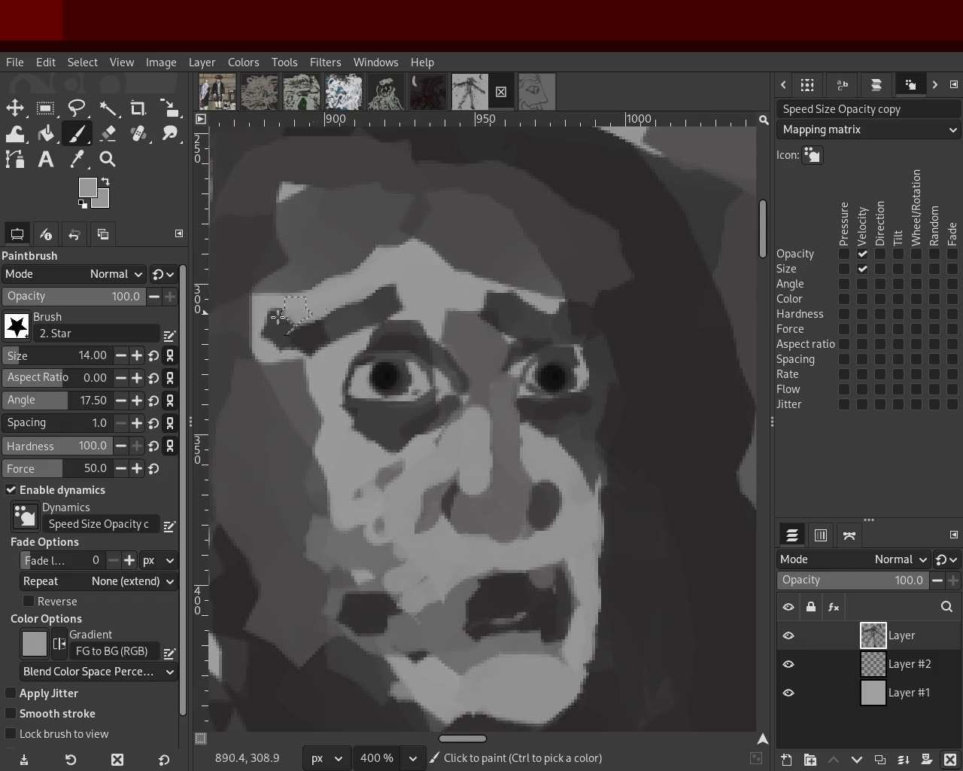
mouse_move(427, 303)
left_mouse_down()
mouse_move(462, 311)
mouse_move(577, 301)
left_mouse_up()
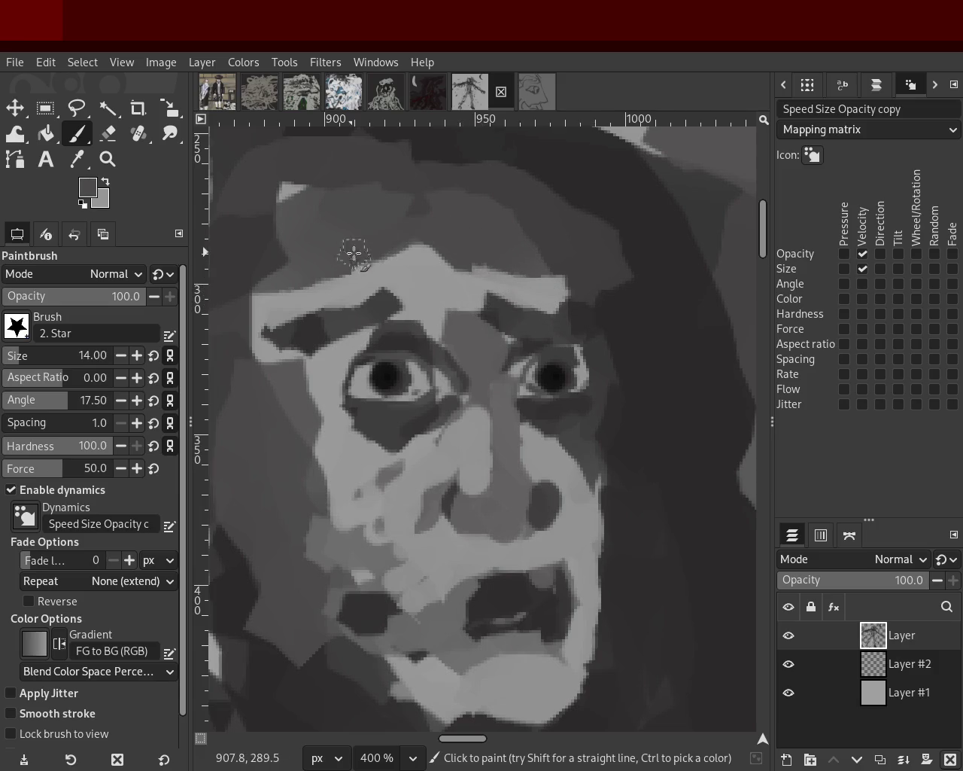
left_click_drag(299, 186, 215, 254)
Cover the dark area left of the brow with light grey, discarding a cheek stroke
left_click(323, 221, "ctrl")
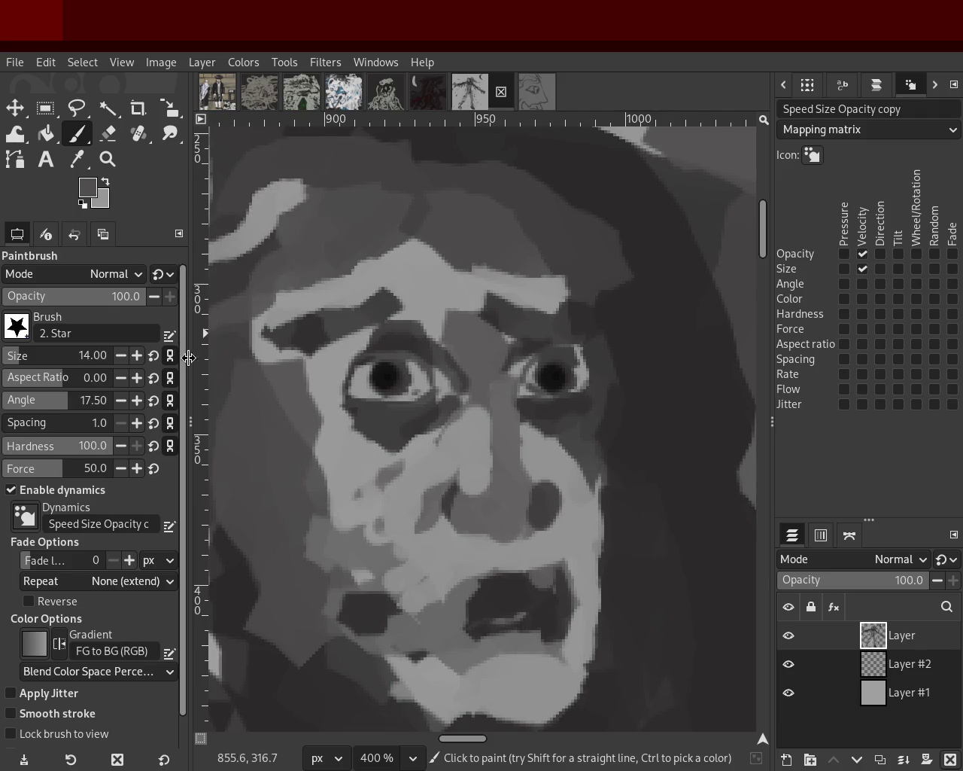
left_click(248, 249, "ctrl")
mouse_move(305, 290)
left_mouse_down()
mouse_move(269, 358)
mouse_move(337, 389)
mouse_move(303, 472)
mouse_move(299, 352)
mouse_move(328, 589)
left_mouse_up()
left_click_drag(320, 376, 340, 650)
key("ctrl+z")
Try darkening the left cheek strip, undo it, sample a darker grey near the eye
left_click(344, 553, "ctrl")
mouse_move(292, 533)
left_mouse_down()
mouse_move(289, 462)
mouse_move(273, 507)
mouse_move(241, 452)
mouse_move(280, 473)
left_mouse_up()
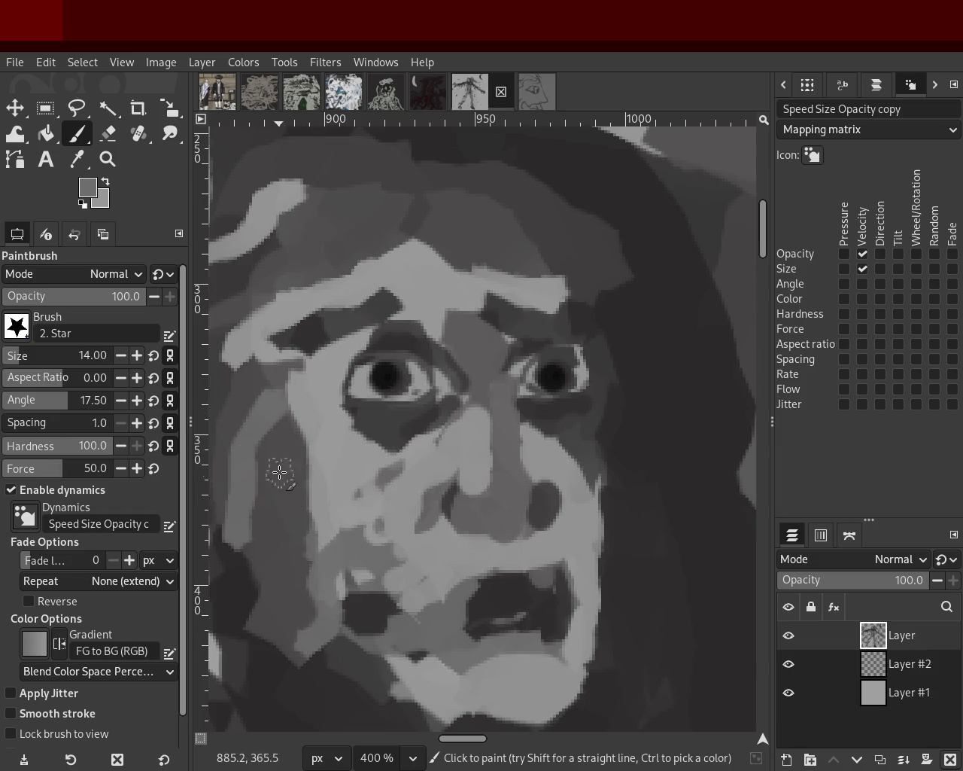
key("ctrl+z")
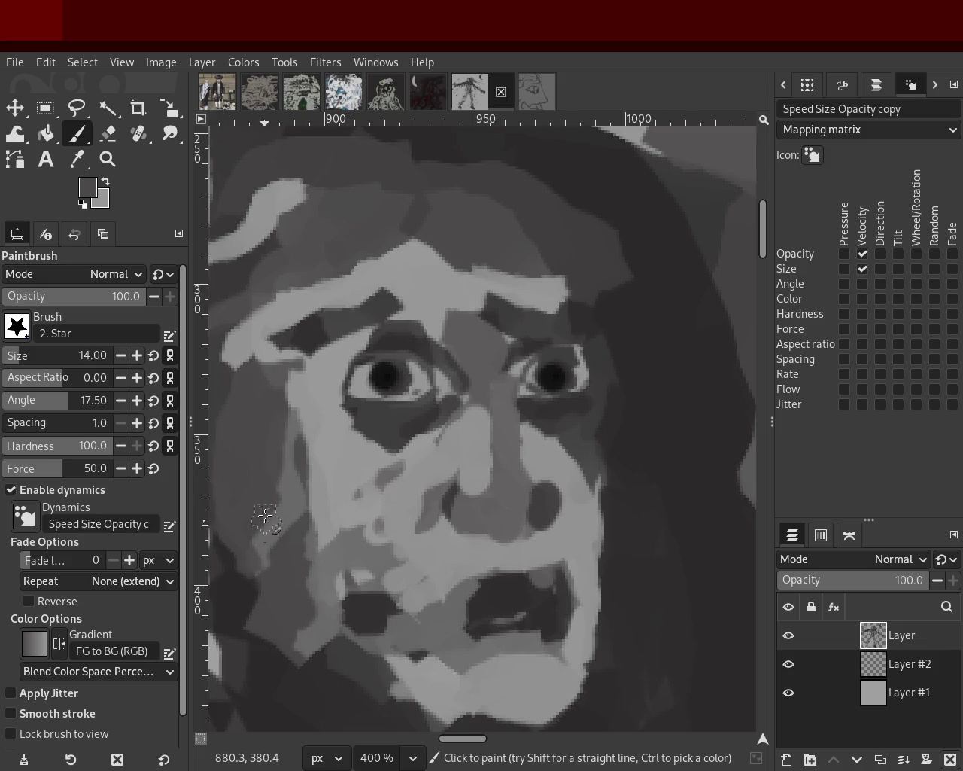
left_click(595, 353, "ctrl")
key("z")
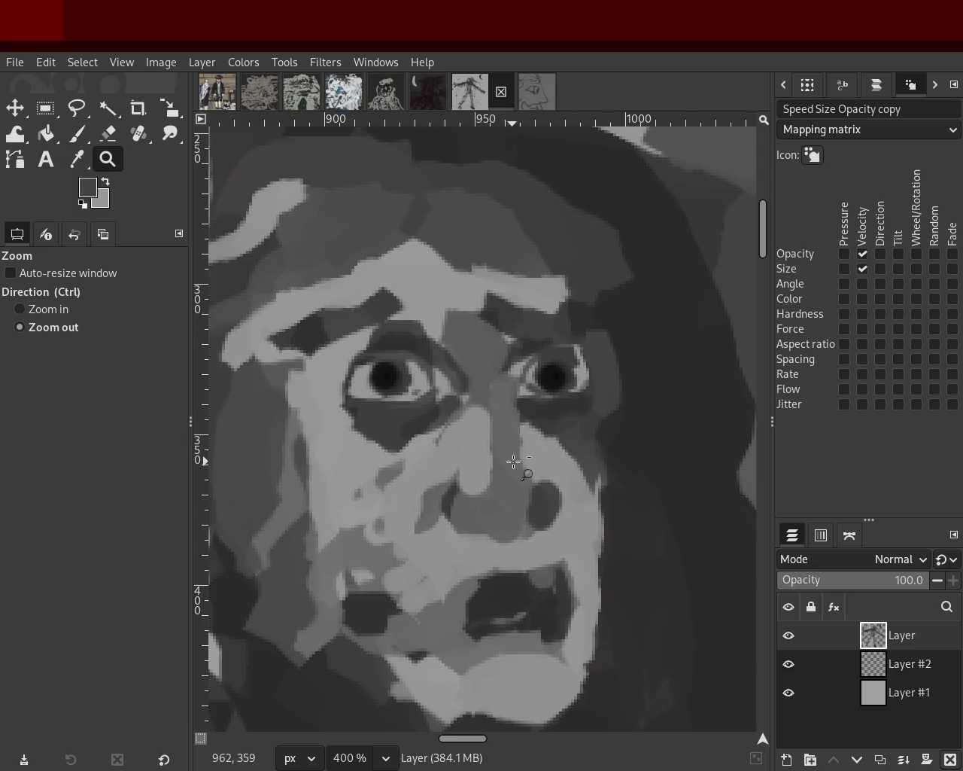
left_click(516, 463)
scroll(479, 527, "up", 1)
scroll(481, 512, "up", 1)
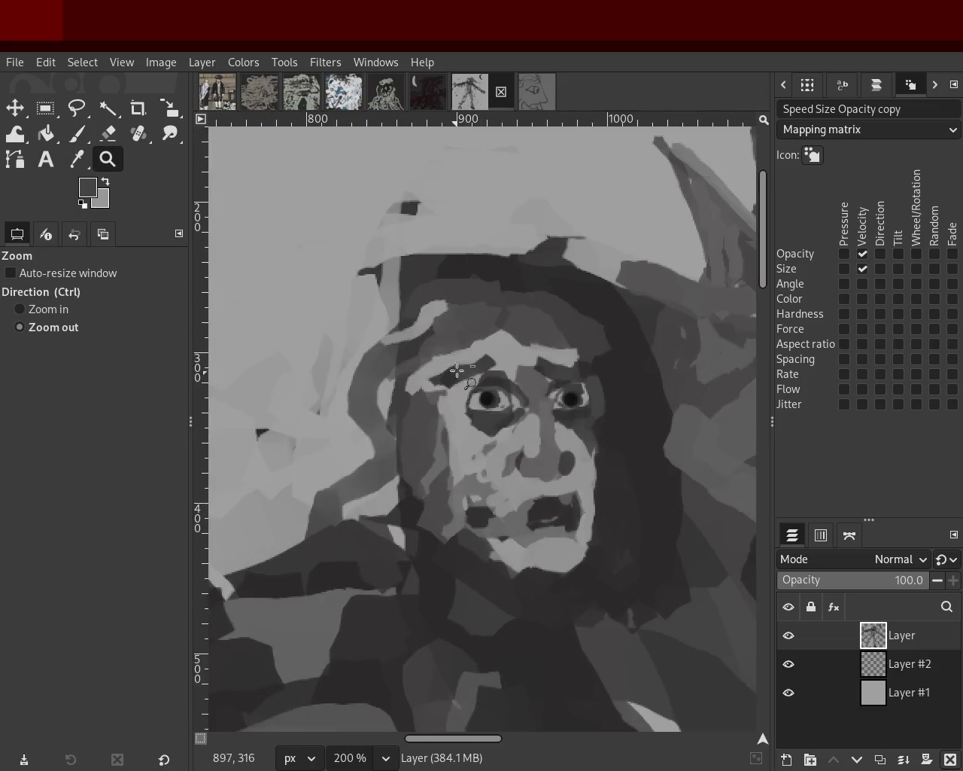
scroll(502, 298, "down", 12)
scroll(440, 374, "up", 15)
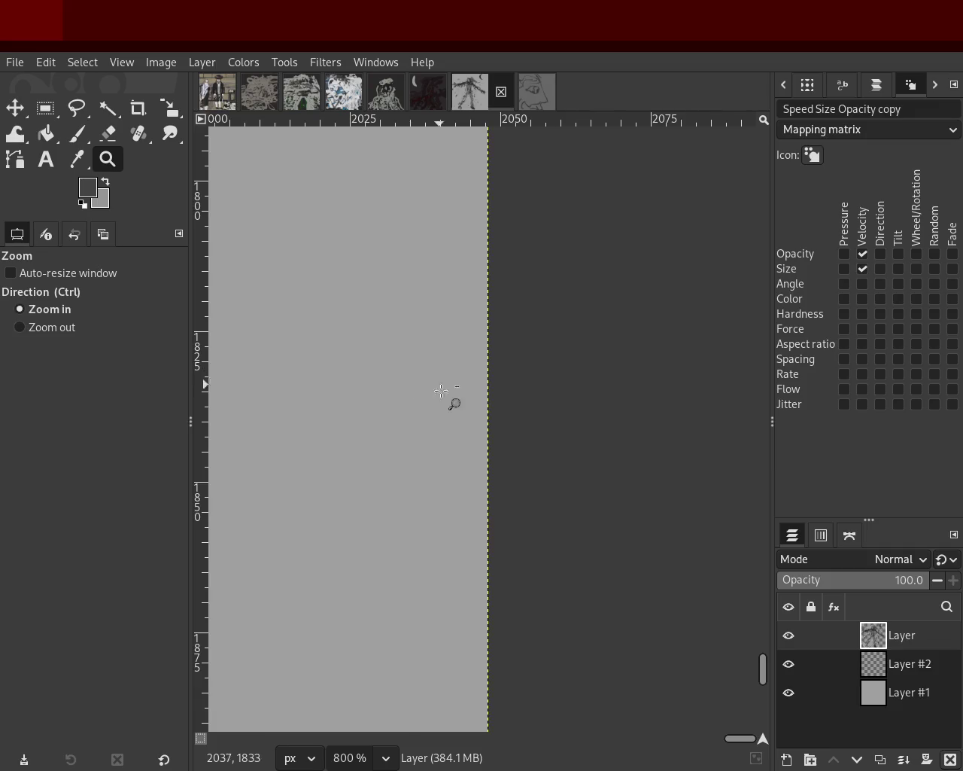
scroll(451, 402, "down", 3)
scroll(469, 399, "down", 4)
scroll(469, 398, "down", 4)
scroll(421, 316, "up", 2)
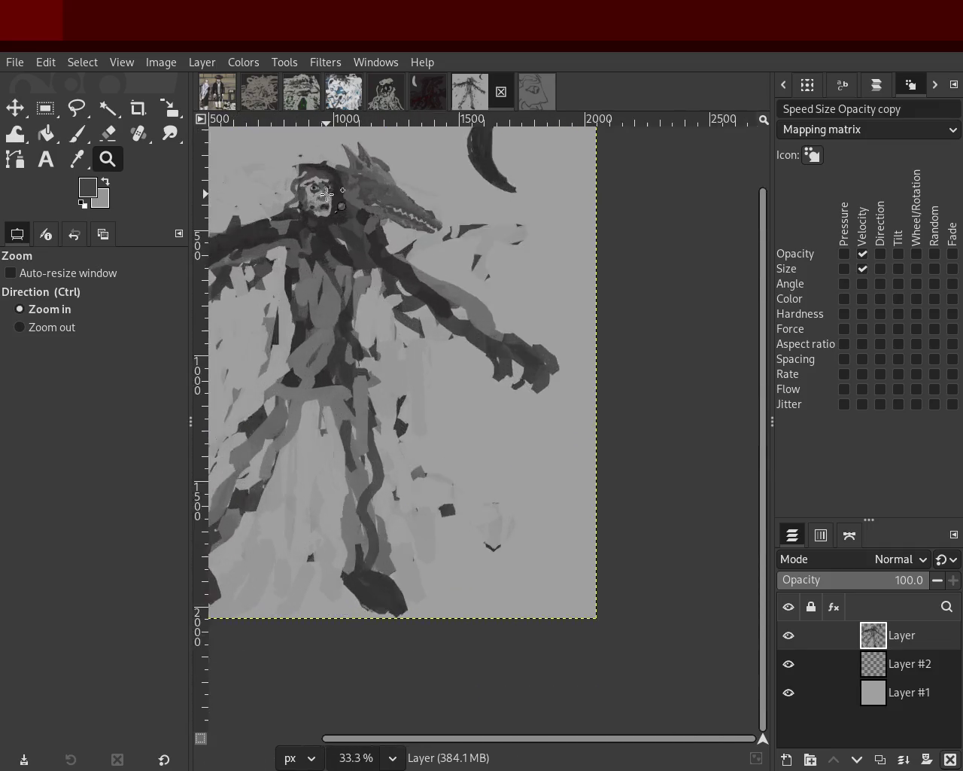
scroll(392, 271, "up", 1)
scroll(378, 245, "down", 1)
scroll(378, 246, "up", 2)
scroll(388, 271, "down", 1)
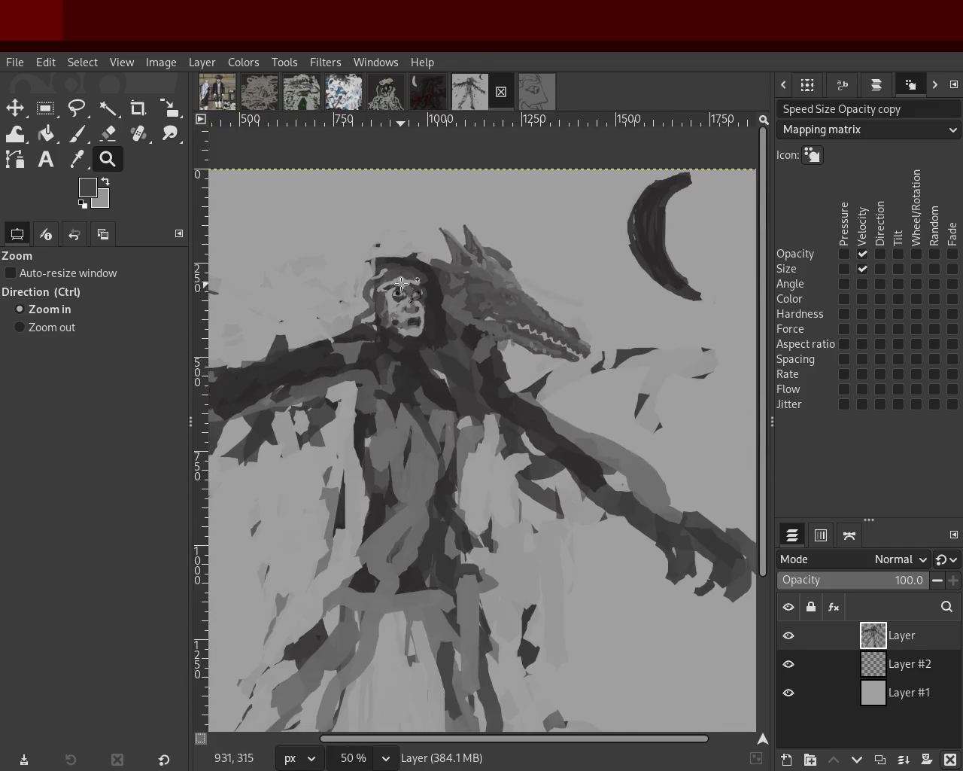
scroll(391, 290, "up", 2)
scroll(398, 304, "up", 2)
scroll(398, 304, "down", 2)
scroll(406, 316, "up", 3)
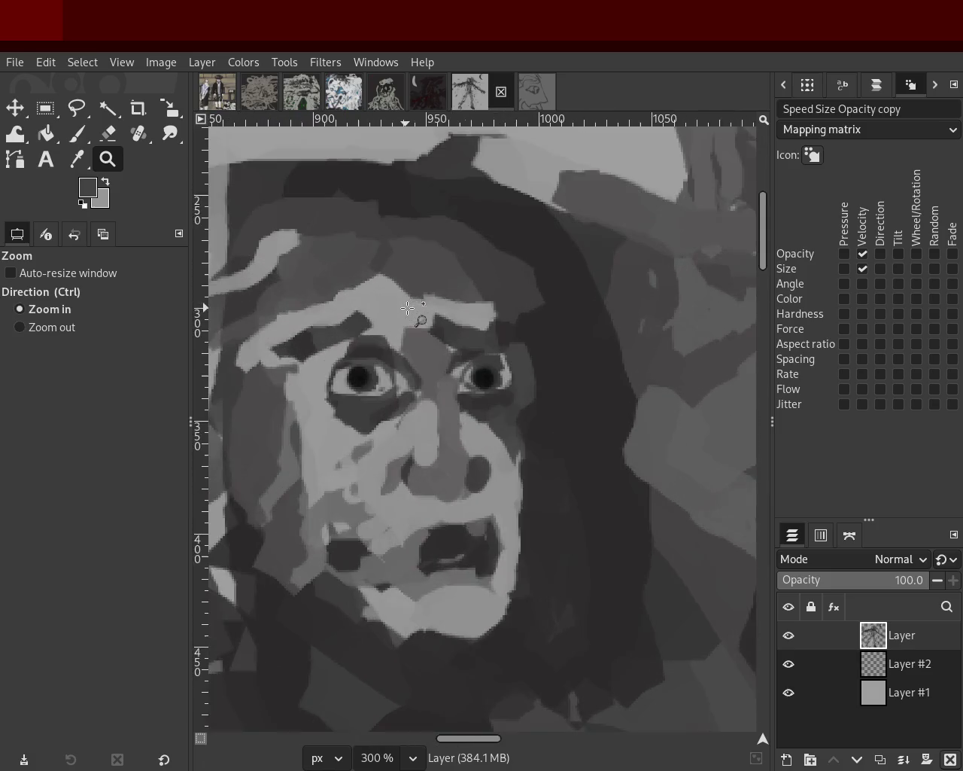
scroll(361, 311, "down", 2)
scroll(361, 311, "down", 1)
scroll(353, 310, "down", 1)
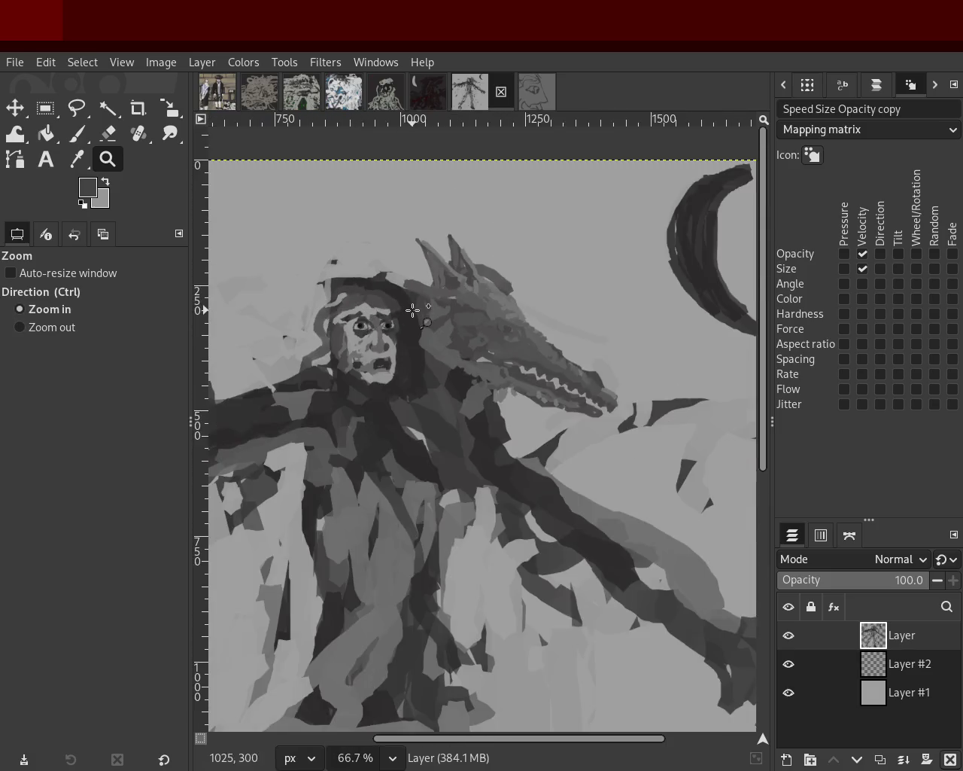
scroll(350, 310, "up", 1)
scroll(347, 311, "down", 1)
scroll(347, 310, "up", 1)
scroll(413, 311, "up", 1)
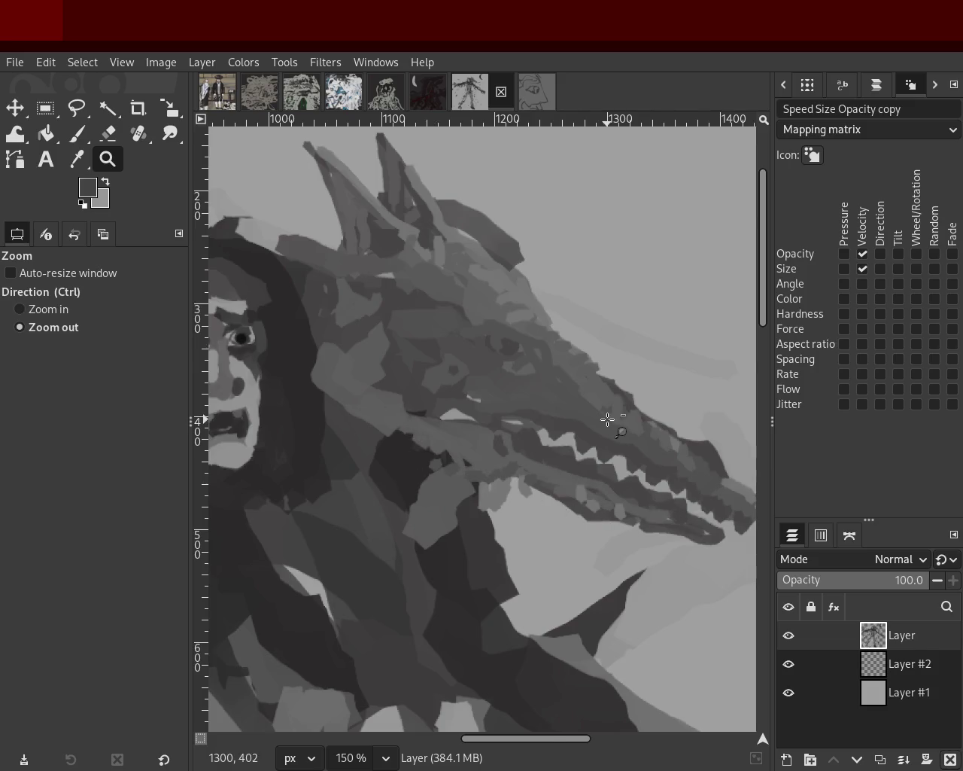
scroll(527, 482, "down", 2)
scroll(466, 489, "up", 1)
scroll(456, 403, "down", 3)
scroll(456, 403, "up", 2)
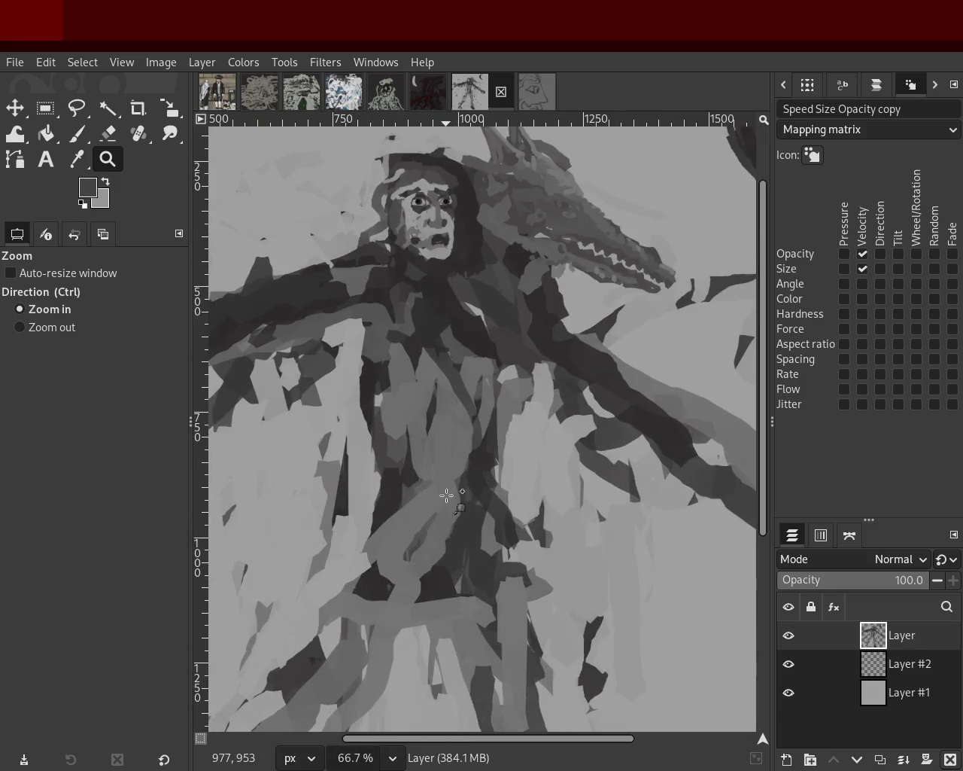
scroll(424, 374, "down", 1)
scroll(467, 317, "up", 1)
key("p")
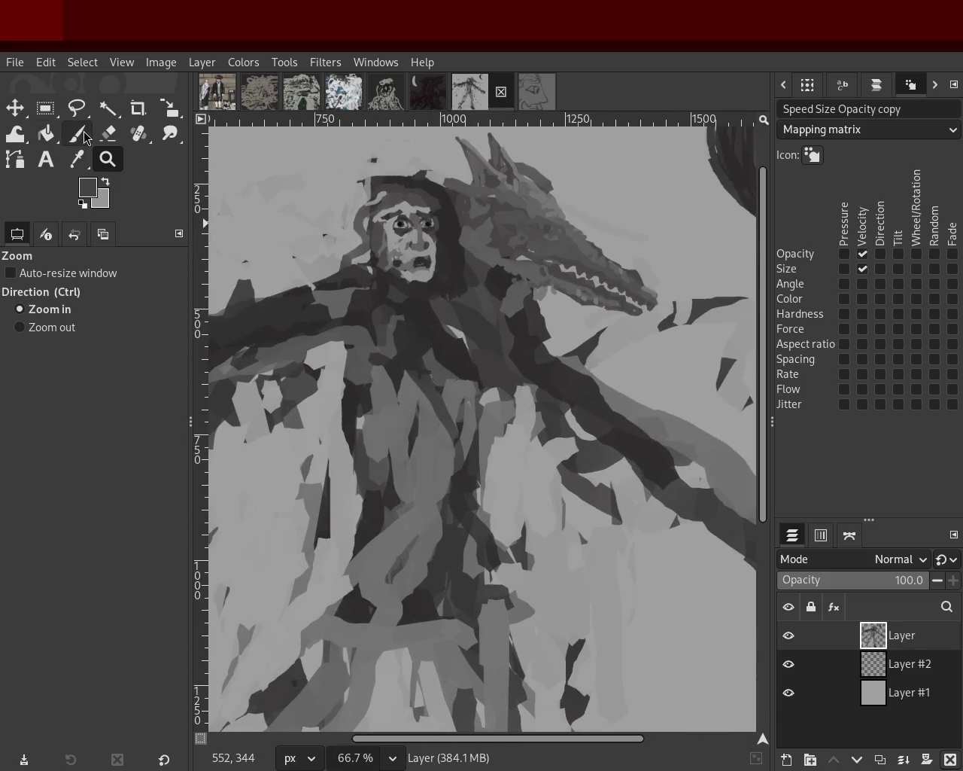
Paint a wide dark stroke down the torso, undoing several trial mid-grey and dark strokes
left_click(32, 360)
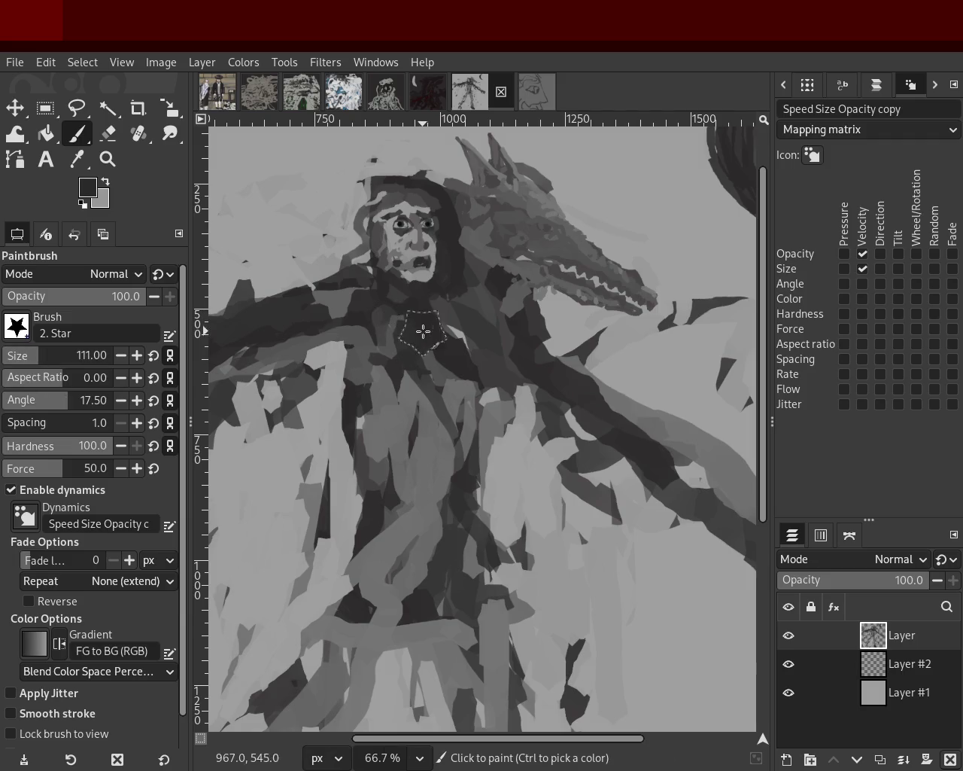
left_click_drag(422, 331, 430, 531)
left_click(376, 431, "ctrl")
mouse_move(388, 312)
left_mouse_down()
mouse_move(399, 347)
mouse_move(392, 474)
mouse_move(389, 446)
left_mouse_up()
key("ctrl+z")
left_click(424, 339, "ctrl")
mouse_move(396, 354)
left_mouse_down()
mouse_move(421, 410)
mouse_move(441, 537)
left_mouse_up()
key("ctrl+z")
left_click(462, 392, "ctrl")
mouse_move(433, 481)
left_mouse_down()
mouse_move(415, 562)
mouse_move(392, 555)
mouse_move(464, 535)
mouse_move(360, 483)
mouse_move(351, 561)
left_mouse_up()
key("ctrl+z")
left_click(426, 560, "ctrl")
key("ctrl+z")
Add a lighter stroke down the left torso, a near-black diagonal along the arm, and a mid-grey torso stroke
left_click(404, 462, "ctrl")
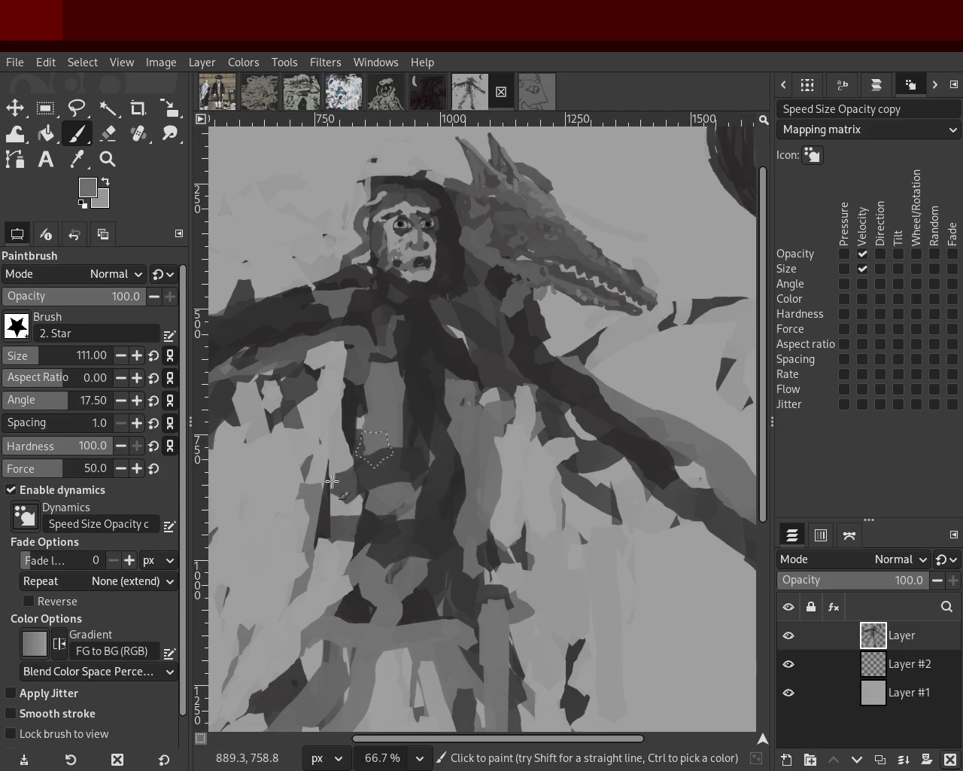
left_click_drag(381, 433, 323, 512)
left_click(325, 331, "ctrl")
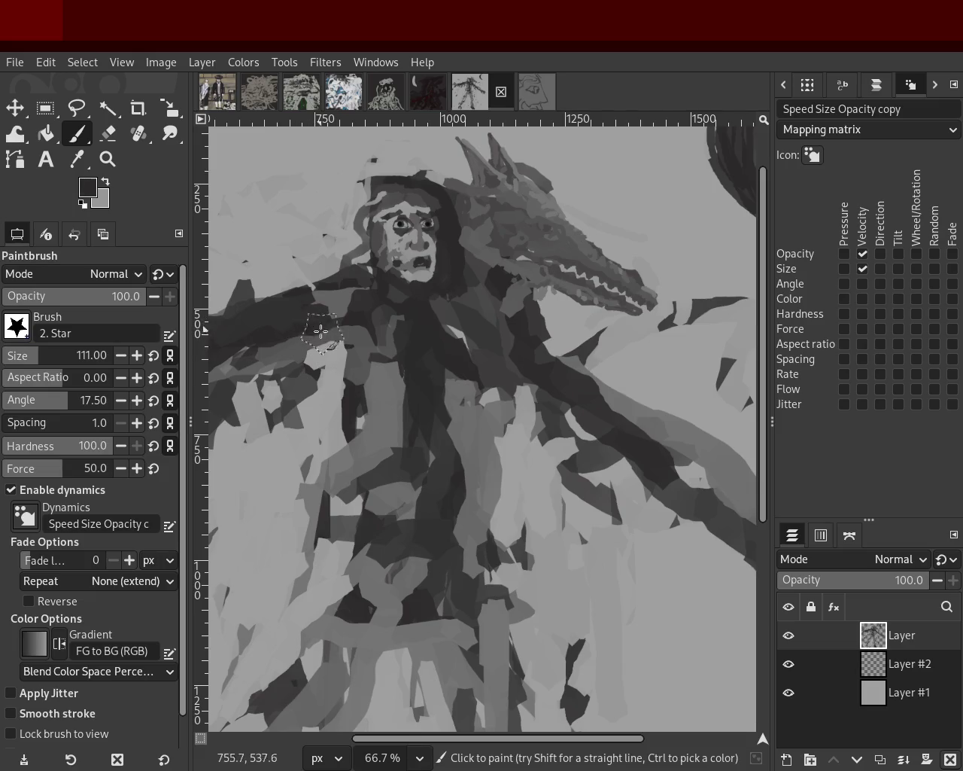
left_click_drag(511, 338, 673, 501)
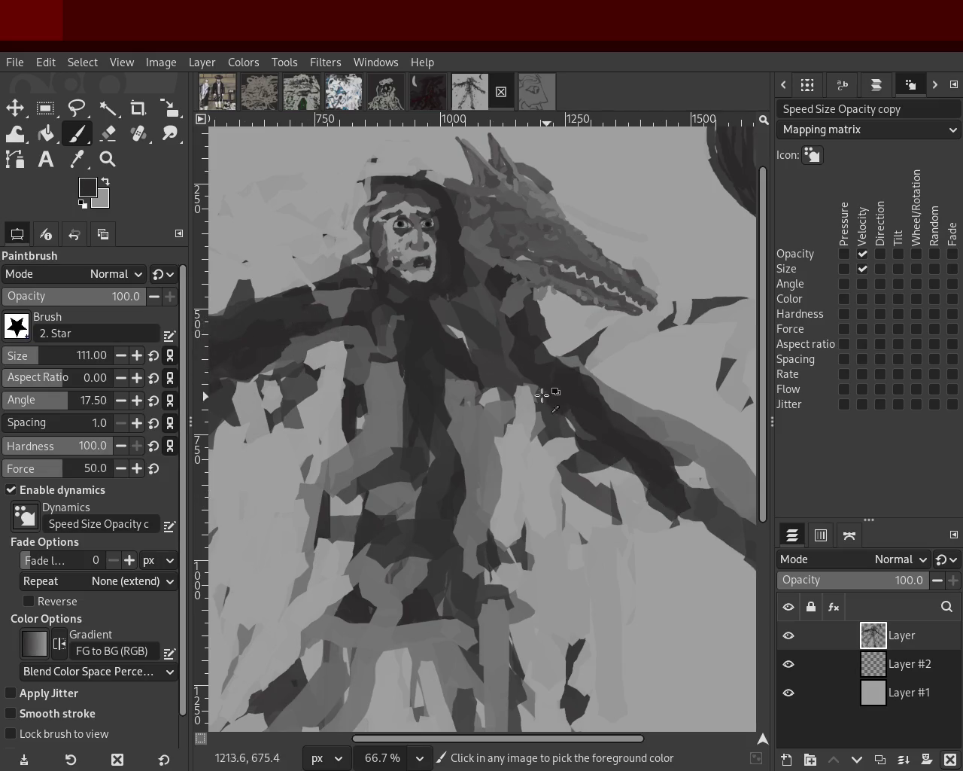
left_click(450, 332, "ctrl")
left_click(493, 314, "ctrl")
left_click_drag(478, 316, 482, 451)
left_click(350, 286, "ctrl")
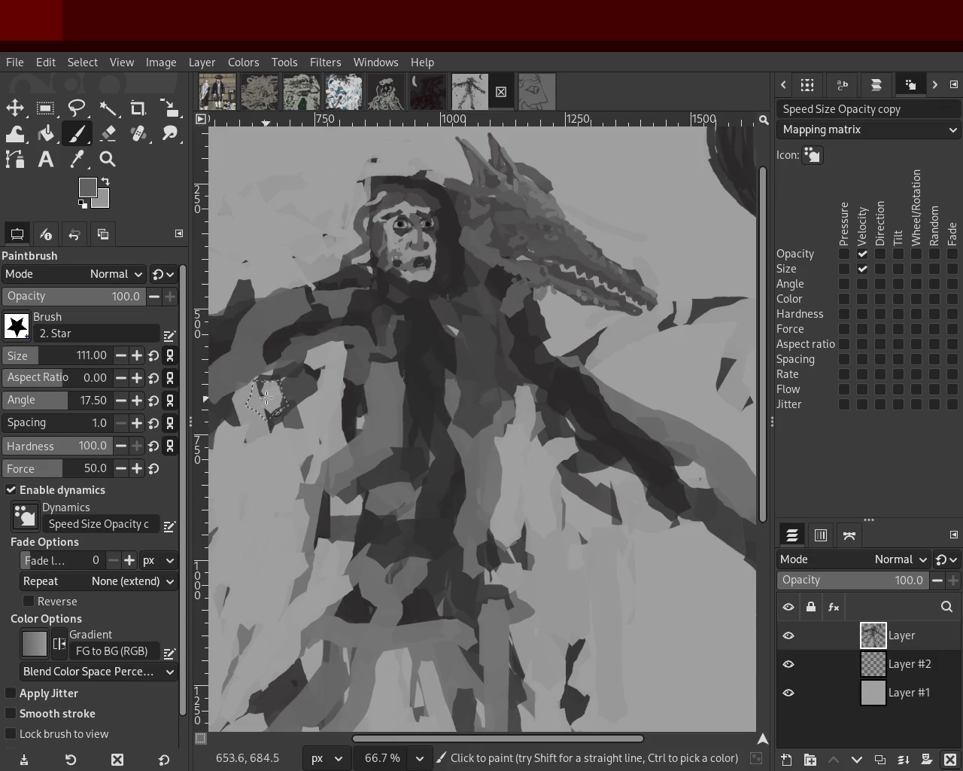
key("ctrl+z")
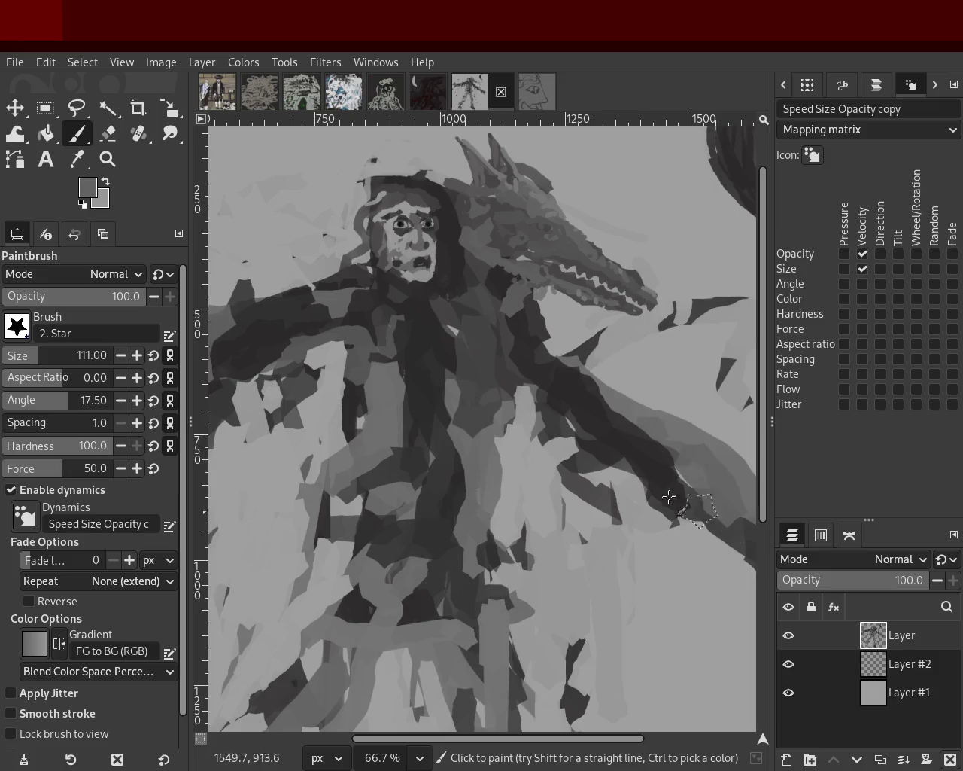
Zoom out to see the whole painting, then zoom back in on the figure
left_click(108, 159)
left_click(343, 332, "ctrl")
left_click(404, 398, "ctrl")
left_click(409, 398, "ctrl")
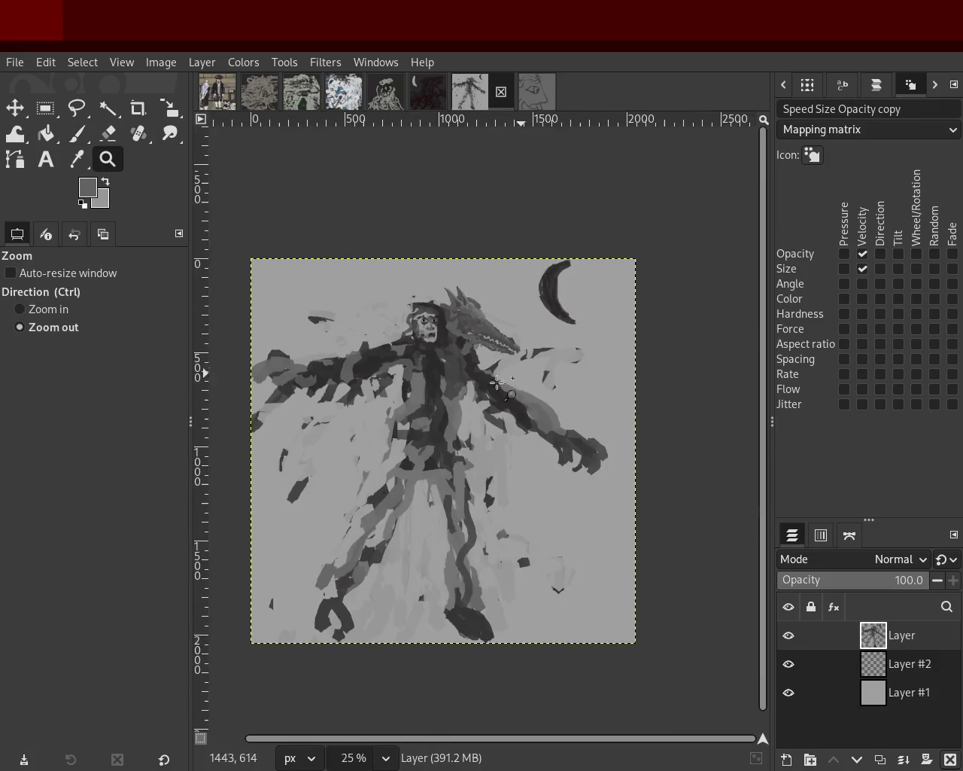
left_click(467, 400)
left_click(386, 389, "ctrl")
triple_click(386, 388)
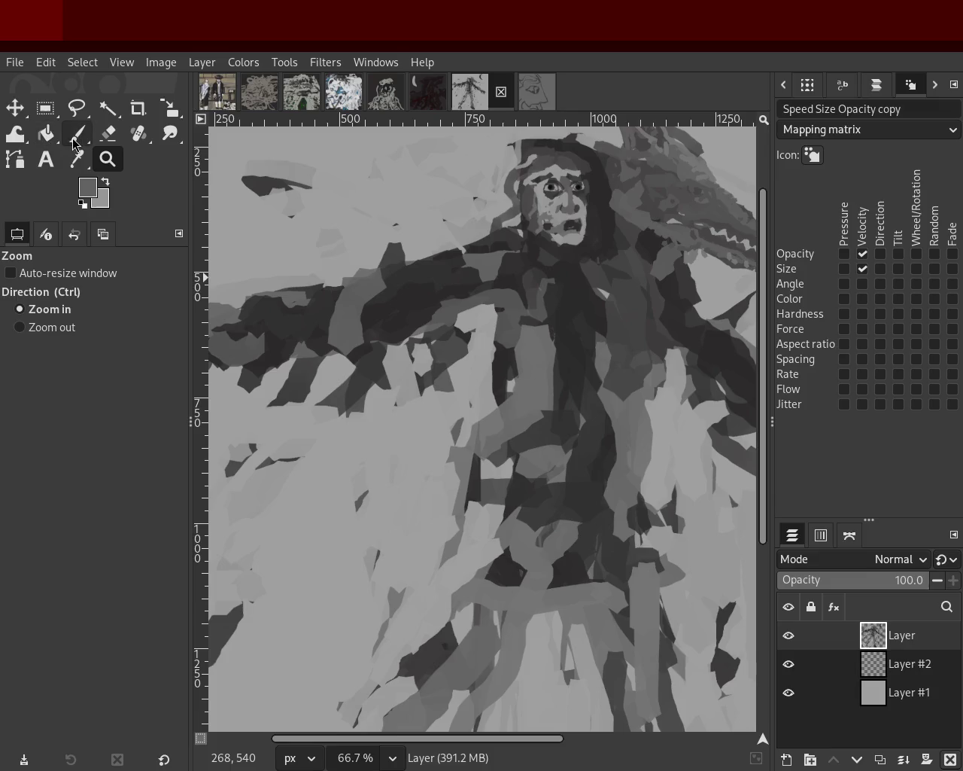
Try lighter grey over the dark left arm, undo it, and start erasing light patches under the arm
left_click(77, 133)
left_click(270, 348, "ctrl")
left_click(291, 323, "ctrl")
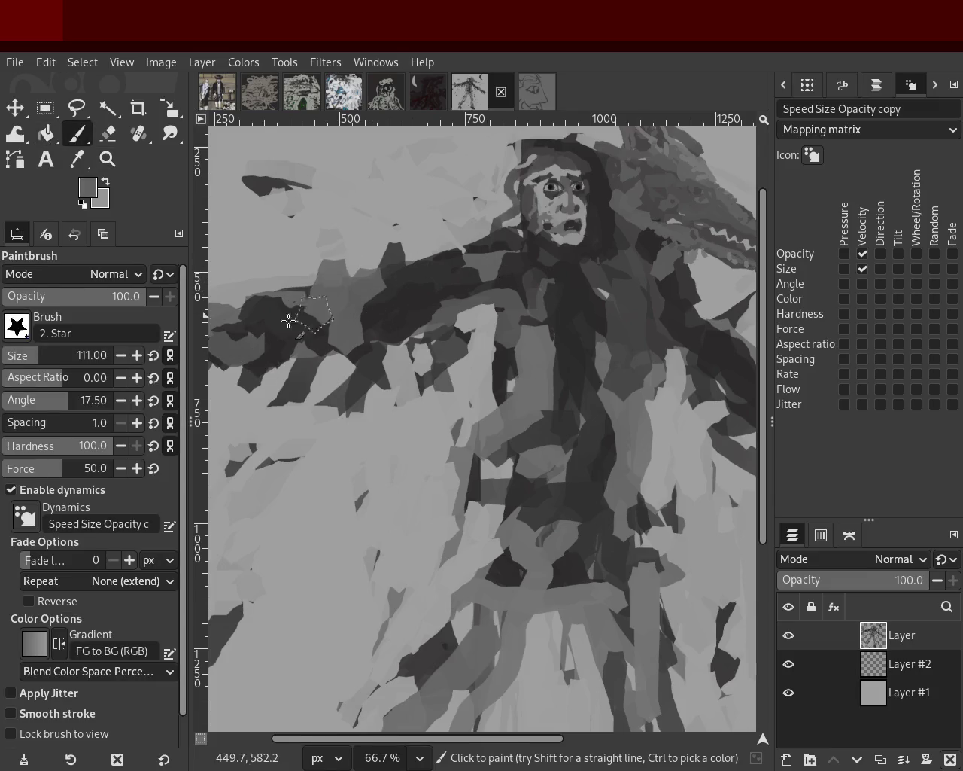
left_click_drag(271, 301, 368, 387)
key("ctrl+z")
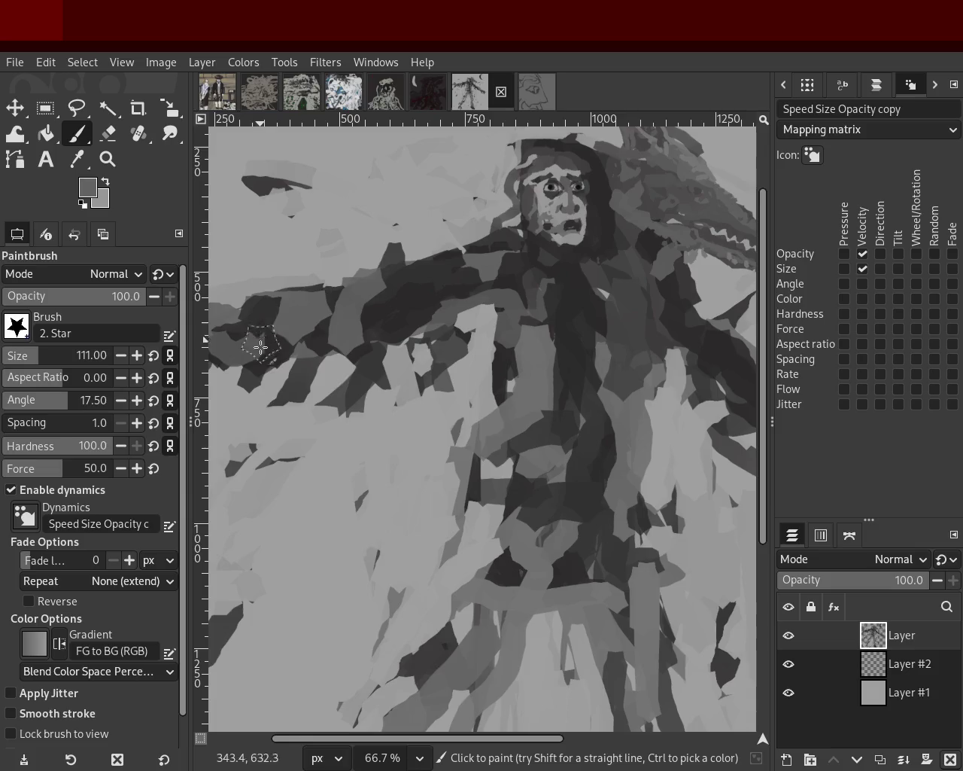
left_click(107, 133)
left_click_drag(382, 380, 322, 369)
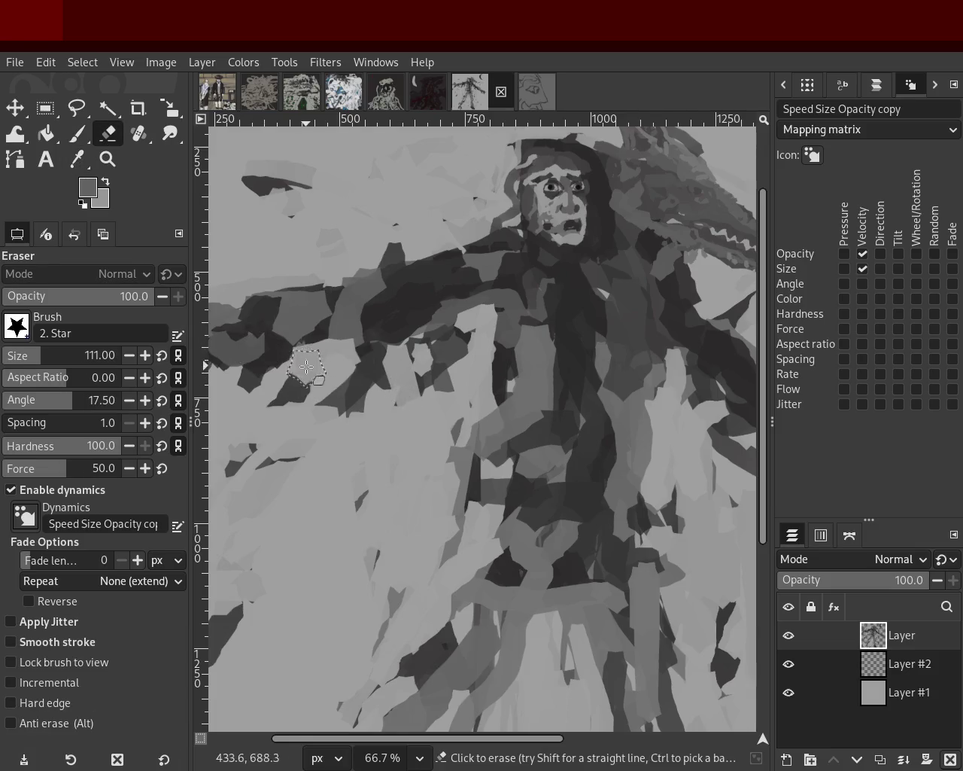
Erase more light grey patches beneath the figure's left arm to reveal the darker paint
mouse_move(370, 323)
left_mouse_down()
mouse_move(433, 327)
mouse_move(368, 339)
mouse_move(424, 324)
mouse_move(314, 333)
mouse_move(311, 406)
left_mouse_up()
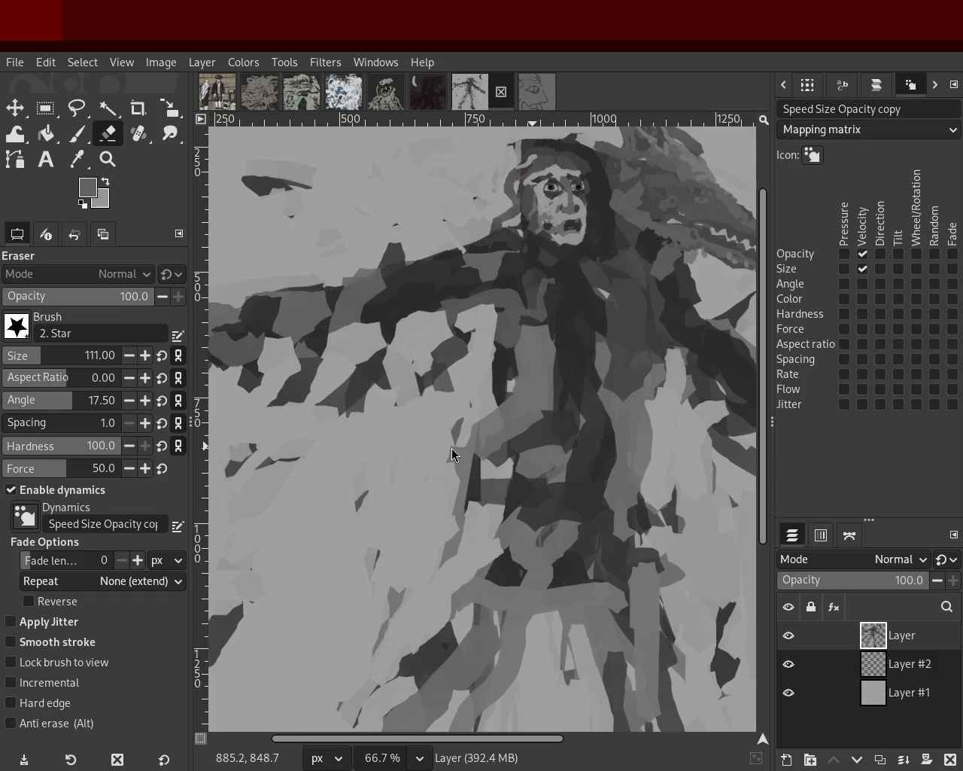
key("ctrl")
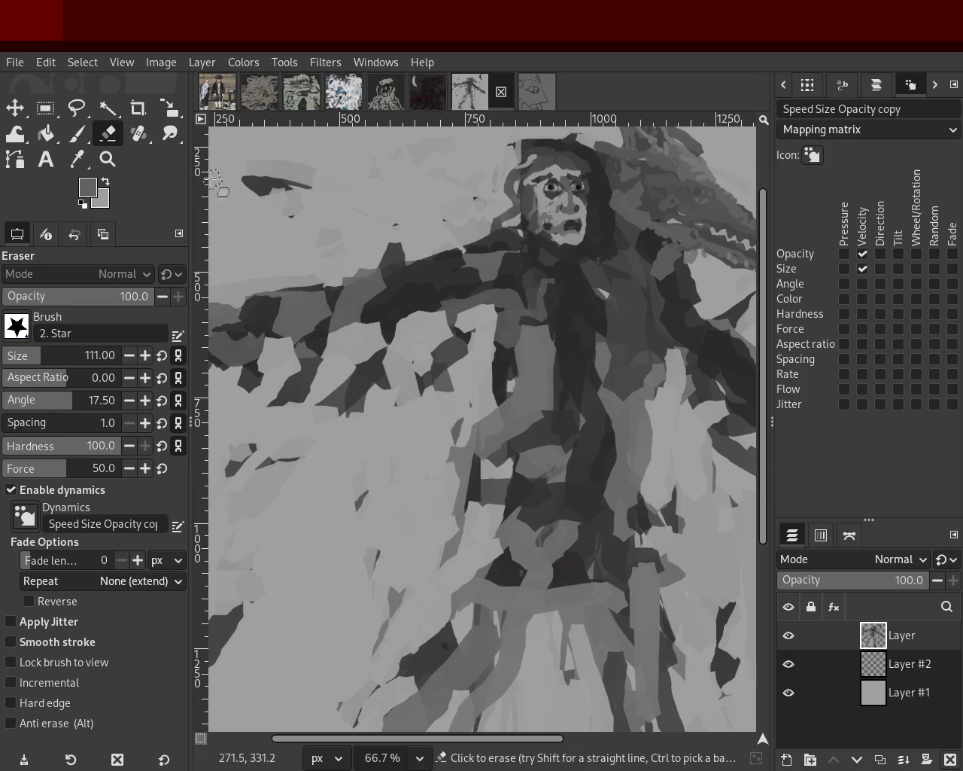
left_click(107, 159)
scroll(523, 421, "down", 3)
scroll(523, 420, "up", 2)
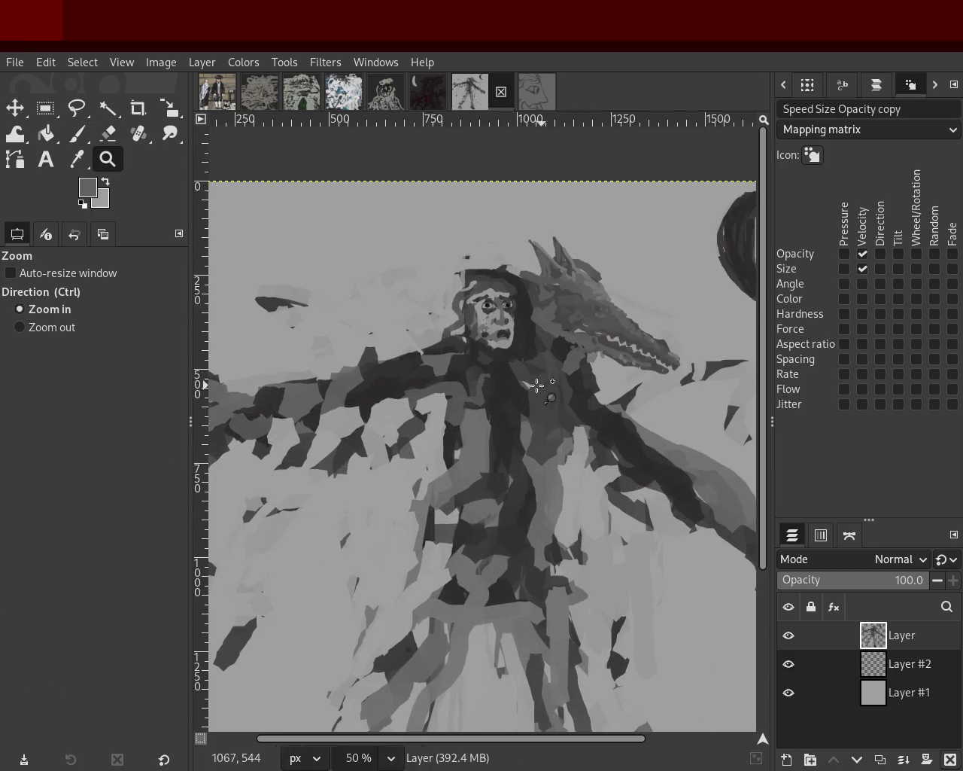
scroll(496, 361, "down", 1)
scroll(451, 353, "up", 3)
scroll(433, 362, "right", 3)
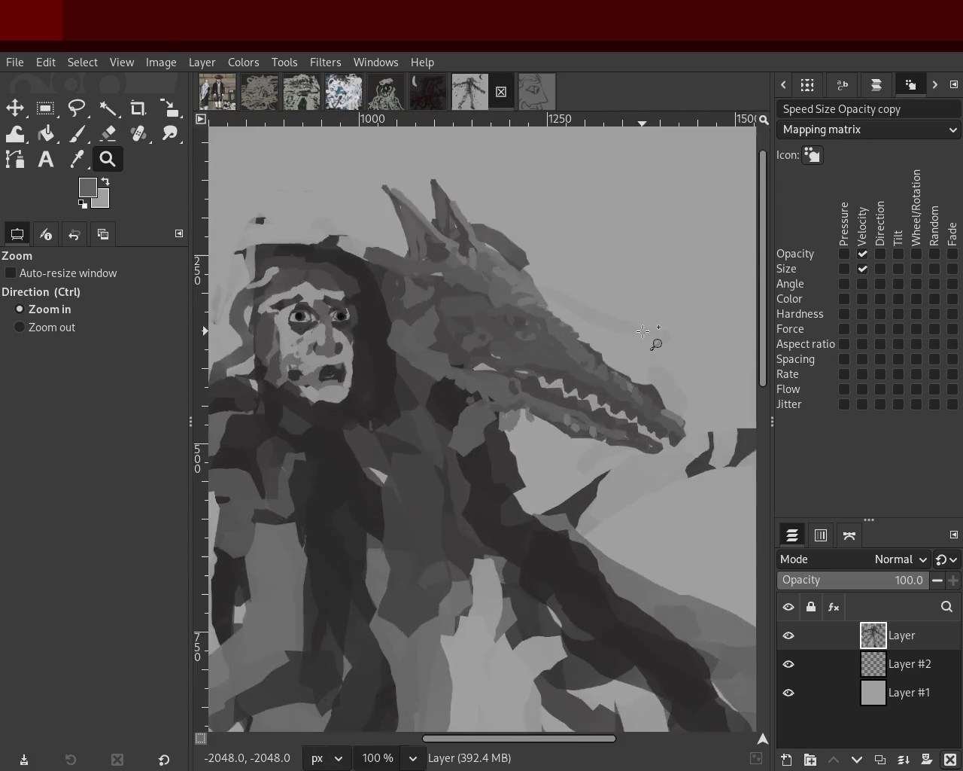
scroll(482, 263, "up", 2)
scroll(410, 260, "down", 1)
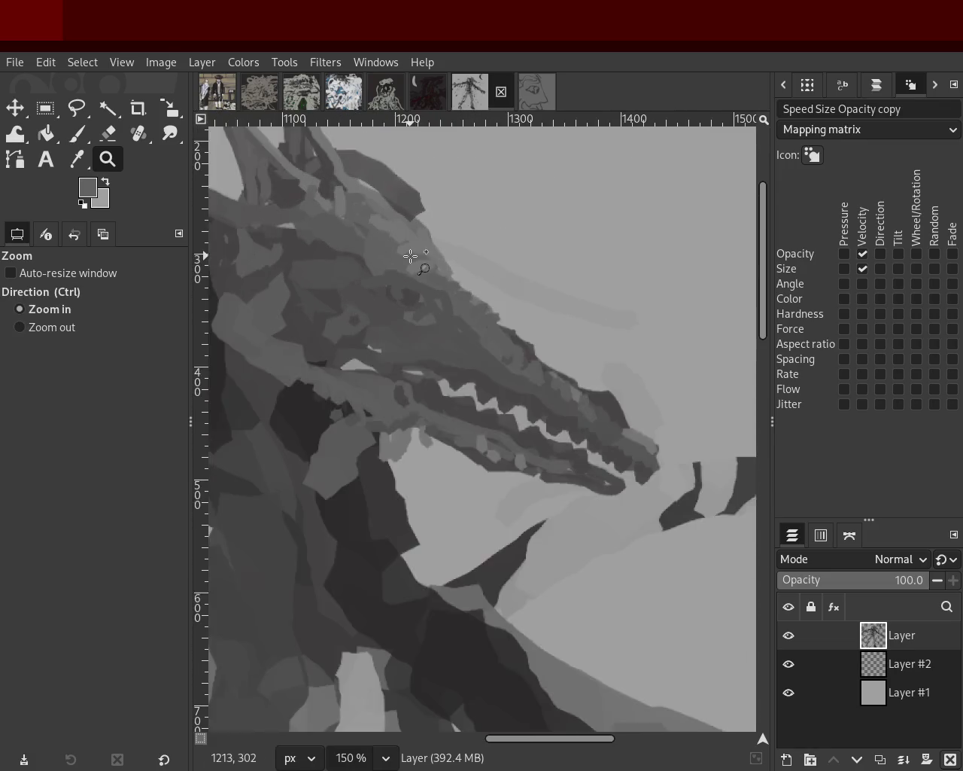
scroll(630, 278, "up", 2)
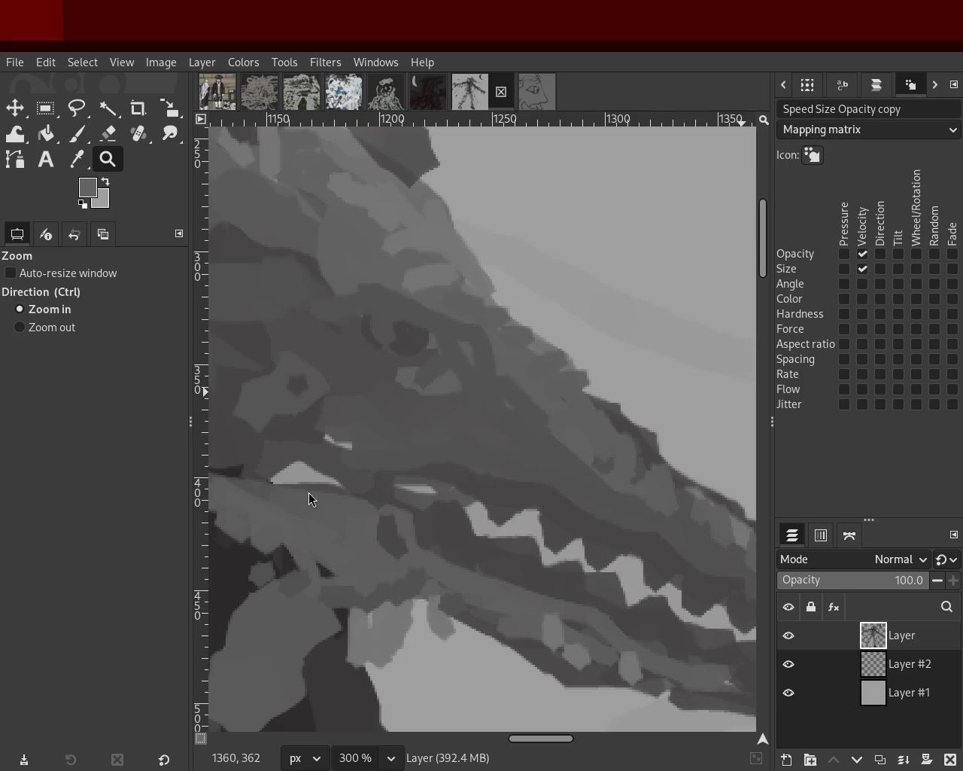
scroll(527, 403, "down", 1)
scroll(671, 370, "down", 2)
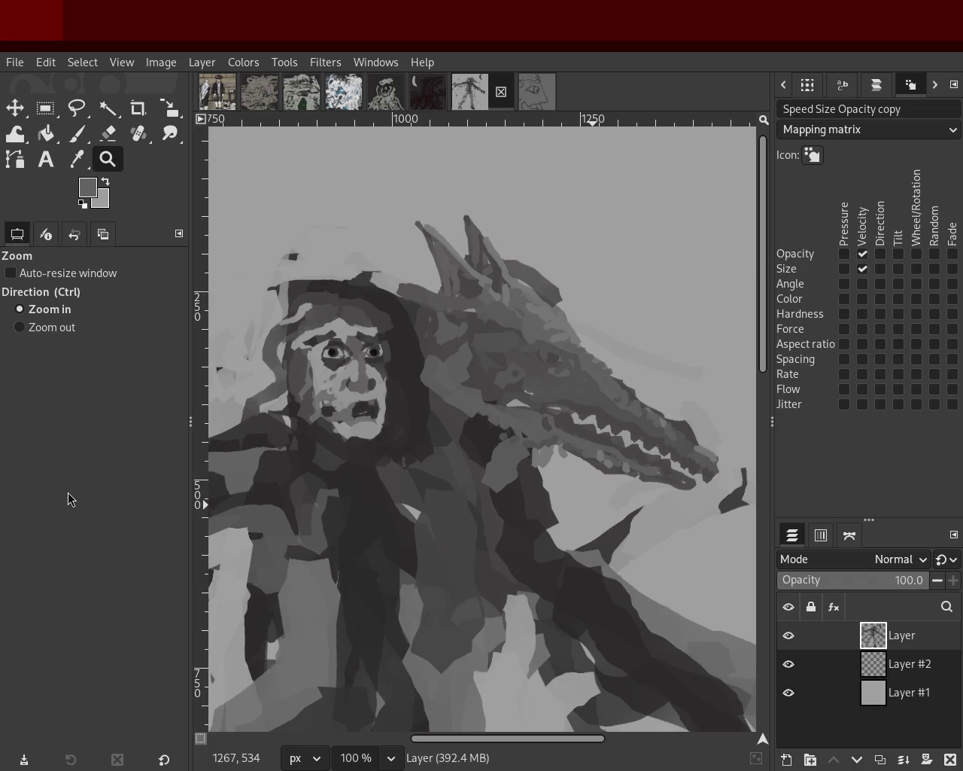
scroll(475, 441, "down", 1)
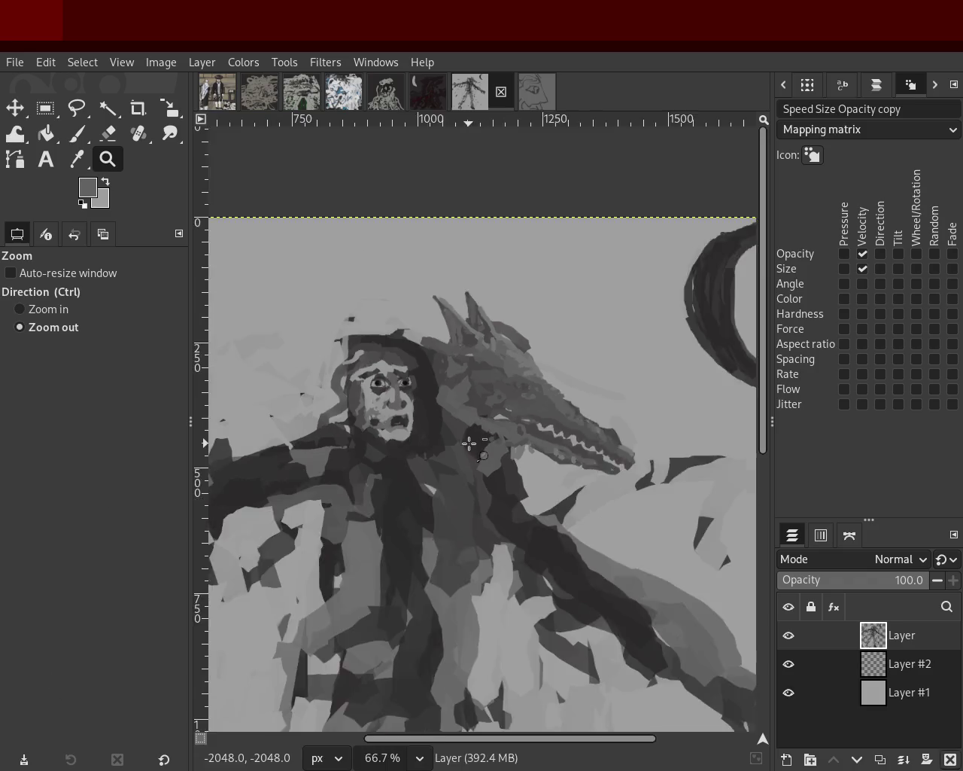
scroll(475, 449, "down", 3)
scroll(475, 456, "up", 2)
scroll(513, 329, "down", 1)
scroll(513, 329, "up", 1)
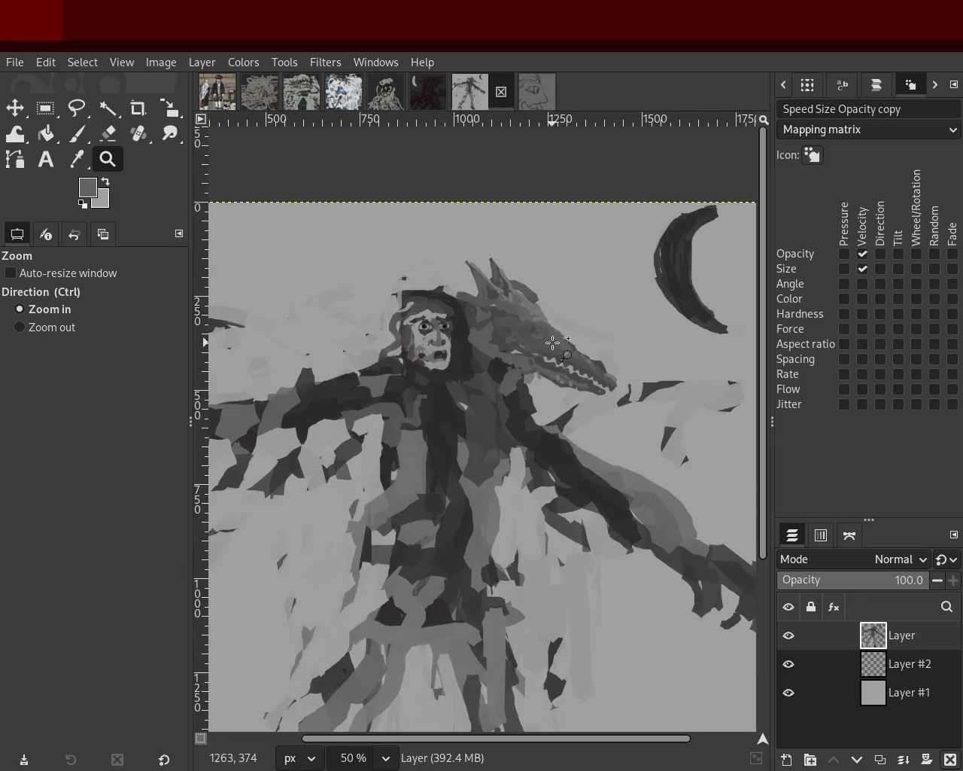
scroll(550, 342, "up", 3)
scroll(555, 339, "up", 1)
left_click(73, 134)
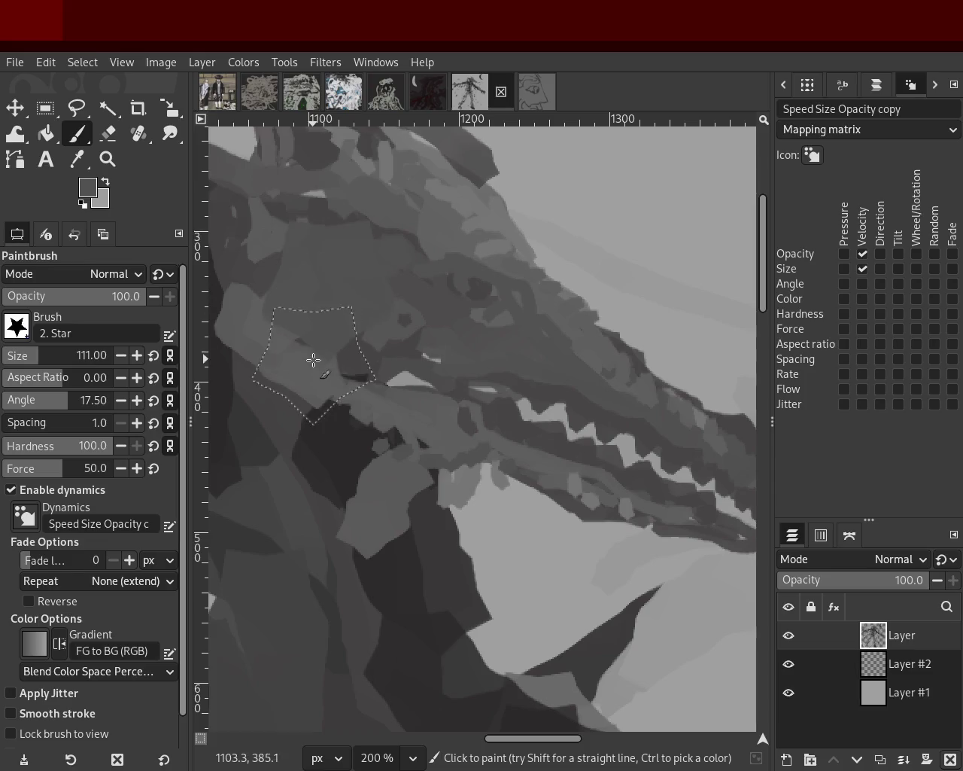
left_click(120, 165)
scroll(343, 349, "down", 3)
scroll(407, 376, "down", 3)
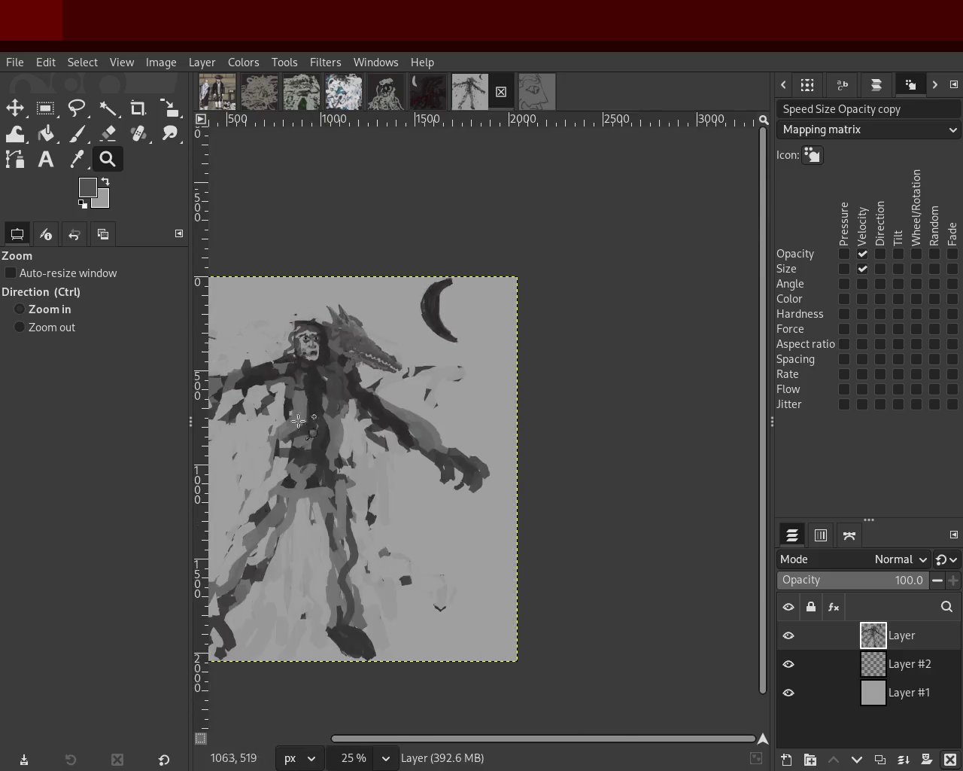
scroll(468, 399, "up", 2)
scroll(465, 384, "down", 2)
scroll(301, 352, "up", 2)
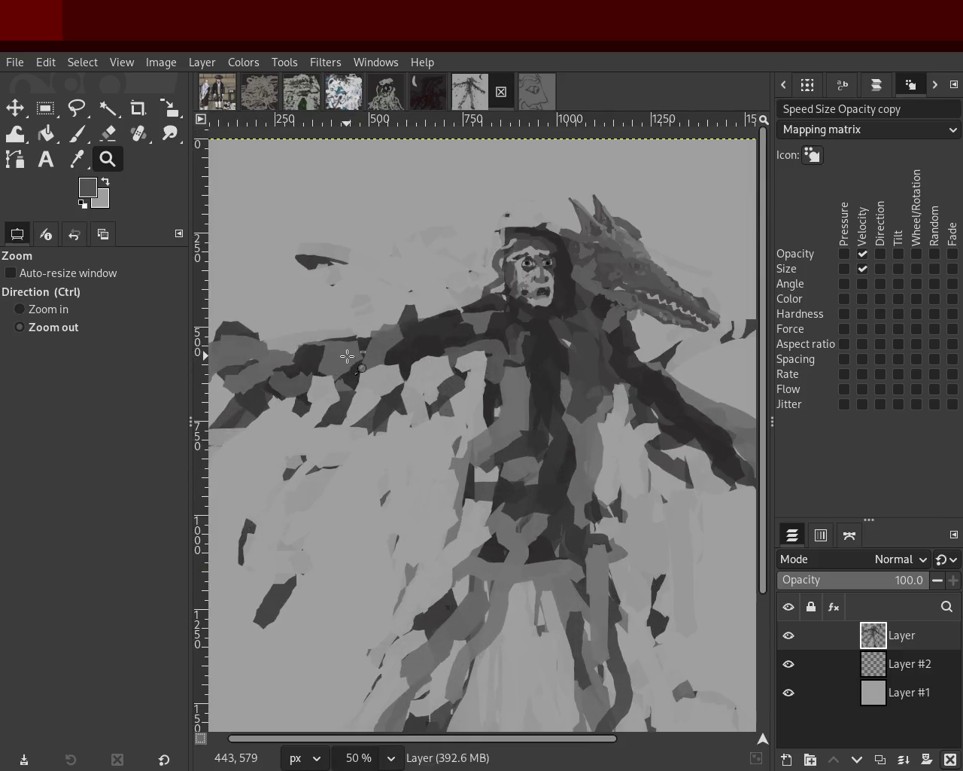
scroll(555, 303, "down", 1)
scroll(554, 302, "down", 1)
scroll(581, 307, "up", 1)
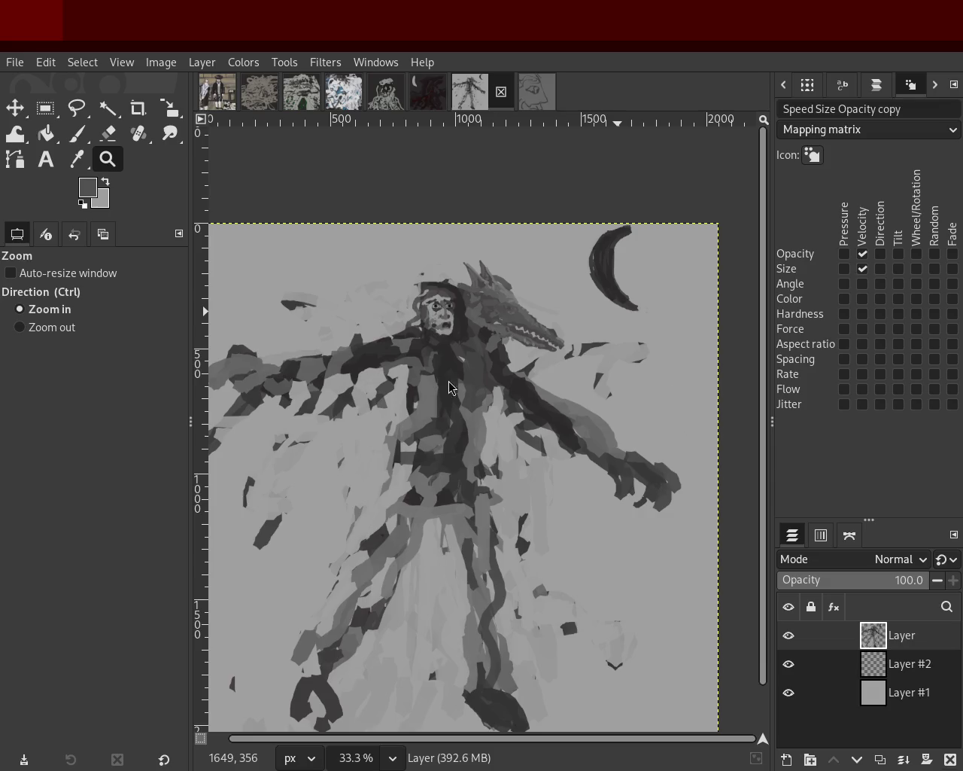
scroll(449, 387, "down", 1)
scroll(470, 293, "up", 3)
left_click(83, 138)
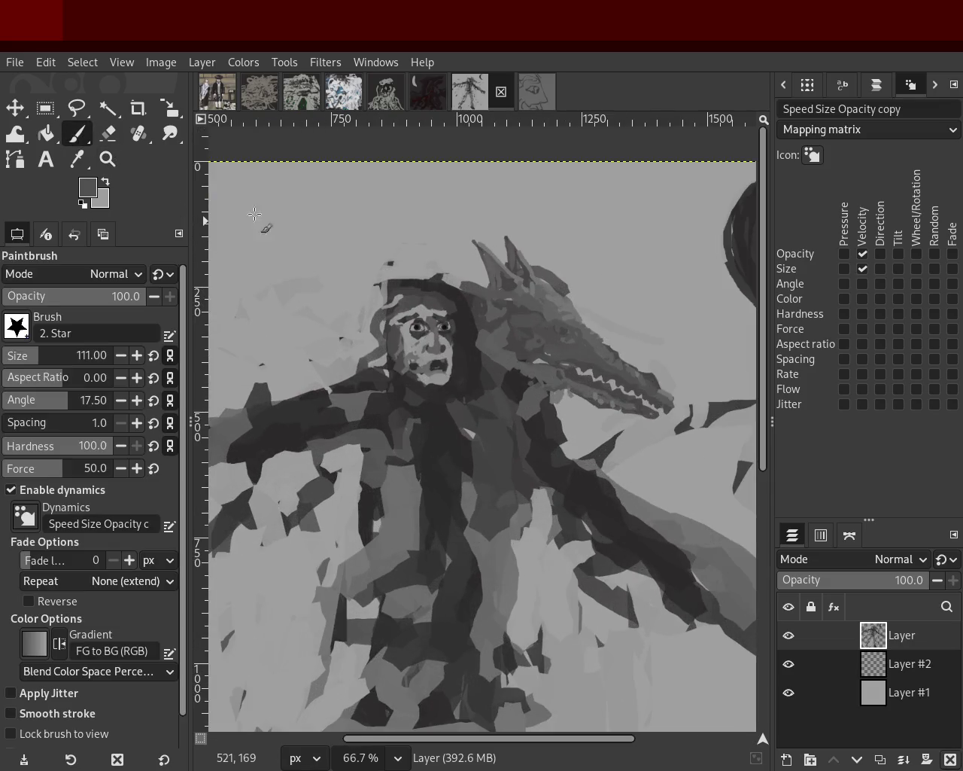
Paint a dark sweeping stroke over the top of the raised left arm, redoing it until it reaches higher
mouse_move(402, 310)
left_mouse_down()
mouse_move(248, 423)
mouse_move(368, 328)
mouse_move(368, 311)
mouse_move(244, 408)
mouse_move(375, 359)
mouse_move(359, 328)
mouse_move(213, 419)
left_mouse_up()
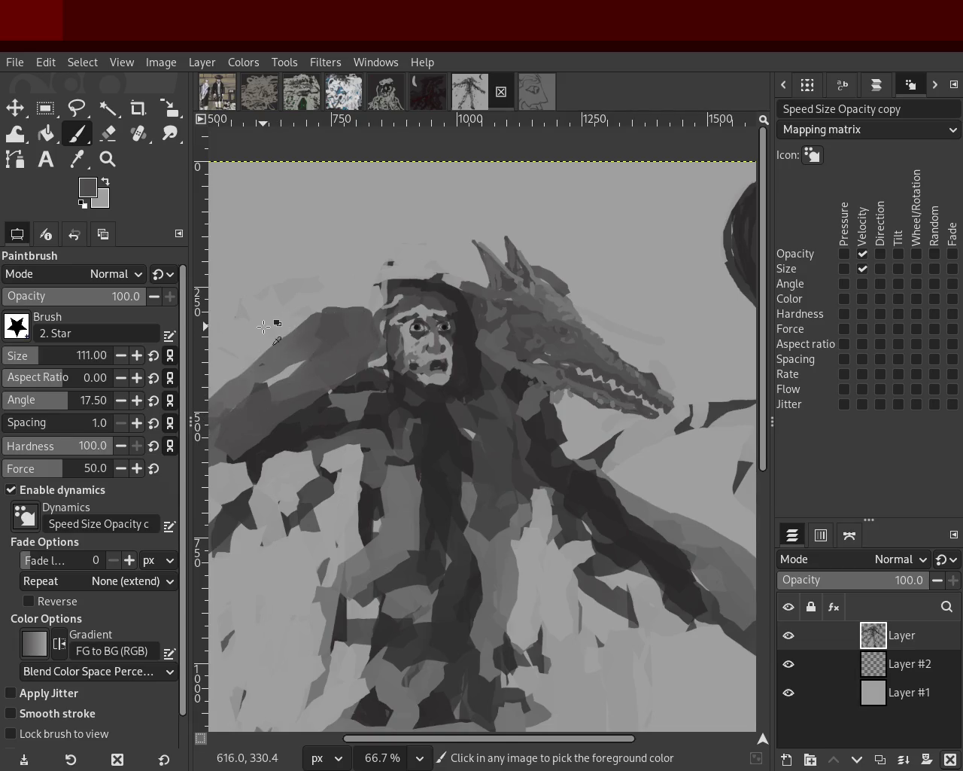
key("ctrl+z")
left_click_drag(334, 315, 226, 399)
key("ctrl+z")
left_click_drag(319, 329, 210, 391)
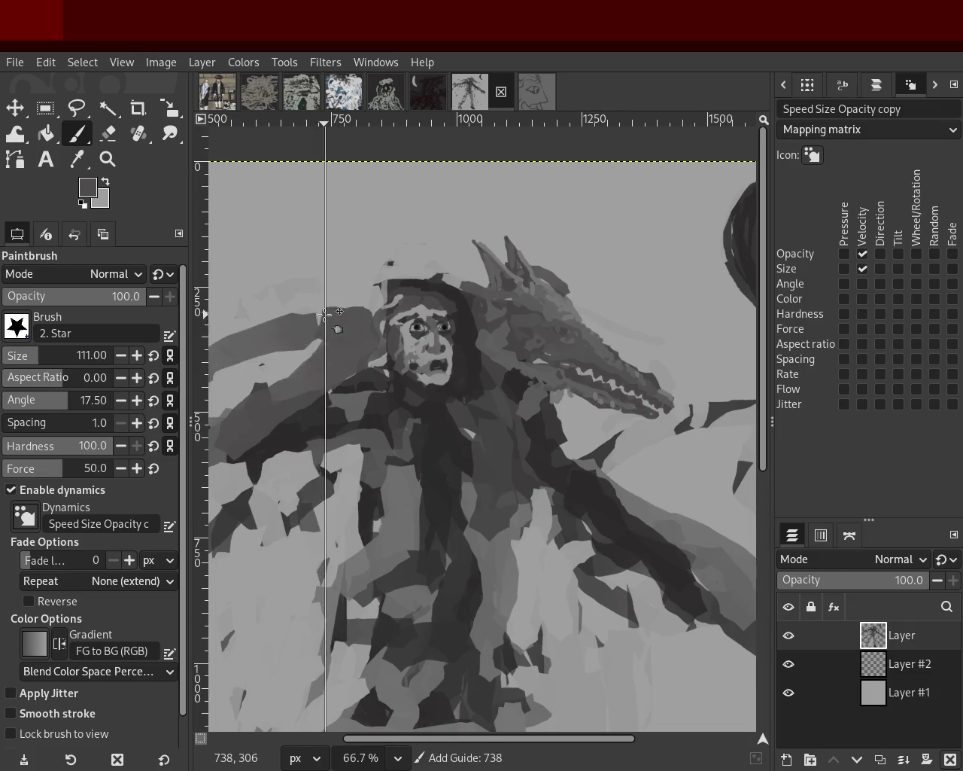
mouse_move(353, 313)
left_mouse_down()
mouse_move(298, 309)
mouse_move(276, 323)
left_mouse_up()
key("ctrl+z")
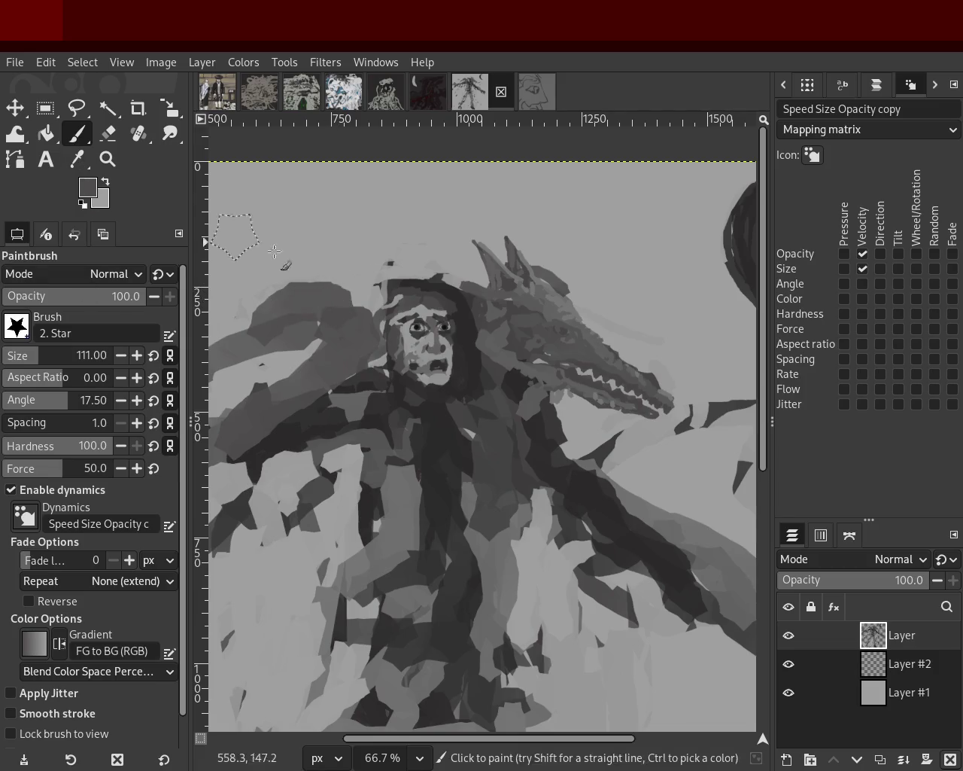
left_click(117, 171)
Sample light and dark greys from the painting and lay diagonal strokes below the raised arm
scroll(411, 285, "down", 2)
scroll(411, 284, "down", 1)
scroll(411, 284, "down", 1)
scroll(411, 284, "up", 1)
scroll(411, 285, "up", 1)
scroll(411, 284, "up", 3)
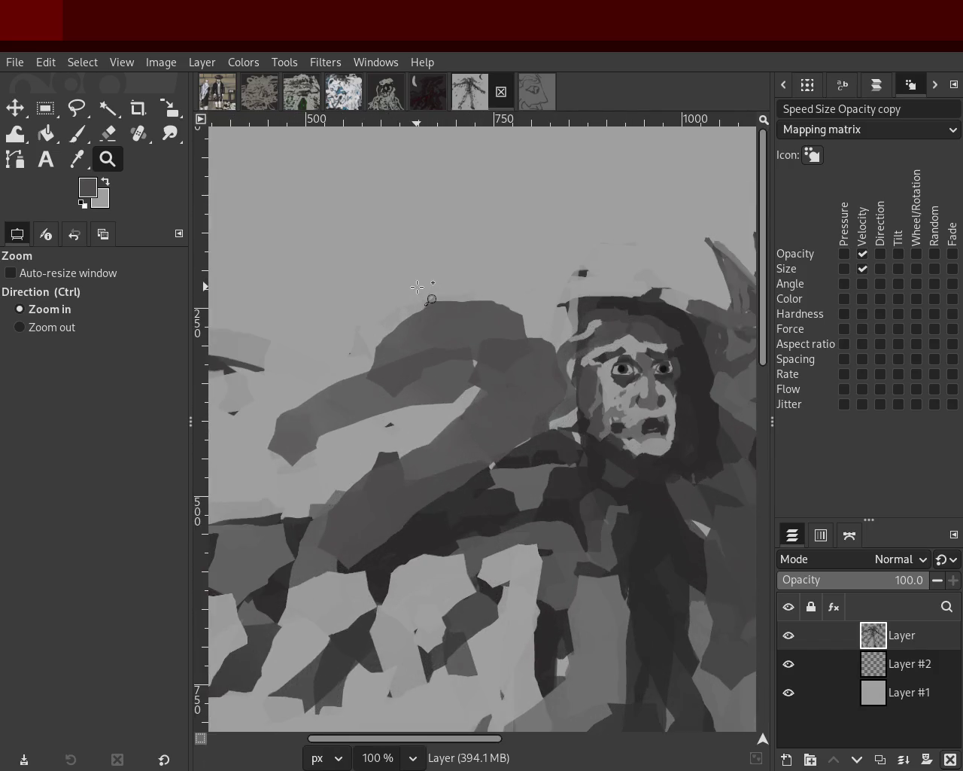
left_click(77, 133)
left_click(357, 379, "ctrl")
left_click_drag(467, 420, 305, 557)
key("ctrl+z")
left_click_drag(447, 395, 290, 451)
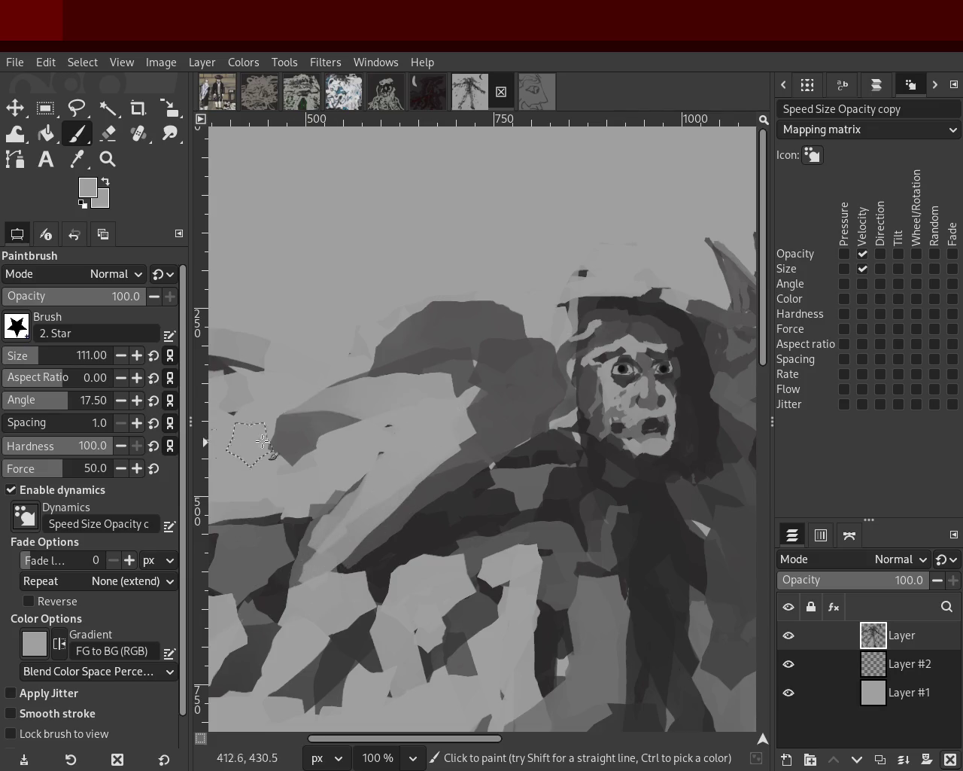
left_click(425, 361, "ctrl")
left_click_drag(410, 371, 275, 418)
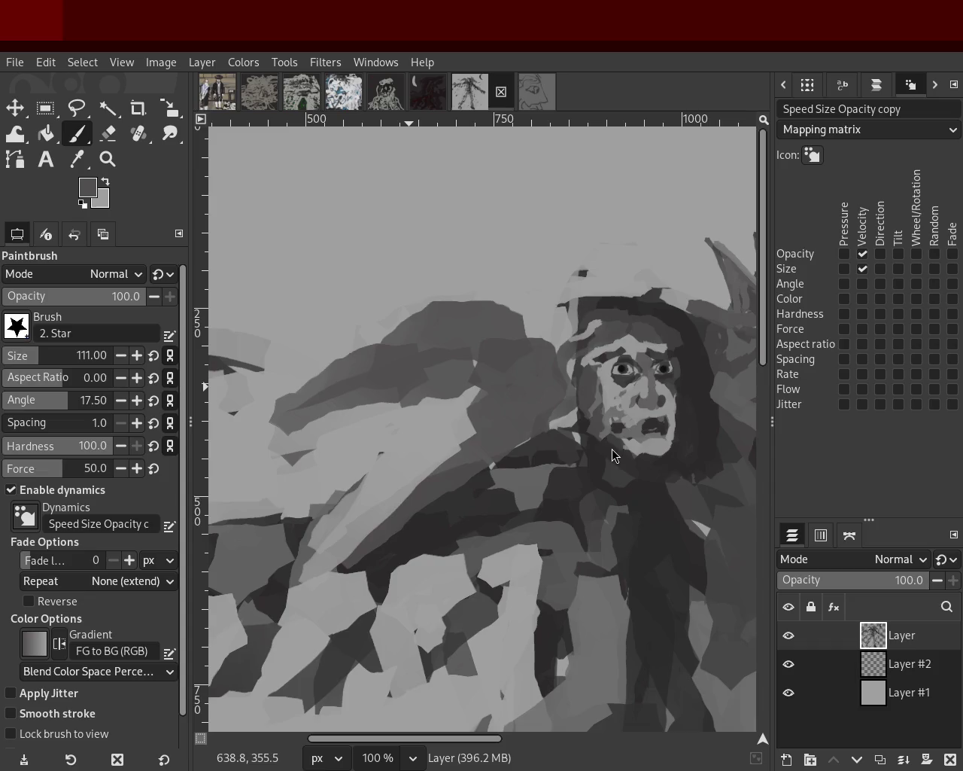
Pick a lighter grey, zoom out to see the whole painting, then zoom back in on the figure
left_click(433, 395, "ctrl")
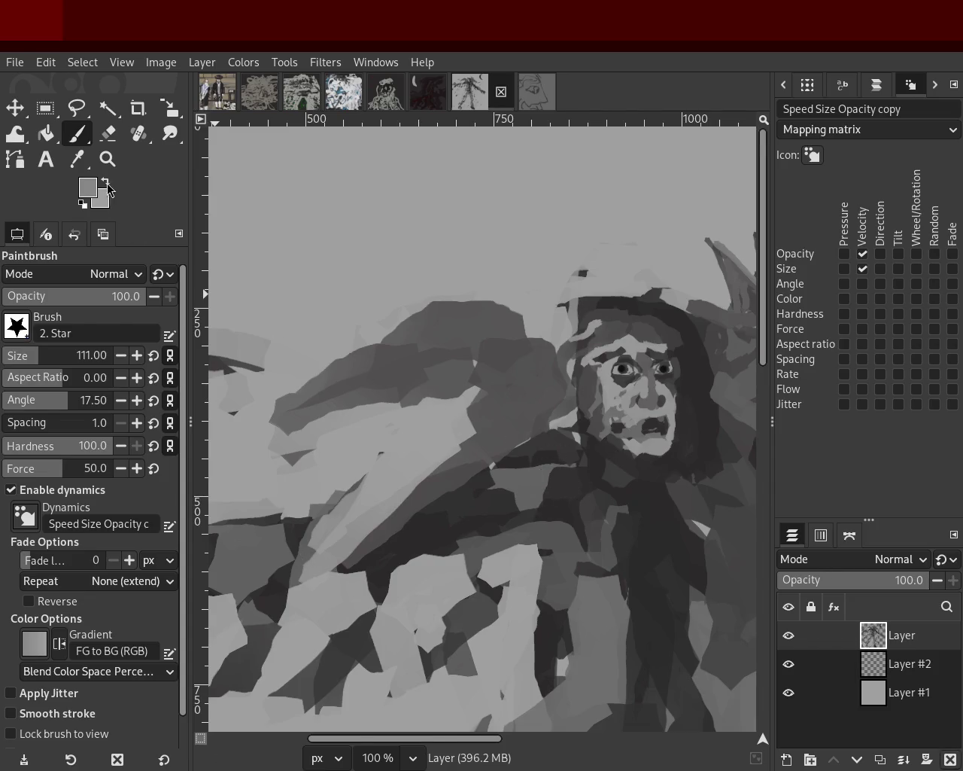
key("z")
left_click(339, 381, "ctrl")
left_click(354, 408)
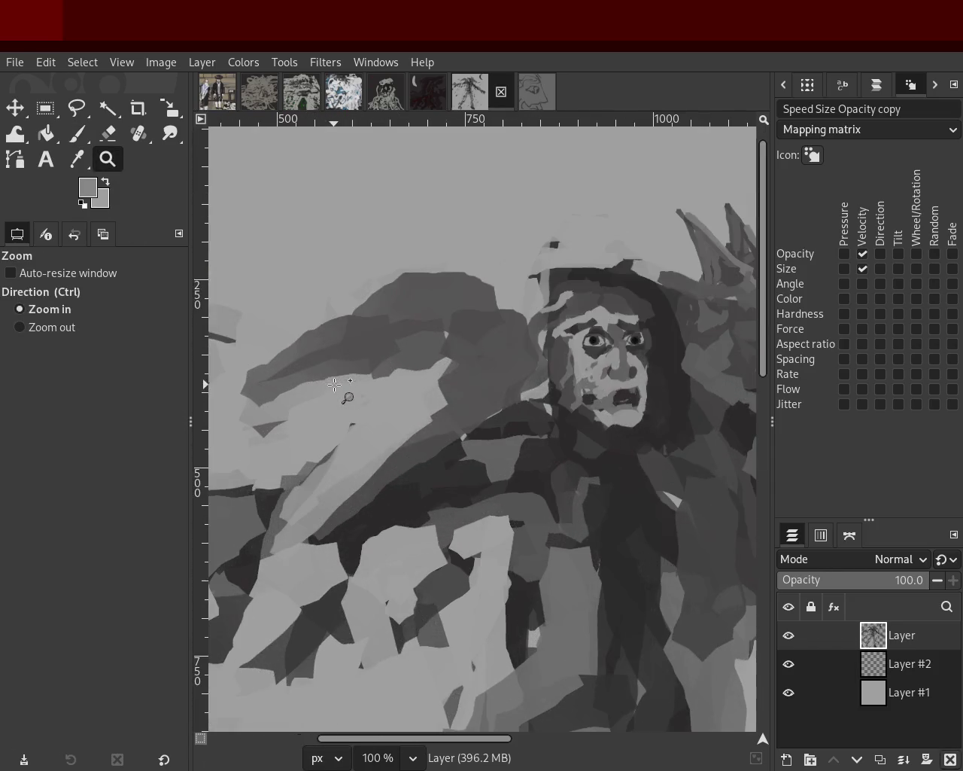
left_click(75, 135)
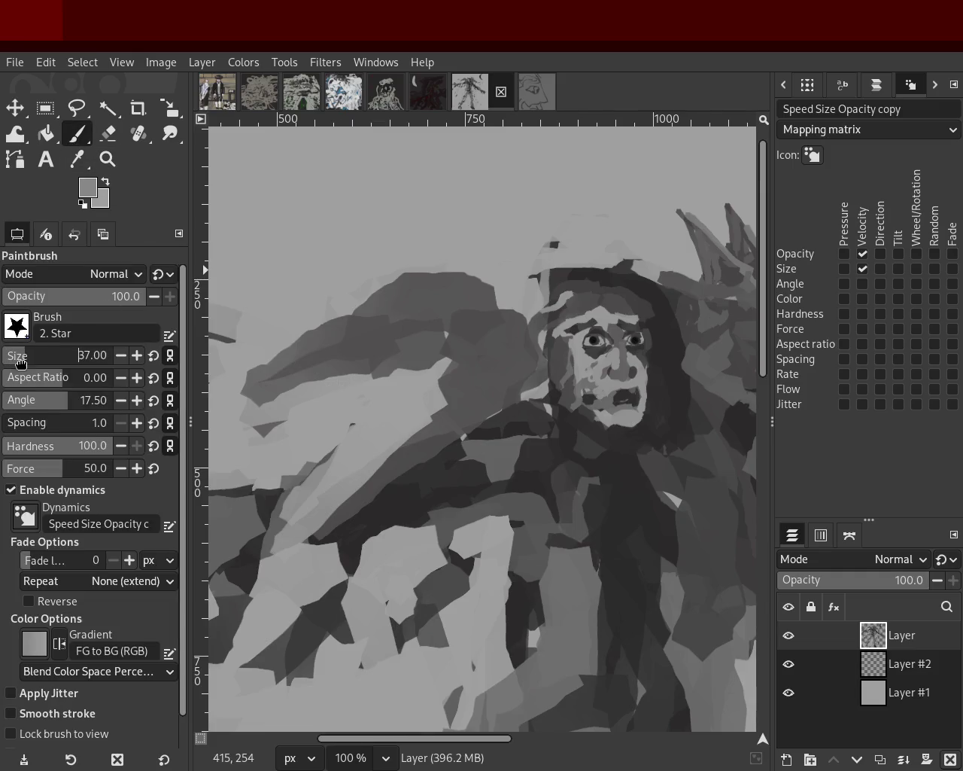
Sample a dark grey and try dark diagonal strokes across the cloak and arm, undoing them
left_click(544, 479, "ctrl")
left_click_drag(495, 389, 355, 505)
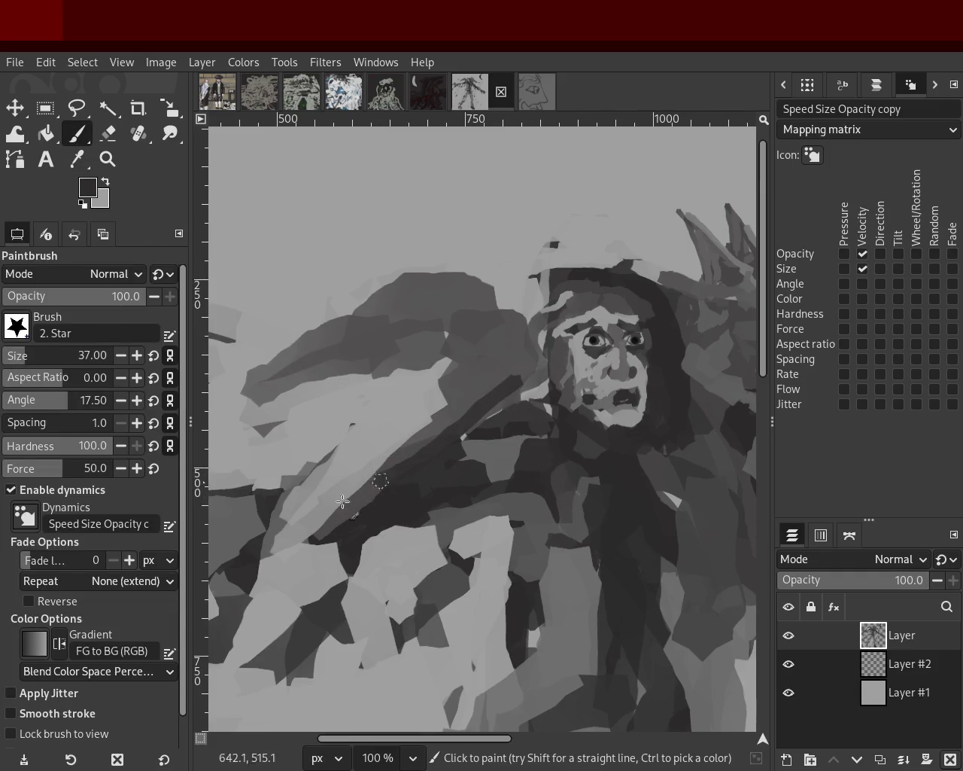
left_click_drag(456, 398, 344, 505)
key("ctrl+z")
mouse_move(451, 400)
left_mouse_down()
mouse_move(380, 460)
mouse_move(413, 421)
left_mouse_up()
key("ctrl+z")
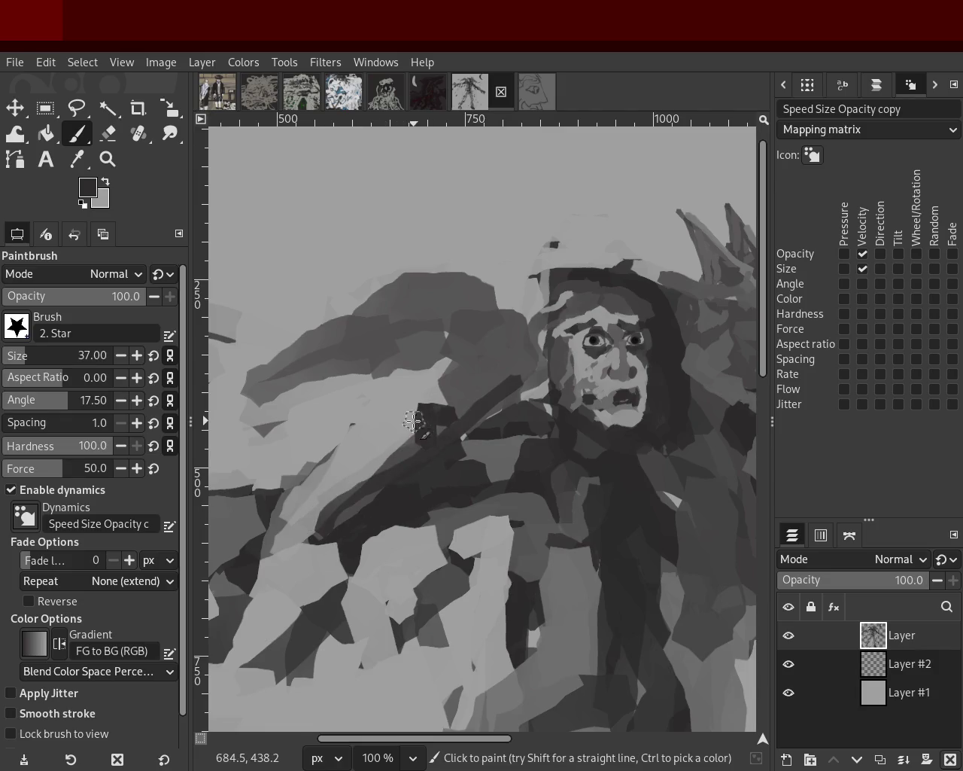
key("ctrl+z")
key("ctrl+z")
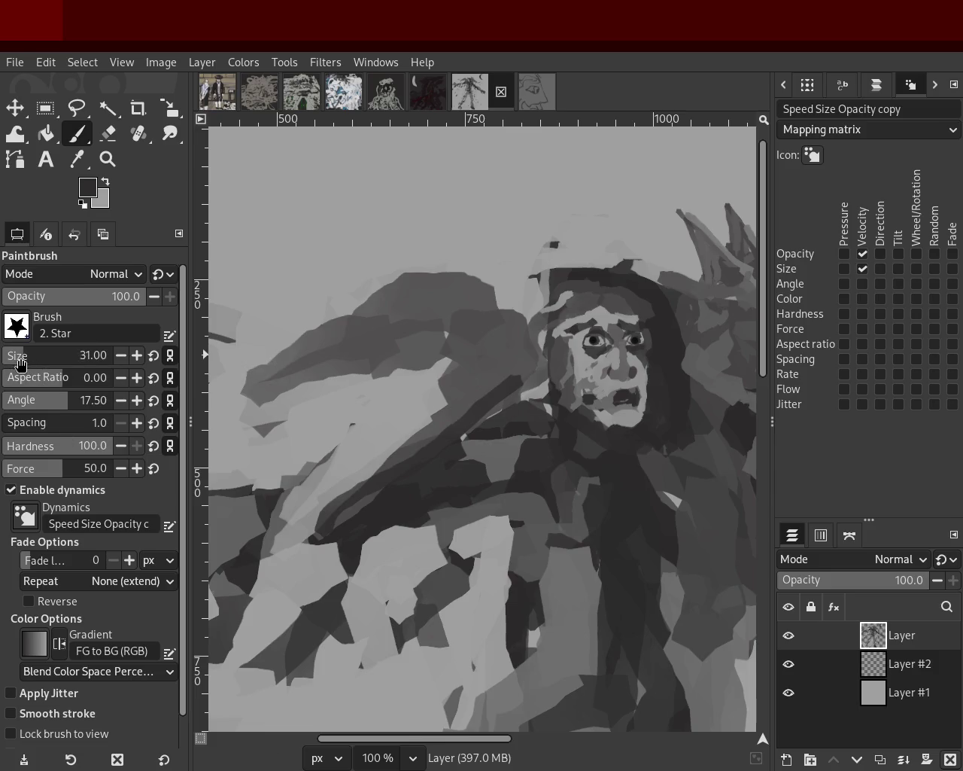
Sample a mid grey and draw straight light-grey lines along the arm's upper edge
left_click(437, 430, "ctrl")
left_click_drag(452, 410, 407, 414)
key("ctrl+z")
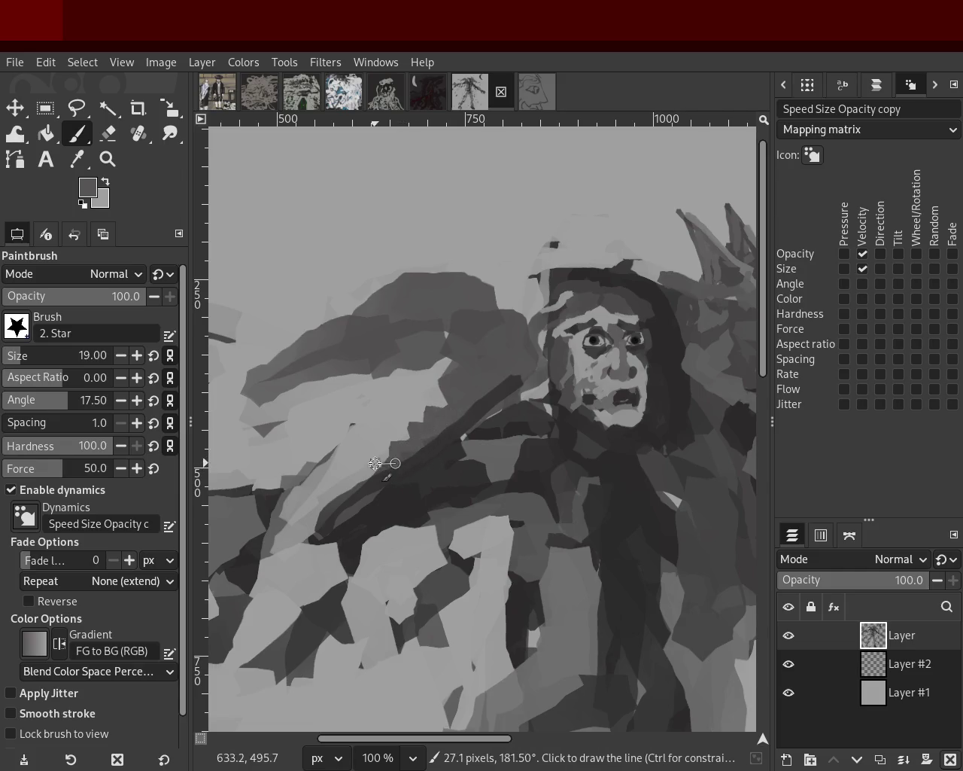
left_click(352, 480, "shift")
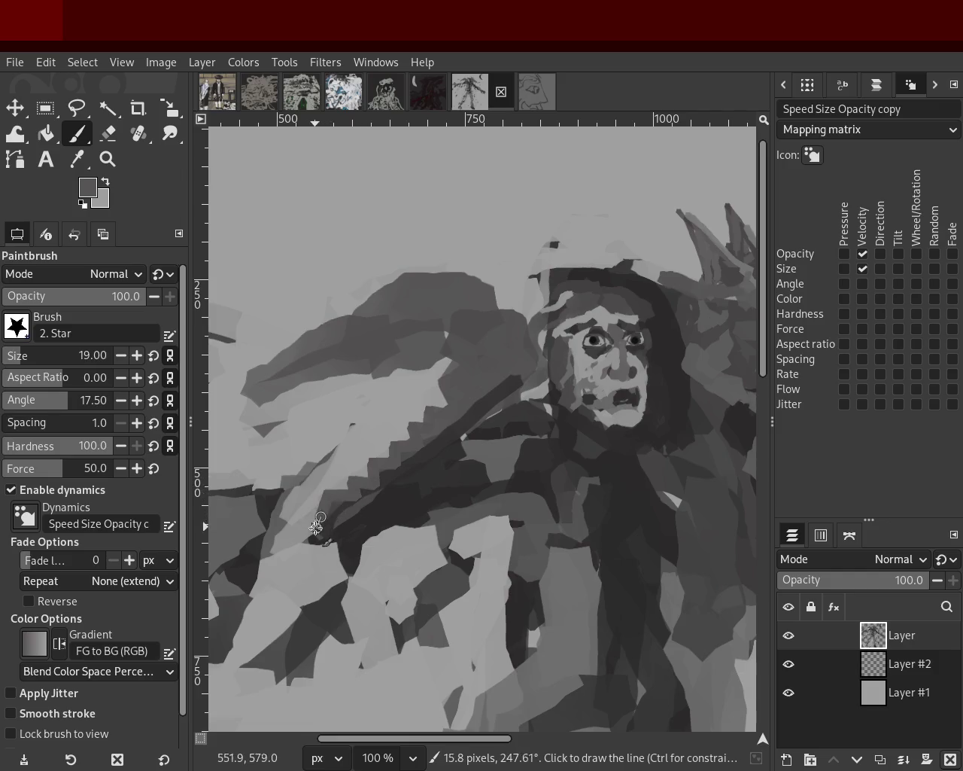
mouse_move(426, 398)
left_mouse_down()
mouse_move(323, 519)
mouse_move(325, 475)
left_mouse_up()
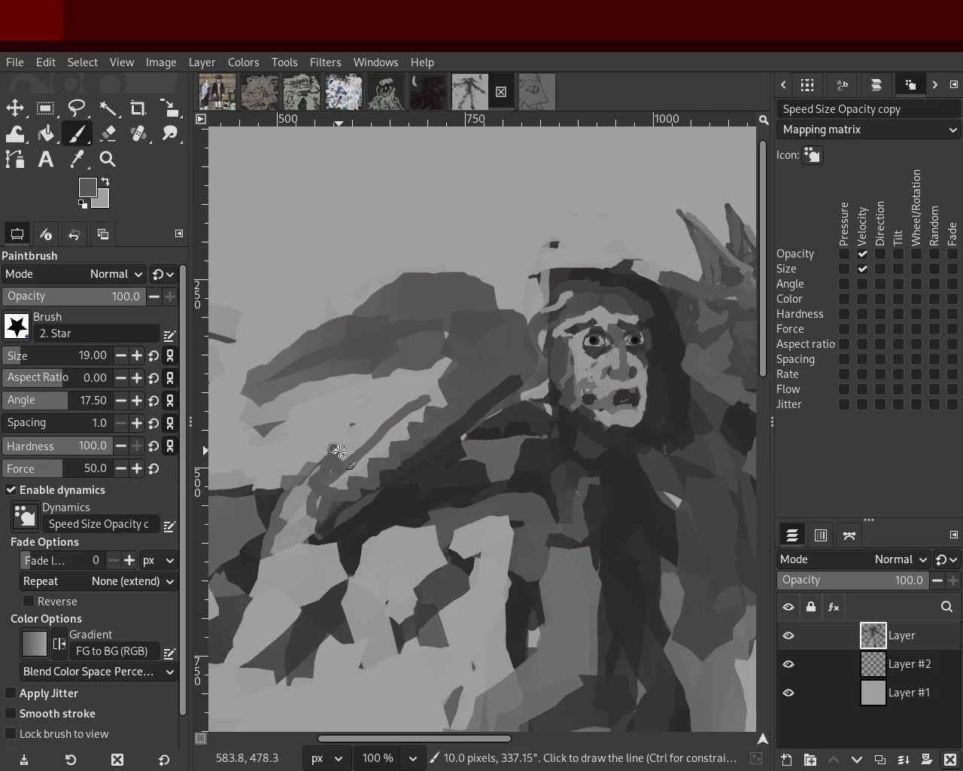
key("ctrl+z")
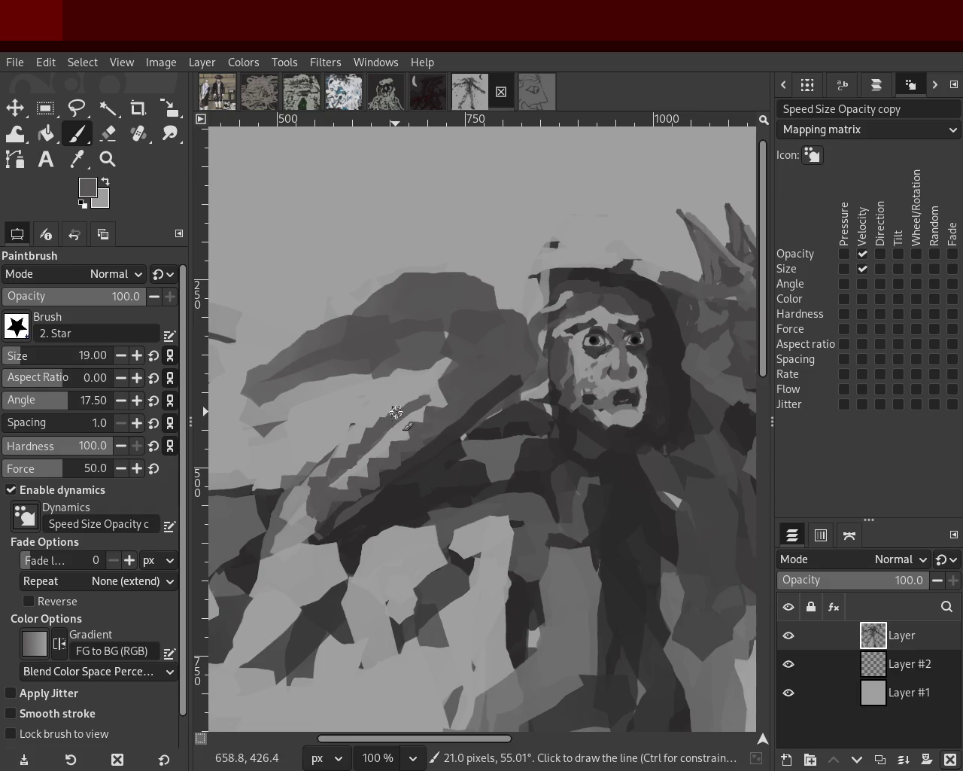
Sample a darker grey and draw a zigzag row of teeth along the dragon's jaw
left_click(400, 430, "ctrl")
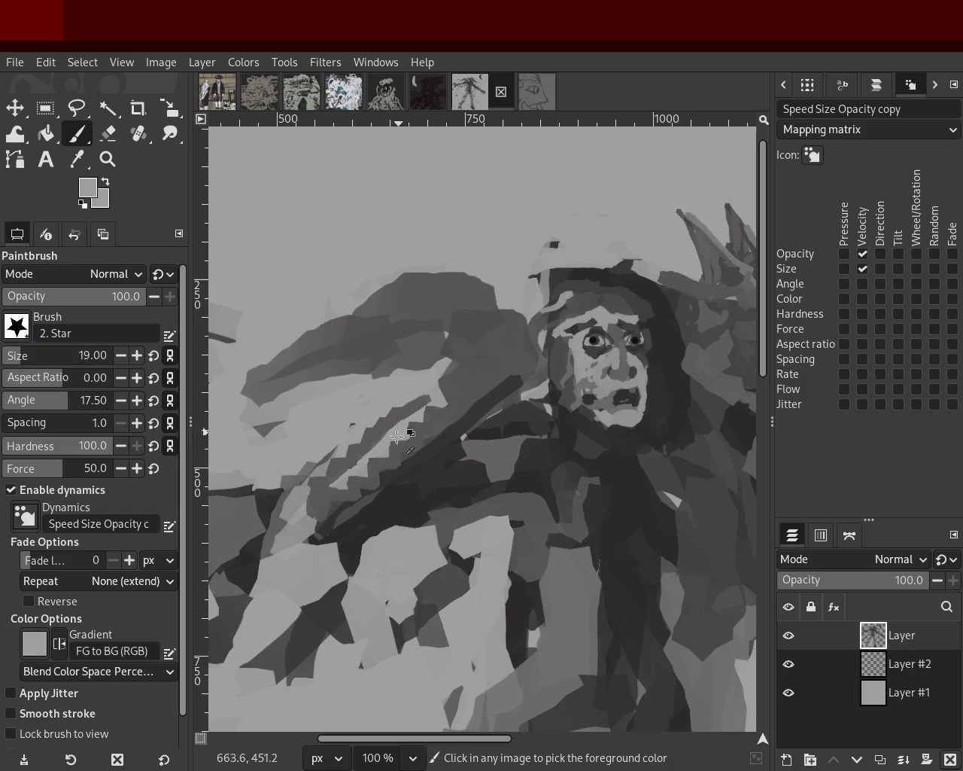
left_click(372, 376, "ctrl")
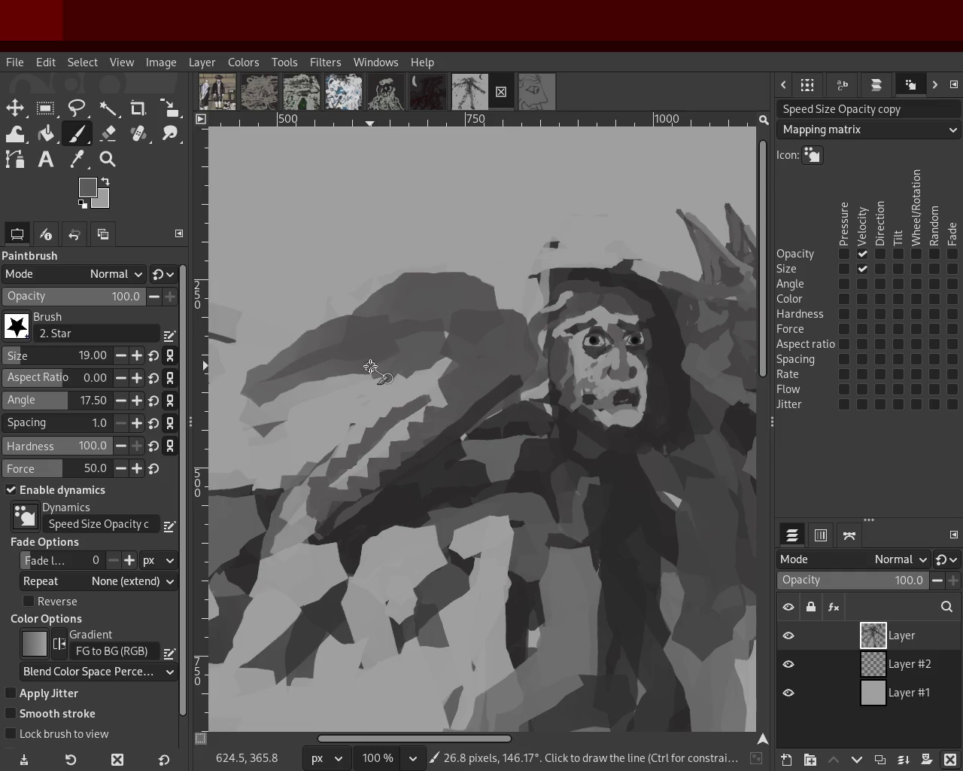
left_click(335, 390)
left_click(308, 401, "shift")
left_click(296, 373, "shift")
left_click(282, 399, "shift")
left_click(278, 383, "shift")
left_click(256, 397, "shift")
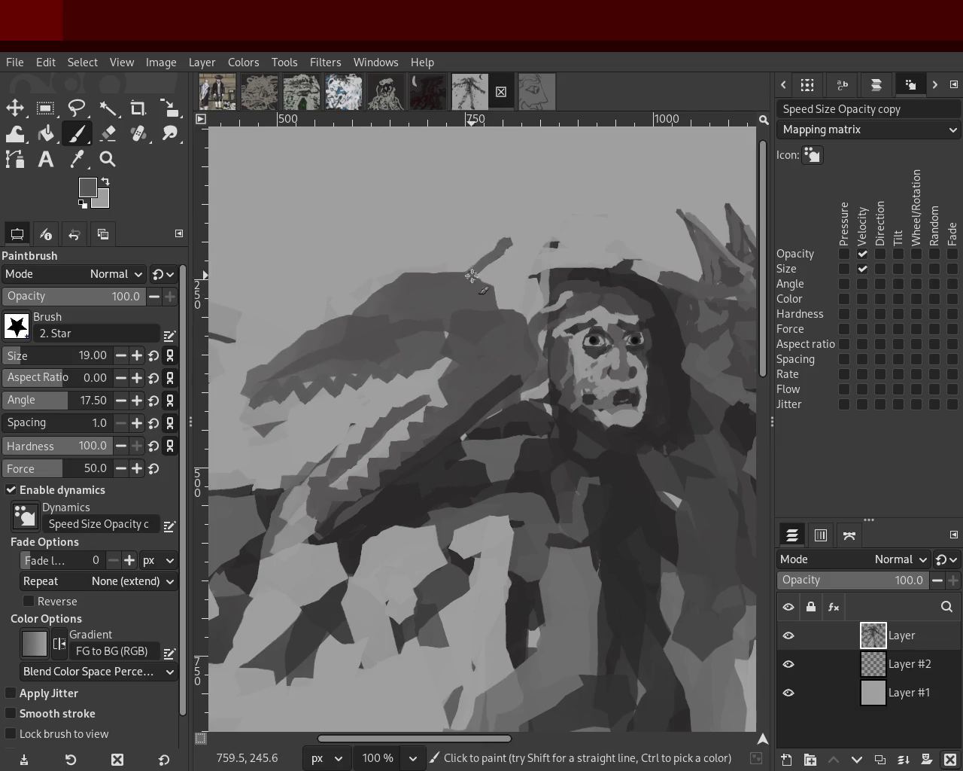
Draw M-shaped spikes rising above the dragon's head with straight strokes
mouse_move(449, 272)
left_mouse_down()
mouse_move(508, 233)
mouse_move(476, 297)
mouse_move(487, 294)
left_mouse_up()
key("ctrl+z")
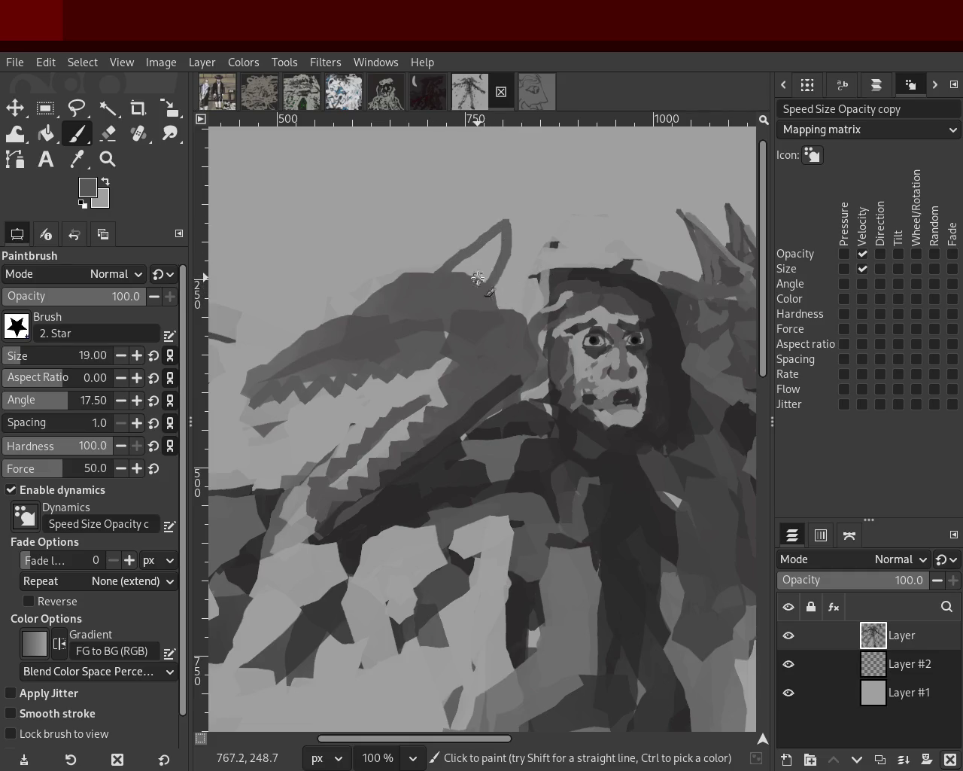
key("ctrl+z")
left_click_drag(436, 270, 490, 280)
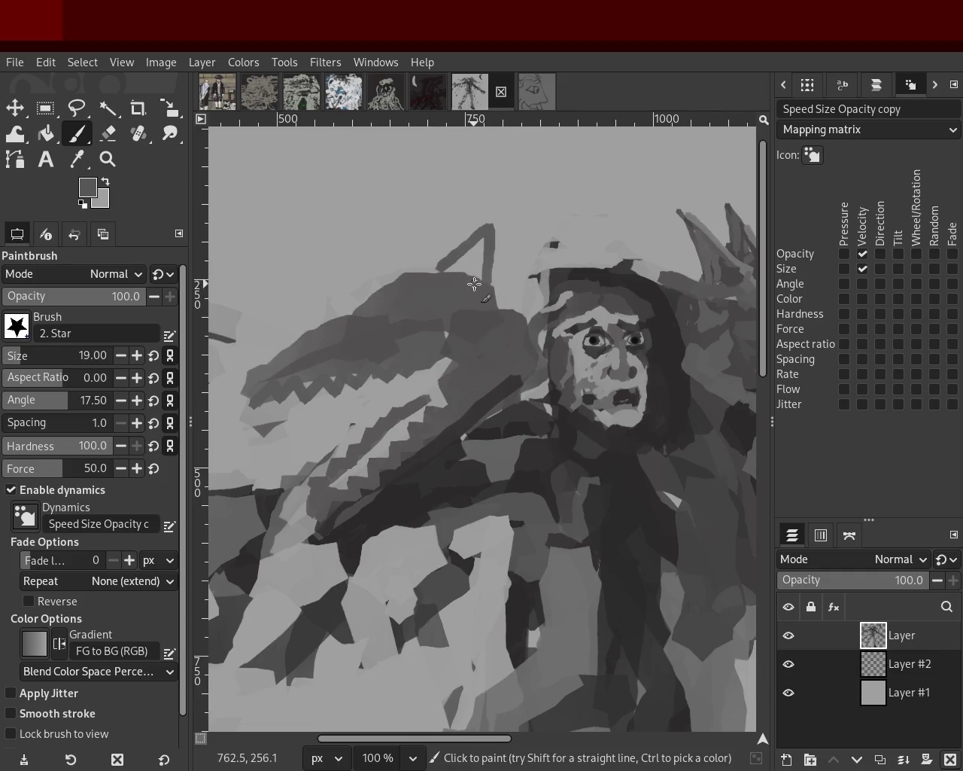
left_click(547, 226, "shift")
key("ctrl+z")
left_click(541, 232, "shift")
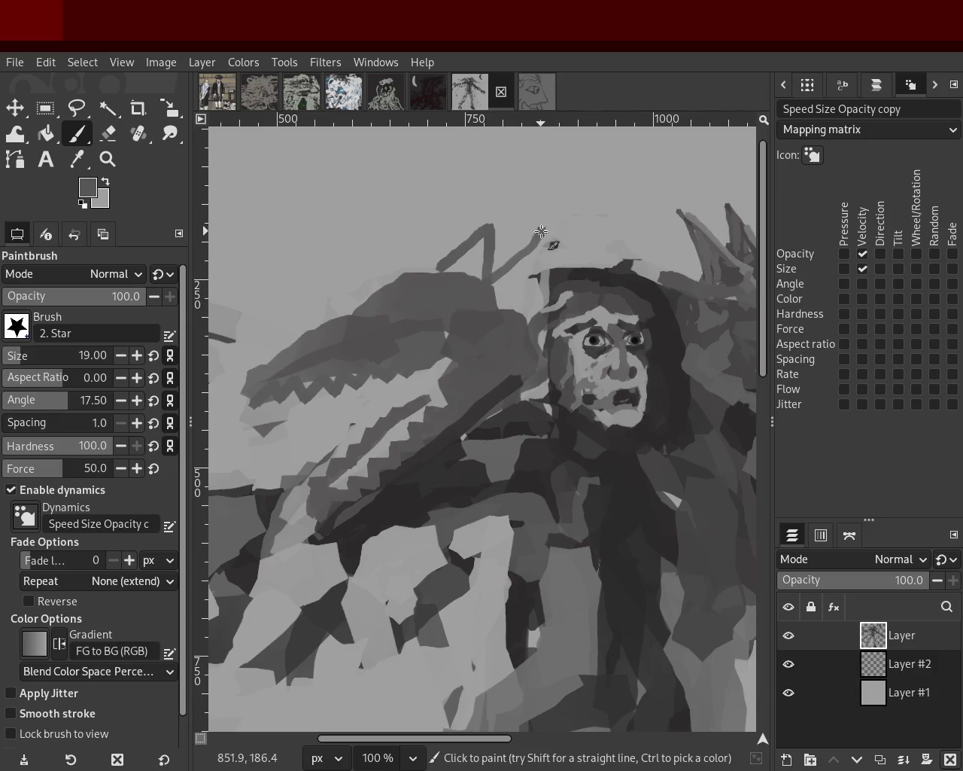
left_click(506, 307, "shift")
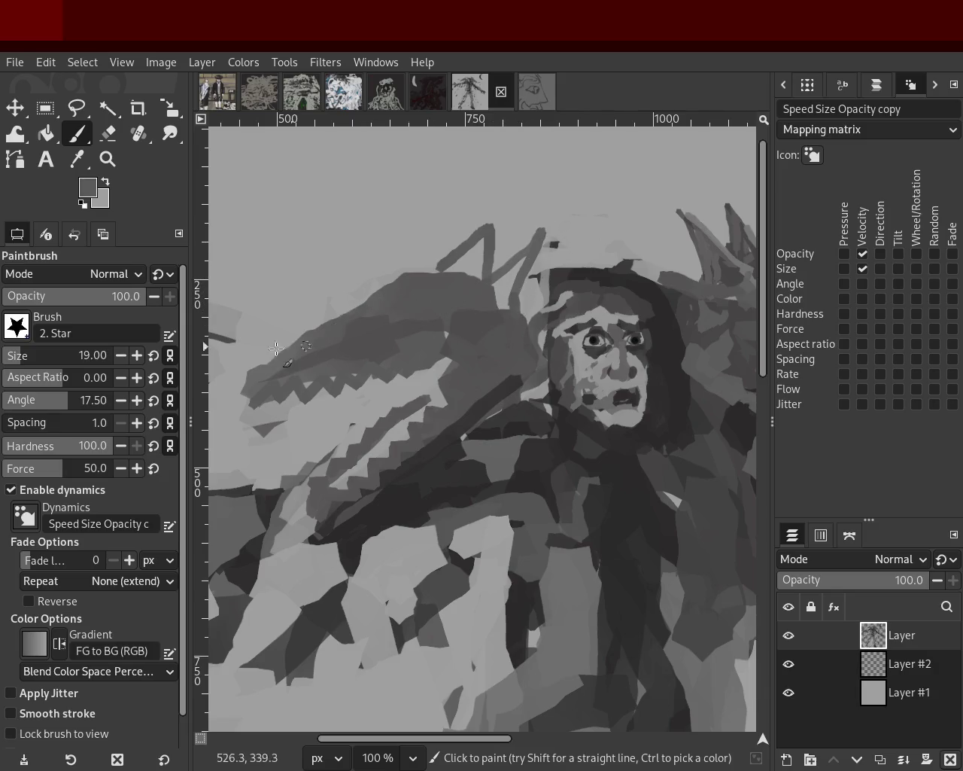
Shade the dragon's brow, head and lower jaw with dark grey strokes
mouse_move(305, 336)
left_mouse_down()
mouse_move(225, 393)
mouse_move(260, 369)
left_mouse_up()
key("ctrl+z")
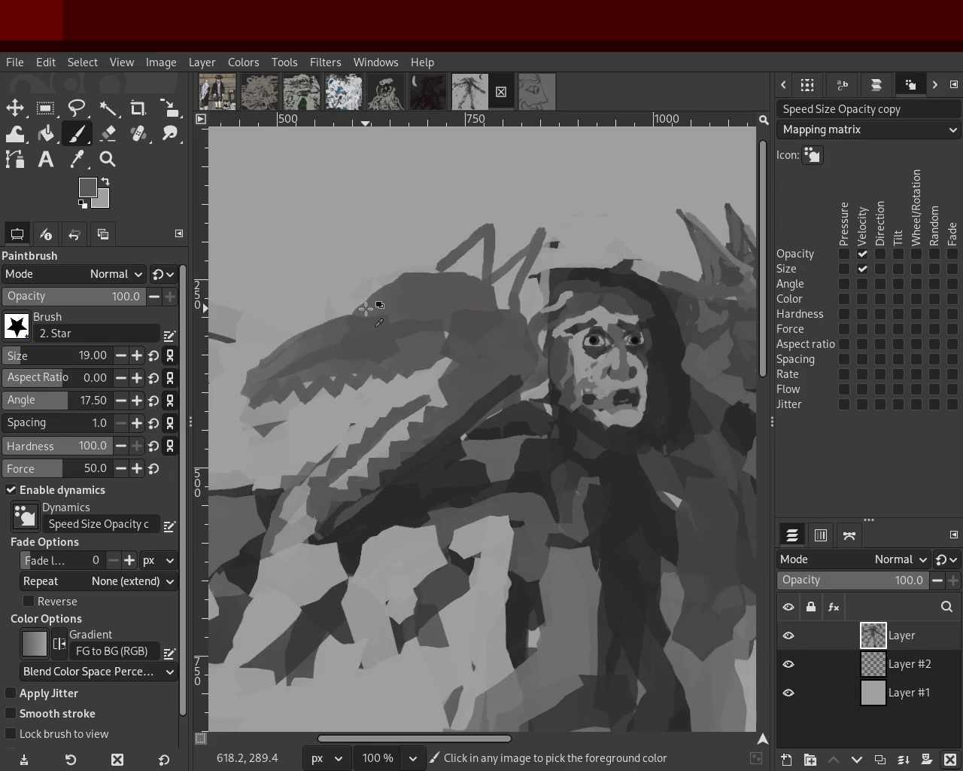
left_click_drag(402, 263, 311, 337)
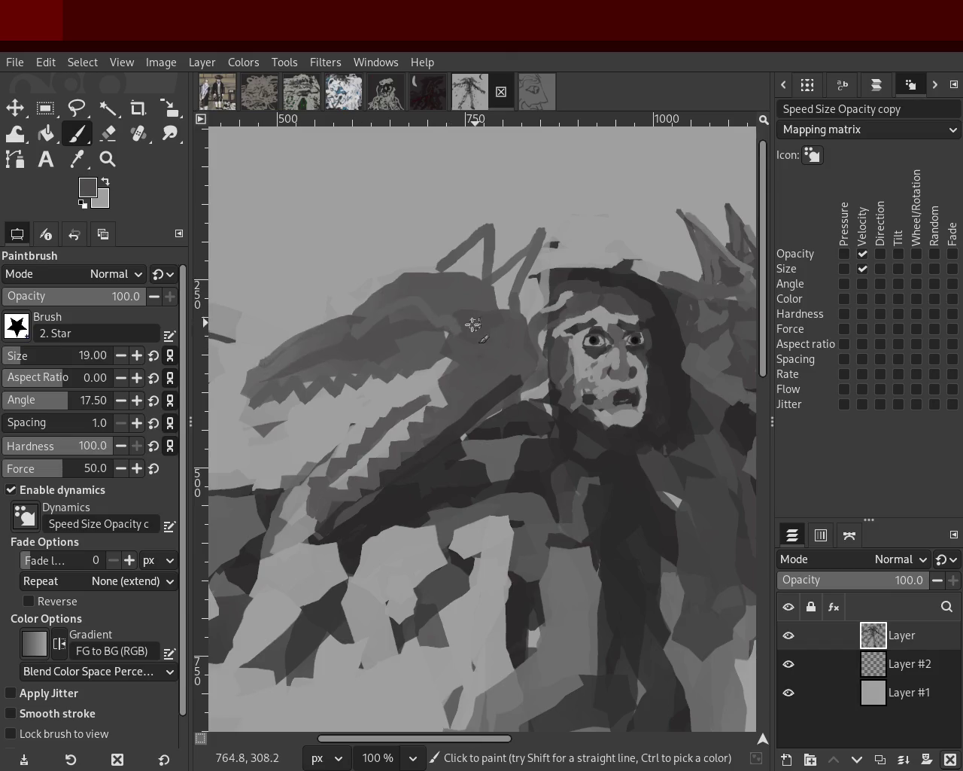
left_click_drag(385, 303, 355, 315)
left_click_drag(436, 364, 447, 366)
left_click(733, 372, "ctrl")
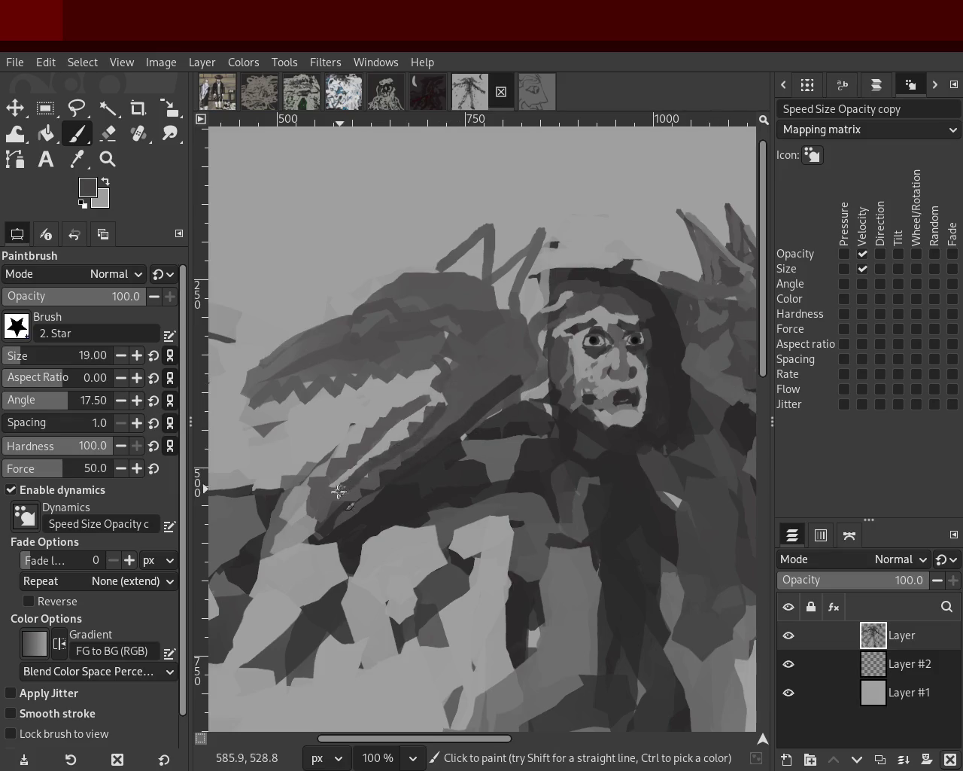
left_click_drag(404, 456, 350, 496)
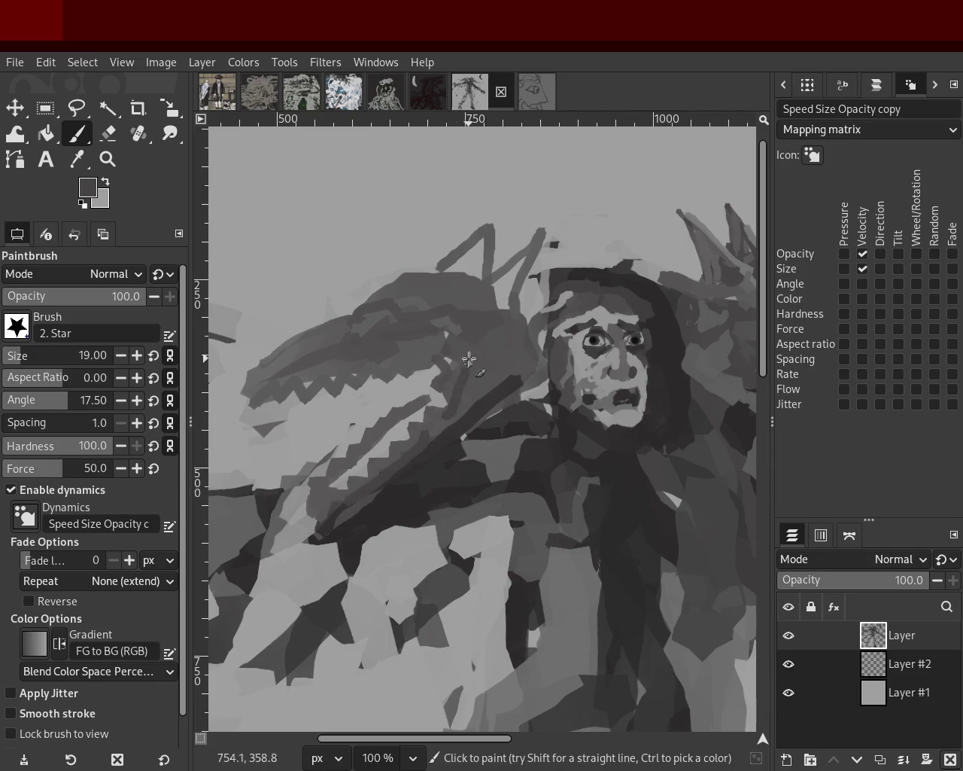
left_click_drag(417, 362, 301, 380)
key("ctrl+z")
left_click_drag(348, 320, 461, 331)
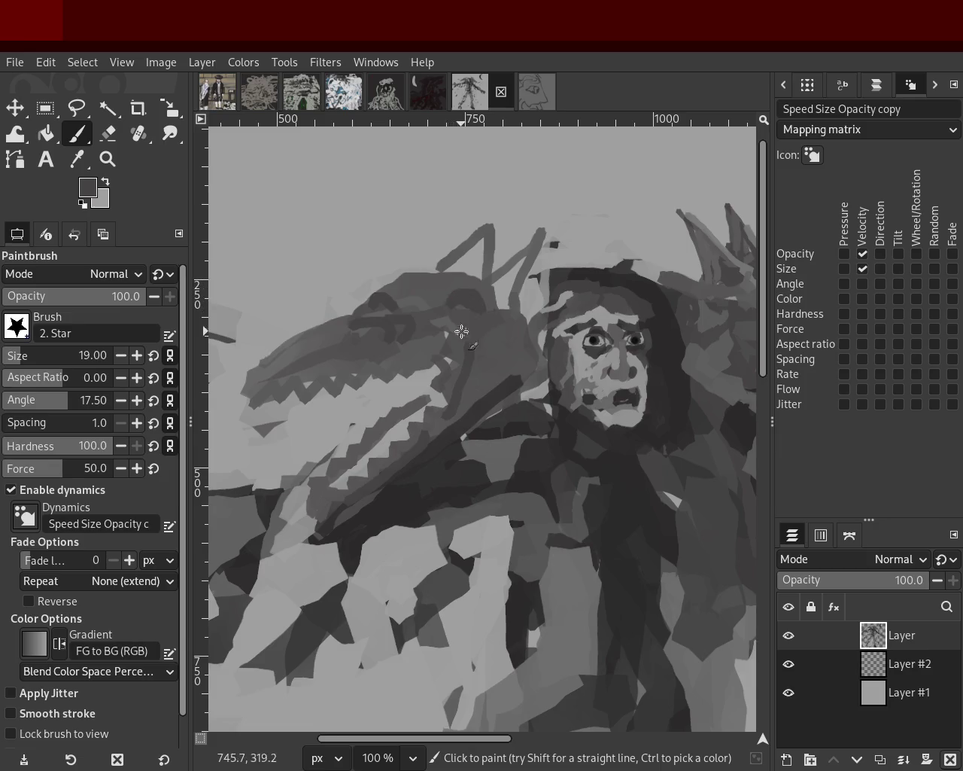
left_click(452, 289, "ctrl")
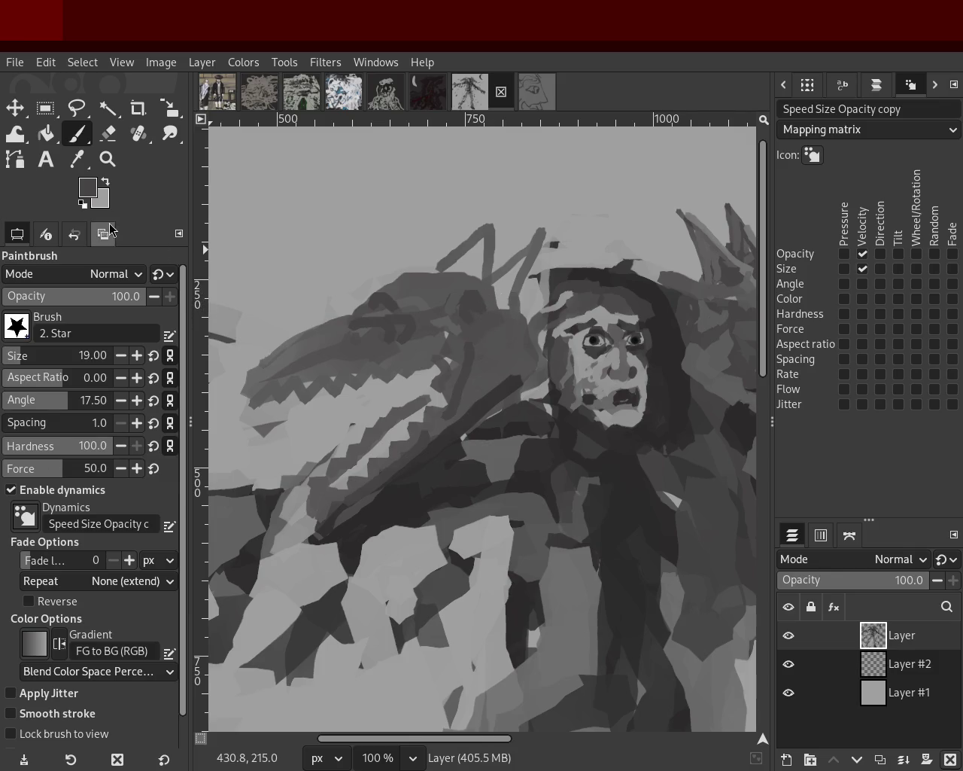
left_click(108, 161)
scroll(470, 338, "down", 2)
Sample a darker grey from the dragon head and try dark strokes across it, undoing them
scroll(471, 339, "up", 1)
scroll(470, 338, "down", 1)
scroll(470, 339, "up", 1)
scroll(426, 327, "up", 3)
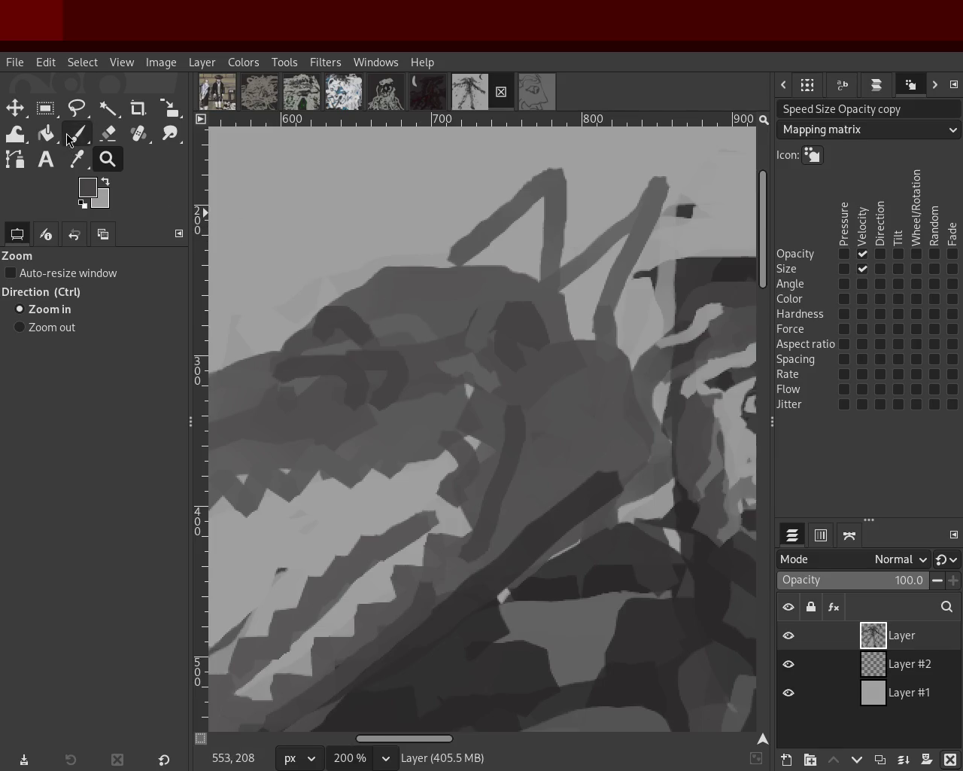
left_click(69, 137)
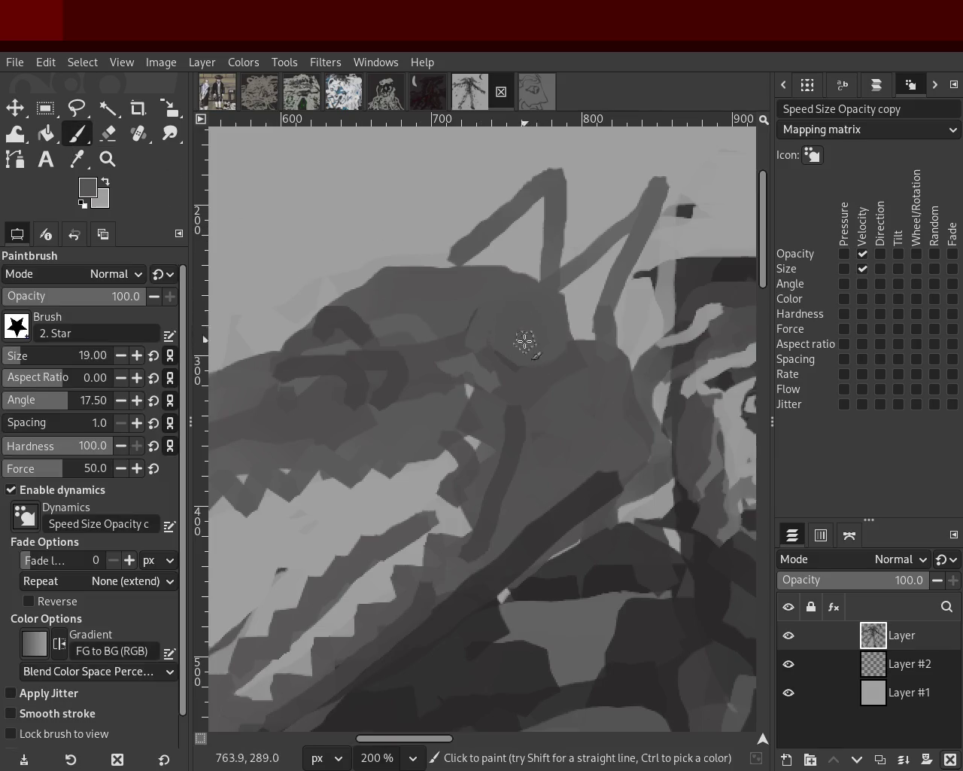
left_click(511, 367, "ctrl")
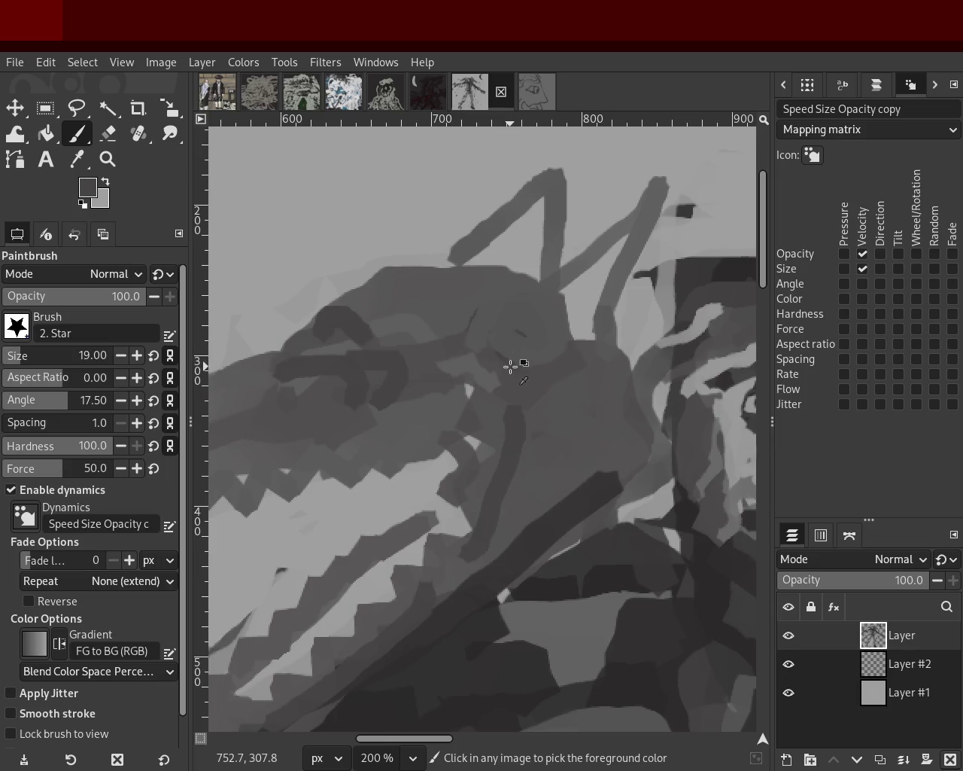
left_click_drag(545, 331, 533, 350)
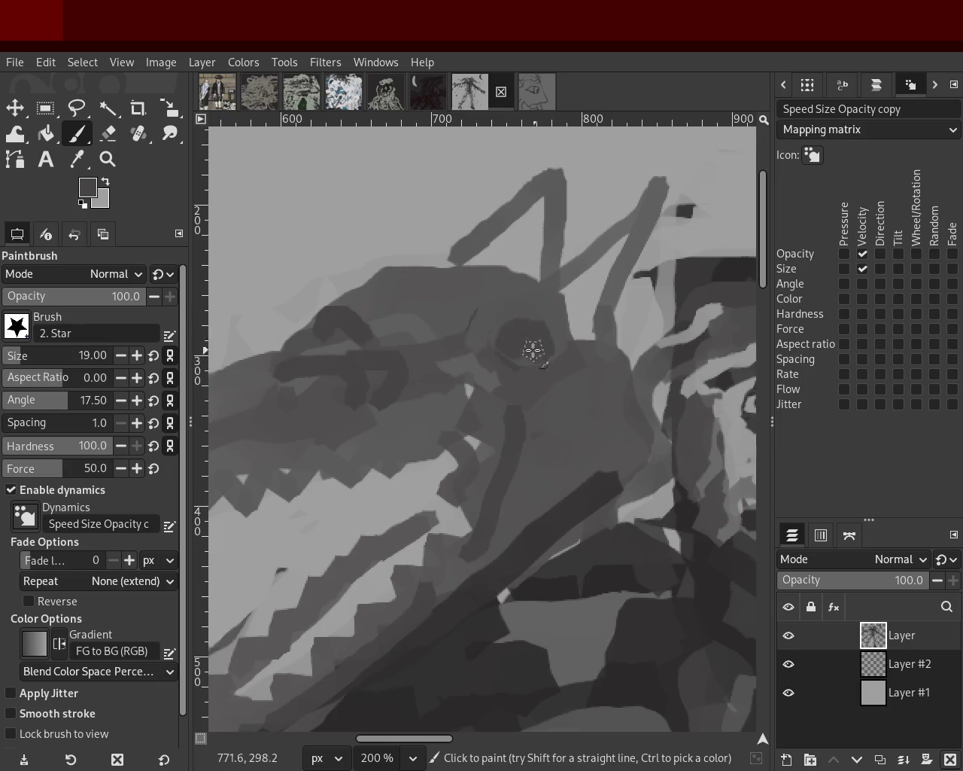
key("ctrl+z")
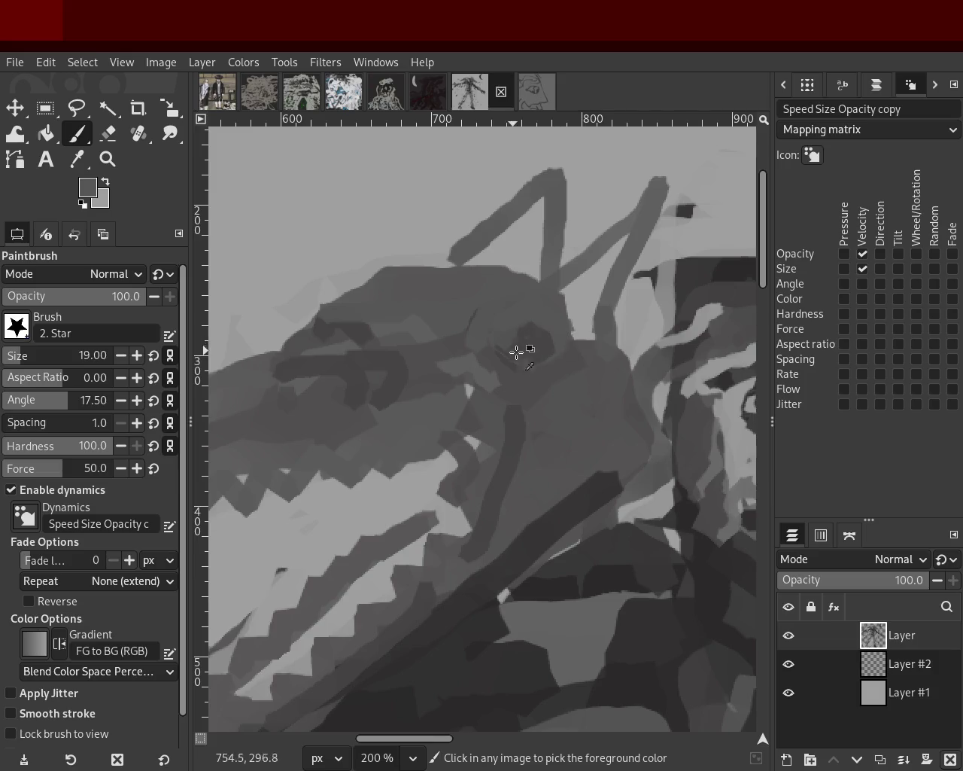
mouse_move(511, 362)
left_mouse_down()
mouse_move(519, 331)
mouse_move(550, 313)
left_mouse_up()
key("ctrl+z")
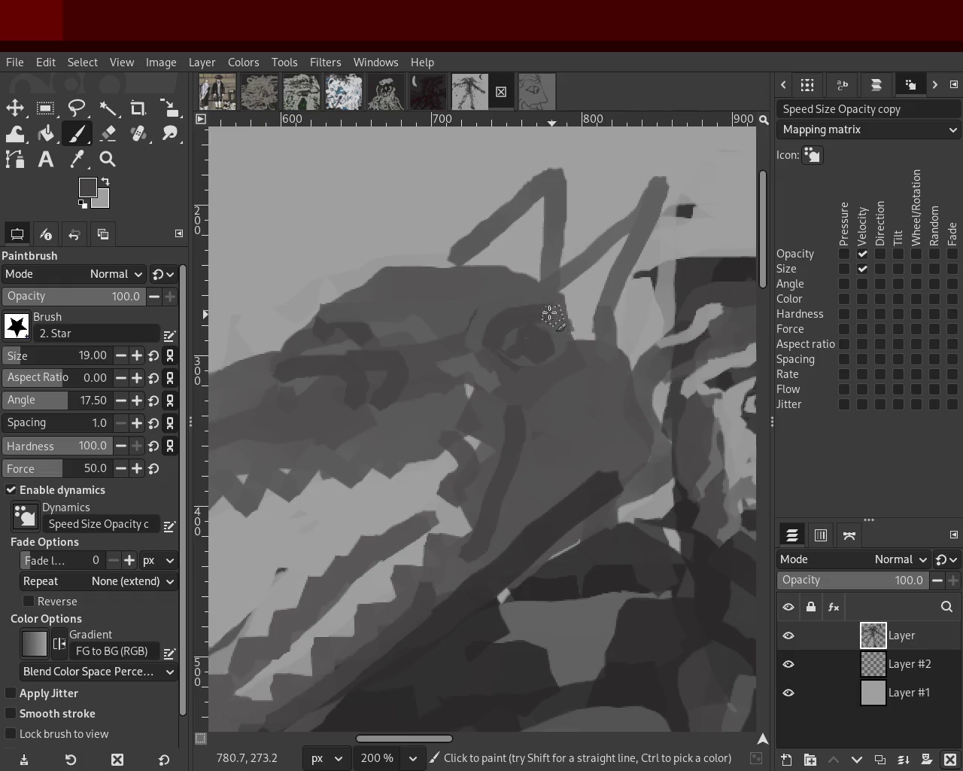
Paint lighter grey over the crest's dark loop, then thicken the M-shaped spikes with dark grey
left_click(588, 373, "ctrl")
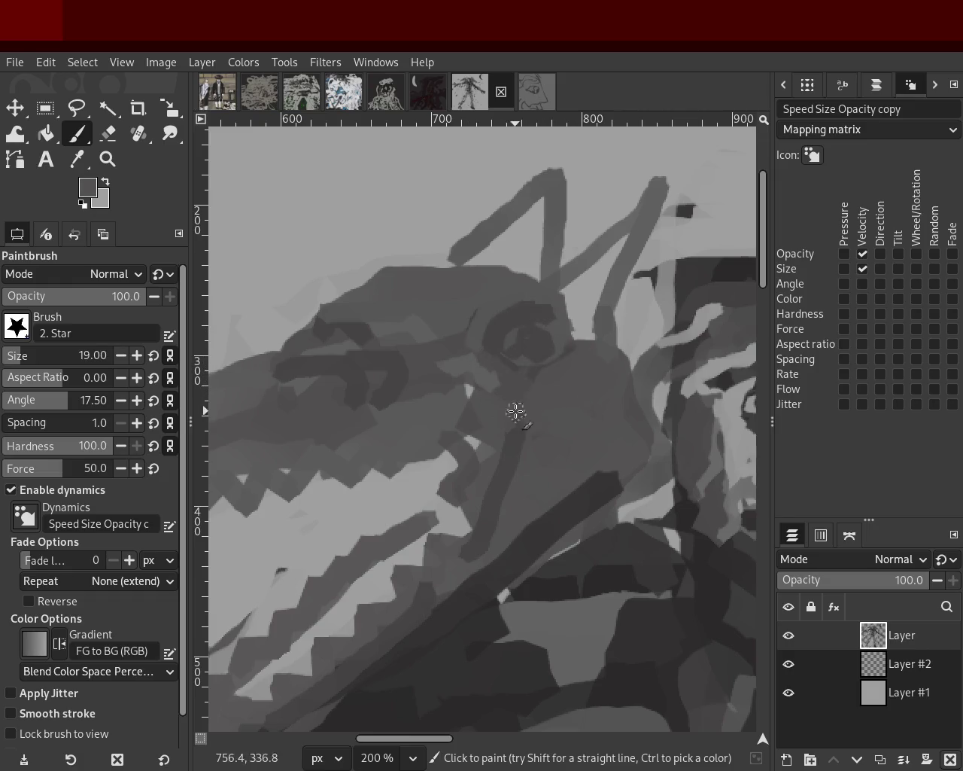
mouse_move(525, 303)
left_mouse_down()
mouse_move(497, 332)
mouse_move(485, 395)
mouse_move(476, 380)
left_mouse_up()
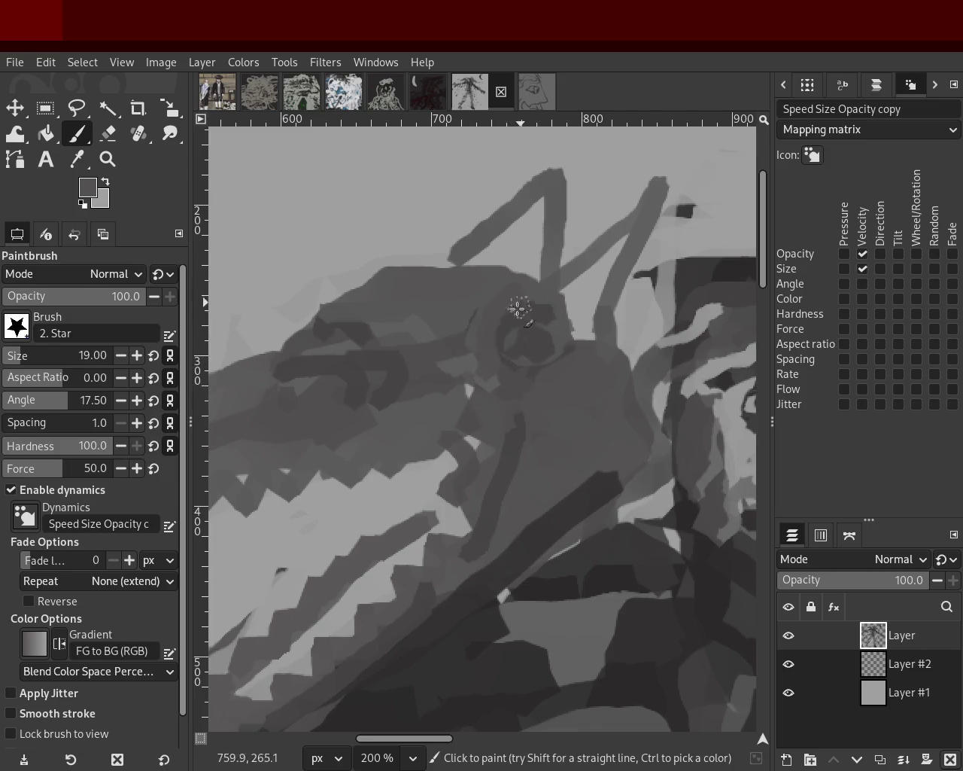
key("ctrl")
left_click(544, 311, "ctrl")
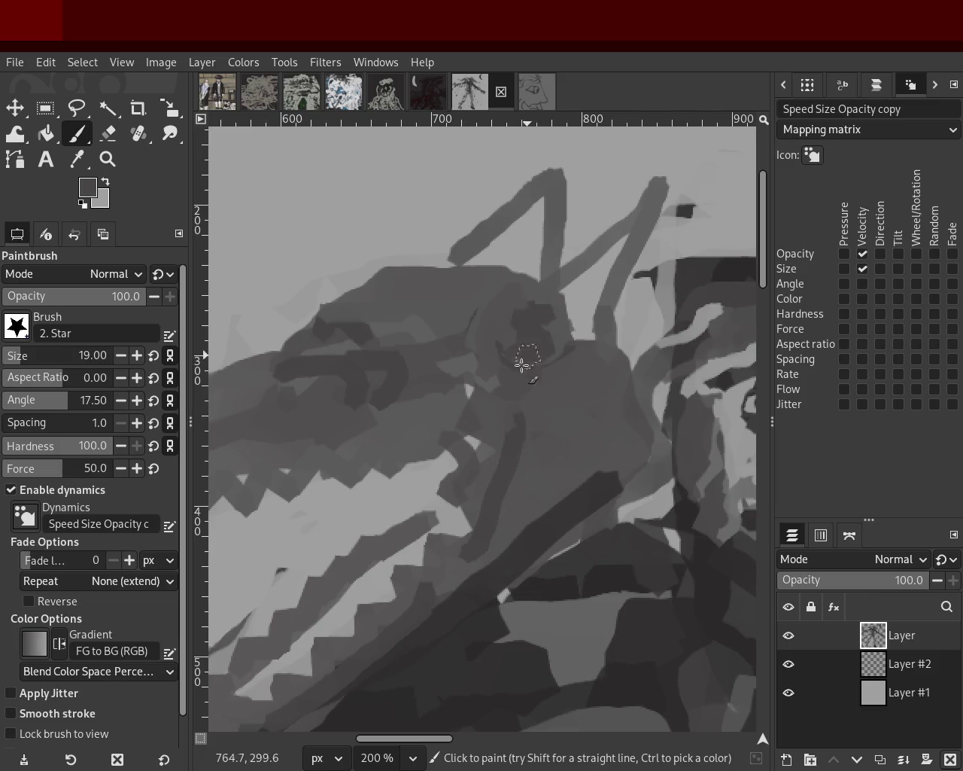
mouse_move(559, 271)
left_mouse_down()
mouse_move(541, 208)
mouse_move(527, 293)
left_mouse_up()
left_click_drag(535, 218, 525, 251)
left_click_drag(569, 318, 608, 314)
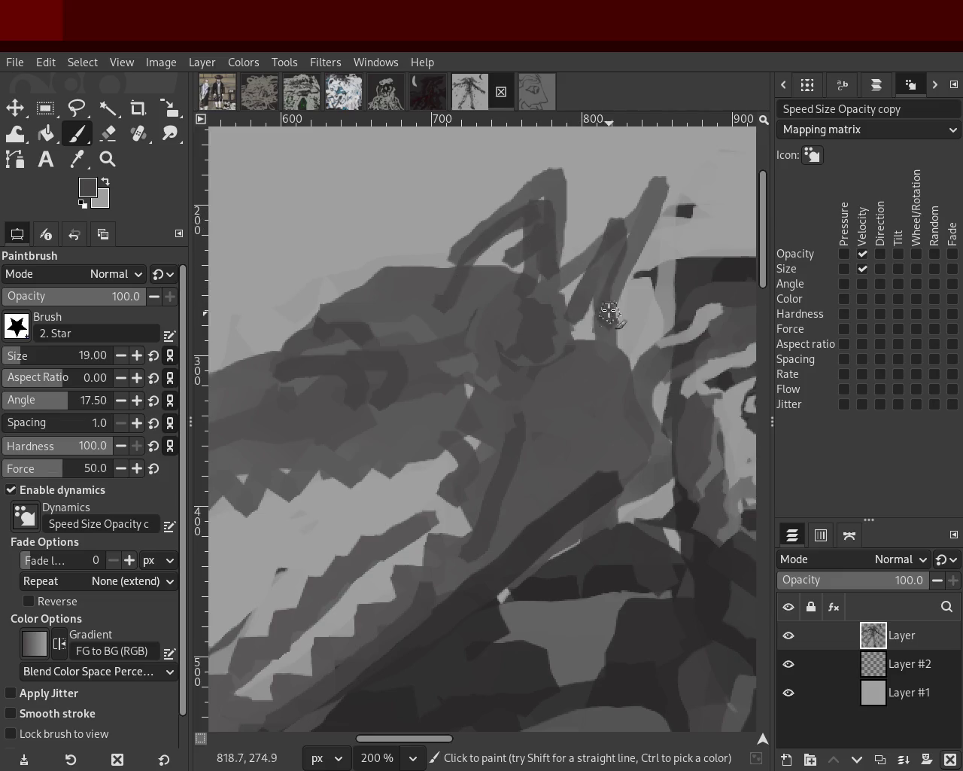
key("ctrl+z")
left_click_drag(602, 263, 561, 277)
key("ctrl+z")
mouse_move(626, 203)
left_mouse_down()
mouse_move(609, 318)
mouse_move(591, 343)
left_mouse_up()
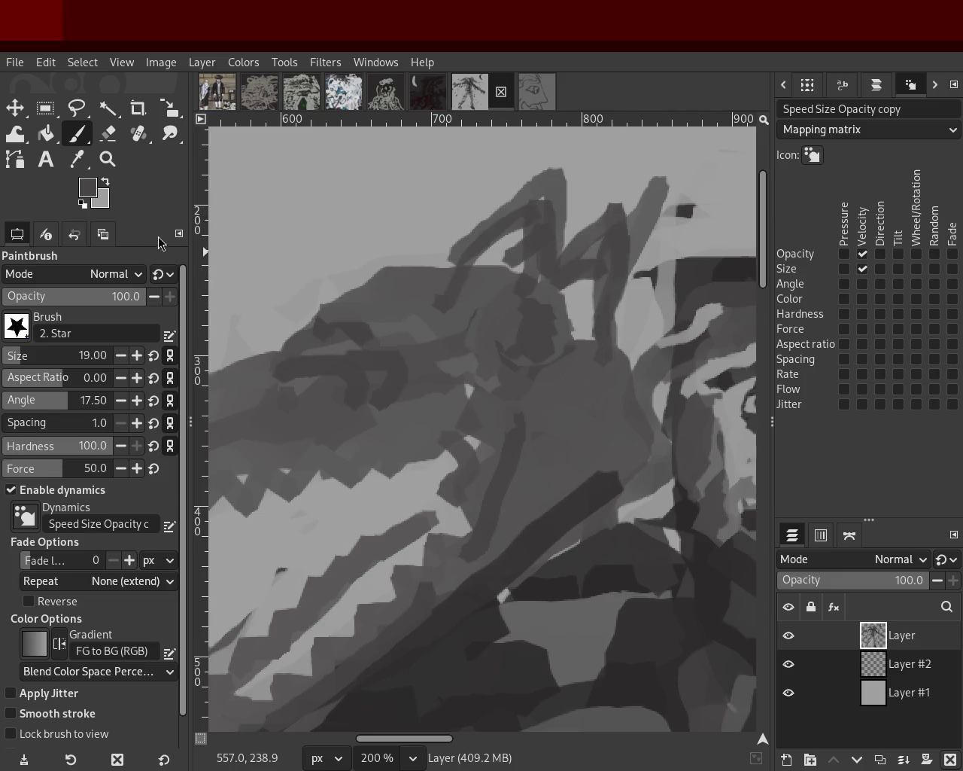
Switch to the Zoom tool
left_click(110, 170)
Zoom out to view the whole painting, then zoom in to 150% on the left dragon's jaw
scroll(400, 354, "down", 4)
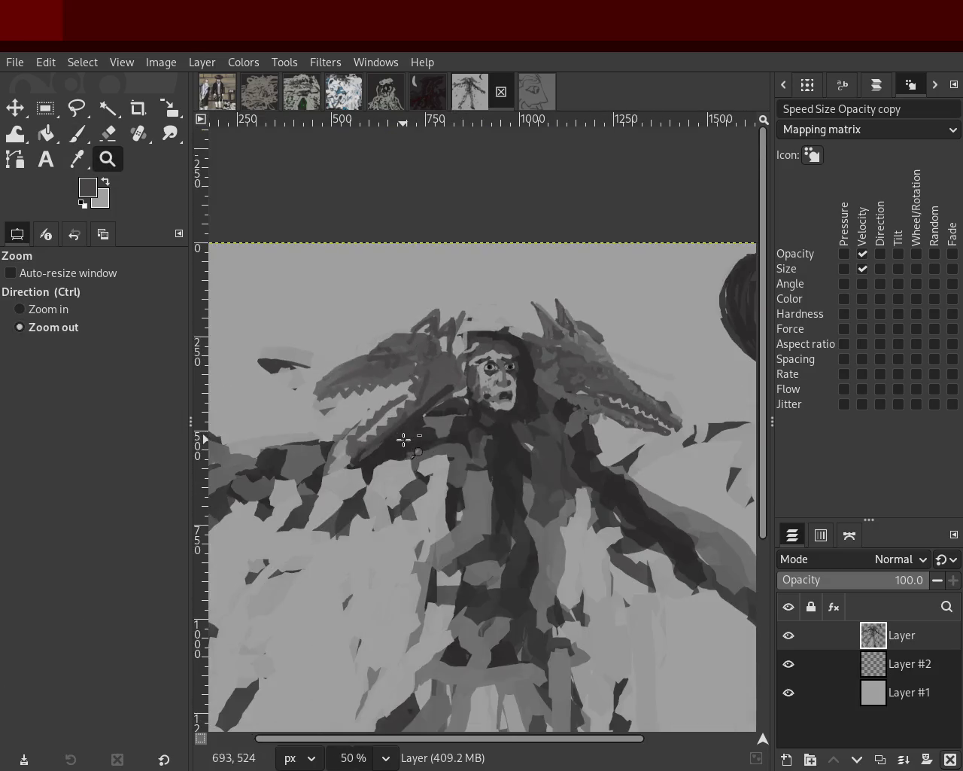
left_click_drag(399, 438, 398, 416)
scroll(409, 458, "up", 3)
scroll(404, 484, "up", 1)
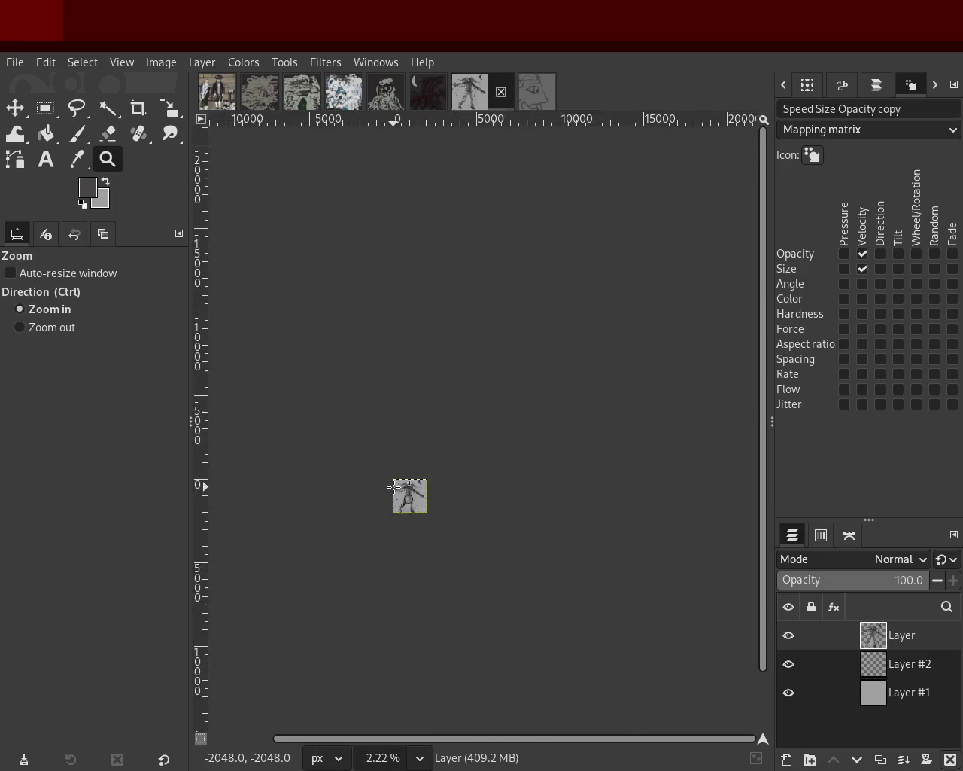
scroll(435, 497, "up", 2)
scroll(435, 498, "up", 2)
scroll(422, 493, "up", 4)
scroll(407, 491, "up", 1)
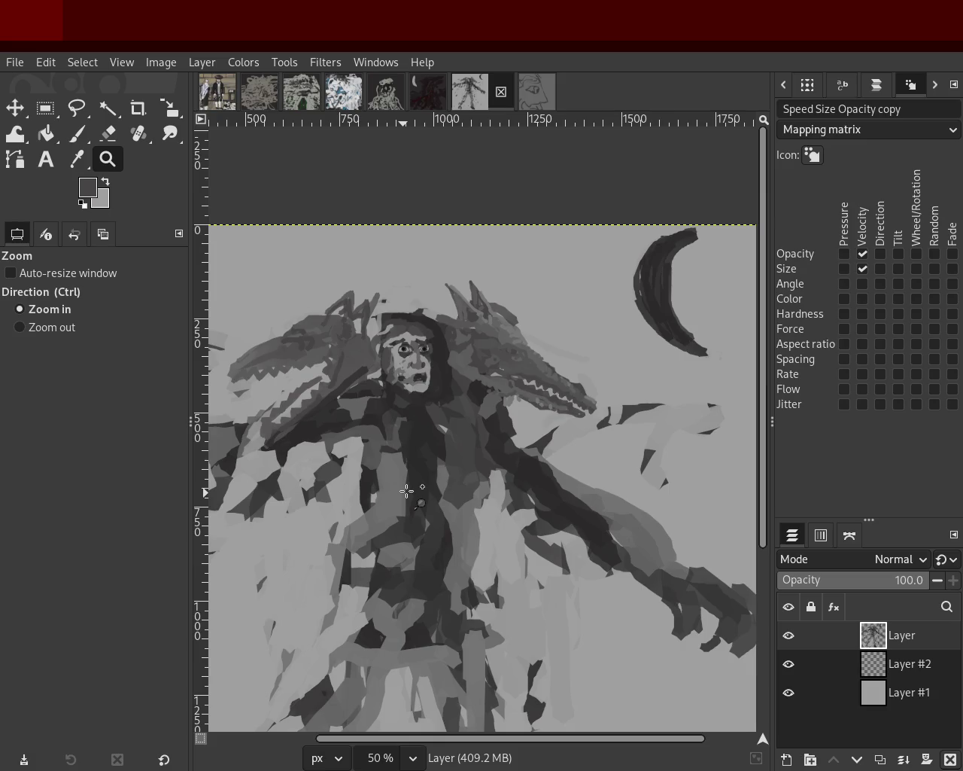
scroll(406, 490, "down", 2)
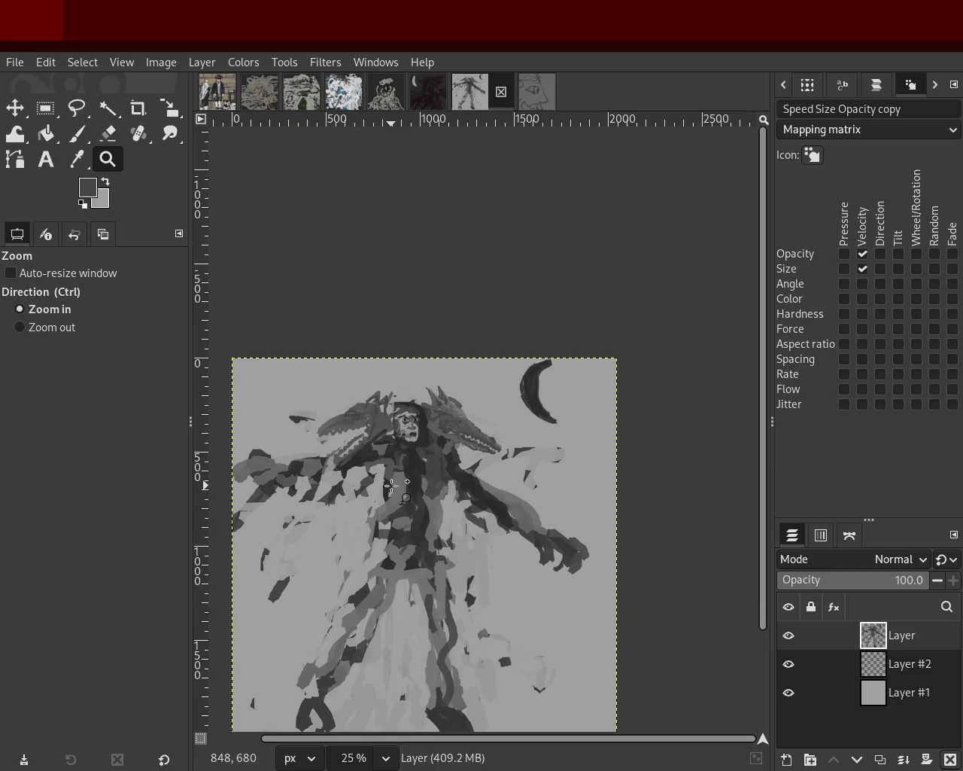
scroll(392, 485, "down", 1)
scroll(396, 484, "up", 2)
scroll(398, 482, "up", 1)
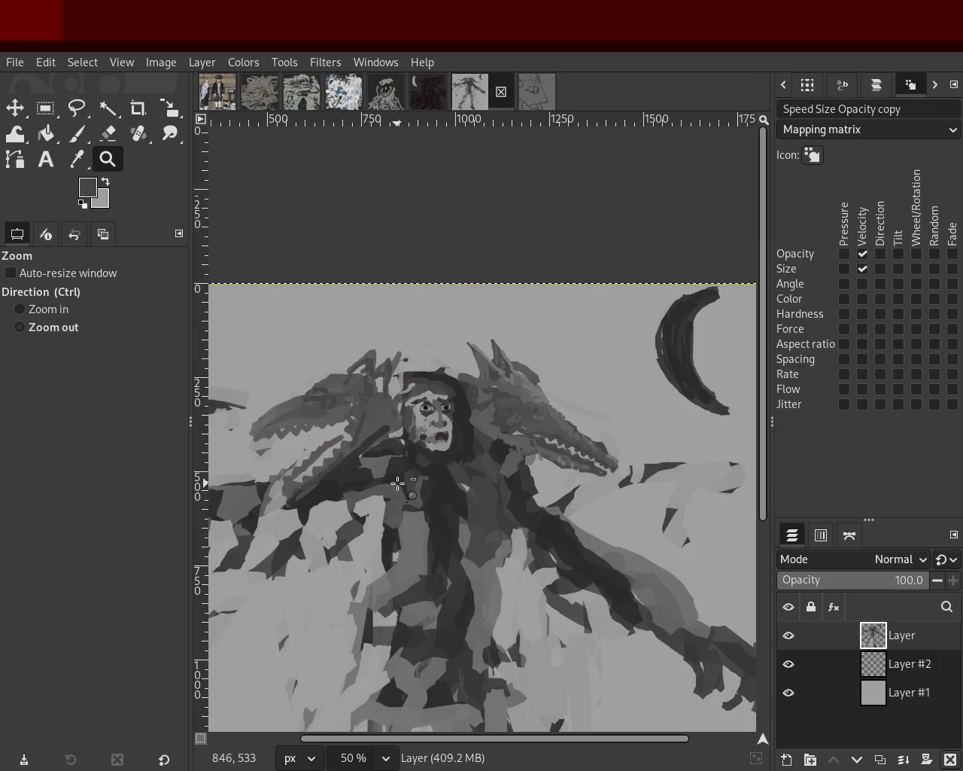
scroll(481, 414, "down", 1)
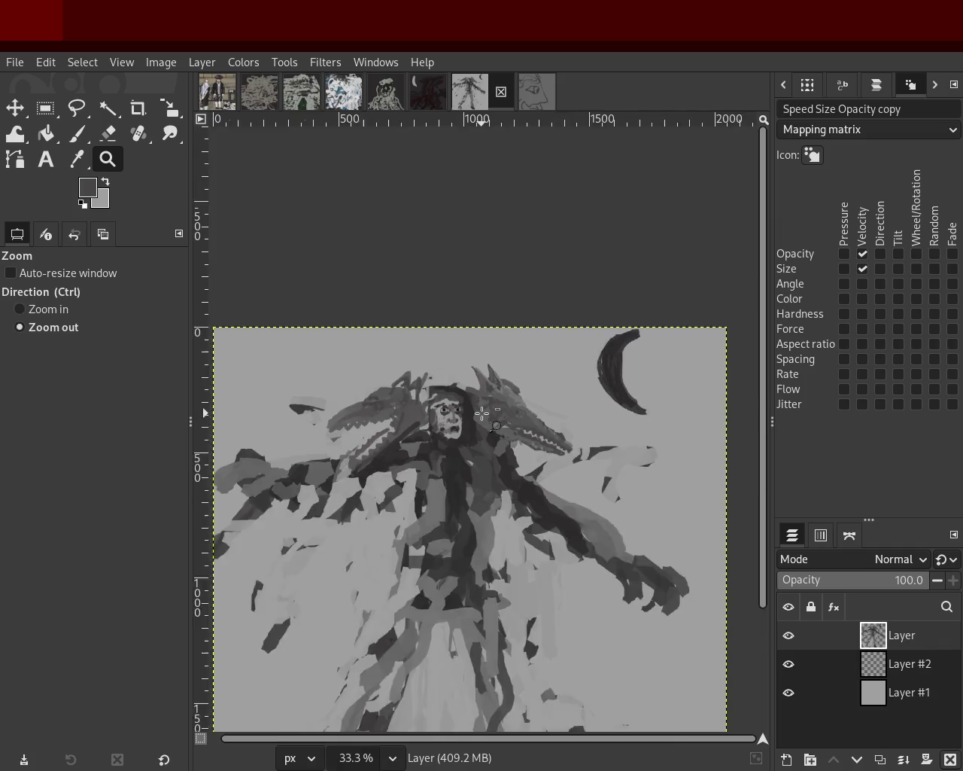
scroll(482, 413, "down", 1)
scroll(462, 476, "up", 1)
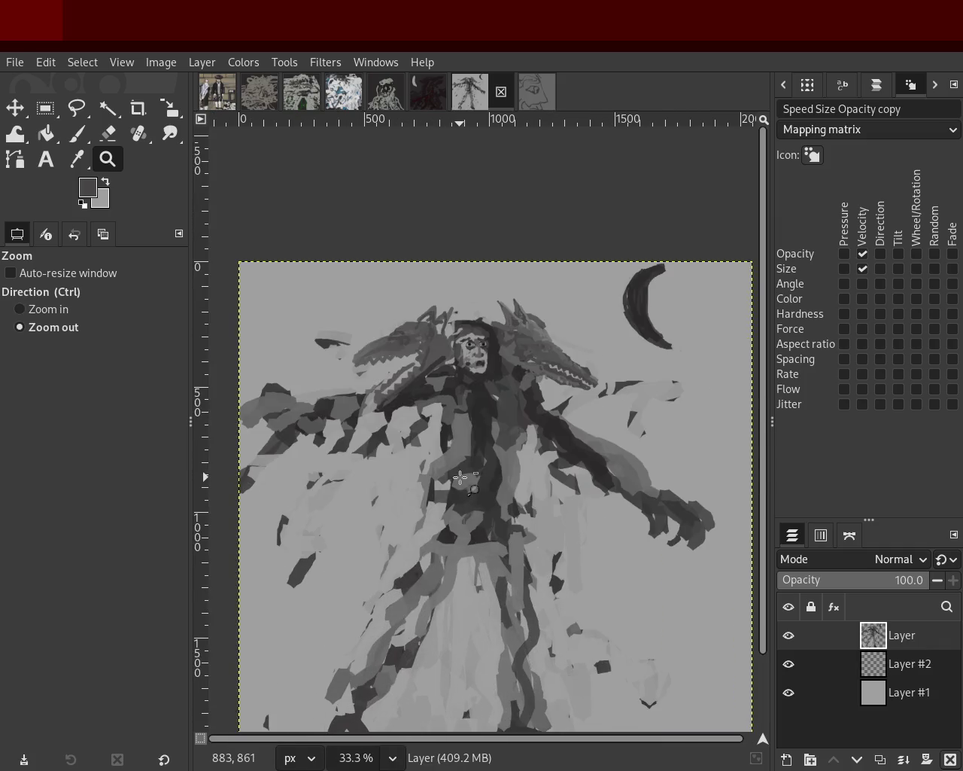
scroll(457, 460, "down", 1)
scroll(436, 437, "up", 3)
scroll(401, 400, "up", 2)
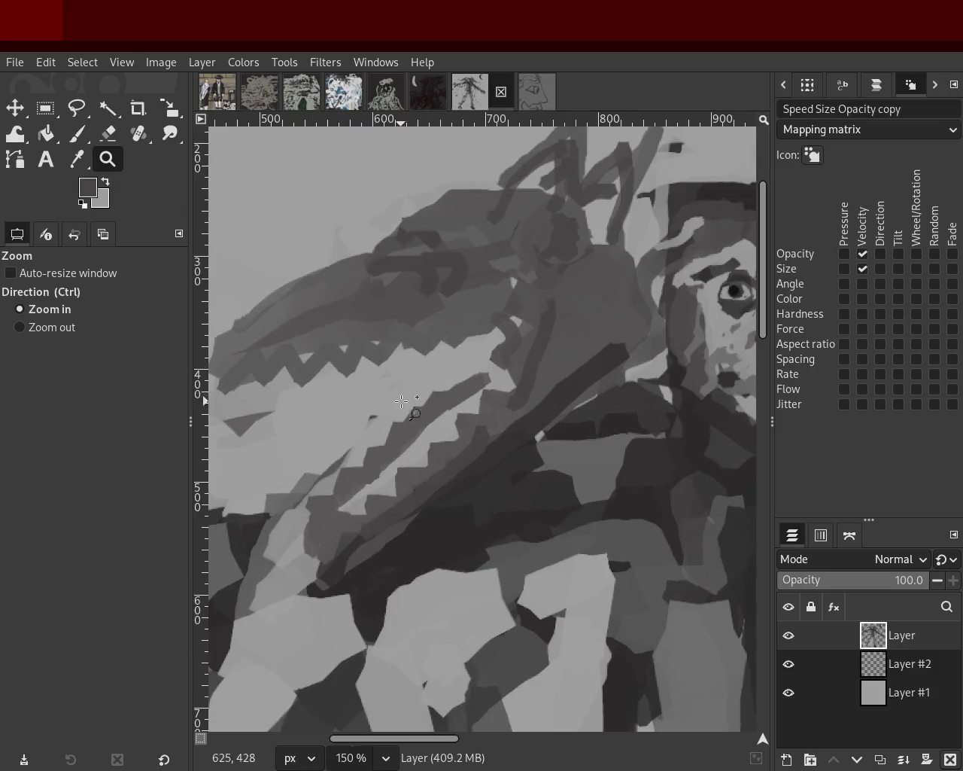
Paint a dark line along the jaw inside the dragon's mouth, then undo it
left_click(77, 134)
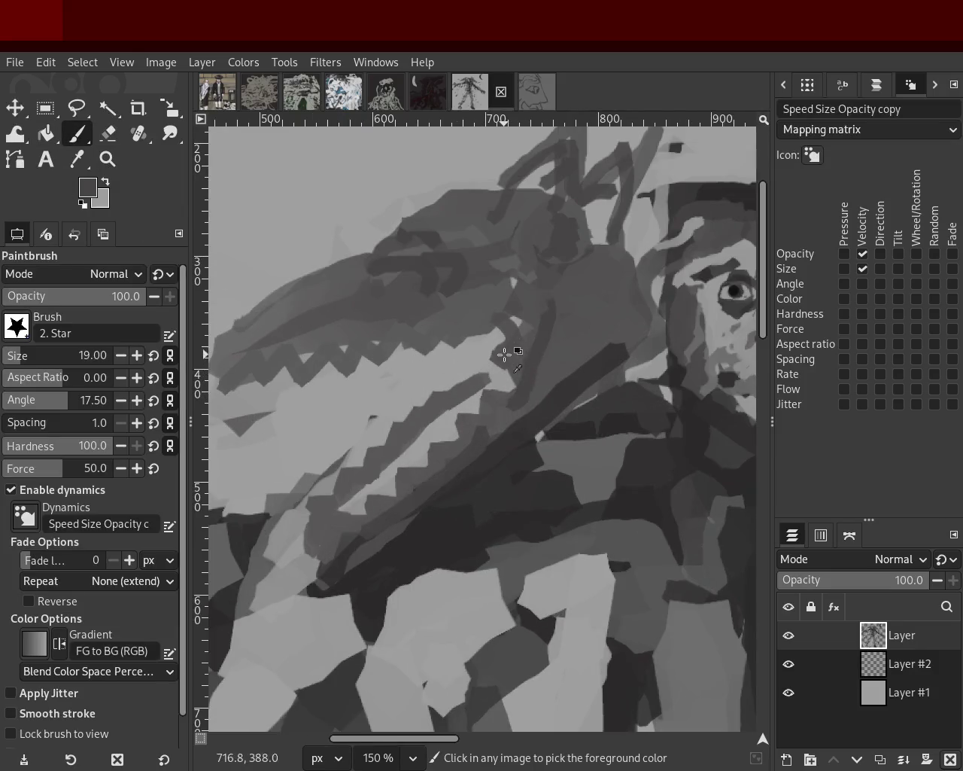
mouse_move(497, 347)
left_mouse_down()
mouse_move(324, 426)
mouse_move(530, 352)
mouse_move(407, 387)
mouse_move(499, 362)
mouse_move(483, 408)
mouse_move(502, 393)
left_mouse_up()
key("ctrl+z")
key("ctrl+z")
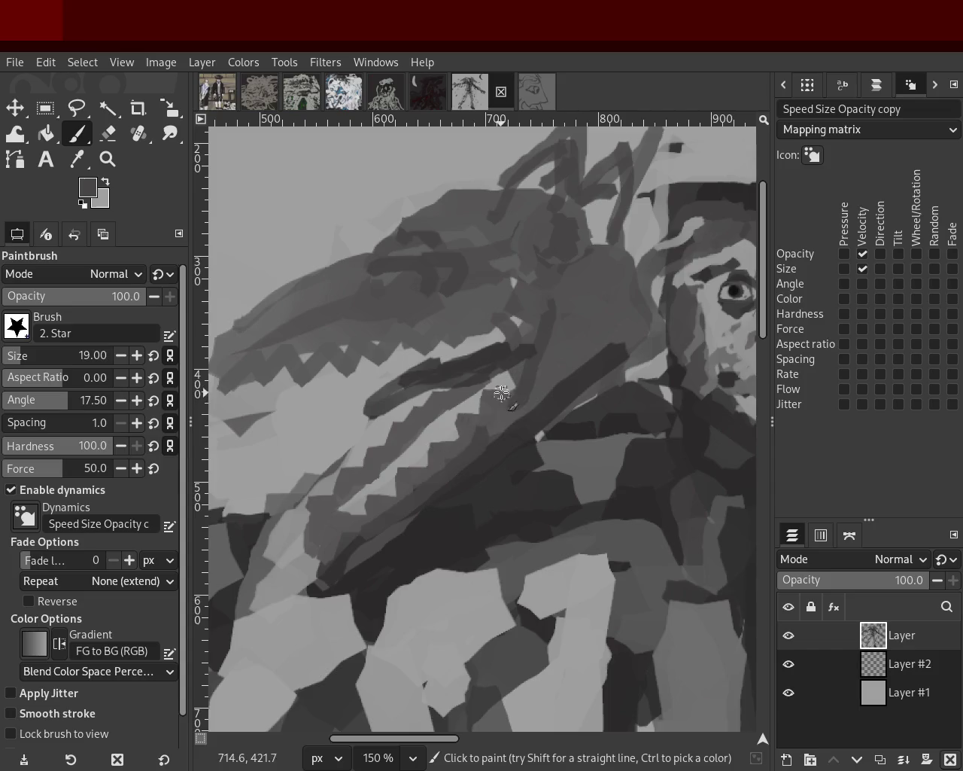
Zoom to frame the left dragon's head with the screaming face, then switch to the Eraser
left_click(108, 159)
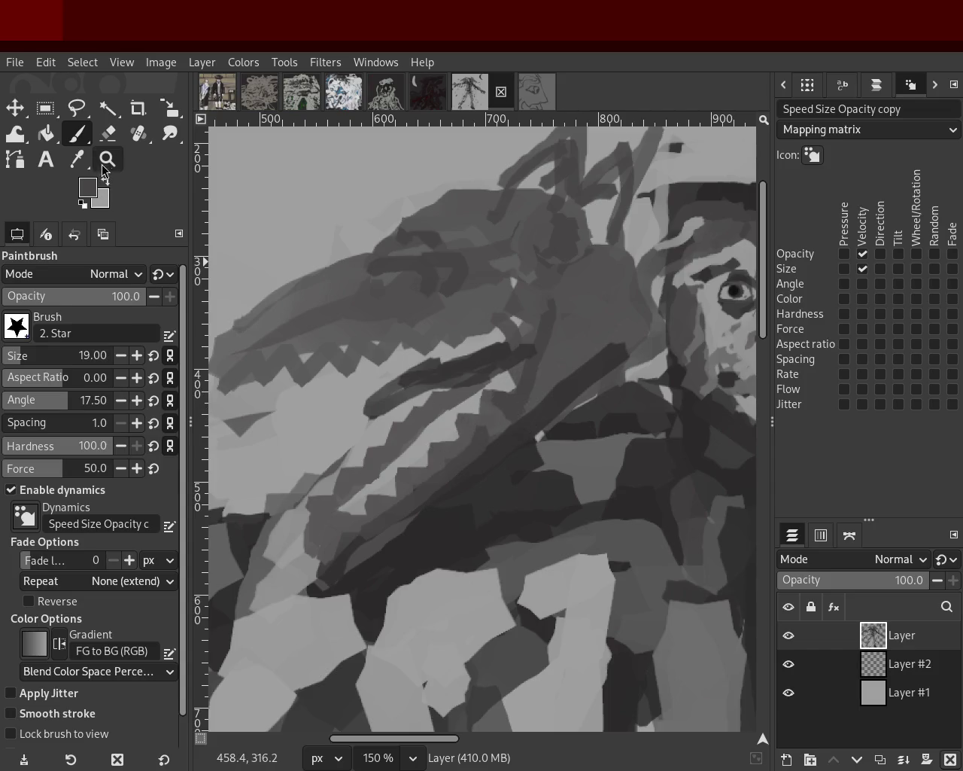
left_click(390, 351, "ctrl")
double_click(390, 350)
left_click(461, 357, "ctrl")
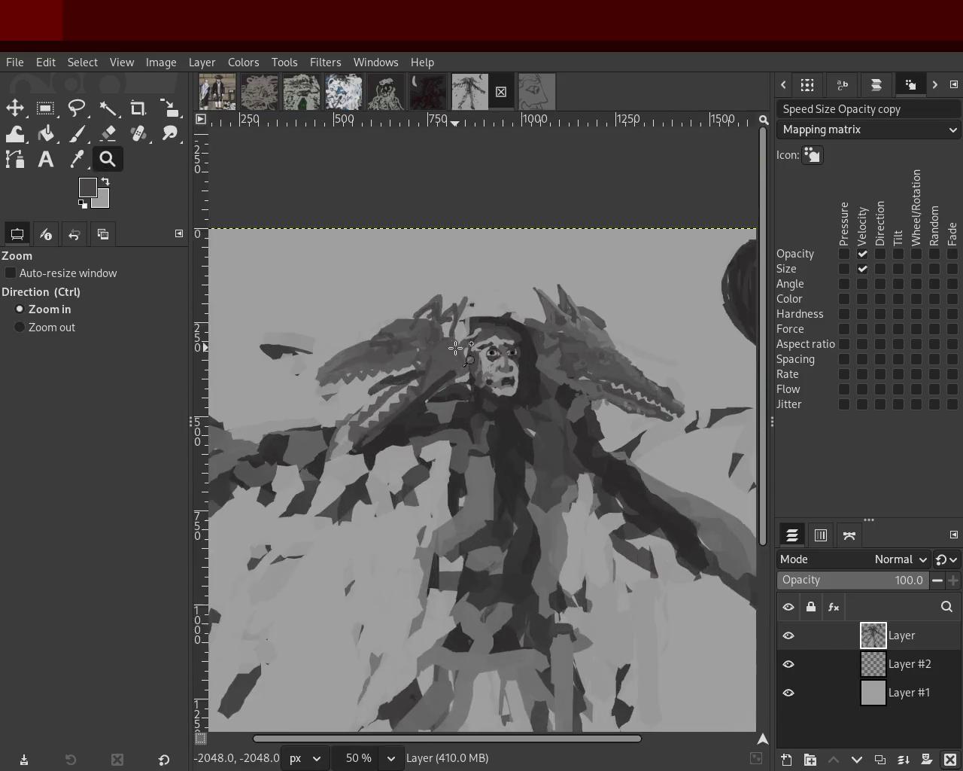
left_click(460, 357)
left_click(454, 348, "ctrl")
left_click(391, 361)
left_click(331, 369, "ctrl")
scroll(332, 368, "up", 3, "ctrl")
scroll(331, 369, "down", 3, "ctrl")
left_click(331, 369)
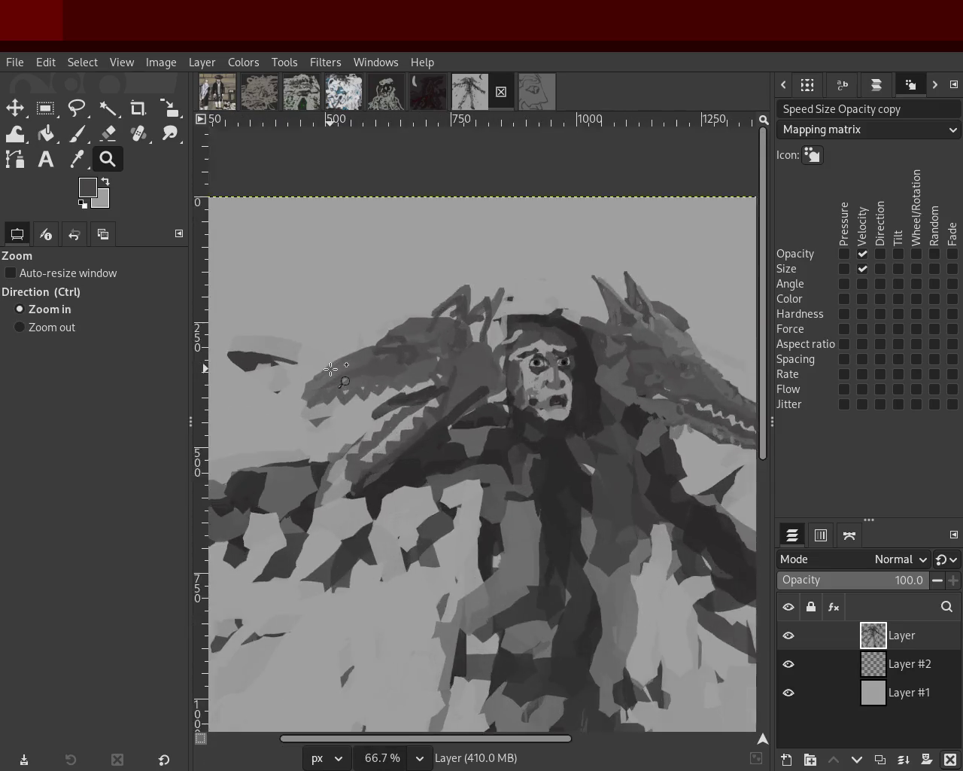
left_click(331, 369)
left_click(77, 133)
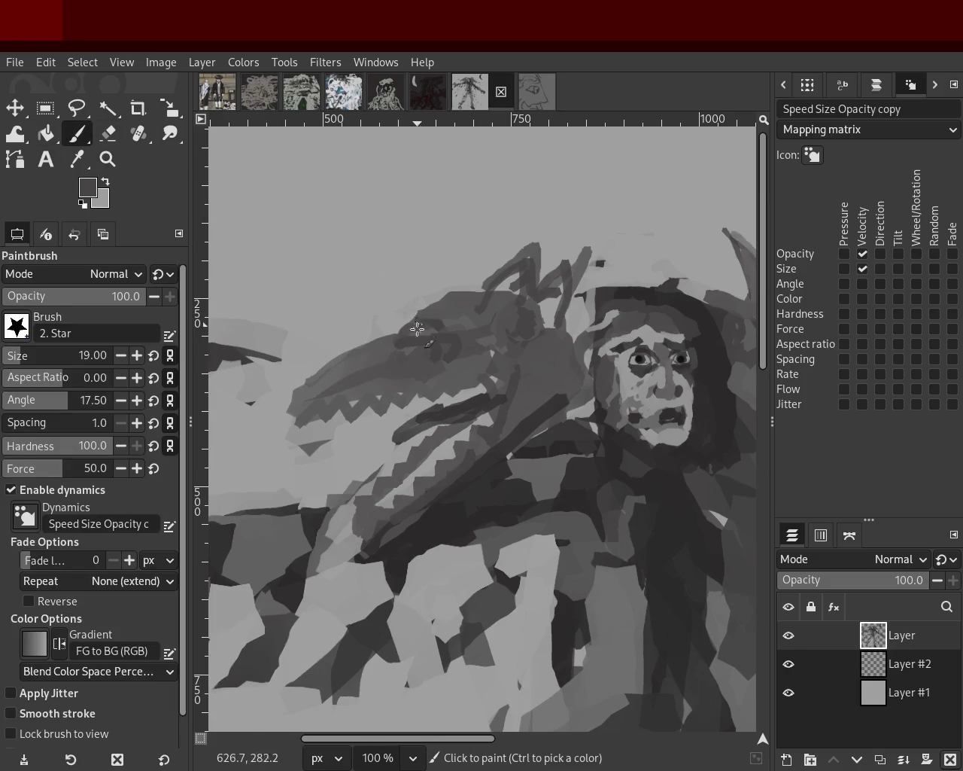
left_click(108, 133)
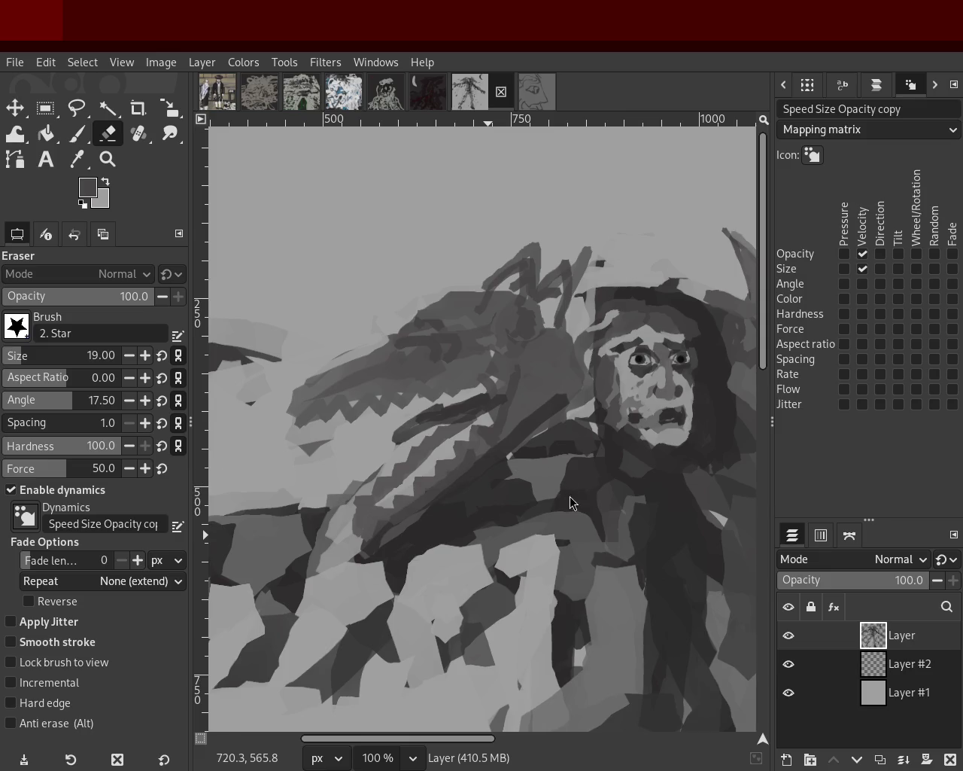
Zoom in on the left dragon's head and outline its lower jaw in dark and light grey
left_click(107, 159)
key("minus")
key("minus")
key("minus")
key("minus")
left_click(432, 333)
left_click(444, 335)
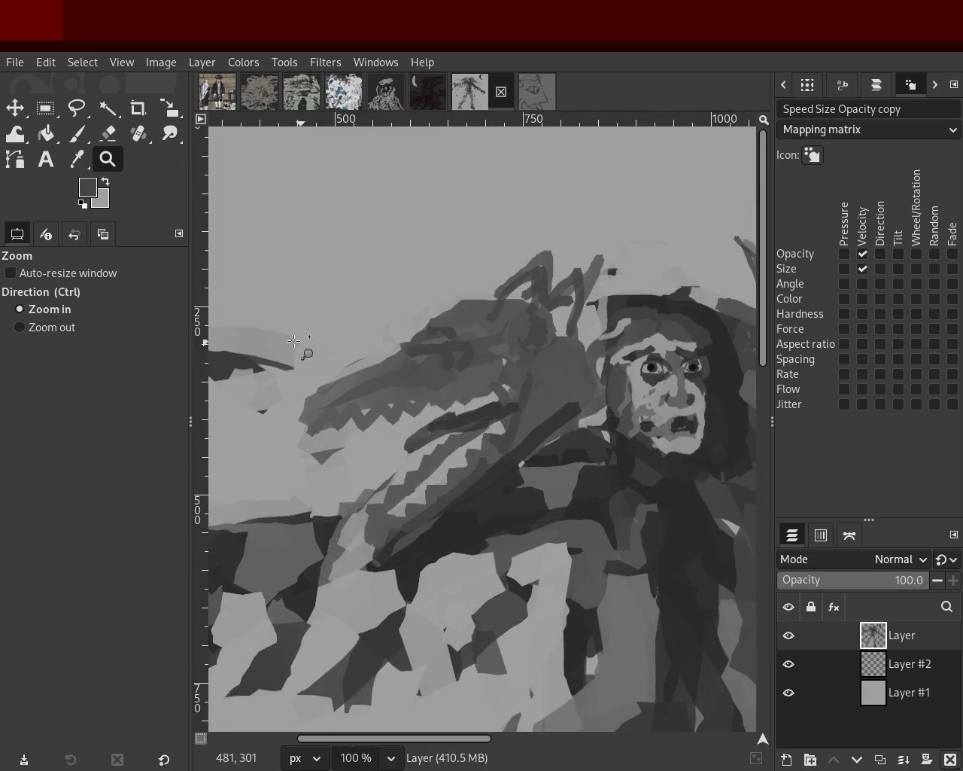
key("p")
mouse_move(414, 360)
left_mouse_down()
mouse_move(308, 419)
mouse_move(336, 417)
left_mouse_up()
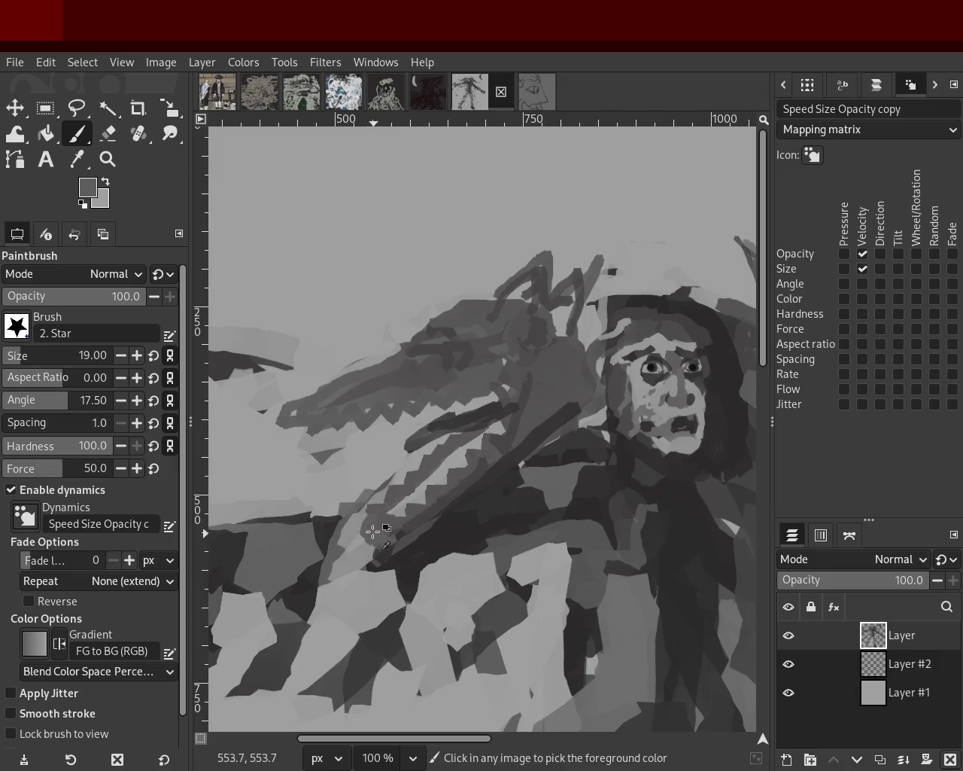
left_click(374, 501, "ctrl")
left_click_drag(393, 479, 307, 541)
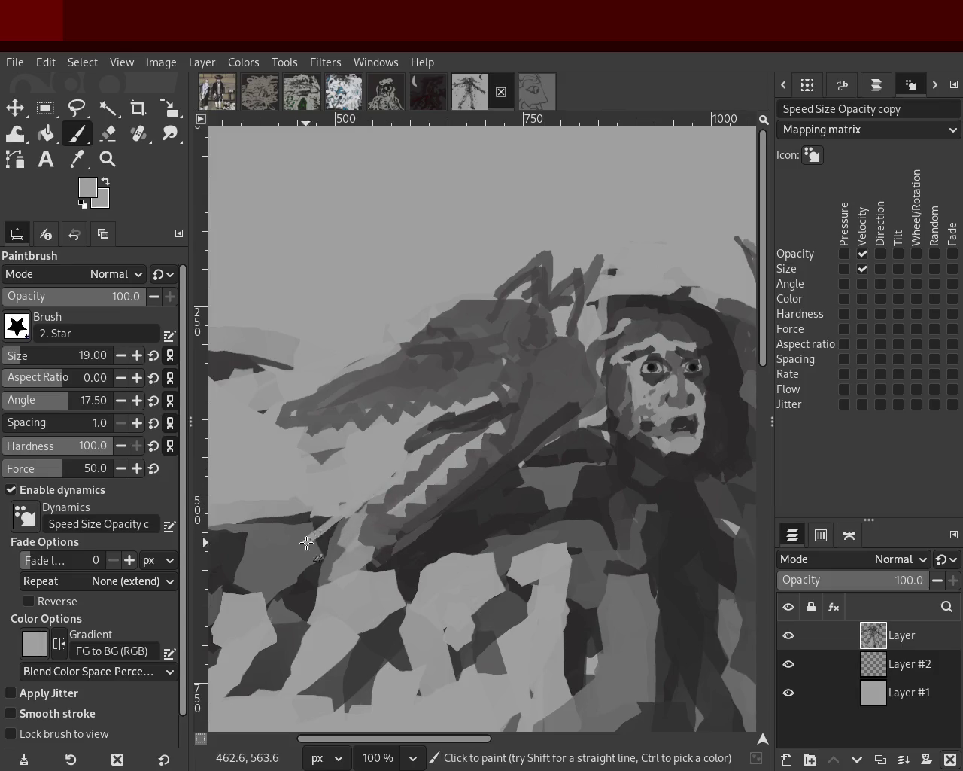
Darken the dragon's lower jaw and the diagonal band across it
left_click(429, 464, "ctrl")
mouse_move(429, 463)
left_mouse_down()
mouse_move(354, 558)
mouse_move(341, 547)
mouse_move(396, 538)
mouse_move(395, 528)
left_mouse_up()
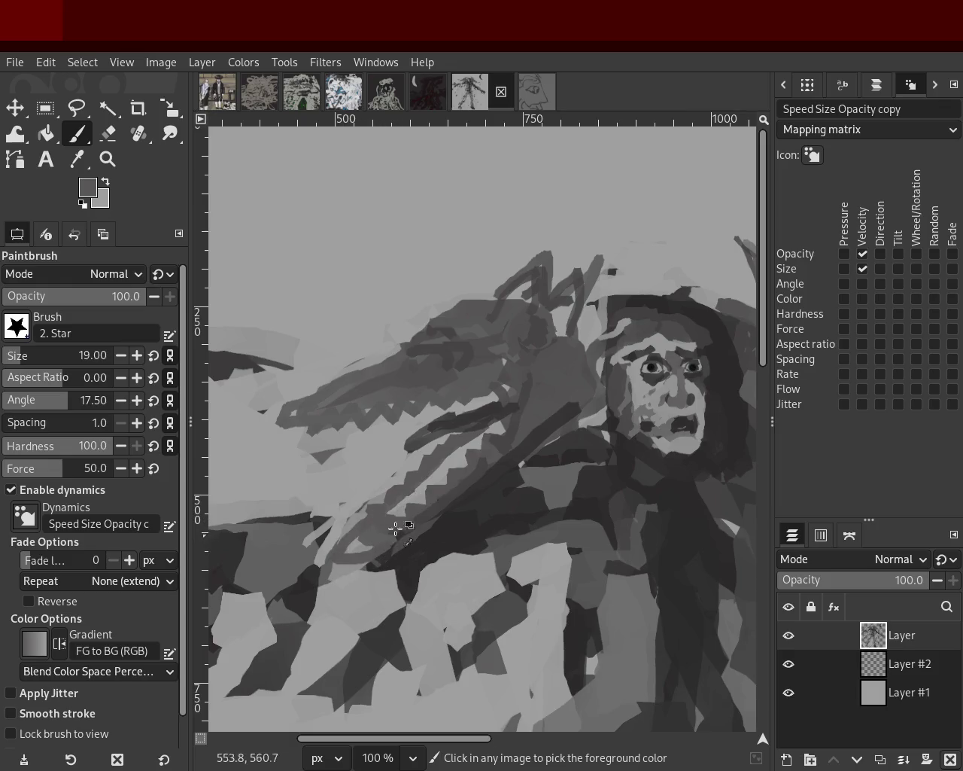
left_click_drag(513, 444, 376, 559)
left_click(501, 457, "ctrl")
left_click_drag(502, 458, 361, 565)
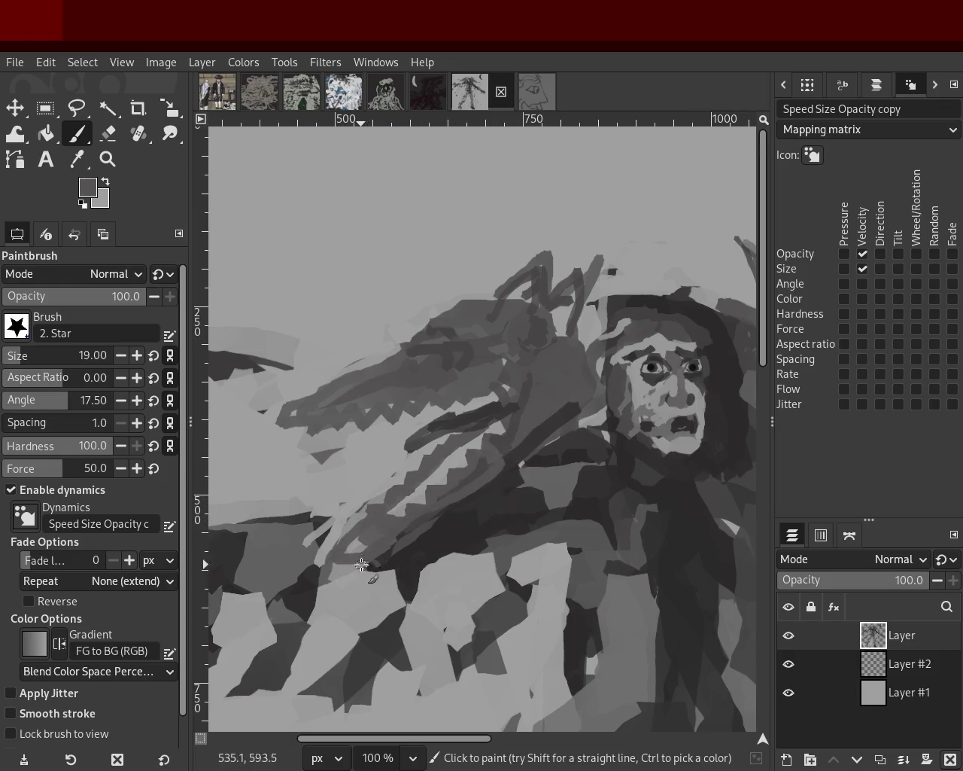
Paint dark strokes under the jaw and dark accents between the snout's teeth
left_click(309, 409, "ctrl")
left_click(379, 385, "ctrl")
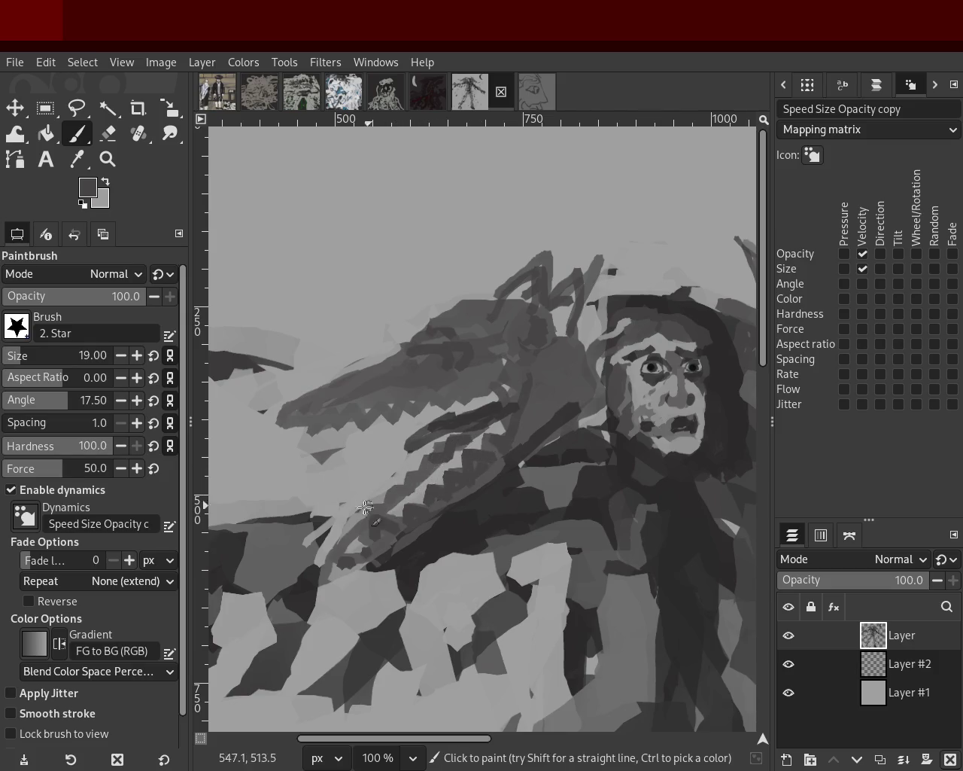
left_click_drag(374, 500, 356, 545)
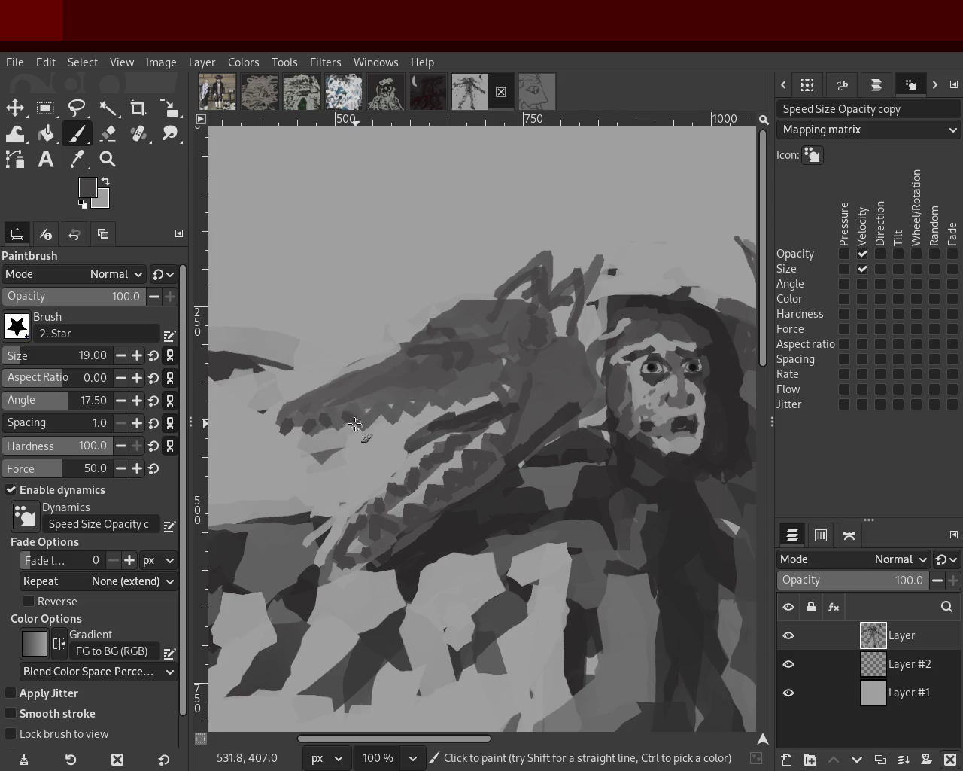
left_click_drag(352, 413, 413, 396)
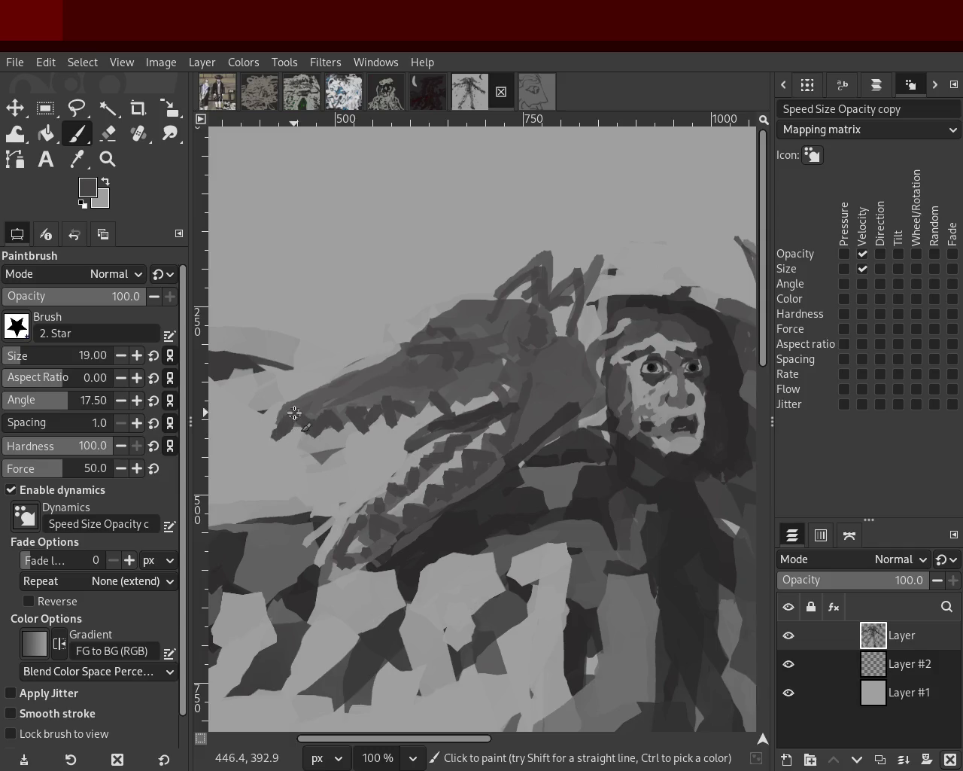
Paint jagged grey teeth along the lower edge of the dragon's snout
left_click(432, 388, "ctrl")
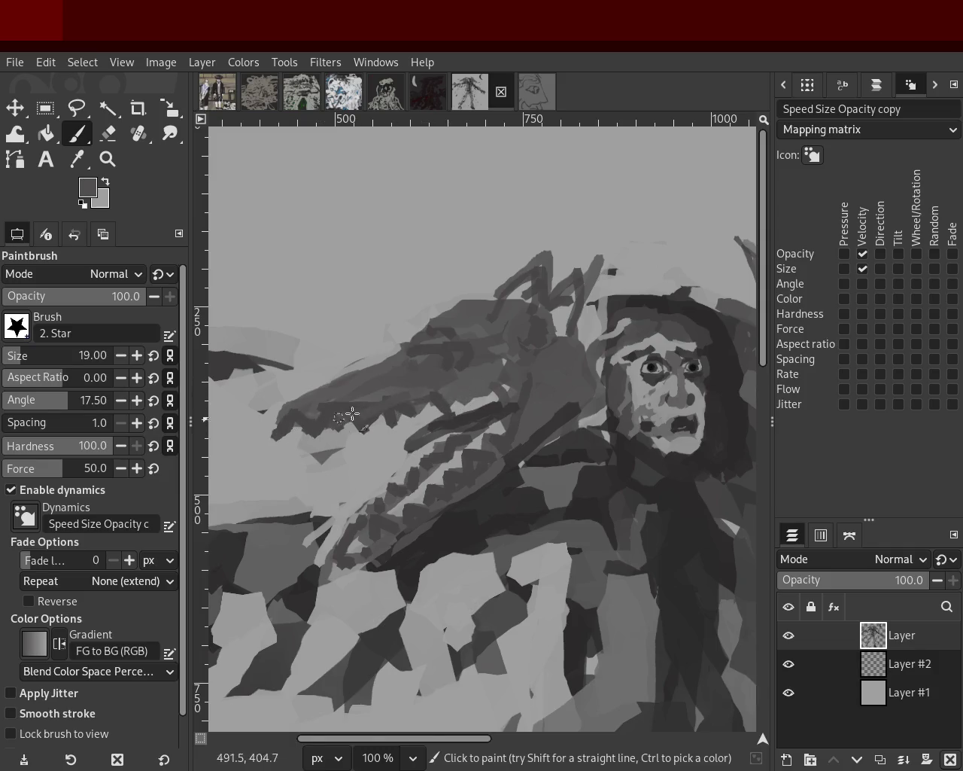
mouse_move(419, 394)
left_mouse_down()
mouse_move(279, 422)
mouse_move(314, 417)
left_mouse_up()
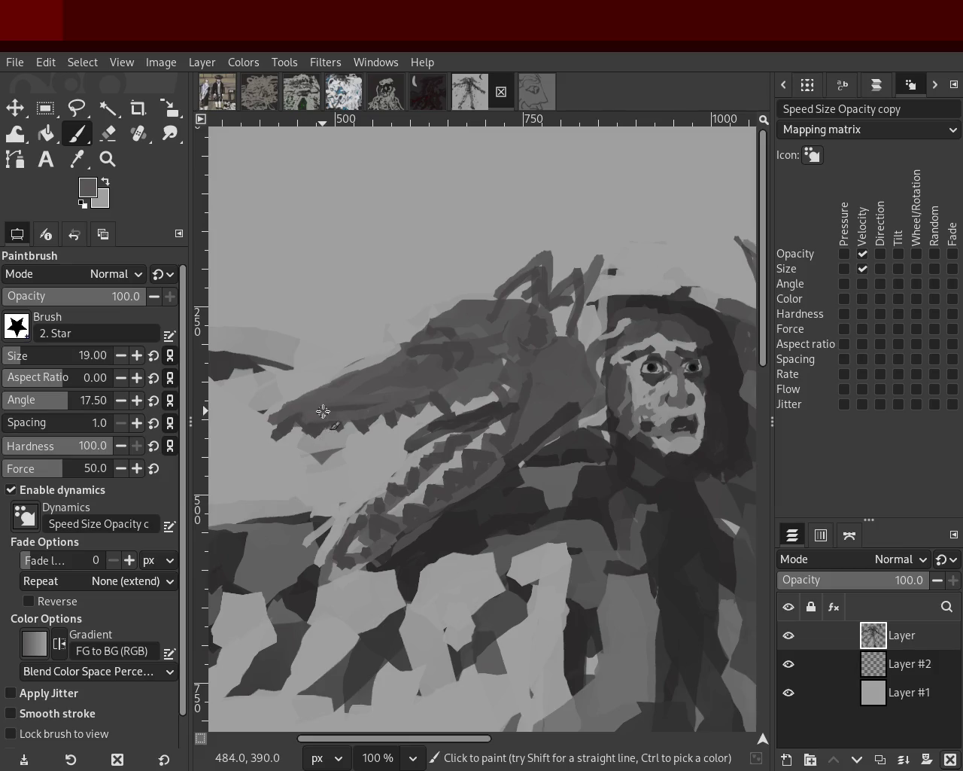
left_click(466, 465, "ctrl")
mouse_move(387, 541)
left_mouse_down()
mouse_move(498, 462)
mouse_move(389, 540)
mouse_move(399, 548)
left_mouse_up()
left_click(419, 527, "ctrl")
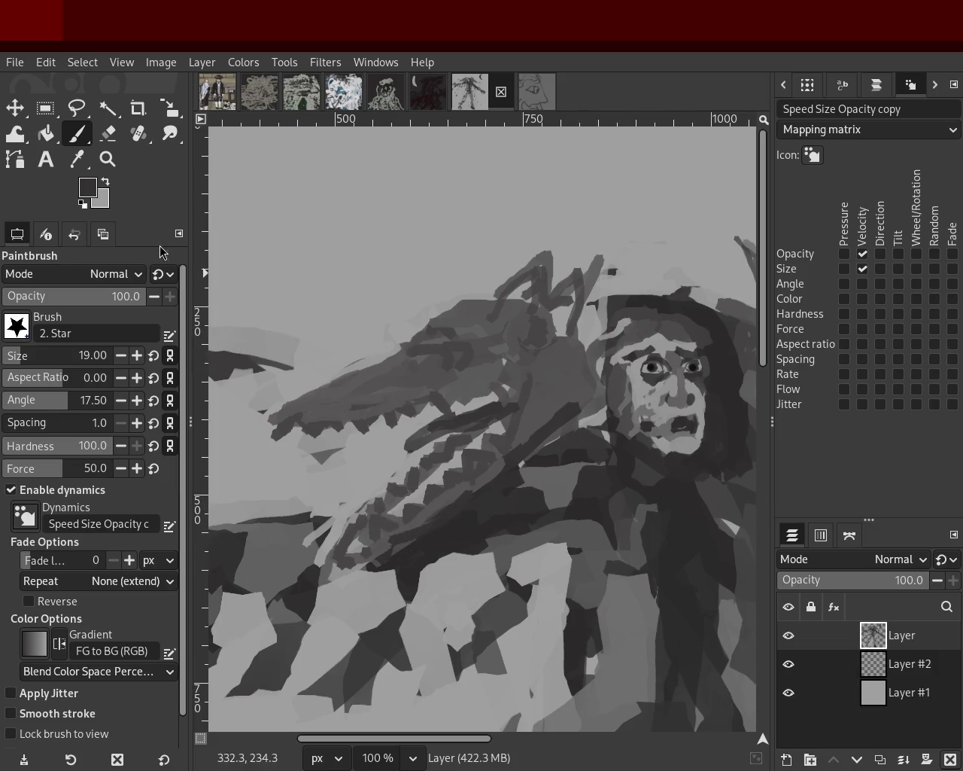
left_click(107, 159)
left_click(371, 374, "ctrl")
Zoom out to view the whole painting, then zoom in close on the left dragon head
left_click(371, 374, "ctrl")
left_click(371, 374, "ctrl")
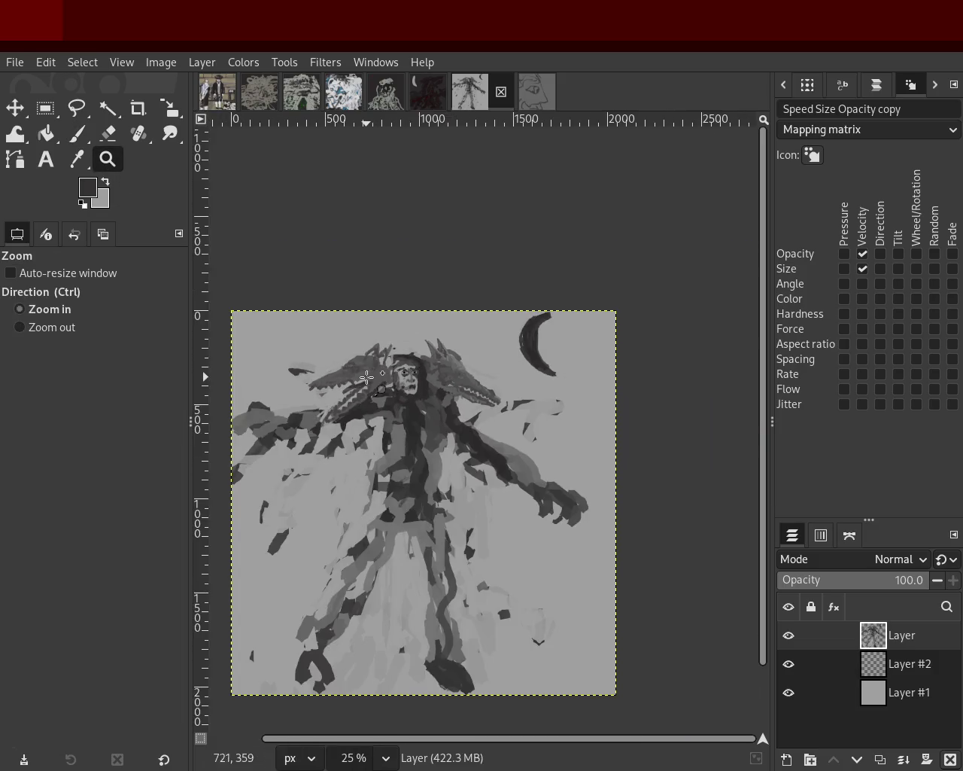
left_click(367, 375)
left_click(366, 377)
left_click(366, 376)
left_click(366, 377, "ctrl")
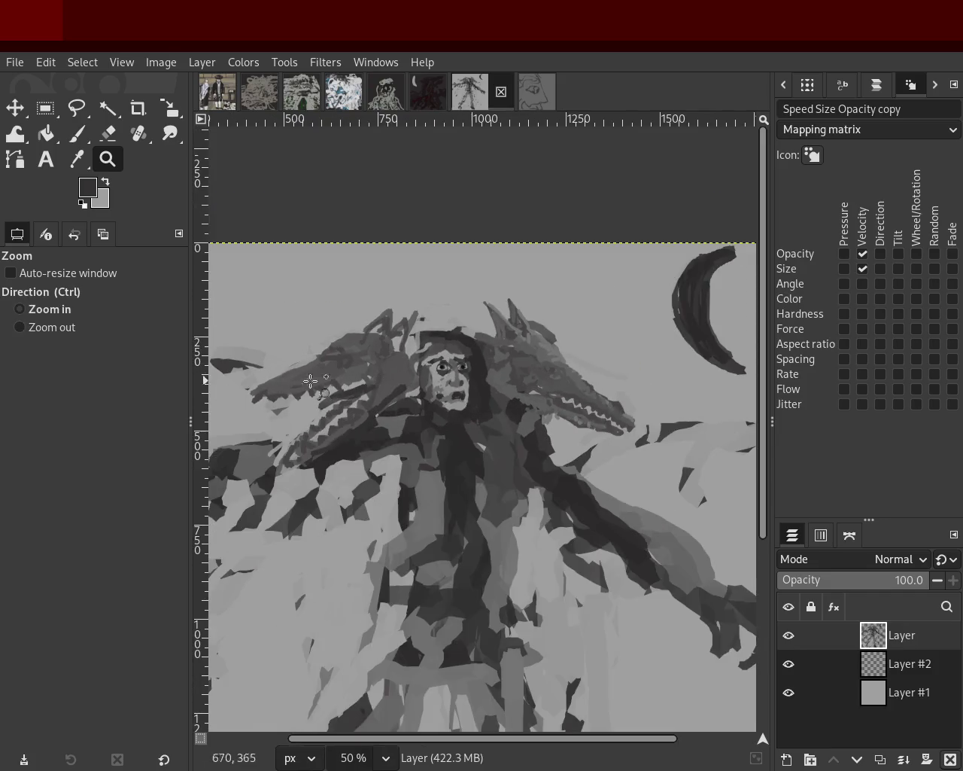
double_click(301, 382)
left_click(384, 363, "ctrl")
left_click(384, 365, "ctrl")
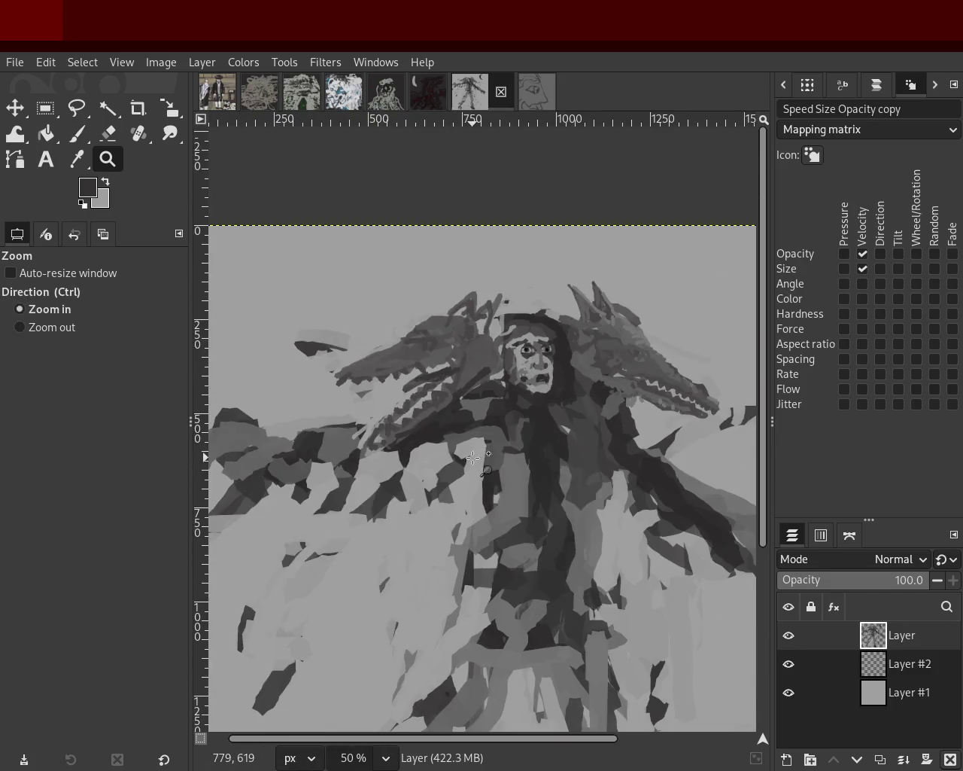
left_click(440, 451, "ctrl")
double_click(383, 381)
left_click(383, 382, "ctrl")
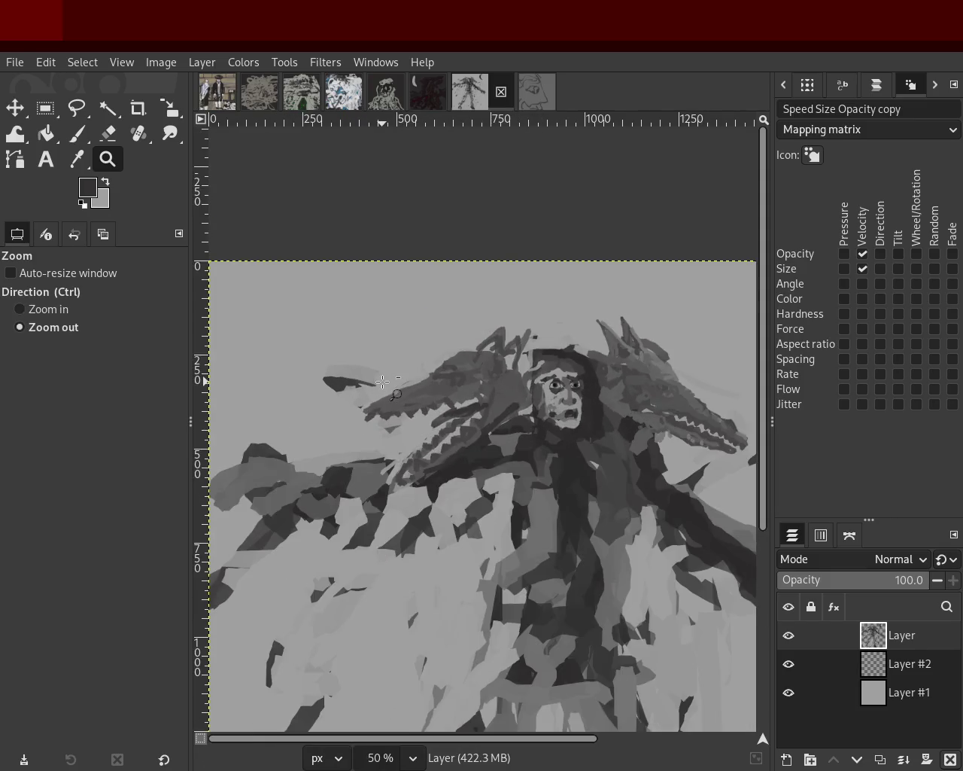
left_click(388, 378, "ctrl")
left_click(398, 372)
double_click(407, 368)
left_click(407, 368)
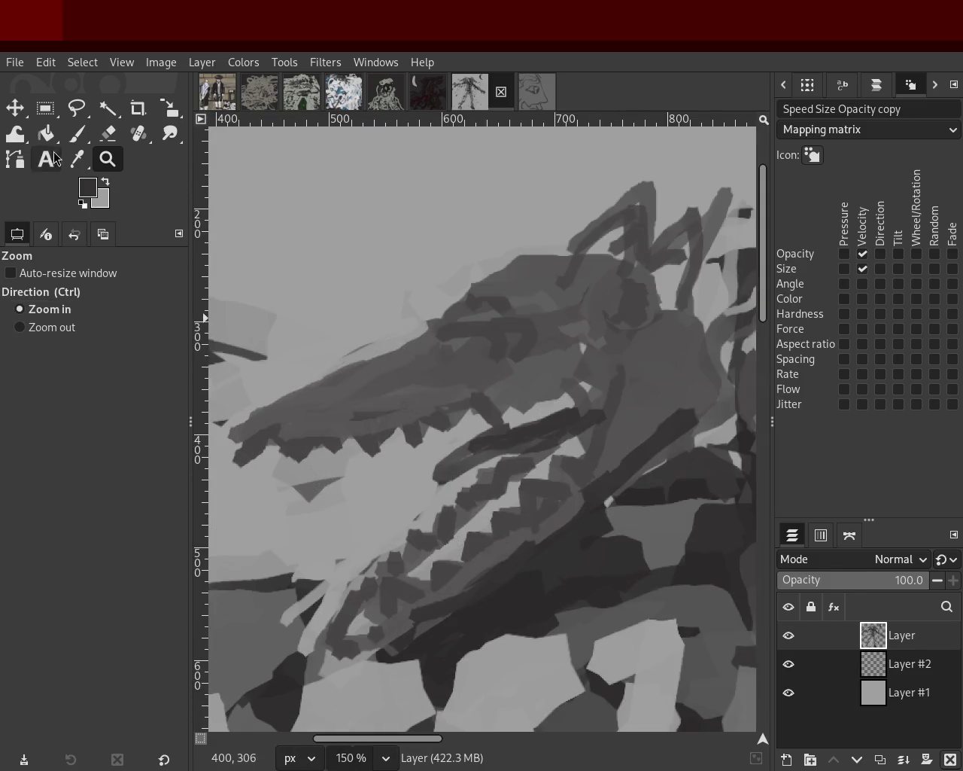
Paint light and dark grey strokes on the dragon's neck, undoing a stray diagonal stroke
key("p")
left_click(421, 357, "ctrl")
left_click_drag(526, 565, 690, 437)
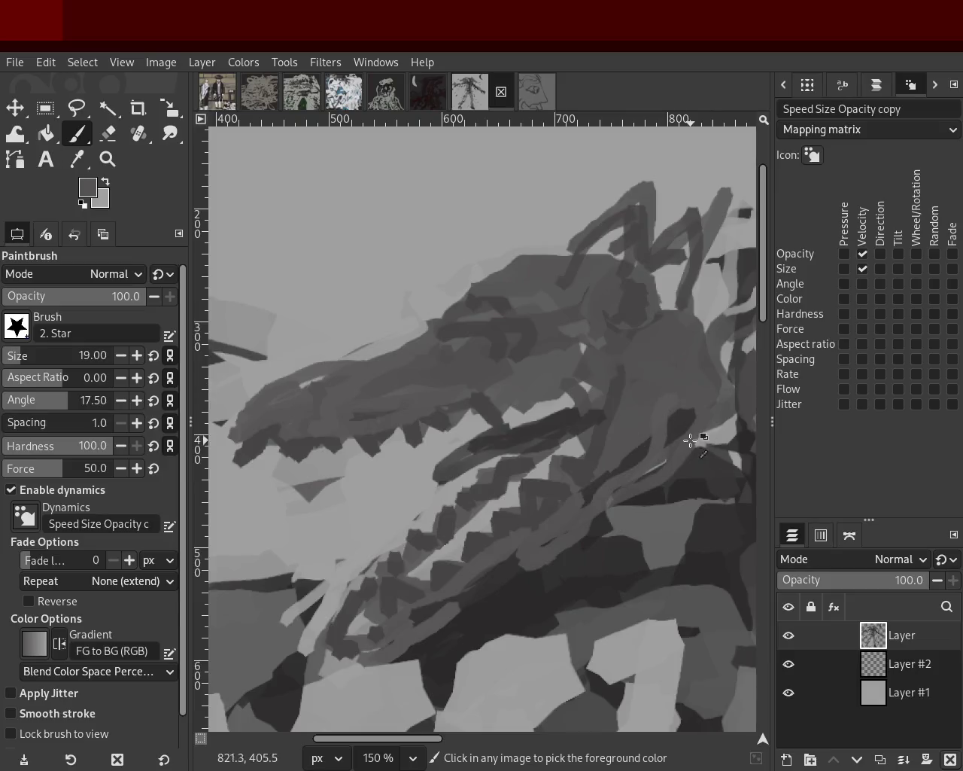
left_click(680, 415, "ctrl")
mouse_move(670, 361)
left_mouse_down()
mouse_move(580, 323)
mouse_move(634, 343)
mouse_move(631, 296)
mouse_move(679, 260)
mouse_move(662, 298)
mouse_move(645, 285)
left_mouse_up()
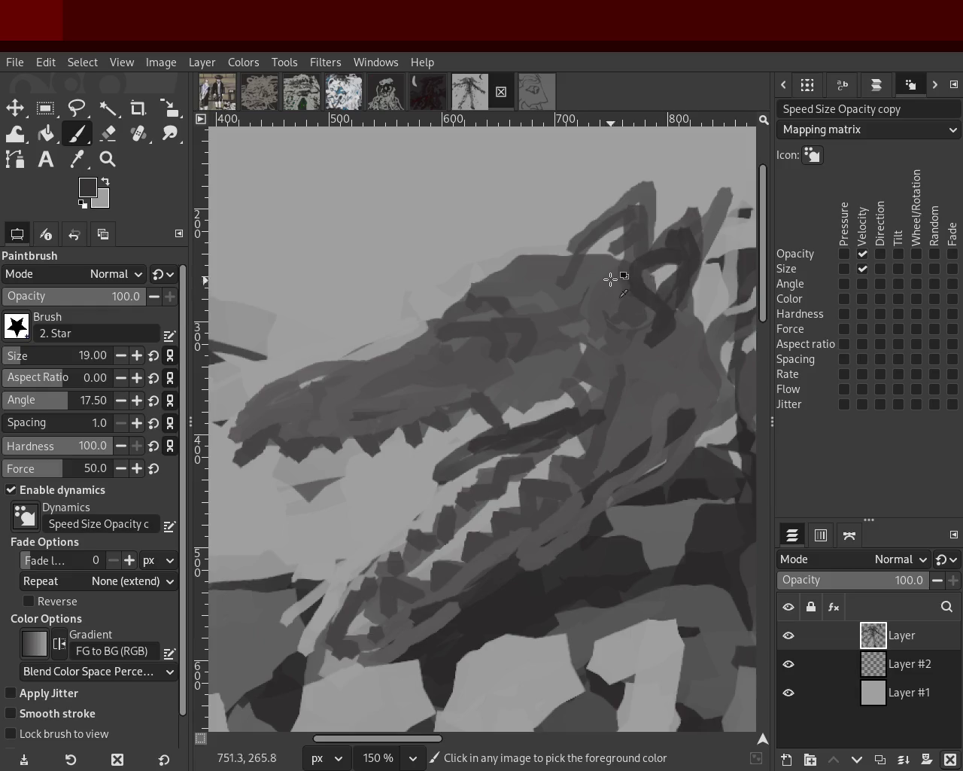
left_click(612, 283, "ctrl")
mouse_move(629, 195)
left_mouse_down()
mouse_move(575, 260)
mouse_move(644, 181)
mouse_move(557, 262)
left_mouse_up()
key("ctrl+z")
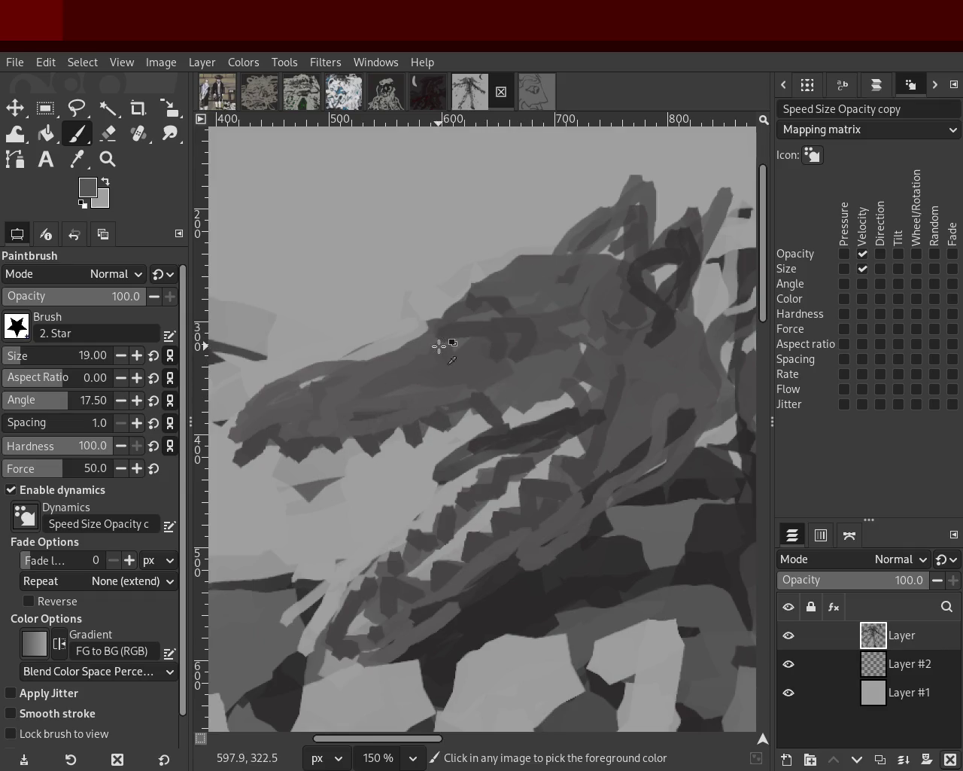
Paint a dark curved stroke across the top of the left dragon's snout
mouse_move(339, 358)
left_mouse_down()
mouse_move(257, 371)
mouse_move(220, 413)
left_mouse_up()
key("ctrl+z")
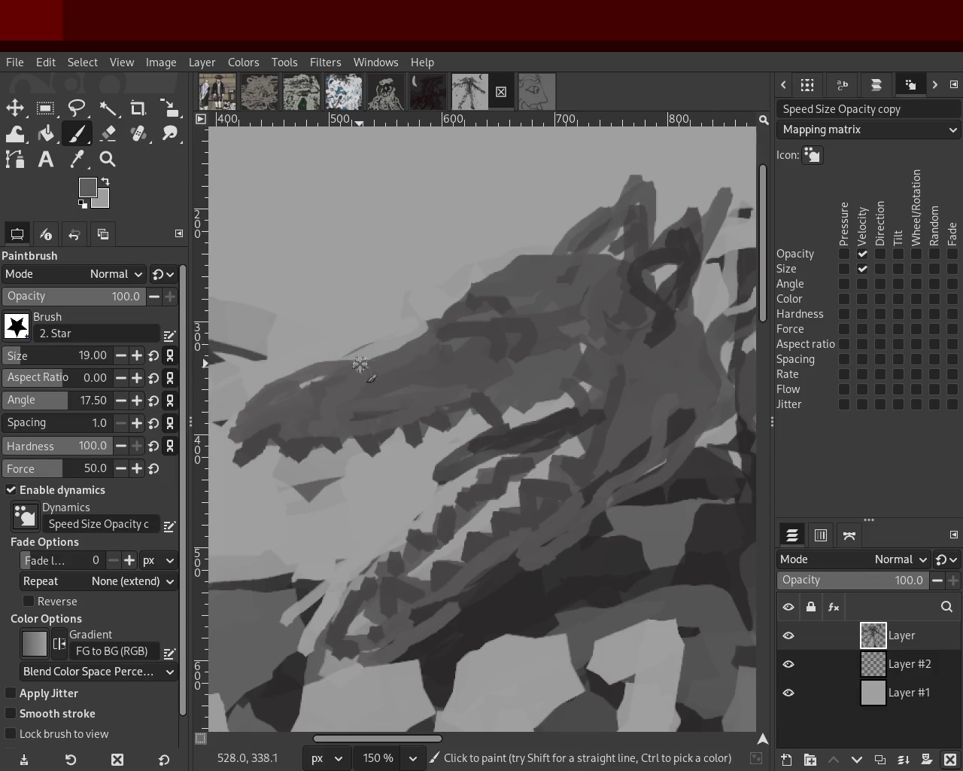
left_click(109, 134)
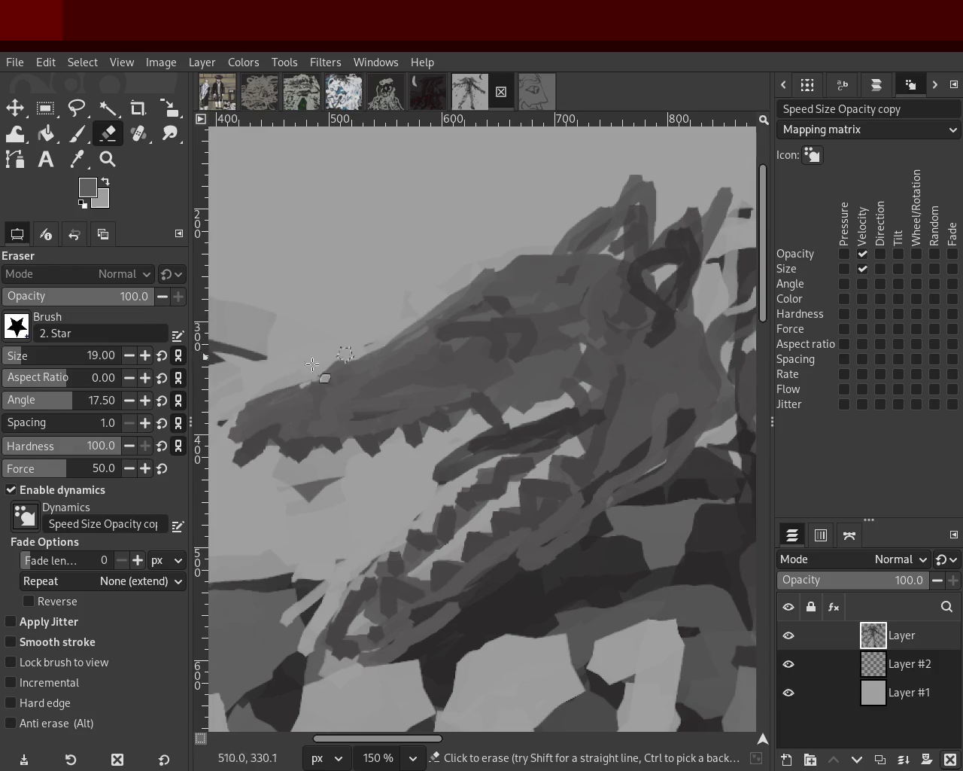
left_click(74, 134)
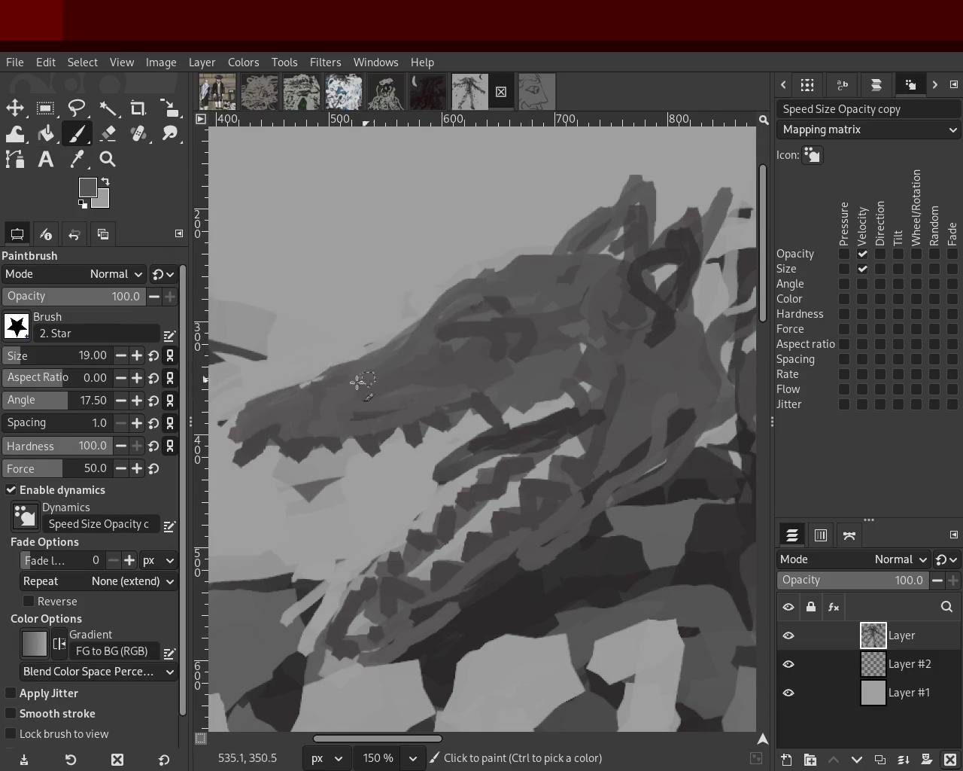
left_click_drag(407, 313, 265, 412)
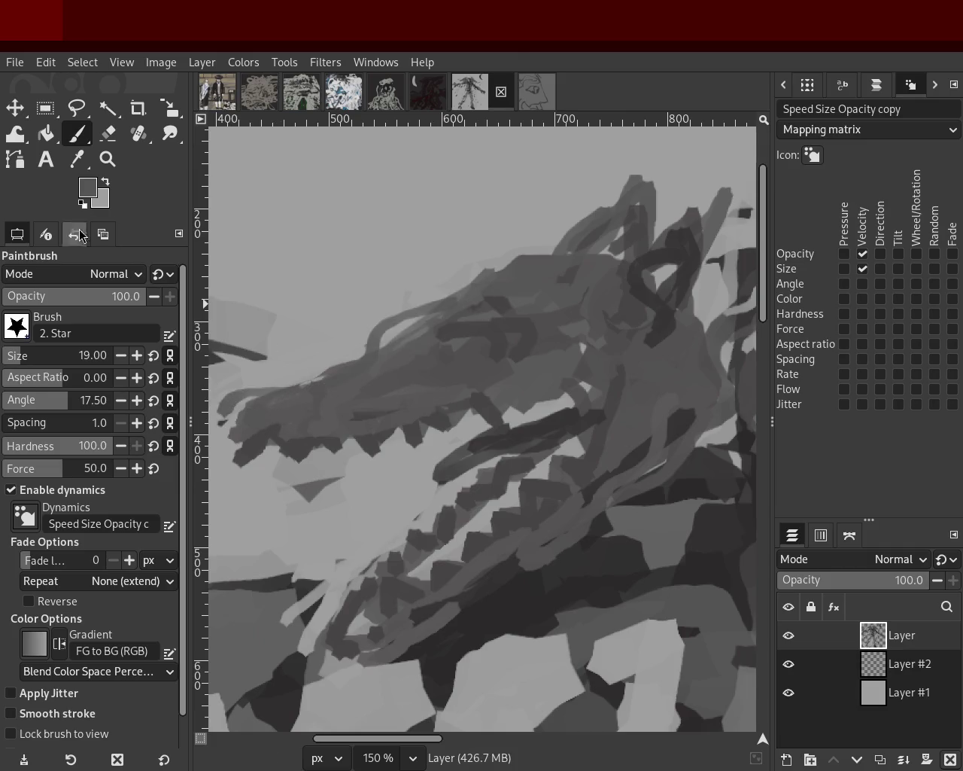
Save the painting as 57.xcf
left_click(108, 159)
scroll(392, 419, "down", 4)
scroll(391, 420, "up", 1)
scroll(391, 420, "down", 1)
scroll(438, 419, "up", 2)
scroll(427, 420, "down", 1)
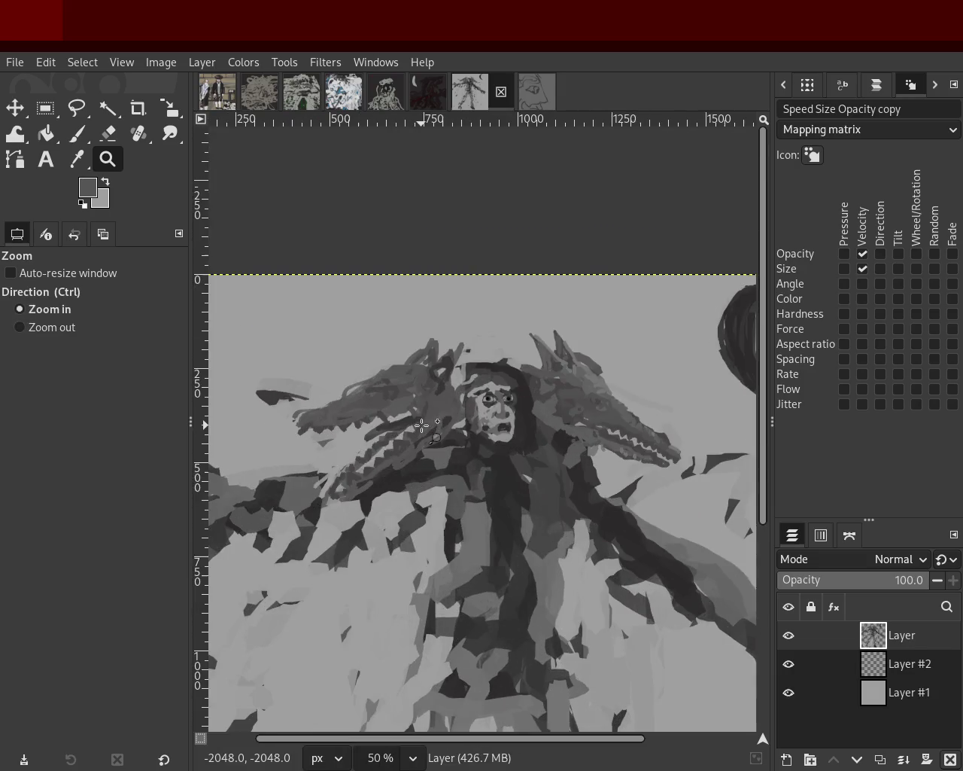
scroll(511, 410, "down", 1)
scroll(512, 410, "up", 1)
key("ctrl+s")
scroll(521, 407, "down", 1)
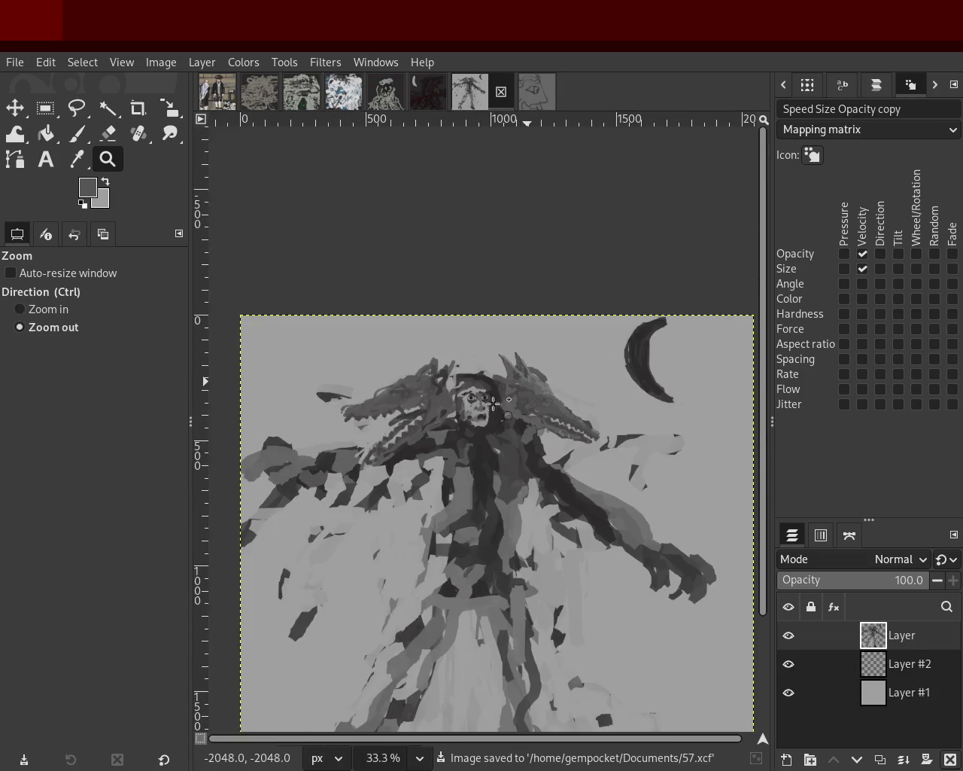
scroll(416, 400, "up", 2)
scroll(415, 400, "down", 1)
At 200% zoom, try light and dark strokes beside the face and eye, undoing both
key("2")
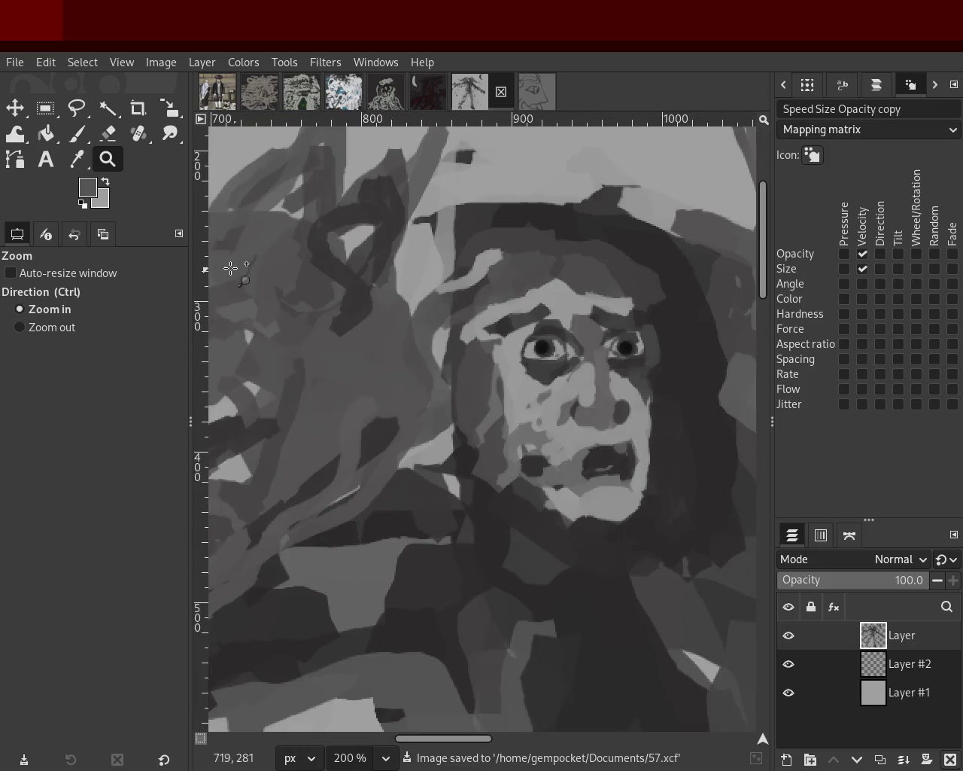
left_click(108, 134)
left_click(77, 133)
left_click(491, 380, "ctrl")
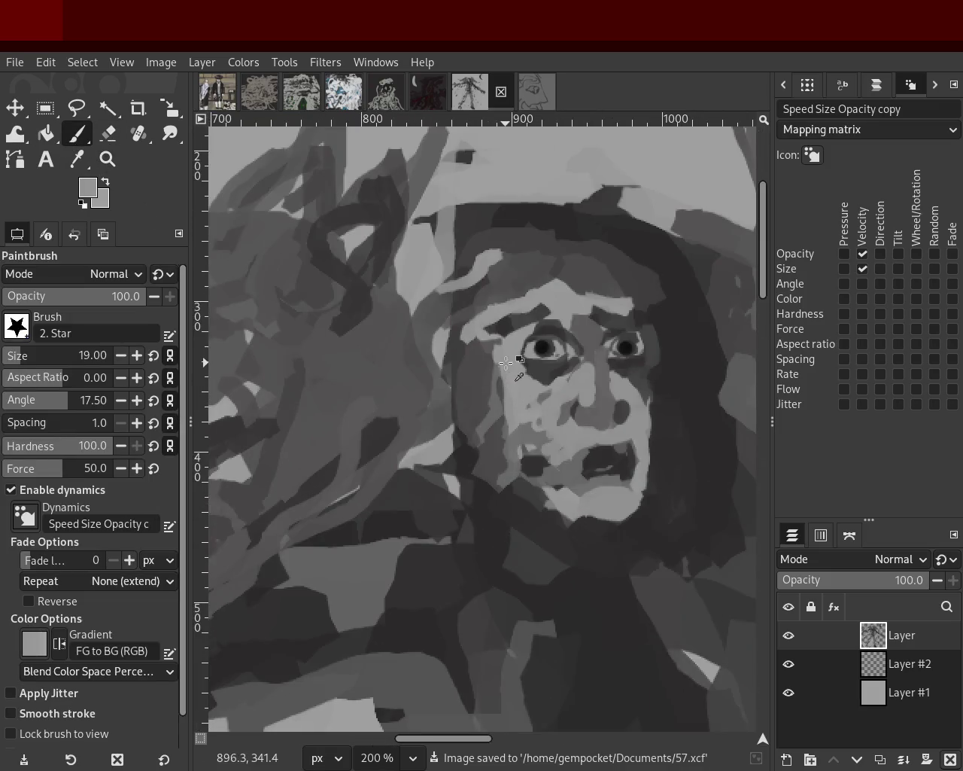
left_click_drag(492, 383, 495, 465)
key("ctrl+z")
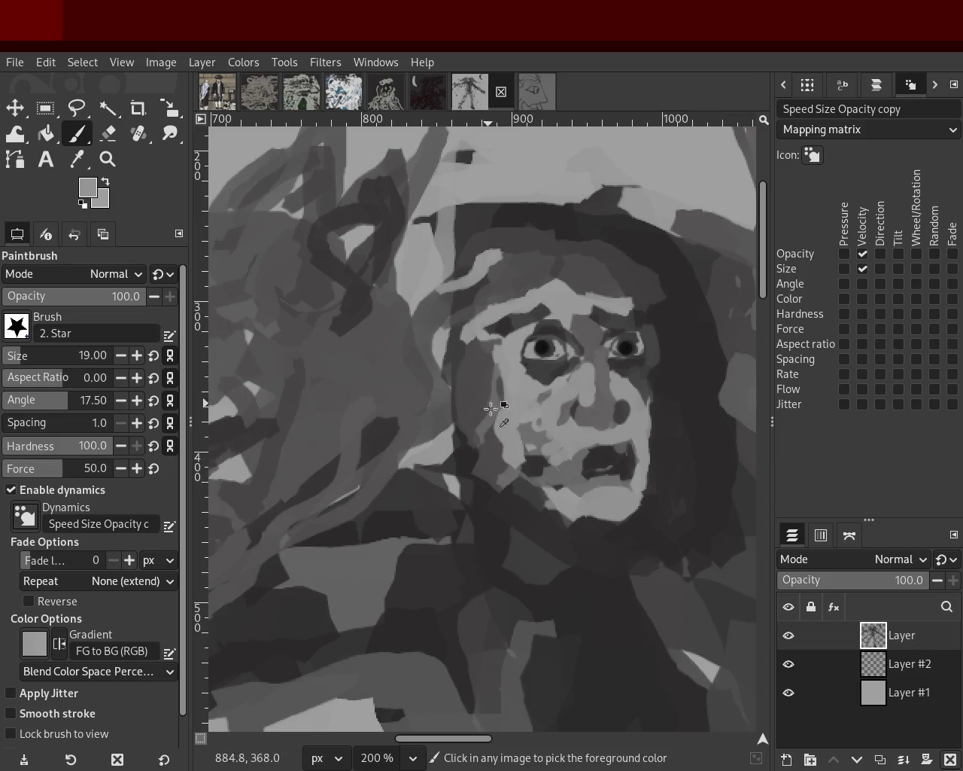
left_click(480, 371, "ctrl")
left_click_drag(480, 332, 493, 356)
key("ctrl+z")
left_click(502, 382, "ctrl")
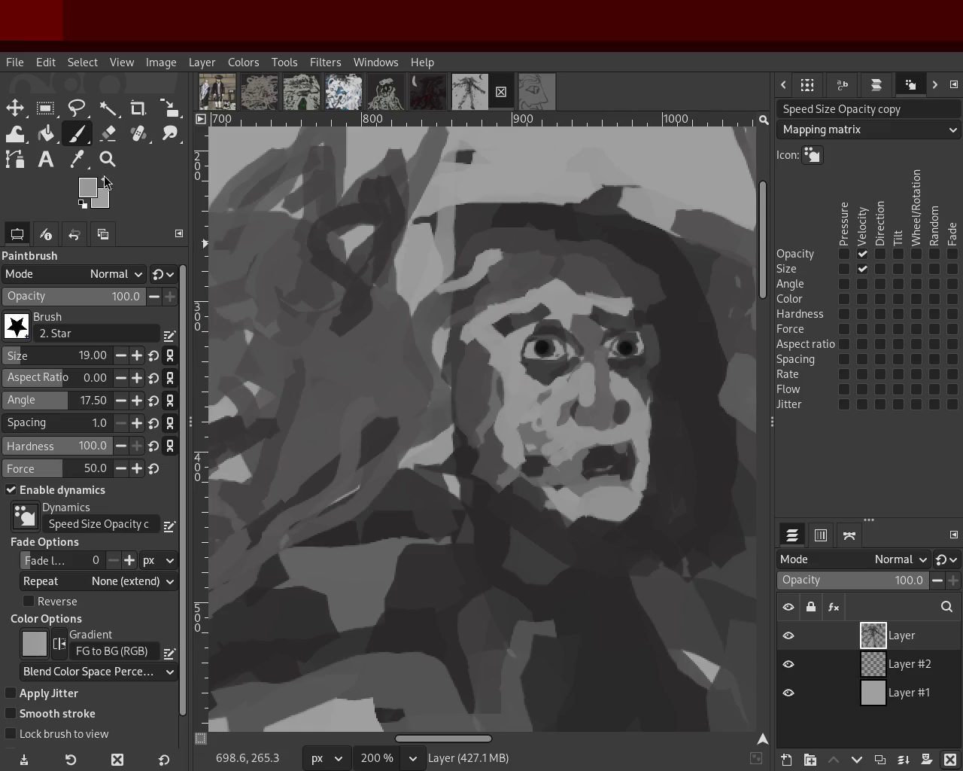
Zoom out from the face and recentre the view toward the moon
key("z")
left_click(517, 310, "ctrl")
left_click(516, 310, "ctrl")
left_click(516, 311, "ctrl")
left_click(516, 310, "ctrl")
left_click(516, 310, "ctrl")
double_click(517, 310)
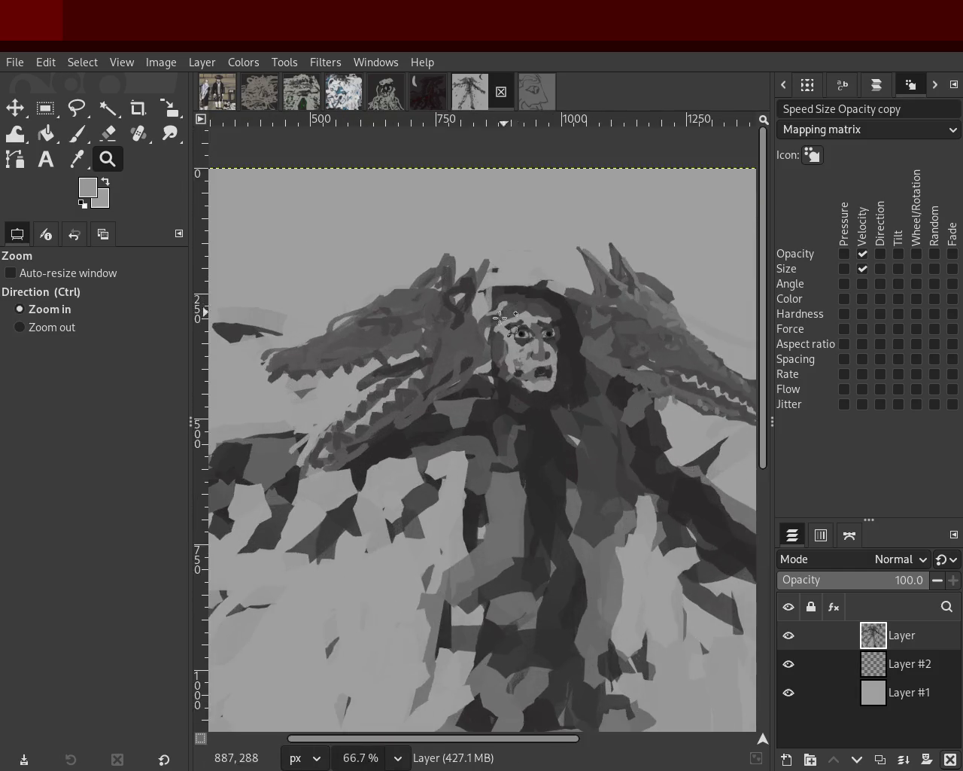
left_click(512, 313, "ctrl")
double_click(504, 314)
left_click(489, 320, "ctrl")
left_click(486, 322, "ctrl")
left_click(488, 321)
left_click(496, 317, "ctrl")
left_click(520, 313)
left_click(528, 310, "ctrl")
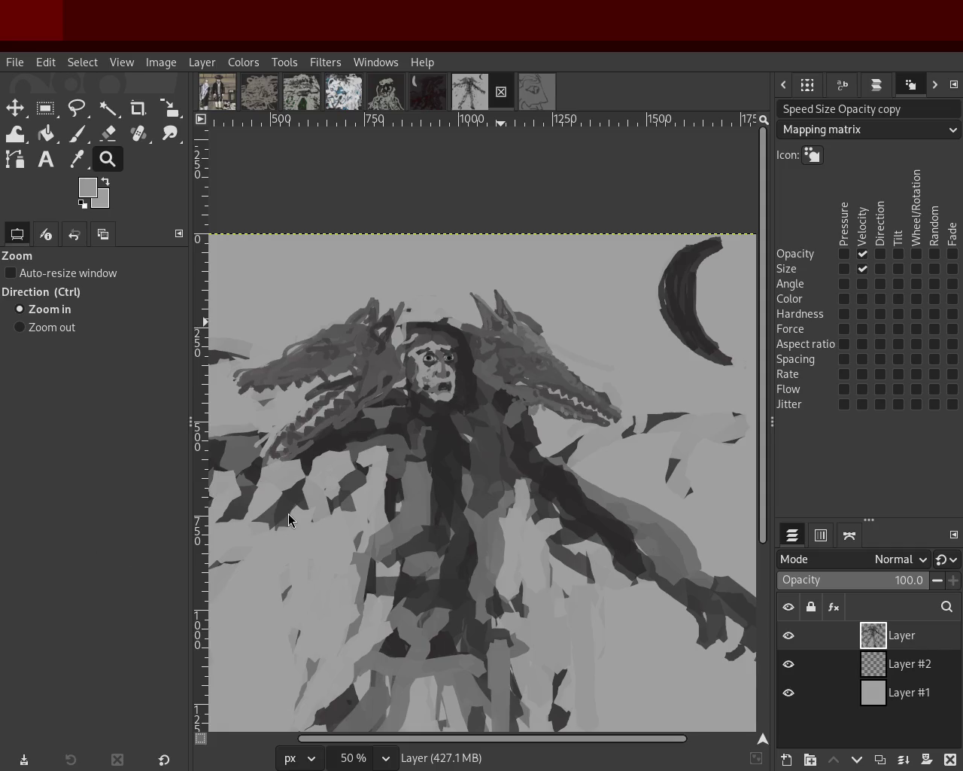
Sample dark and lighter greys for painting over the left dragon and shoulder
scroll(400, 553, "down", 1)
scroll(430, 510, "up", 3)
scroll(458, 258, "down", 1)
scroll(470, 345, "up", 1)
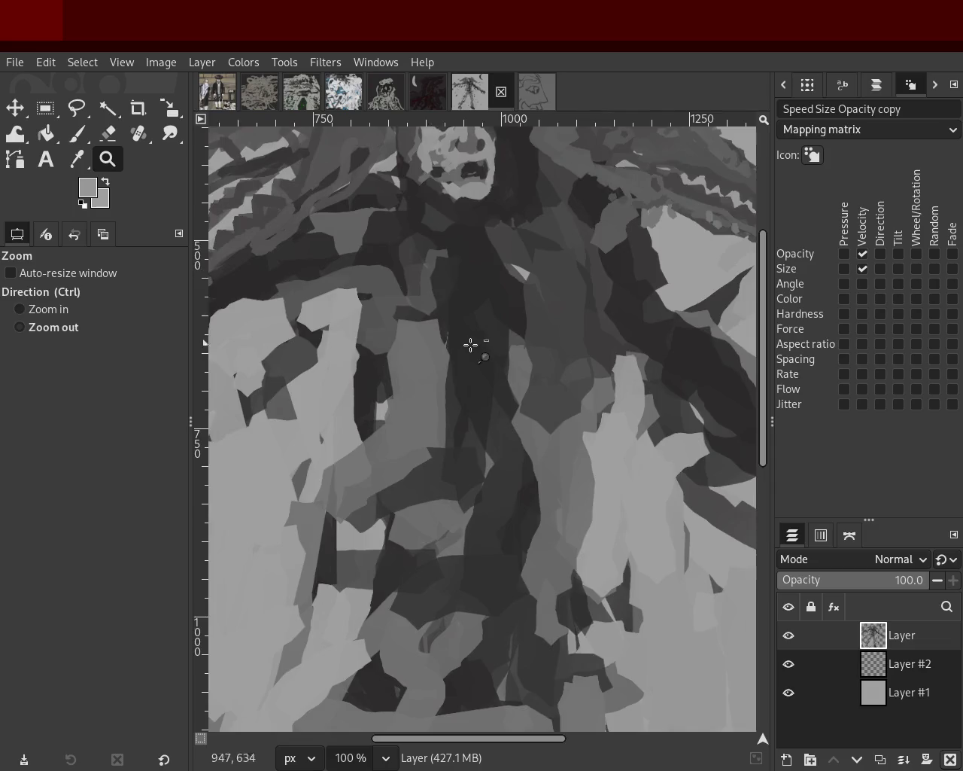
scroll(470, 345, "down", 1)
scroll(469, 323, "down", 1)
scroll(469, 324, "up", 1)
scroll(291, 282, "up", 1)
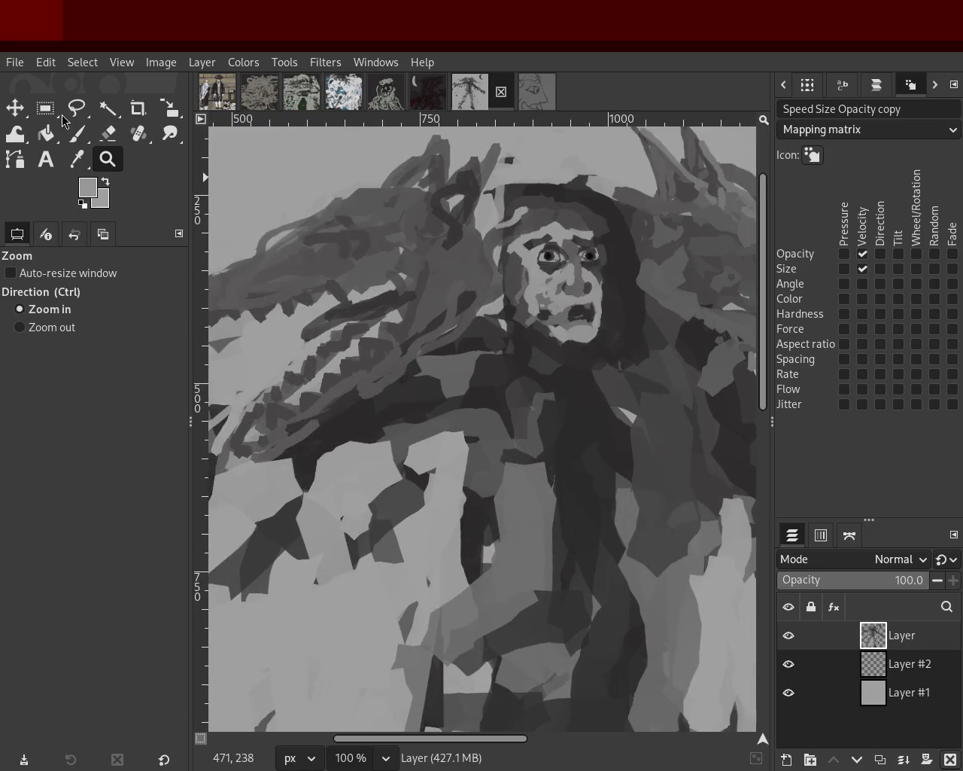
left_click(76, 134)
left_click(332, 275, "ctrl")
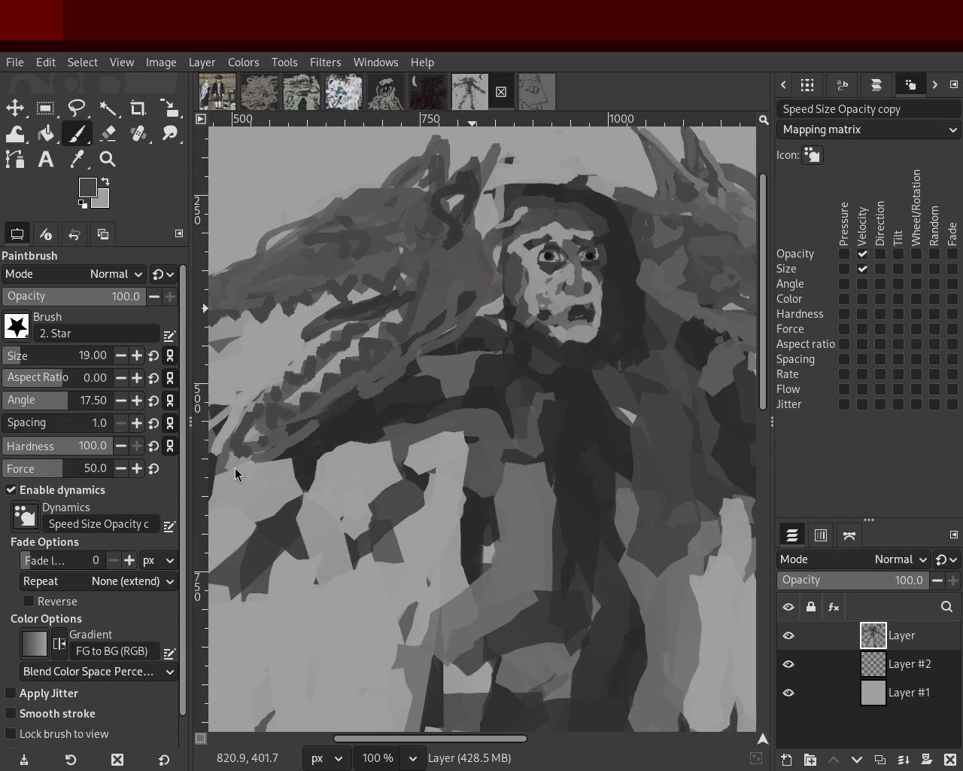
left_click(441, 396, "ctrl")
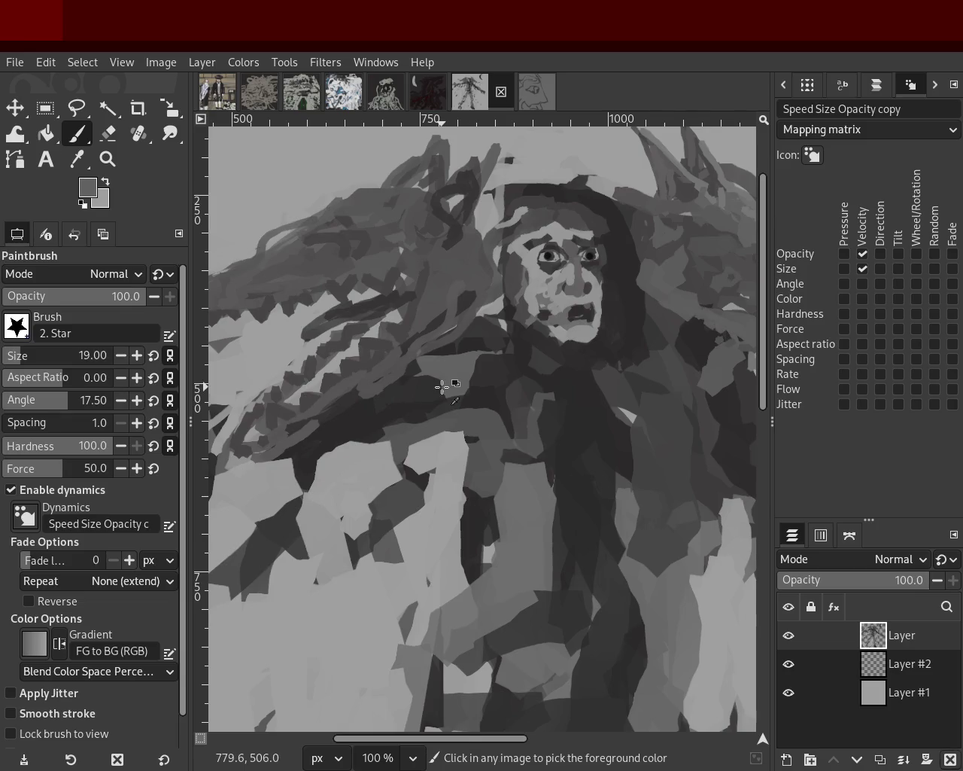
Zoom in close on the face and return to the paintbrush
left_click(107, 159)
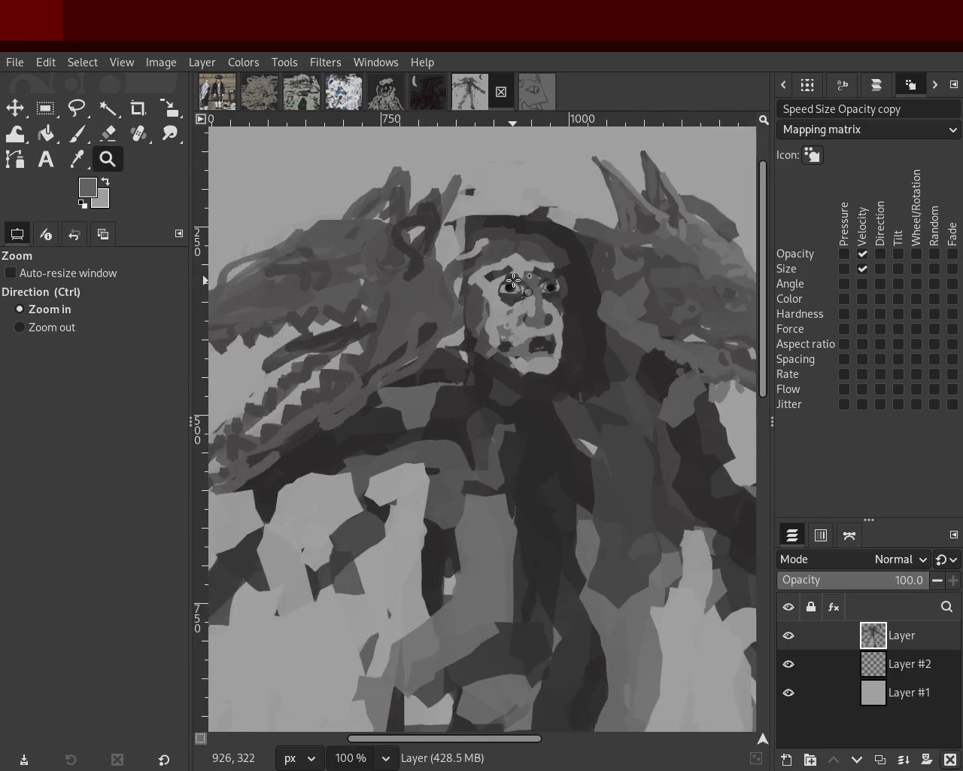
left_click(511, 280)
left_click(512, 280)
key("p")
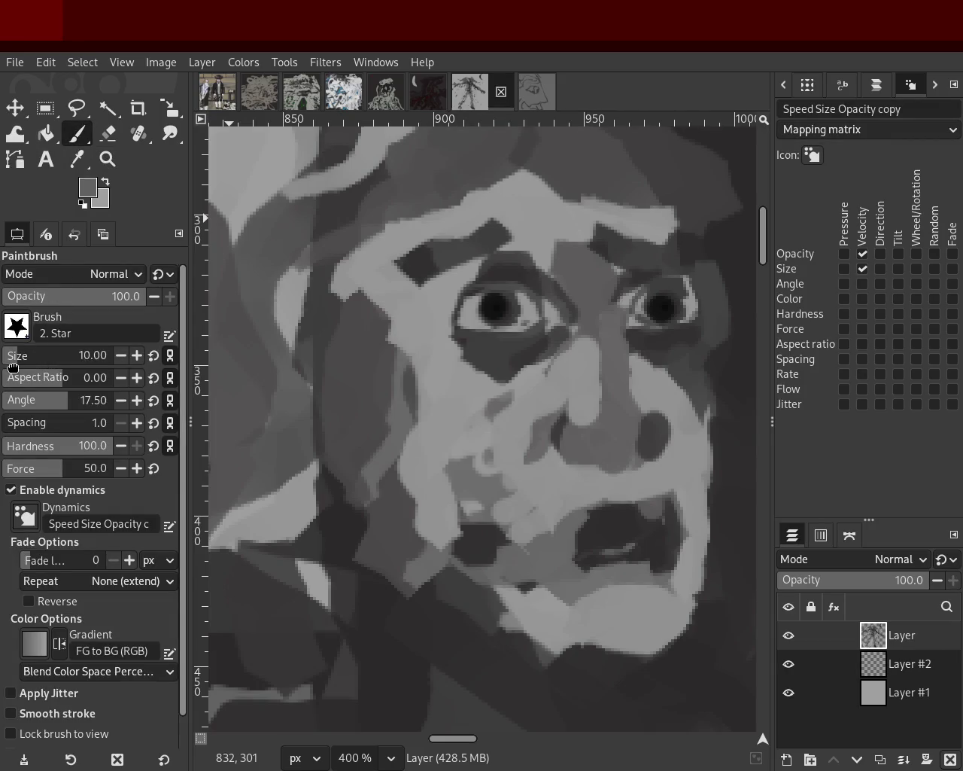
Pick greys from the face and dab light grey by the right eye, undoing the dab
left_click(527, 322, "ctrl")
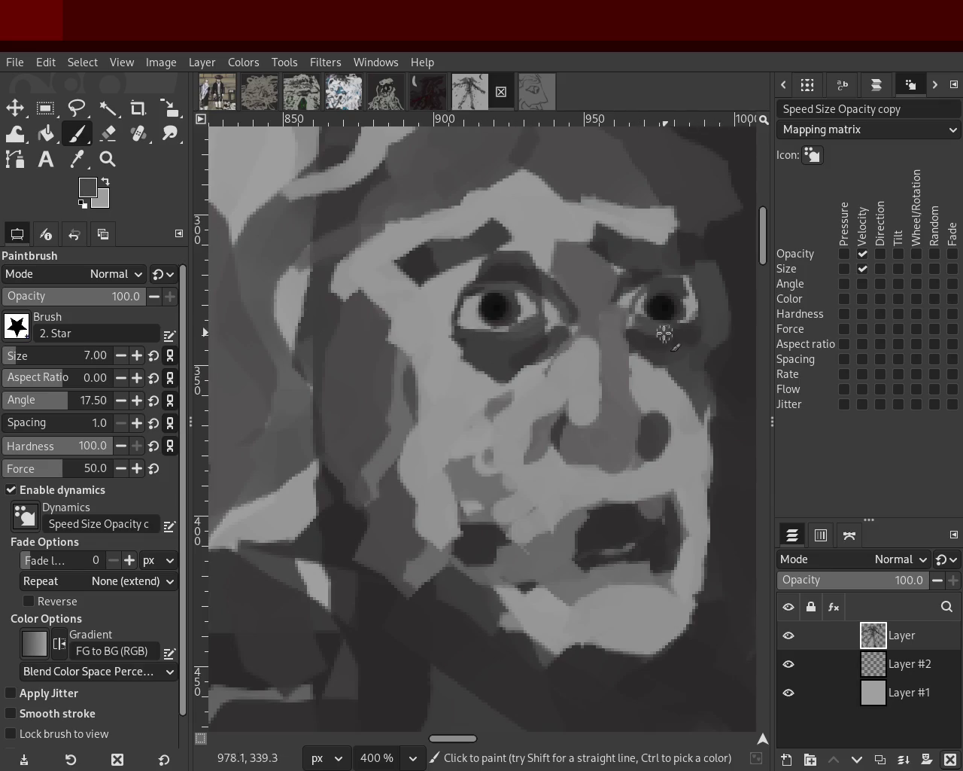
left_click(518, 335, "ctrl")
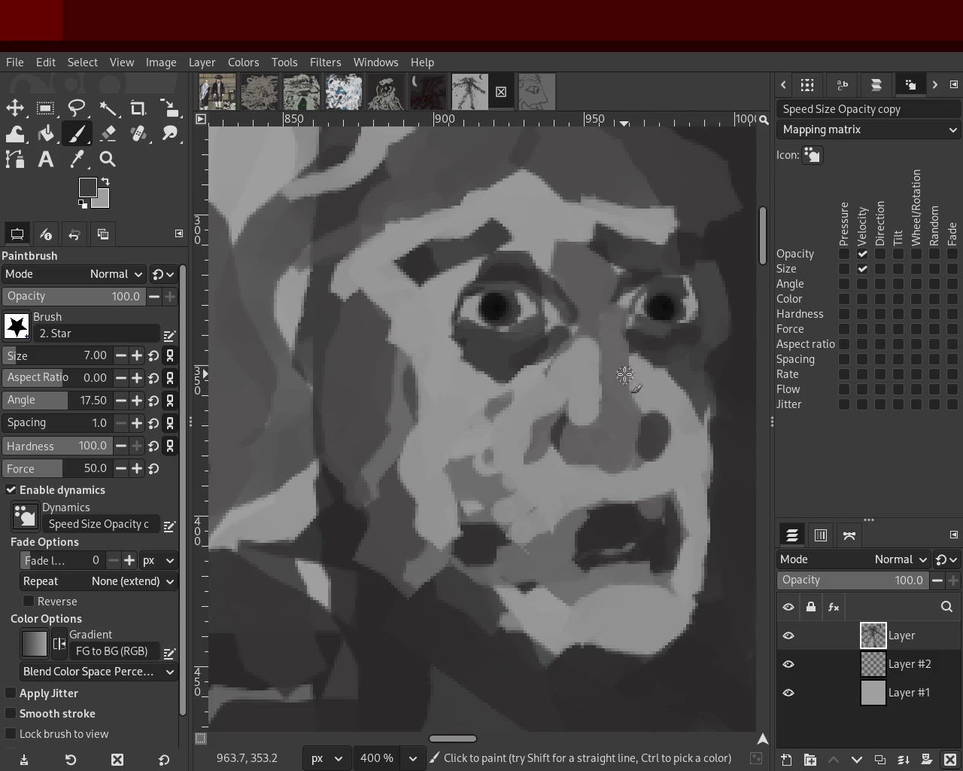
left_click(647, 303, "ctrl")
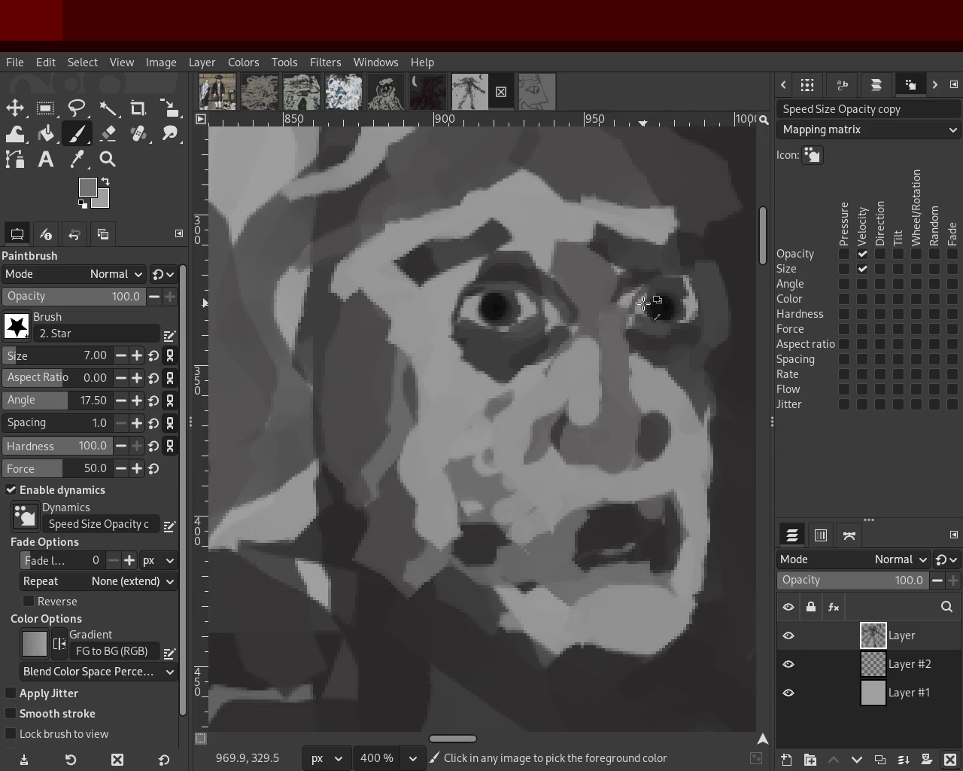
left_click(648, 293)
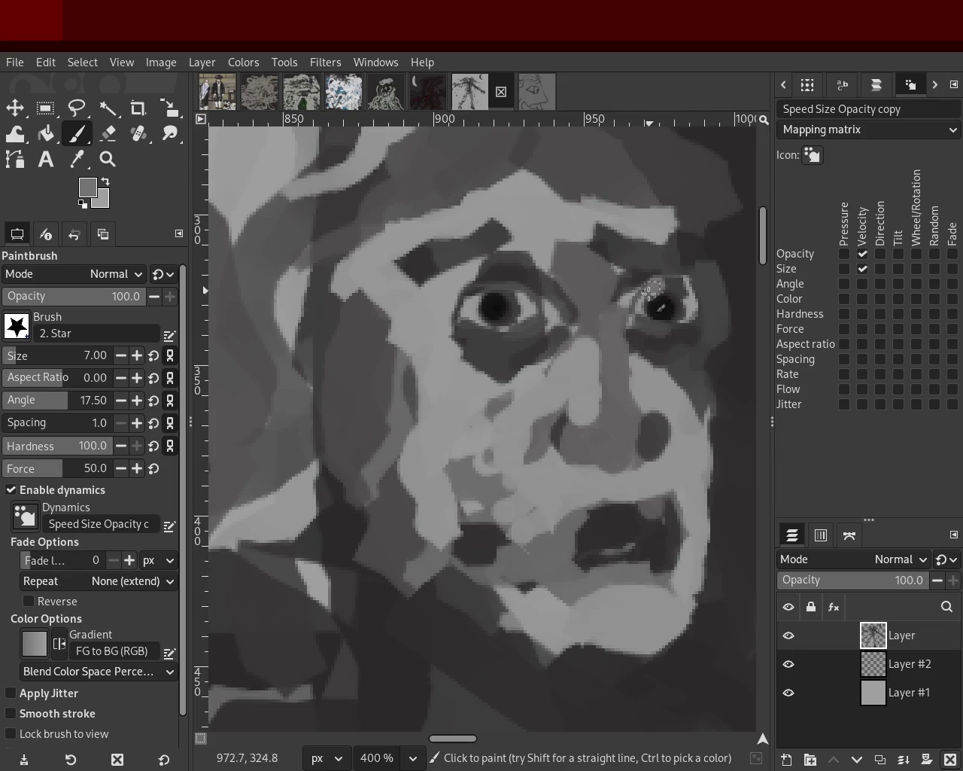
key("ctrl+z")
Zoom out to the whole figure and save the painting as 57.xcf
left_click(108, 158)
left_click(360, 301)
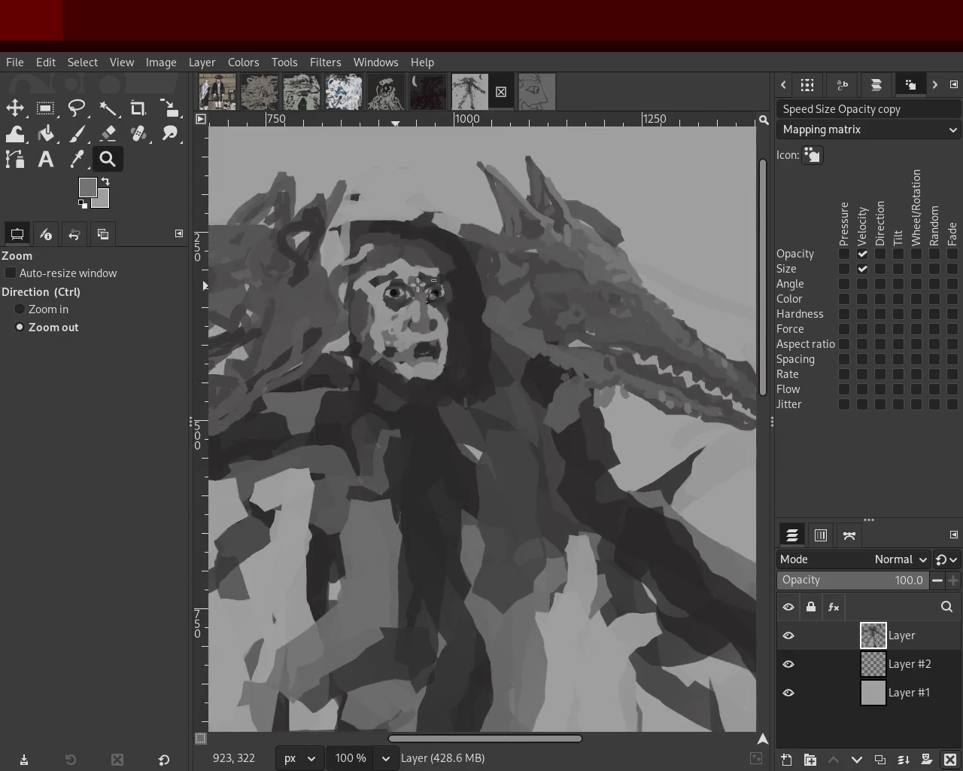
left_click(499, 276)
key("ctrl+s")
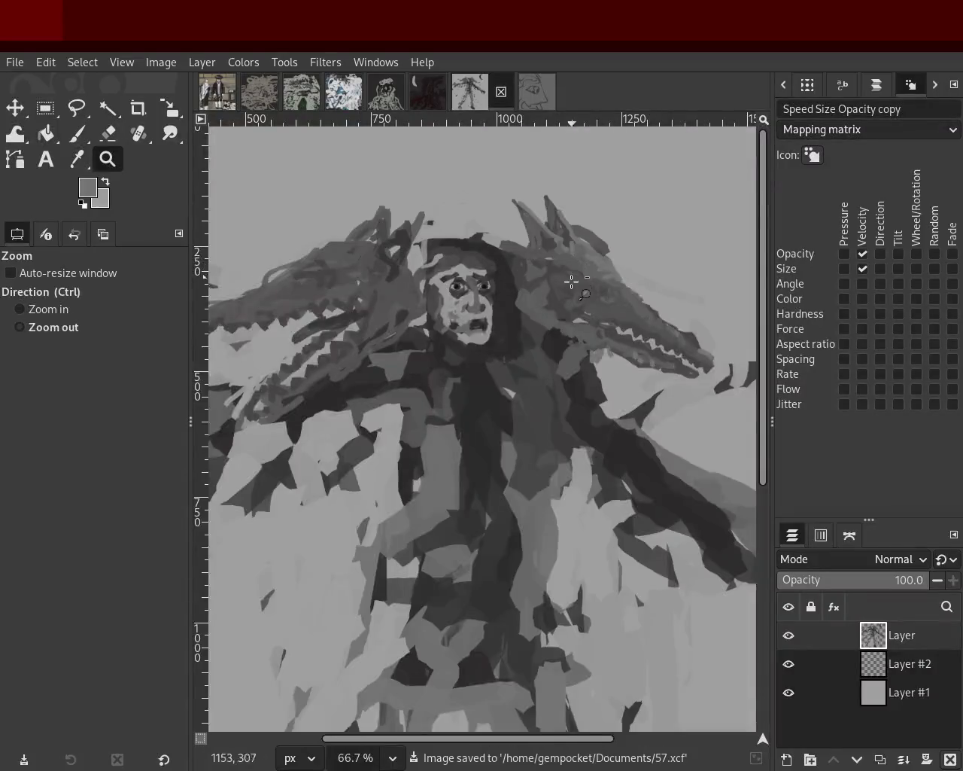
Zoom in on the right eye and pick light and dark greys for its highlight
left_click(487, 286)
left_click(486, 301)
left_click(486, 308)
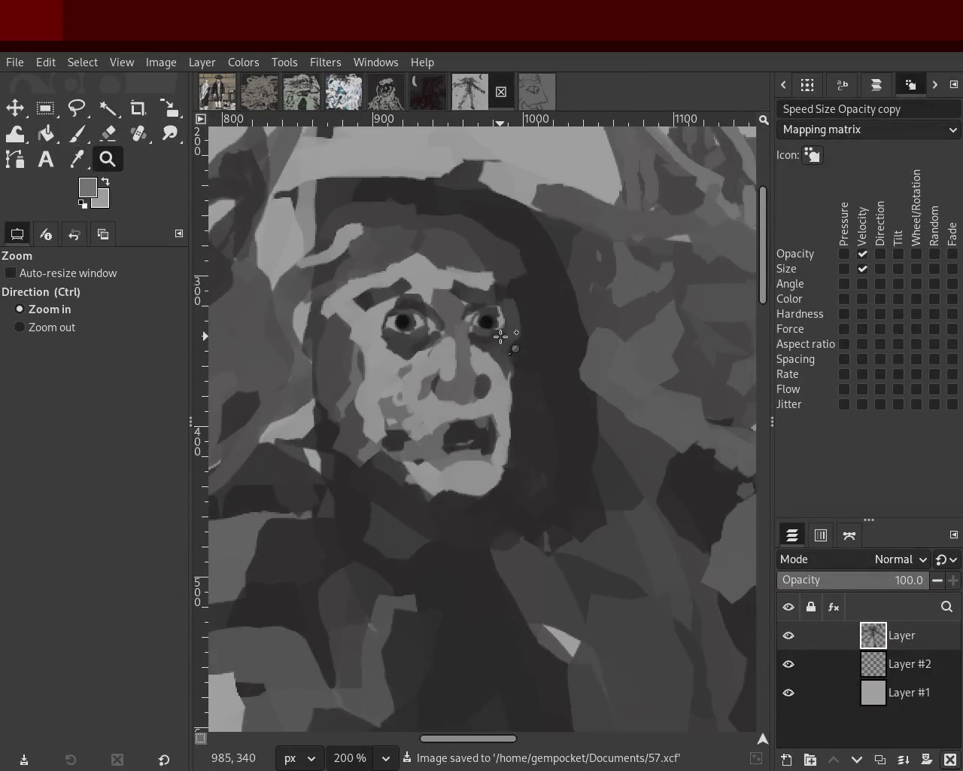
left_click(496, 327)
left_click(495, 324)
left_click(494, 323)
left_click(76, 133)
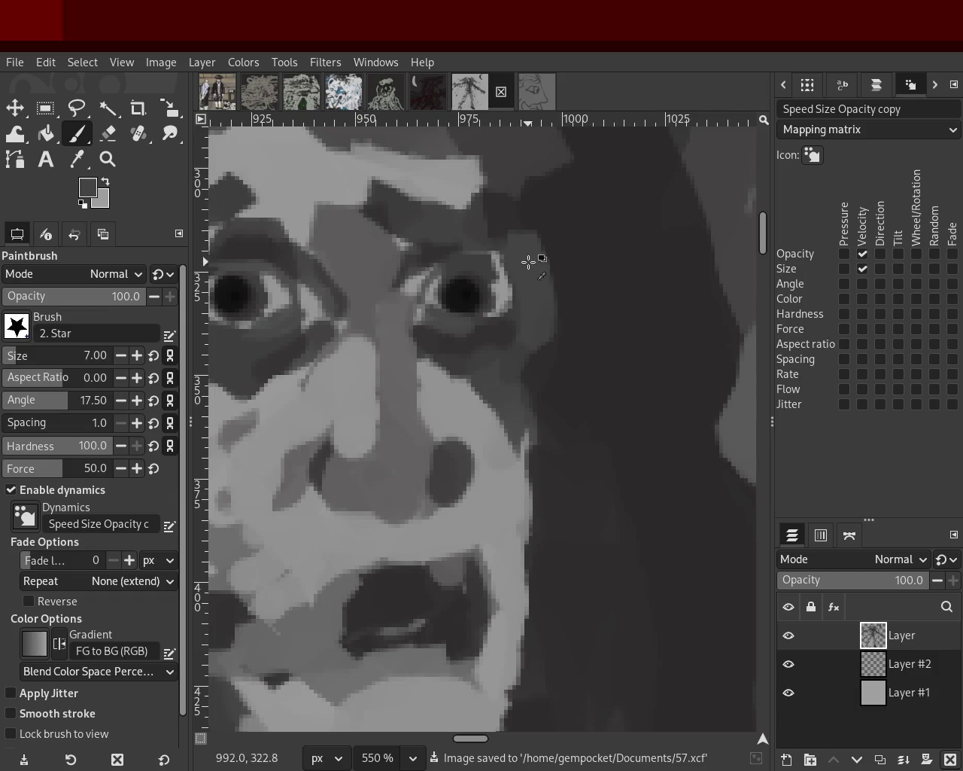
left_click(499, 255, "ctrl")
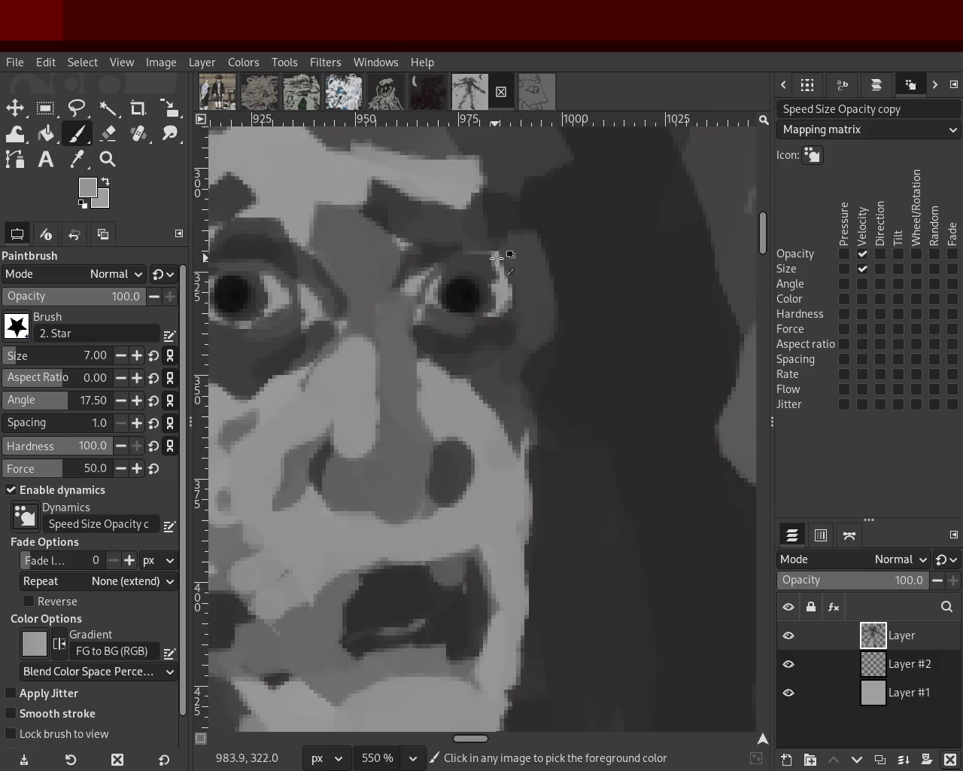
left_click(472, 242, "ctrl")
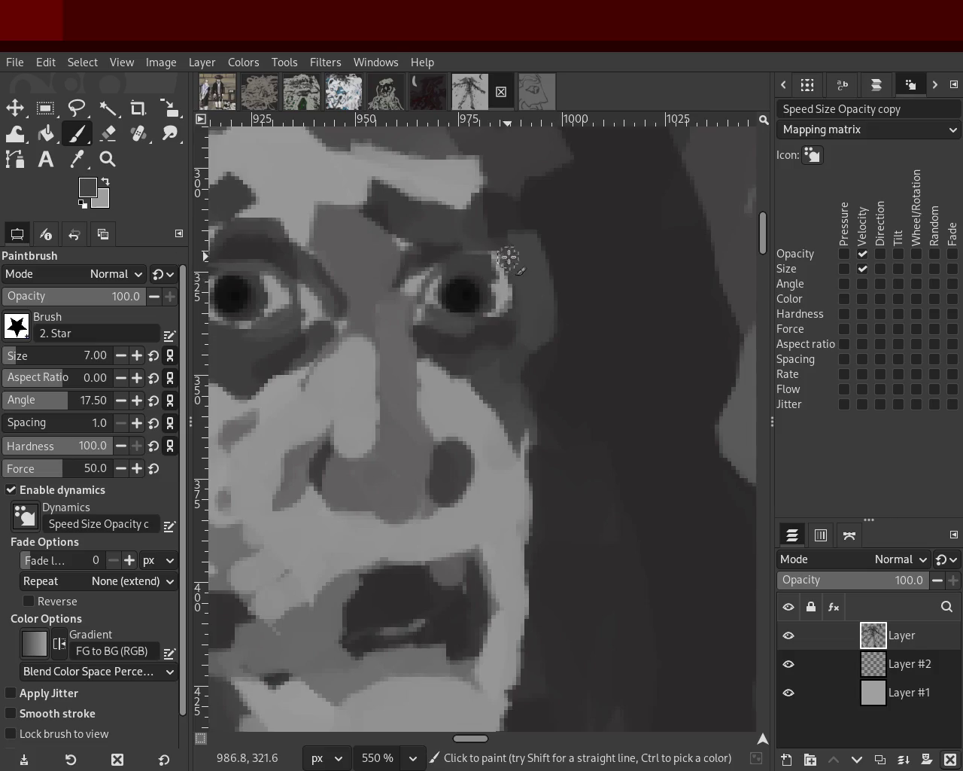
left_click(504, 278, "ctrl")
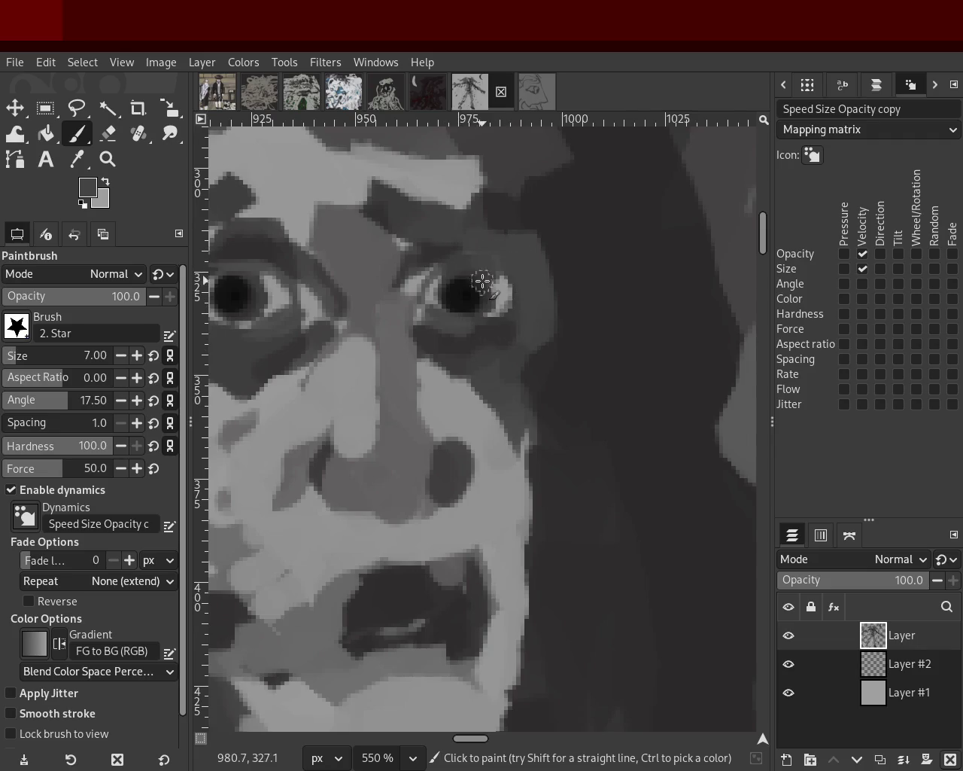
key("z")
left_click(505, 278, "ctrl")
left_click(506, 278, "ctrl")
left_click(506, 278, "ctrl")
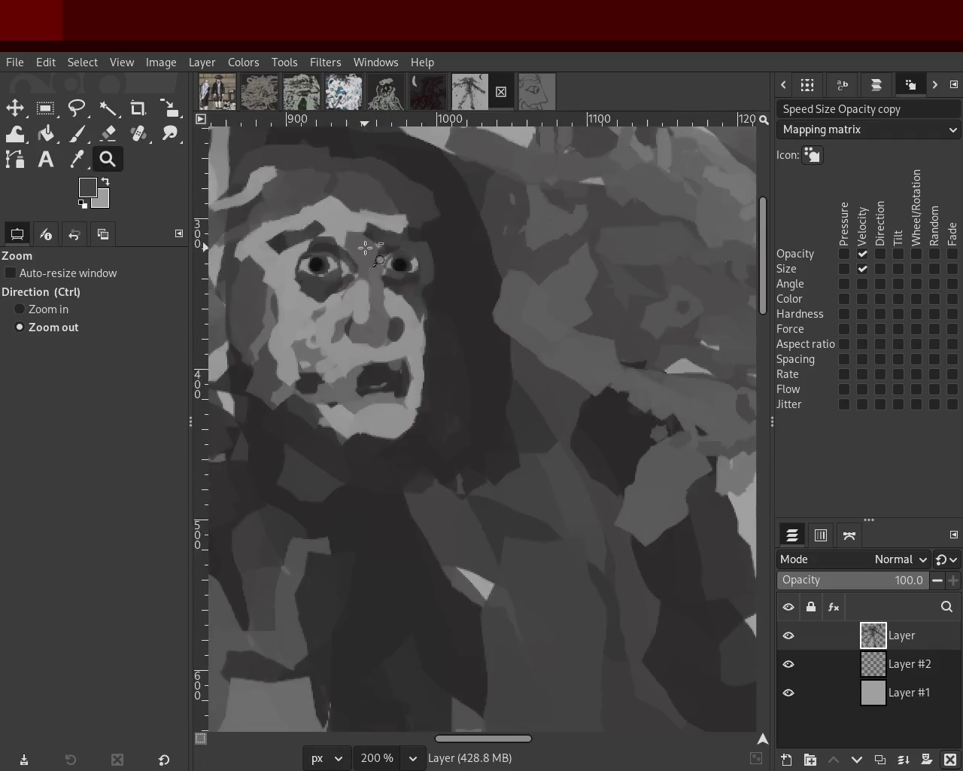
left_click(506, 278, "ctrl")
left_click(506, 278, "ctrl")
left_click(505, 279, "ctrl")
Zoom out to review the whole figure and save the painting to 57.xcf
left_click(522, 262)
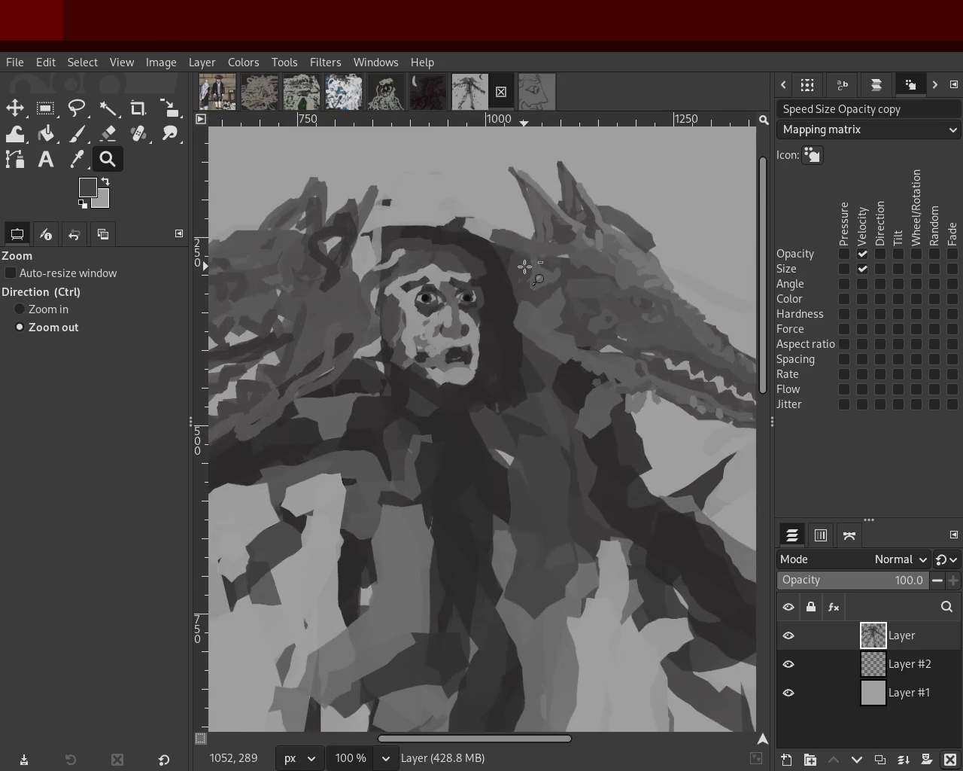
left_click(530, 273, "ctrl")
left_click(577, 258)
key("ctrl+s")
Recentre and zoom the view back in on the screaming face
left_click(572, 253, "ctrl")
left_click(575, 272)
left_click(598, 277, "ctrl")
left_click(555, 263)
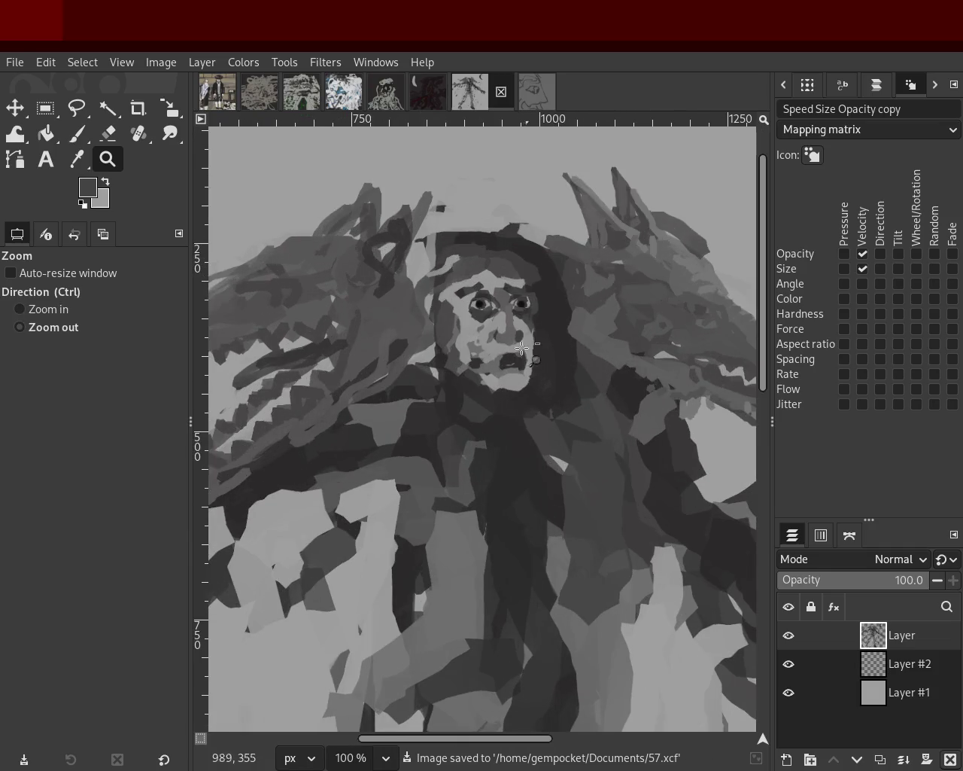
left_click(529, 334, "ctrl")
left_click(520, 368, "ctrl")
double_click(508, 378)
left_click(509, 378)
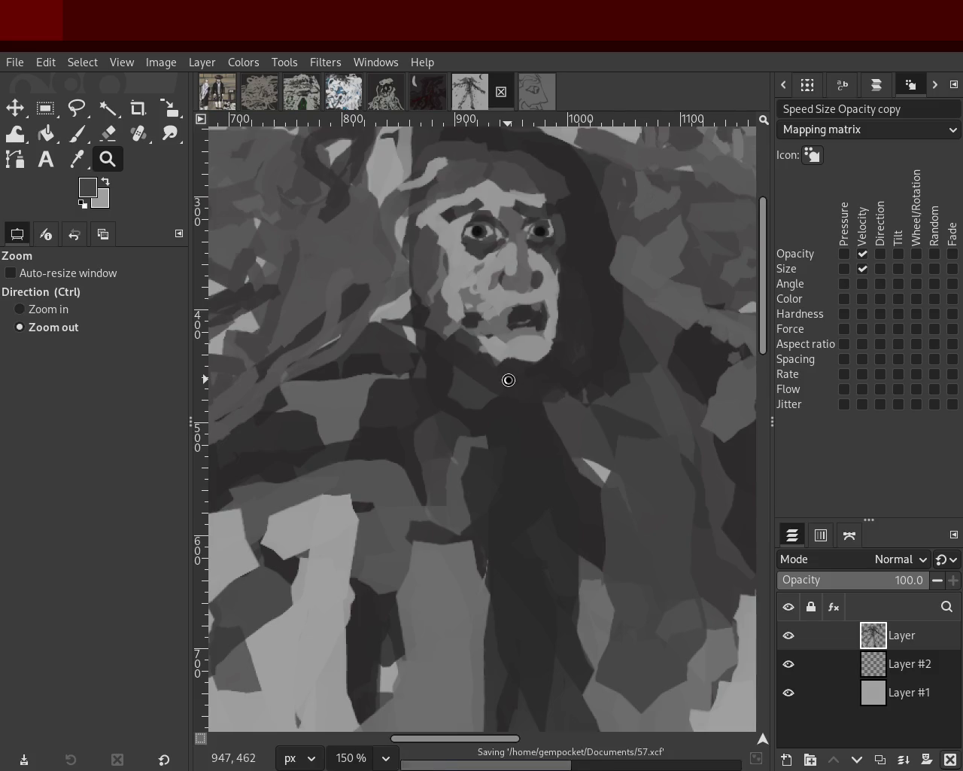
Zoom out to the whole canvas, then zoom to 150% on the right dragon head
left_click(509, 379, "ctrl")
left_click(527, 310, "ctrl")
left_click(526, 310)
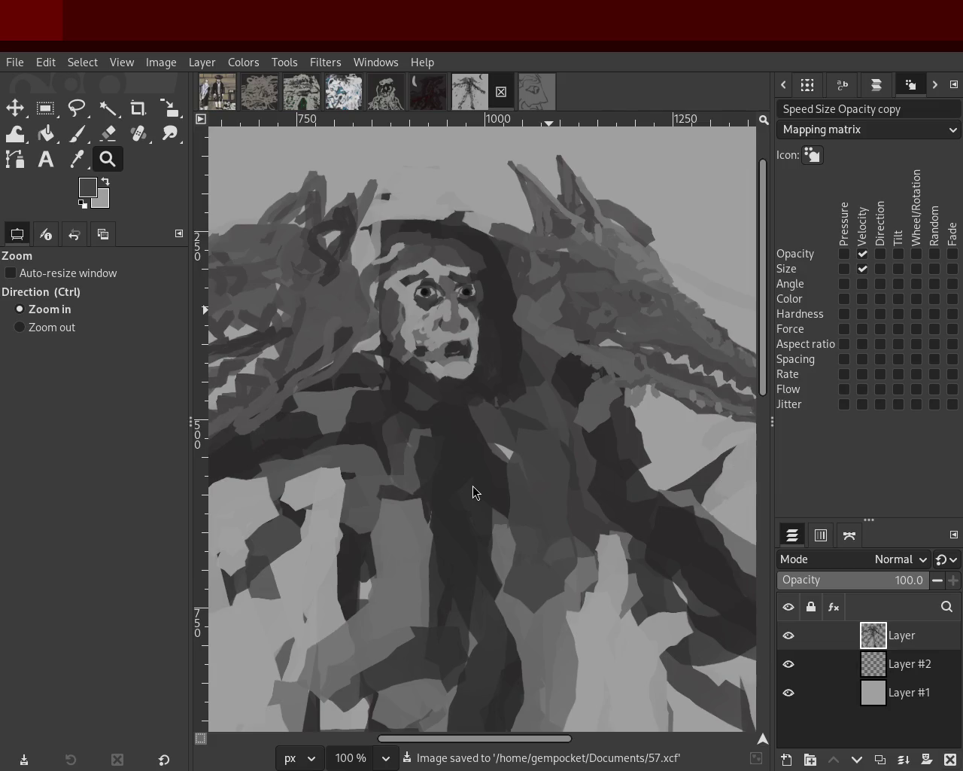
left_click(538, 362, "ctrl")
left_click(538, 362, "ctrl")
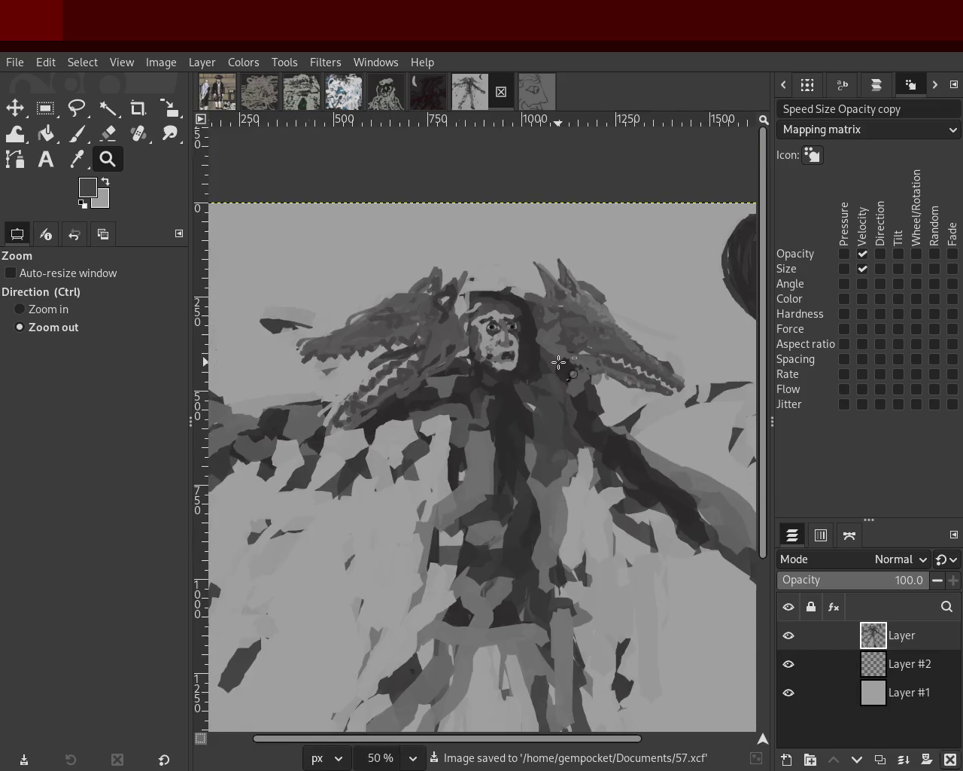
left_click(448, 331)
left_click(364, 316)
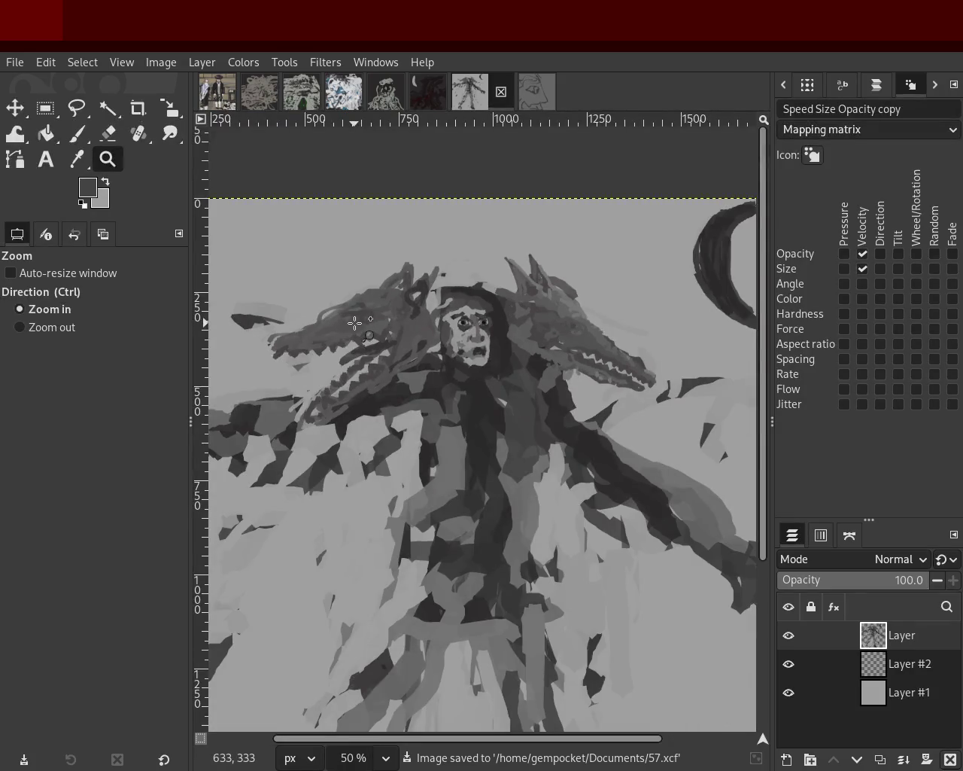
left_click(583, 335, "ctrl")
left_click(589, 334)
left_click(589, 333)
left_click(589, 334)
left_click(589, 333)
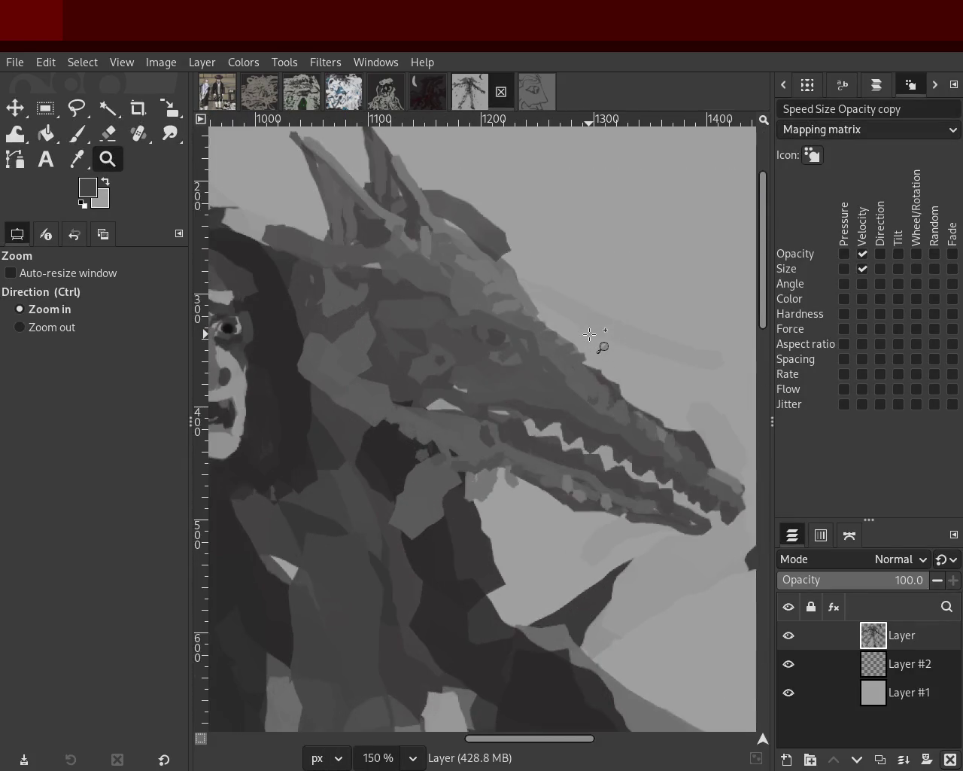
Paint sampled dark grey strokes along the right dragon's snout with the size 15 brush
left_click(75, 135)
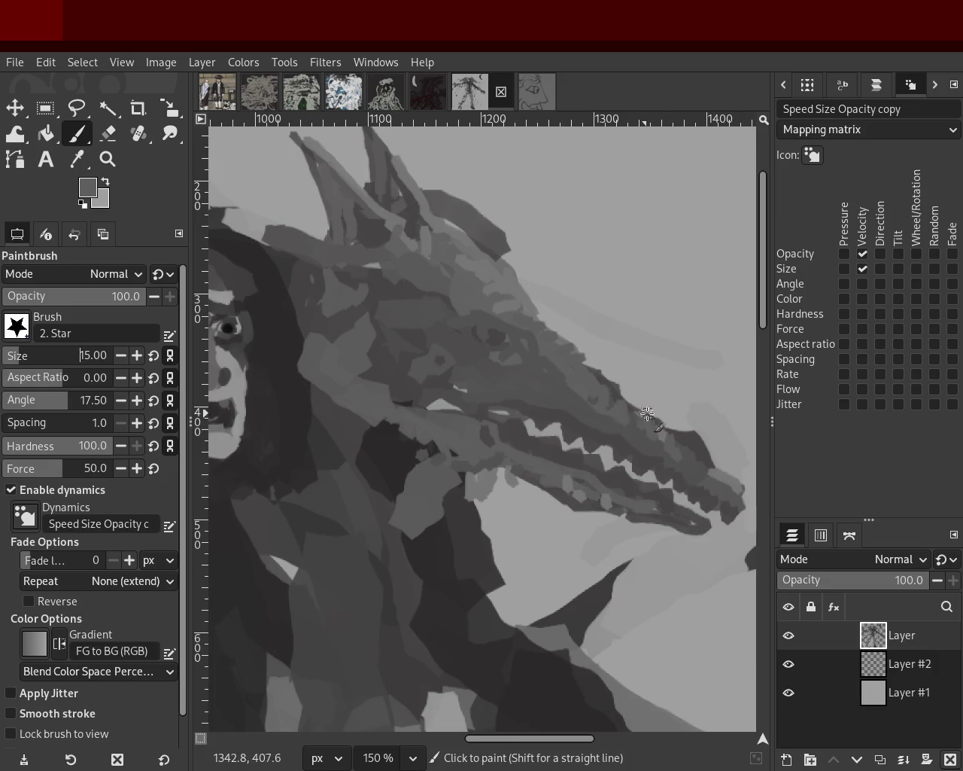
mouse_move(614, 372)
left_mouse_down()
mouse_move(640, 406)
mouse_move(553, 344)
left_mouse_up()
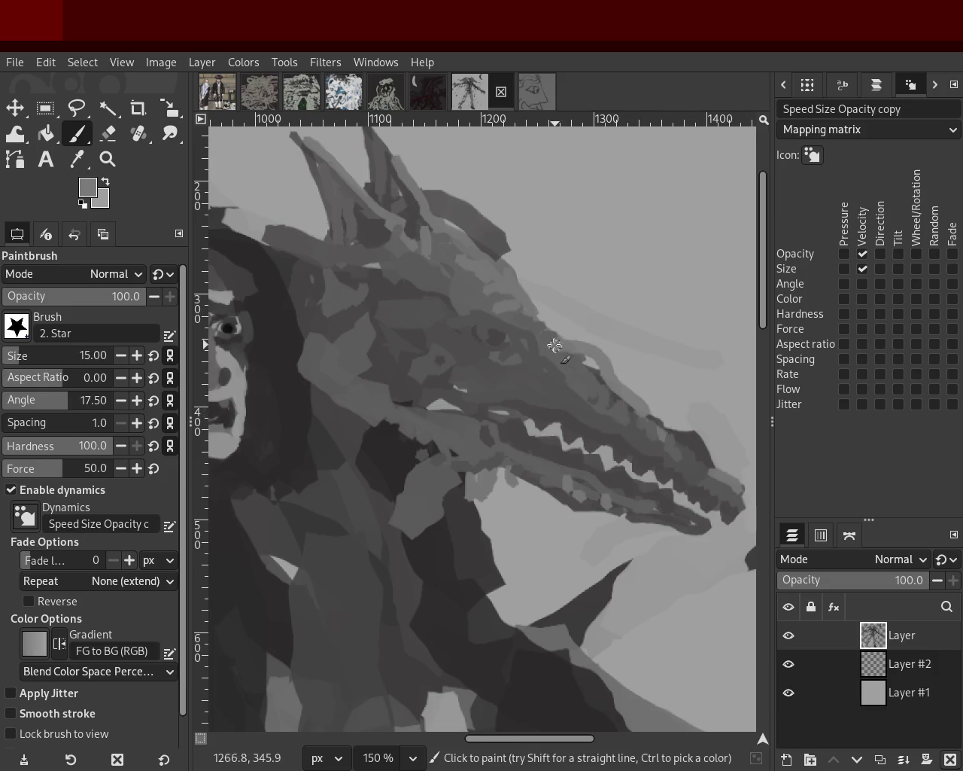
left_click(611, 383, "ctrl")
left_click_drag(610, 385, 651, 412)
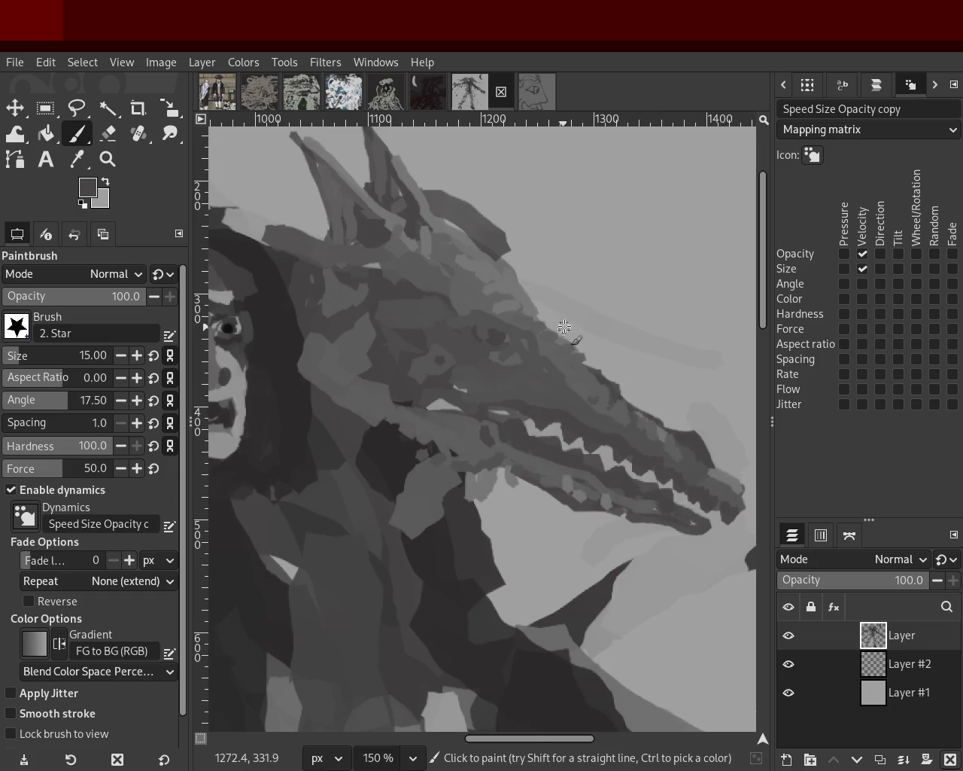
Try darkening the horn's lower edge and upper snout, undo those strokes, and zoom out
left_click_drag(506, 244, 543, 308)
key("ctrl+z")
left_click_drag(497, 238, 530, 291)
key("ctrl+z")
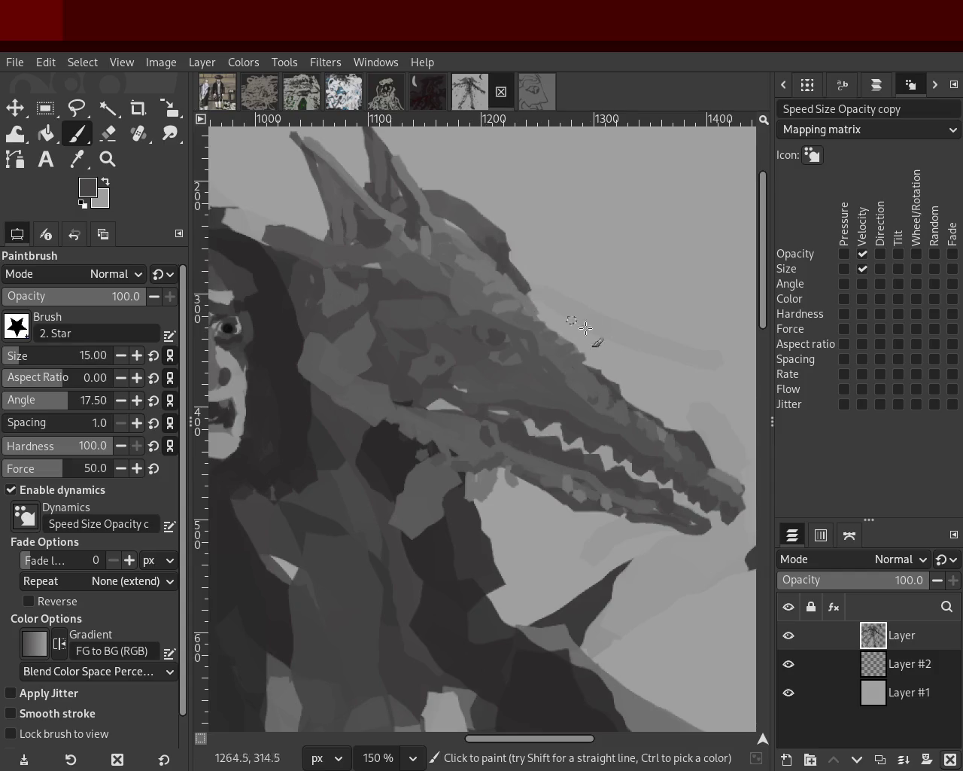
left_click_drag(611, 378, 681, 434)
key("ctrl+z")
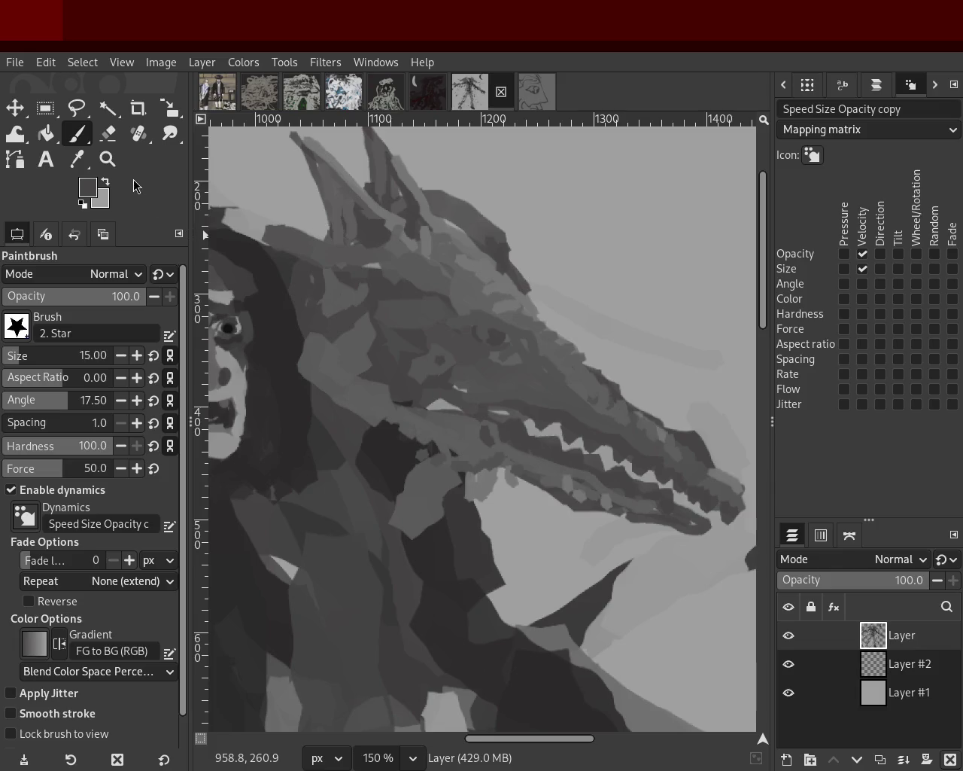
key("z")
left_click(452, 278, "ctrl")
left_click(452, 278, "ctrl")
Zoom out, then zoom in to 200% on the left dragon's jaw
left_click(504, 305, "ctrl")
left_click(504, 305, "ctrl")
left_click(504, 305)
left_click(481, 308, "ctrl")
left_click(459, 311)
left_click(459, 311)
left_click(373, 311, "ctrl")
left_click(371, 312, "ctrl")
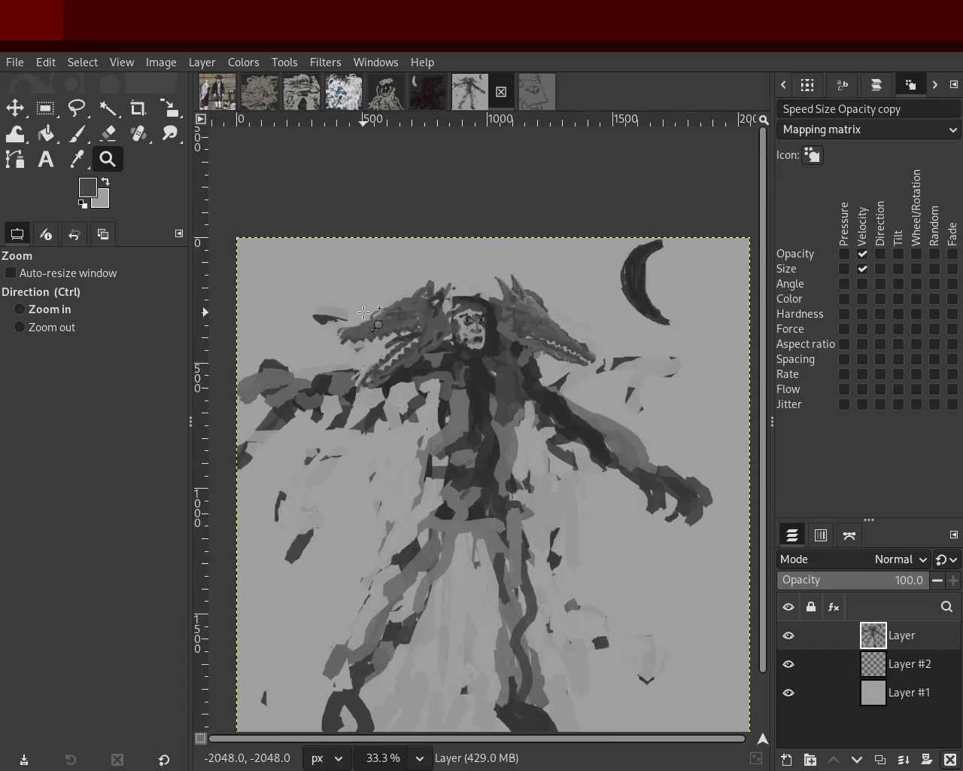
left_click(331, 314)
left_click(283, 317)
left_click(284, 317)
left_click(284, 317)
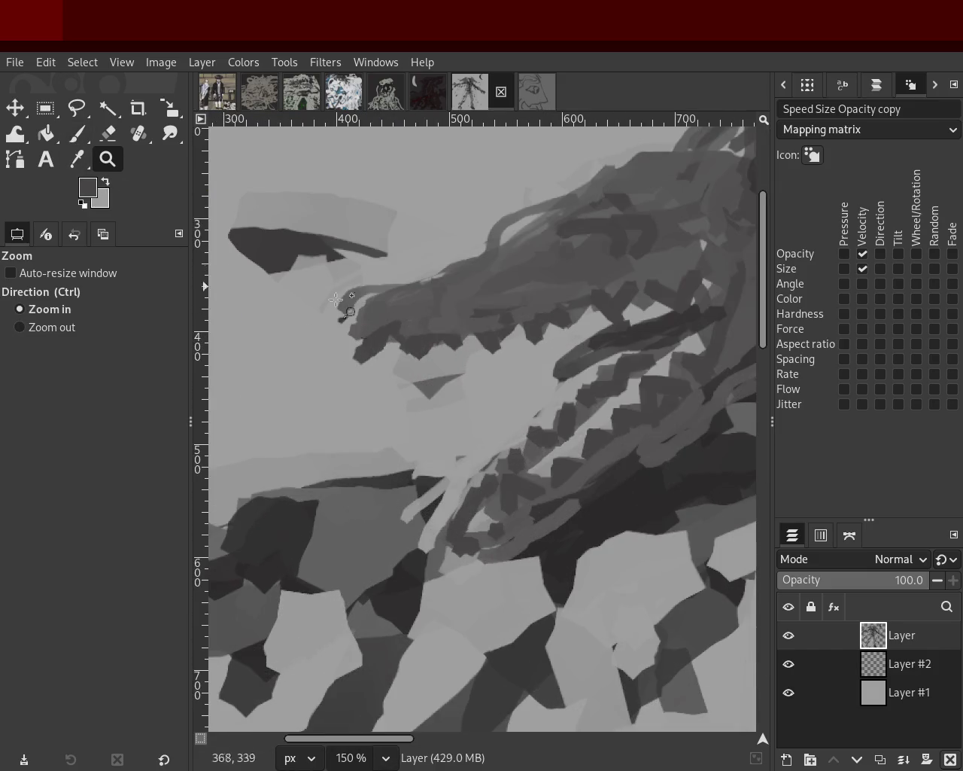
left_click(473, 370, "ctrl")
left_click(444, 374, "ctrl")
left_click(465, 340)
left_click(465, 339)
left_click(465, 339)
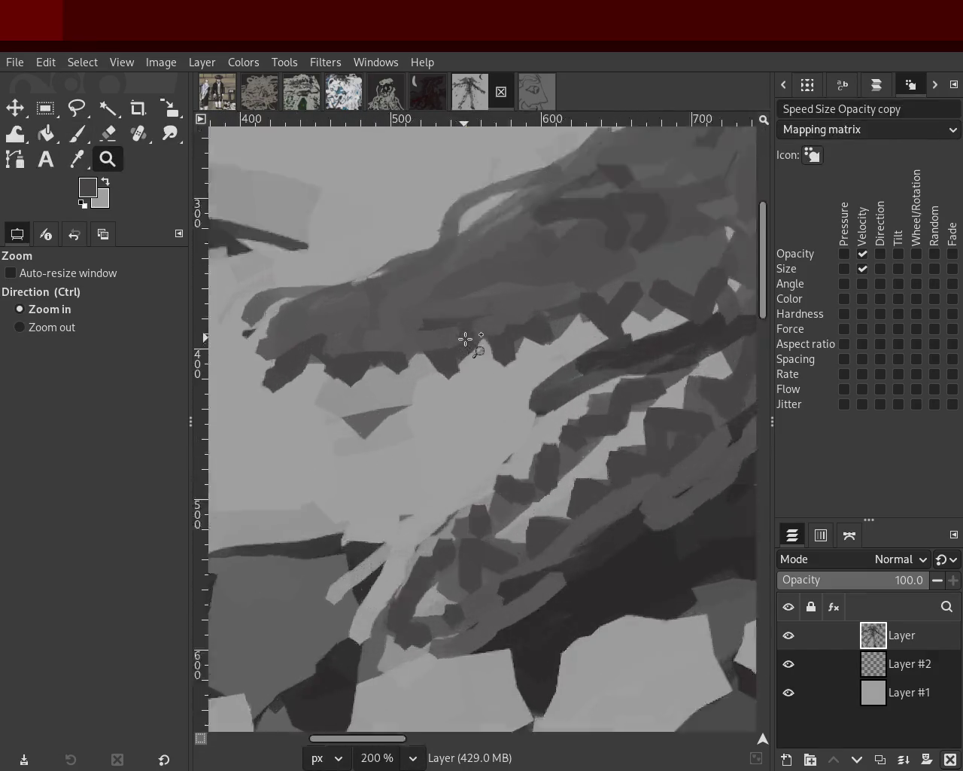
Erase stray marks around the left dragon's lower teeth
key("shift+e")
left_click(377, 370)
left_click(329, 393, "shift")
left_click(345, 396, "shift")
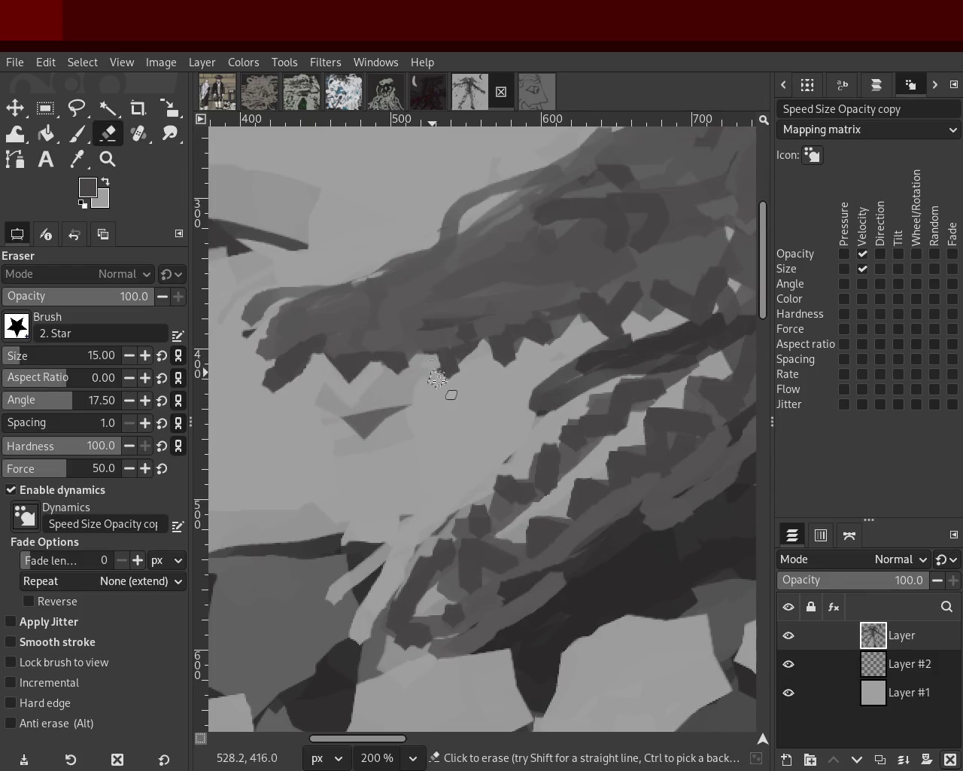
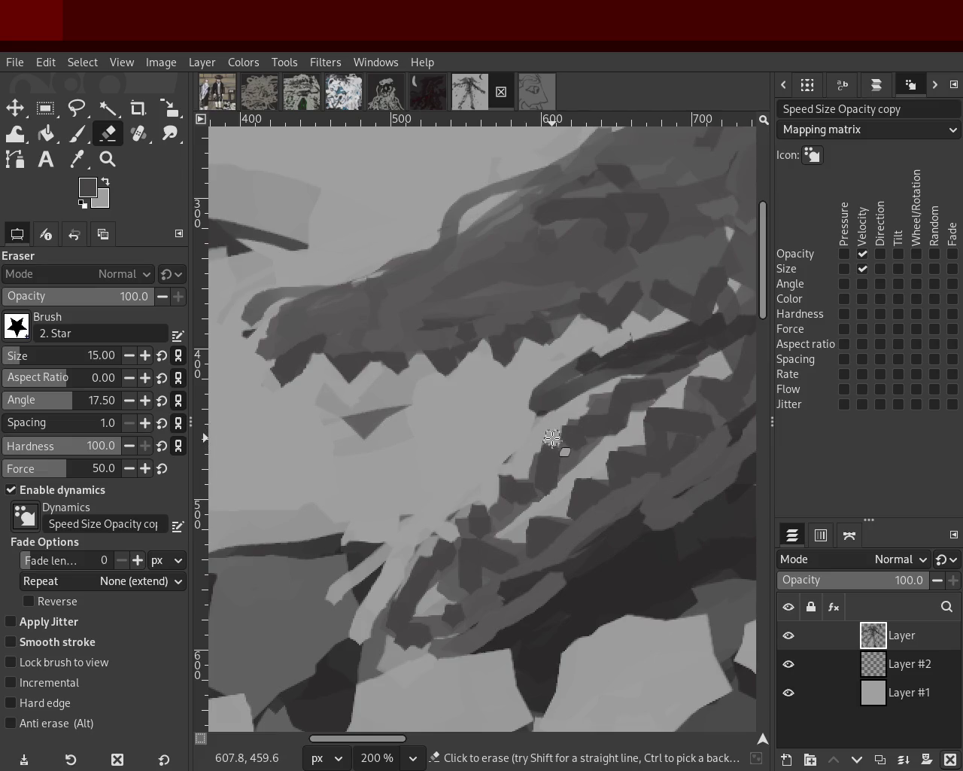
Paint dark grey strokes along the left wolf's lower jaw, discarding a looping stroke
left_click(80, 134)
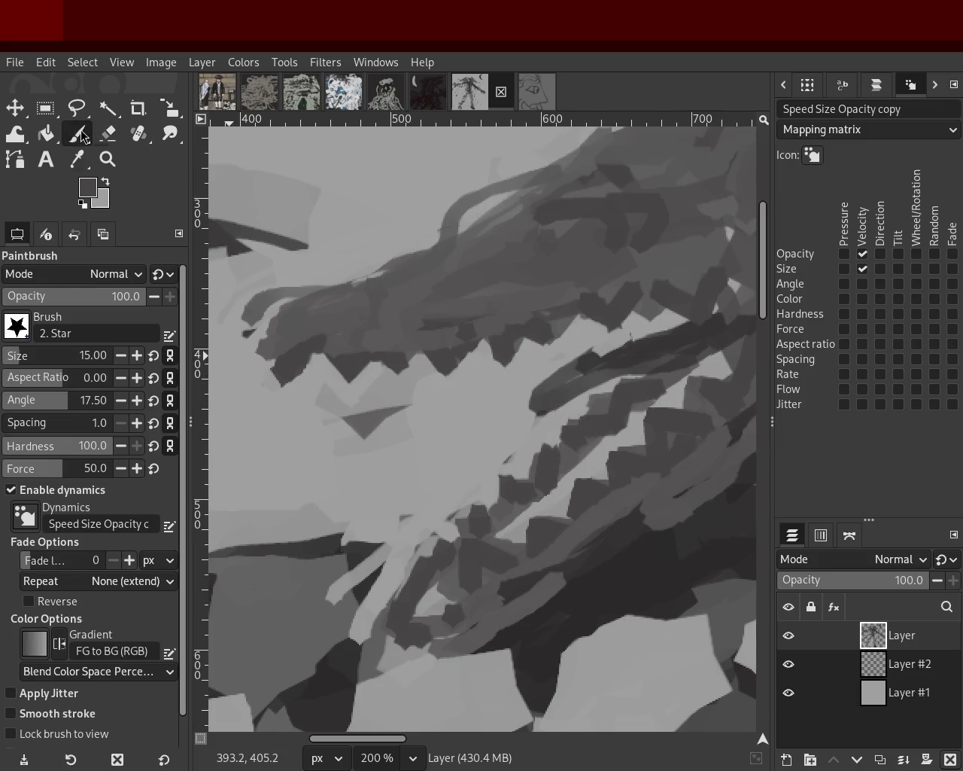
mouse_move(537, 393)
left_mouse_down()
mouse_move(606, 392)
mouse_move(533, 432)
left_mouse_up()
key("ctrl+z")
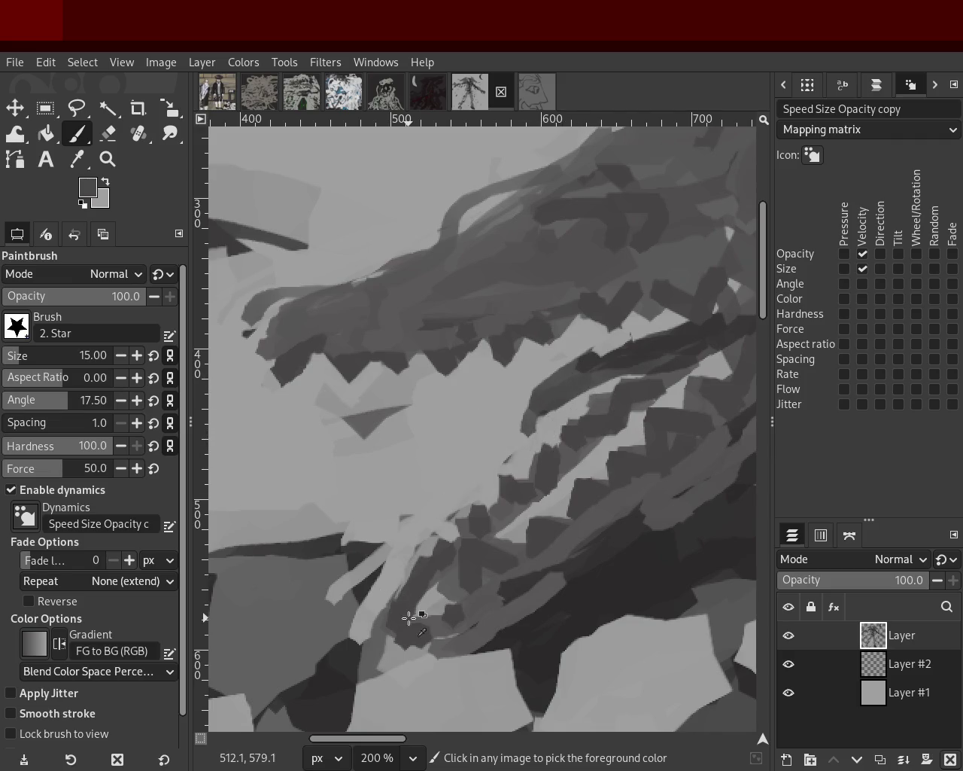
left_click(409, 618, "ctrl")
left_click_drag(417, 574, 407, 615)
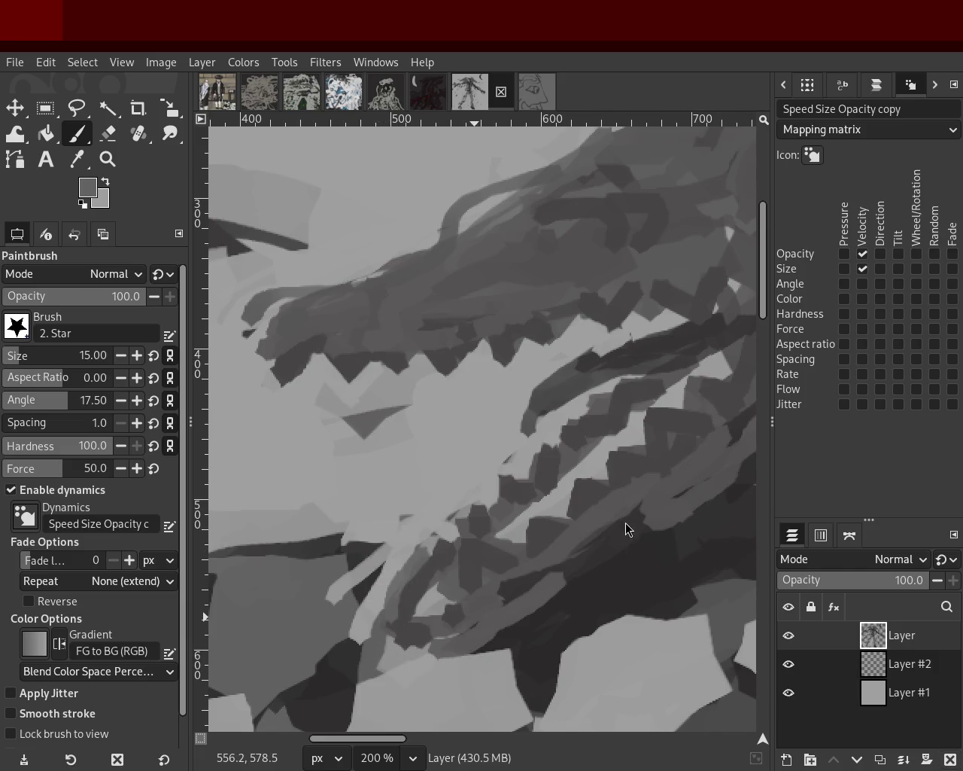
Zoom the canvas in and out to check the new jaw strokes
left_click(108, 158)
scroll(355, 369, "down", 1)
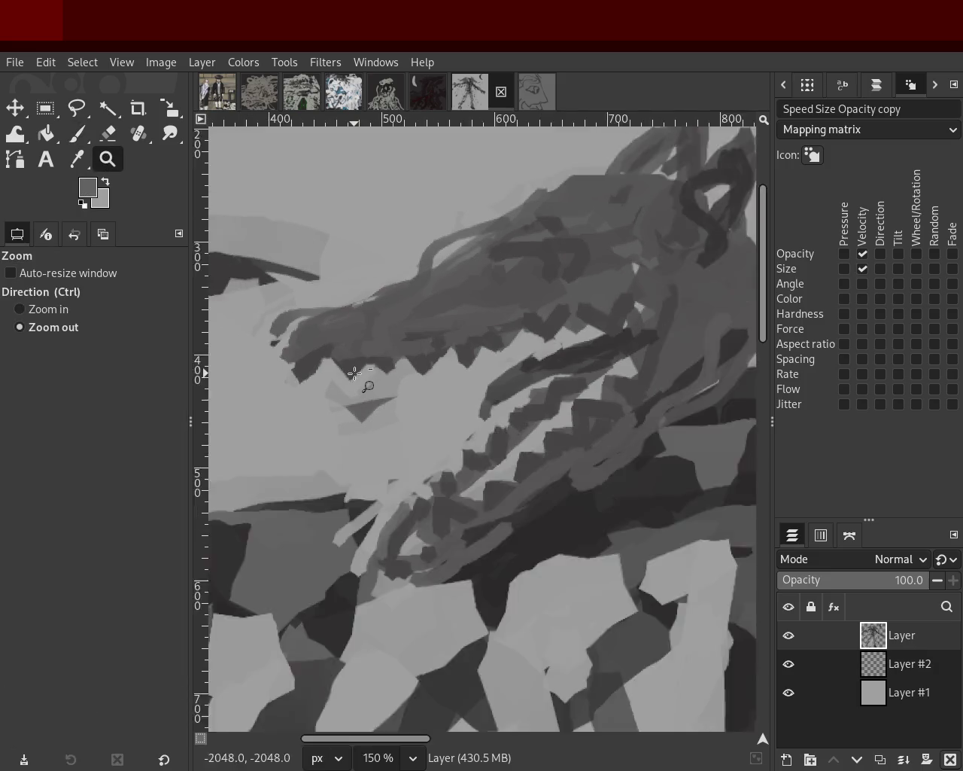
scroll(354, 370, "down", 4)
scroll(452, 348, "down", 1)
scroll(453, 347, "up", 3)
scroll(444, 346, "down", 1)
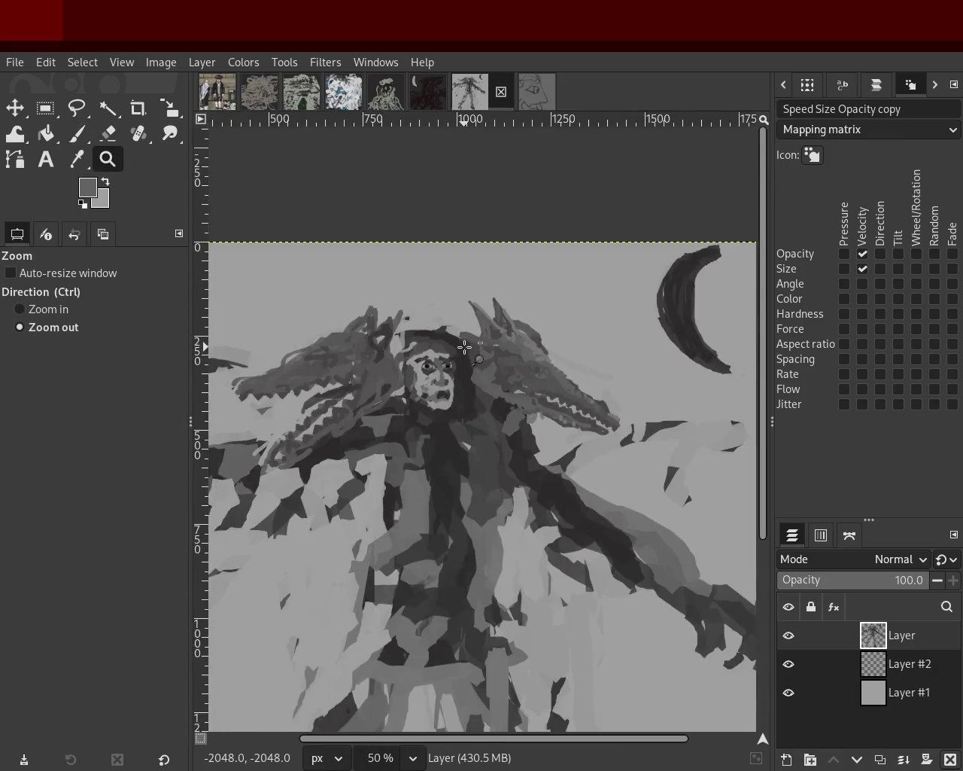
scroll(422, 344, "down", 2)
scroll(402, 344, "up", 3)
scroll(402, 344, "up", 3)
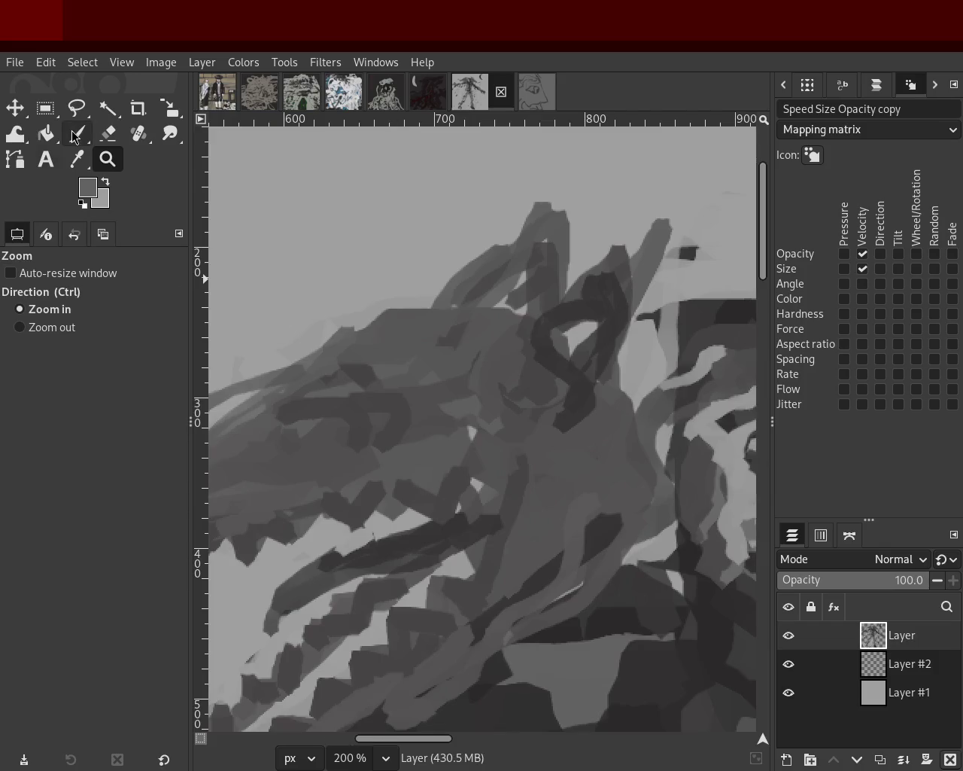
Try smoothing the head's top edge in light background grey, then undo it
left_click(76, 136)
left_click(451, 249, "ctrl")
left_click_drag(450, 250, 390, 293)
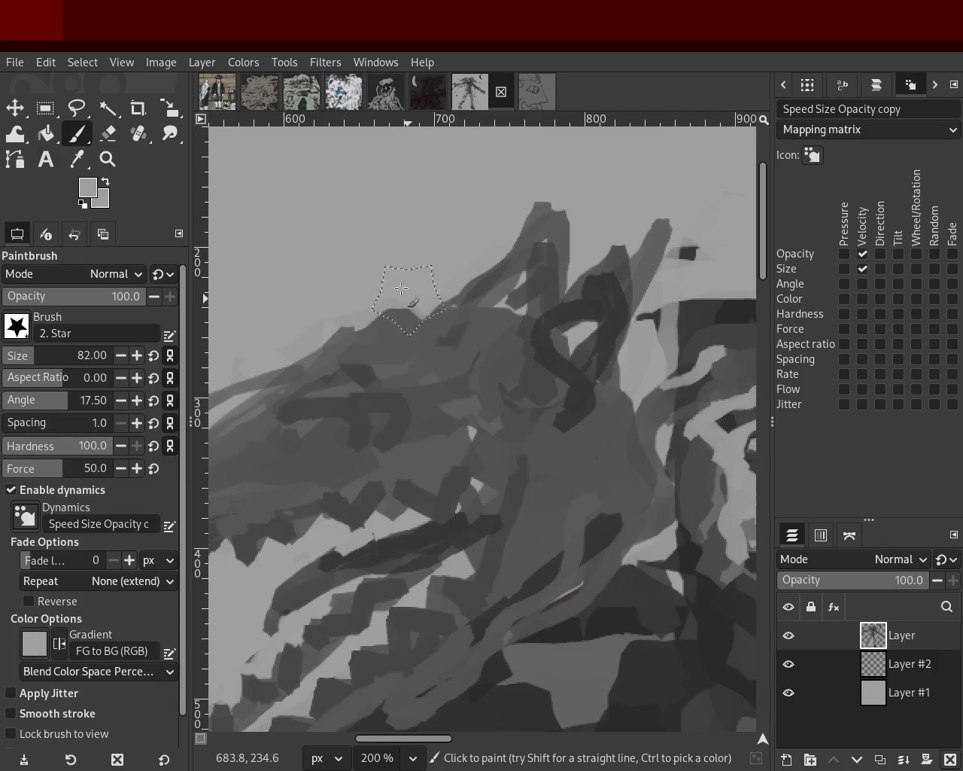
key("ctrl+z")
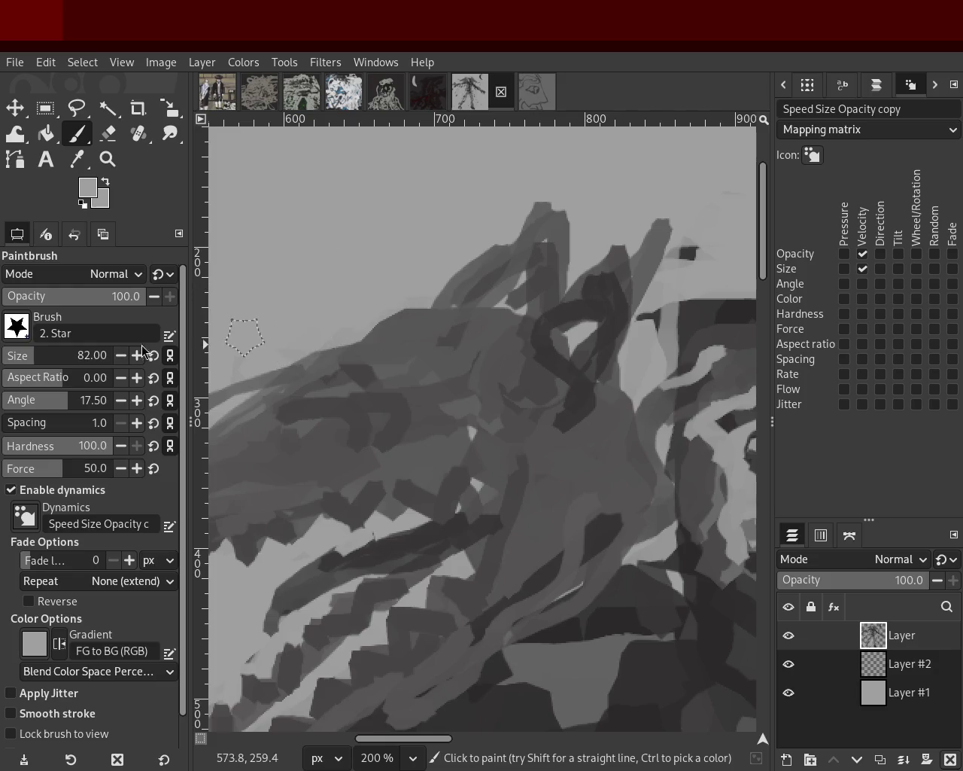
Zoom in and out on the canvas to review the wolf head's jaw
left_click(107, 160)
scroll(430, 372, "down", 1, "ctrl")
scroll(418, 372, "down", 2, "ctrl")
scroll(410, 372, "down", 1, "ctrl")
scroll(409, 371, "up", 1, "ctrl")
scroll(408, 371, "down", 1, "ctrl")
scroll(437, 383, "down", 2, "ctrl")
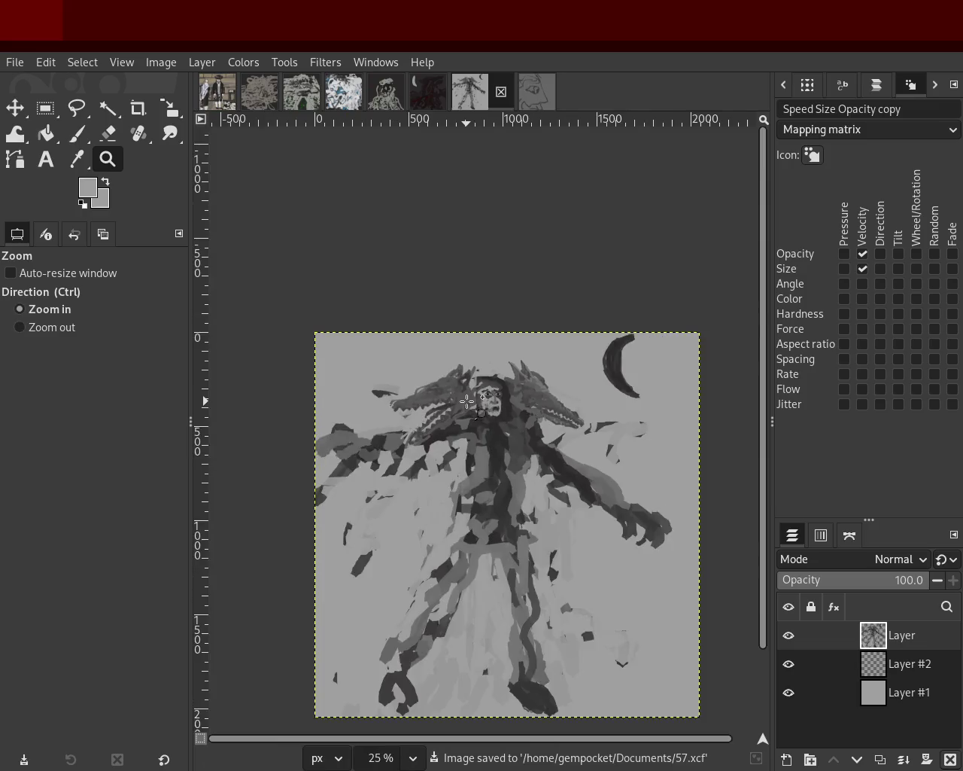
scroll(467, 399, "up", 3, "ctrl")
scroll(467, 401, "down", 2, "ctrl")
scroll(474, 406, "down", 1, "ctrl")
scroll(484, 420, "up", 1, "ctrl")
scroll(452, 414, "up", 1, "ctrl")
scroll(375, 399, "down", 1, "ctrl")
scroll(337, 450, "up", 2, "ctrl")
scroll(338, 449, "up", 1, "ctrl")
Set the brush size to 60 and paint dark grey on the cloak below the jaw
key("p")
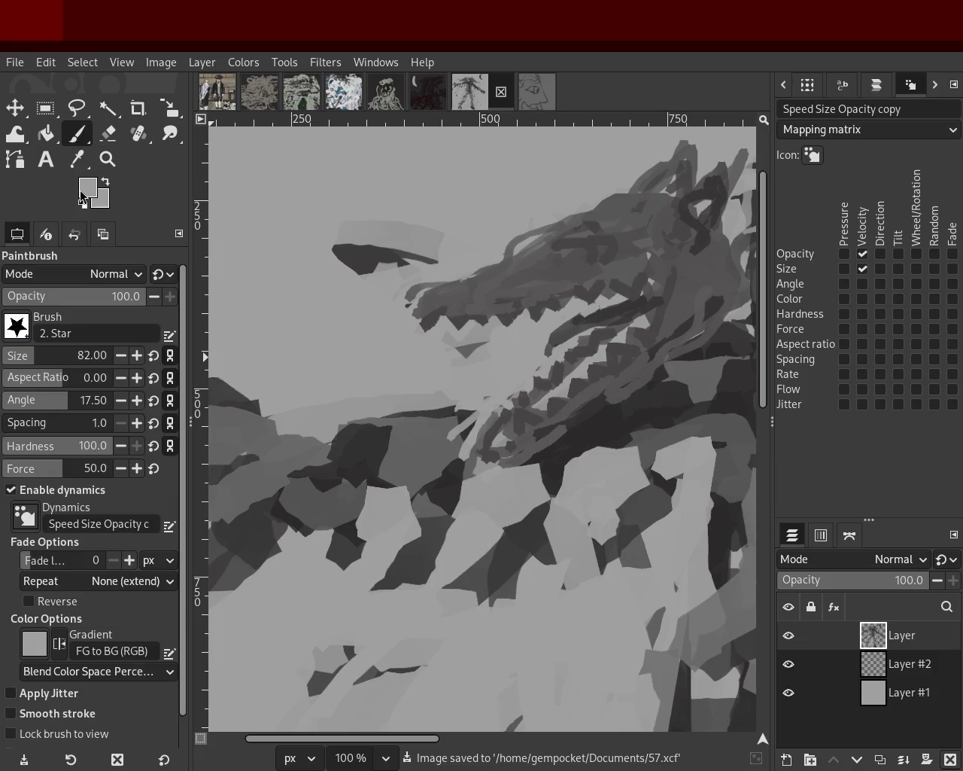
left_click(23, 366)
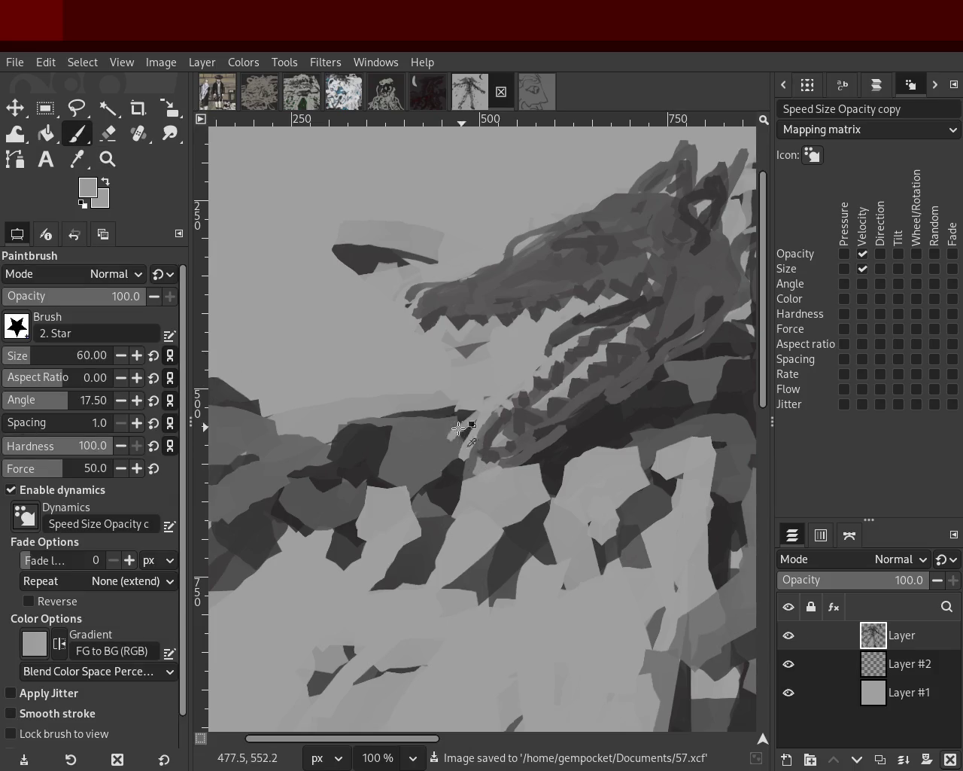
left_click(437, 462, "ctrl")
mouse_move(436, 462)
left_mouse_down()
mouse_move(427, 467)
mouse_move(439, 476)
left_mouse_up()
Add near-black strokes to deepen the cloak shadow beneath the jaw
left_click(446, 429, "ctrl")
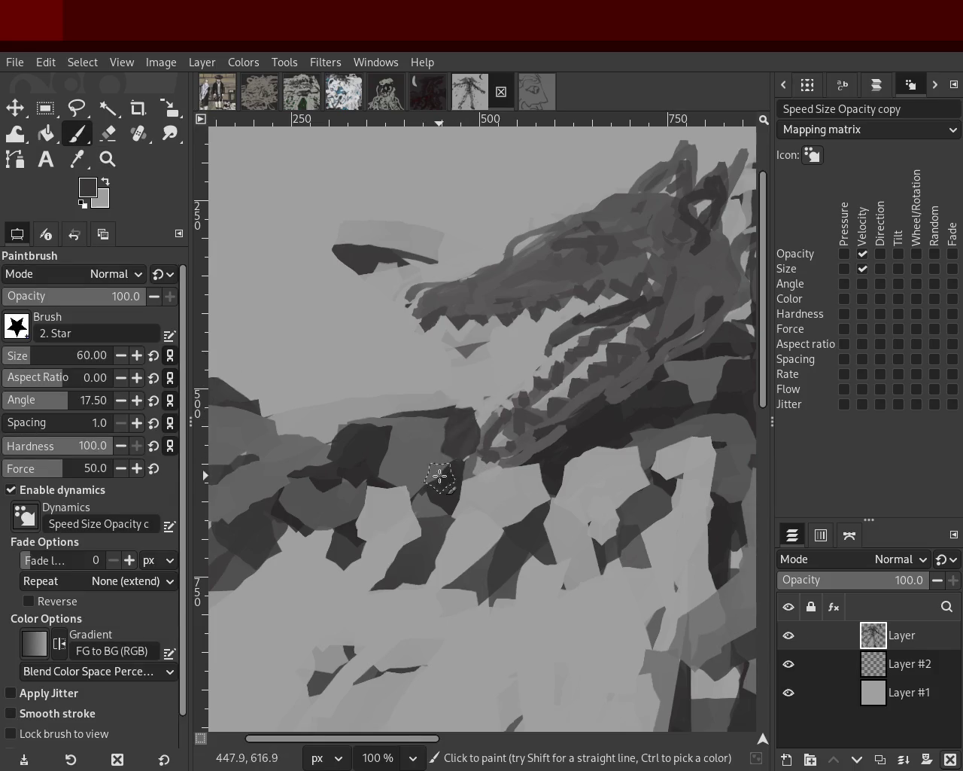
left_click(424, 433, "ctrl")
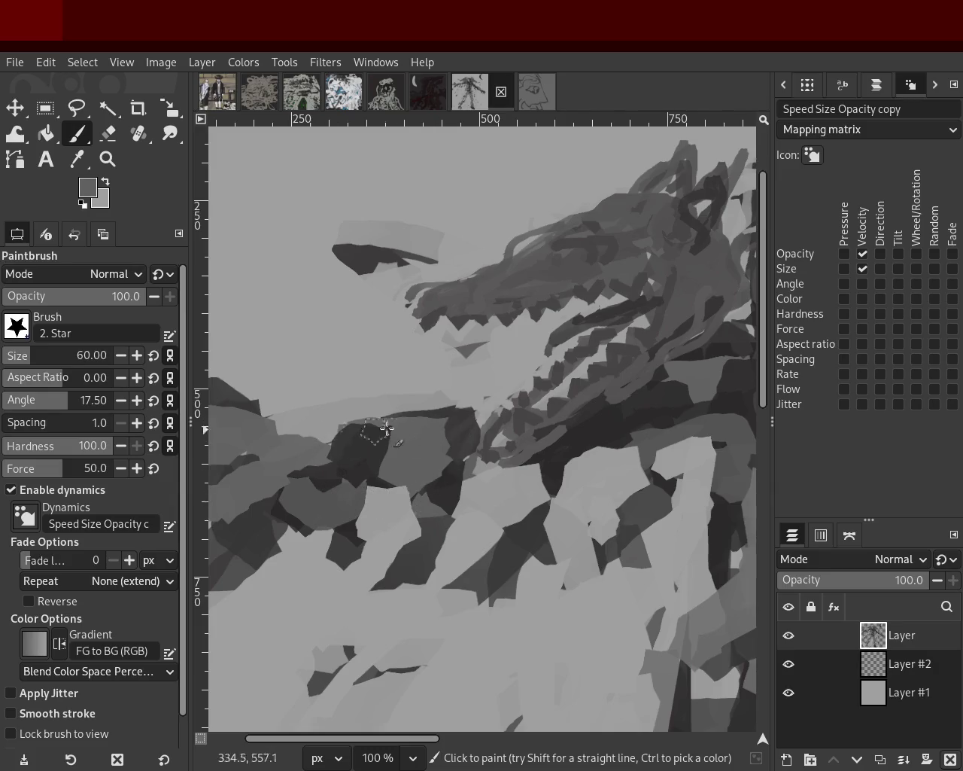
left_click(512, 485, "ctrl")
mouse_move(512, 485)
left_mouse_down()
mouse_move(549, 482)
mouse_move(492, 477)
left_mouse_up()
left_click_drag(619, 462, 502, 505)
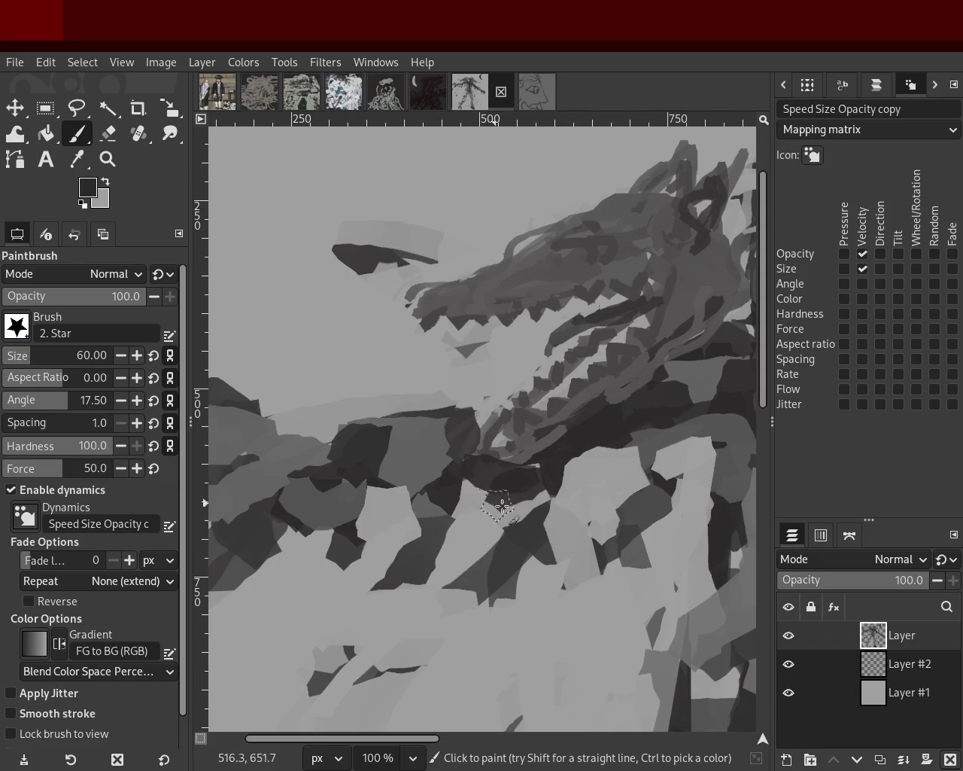
Smooth the snout's lower edge with a medium grey stroke
left_click(397, 287, "ctrl")
left_click(426, 306, "ctrl")
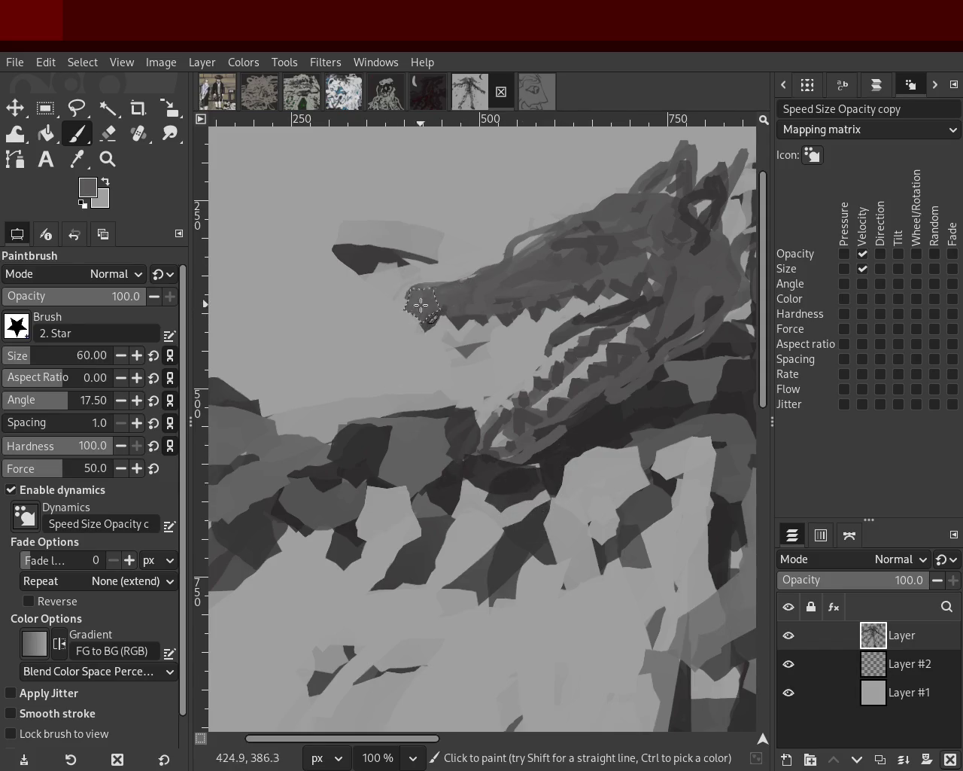
left_click_drag(435, 295, 410, 305)
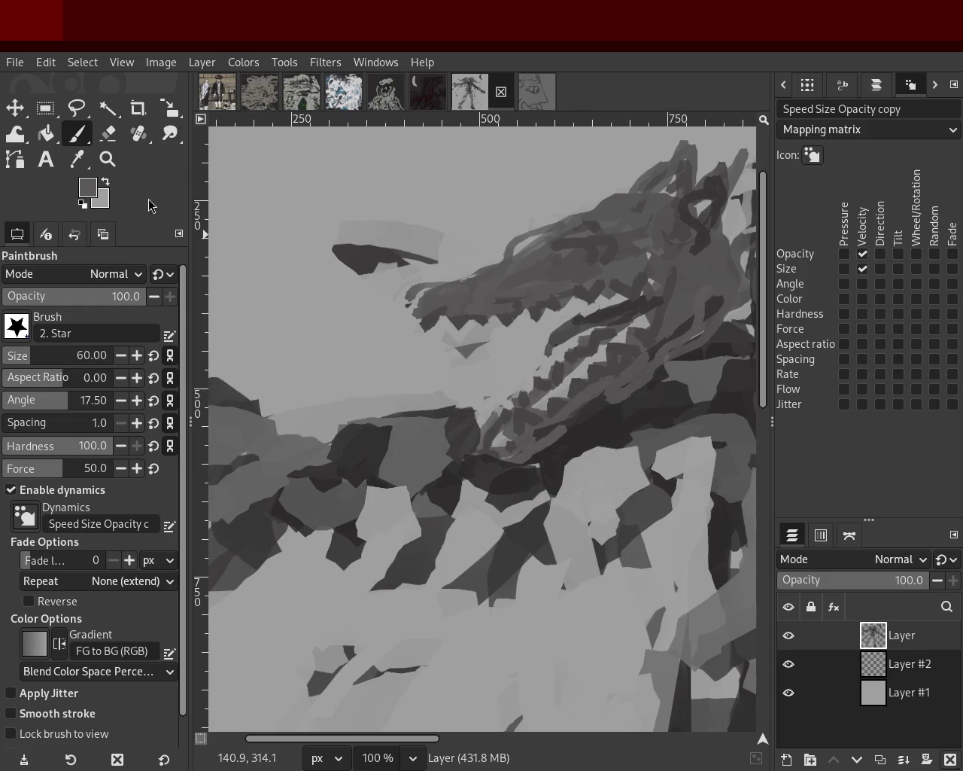
left_click(108, 158)
scroll(484, 511, "down", 2, "ctrl")
Paint a mid-grey vertical stroke up the robe, discarding a second one
scroll(484, 511, "down", 2, "ctrl")
scroll(484, 511, "up", 3, "ctrl")
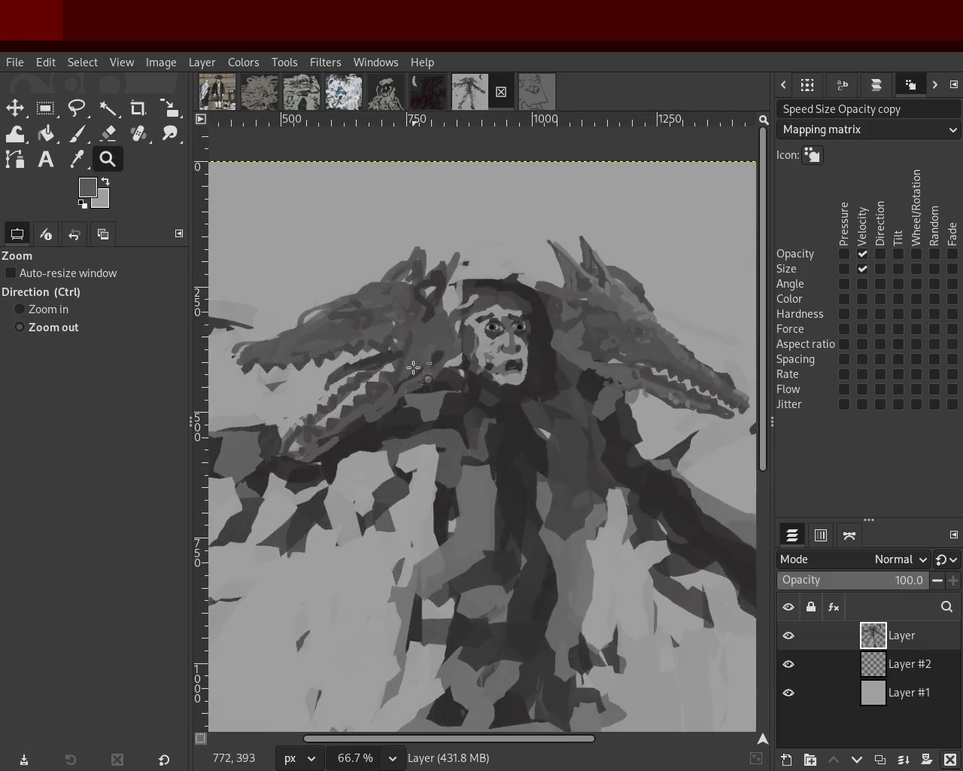
scroll(484, 511, "down", 1, "ctrl")
scroll(483, 510, "up", 1, "ctrl")
left_click(77, 136)
left_click(484, 478, "ctrl")
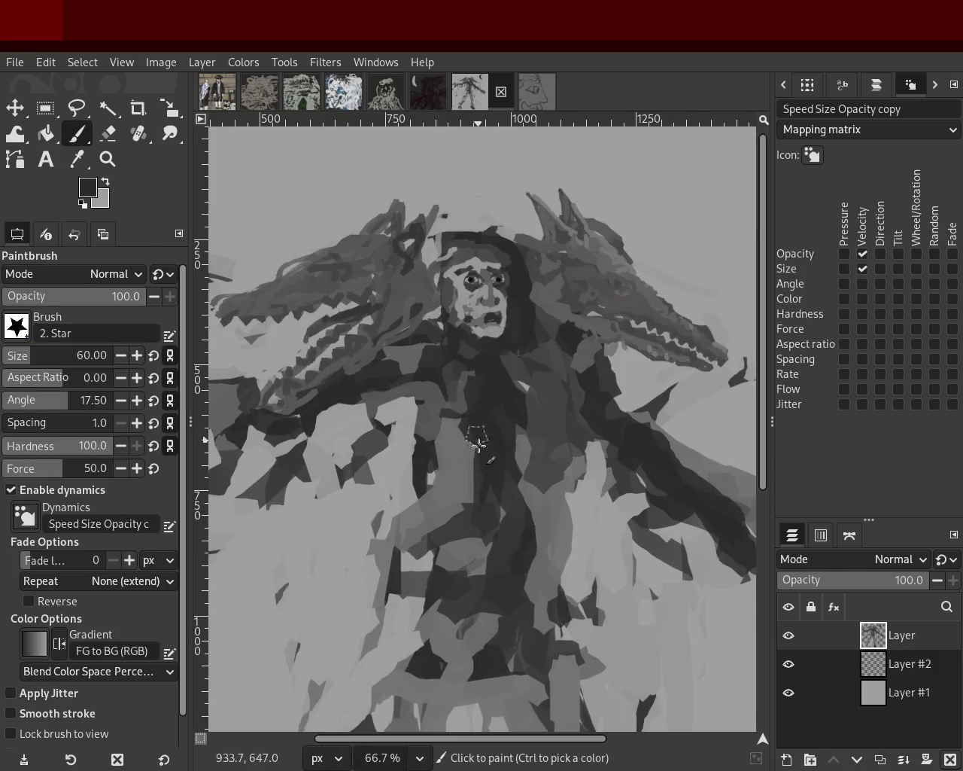
left_click(555, 499, "ctrl")
left_click_drag(530, 651, 533, 514)
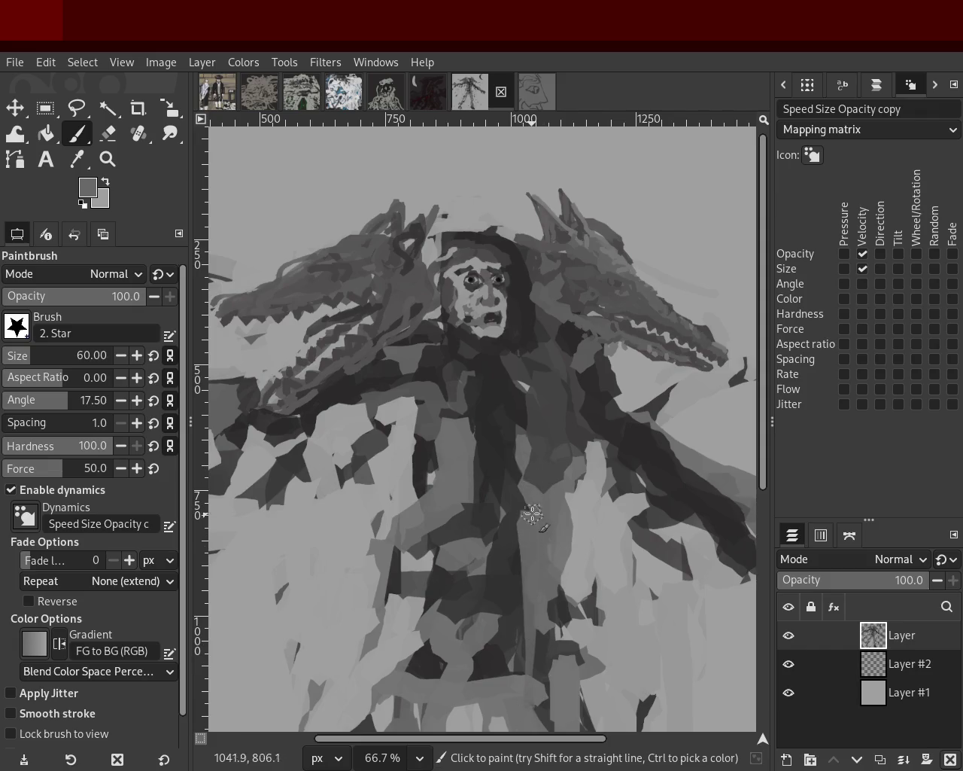
mouse_move(487, 481)
left_mouse_down()
mouse_move(483, 628)
mouse_move(481, 615)
left_mouse_up()
key("ctrl+z")
Paint dark vertical folds down the lower robe, redoing strokes that missed
left_click(501, 562, "ctrl")
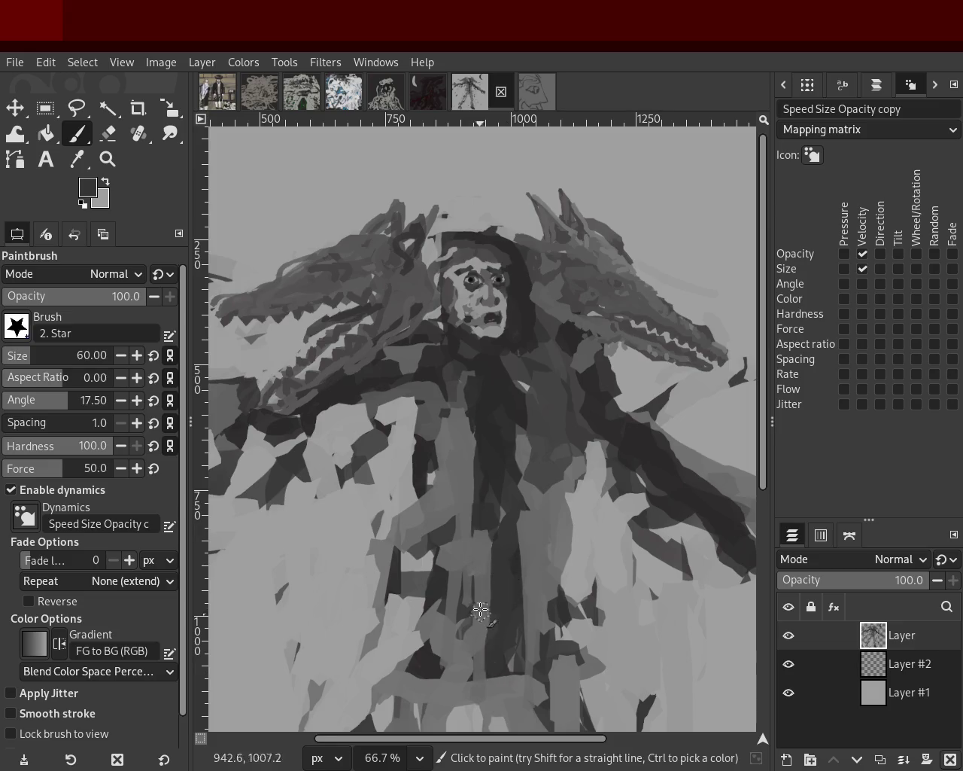
key("ctrl+z")
left_click_drag(430, 559, 500, 679)
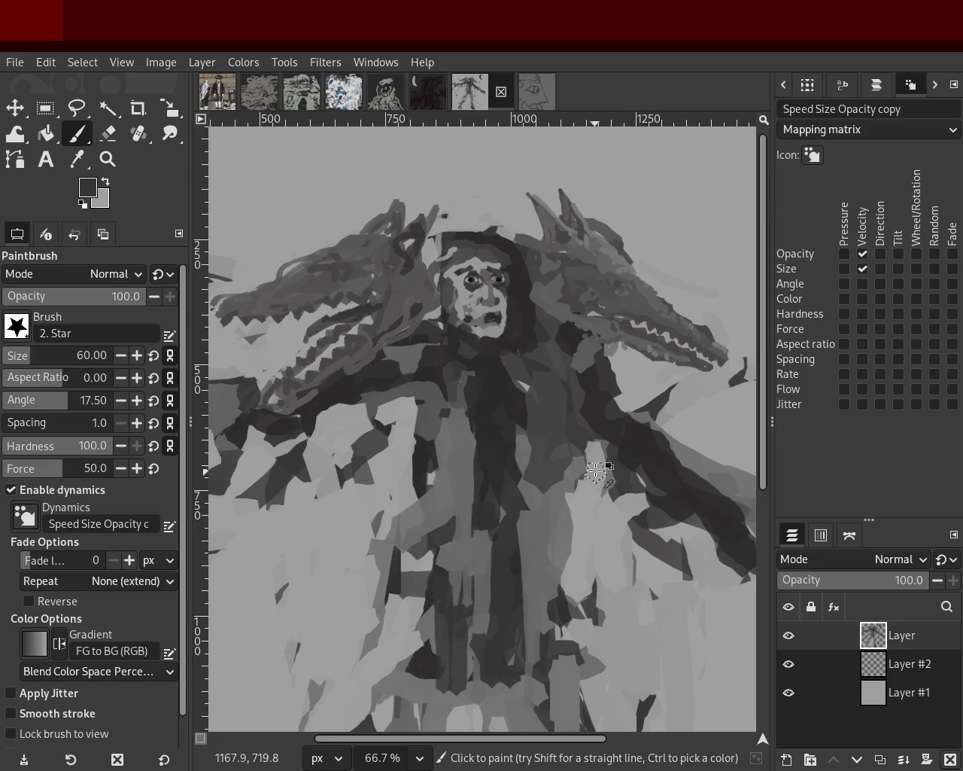
left_click(564, 484, "ctrl")
left_click_drag(563, 499, 555, 679)
key("ctrl+z")
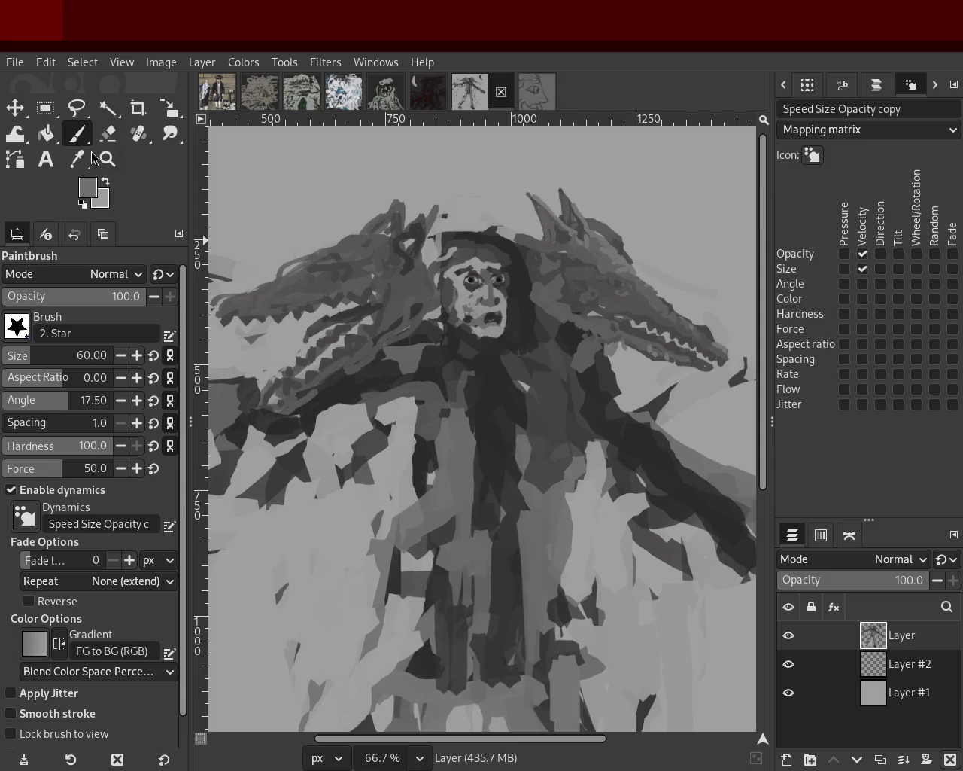
left_click(562, 445, "ctrl")
left_click_drag(561, 474, 544, 602)
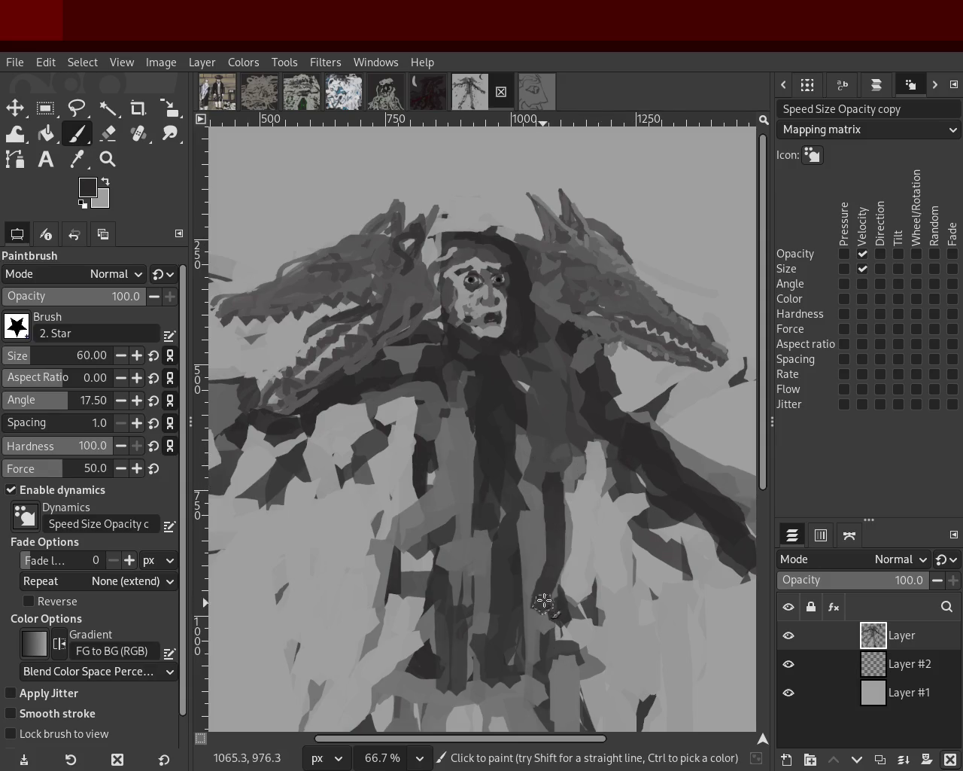
key("ctrl+z")
left_click_drag(572, 512, 561, 680)
Add another dark fold on the lower robe's left, discarding a short trial stroke
left_click_drag(423, 539, 452, 677)
key("ctrl+z")
left_click_drag(441, 509, 471, 678)
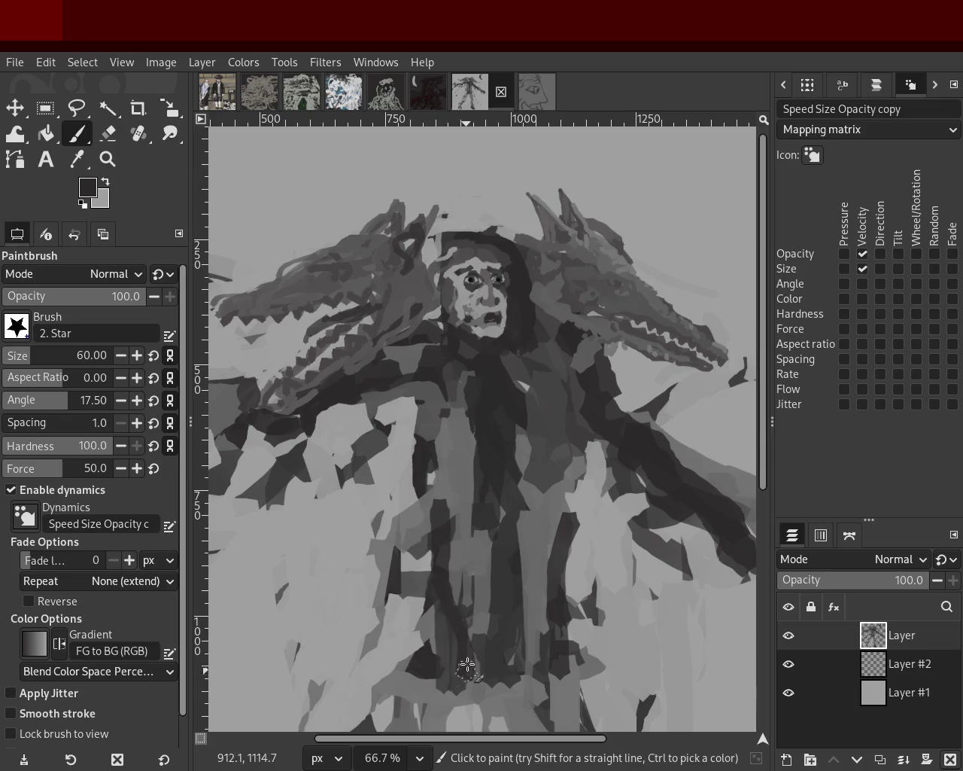
left_click_drag(422, 523, 411, 601)
key("ctrl+z")
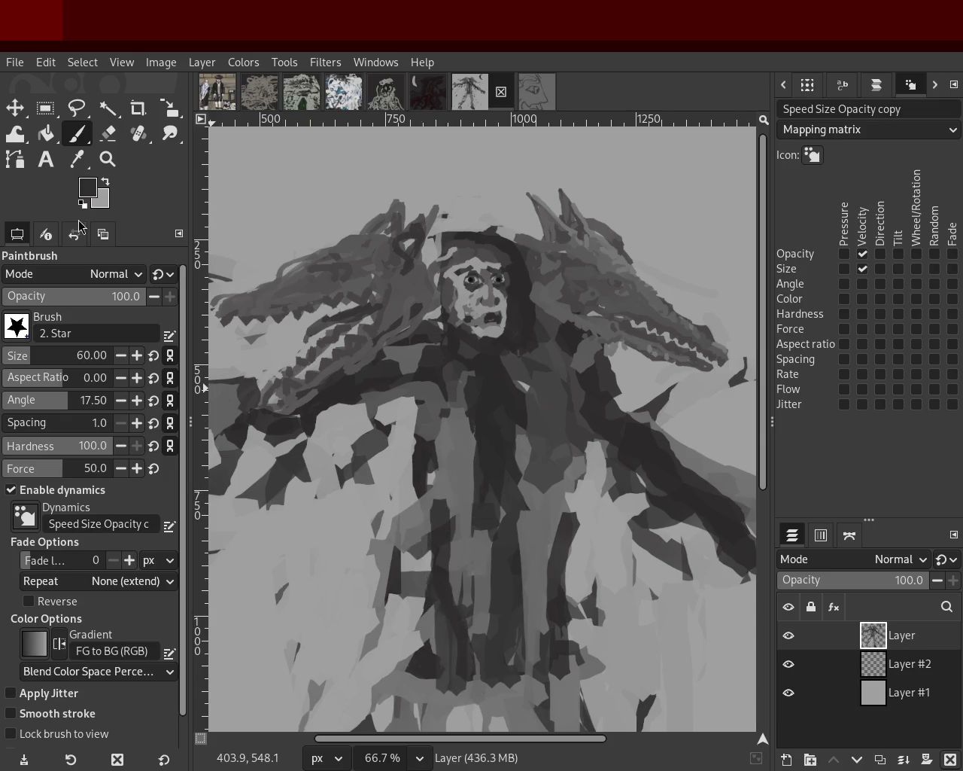
Enlarge the brush to 148 and try light grey strokes over the dark robe marks
left_click_drag(39, 364, 61, 364)
left_click_drag(380, 497, 407, 566)
key("ctrl+z")
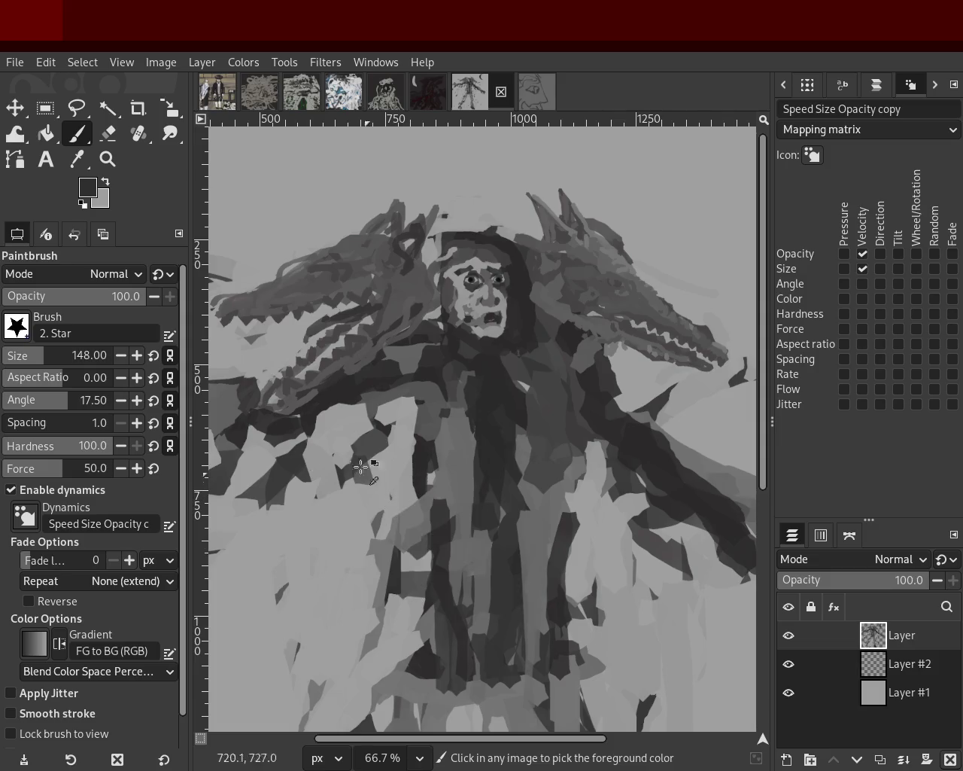
left_click(402, 494, "ctrl")
mouse_move(410, 498)
left_mouse_down()
mouse_move(399, 640)
mouse_move(389, 593)
left_mouse_up()
key("ctrl+z")
left_click_drag(374, 421, 363, 456)
key("ctrl+z")
Lighten the robe's right side and bottom centre with broad light-grey strokes
key("ctrl+z")
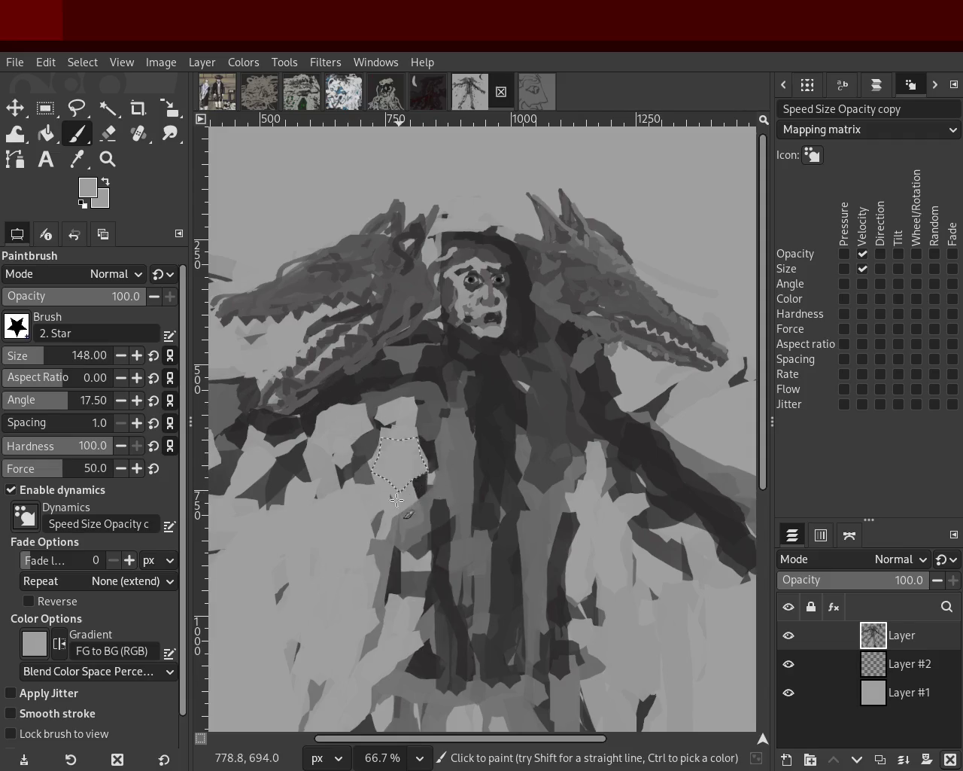
mouse_move(554, 508)
left_mouse_down()
mouse_move(554, 563)
mouse_move(573, 646)
left_mouse_up()
key("ctrl+z")
key("ctrl+z")
mouse_move(563, 570)
left_mouse_down()
mouse_move(572, 538)
mouse_move(572, 655)
left_mouse_up()
left_click_drag(435, 520, 461, 714)
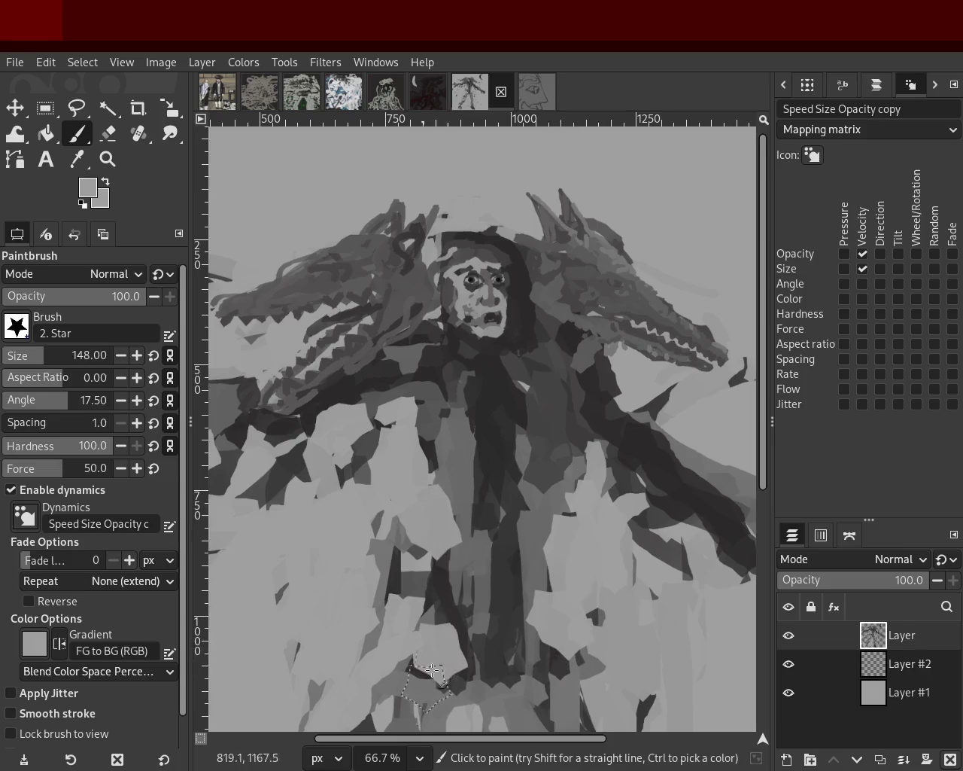
left_click(108, 159)
scroll(572, 413, "down", 3)
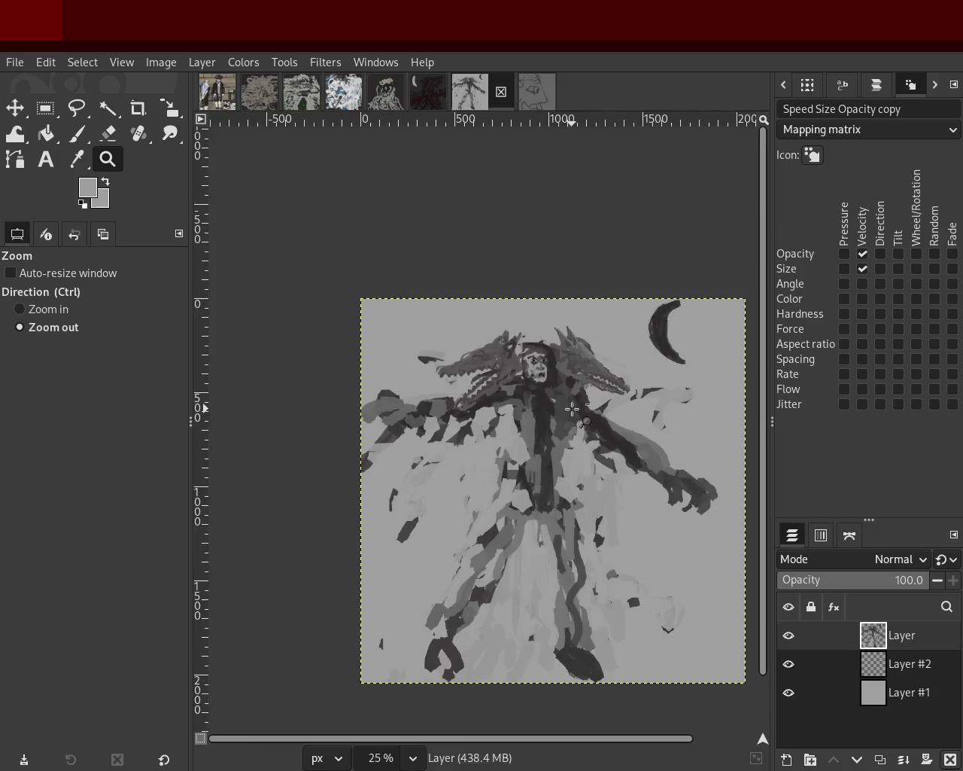
Zoom in on the lower robe and paint a flat mid-grey sweep to the left edge
left_click(295, 396)
left_click(295, 395)
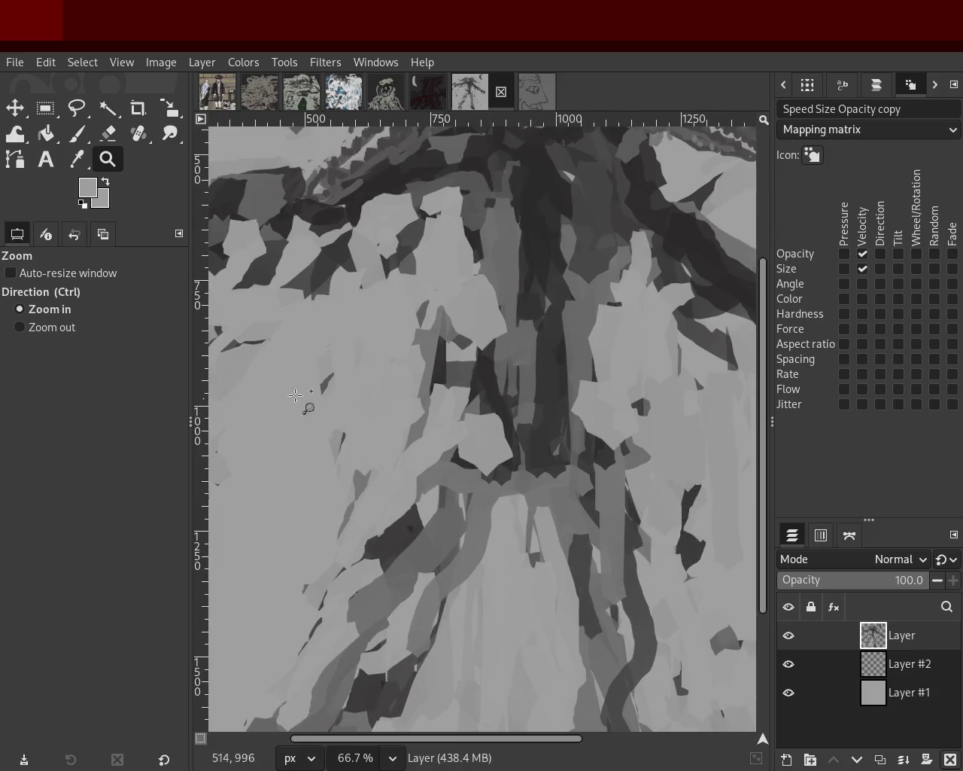
left_click(75, 135)
left_click(493, 393, "ctrl")
mouse_move(493, 393)
left_mouse_down()
mouse_move(452, 501)
mouse_move(478, 396)
mouse_move(156, 493)
left_mouse_up()
key("ctrl+z")
left_click(459, 369, "ctrl")
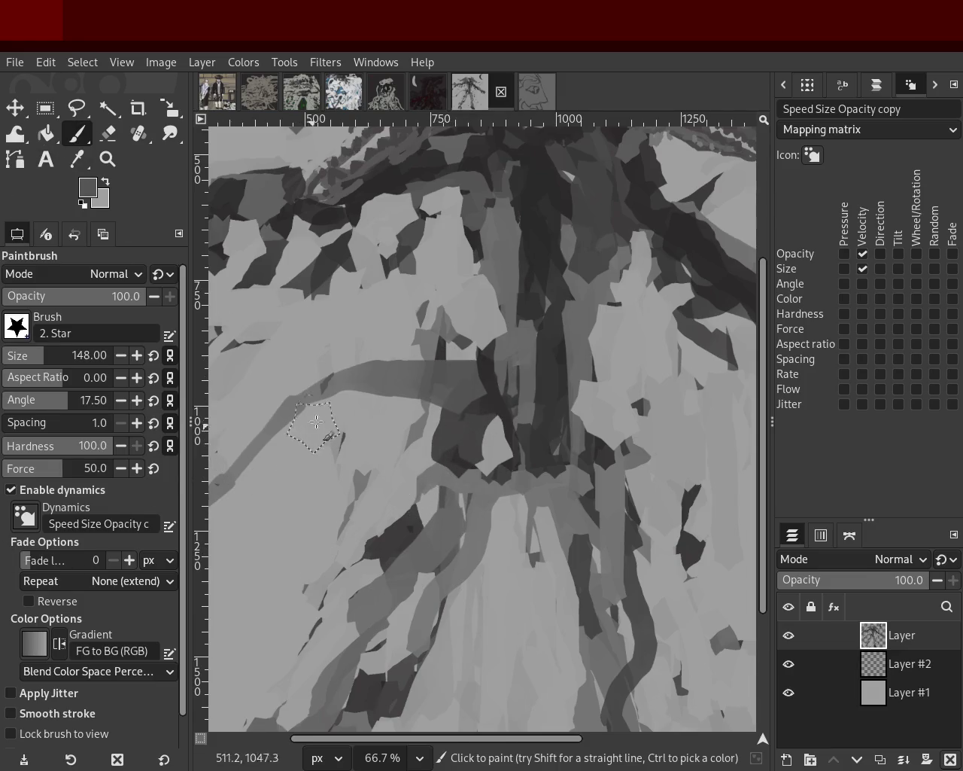
key("ctrl+z")
left_click_drag(391, 376, 214, 398)
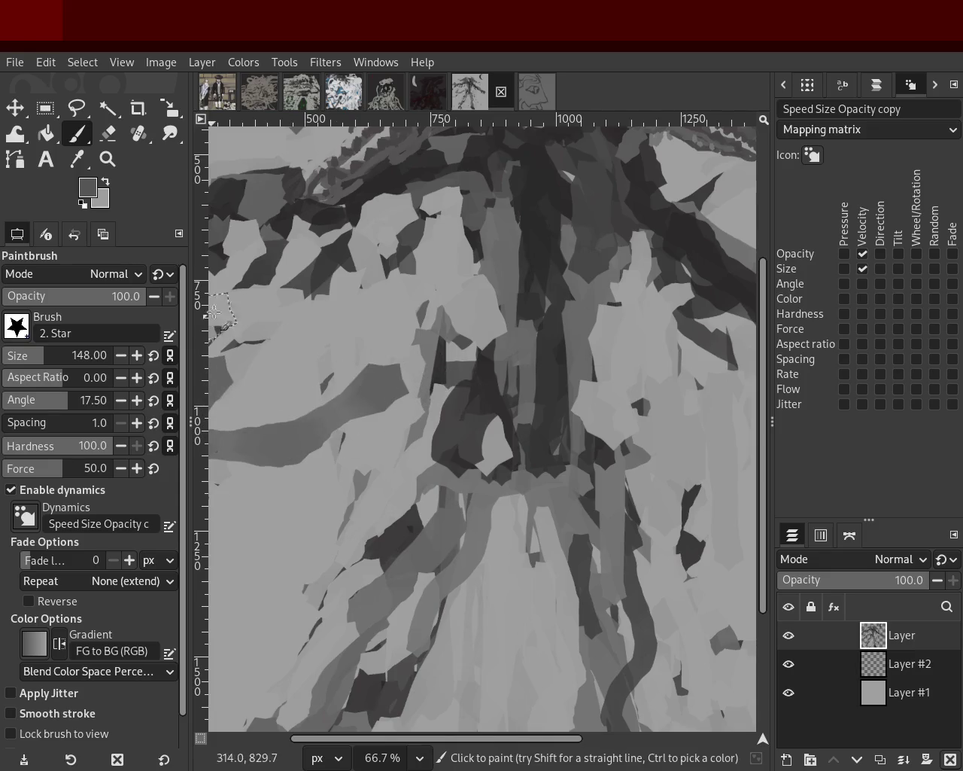
Erase part of the dark band below the sweep, then zoom out to the whole image
key("shift+e")
mouse_move(335, 422)
left_mouse_down()
mouse_move(308, 451)
mouse_move(240, 470)
left_mouse_up()
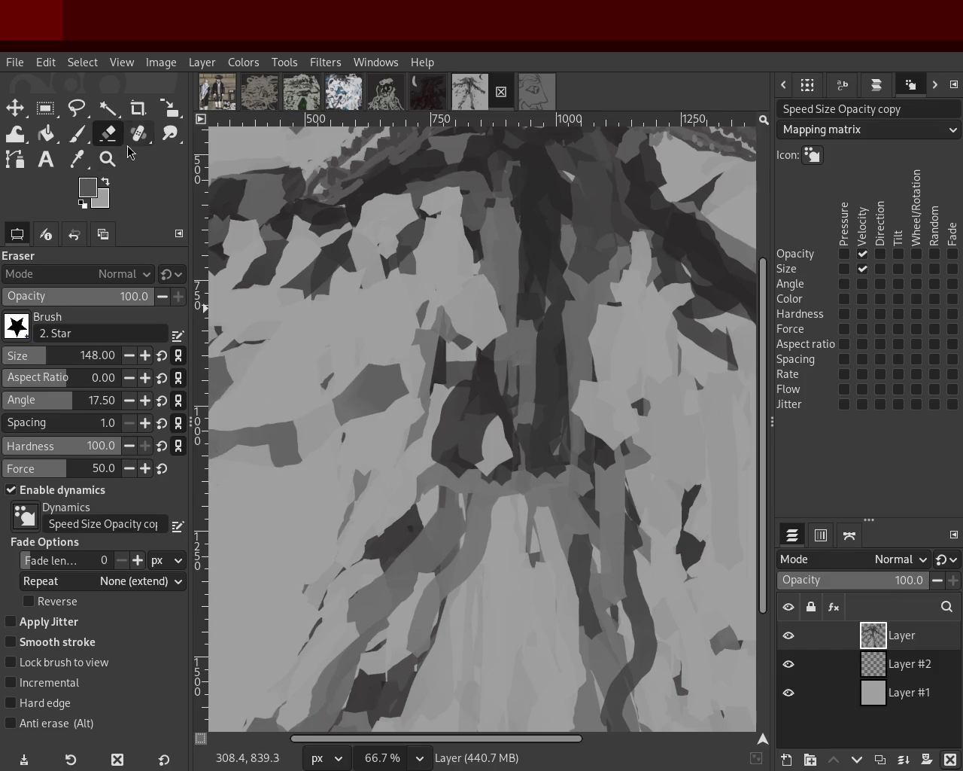
left_click(108, 159)
left_click(457, 373, "ctrl")
left_click(421, 354, "ctrl")
left_click(422, 354, "ctrl")
left_click(385, 327, "ctrl")
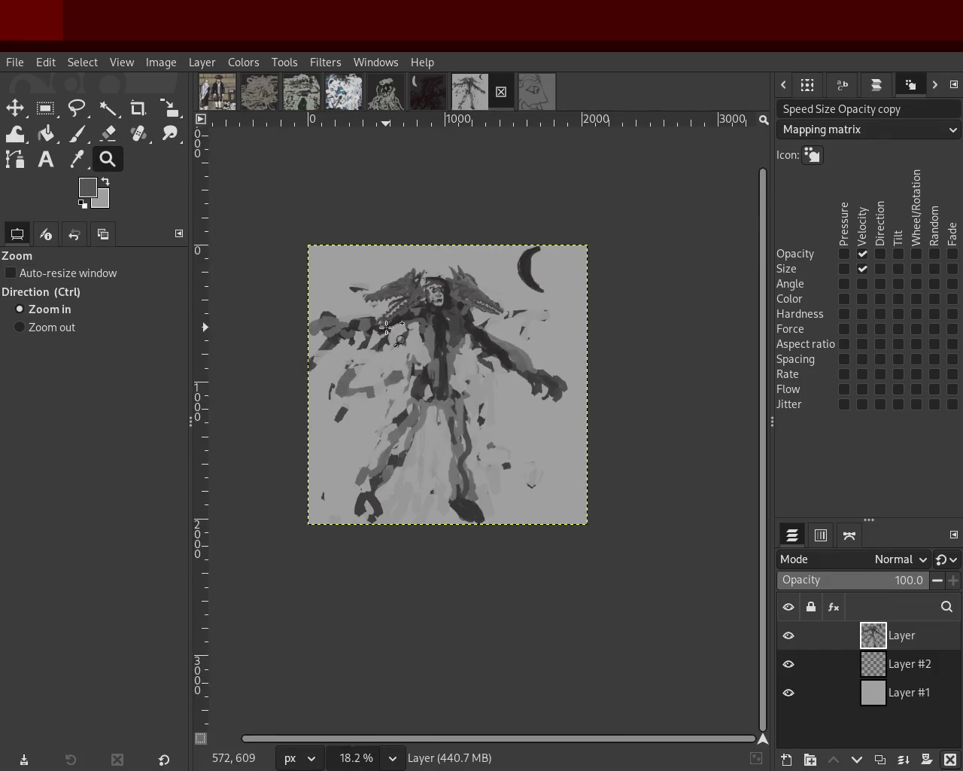
With the brush at size 37, paint a dark fold down the right leg, undoing stray strokes
left_click(385, 327)
left_click(385, 326)
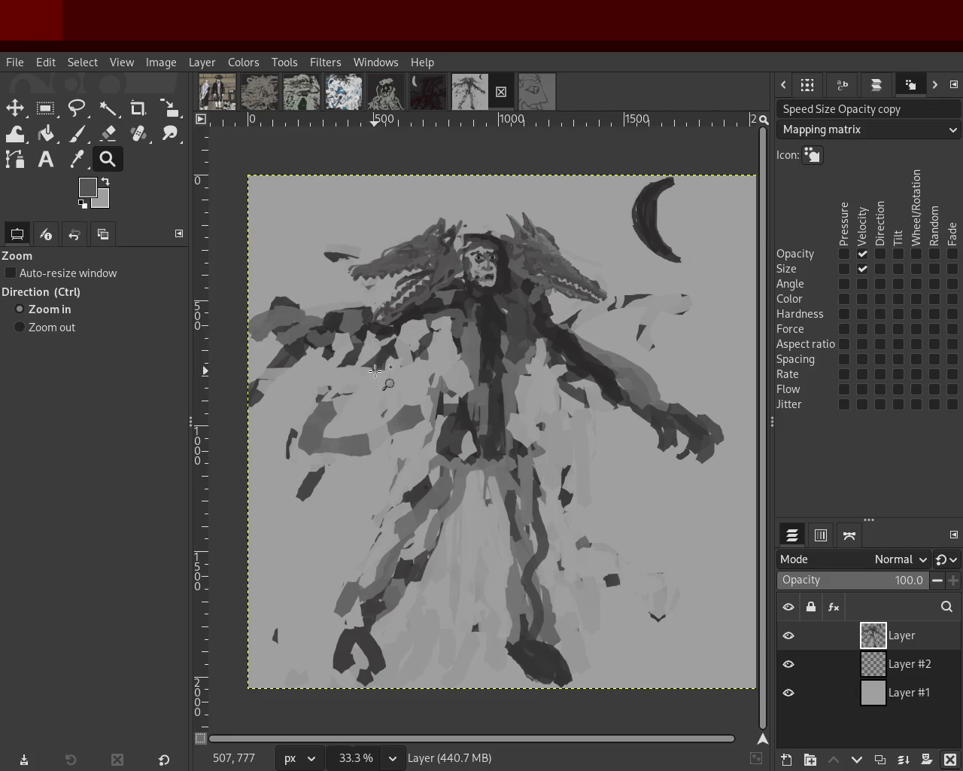
scroll(375, 371, "down", 13)
left_click(414, 369)
left_click(417, 353)
left_click(399, 346)
left_click(391, 350)
left_click(389, 350)
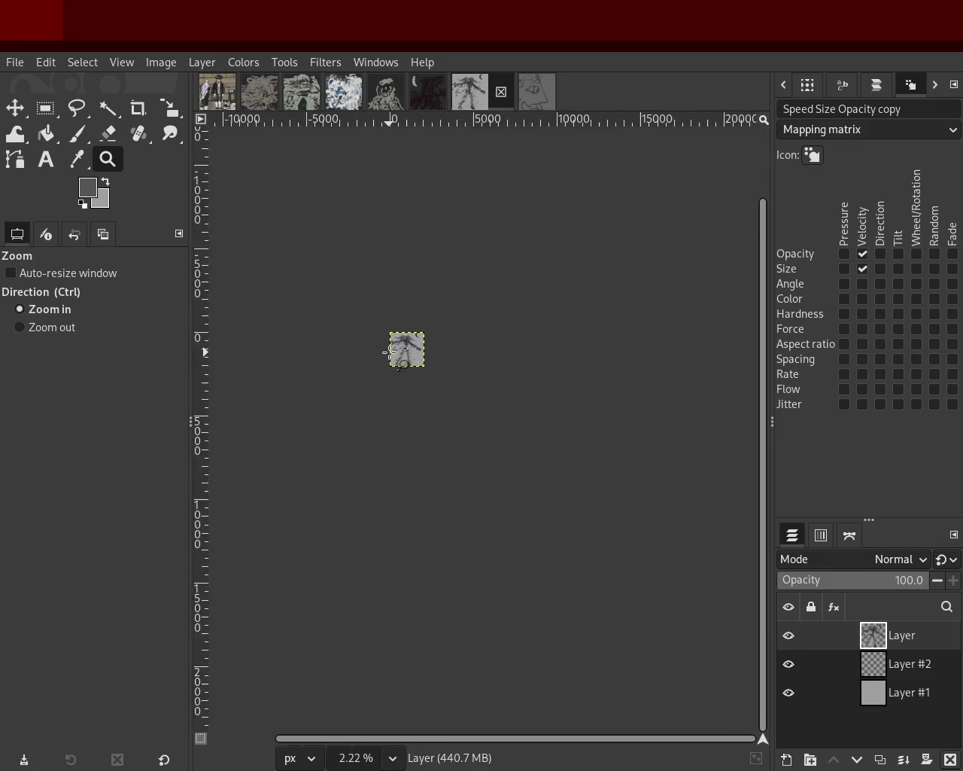
scroll(389, 351, "up", 4)
scroll(390, 351, "up", 3)
scroll(389, 351, "down", 1)
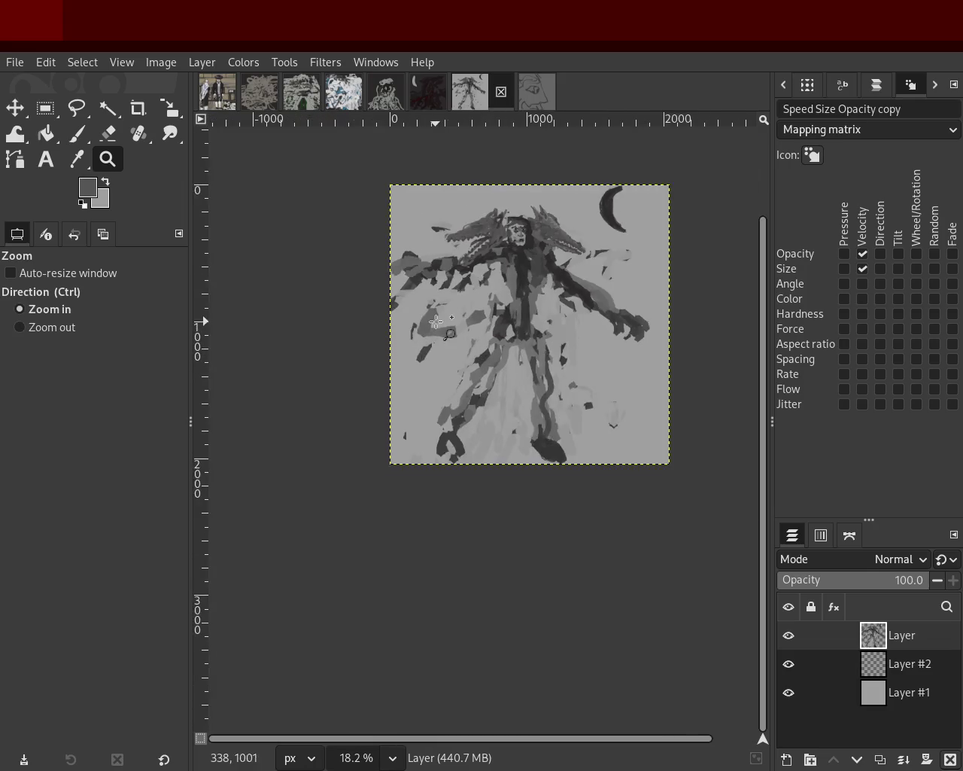
scroll(389, 351, "up", 2)
scroll(391, 338, "down", 1)
scroll(395, 314, "up", 2)
scroll(395, 314, "down", 2)
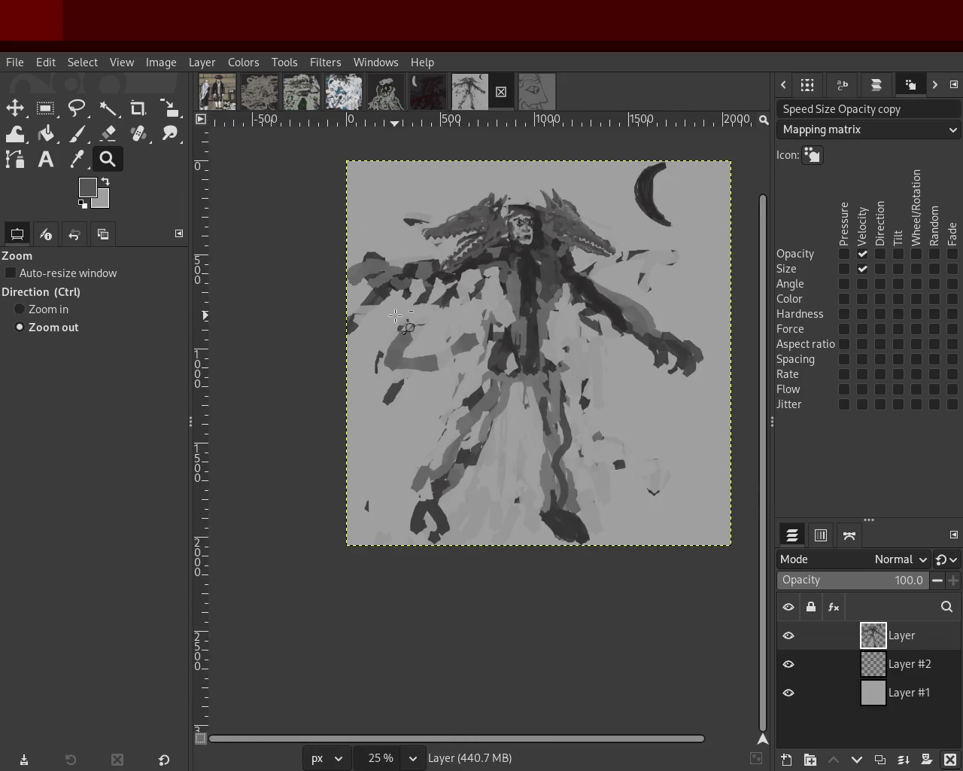
scroll(407, 377, "up", 1)
scroll(414, 422, "down", 1)
scroll(423, 470, "up", 1)
scroll(424, 471, "down", 1)
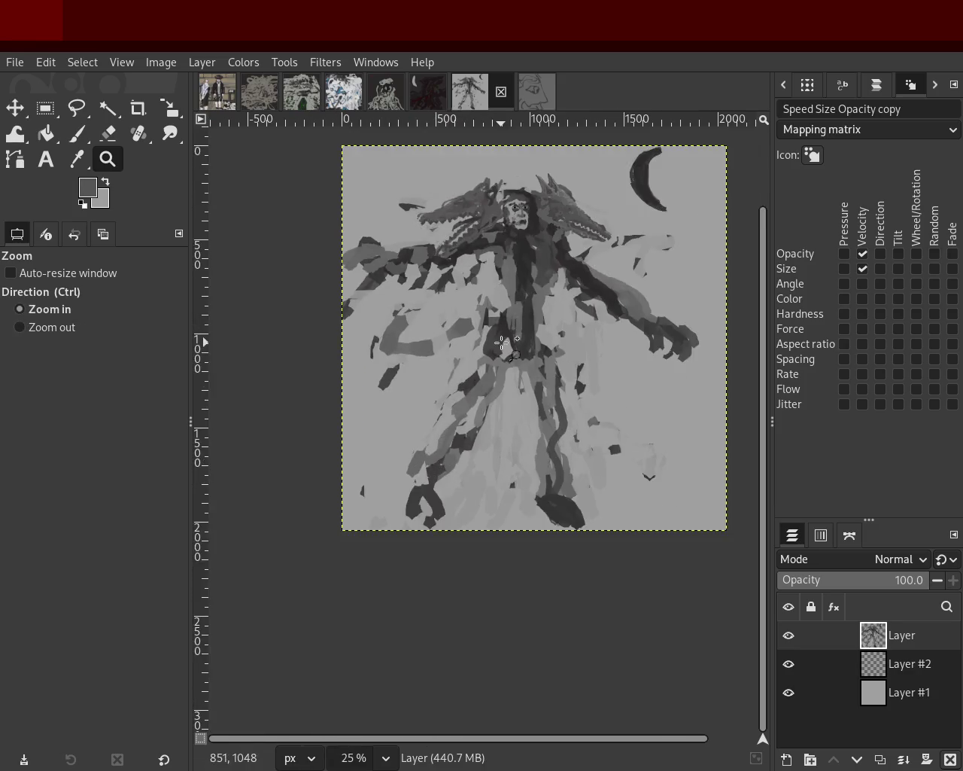
scroll(419, 439, "up", 2)
key("p")
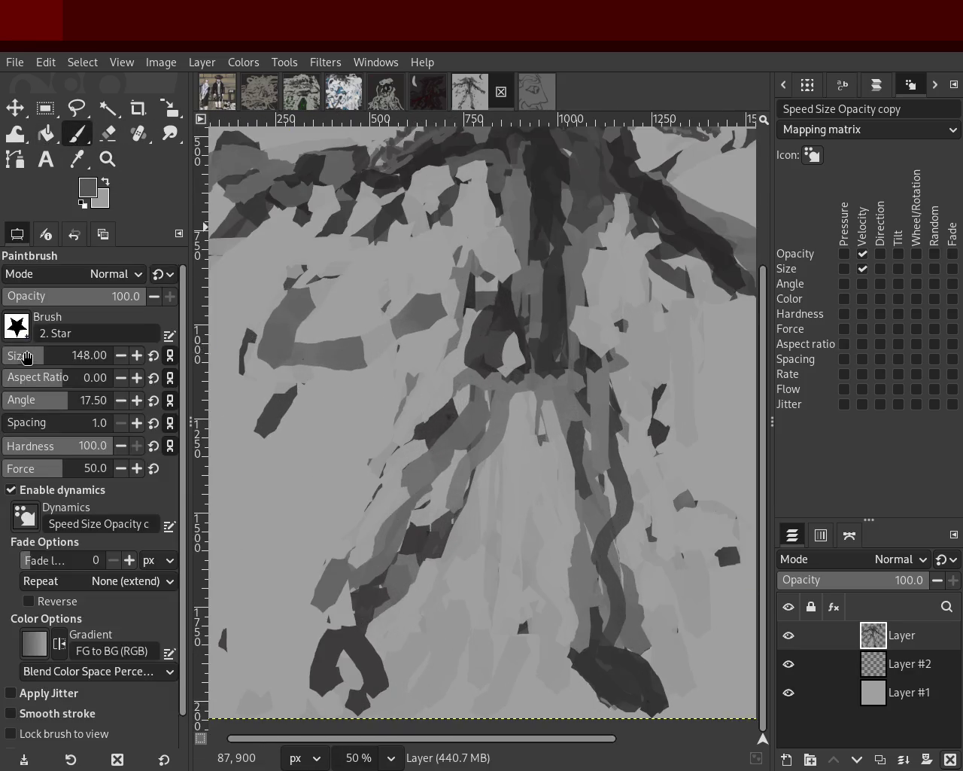
left_click(20, 359)
left_click(492, 308, "ctrl")
mouse_move(501, 325)
left_mouse_down()
mouse_move(475, 444)
mouse_move(499, 374)
left_mouse_up()
key("ctrl+z")
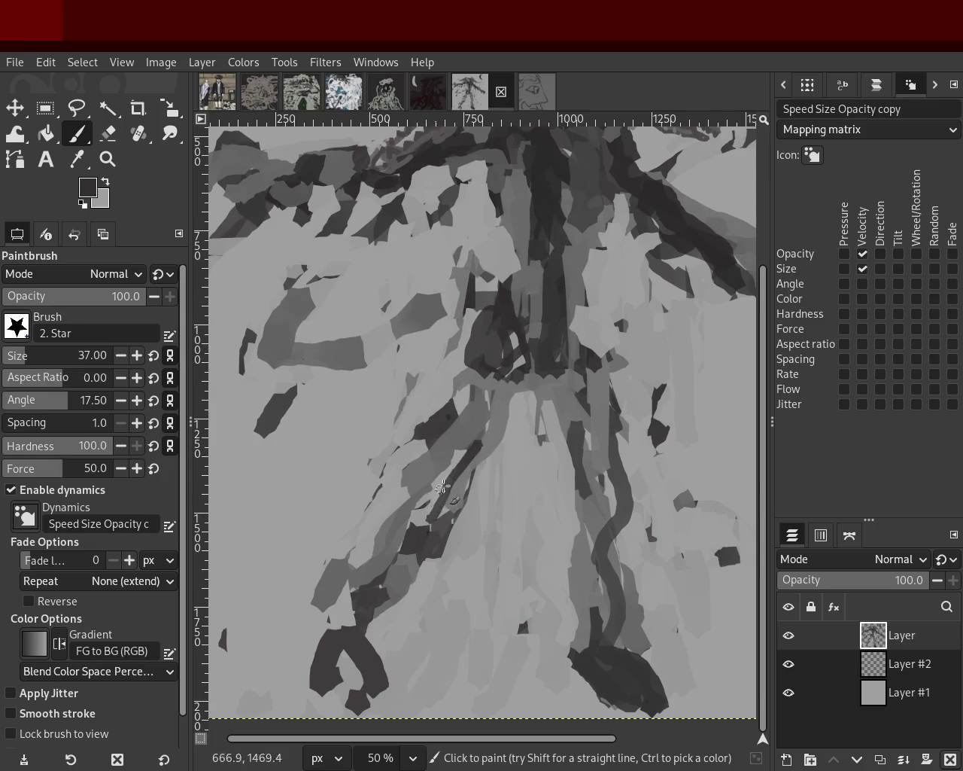
left_click_drag(614, 525, 579, 681)
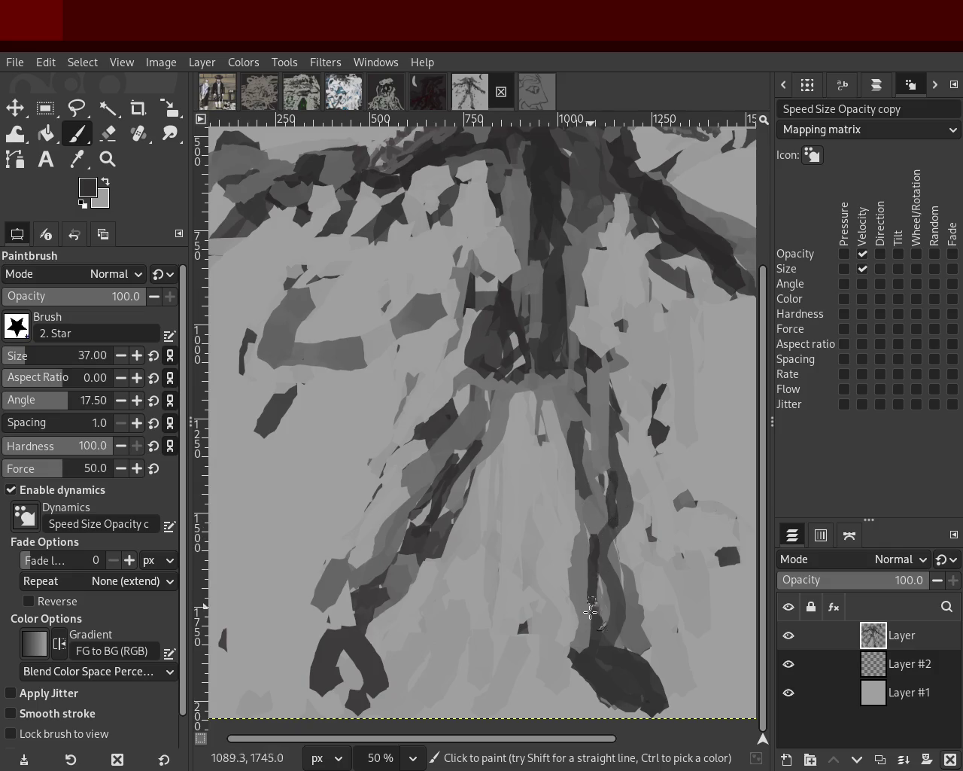
mouse_move(370, 624)
left_mouse_down()
mouse_move(361, 690)
mouse_move(340, 685)
mouse_move(345, 698)
left_mouse_up()
key("ctrl+z")
key("ctrl+z")
mouse_move(454, 509)
left_mouse_down()
mouse_move(442, 580)
mouse_move(432, 547)
left_mouse_up()
key("ctrl+z")
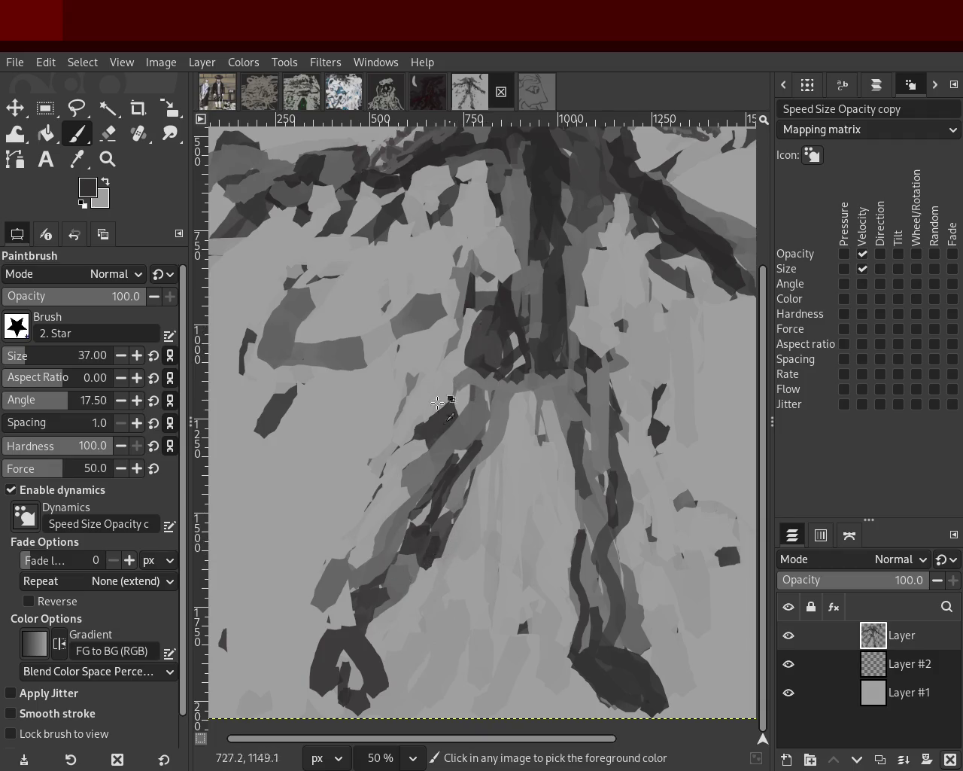
Pick a dark grey and paint a curved diagonal stroke at the waist after several retries
left_click(447, 433, "ctrl")
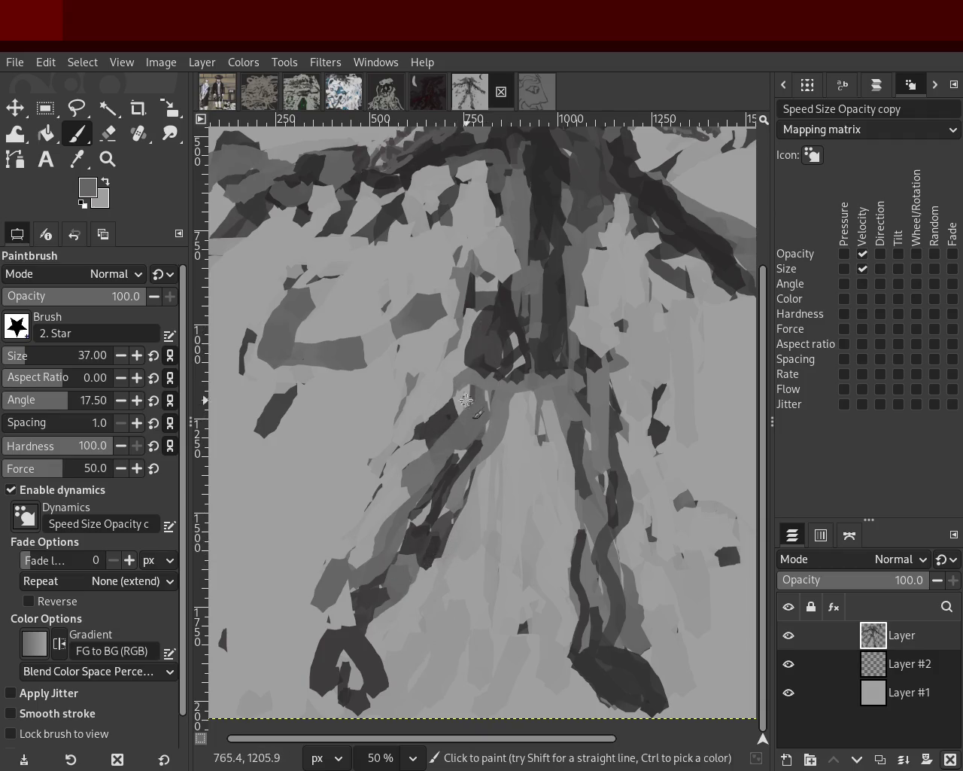
left_click(433, 422, "ctrl")
mouse_move(436, 362)
left_mouse_down()
mouse_move(414, 432)
mouse_move(410, 415)
left_mouse_up()
key("ctrl+z")
key("ctrl+z")
left_click_drag(456, 342, 432, 382)
key("ctrl+z")
left_click_drag(471, 315, 400, 442)
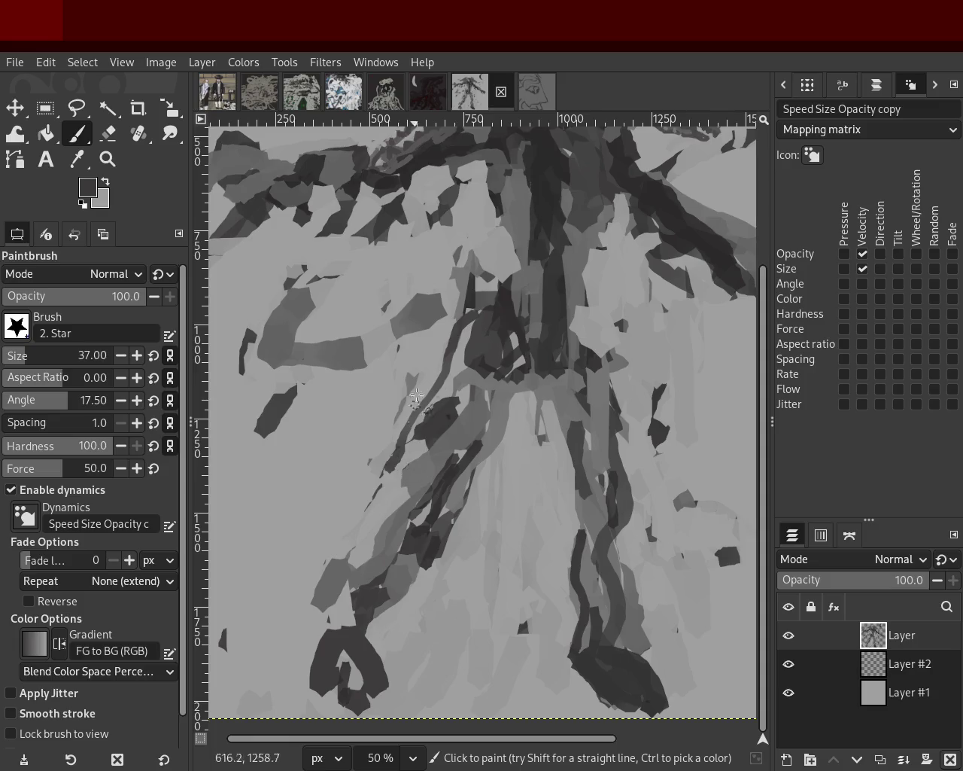
key("ctrl+z")
left_click_drag(455, 341, 380, 523)
key("ctrl+z")
left_click_drag(459, 343, 367, 520)
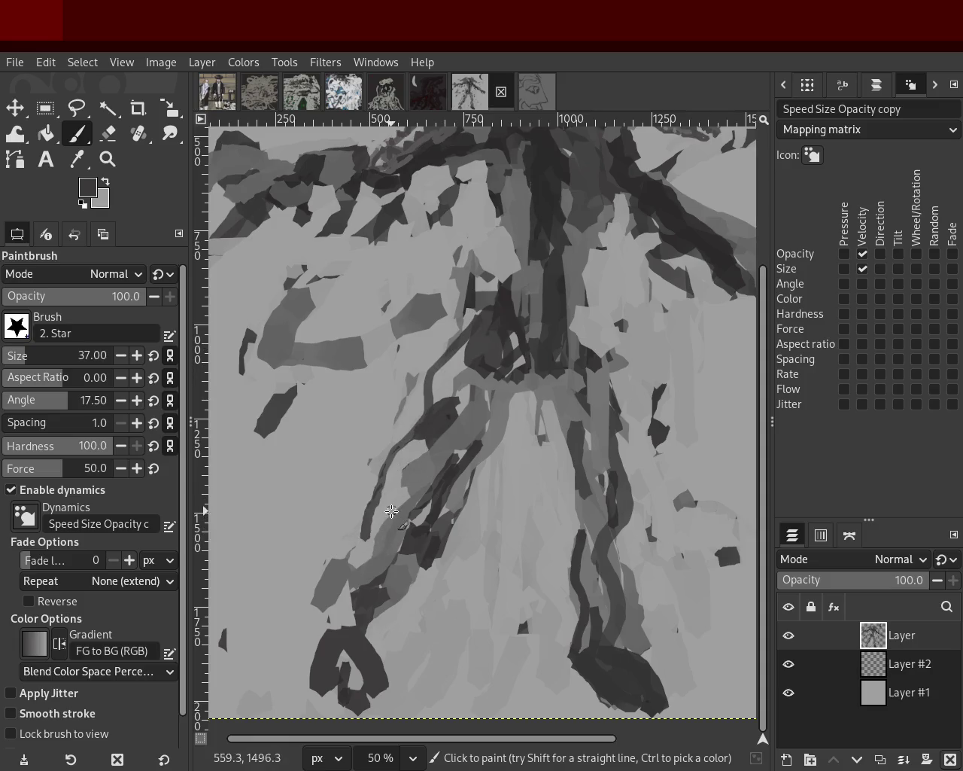
key("ctrl+z")
left_click_drag(481, 316, 390, 533)
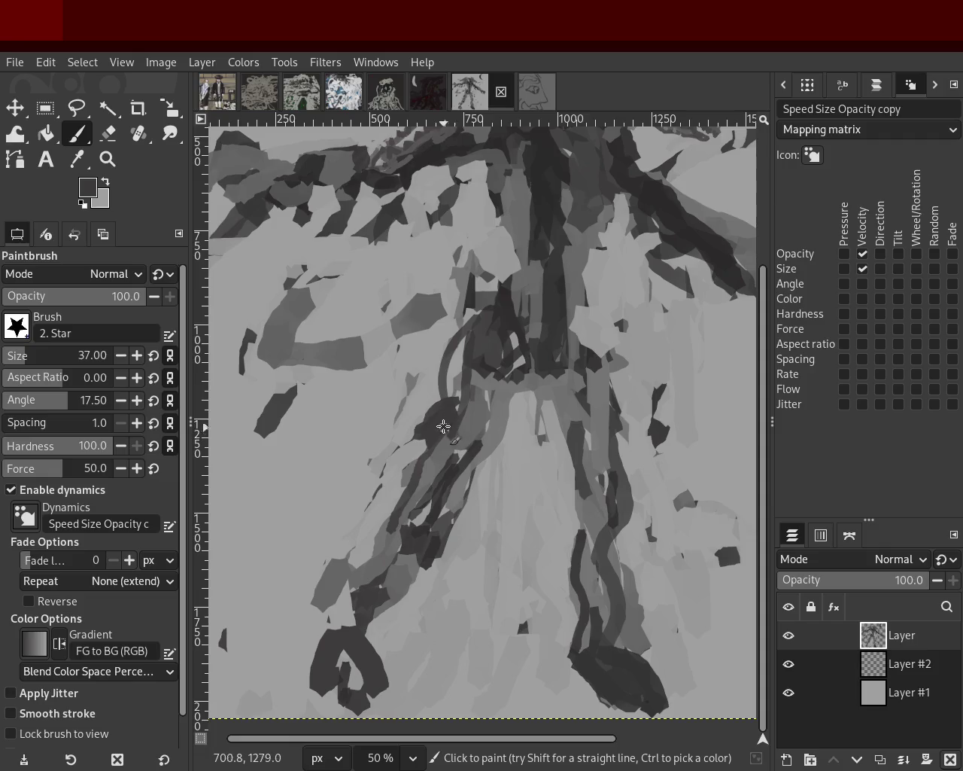
left_click_drag(459, 352, 452, 301)
key("ctrl+z")
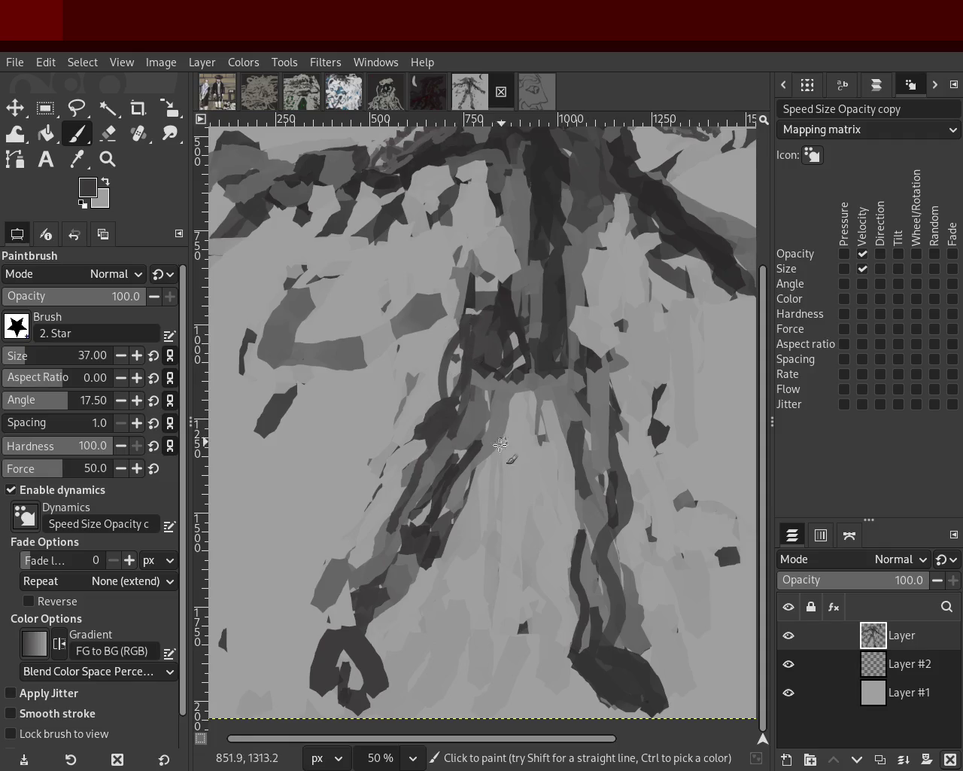
left_click_drag(580, 315, 602, 388)
key("ctrl+z")
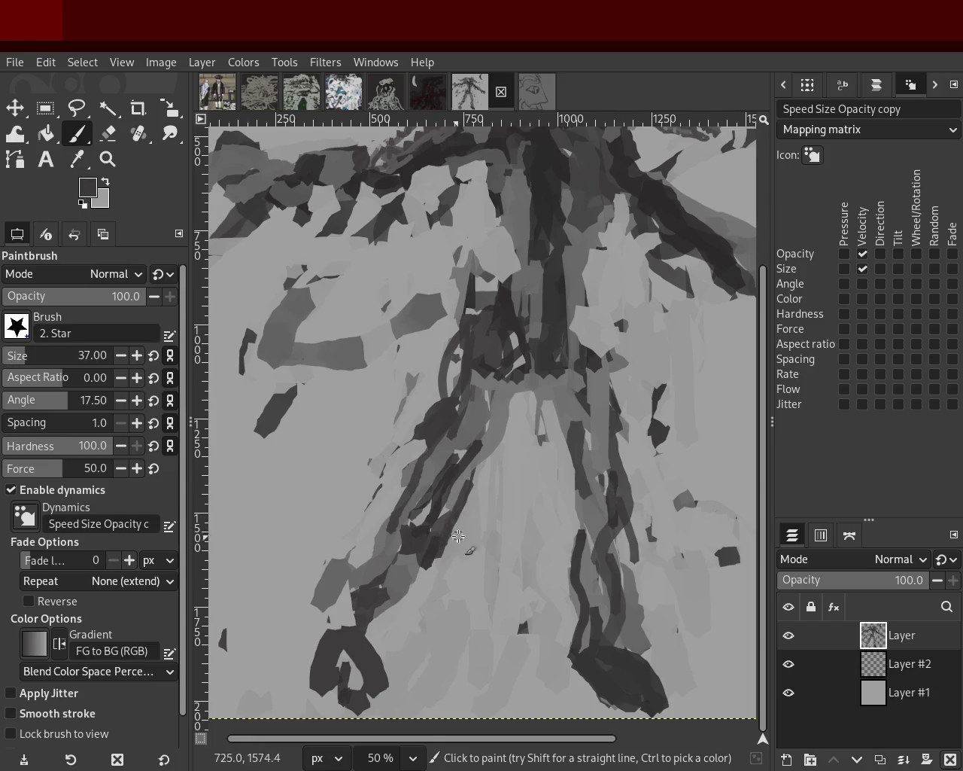
Paint light grey over the dark strand on the lower robe
left_click(109, 133)
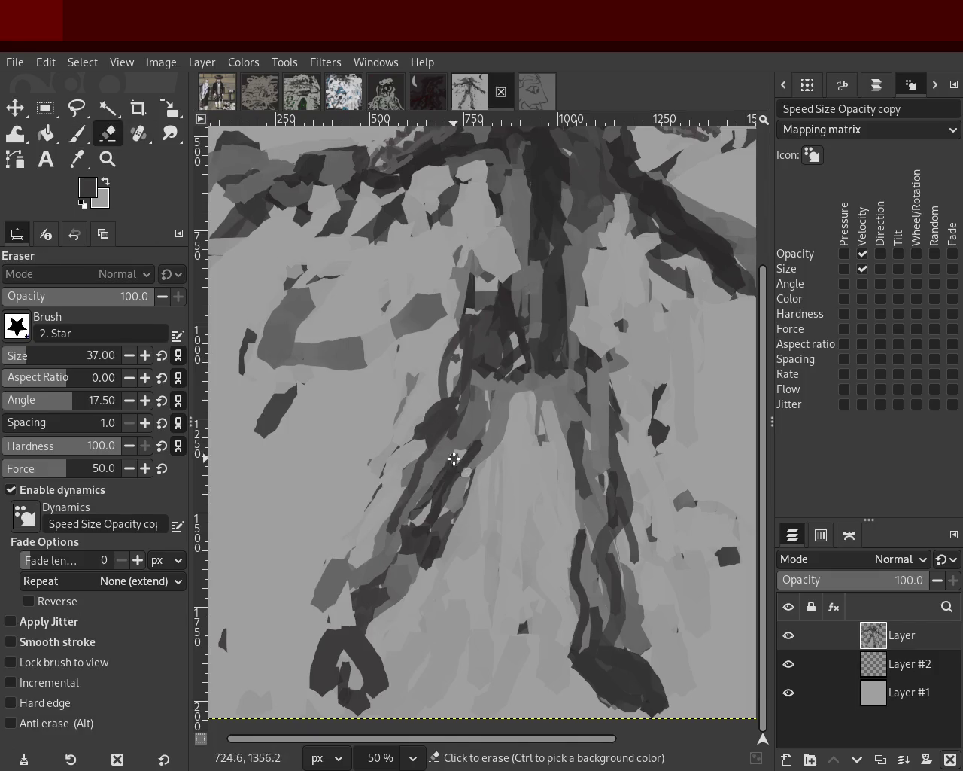
left_click(76, 133)
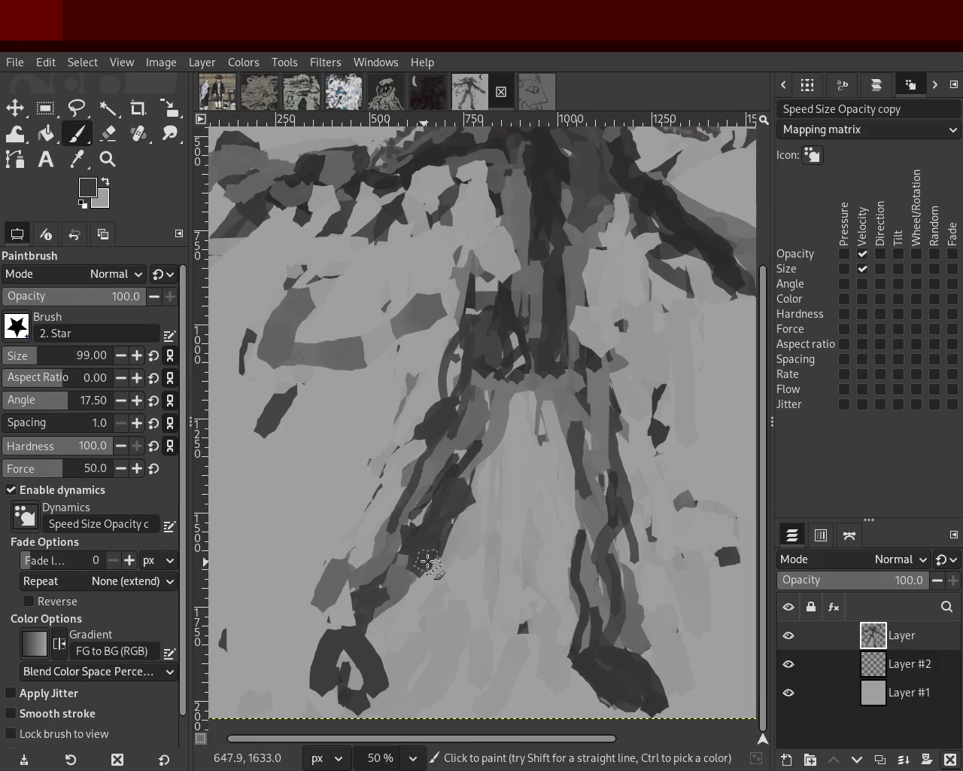
left_click(456, 497, "ctrl")
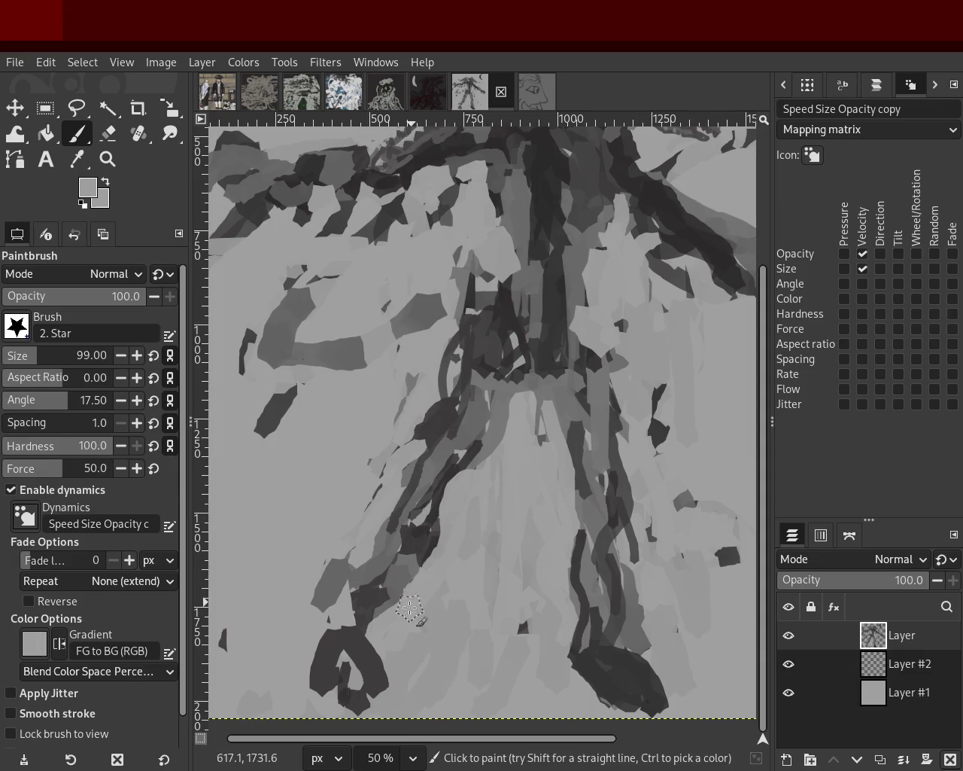
left_click_drag(412, 573, 475, 508)
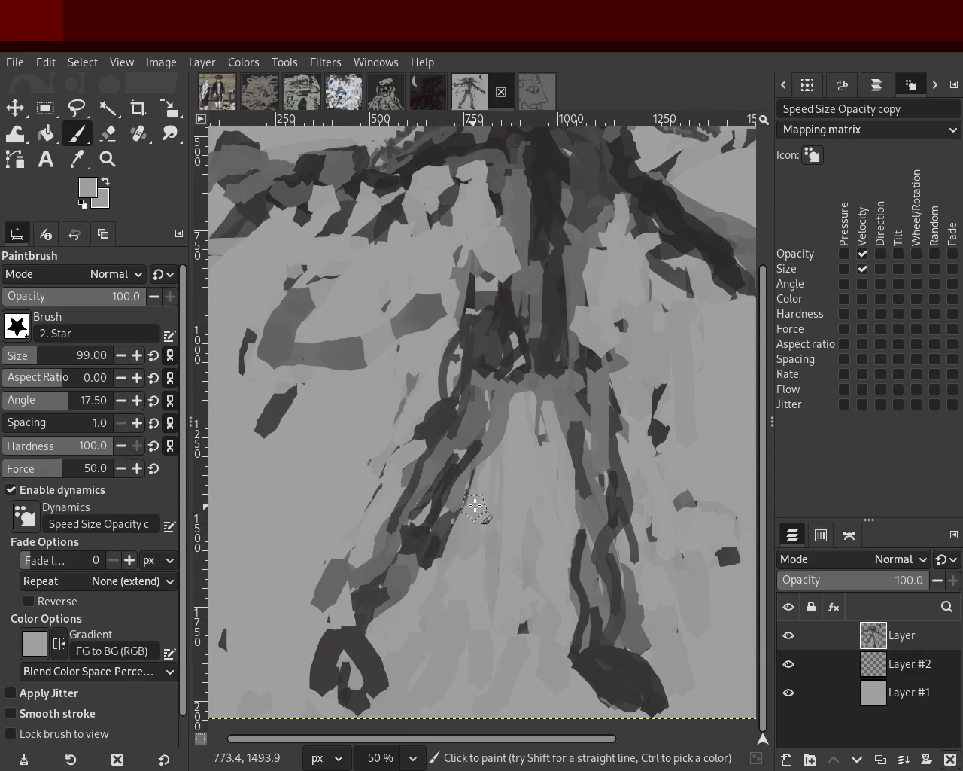
key("ctrl+z")
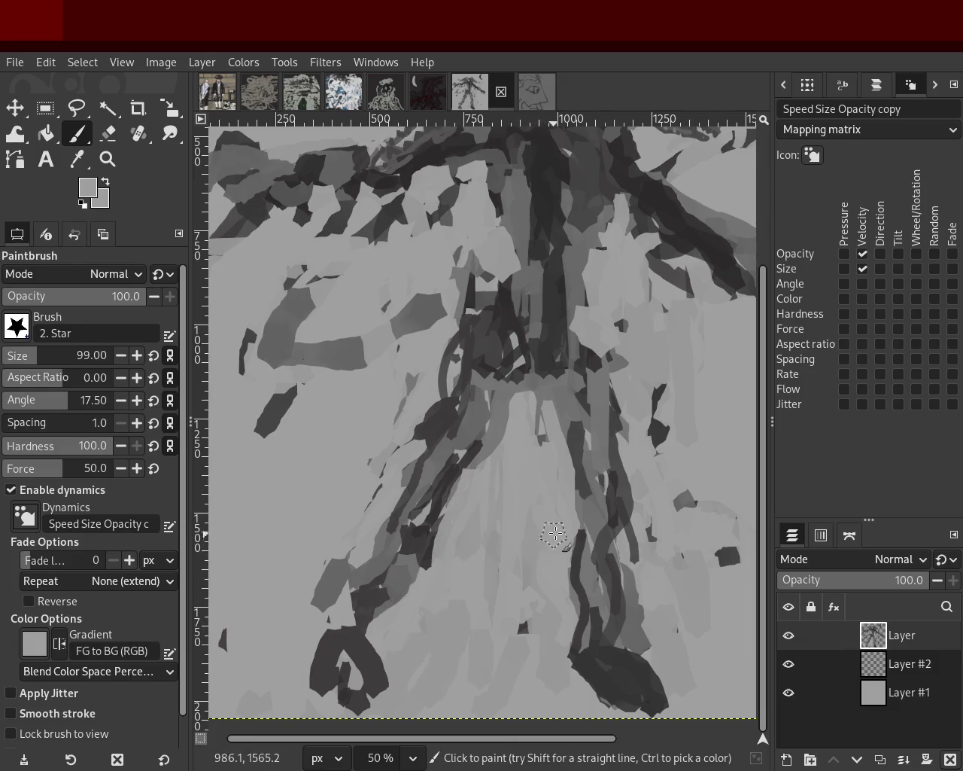
left_click_drag(555, 533, 567, 624)
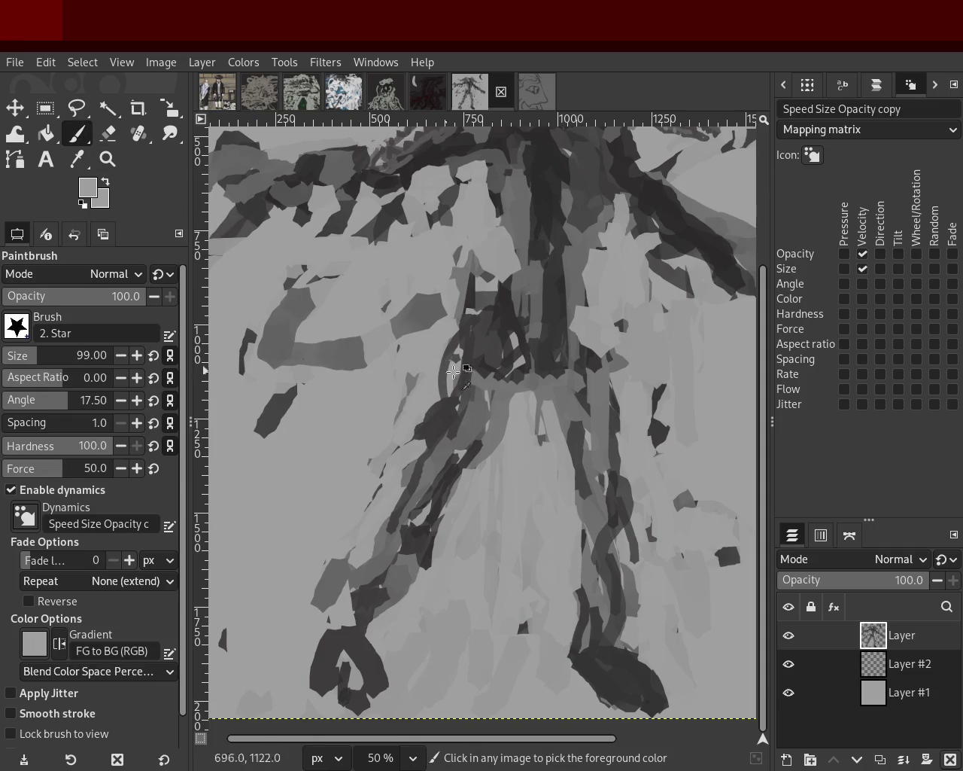
Paint a lighter grey stroke over the robe's middle, replacing an unwanted dark patch
left_click(529, 431, "ctrl")
left_click_drag(561, 398, 580, 572)
key("ctrl+z")
left_click_drag(561, 415, 559, 472)
key("ctrl+z")
left_click_drag(498, 393, 459, 460)
Add darker strokes on the lower-left robe, right leg, and down the central column
left_click(406, 501, "ctrl")
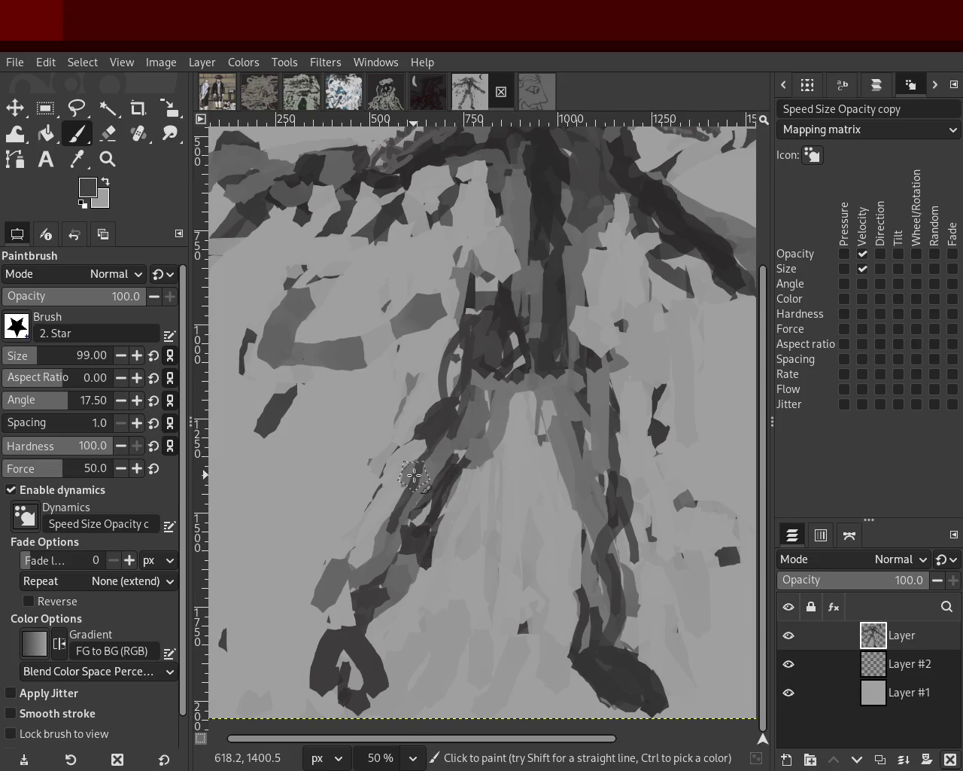
left_click_drag(406, 485, 391, 617)
left_click_drag(587, 497, 611, 588)
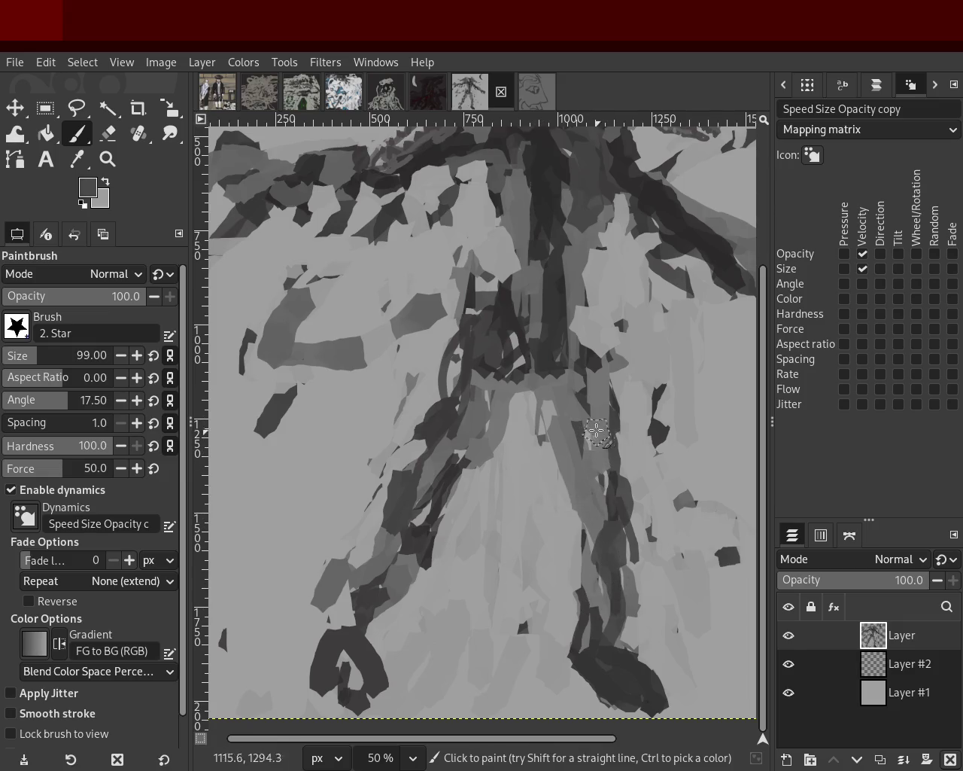
left_click_drag(586, 426, 586, 482)
left_click_drag(467, 356, 466, 362)
left_click(550, 249, "ctrl")
left_click_drag(543, 232, 544, 343)
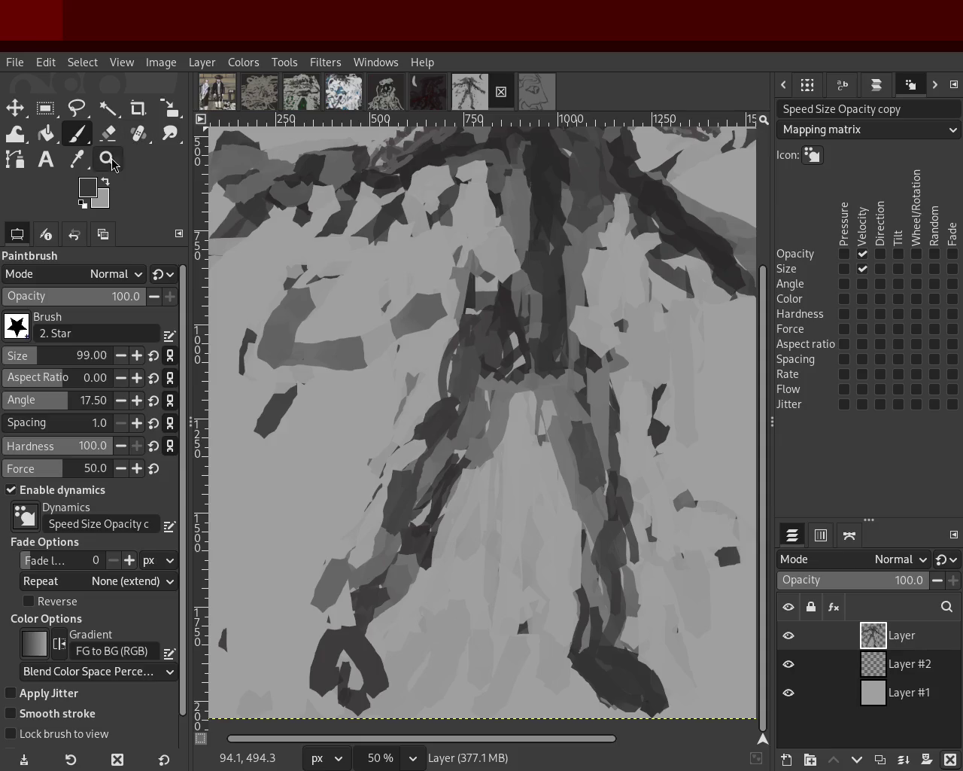
Zoom in and out to inspect the composition and the figure's right arm
left_click(107, 159)
left_click(512, 378, "ctrl")
left_click(512, 379, "ctrl")
left_click(513, 379)
left_click(513, 379)
left_click(513, 379, "ctrl")
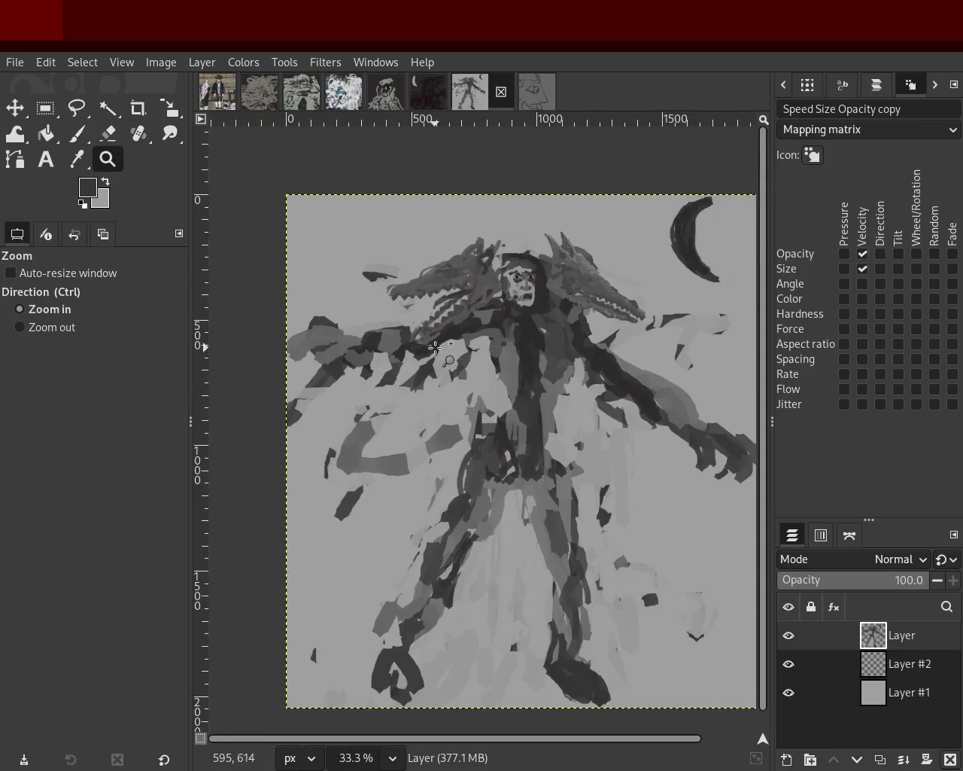
left_click(435, 369)
left_click(435, 369)
left_click(78, 135)
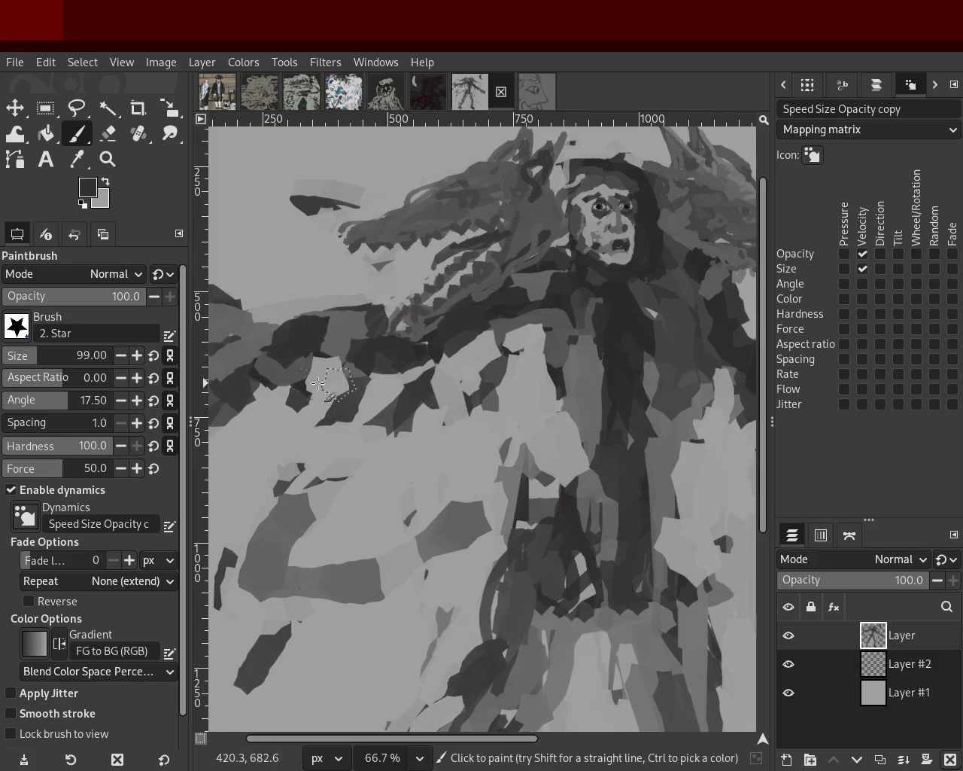
left_click(107, 159)
left_click(410, 409, "ctrl")
left_click(410, 409, "ctrl")
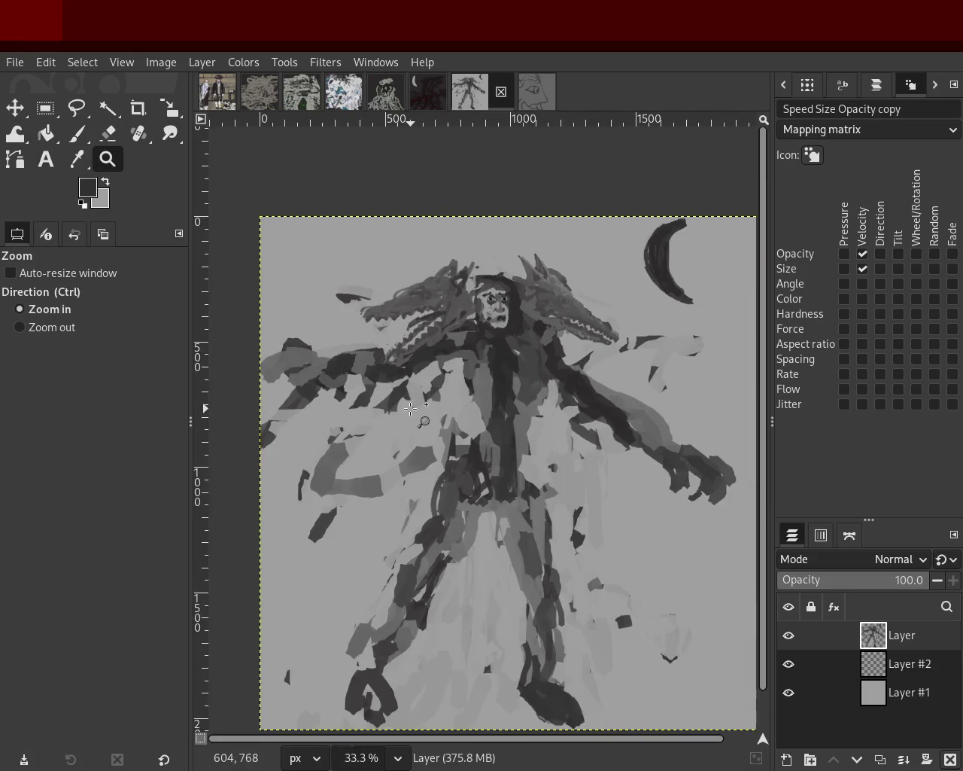
left_click(484, 411, "ctrl")
left_click(627, 432)
left_click(621, 429, "ctrl")
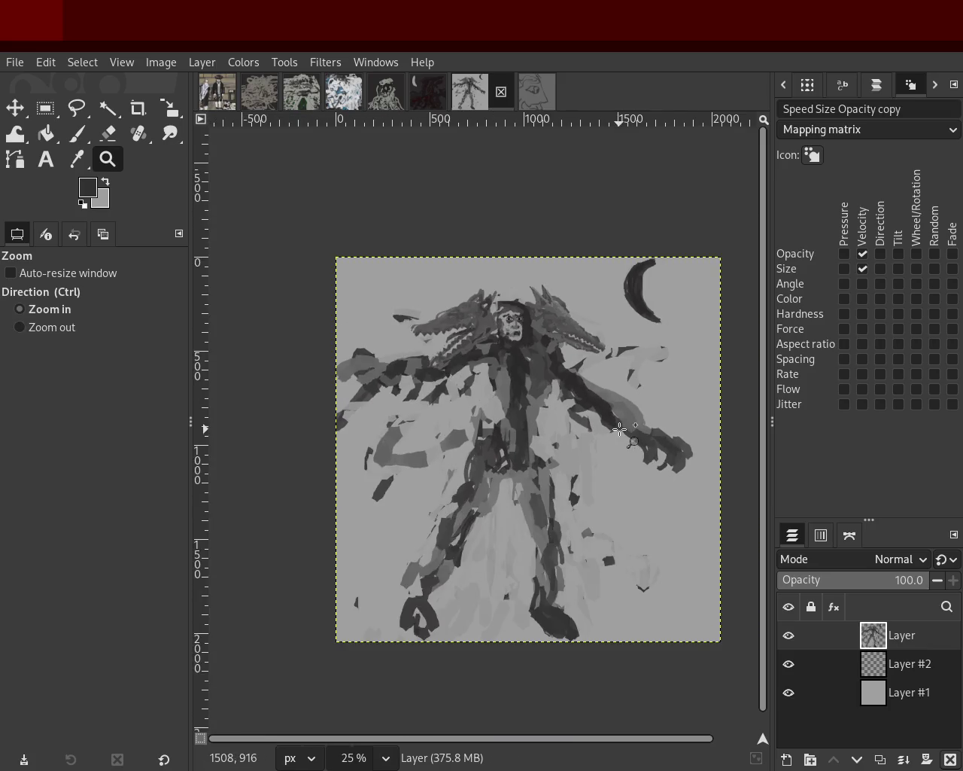
left_click(565, 405)
left_click(564, 405)
left_click(565, 405)
left_click(79, 134)
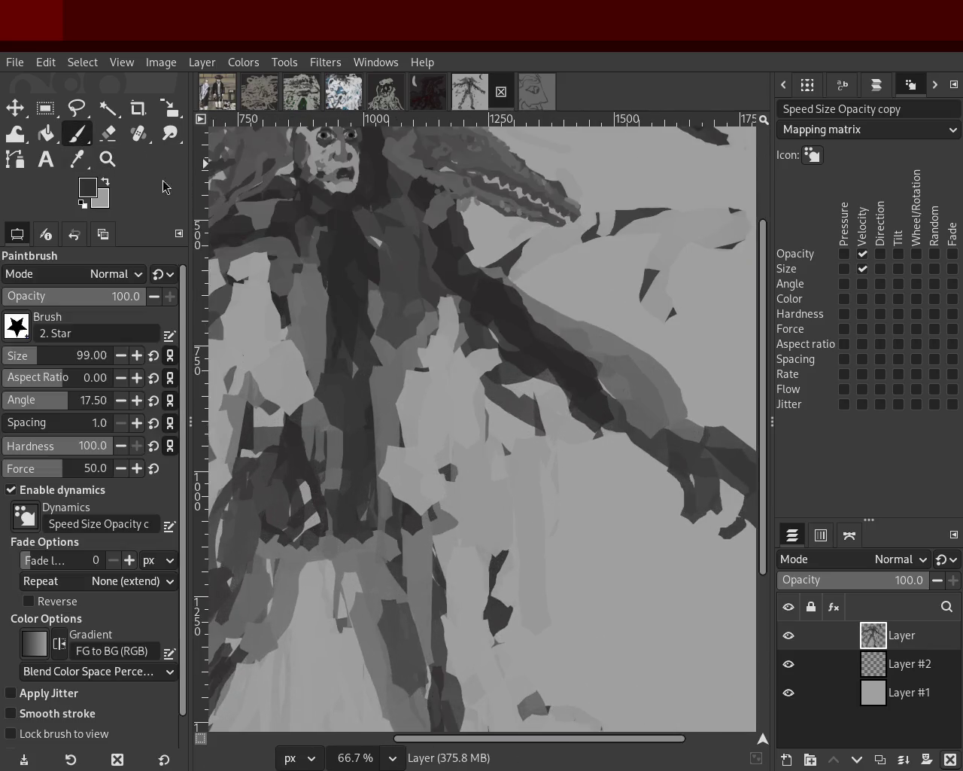
left_click(107, 159)
left_click(649, 365, "ctrl")
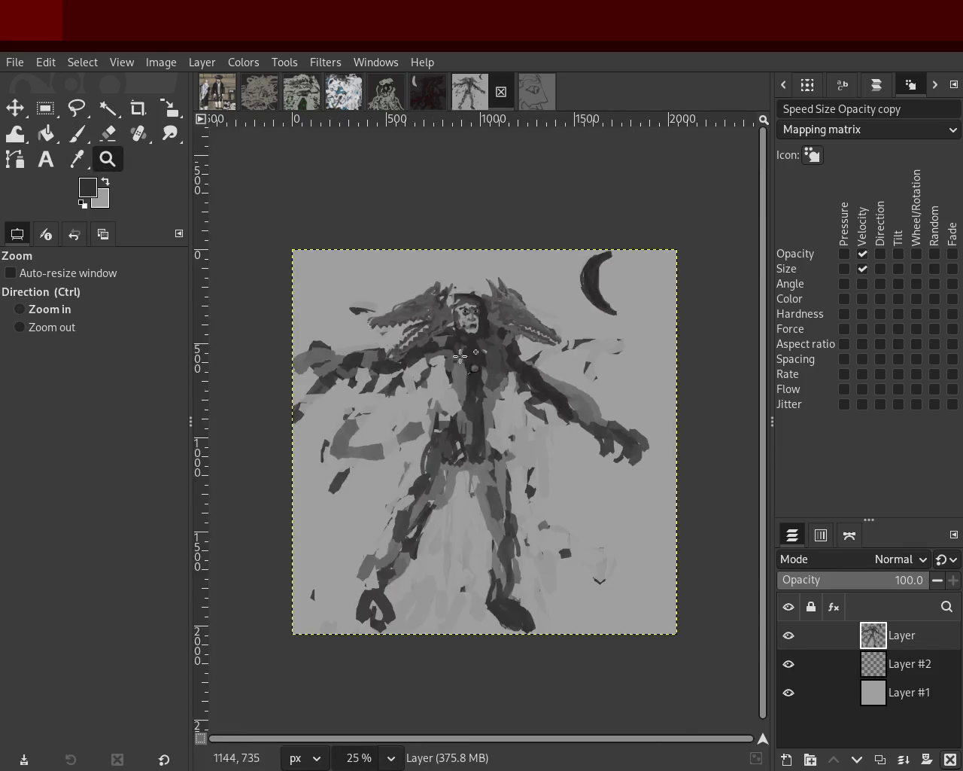
left_click(475, 385)
left_click(462, 295, "ctrl")
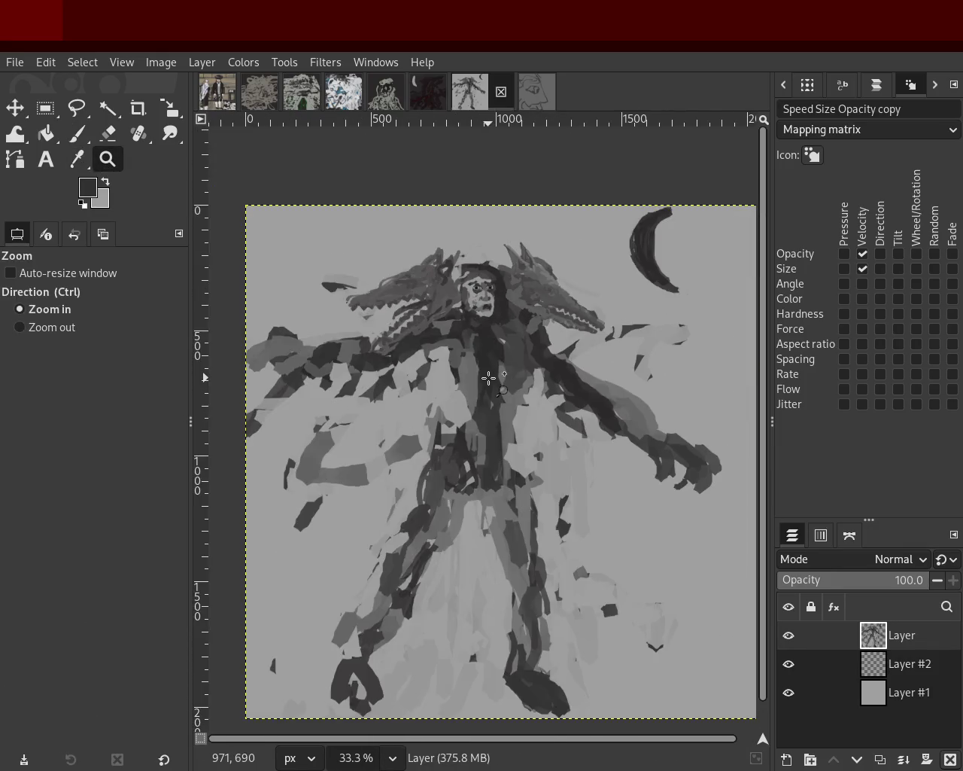
left_click(489, 378, "ctrl")
left_click(526, 391)
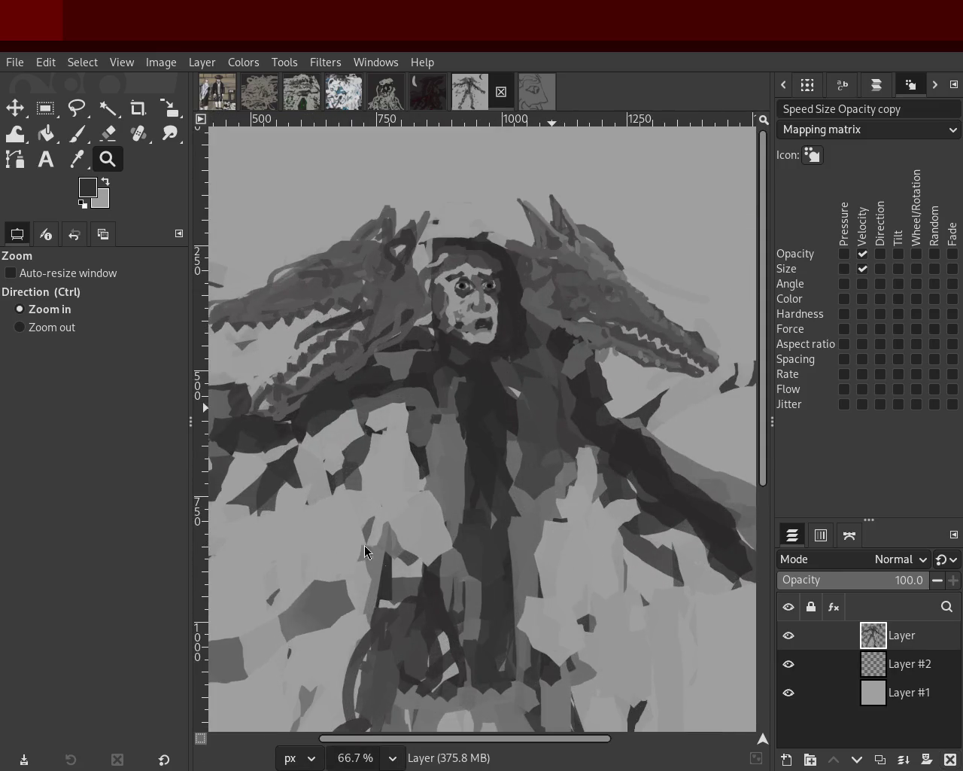
left_click(379, 399, "ctrl")
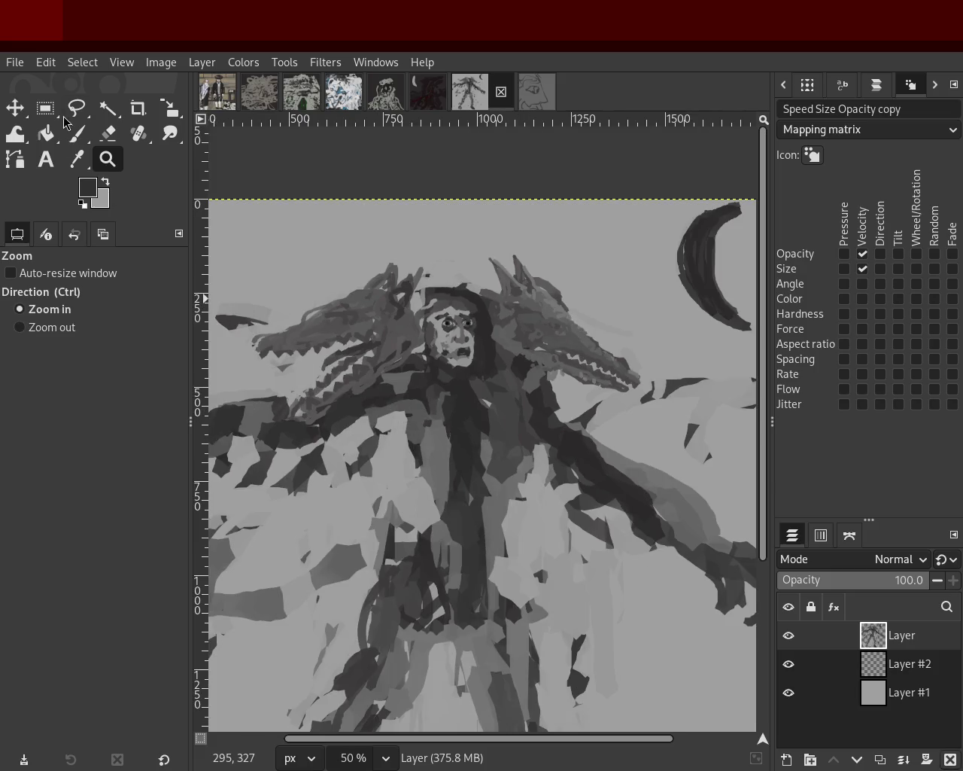
left_click(75, 132)
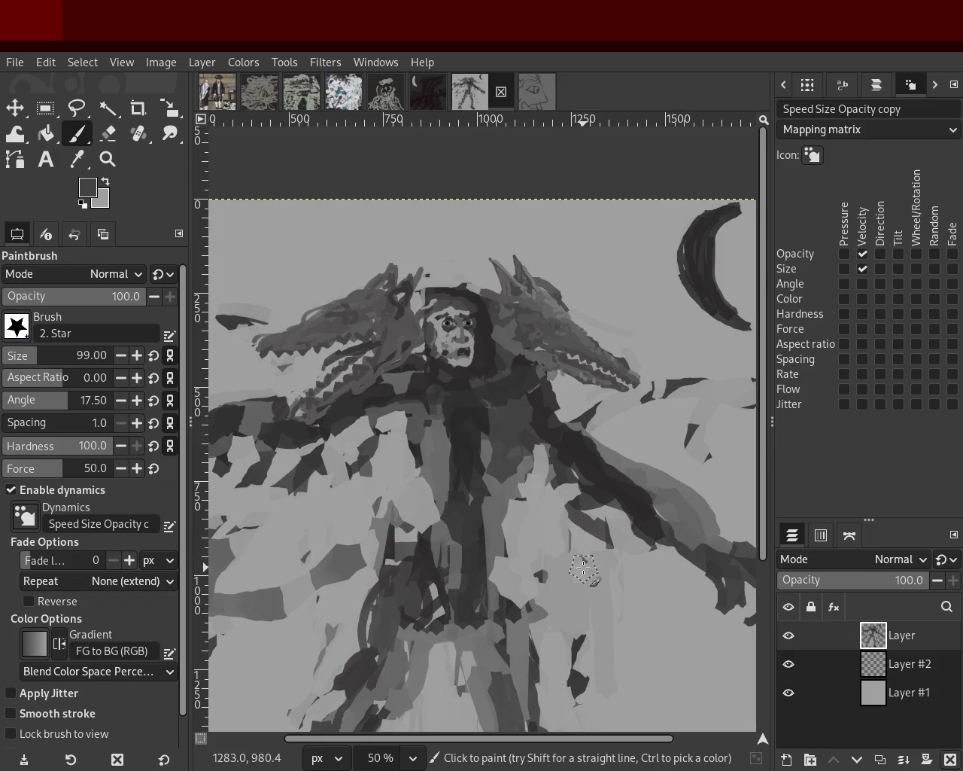
Sample the arm's dark grey and paint a stroke extending it down to the right
left_click(612, 478, "ctrl")
mouse_move(659, 508)
left_mouse_down()
mouse_move(720, 564)
mouse_move(727, 608)
left_mouse_up()
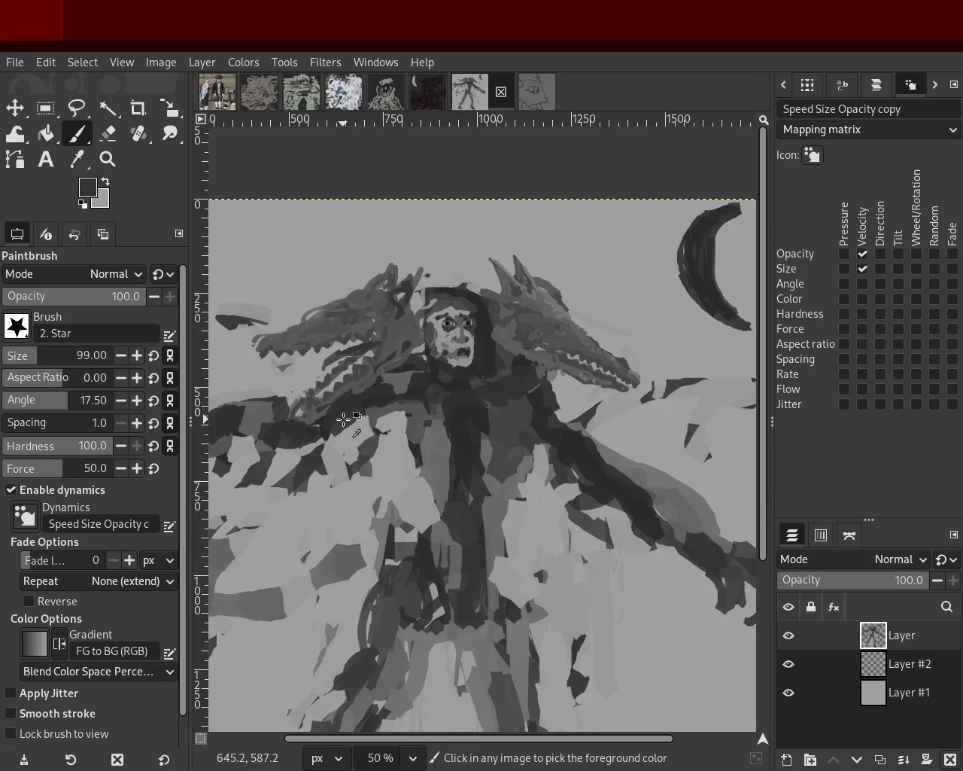
left_click(108, 159)
scroll(472, 382, "down", 3, "ctrl")
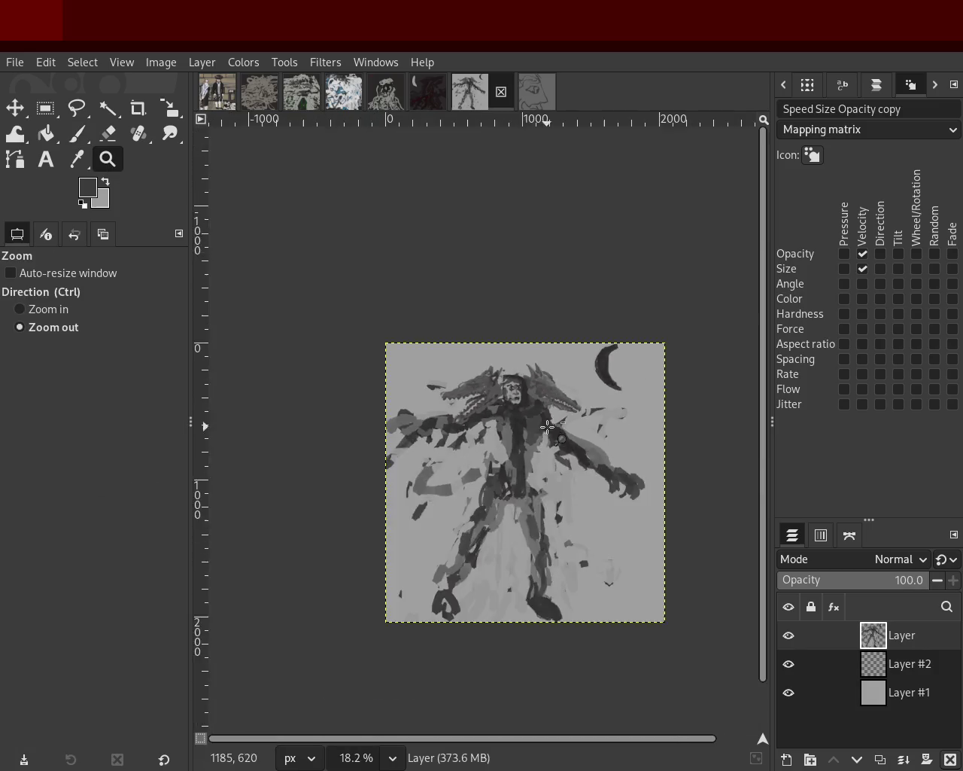
scroll(481, 392, "up", 2, "ctrl")
scroll(489, 396, "down", 1, "ctrl")
scroll(505, 406, "up", 2, "ctrl")
scroll(505, 406, "down", 1, "ctrl")
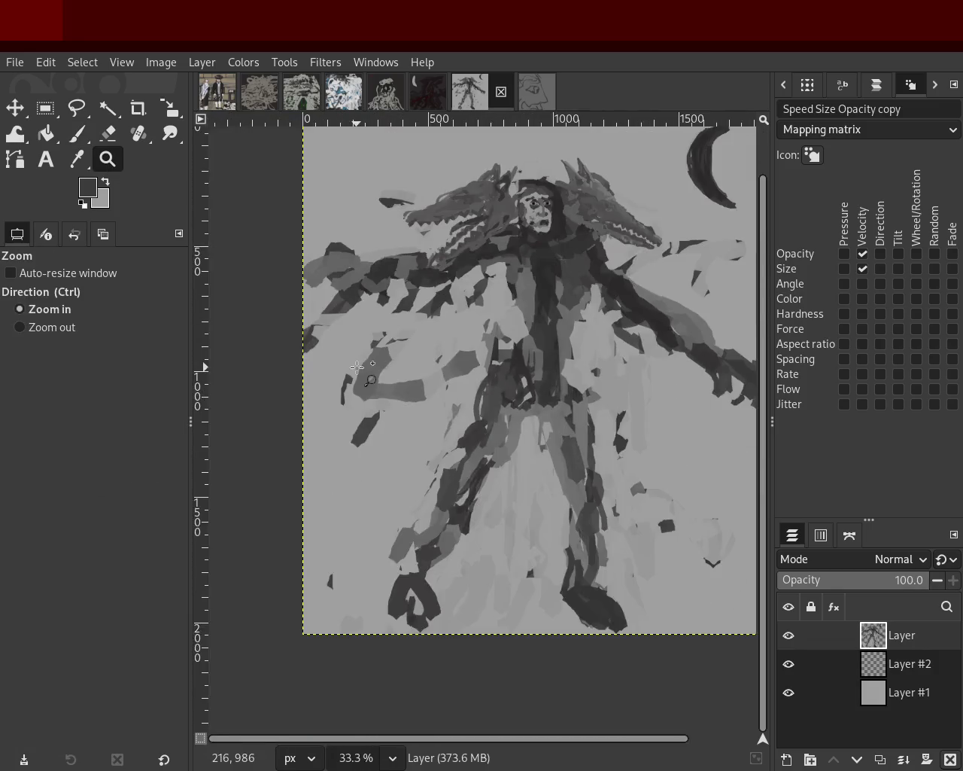
scroll(421, 354, "up", 2, "ctrl")
Paint a hook-shaped mid-grey stroke on the left curl, discarding a stray dab
left_click(76, 135)
left_click(387, 359, "ctrl")
mouse_move(423, 358)
left_mouse_down()
mouse_move(413, 362)
mouse_move(414, 385)
left_mouse_up()
key("ctrl+z")
mouse_move(426, 336)
left_mouse_down()
mouse_move(433, 367)
mouse_move(385, 410)
left_mouse_up()
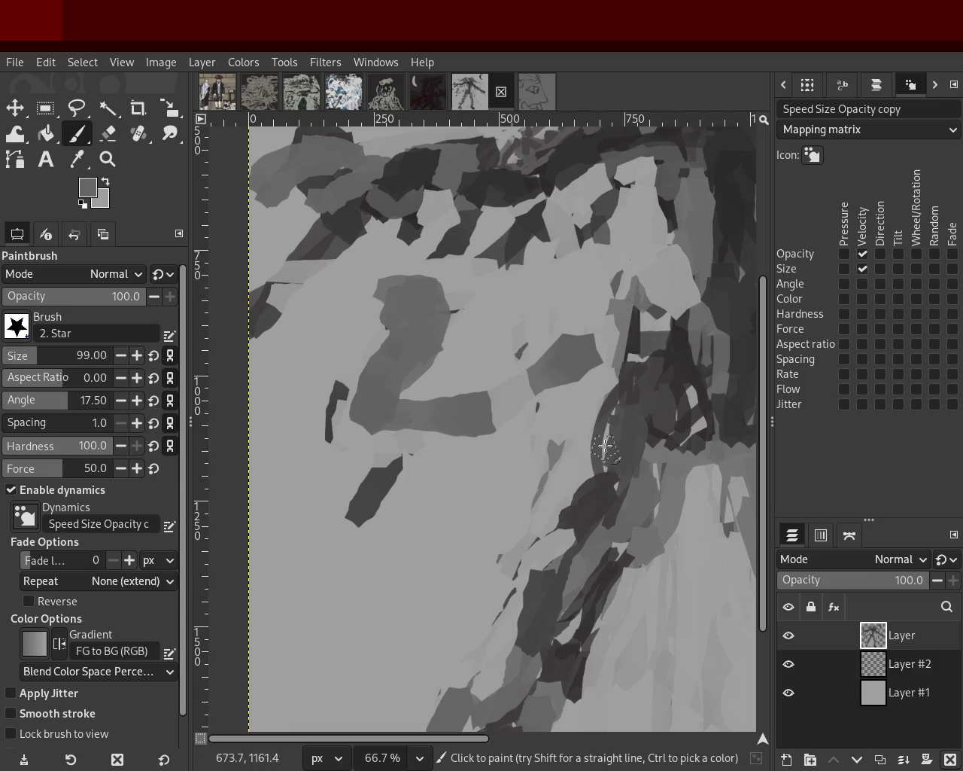
In near-black, trace the curl with curved and vertical strokes and add a blob below
left_click(659, 363, "ctrl")
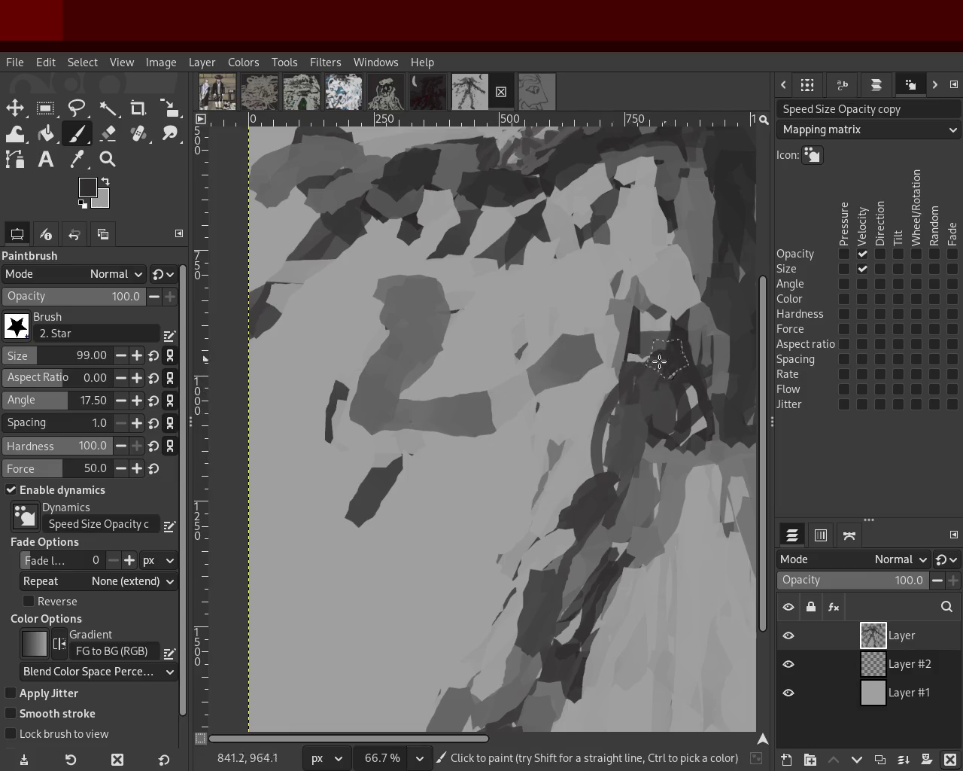
left_click_drag(659, 362, 437, 421)
left_click_drag(430, 291, 366, 402)
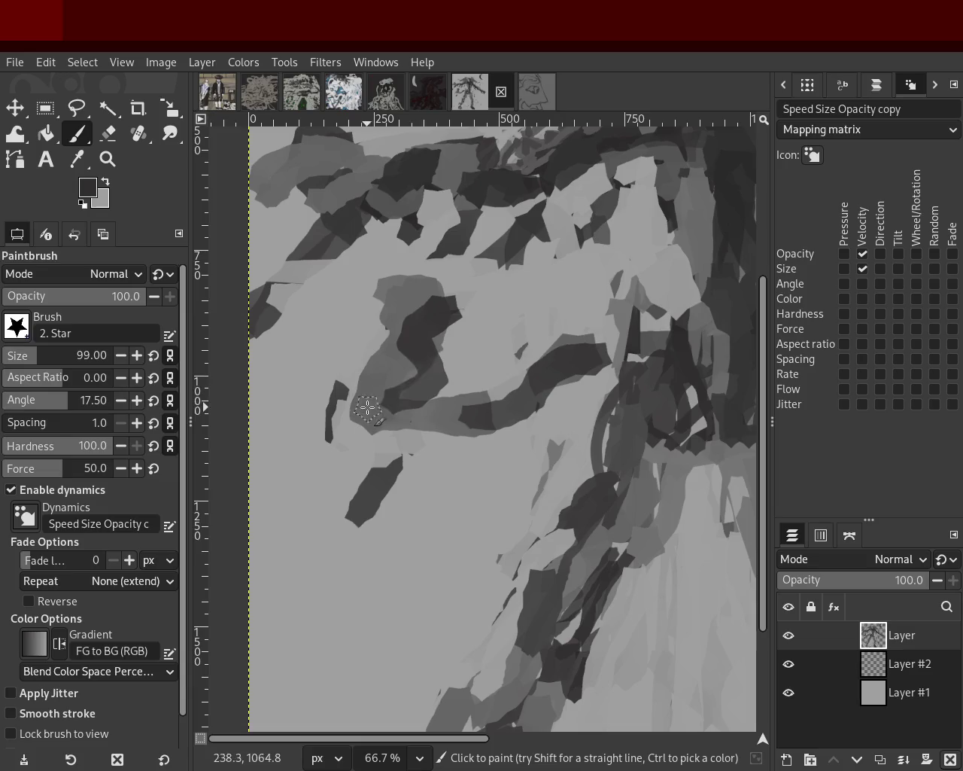
key("ctrl+z")
left_click_drag(424, 334, 423, 361)
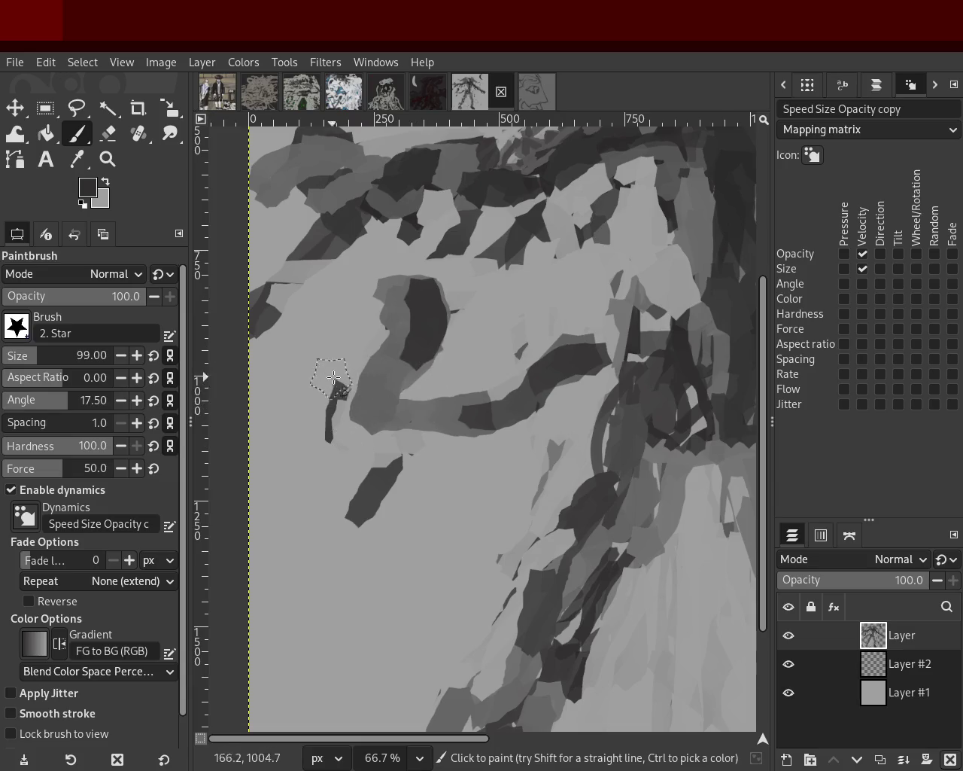
left_click_drag(361, 401, 410, 444)
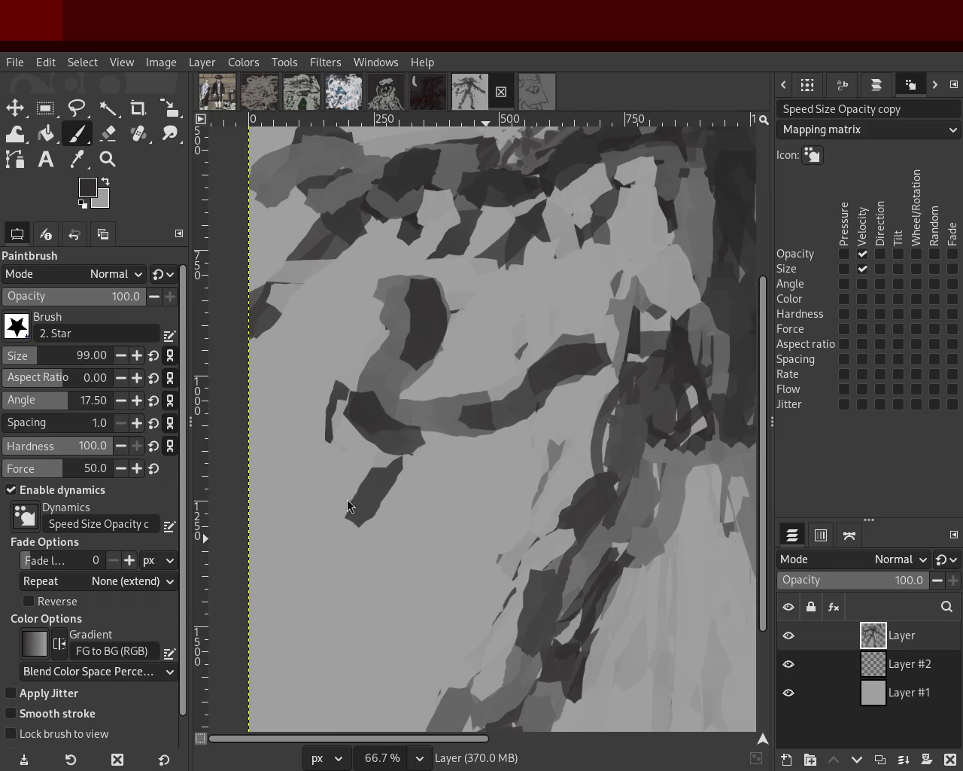
key("z")
left_click(478, 358, "ctrl")
left_click(478, 358, "ctrl")
left_click(479, 357, "ctrl")
left_click(479, 358)
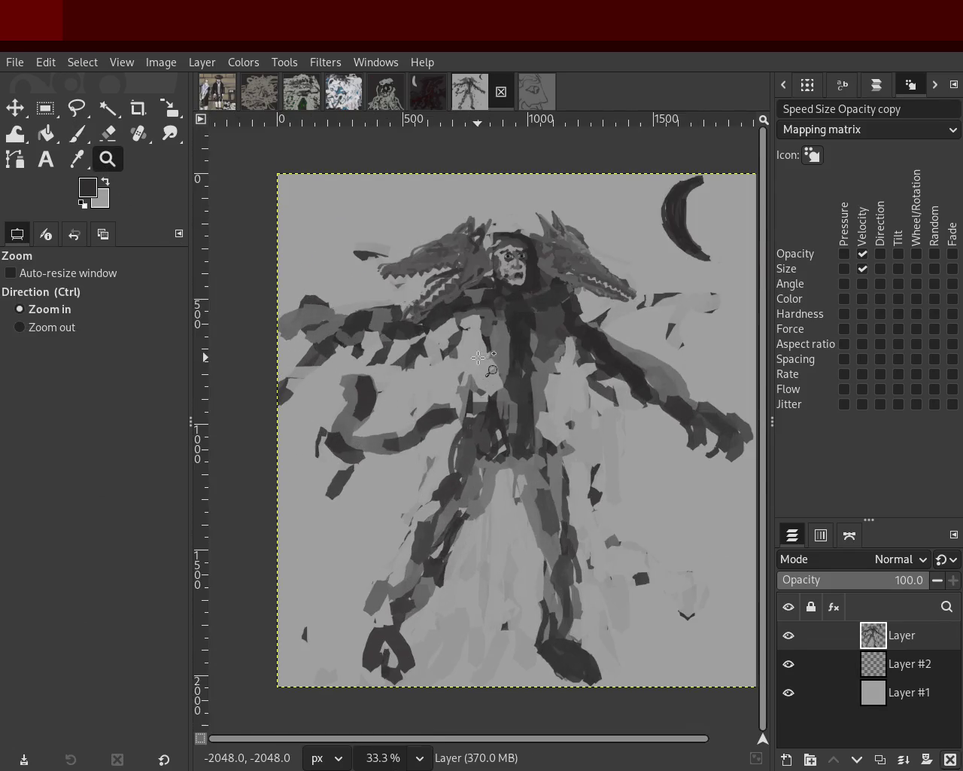
Zoom in on the figure's face and reduce the brush size to 61
left_click(500, 293, "ctrl")
left_click(506, 268)
left_click(511, 268)
left_click(511, 268)
left_click(511, 268)
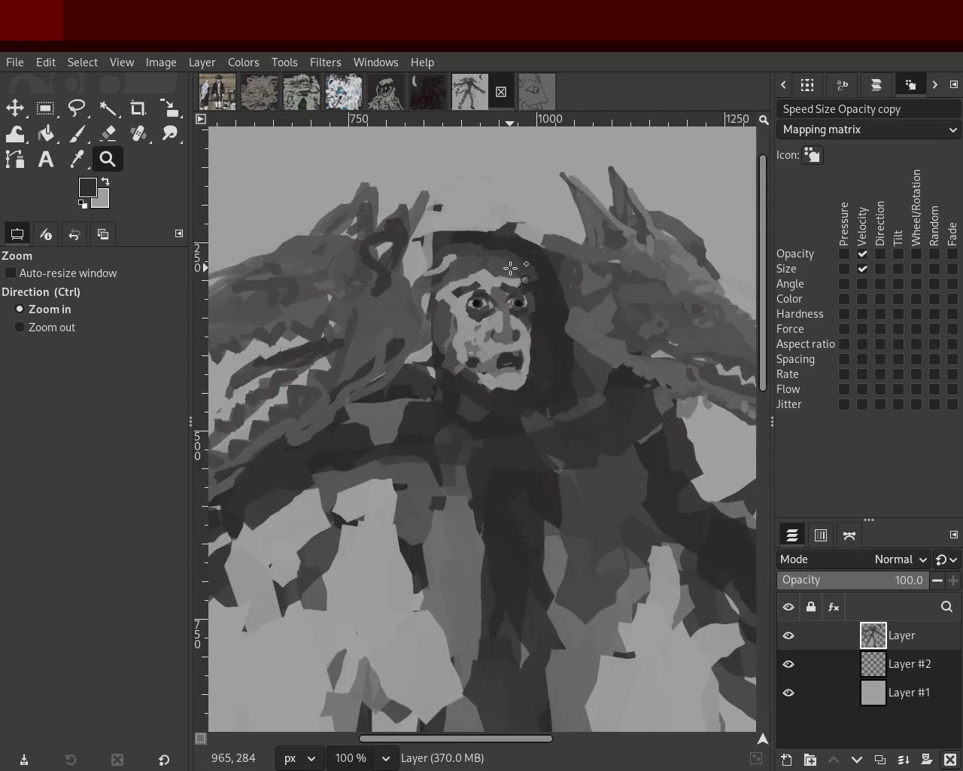
left_click(504, 343)
left_click(505, 343)
left_click(505, 342)
left_click(77, 133)
key("ctrl+shift+a")
left_click(29, 350)
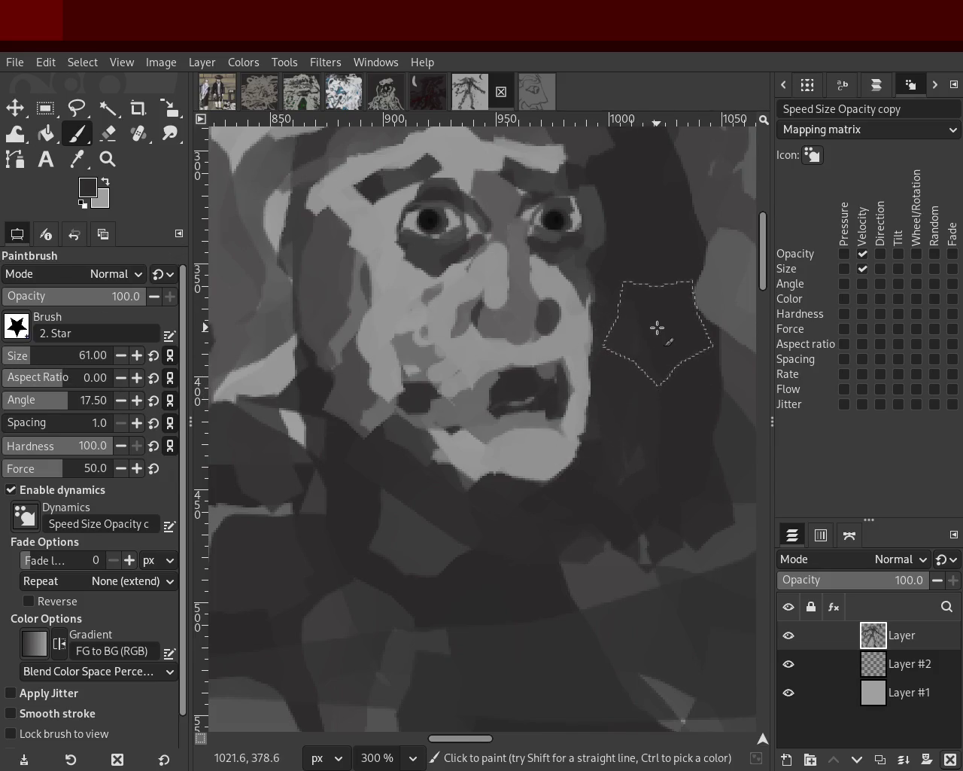
Darken the chin bottom and the area below it, redoing one stroke
mouse_move(322, 419)
left_mouse_down()
mouse_move(344, 424)
mouse_move(413, 555)
left_mouse_up()
key("ctrl+z")
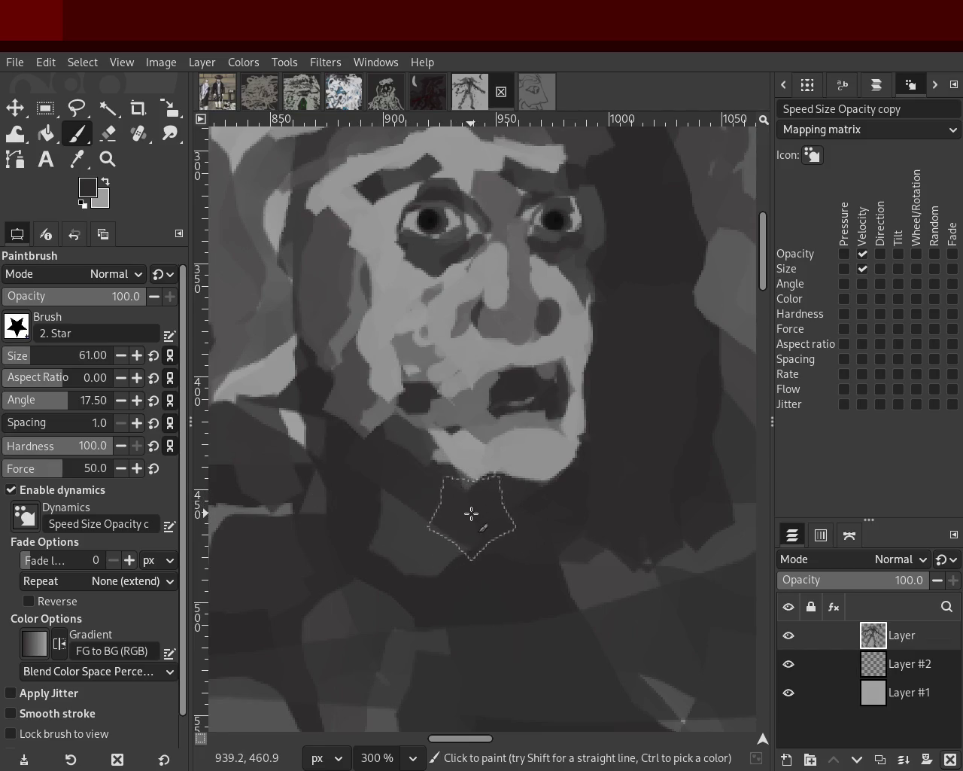
left_click_drag(472, 513, 375, 476)
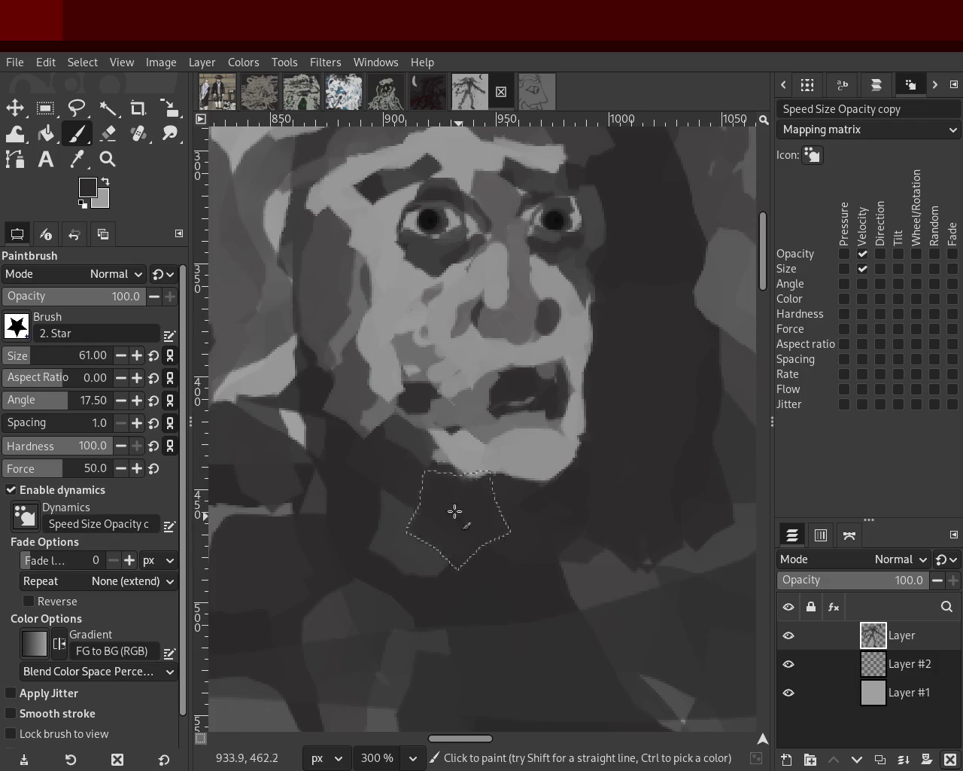
Set the star brush to size 36 and paint light grey across the forehead and left eyebrow
left_click(107, 159)
scroll(452, 361, "down", 1)
scroll(452, 361, "down", 3)
scroll(490, 372, "up", 1)
scroll(479, 384, "down", 1)
scroll(479, 384, "up", 2)
scroll(479, 380, "down", 2)
scroll(479, 377, "up", 1)
scroll(478, 369, "up", 1)
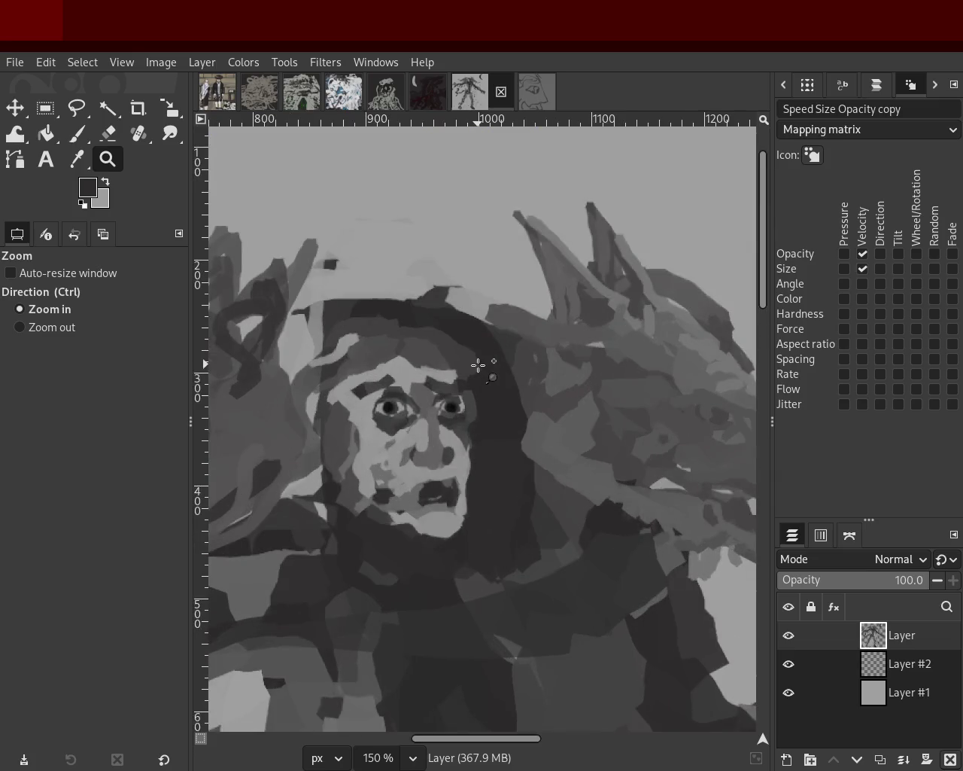
scroll(474, 372, "down", 1)
scroll(232, 205, "up", 3)
key("p")
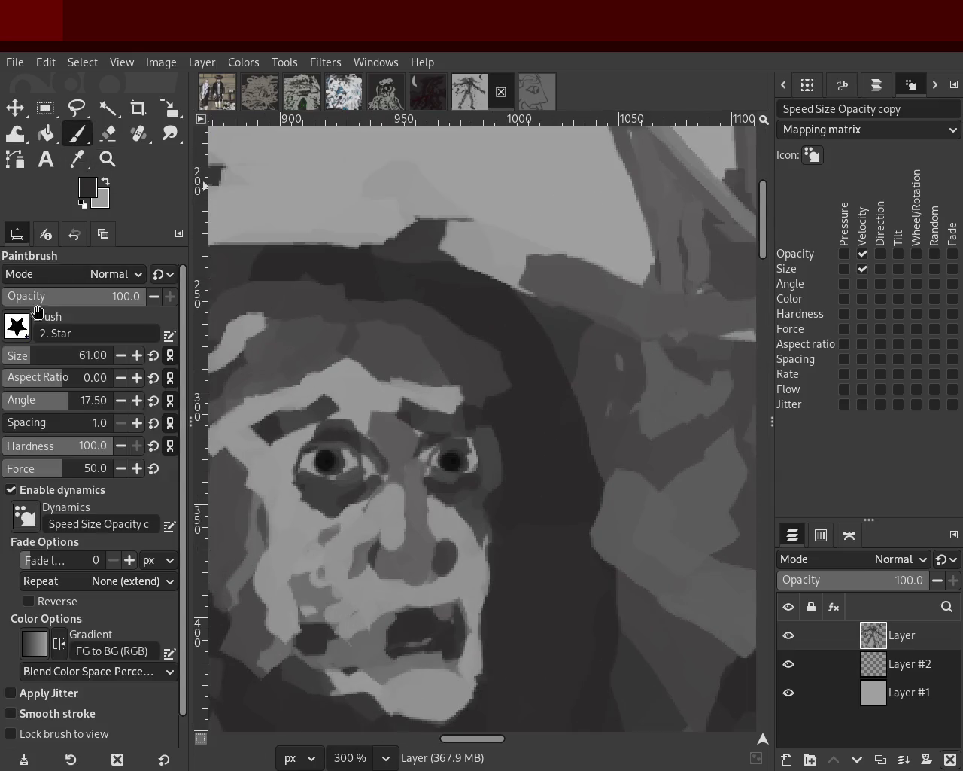
left_click(17, 356)
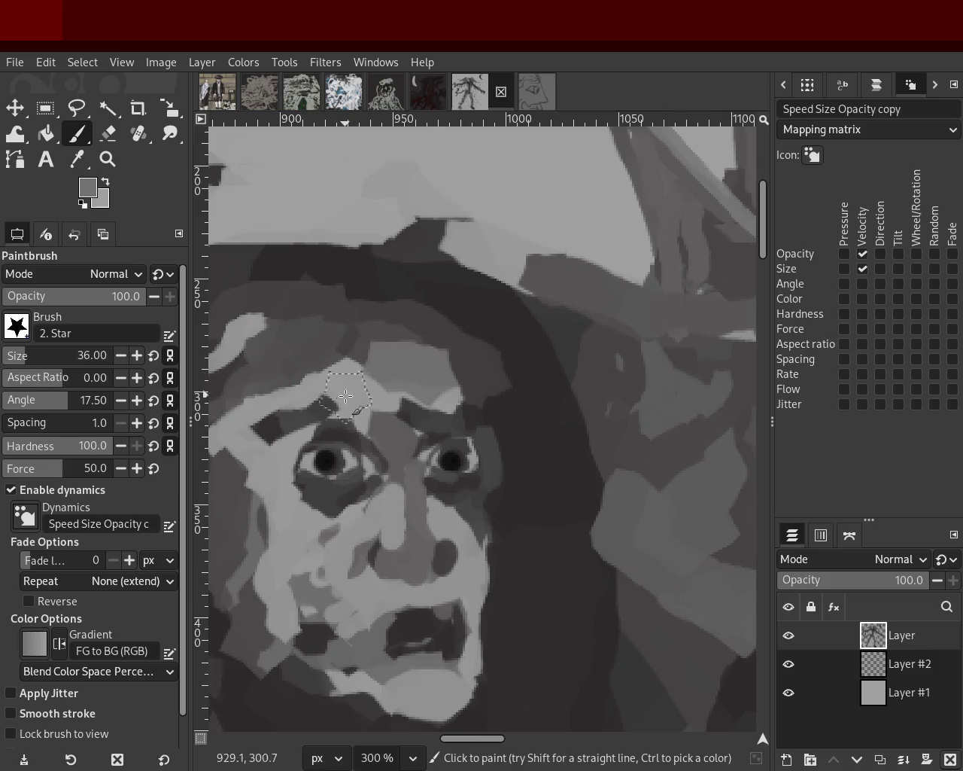
left_click(424, 409, "ctrl")
left_click_drag(425, 400, 373, 349)
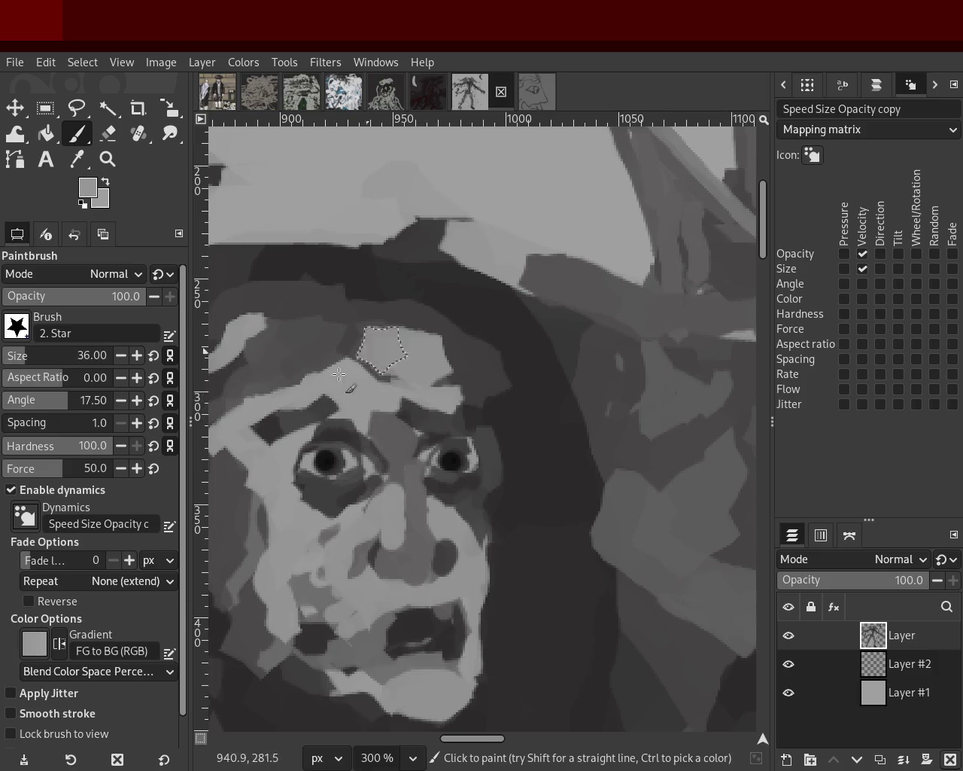
key("ctrl+z")
left_click_drag(417, 379, 435, 401)
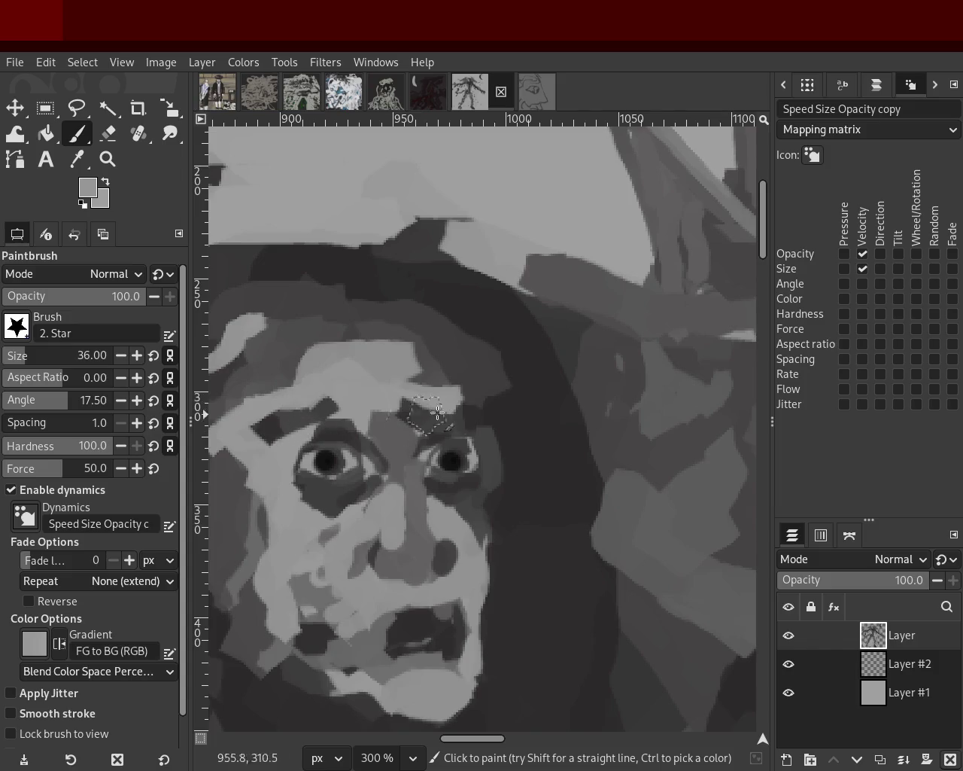
left_click_drag(263, 383, 348, 399)
Darken the left forehead and upper-left face with sampled dark grey strokes
left_click(355, 324, "ctrl")
left_click_drag(355, 324, 277, 404)
key("ctrl+z")
left_click_drag(326, 342, 499, 350)
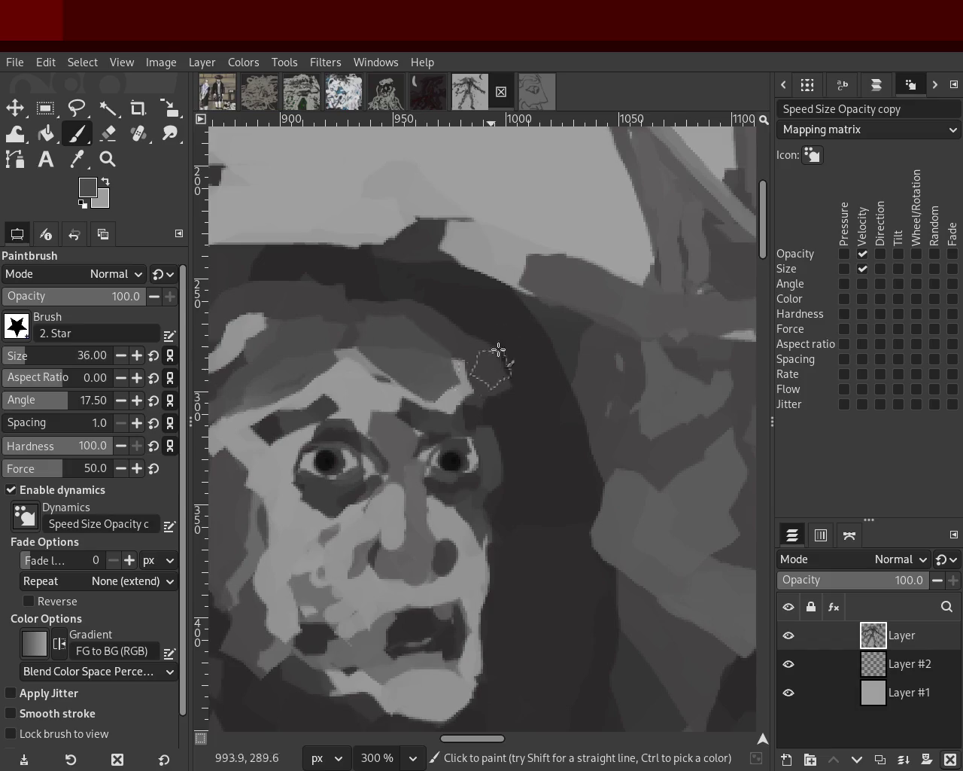
key("ctrl+z")
left_click_drag(357, 319, 238, 382)
key("ctrl+z")
mouse_move(377, 358)
left_mouse_down()
mouse_move(413, 339)
mouse_move(452, 340)
left_mouse_up()
key("ctrl+z")
key("ctrl+z")
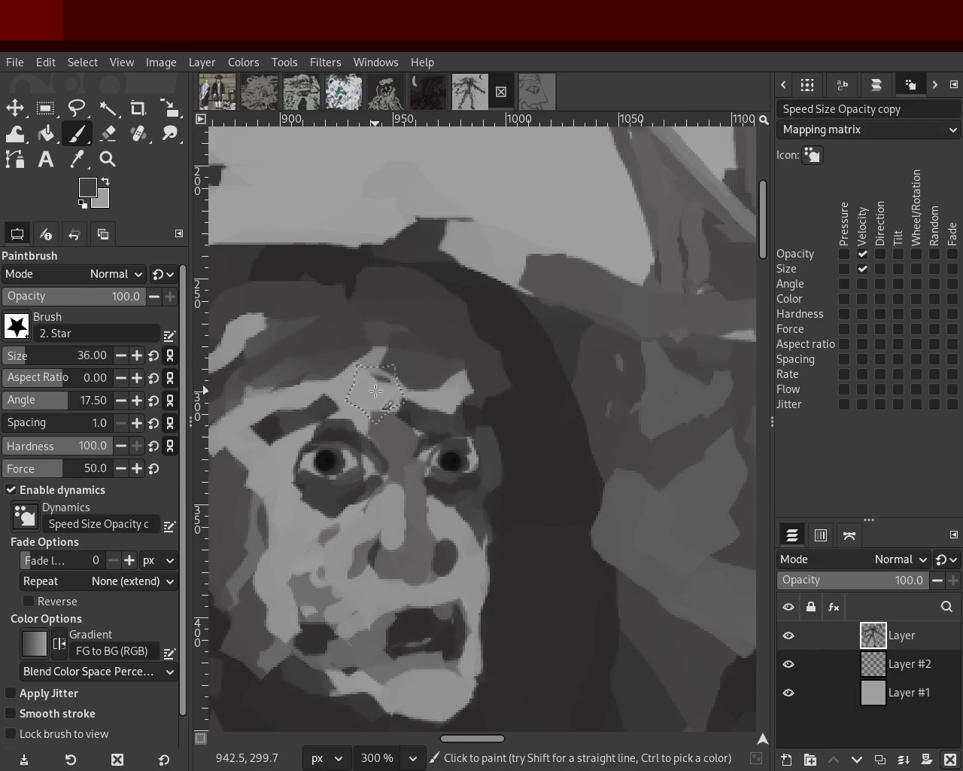
left_click_drag(309, 331, 248, 298)
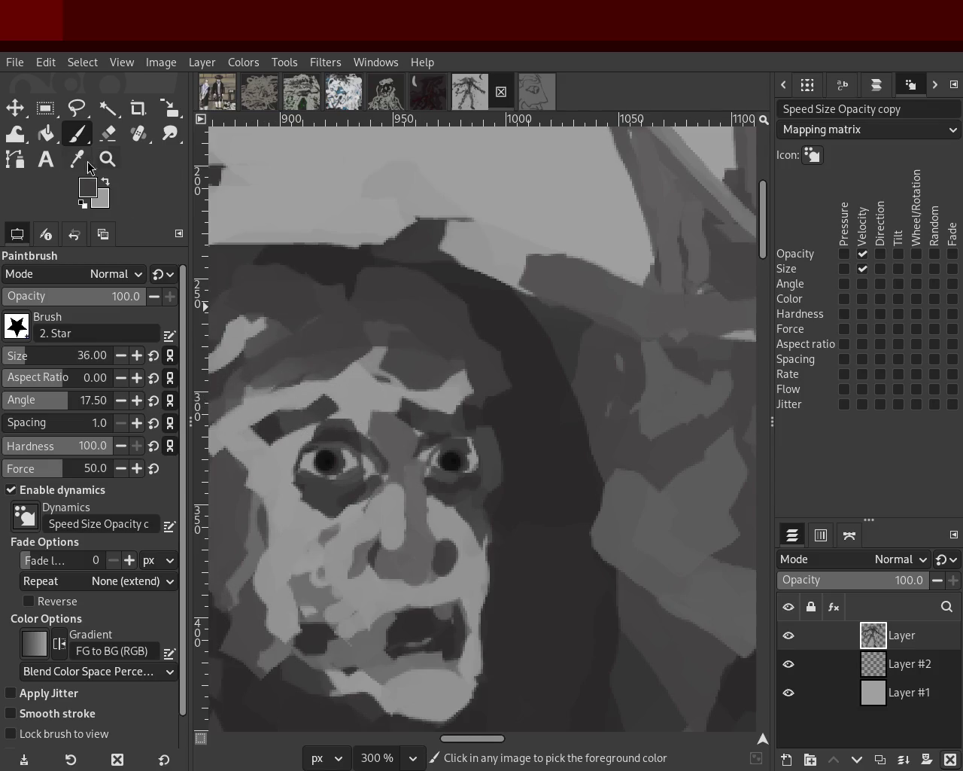
left_click(304, 253, "ctrl")
left_click_drag(286, 263, 226, 267)
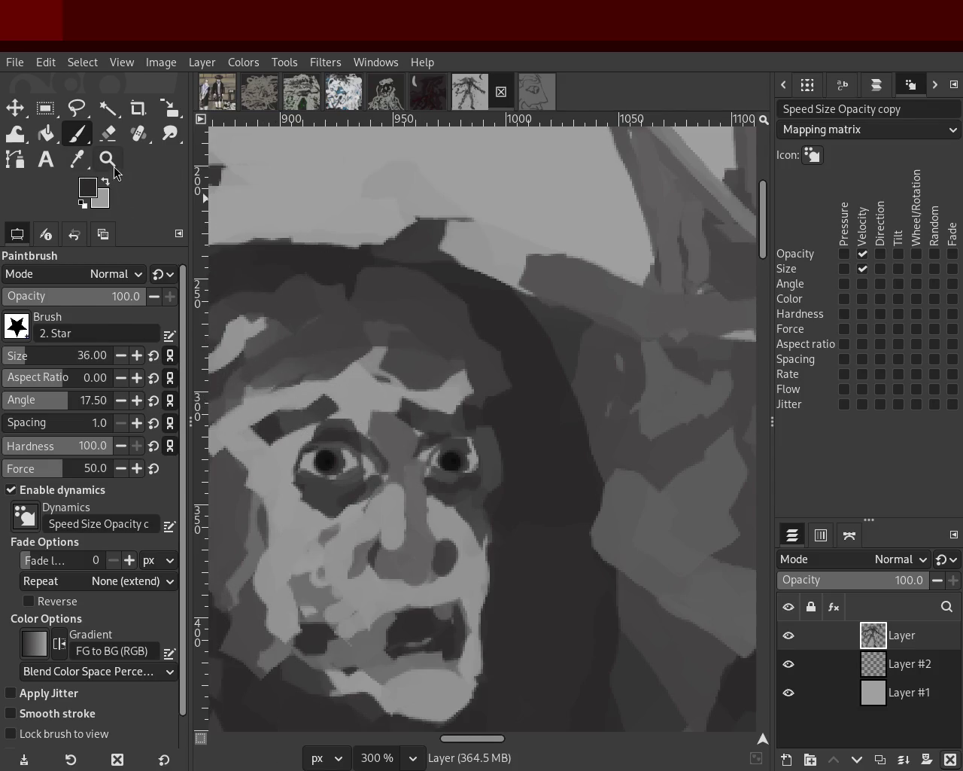
Paint a dark grey shadow from the hat down the left side of the hood
left_click(108, 159)
left_click(527, 393, "ctrl")
left_click(482, 369, "ctrl")
left_click(481, 369, "ctrl")
left_click(477, 374)
left_click(492, 364, "ctrl")
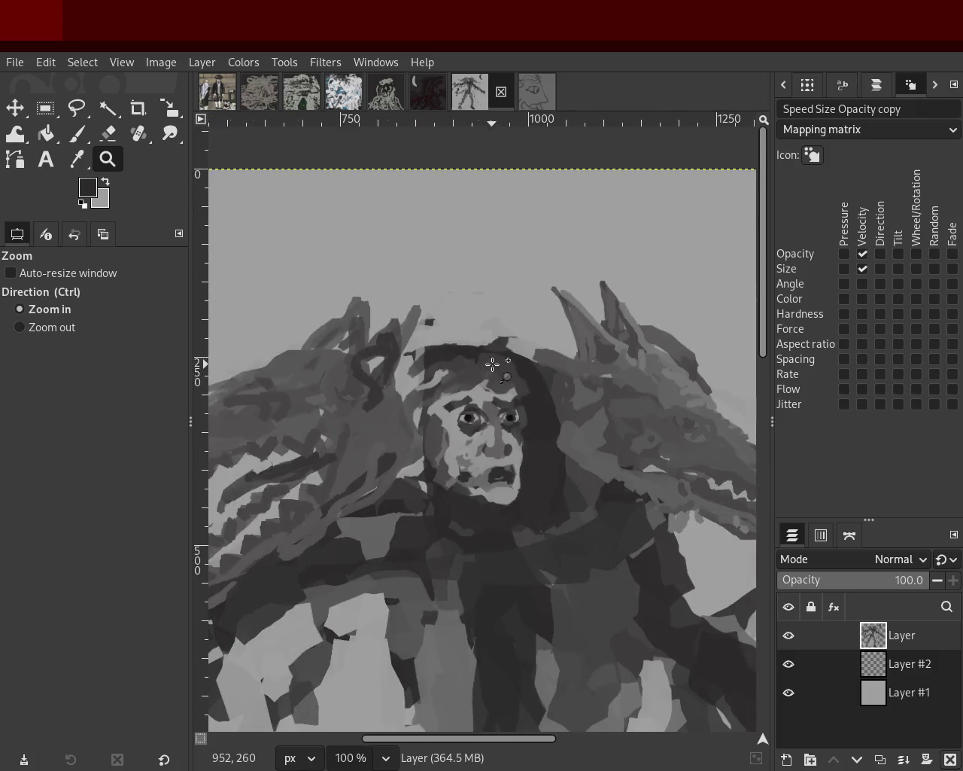
left_click(492, 364)
left_click(492, 364)
left_click(493, 364)
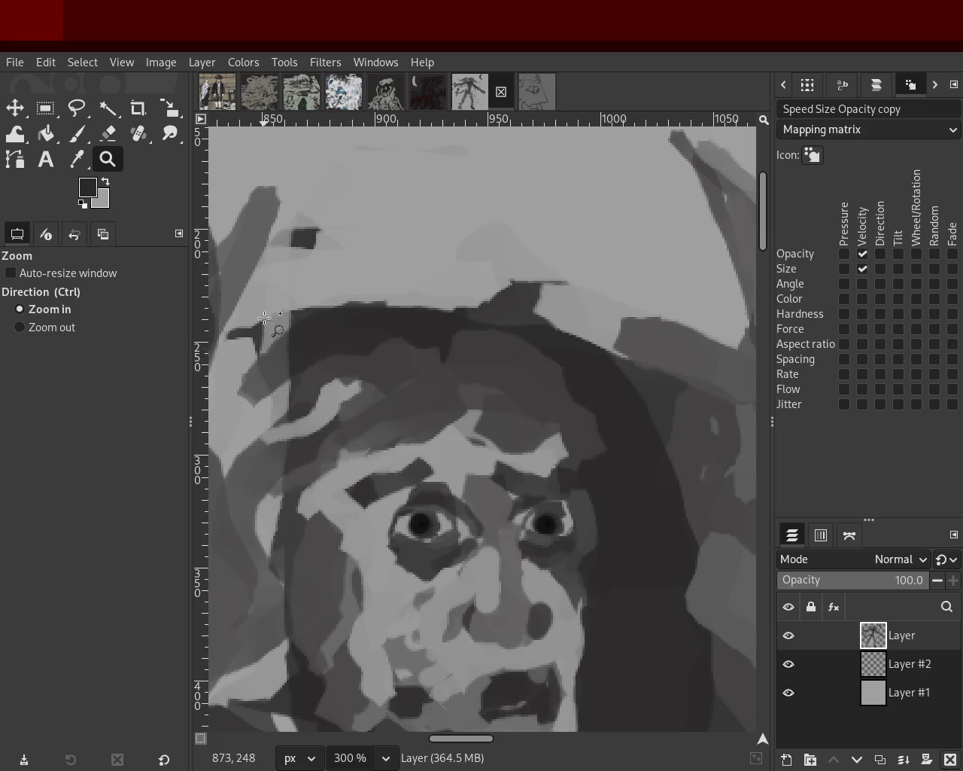
left_click(474, 410, "ctrl")
left_click(481, 402, "ctrl")
left_click(490, 395, "ctrl")
left_click(497, 381, "ctrl")
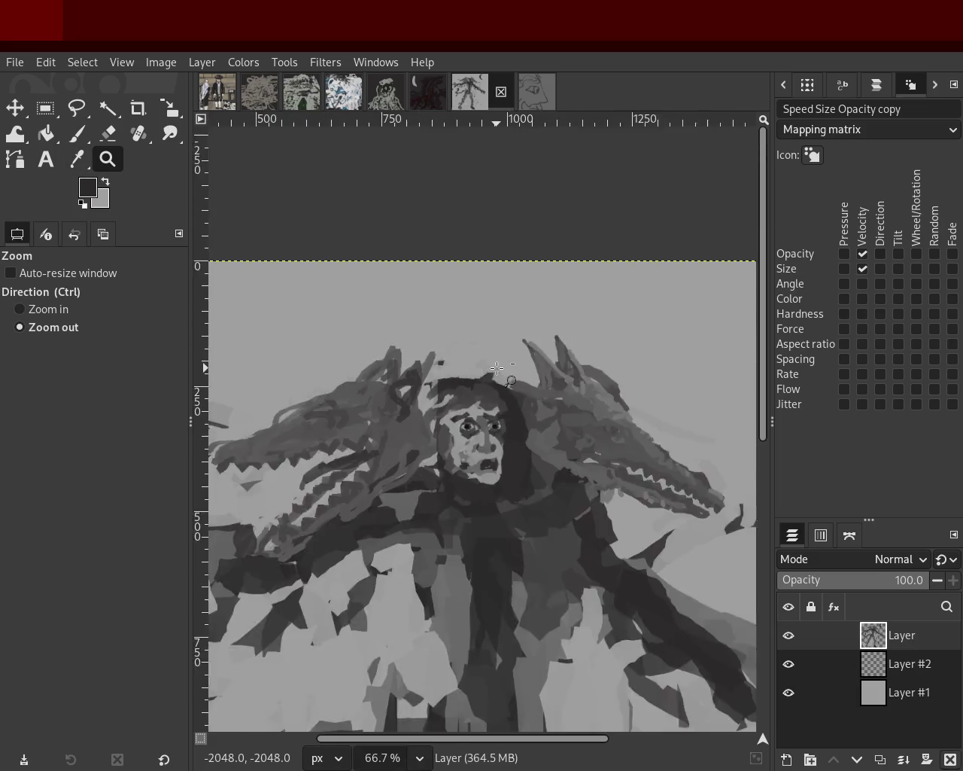
left_click(497, 382, "ctrl")
left_click(493, 378)
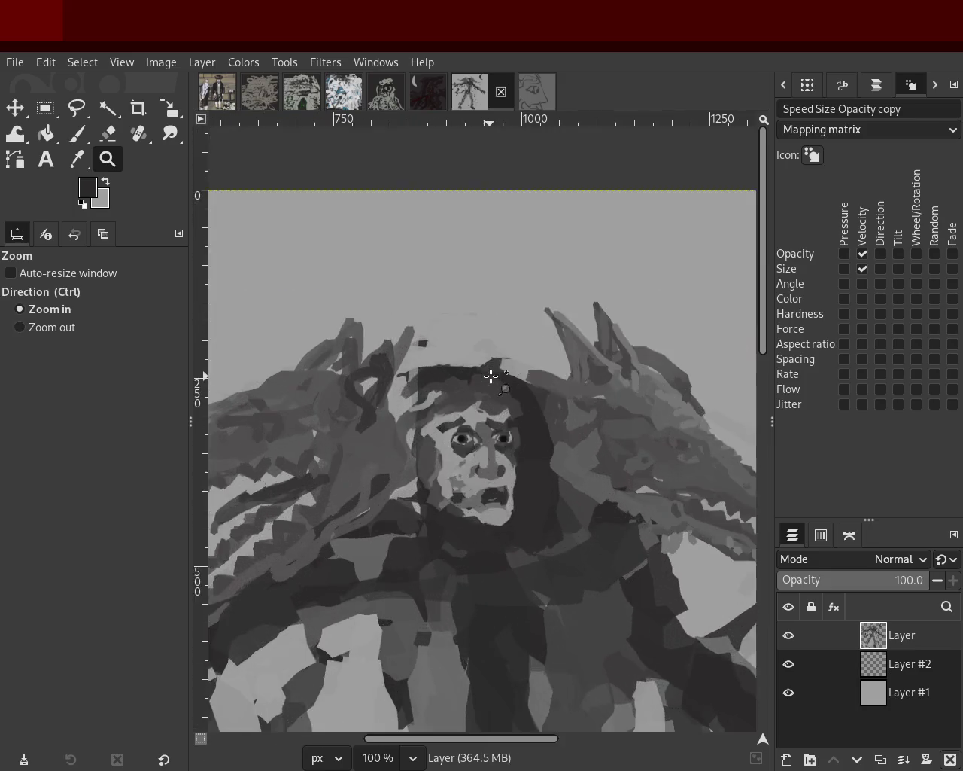
left_click(358, 353)
left_click(73, 134)
left_click(422, 372, "ctrl")
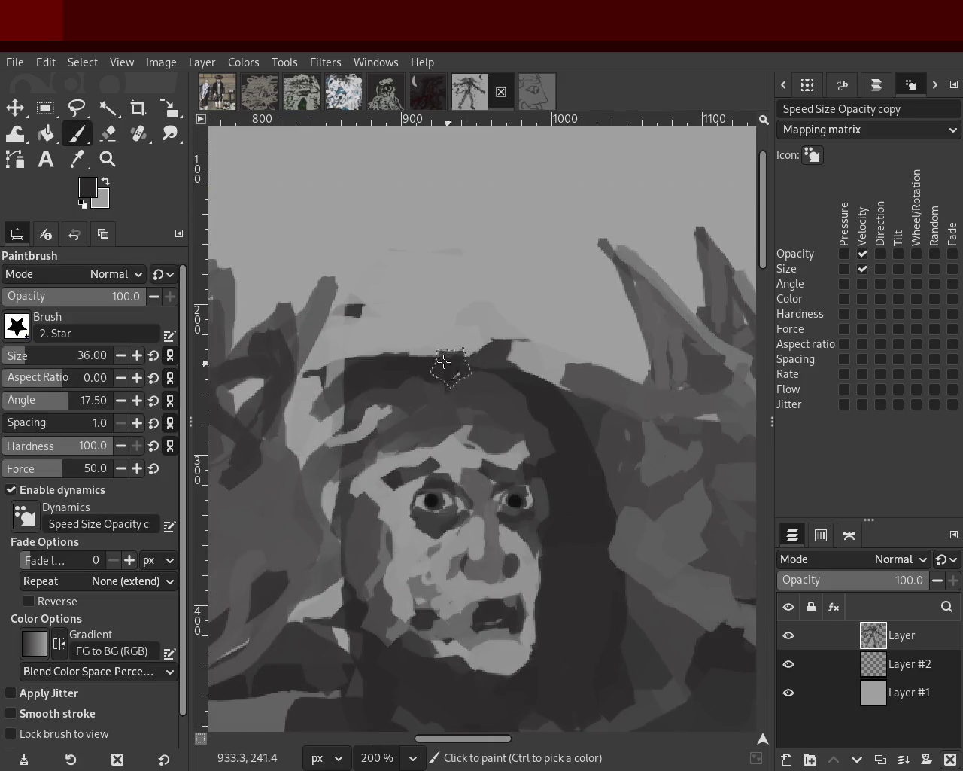
left_click(374, 372, "ctrl")
left_click_drag(374, 372, 331, 595)
key("ctrl+z")
left_click_drag(363, 388, 288, 549)
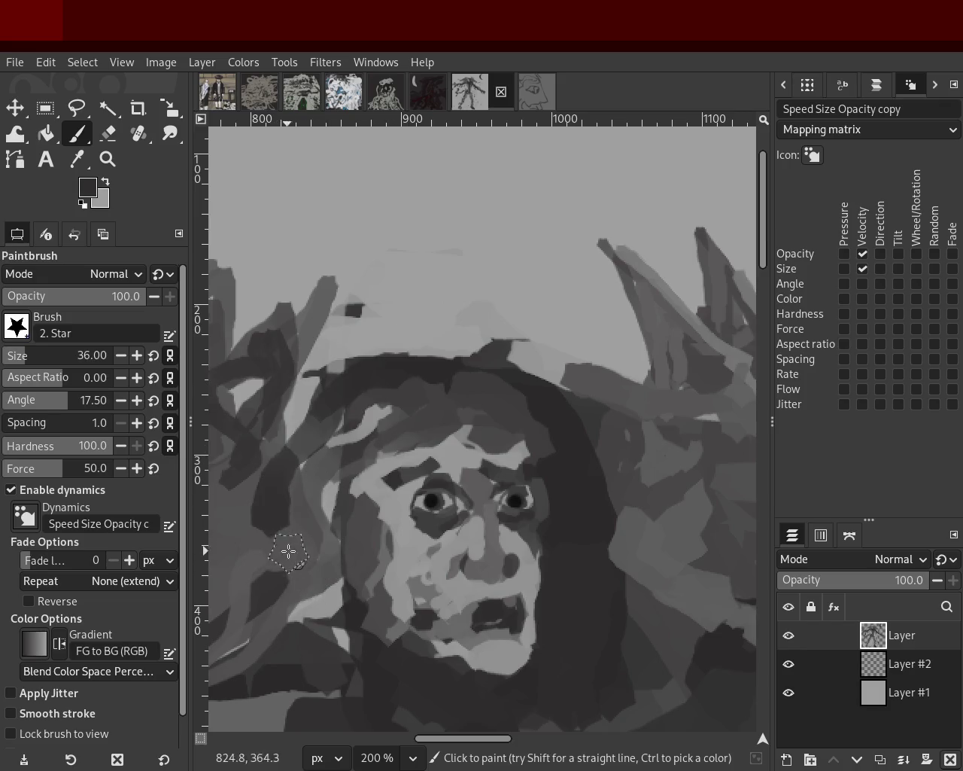
key("ctrl+z")
mouse_move(365, 370)
left_mouse_down()
mouse_move(296, 472)
mouse_move(293, 527)
left_mouse_up()
key("ctrl+z")
mouse_move(362, 340)
left_mouse_down()
mouse_move(285, 406)
mouse_move(294, 536)
left_mouse_up()
key("ctrl+z")
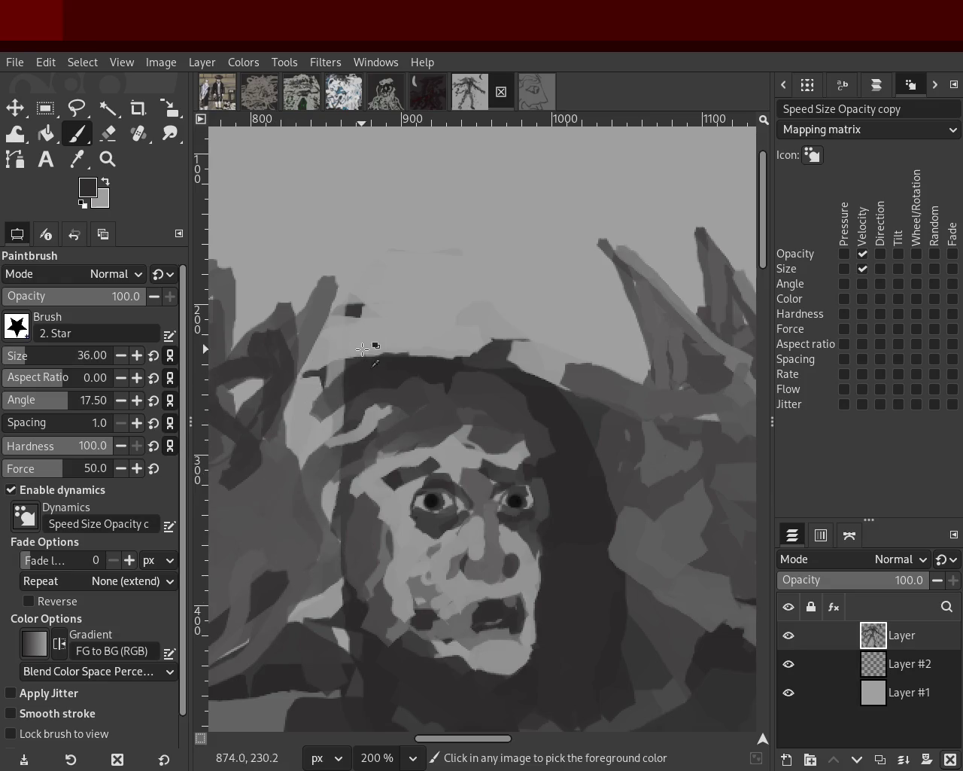
left_click_drag(359, 362, 250, 539)
left_click(313, 489, "ctrl")
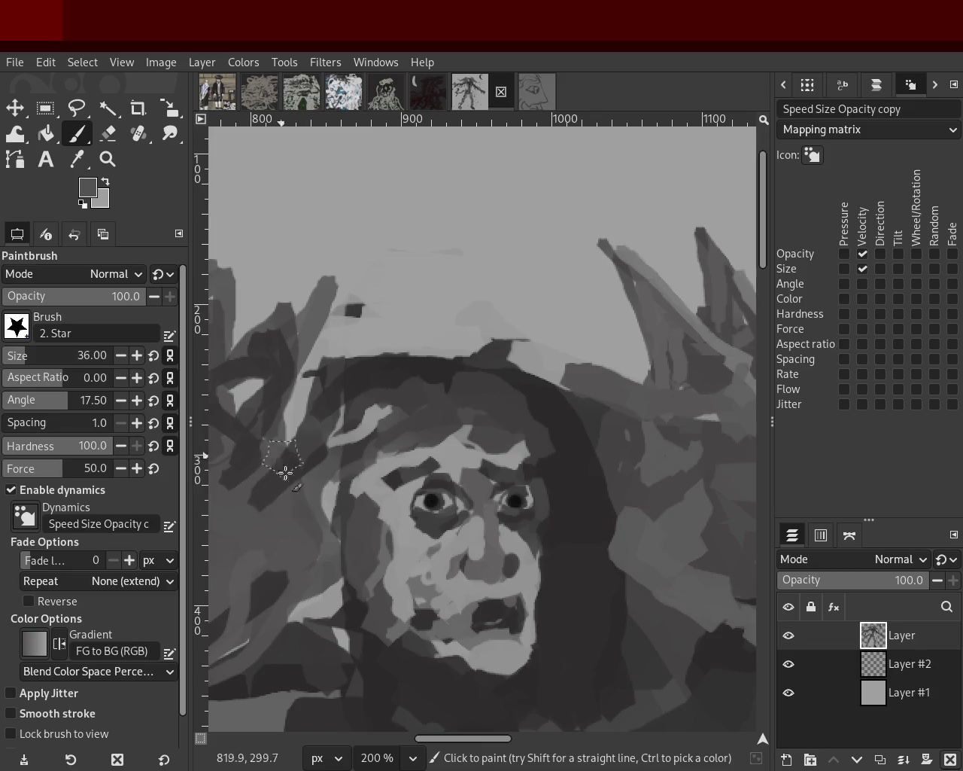
left_click(108, 159)
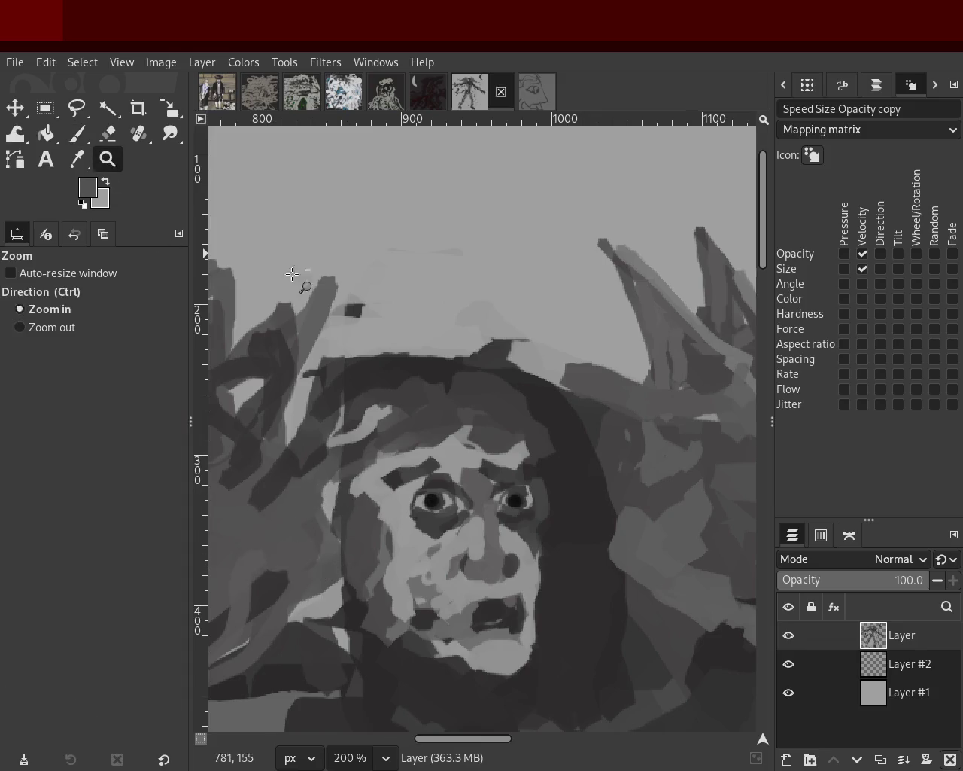
left_click(486, 397, "ctrl")
left_click(485, 397, "ctrl")
left_click(485, 397, "ctrl")
left_click(485, 397, "ctrl")
Paint a pale grey stroke along the underside of the right wolf head's lower jaw
scroll(485, 398, "down", 1, "ctrl")
scroll(497, 376, "up", 3, "ctrl")
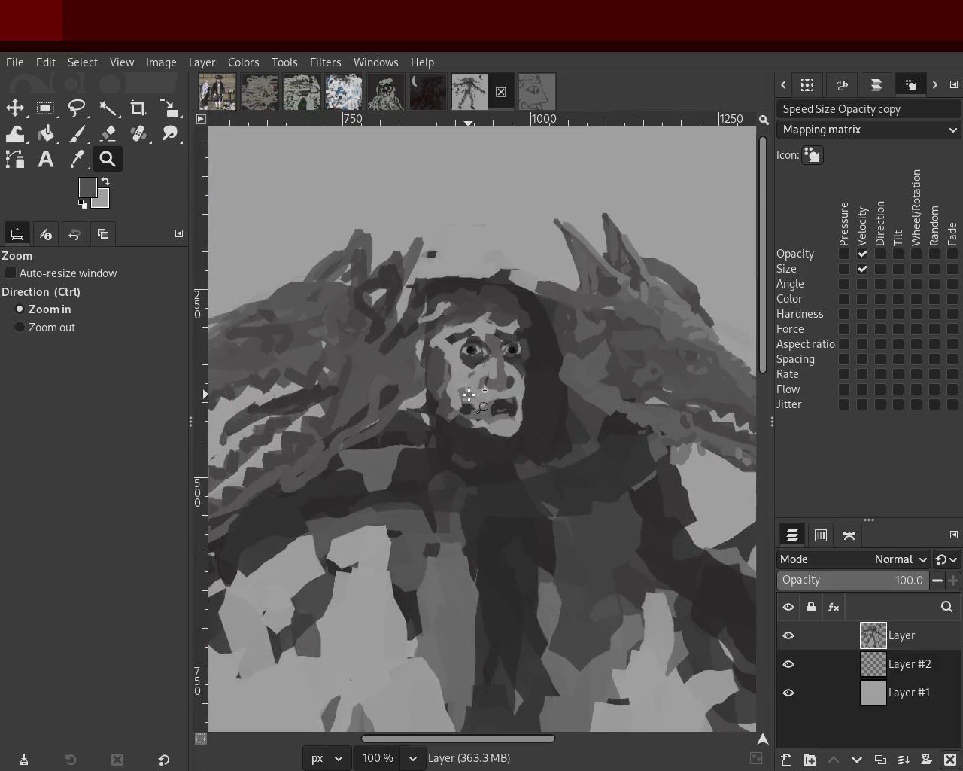
scroll(508, 369, "down", 1, "ctrl")
scroll(536, 307, "up", 2, "ctrl")
scroll(535, 312, "down", 2, "ctrl")
scroll(533, 319, "up", 2, "ctrl")
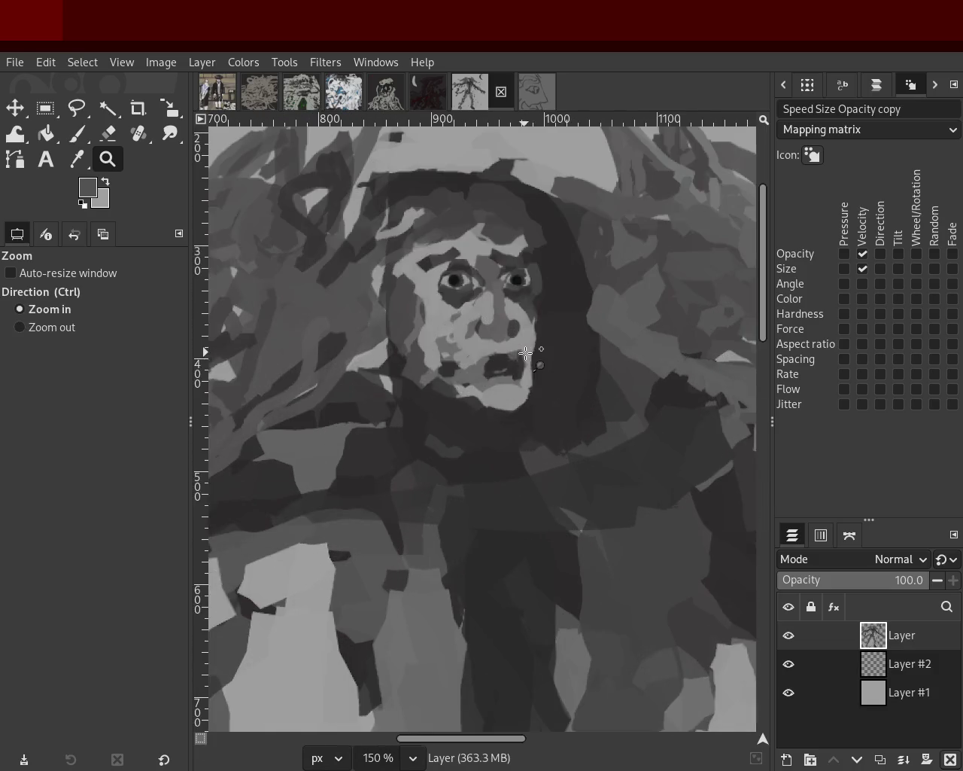
scroll(549, 279, "down", 1, "ctrl")
scroll(518, 324, "up", 1, "ctrl")
scroll(518, 324, "up", 1, "ctrl")
scroll(519, 301, "down", 3, "ctrl")
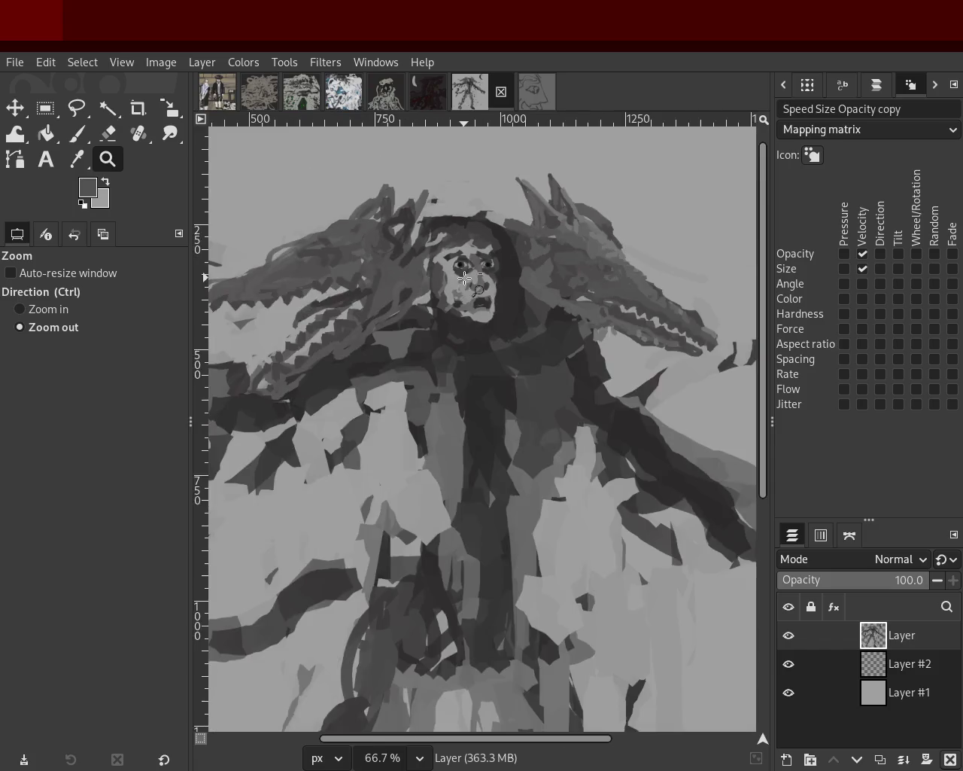
scroll(519, 286, "down", 1, "ctrl")
scroll(520, 271, "down", 1, "ctrl")
scroll(521, 272, "up", 1, "ctrl")
scroll(526, 274, "down", 1, "ctrl")
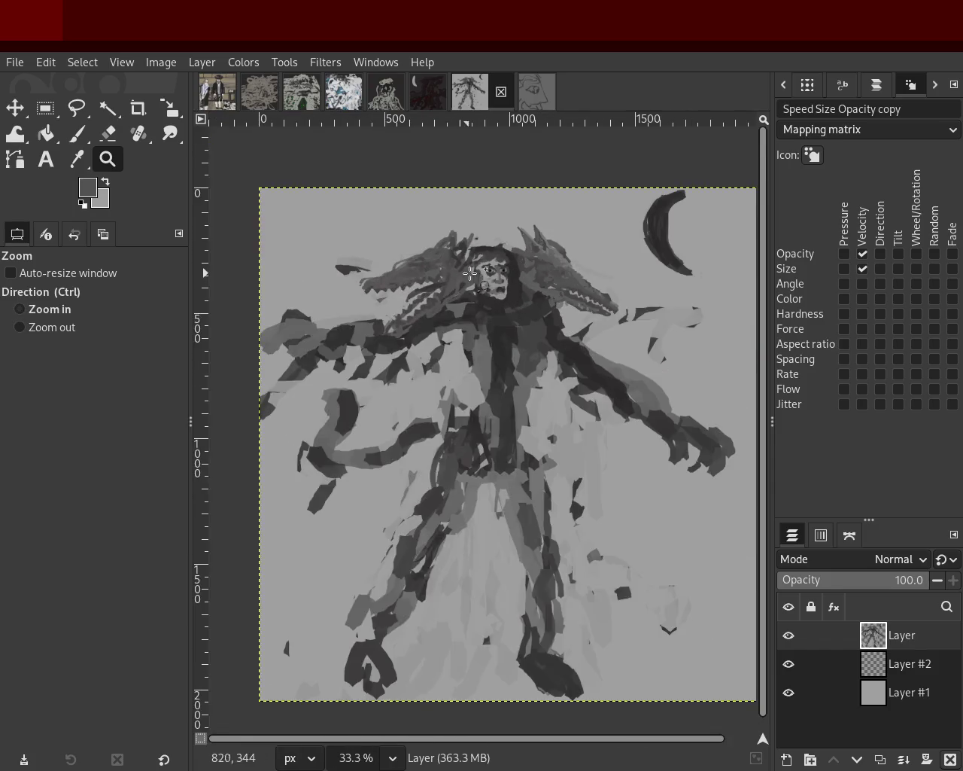
scroll(532, 275, "up", 1, "ctrl")
scroll(539, 277, "down", 1, "ctrl")
scroll(539, 277, "up", 2, "ctrl")
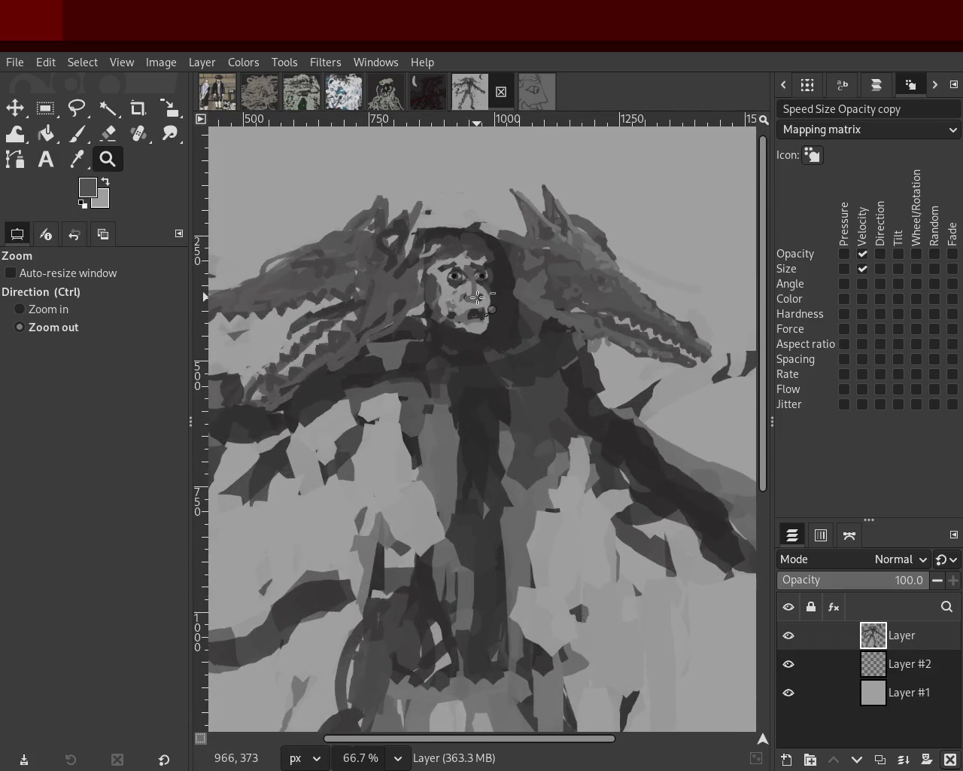
scroll(527, 299, "down", 1, "ctrl")
scroll(580, 312, "up", 2, "ctrl")
scroll(527, 323, "up", 1, "ctrl")
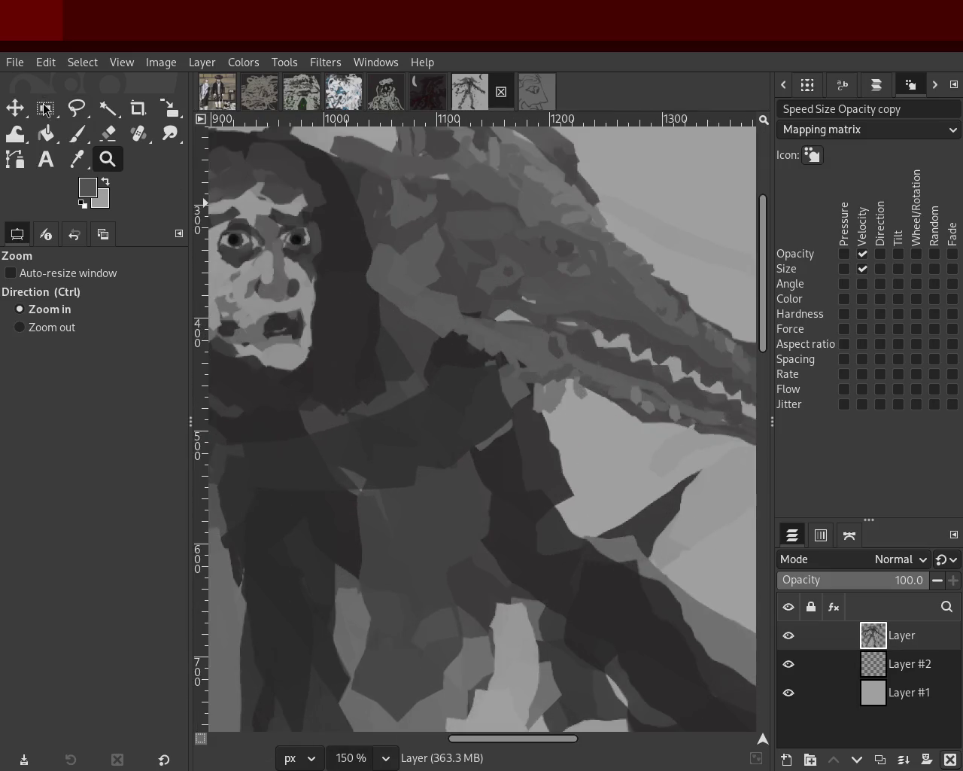
left_click(77, 133)
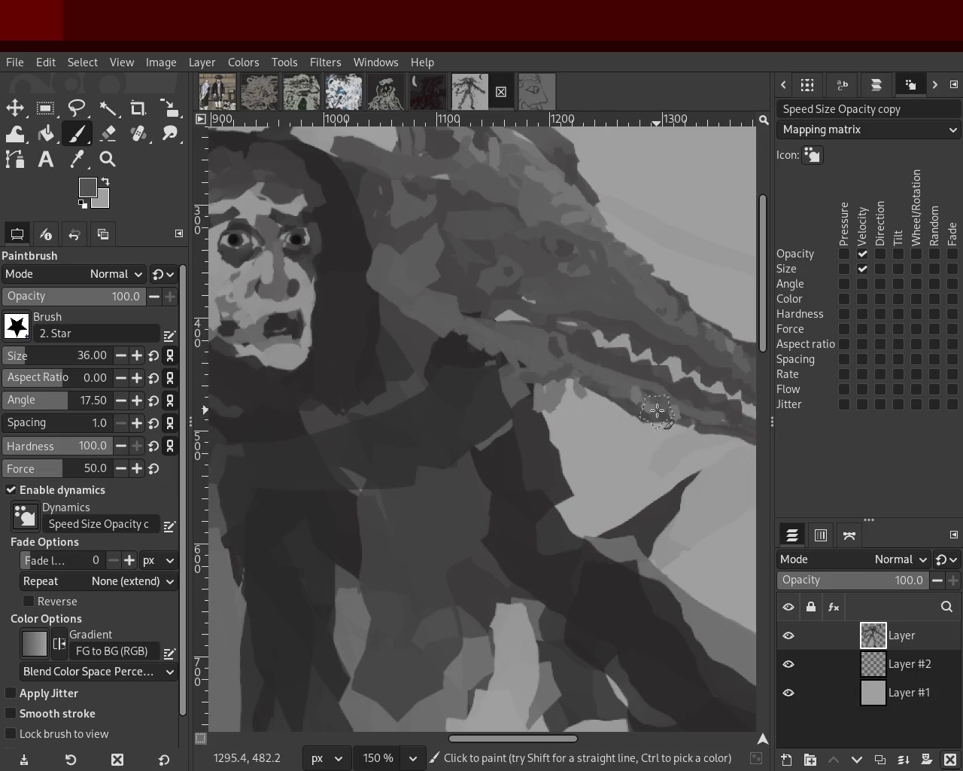
left_click_drag(532, 388, 607, 389)
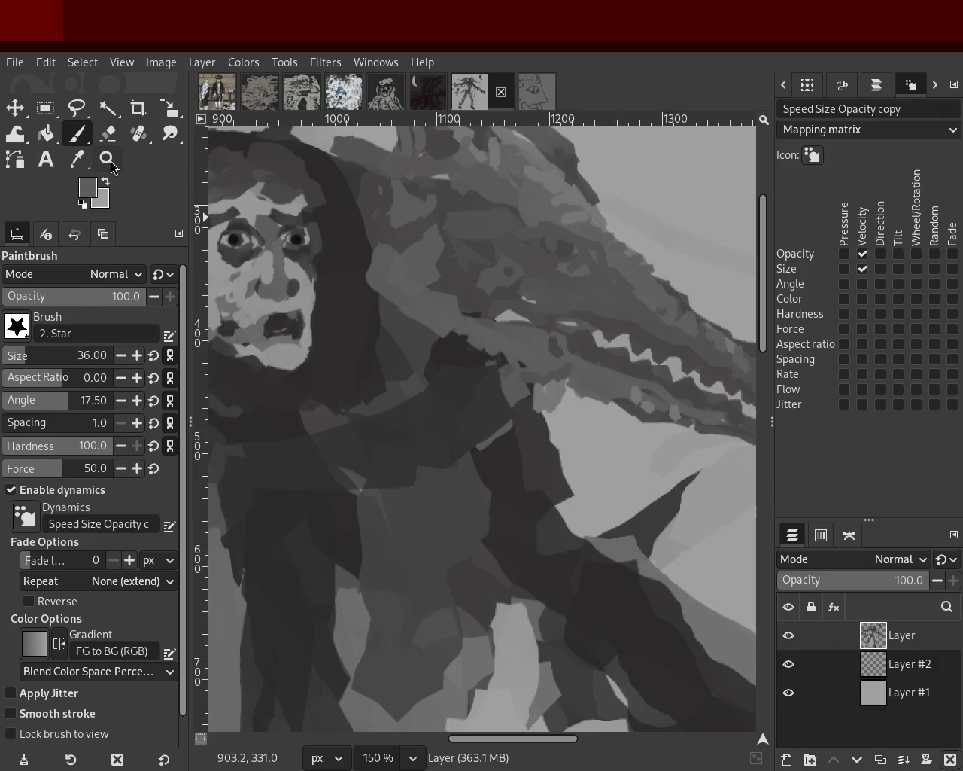
key("z")
scroll(462, 432, "down", 3, "ctrl")
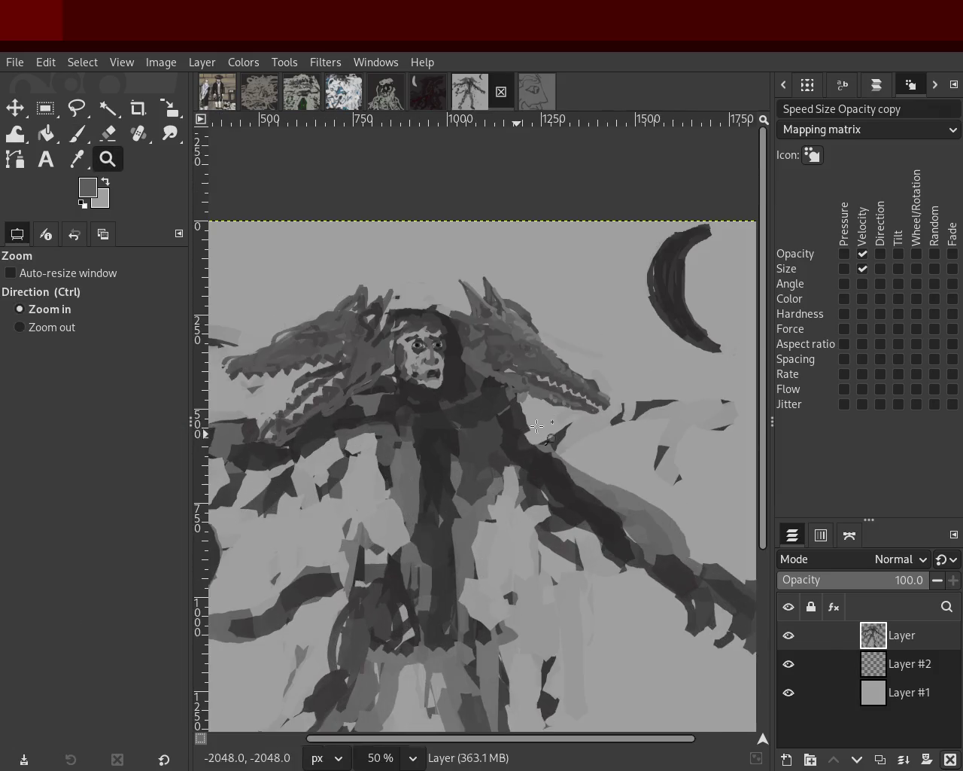
Paint lighter grey over the dark stroke on the left wolf head's jaw
scroll(451, 391, "down", 1)
scroll(392, 369, "up", 2)
scroll(346, 354, "down", 1)
left_click(346, 354)
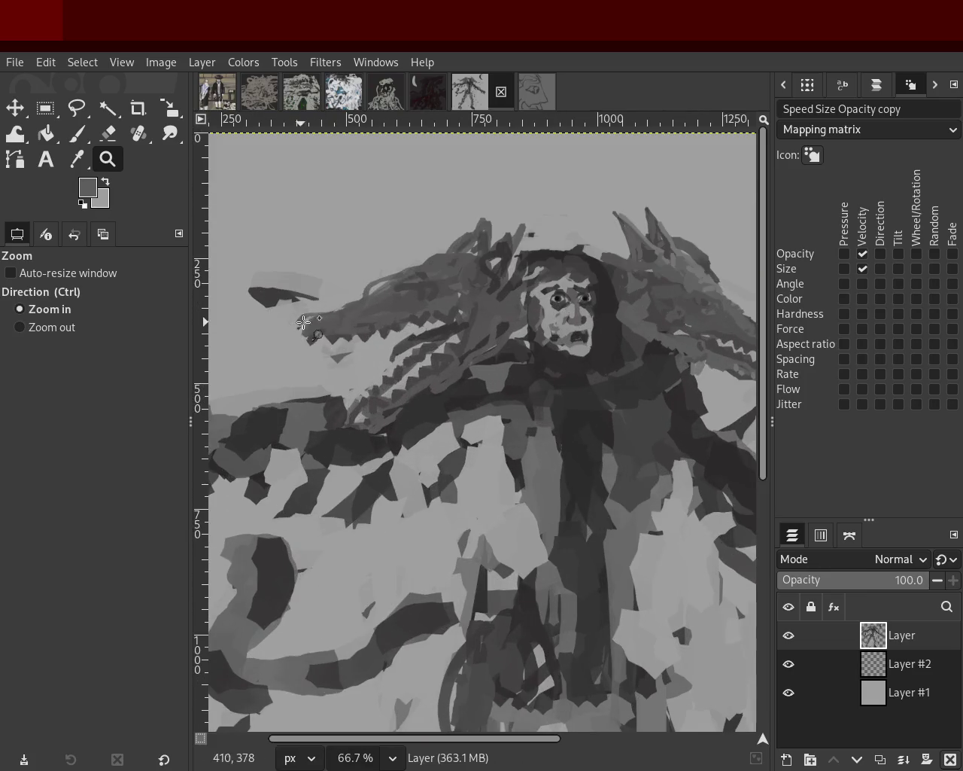
left_click(354, 339, "ctrl")
left_click(376, 331, "ctrl")
left_click(419, 427)
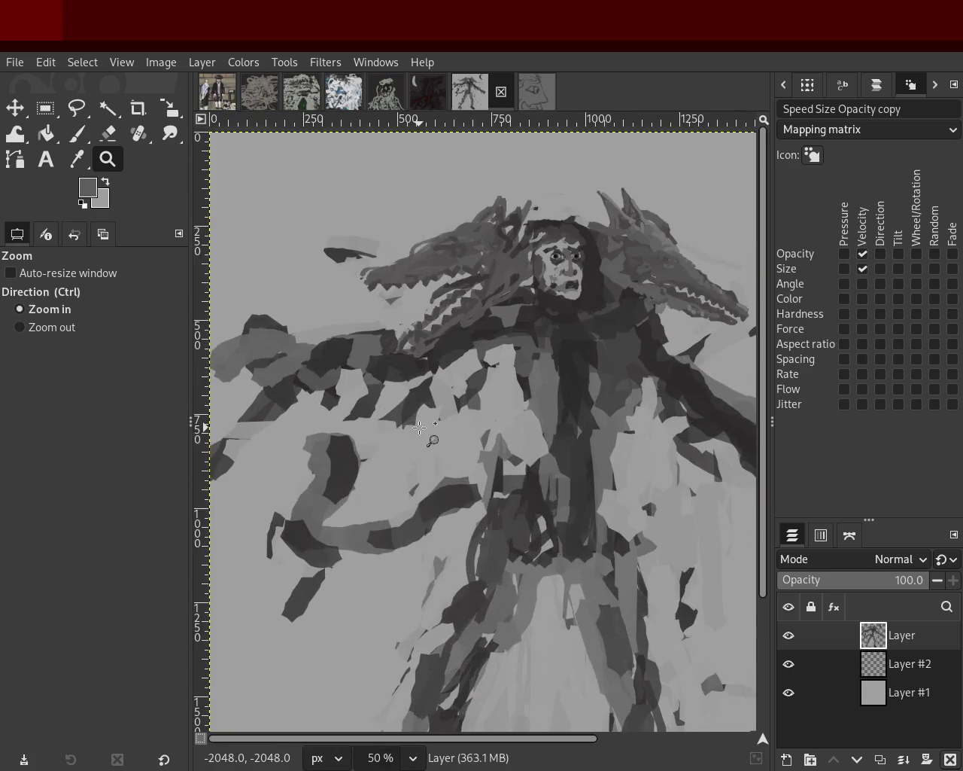
left_click(419, 426, "ctrl")
double_click(512, 271)
left_click(379, 337, "ctrl")
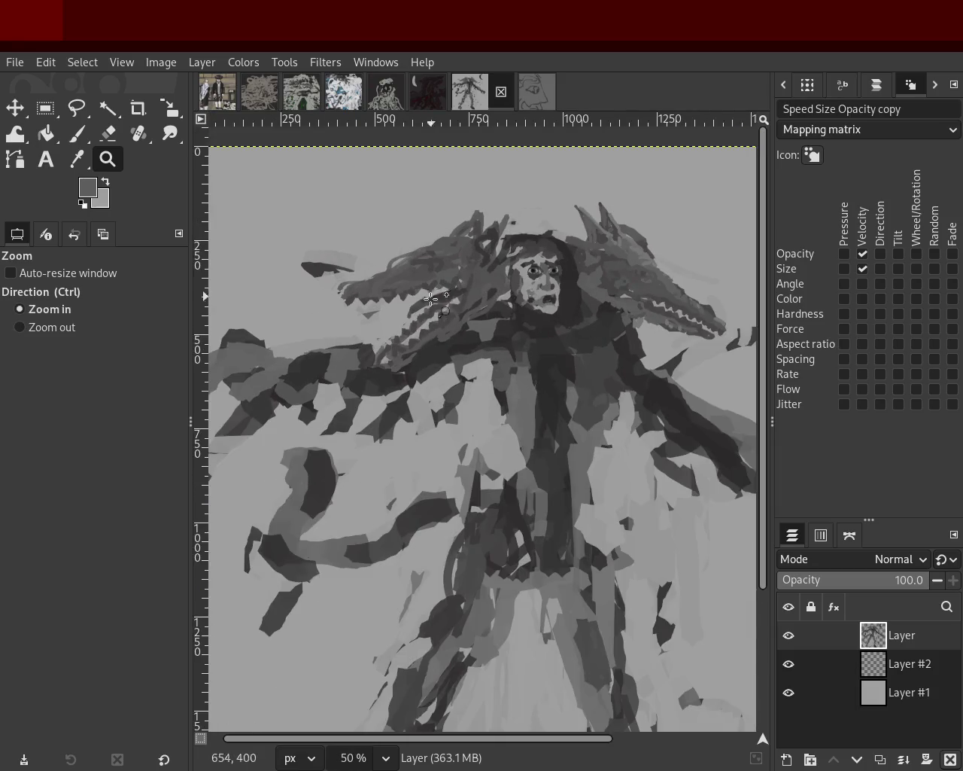
left_click(431, 298, "ctrl")
double_click(510, 288)
left_click(305, 317, "ctrl")
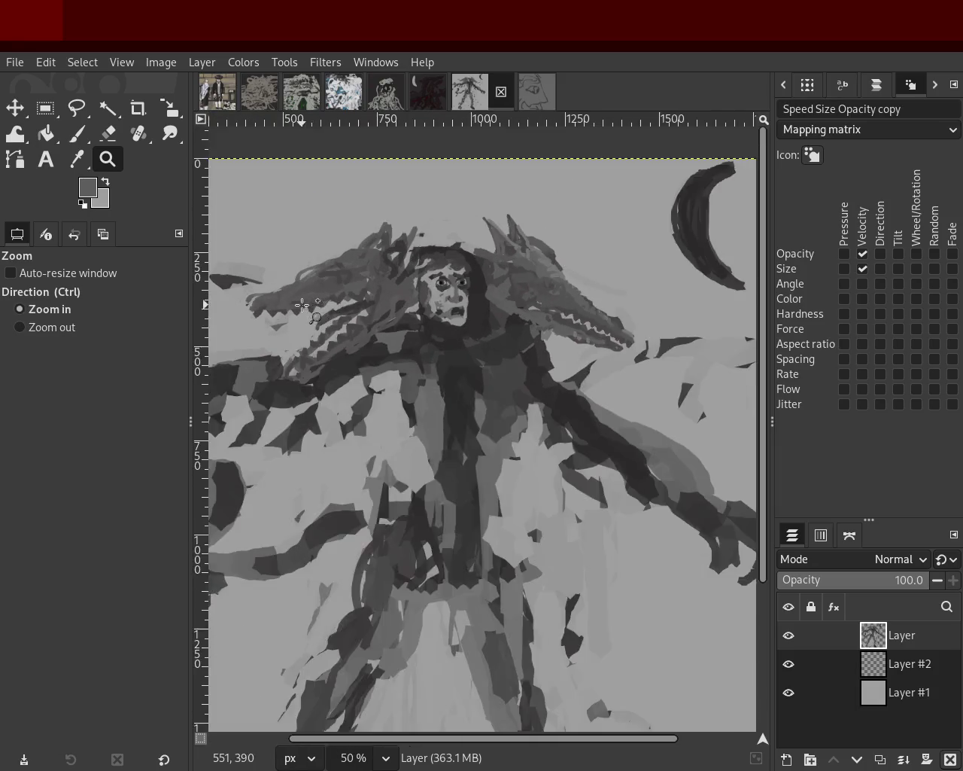
triple_click(382, 344)
left_click(73, 145)
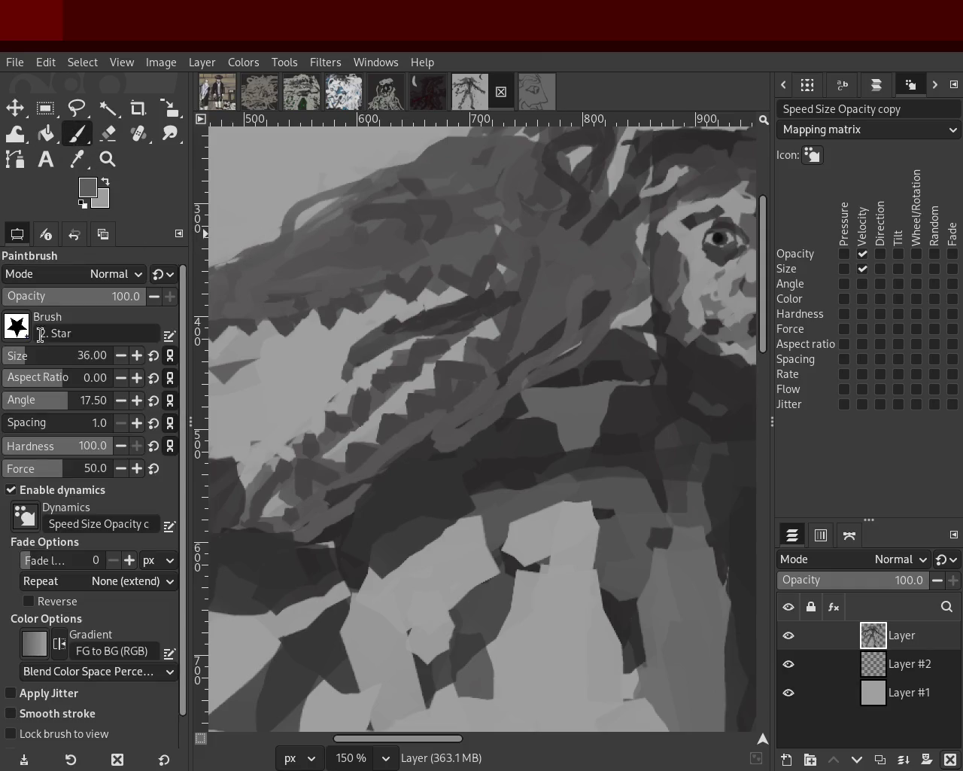
scroll(17, 354, "down", 2)
left_click(399, 346, "ctrl")
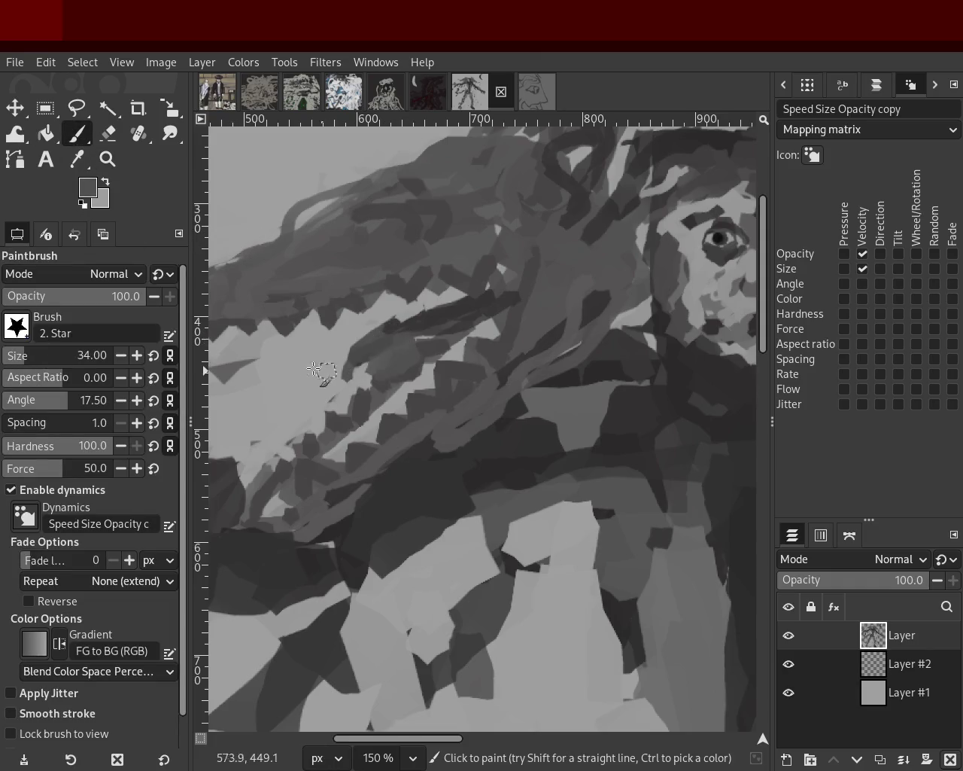
left_click_drag(392, 344, 381, 368)
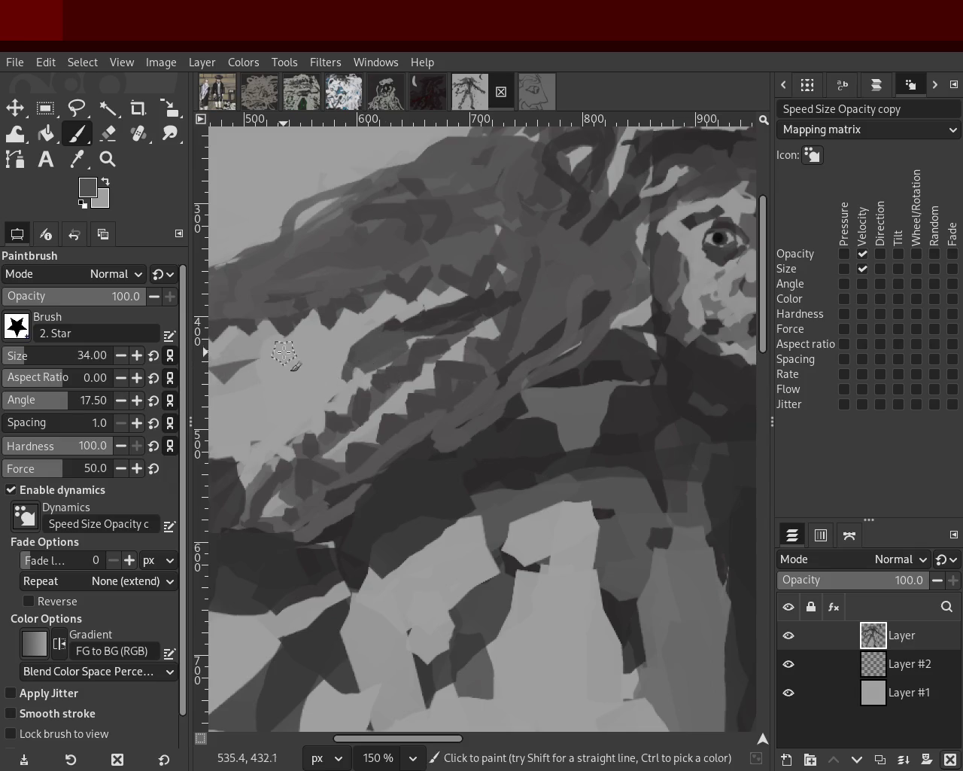
left_click_drag(385, 342, 371, 369)
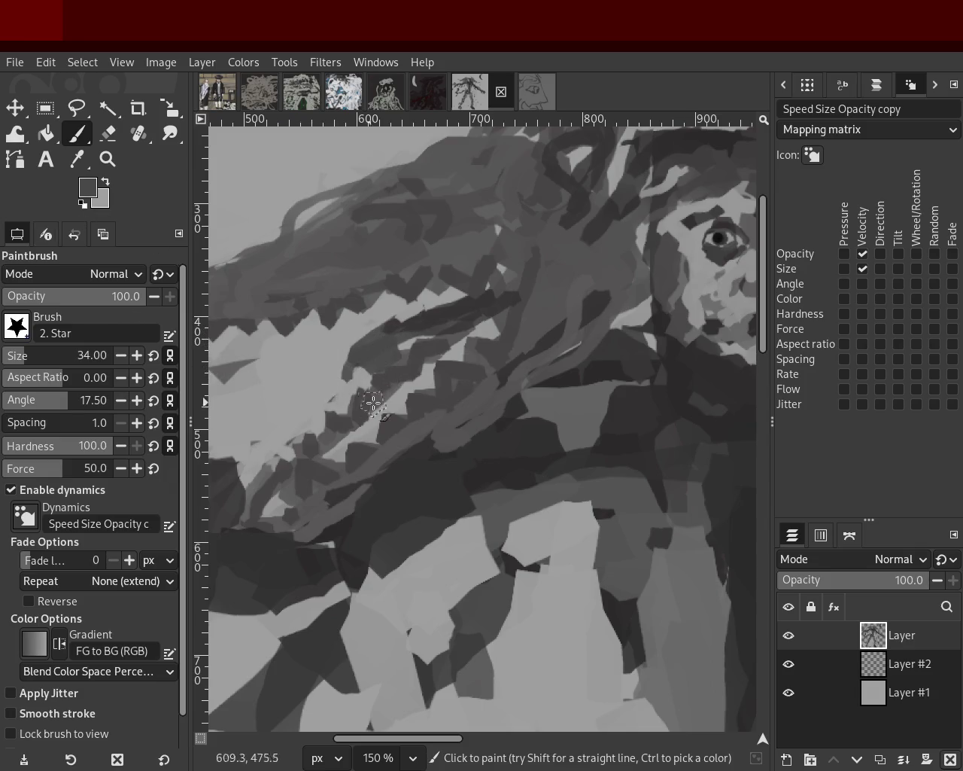
Dab mid-grey over the dark strokes beneath the left wolf's lower teeth
left_click(108, 158)
left_click(452, 449, "ctrl")
left_click(452, 448, "ctrl")
left_click(452, 448)
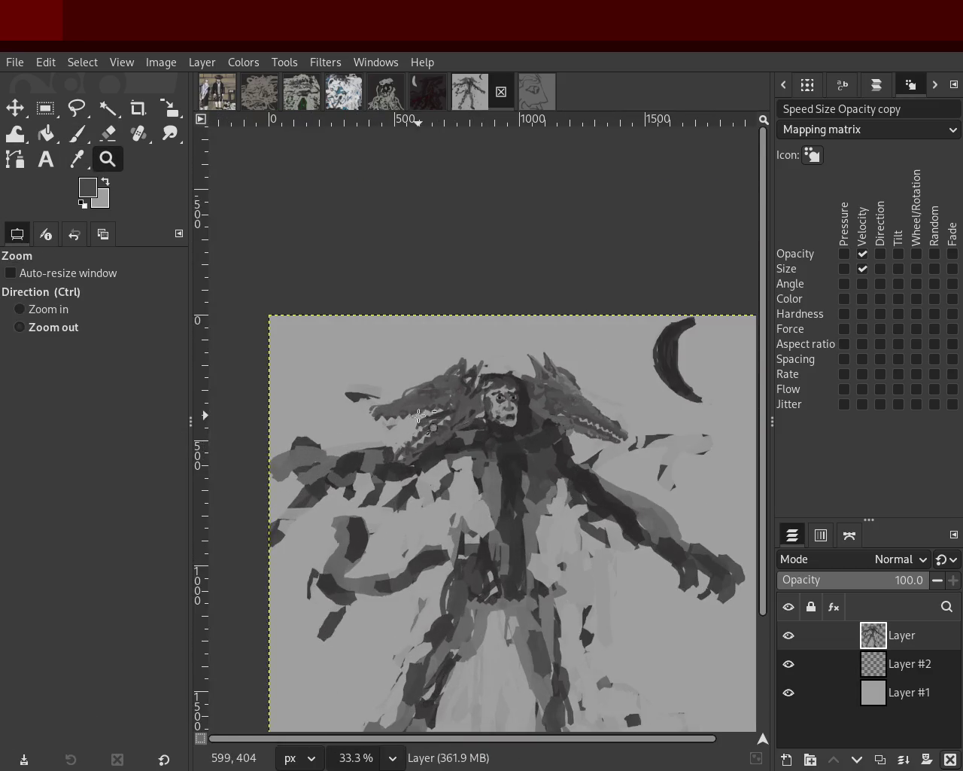
left_click(433, 429)
left_click(433, 429)
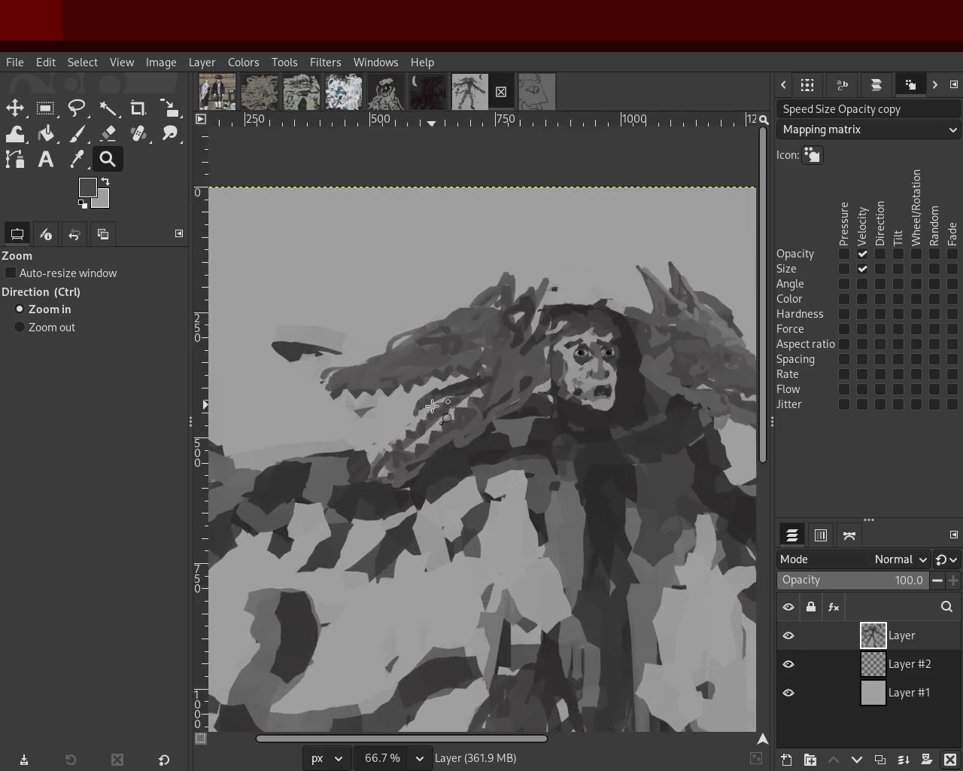
left_click(425, 399)
left_click(425, 398)
left_click(425, 399)
left_click(426, 399)
key("p")
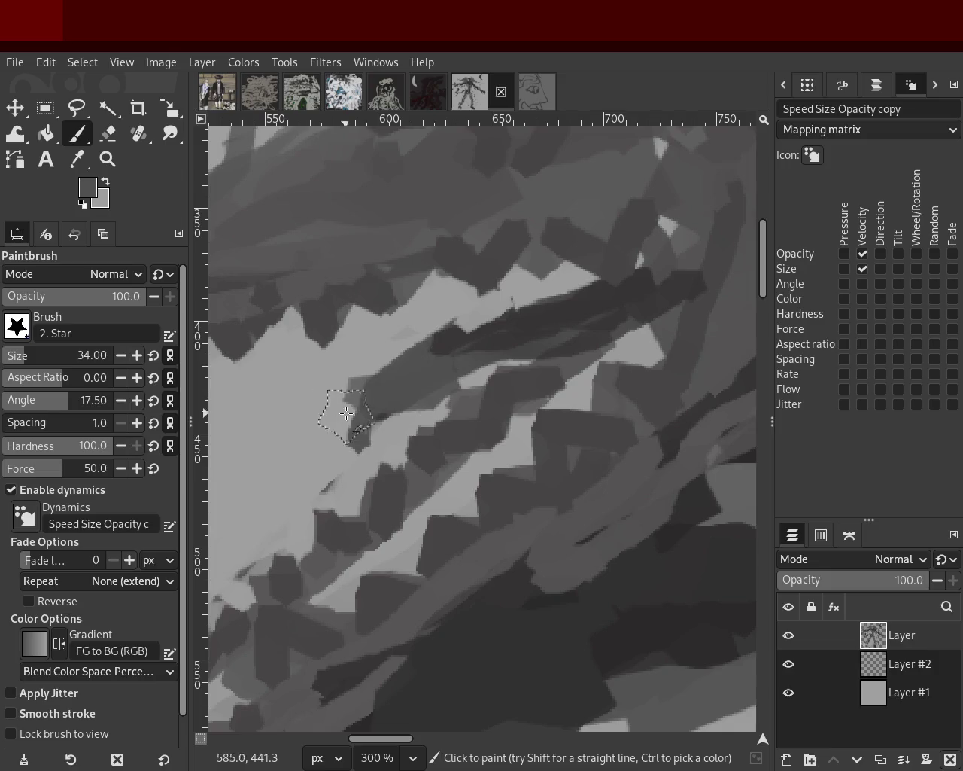
left_click_drag(360, 423, 296, 430)
left_click(108, 134)
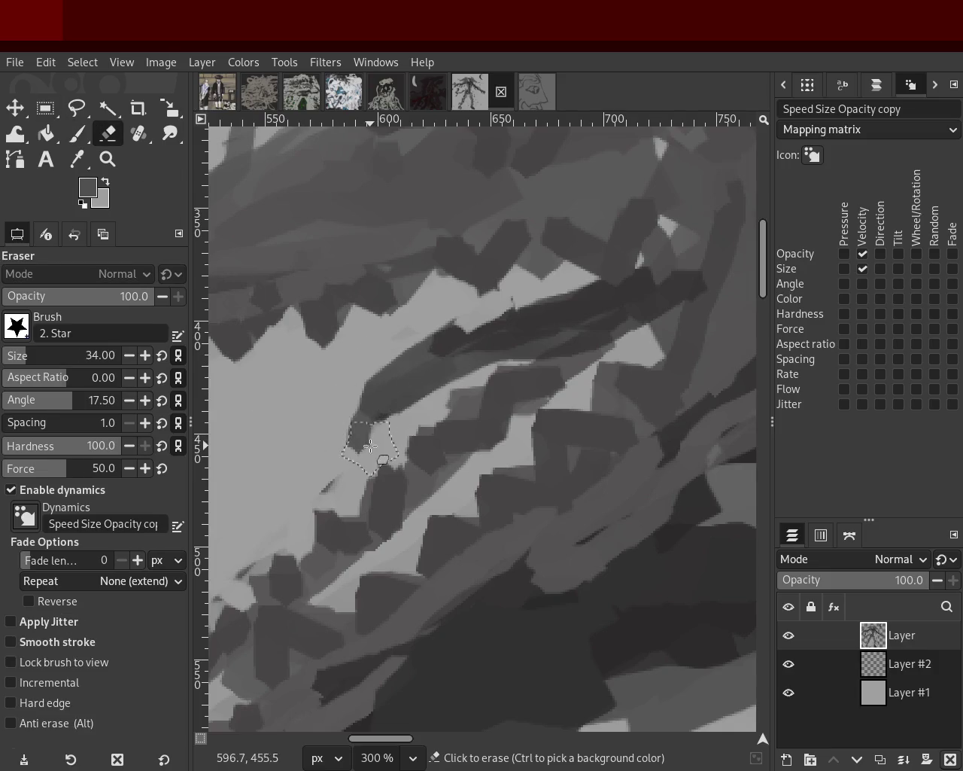
left_click(108, 159)
scroll(341, 347, "down", 1)
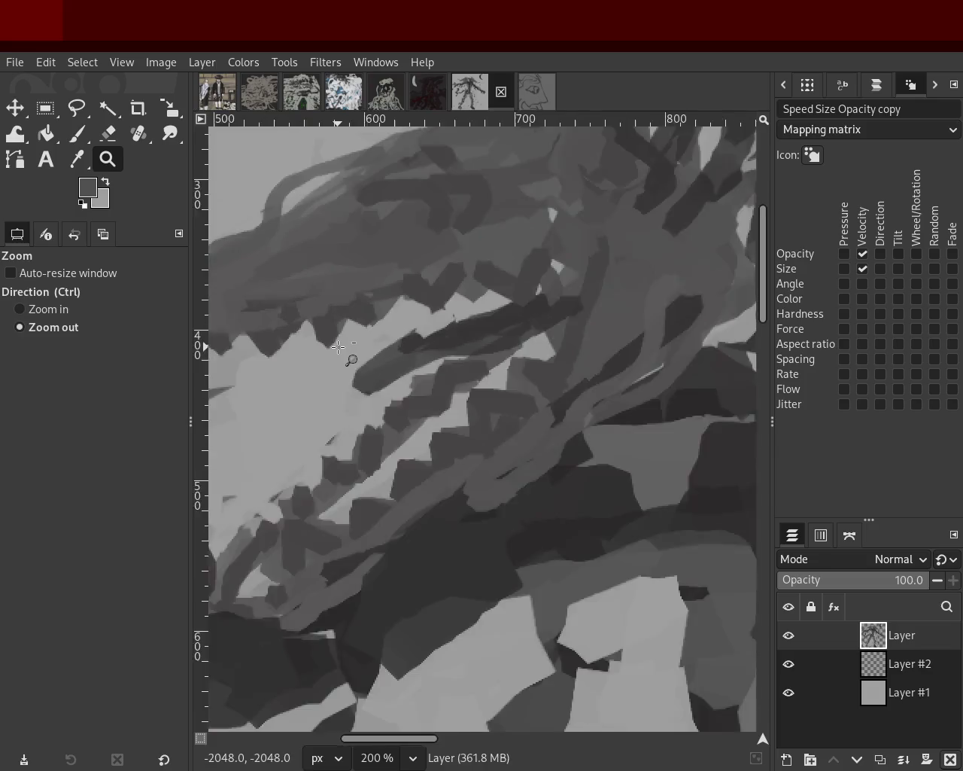
Zoom to the lower legs and erase the bottom of the dark foot shape with the Eraser
scroll(341, 347, "down", 4)
scroll(459, 404, "down", 1)
scroll(459, 404, "up", 1)
scroll(451, 451, "down", 1)
scroll(451, 452, "up", 1)
scroll(445, 493, "down", 1)
scroll(446, 494, "up", 2)
scroll(414, 467, "down", 3)
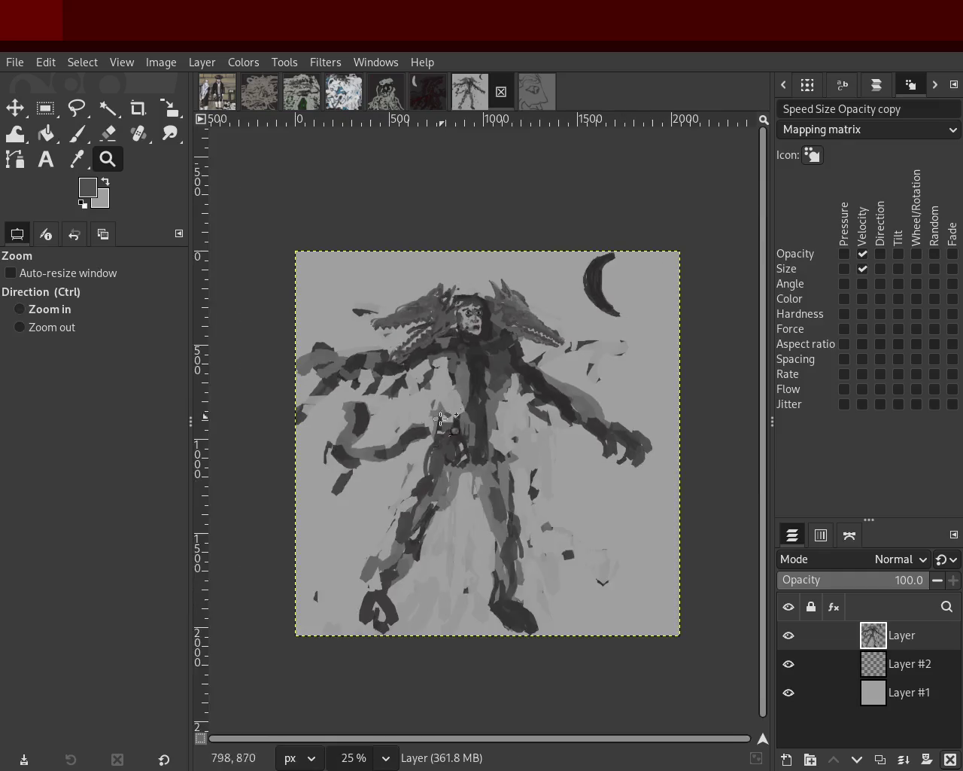
scroll(378, 451, "up", 2)
scroll(377, 433, "down", 2)
scroll(376, 434, "up", 1)
scroll(445, 451, "up", 1)
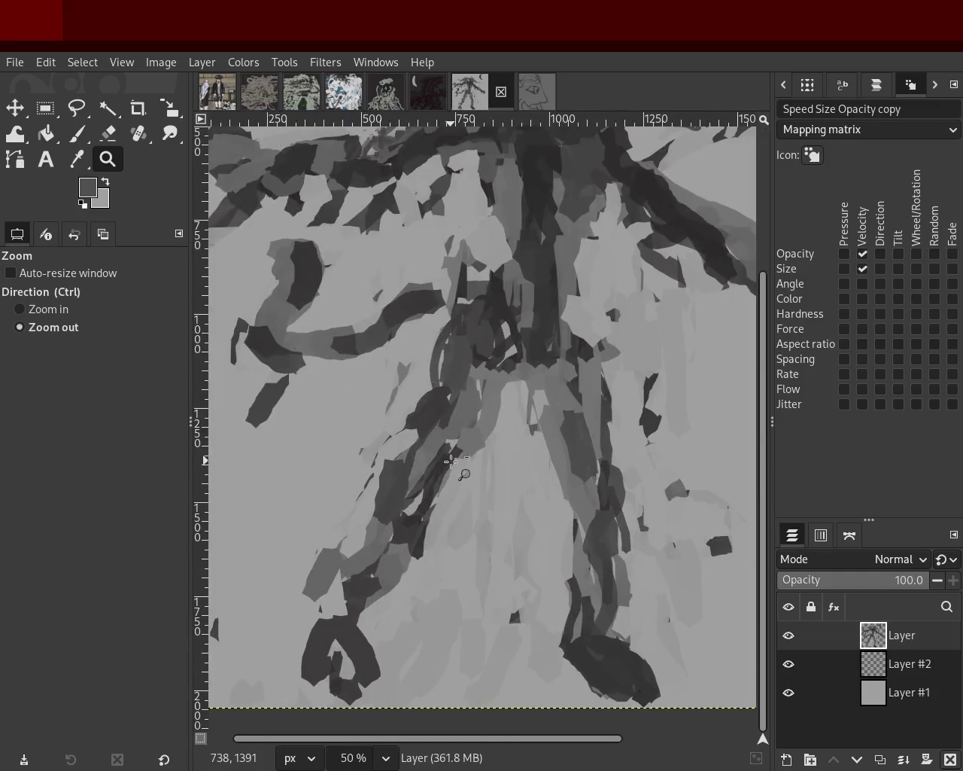
scroll(527, 527, "down", 1)
scroll(594, 594, "up", 1)
scroll(641, 629, "up", 2)
left_click(109, 133)
left_click_drag(568, 614, 637, 698)
mouse_move(606, 632)
left_mouse_down()
mouse_move(636, 672)
mouse_move(664, 653)
mouse_move(592, 639)
left_mouse_up()
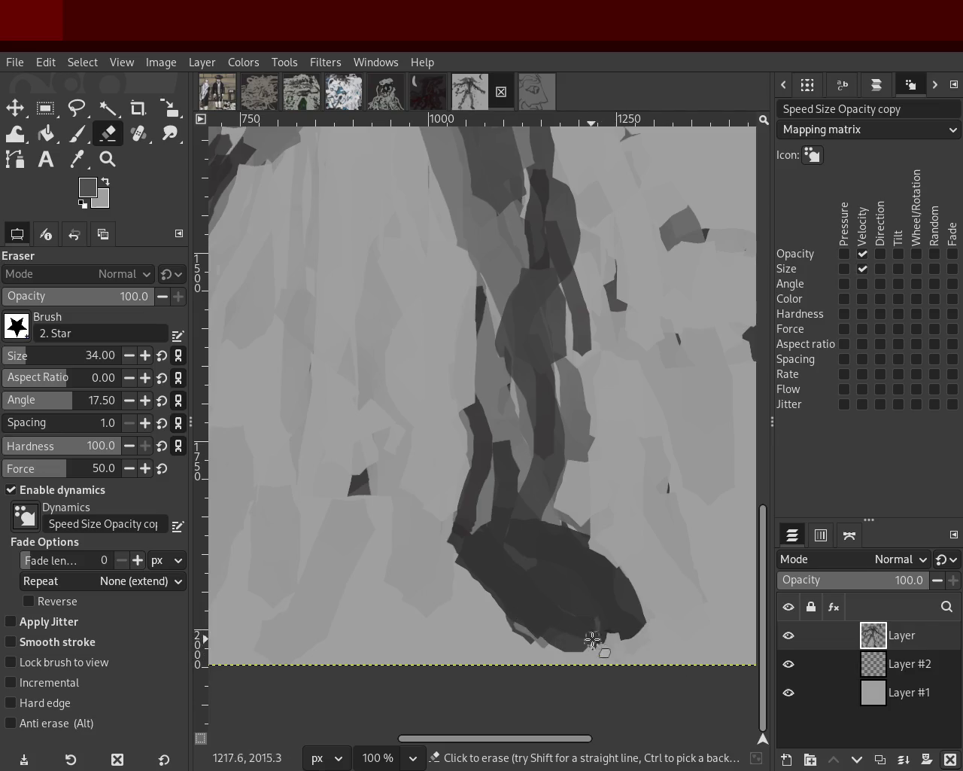
Trim the dark foot's right edge and left side, undoing the overlong strokes
mouse_move(452, 441)
left_mouse_down()
mouse_move(473, 602)
mouse_move(463, 532)
mouse_move(438, 549)
left_mouse_up()
key("ctrl+z")
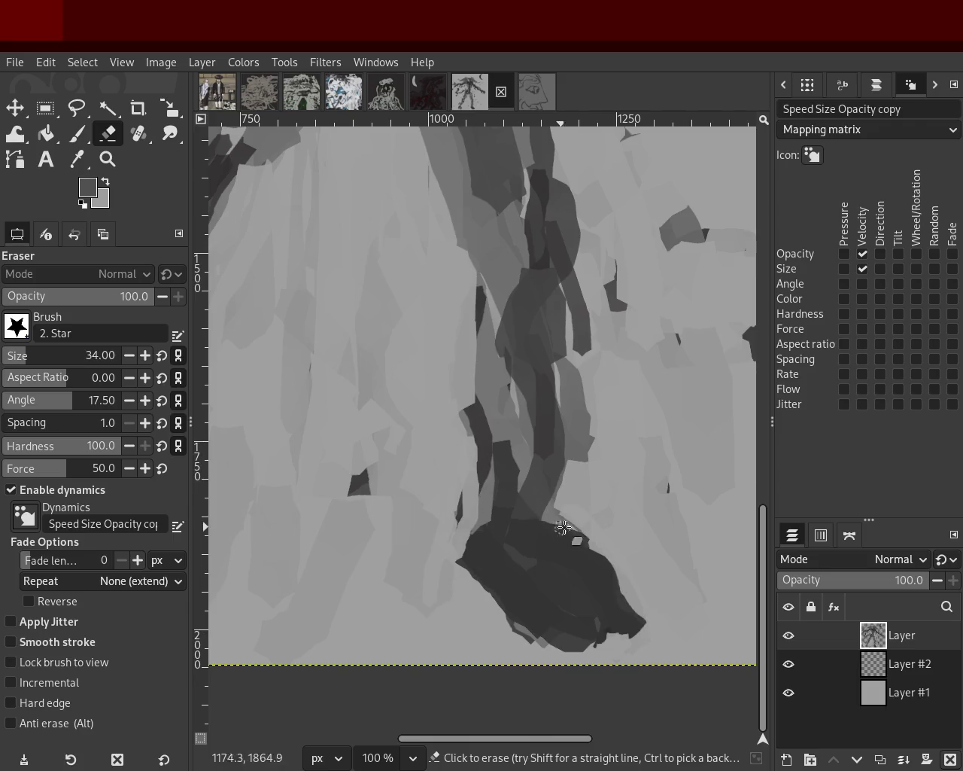
left_click_drag(573, 515, 644, 648)
left_click_drag(494, 527, 522, 654)
key("ctrl+z")
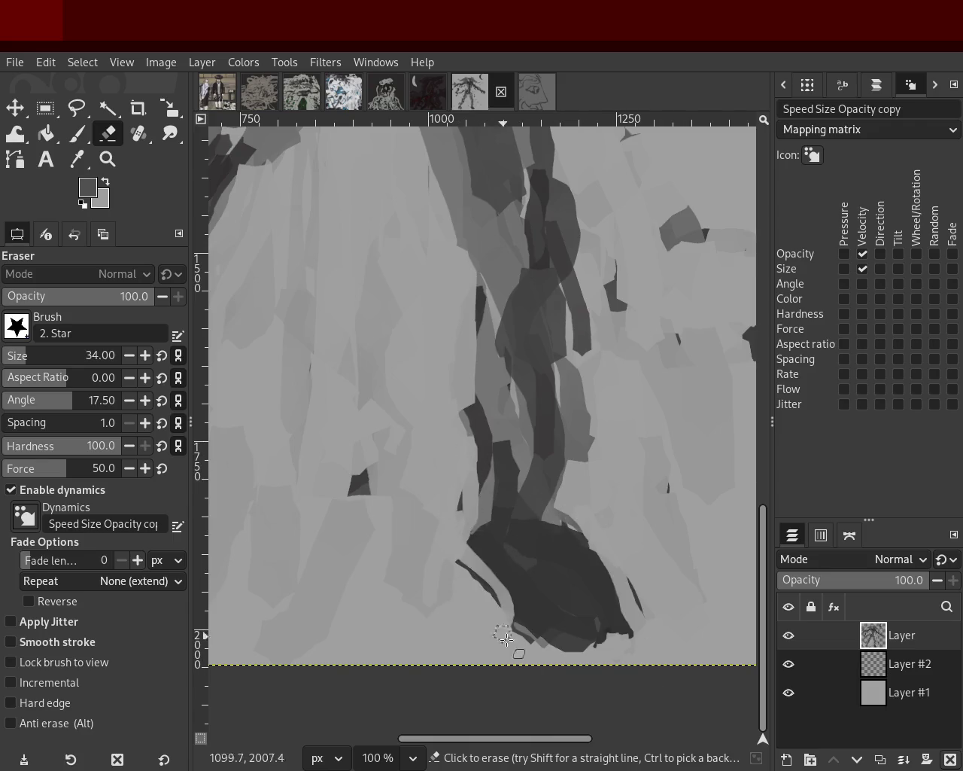
mouse_move(475, 526)
left_mouse_down()
mouse_move(454, 543)
mouse_move(602, 661)
left_mouse_up()
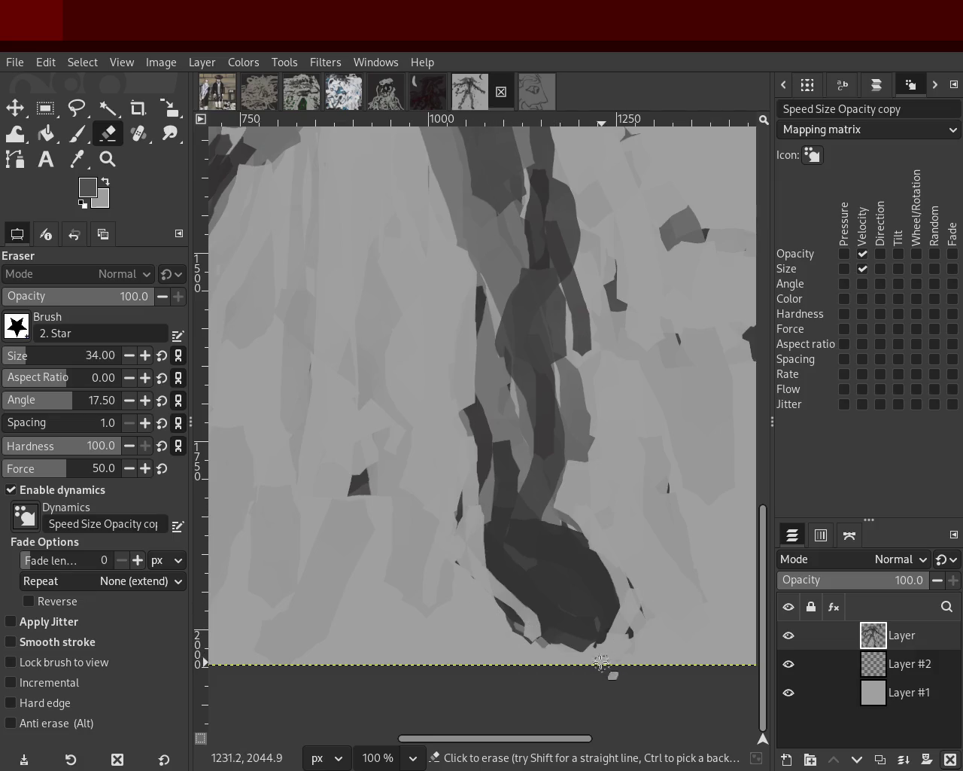
key("z")
left_click(505, 390, "ctrl")
left_click(505, 389, "ctrl")
left_click(505, 390, "ctrl")
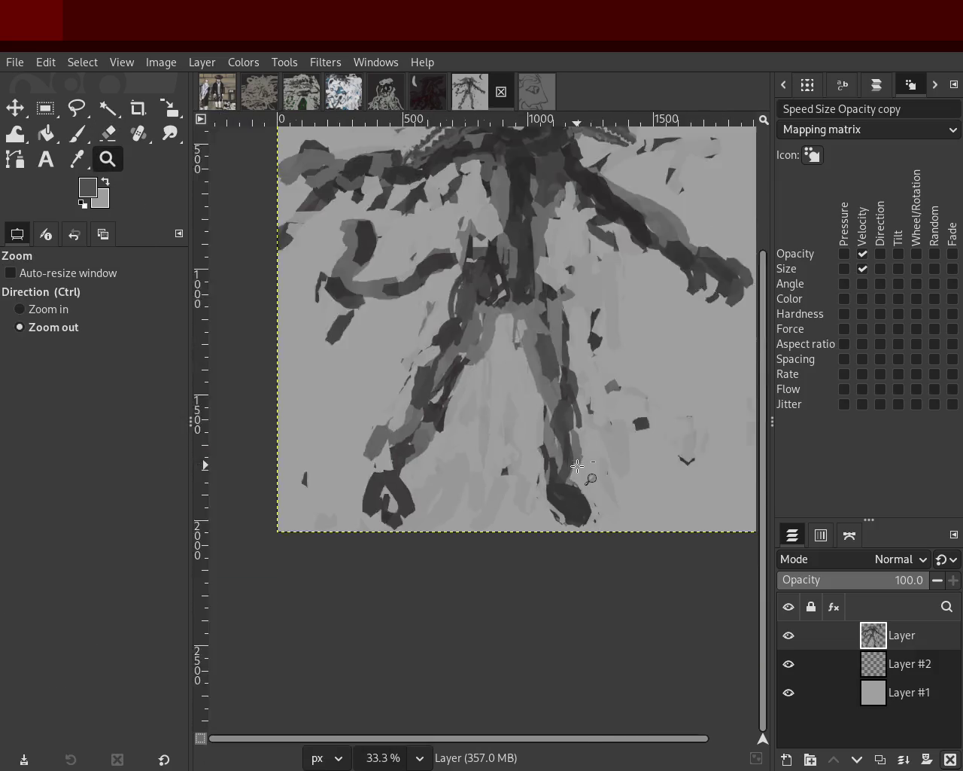
left_click(505, 390, "ctrl")
left_click(505, 389)
left_click(505, 390, "ctrl")
Zoom in on the left foot and fill its hollow with a sampled dark grey
left_click(473, 318)
left_click(473, 319, "ctrl")
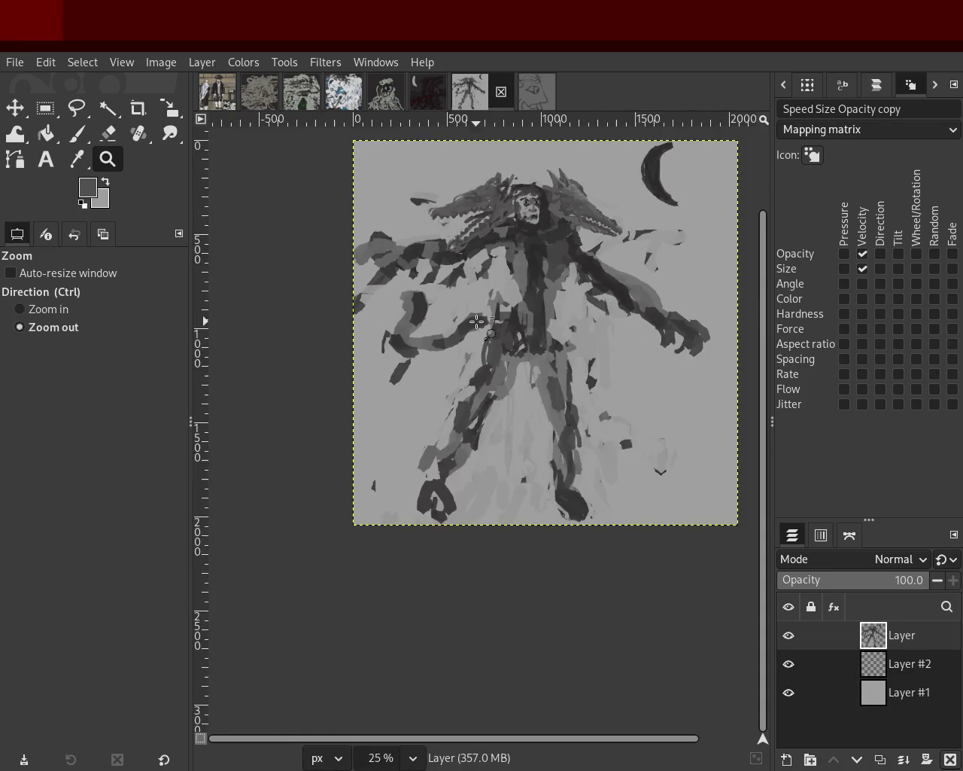
left_click(419, 496)
left_click(419, 496)
left_click(419, 496)
left_click(420, 496)
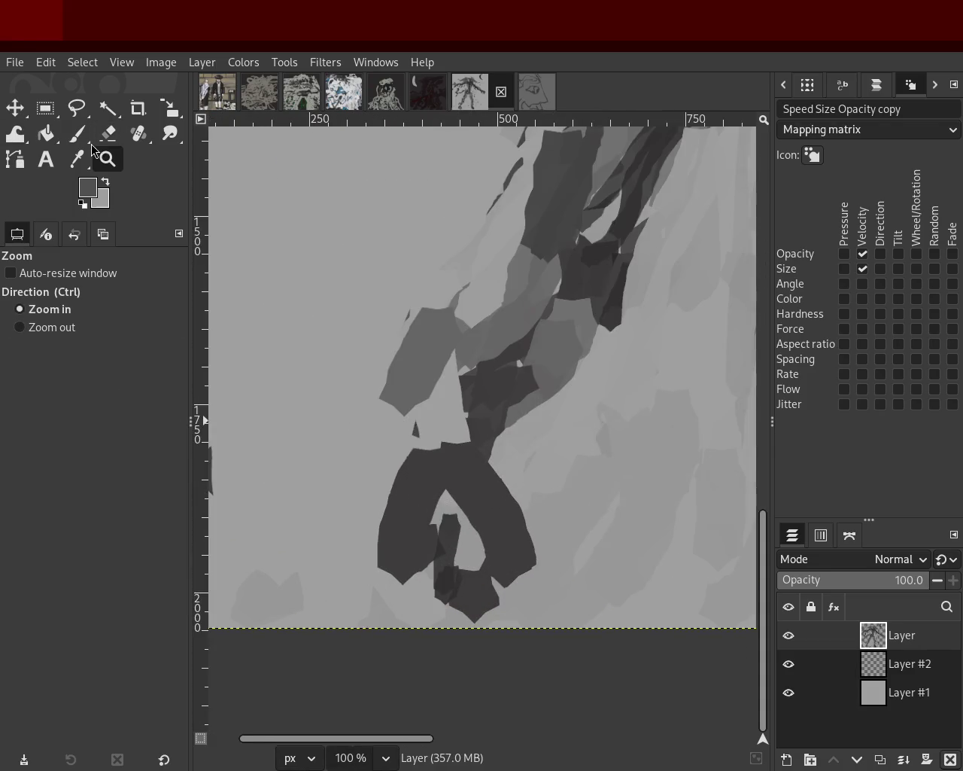
left_click(79, 135)
left_click(441, 577, "ctrl")
mouse_move(447, 598)
left_mouse_down()
mouse_move(459, 461)
mouse_move(477, 572)
mouse_move(468, 590)
left_mouse_up()
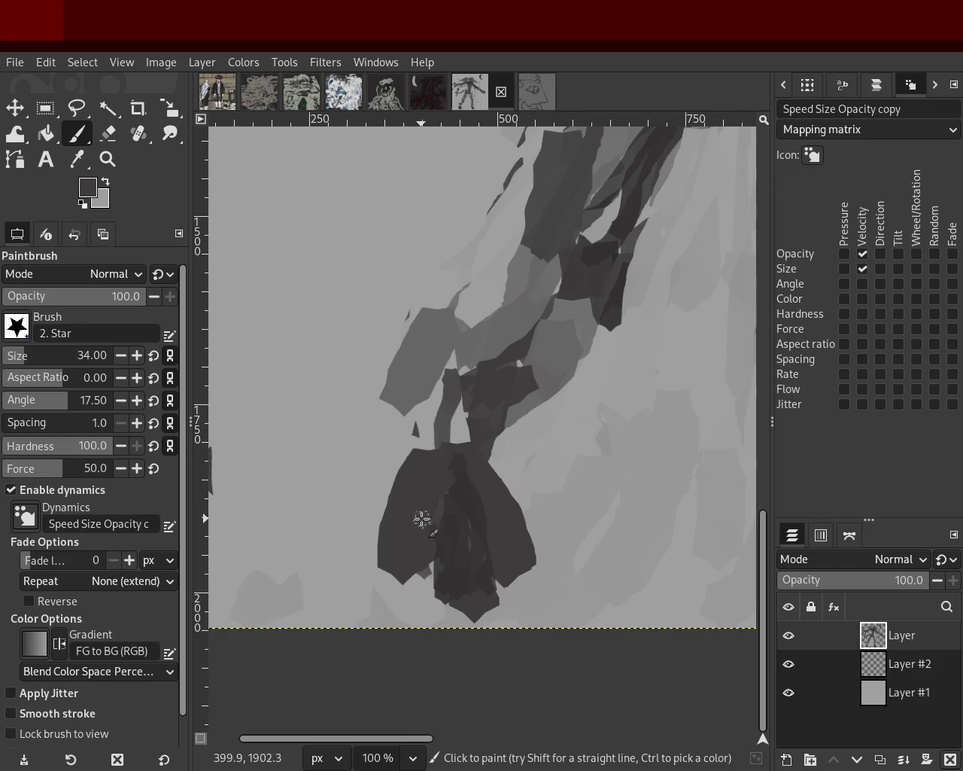
Thicken the lower left leg with dark strokes, discarding the down-left stroke and loop
left_click_drag(459, 371, 398, 506)
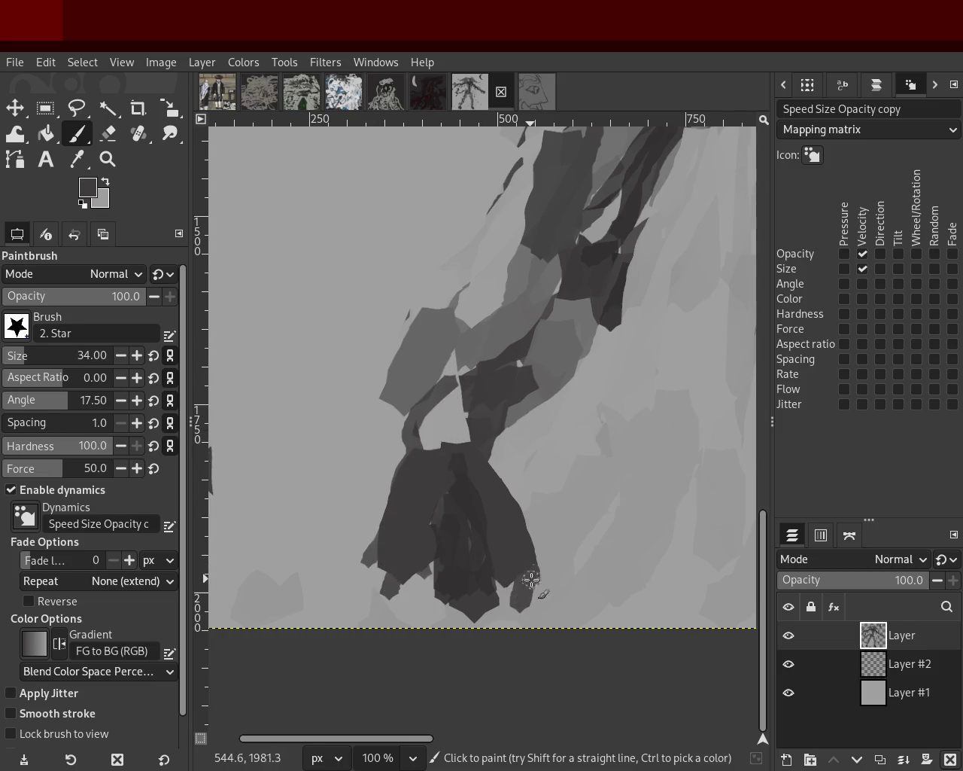
left_click_drag(472, 617, 421, 603)
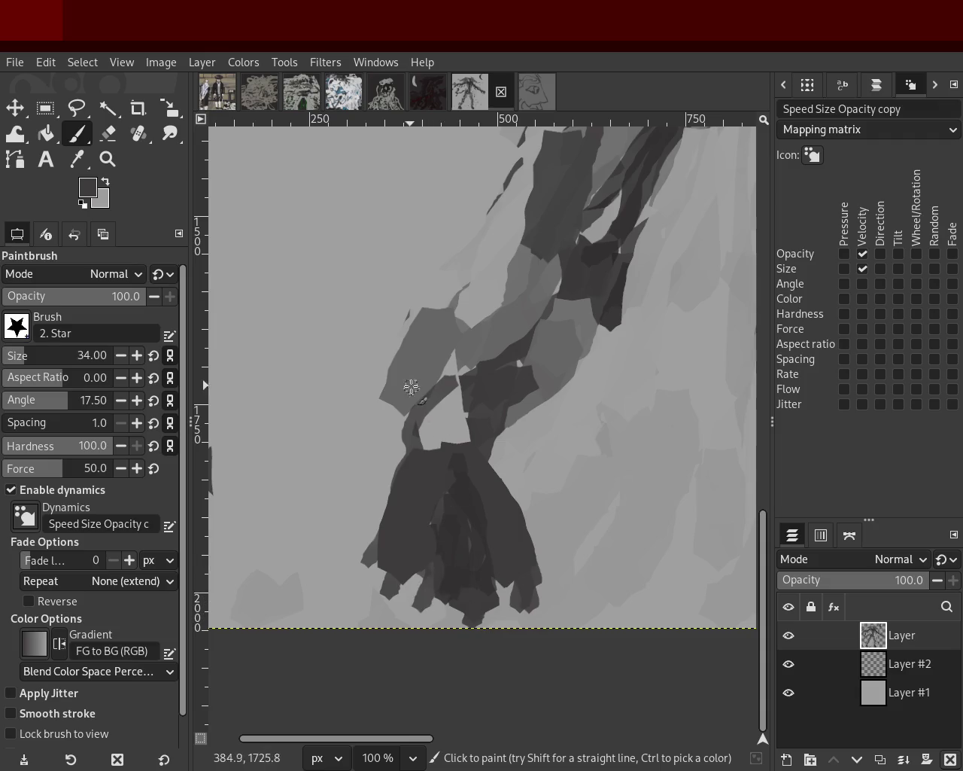
left_click_drag(402, 422, 378, 517)
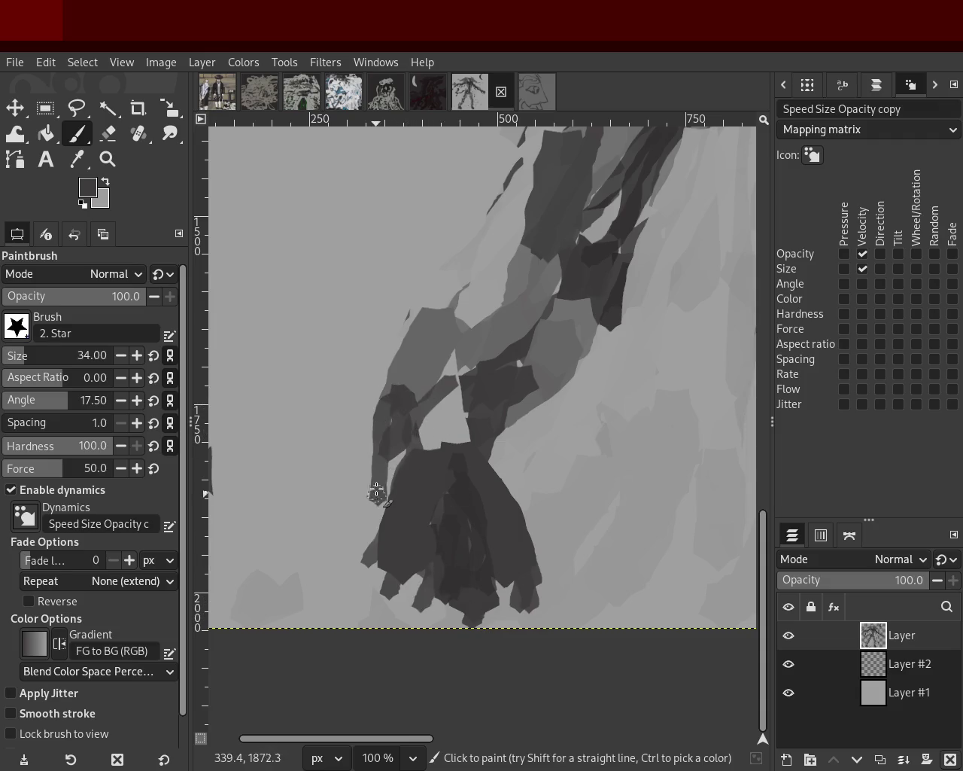
left_click_drag(398, 393, 325, 461)
key("ctrl+z")
mouse_move(362, 409)
left_mouse_down()
mouse_move(355, 401)
mouse_move(393, 469)
left_mouse_up()
mouse_move(357, 410)
left_mouse_down()
mouse_move(388, 522)
mouse_move(351, 394)
mouse_move(499, 267)
left_mouse_up()
key("ctrl+z")
key("ctrl+z")
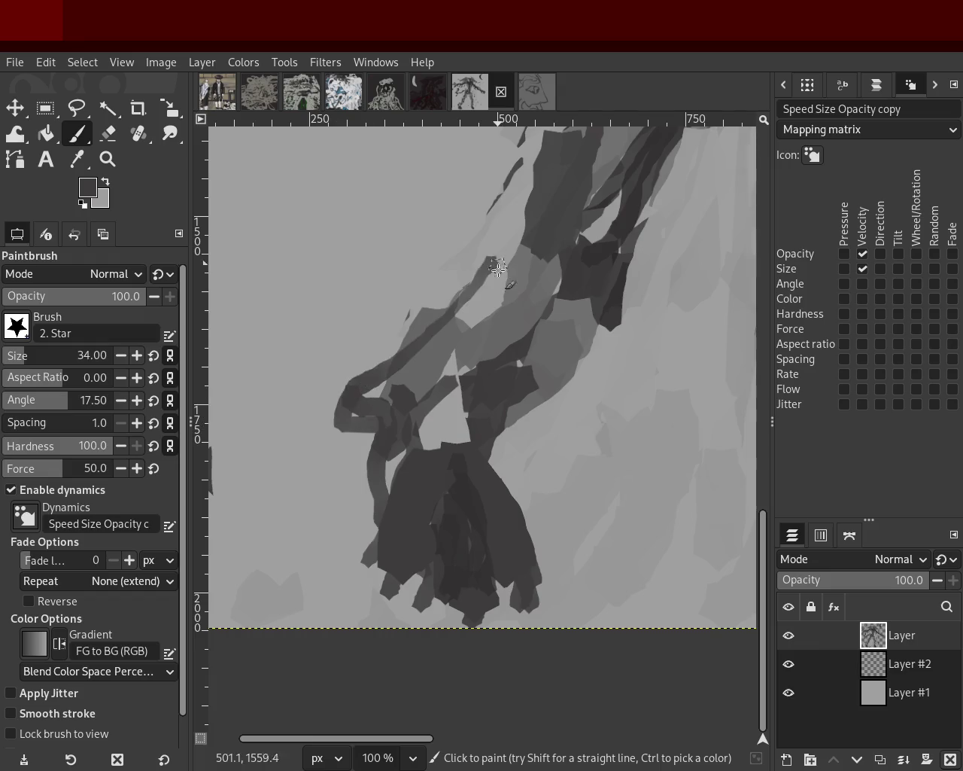
key("ctrl+z")
Sample a mid grey from the painting and zoom out to view the whole figure
left_click(411, 363, "ctrl")
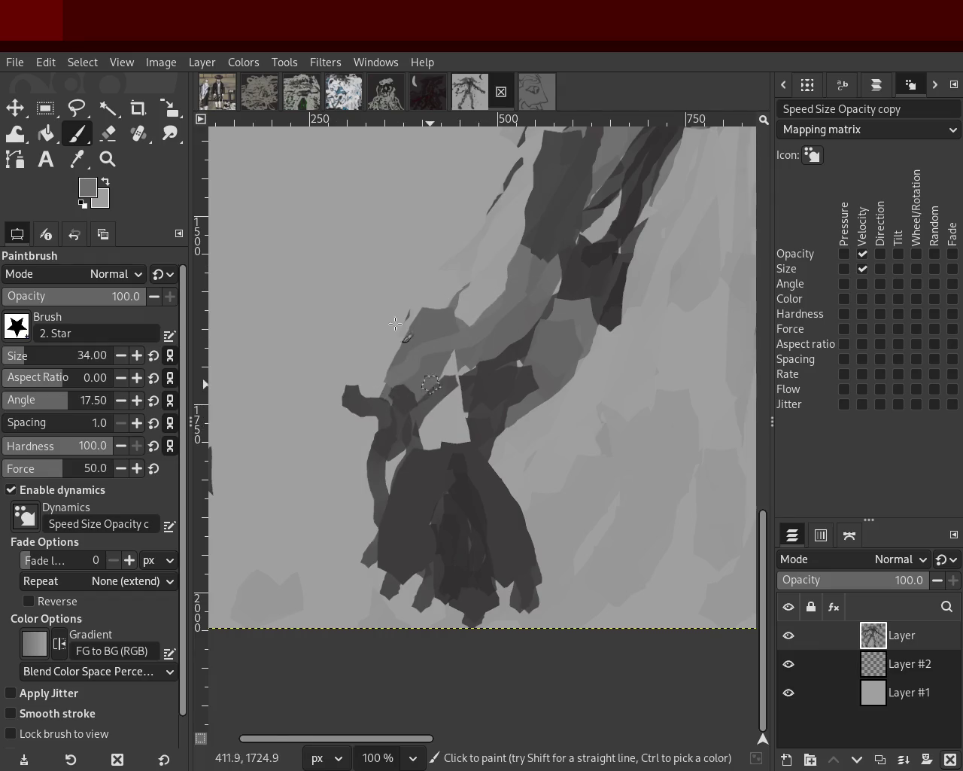
left_click(109, 160)
left_click(377, 445)
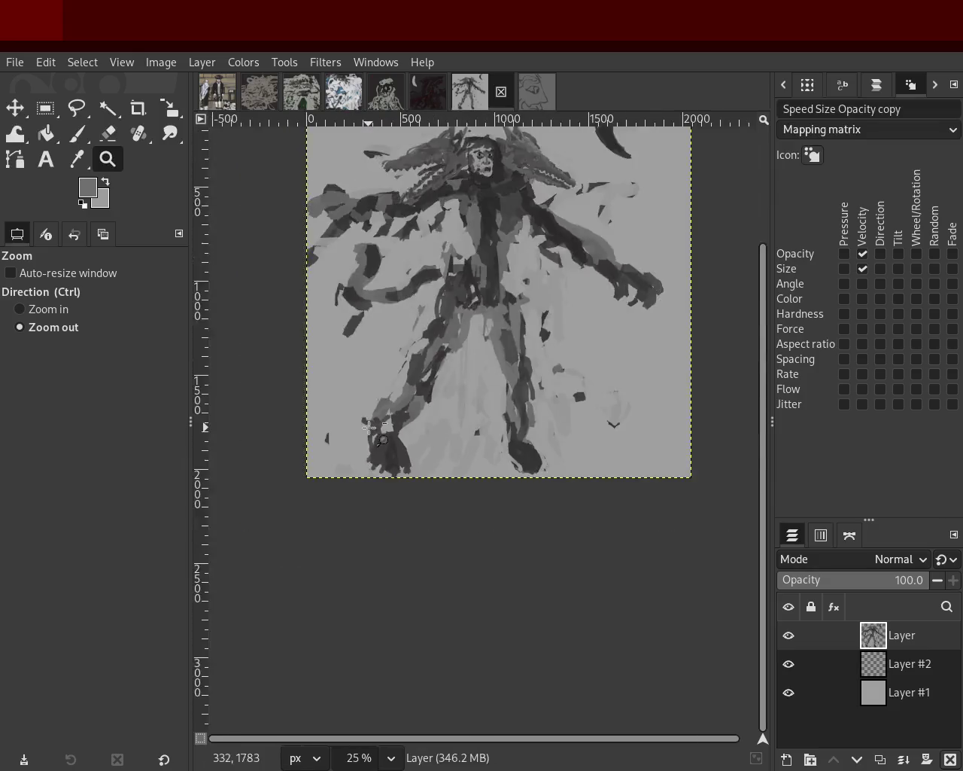
left_click(489, 400, "ctrl")
scroll(467, 377, "down", 10)
scroll(524, 456, "down", 1)
scroll(532, 452, "up", 1)
scroll(536, 452, "up", 4)
scroll(538, 451, "up", 4)
scroll(538, 451, "up", 1)
scroll(369, 444, "down", 1)
scroll(263, 444, "up", 4)
scroll(260, 445, "down", 1)
scroll(354, 447, "down", 1)
scroll(354, 448, "up", 1)
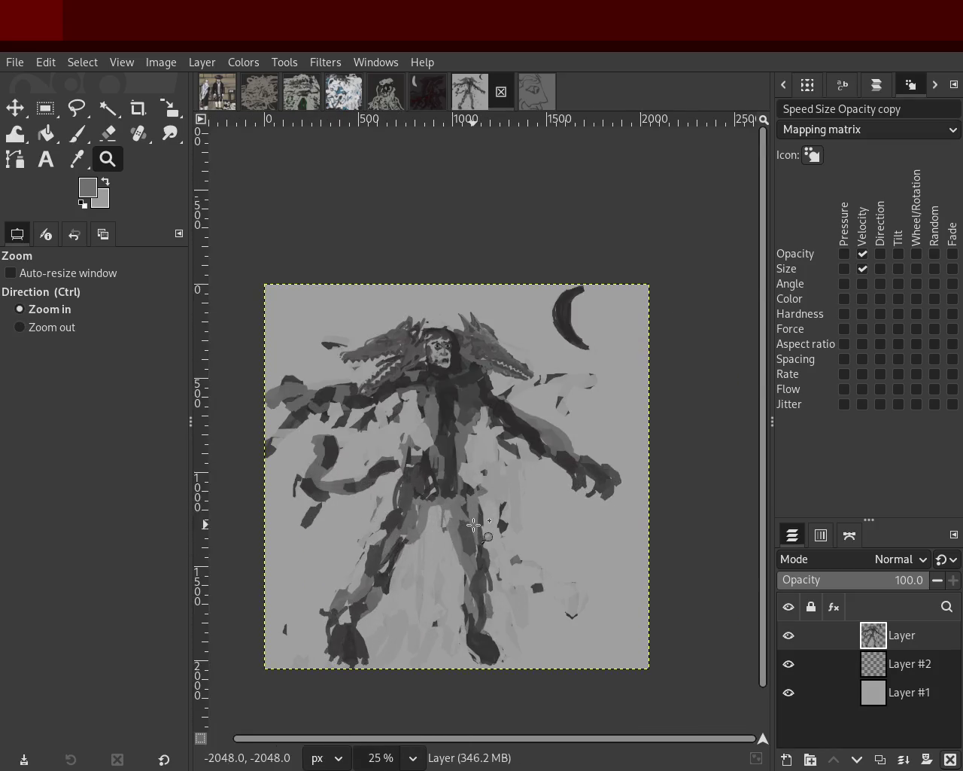
scroll(440, 452, "down", 1)
scroll(440, 452, "up", 1)
scroll(440, 452, "up", 1)
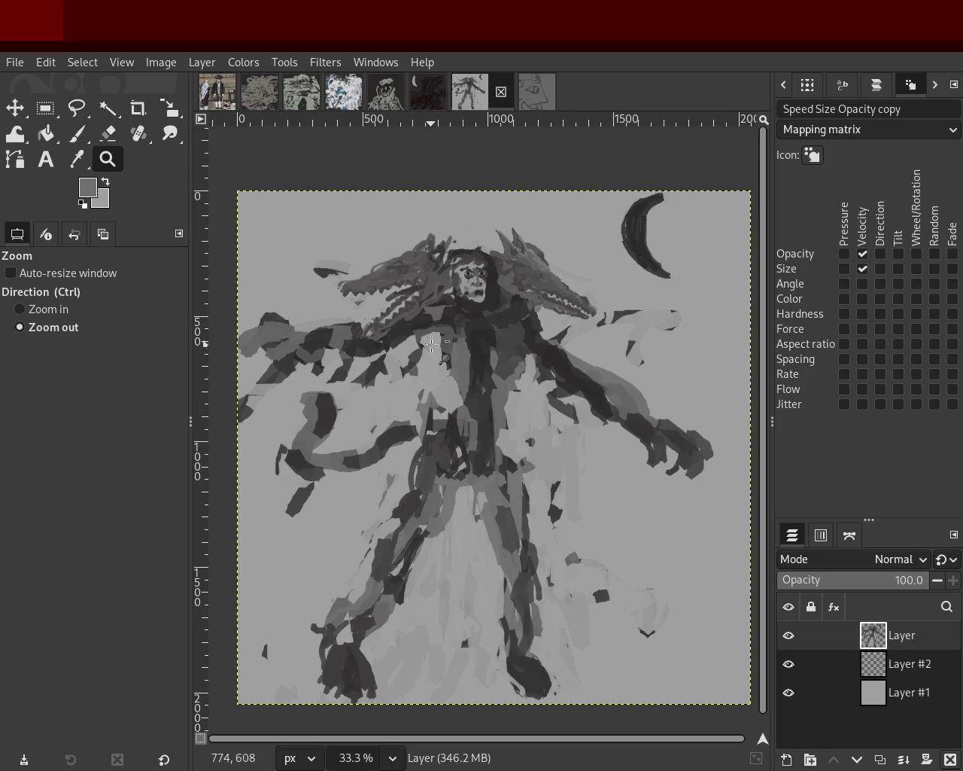
left_click(509, 520, "ctrl")
left_click(512, 287)
double_click(513, 287)
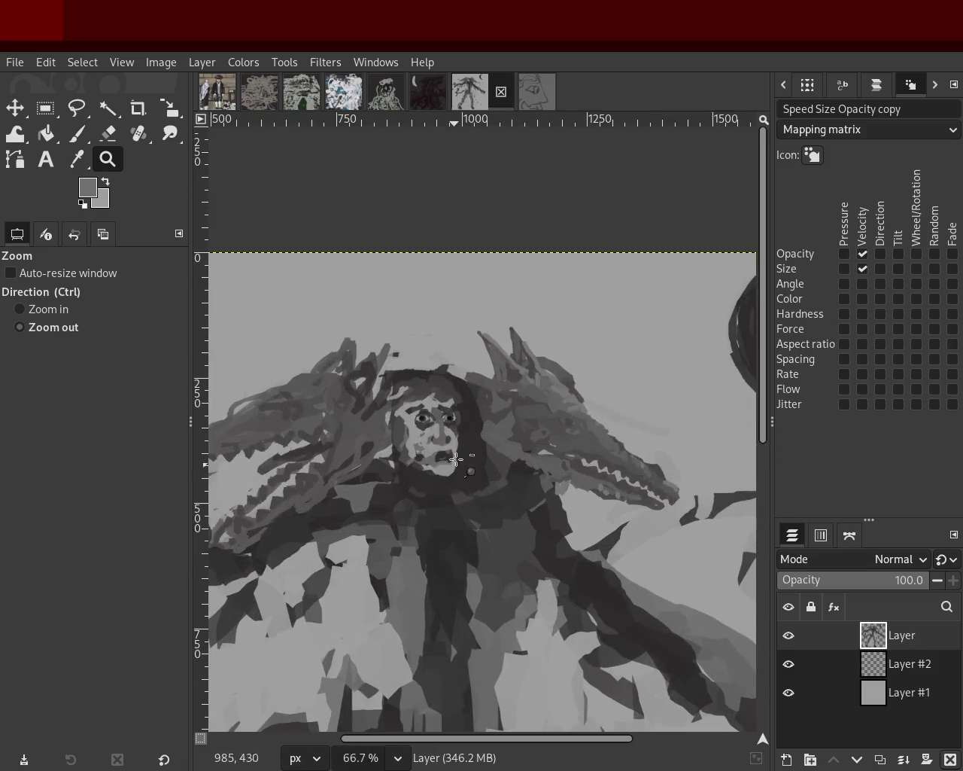
left_click(456, 406, "ctrl")
left_click(78, 134)
mouse_move(265, 372)
left_mouse_down()
mouse_move(576, 352)
mouse_move(319, 409)
left_mouse_up()
Redraw the dark arc over the hood lower and wider, discarding earlier attempts
key("ctrl+z")
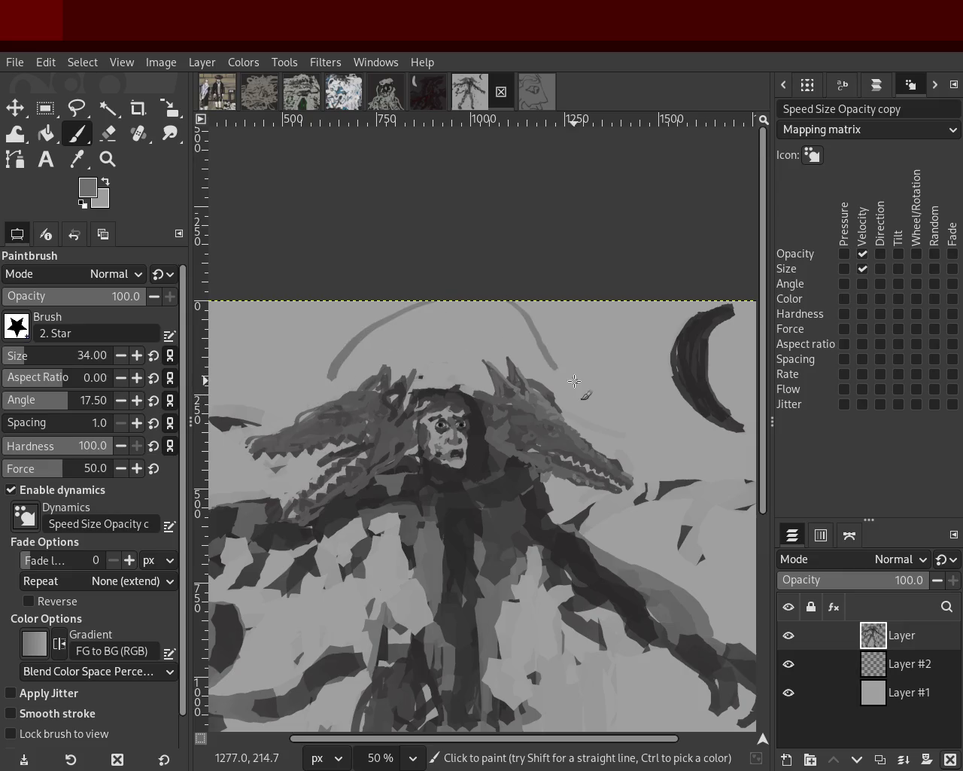
left_click(562, 389, "ctrl")
left_click(386, 393, "ctrl")
mouse_move(360, 366)
left_mouse_down()
mouse_move(565, 369)
mouse_move(361, 366)
left_mouse_up()
key("ctrl+z")
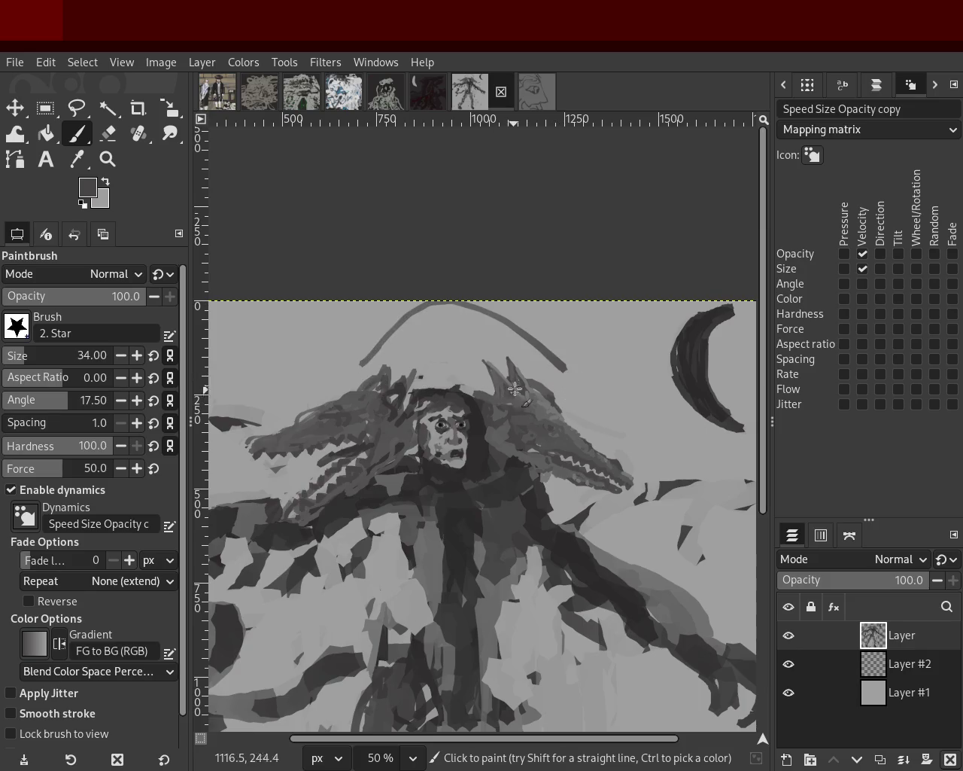
key("ctrl+z")
left_click_drag(576, 377, 358, 364)
key("ctrl+z")
key("ctrl+z")
key("ctrl+z")
left_click_drag(562, 378, 325, 377)
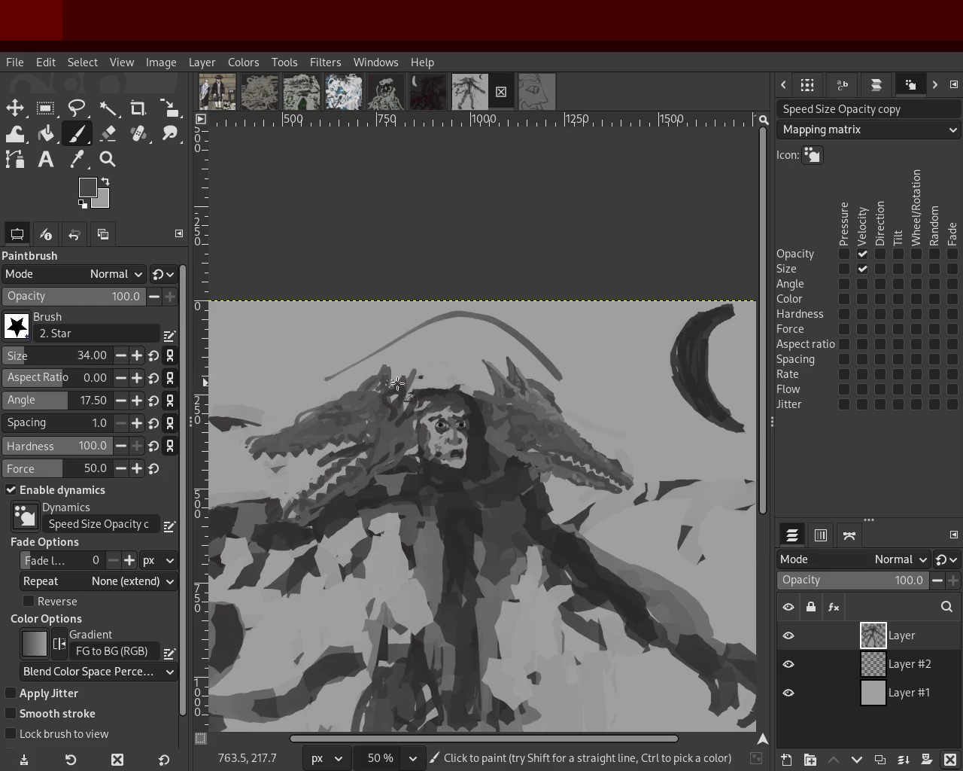
Zoom to the top of the painting and test hooked and V-shaped strokes near the arc, undoing each
left_click(107, 159)
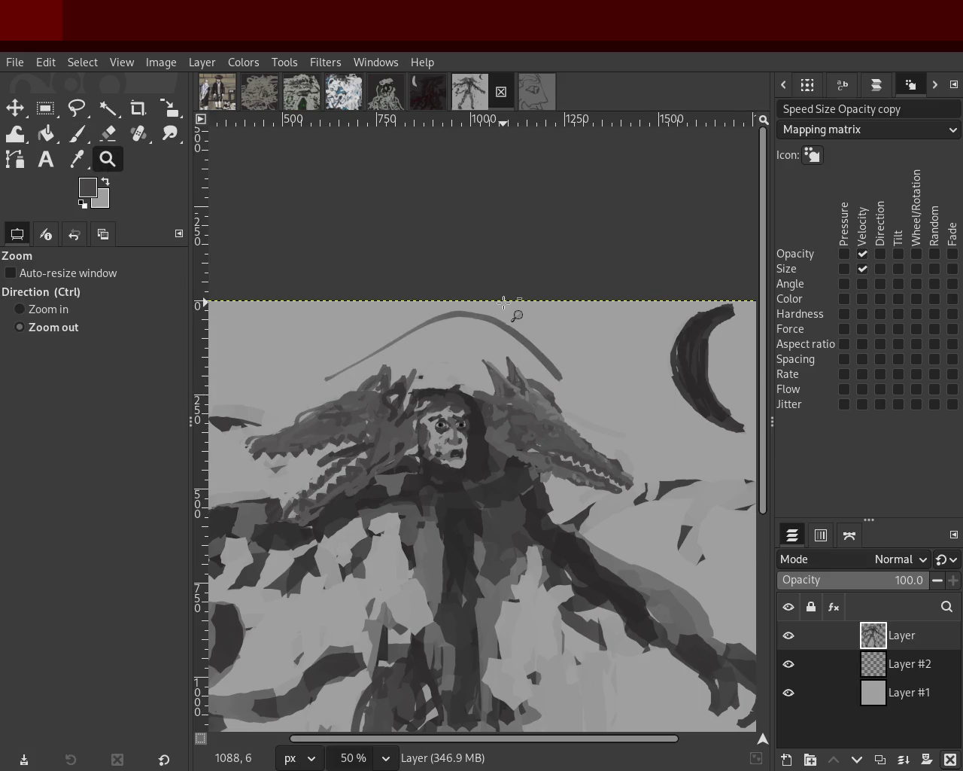
left_click(502, 302, "ctrl")
left_click(501, 303, "ctrl")
left_click(502, 303, "ctrl")
left_click(502, 303)
left_click(502, 302)
left_click(502, 302)
left_click(502, 302)
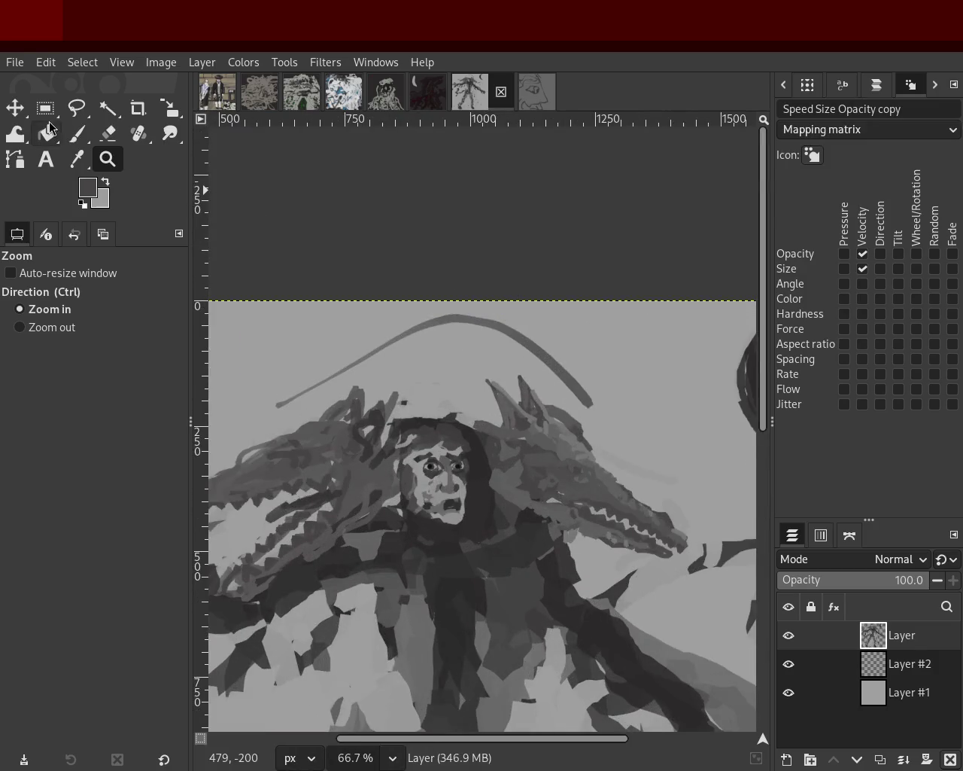
key("p")
key("ctrl+z")
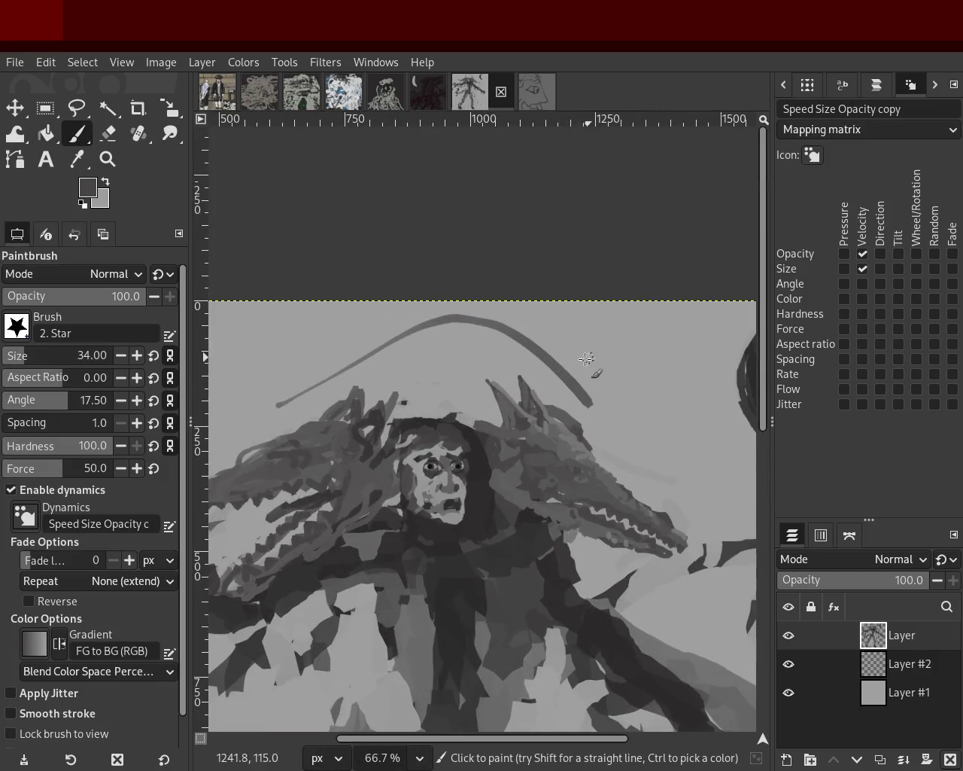
left_click_drag(527, 340, 472, 360)
left_click_drag(359, 353, 325, 372)
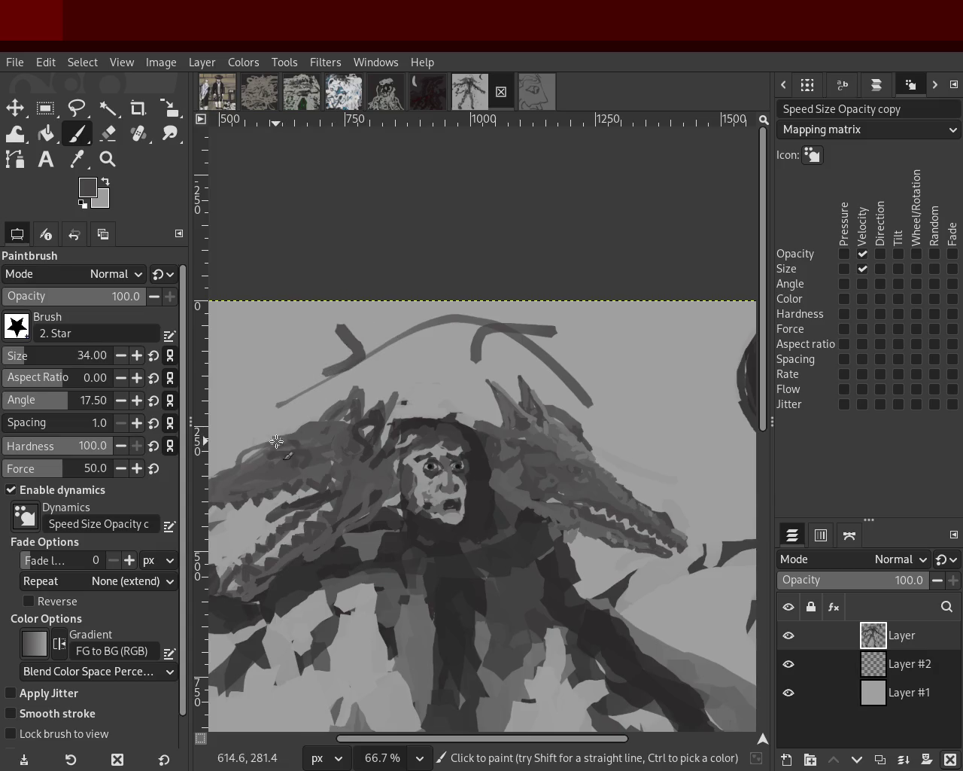
key("ctrl+z")
key("ctrl+z")
mouse_move(346, 327)
left_mouse_down()
mouse_move(316, 380)
mouse_move(283, 395)
mouse_move(353, 355)
mouse_move(304, 402)
left_mouse_up()
key("ctrl+z")
key("ctrl+z")
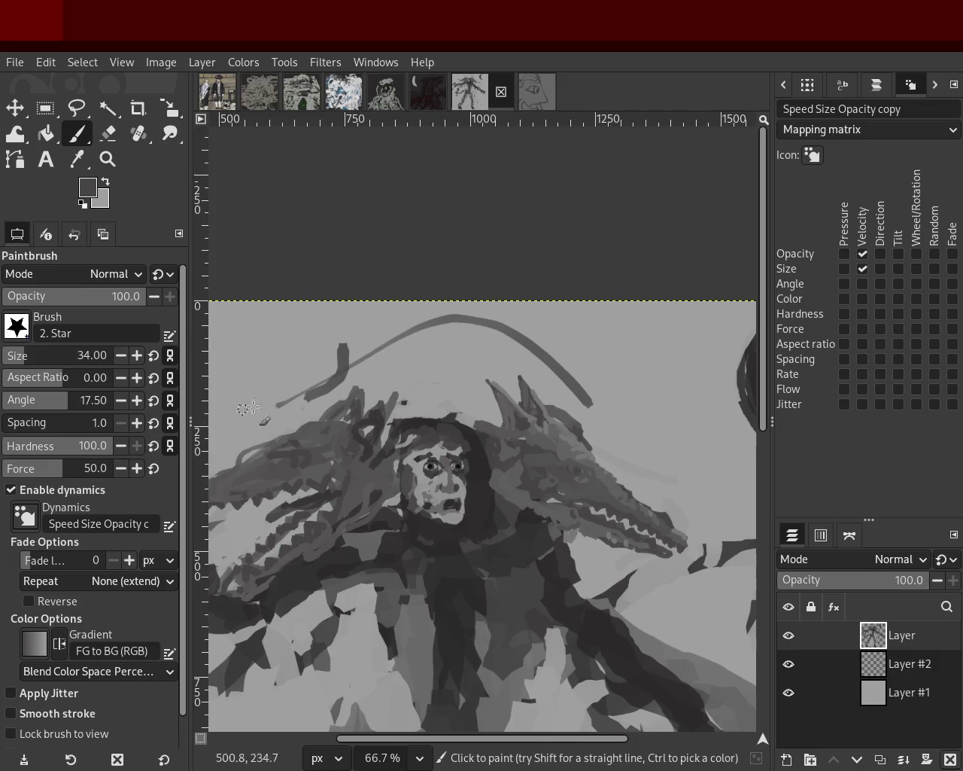
key("ctrl+z")
left_click_drag(544, 322, 472, 397)
key("ctrl+z")
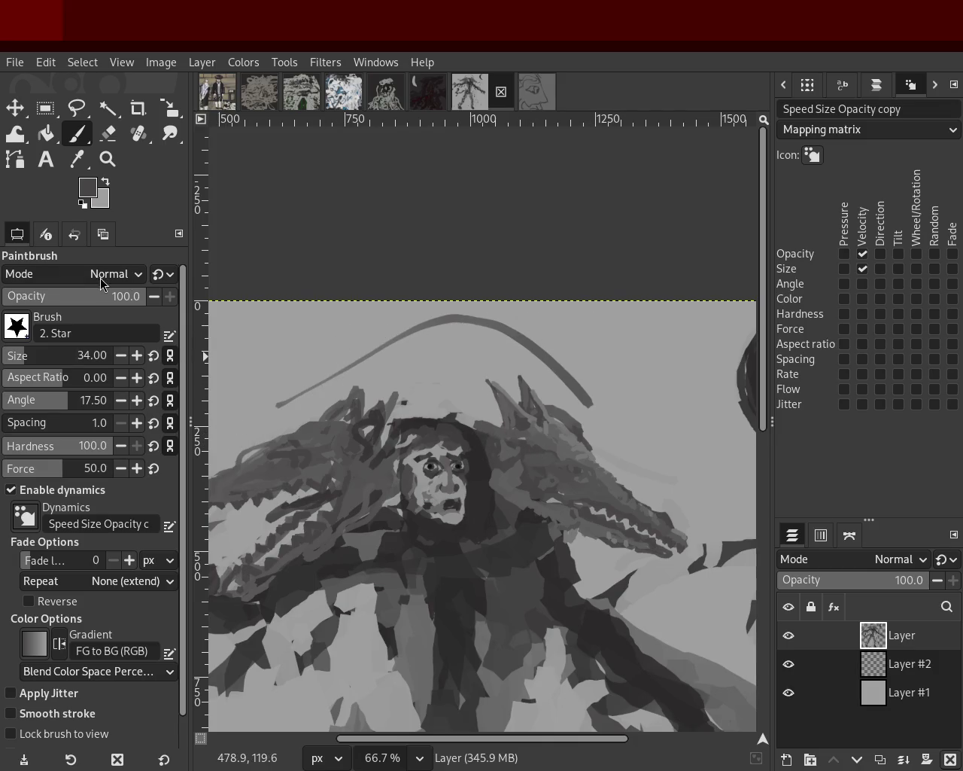
With brush size 6 then 20, paint a hooked stroke crossing the arc's left end
left_click(9, 356)
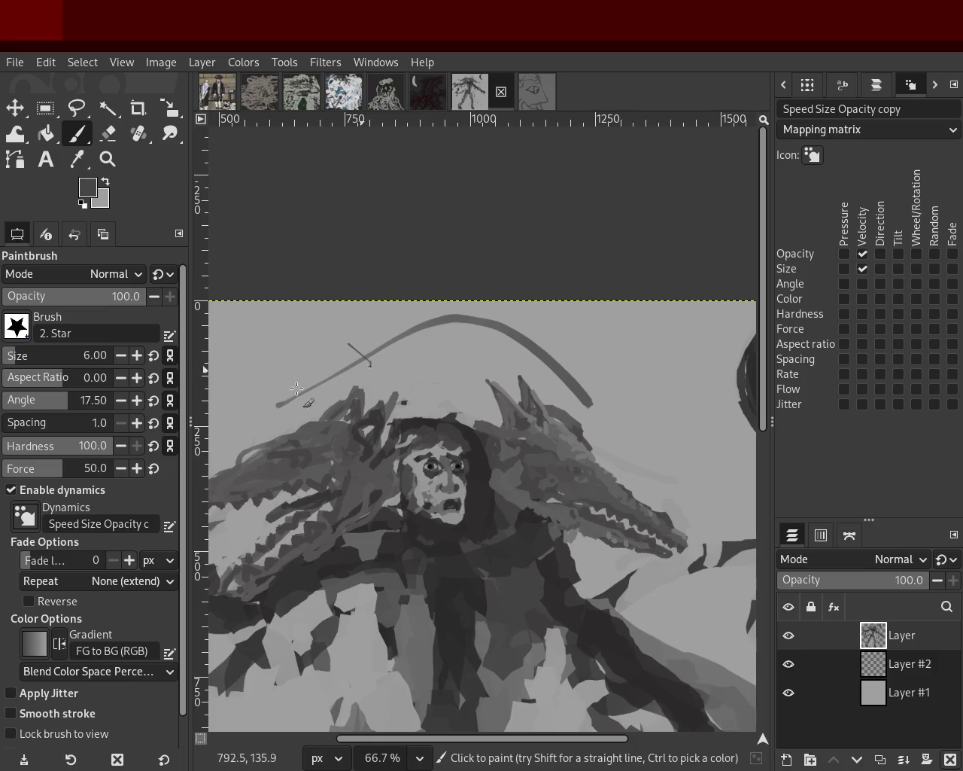
key("ctrl+z")
left_click(16, 356)
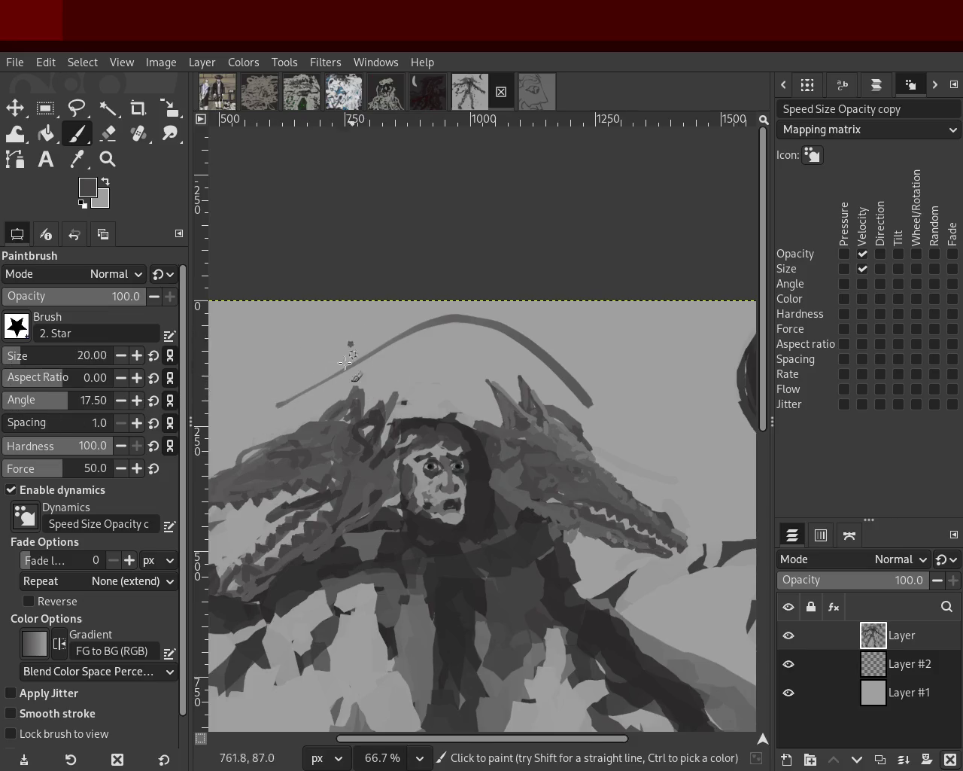
key("ctrl+z")
left_click_drag(335, 358, 325, 384)
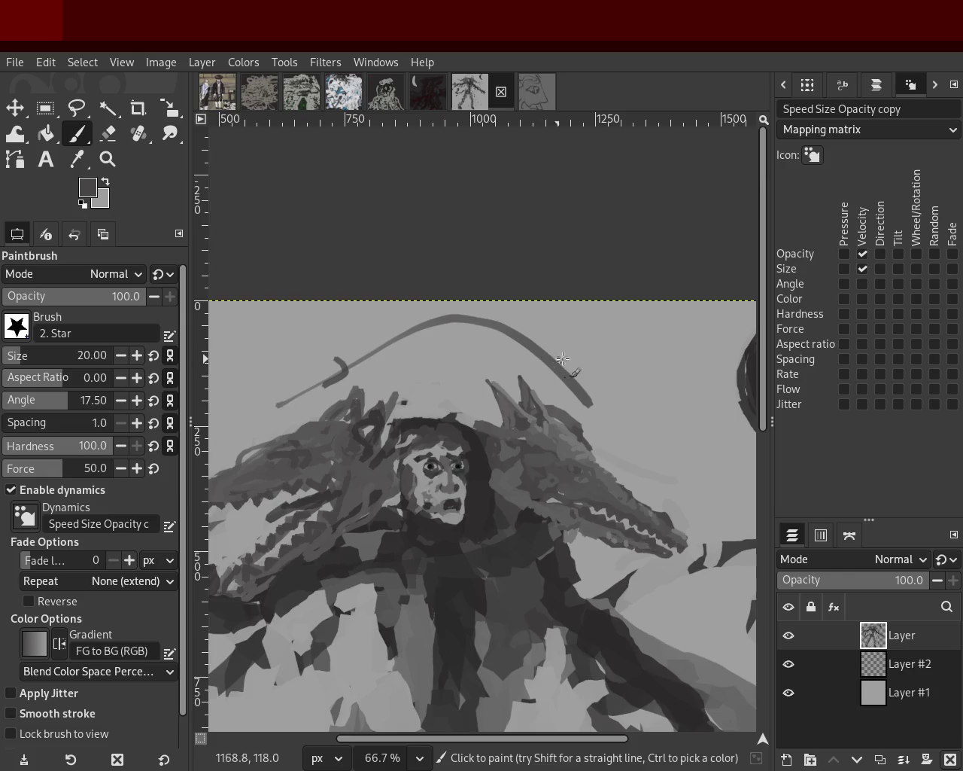
key("ctrl+z")
left_click_drag(319, 363, 299, 405)
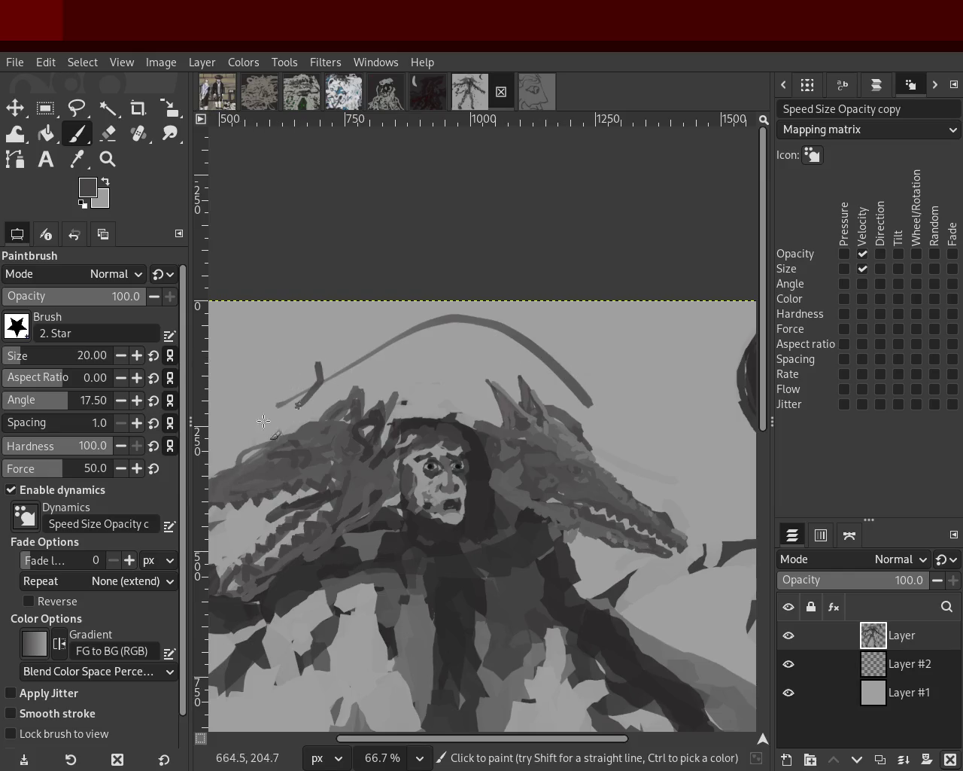
key("ctrl+z")
left_click_drag(335, 348, 348, 377)
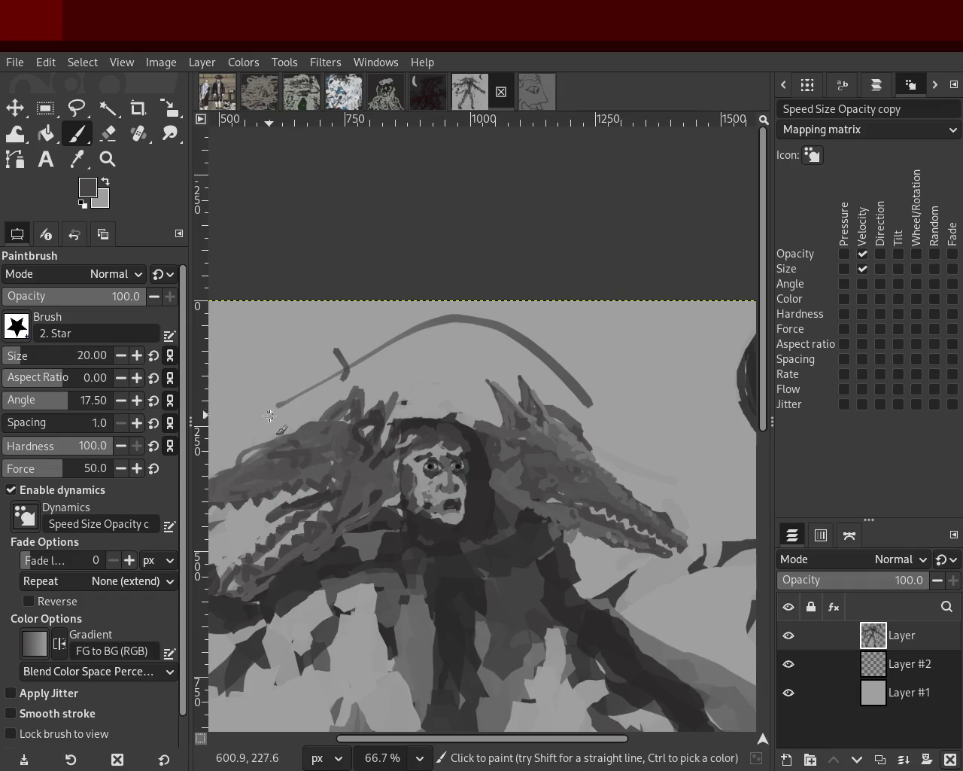
left_click(107, 159)
scroll(393, 309, "down", 15)
scroll(353, 340, "up", 1)
scroll(398, 286, "up", 2)
scroll(398, 286, "up", 3)
scroll(407, 294, "up", 1)
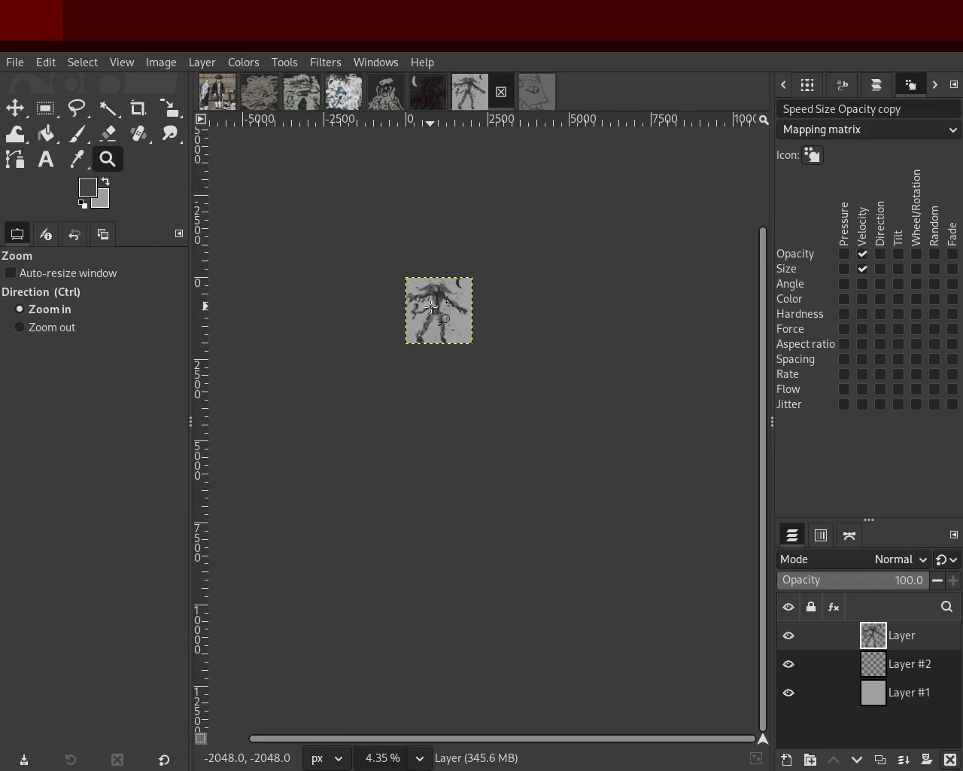
scroll(431, 306, "up", 5)
scroll(430, 307, "down", 1)
scroll(481, 297, "up", 1)
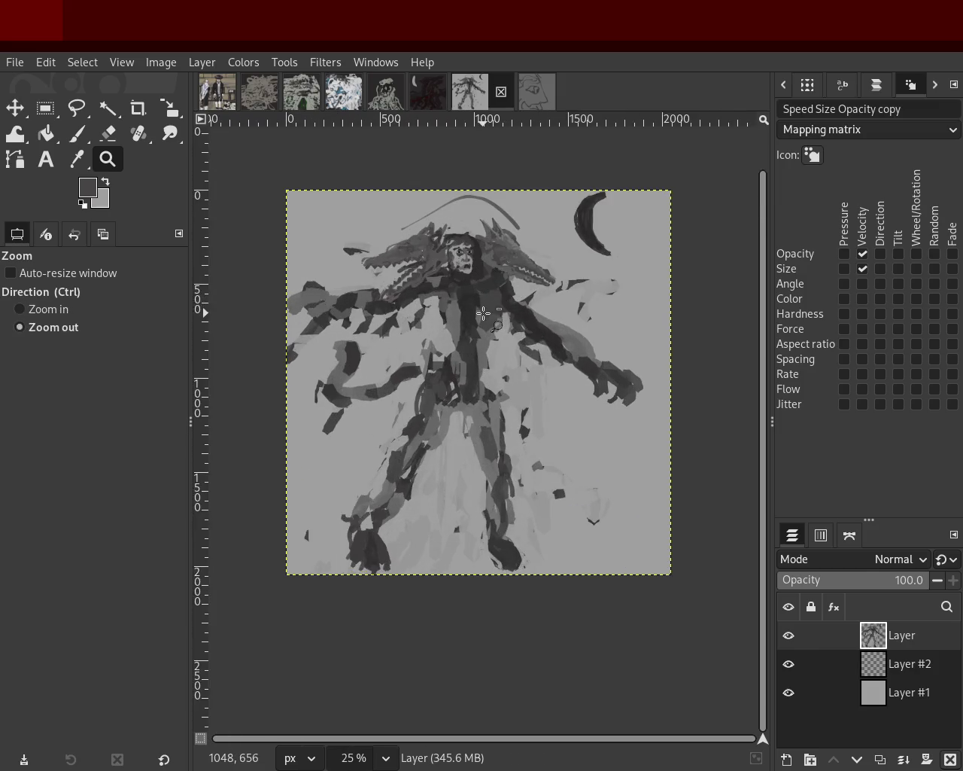
scroll(483, 313, "down", 1)
scroll(481, 259, "up", 1)
scroll(485, 264, "up", 1)
scroll(507, 268, "down", 1)
scroll(536, 283, "up", 1)
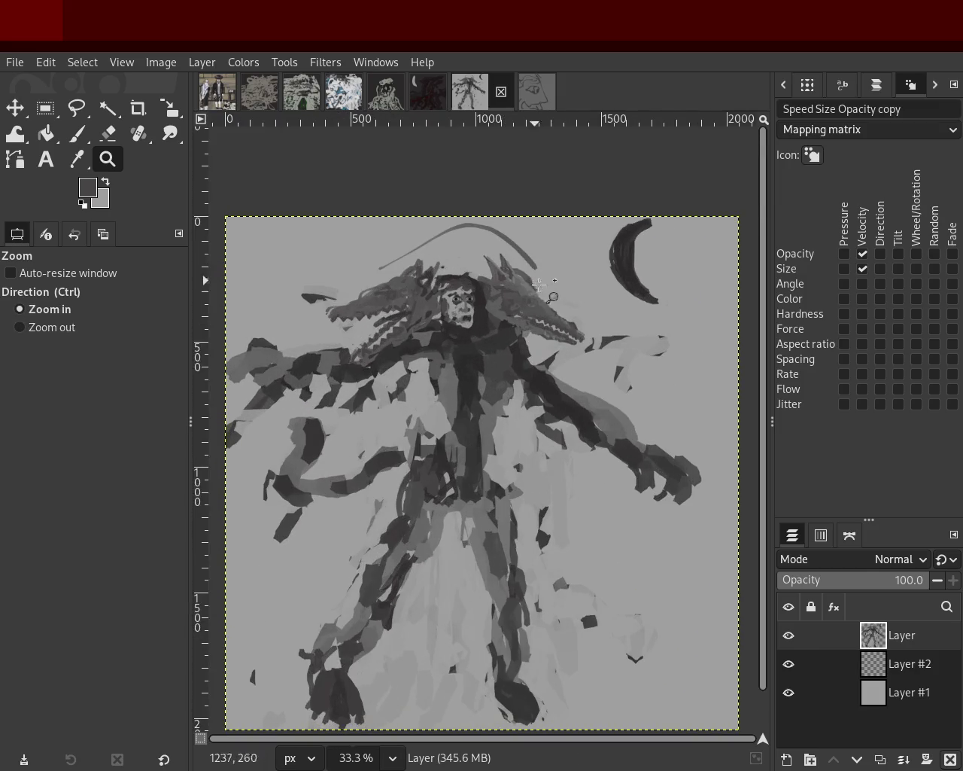
scroll(563, 327, "down", 1)
scroll(556, 294, "up", 2)
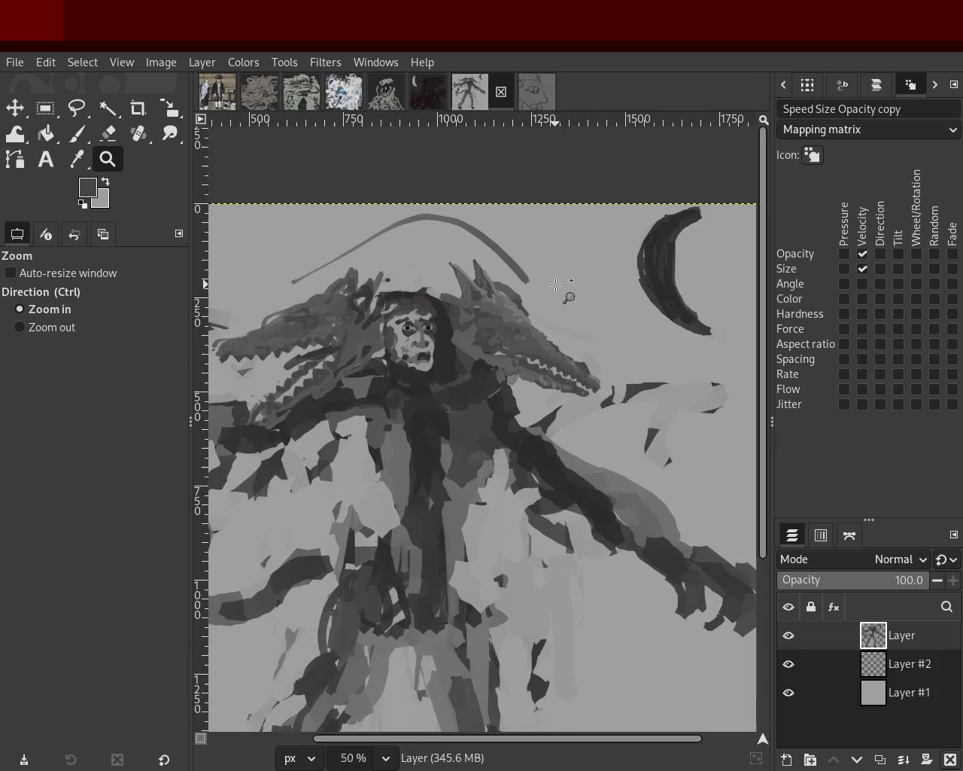
scroll(550, 290, "down", 1)
scroll(534, 301, "down", 1)
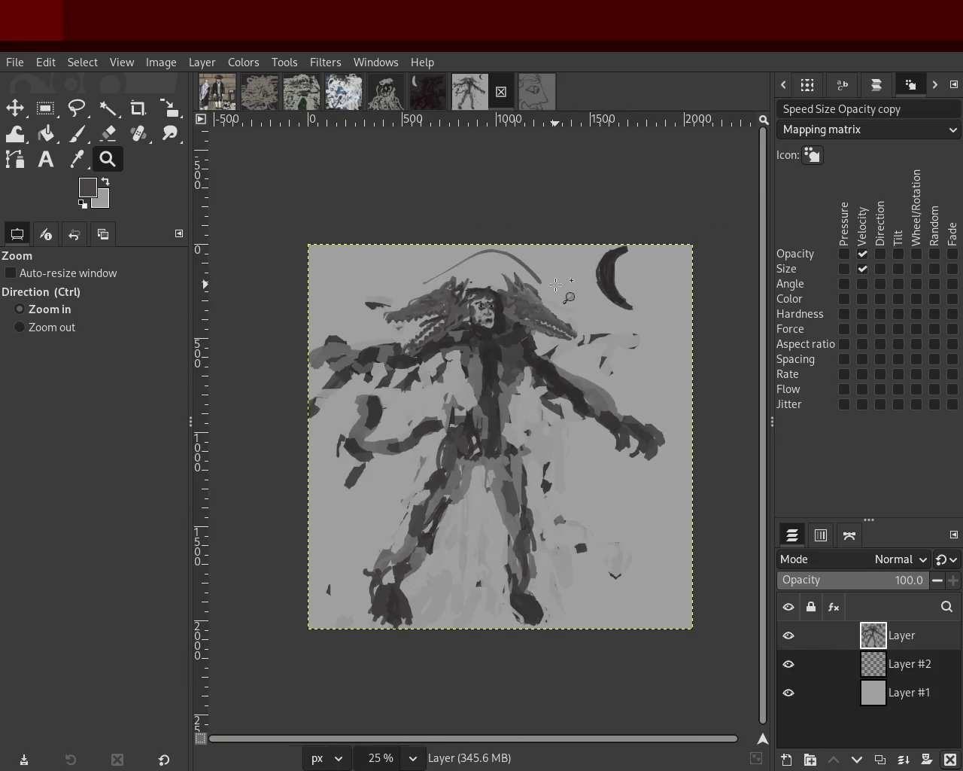
scroll(519, 312, "up", 1)
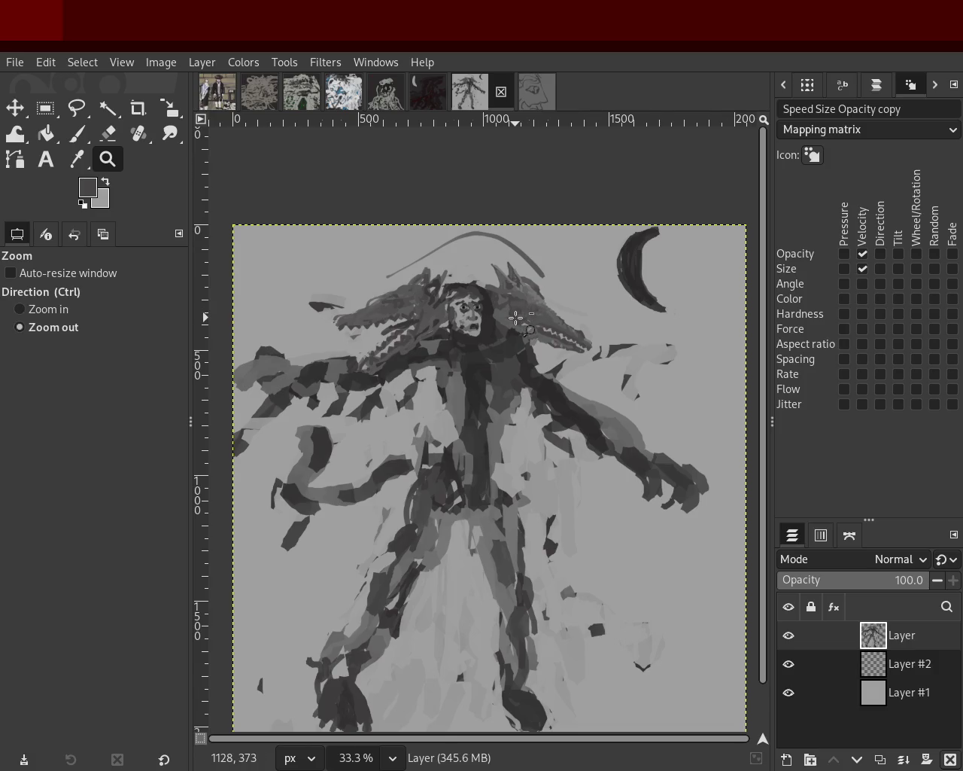
scroll(497, 343, "down", 1)
scroll(475, 369, "up", 1)
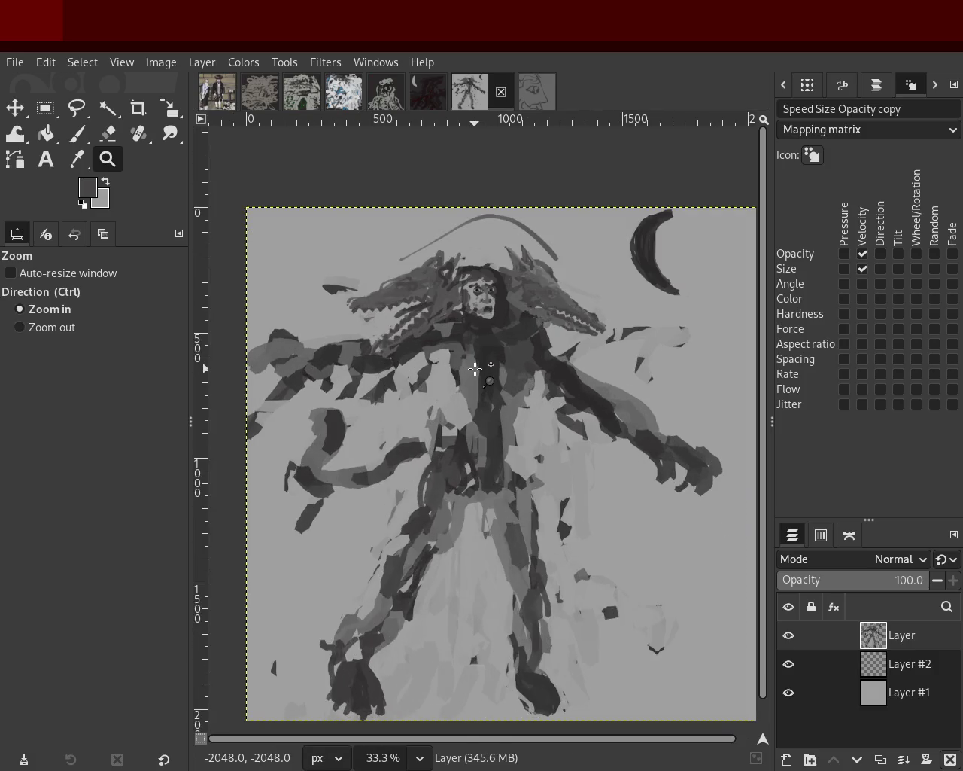
scroll(475, 369, "down", 1)
scroll(450, 361, "up", 1)
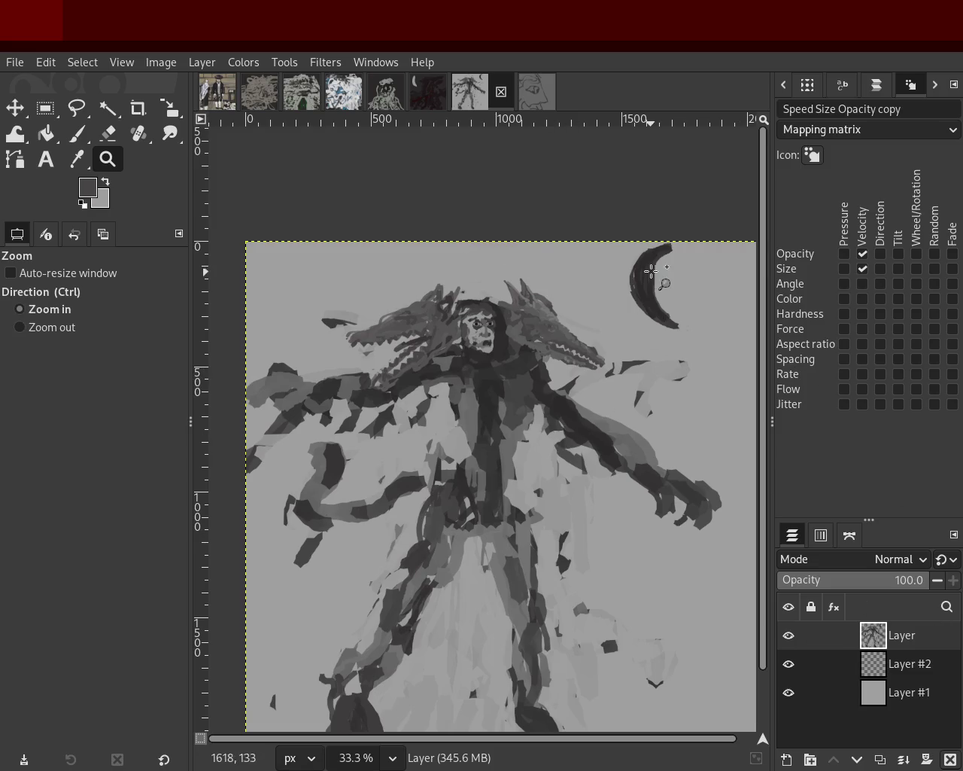
left_click_drag(624, 333, 639, 347)
scroll(568, 379, "down", 3)
scroll(571, 383, "up", 2)
scroll(567, 376, "up", 4)
scroll(567, 376, "down", 2)
scroll(567, 376, "down", 4)
scroll(567, 375, "down", 5)
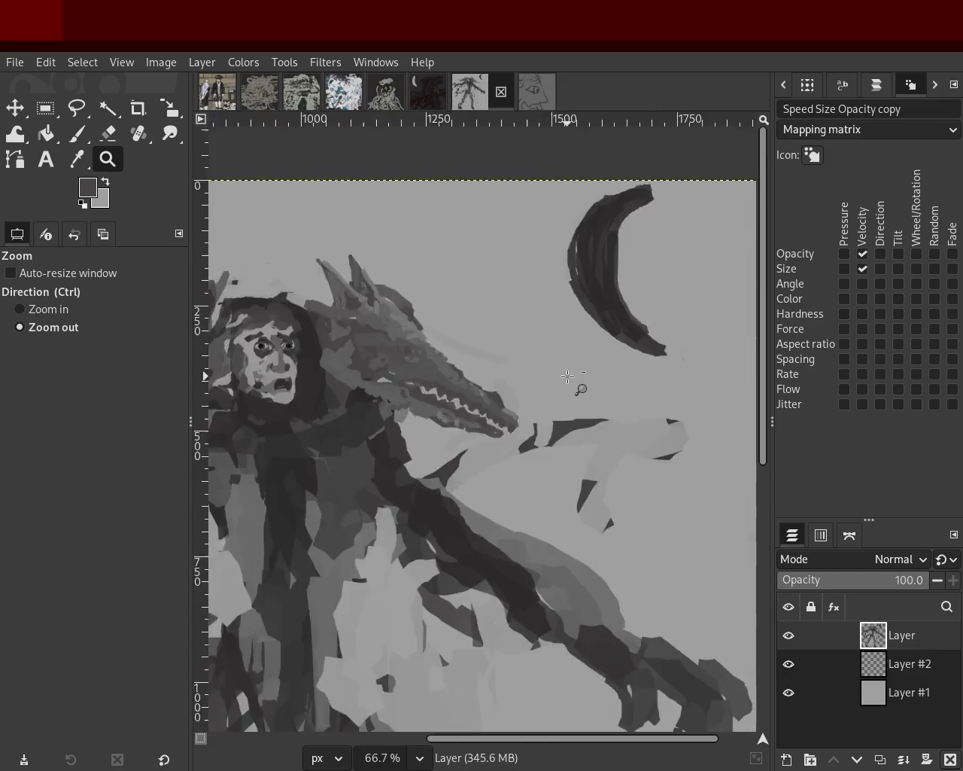
scroll(567, 375, "down", 3)
scroll(316, 308, "up", 2)
left_click(76, 133)
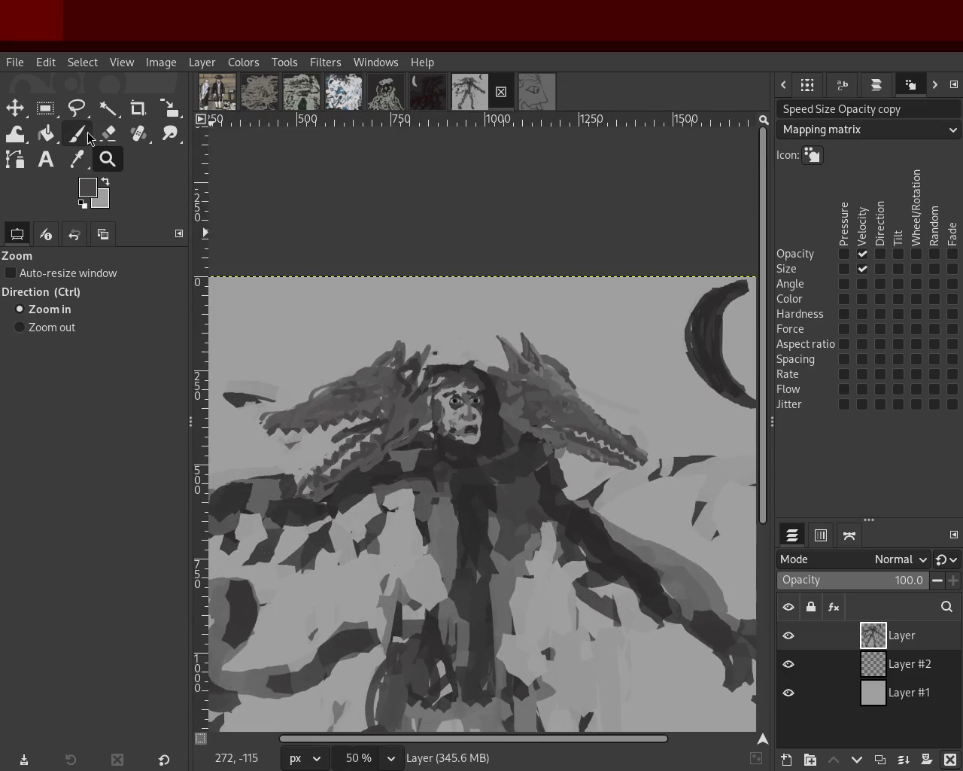
Repaint the thin arc over the hood, retrying several times until it fits
left_click_drag(587, 338, 301, 353)
key("ctrl+z")
left_click_drag(647, 372, 380, 354)
key("ctrl+z")
left_click_drag(609, 340, 310, 339)
key("ctrl+z")
left_click_drag(617, 354, 307, 359)
key("ctrl+z")
left_click_drag(597, 367, 305, 372)
key("ctrl+z")
left_click_drag(596, 337, 362, 345)
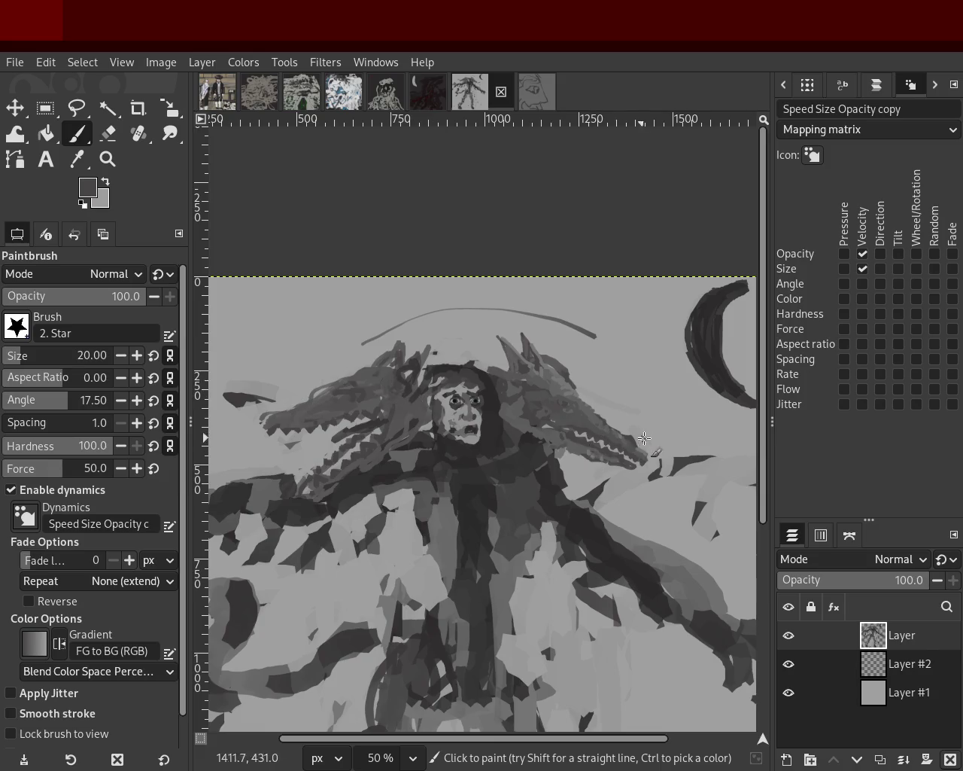
Try a small curved mark in the upper-left sky and a chest line, undoing unwanted strokes
key("ctrl+z")
left_click_drag(654, 389, 667, 402)
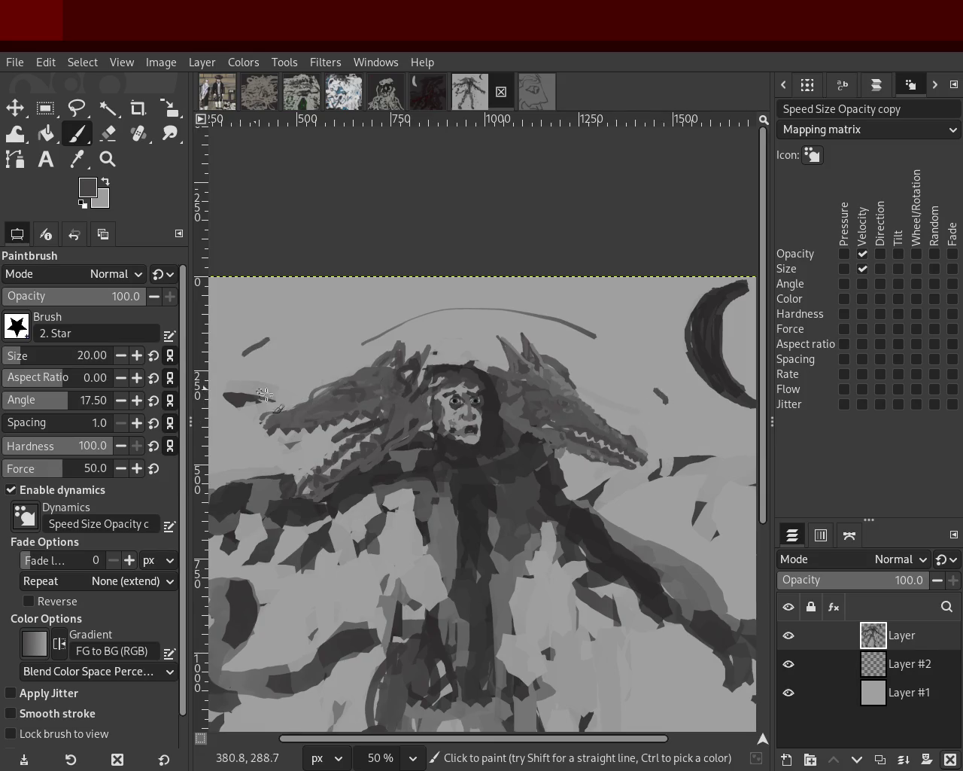
key("ctrl+z")
left_click_drag(268, 318, 231, 341)
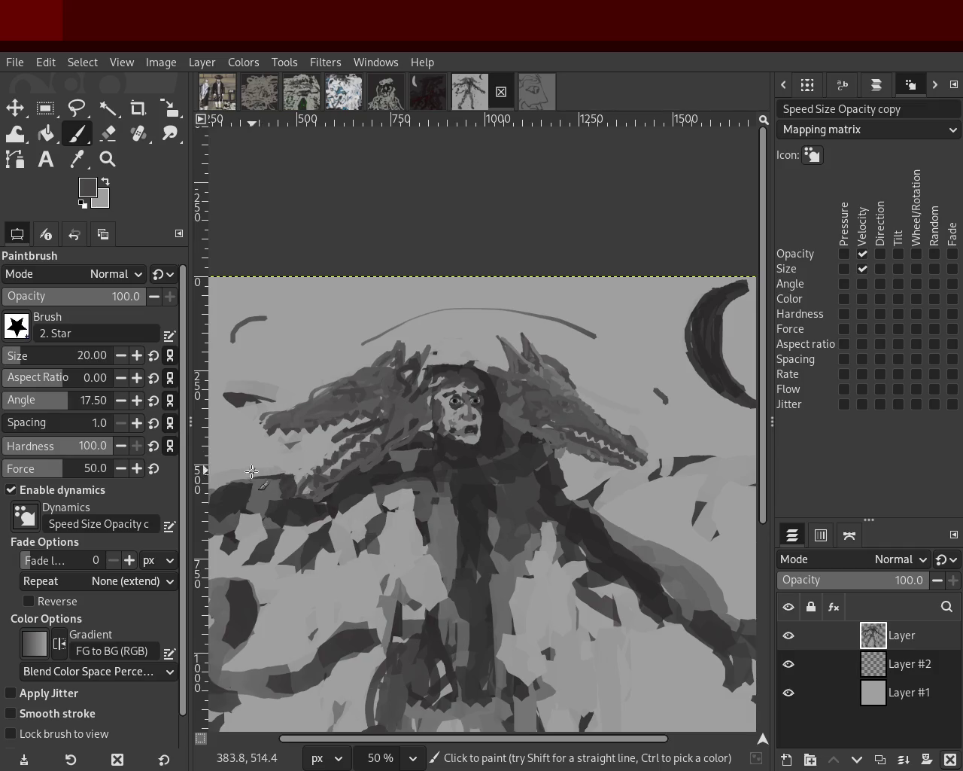
key("ctrl+z")
mouse_move(267, 318)
left_mouse_down()
mouse_move(235, 342)
mouse_move(218, 340)
left_mouse_up()
key("ctrl+z")
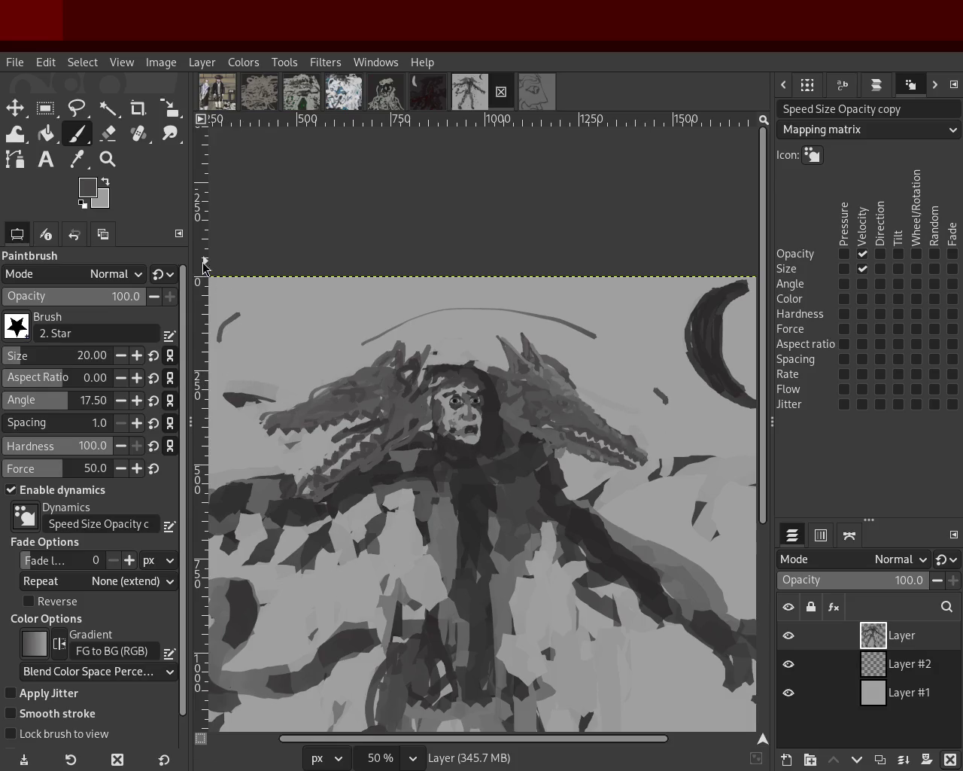
left_click_drag(347, 472, 526, 460)
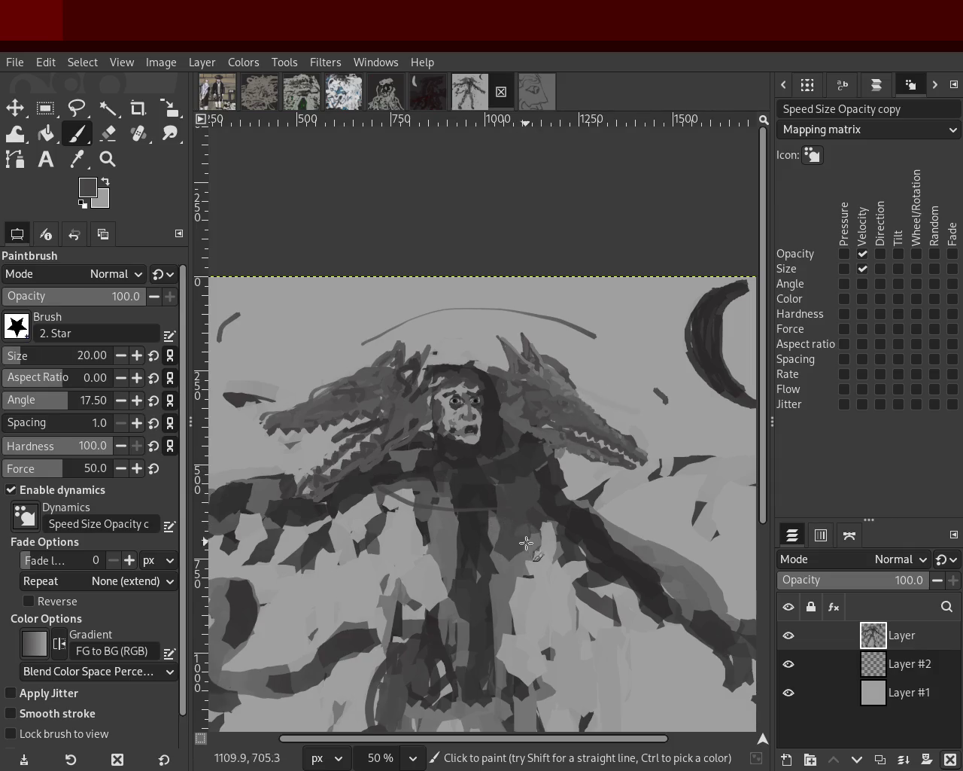
key("ctrl+z")
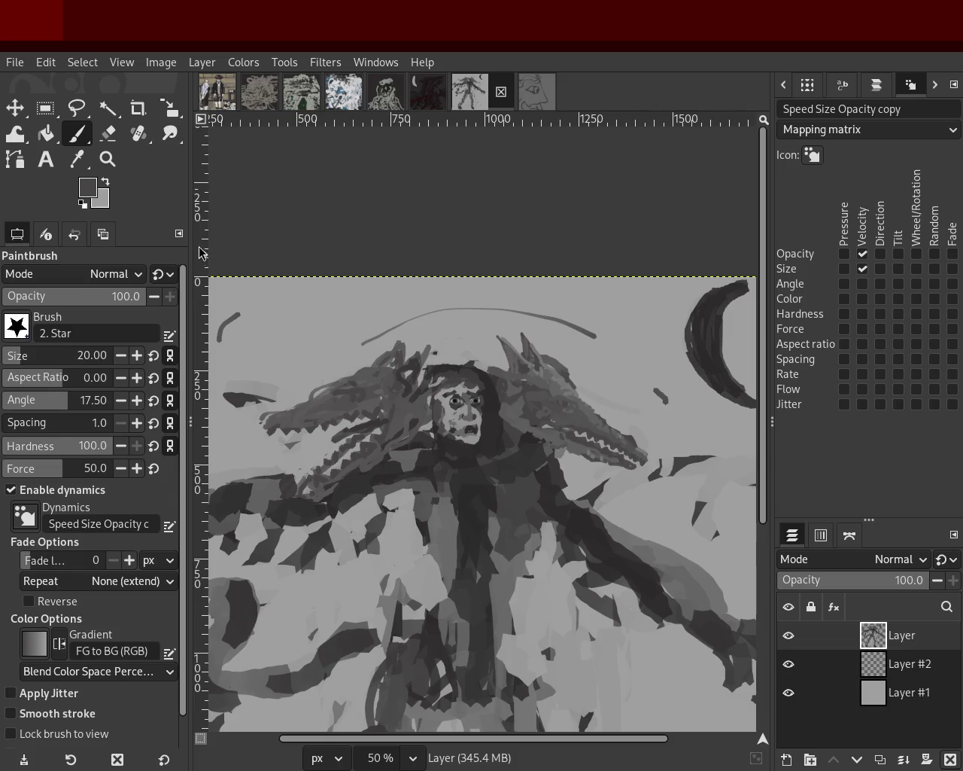
left_click(108, 159)
left_click(429, 409, "ctrl")
Zoom out to see the whole painting, then back in until the figure fills the view
left_click(429, 409, "ctrl")
left_click(429, 408, "ctrl")
left_click(429, 408)
left_click(429, 409, "ctrl")
left_click(429, 408)
left_click(474, 359, "ctrl")
left_click(476, 358)
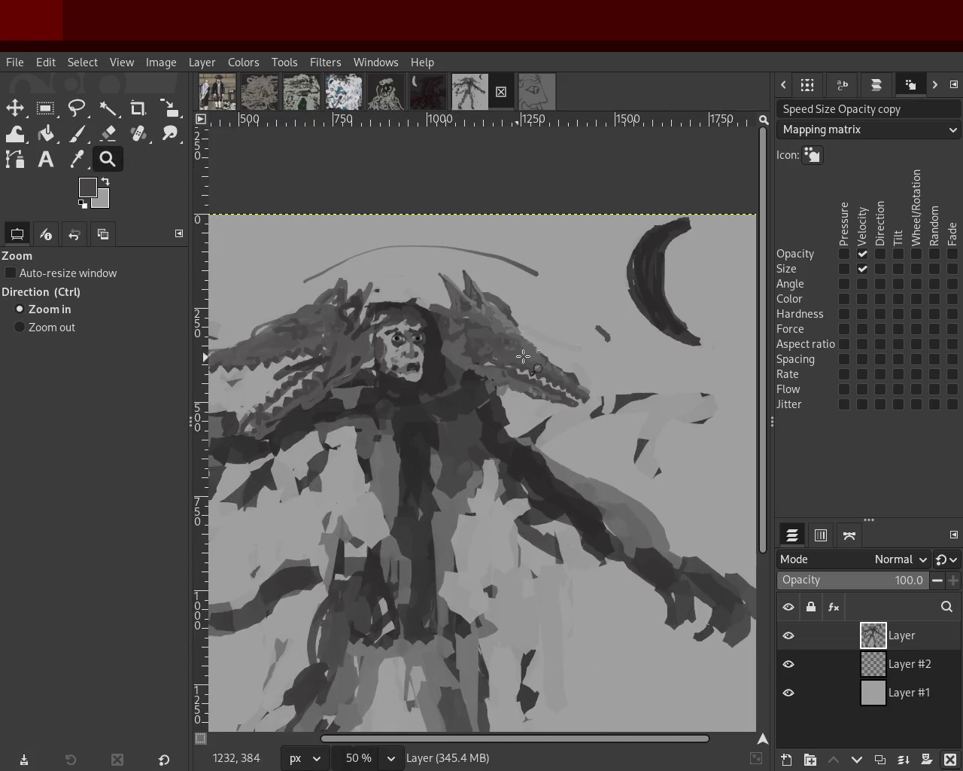
left_click(519, 355, "ctrl")
left_click(427, 386)
left_click(527, 389, "ctrl")
left_click(276, 251)
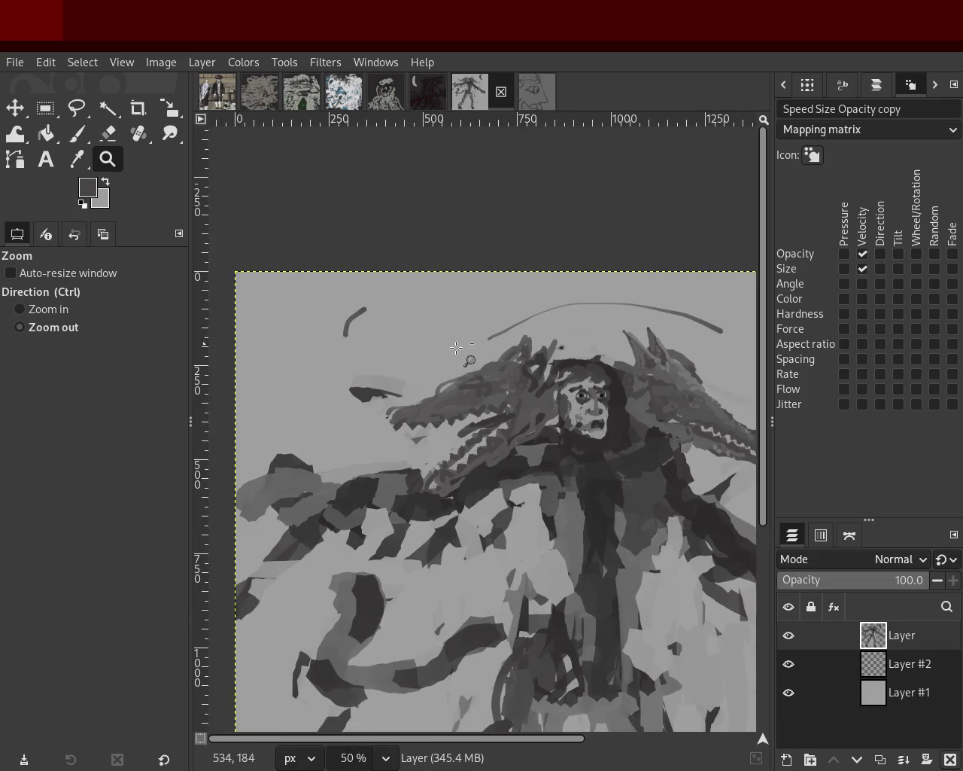
left_click_drag(442, 345, 455, 355)
left_click(446, 346)
left_click(432, 344)
left_click(448, 347)
left_click(444, 353)
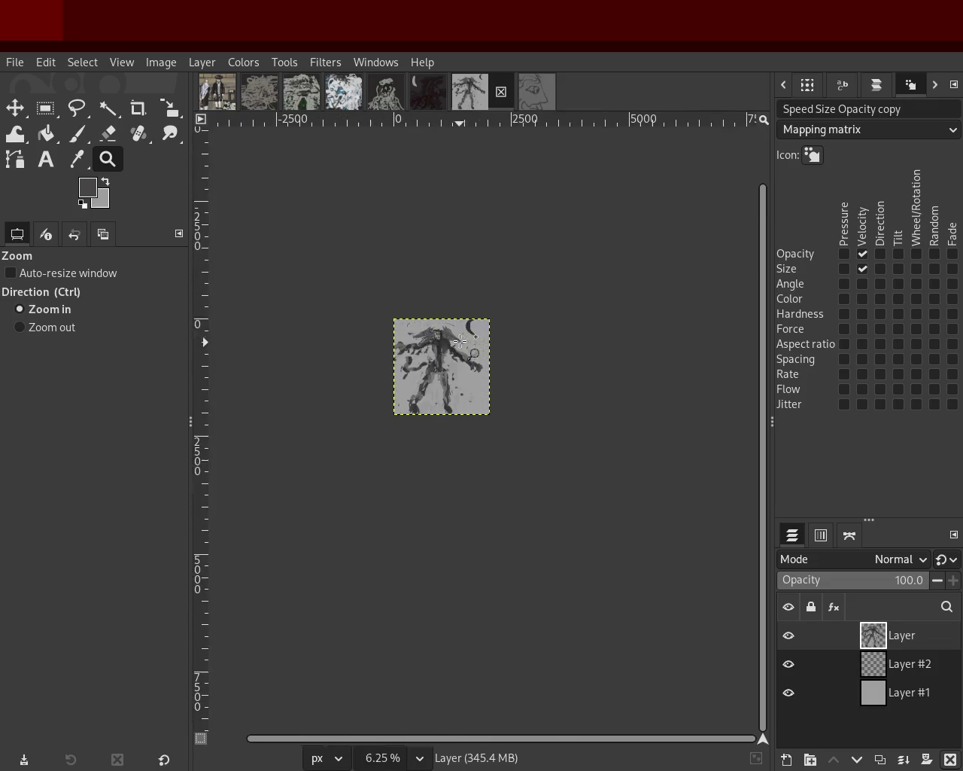
left_click(414, 331)
left_click(415, 325)
left_click(413, 322)
left_click(406, 316, "ctrl")
left_click(399, 312)
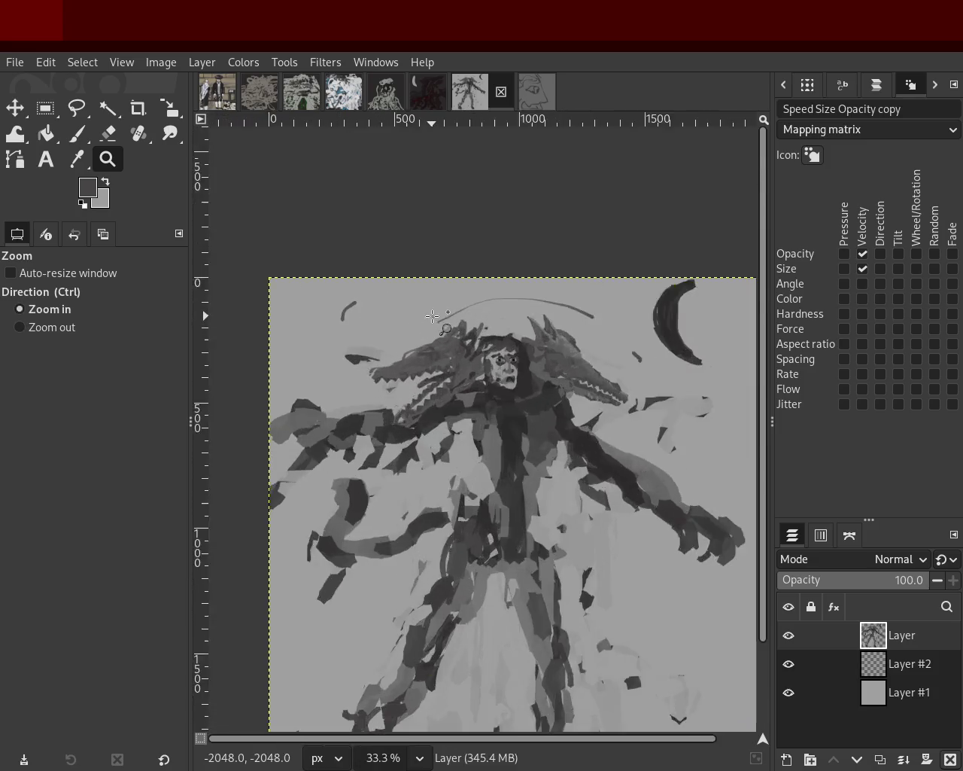
left_click(385, 308)
left_click_drag(383, 307, 353, 316)
Zoom to maximum magnification, return to the upper figure, and pick the Paintbrush
left_click(430, 386, "ctrl")
left_click(426, 382)
left_click(422, 377)
left_click(421, 377)
left_click(421, 377)
left_click(421, 377)
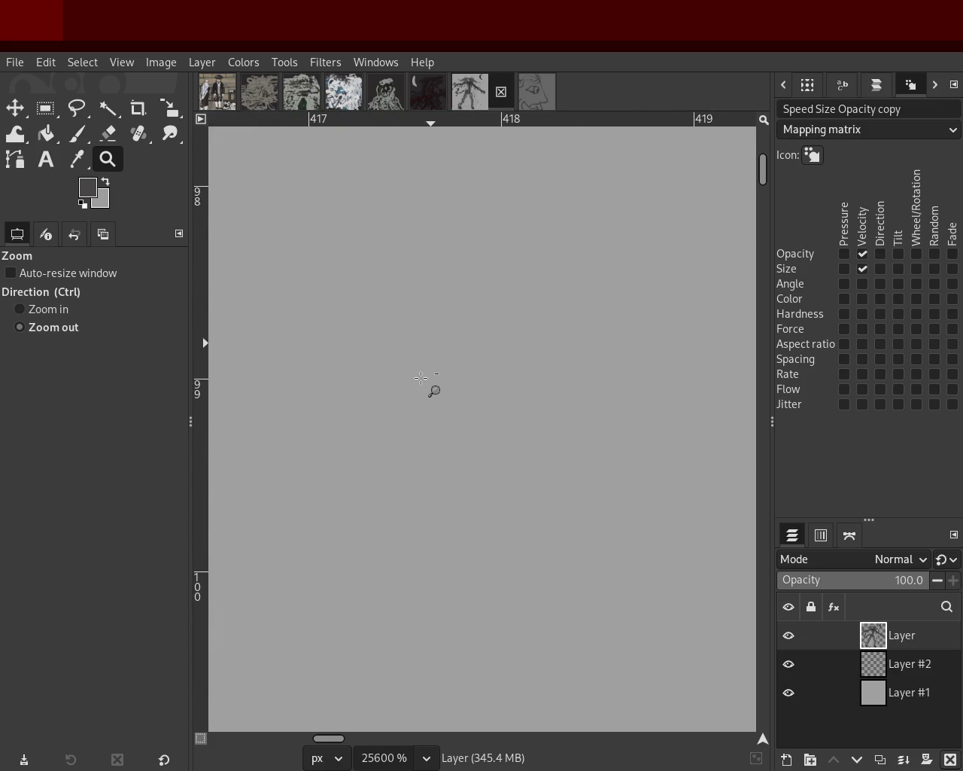
left_click(421, 377, "ctrl")
left_click(422, 377, "ctrl")
left_click(421, 377, "ctrl")
left_click(422, 377, "ctrl")
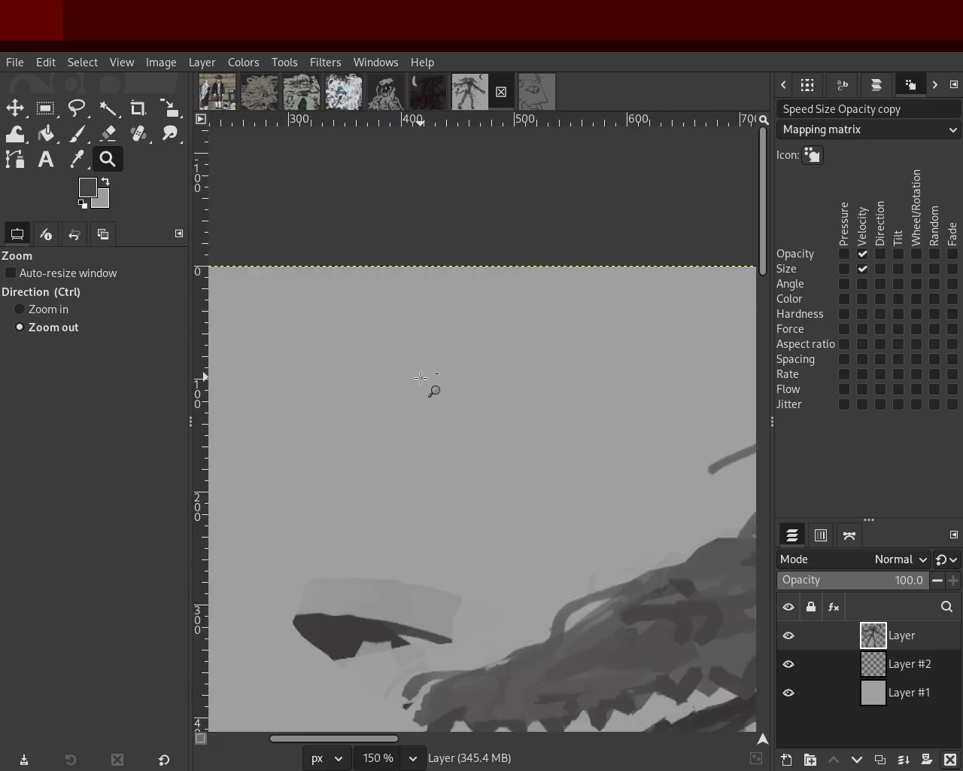
left_click(422, 377, "ctrl")
left_click(421, 377, "ctrl")
left_click(422, 377, "ctrl")
left_click(421, 377)
left_click(421, 377)
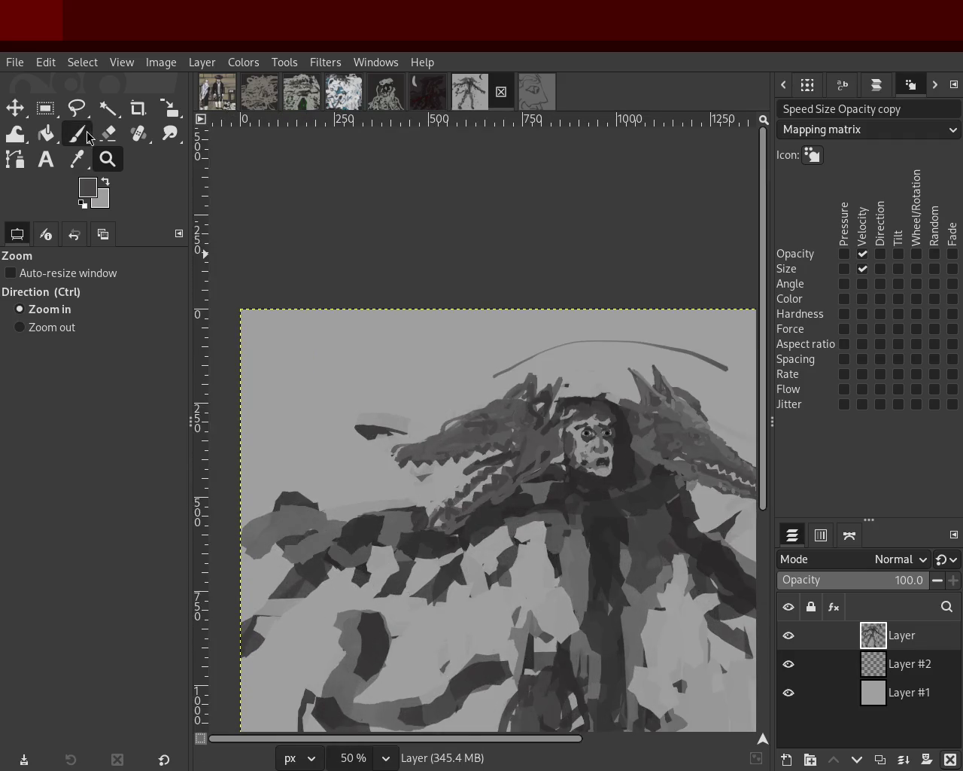
left_click(88, 136)
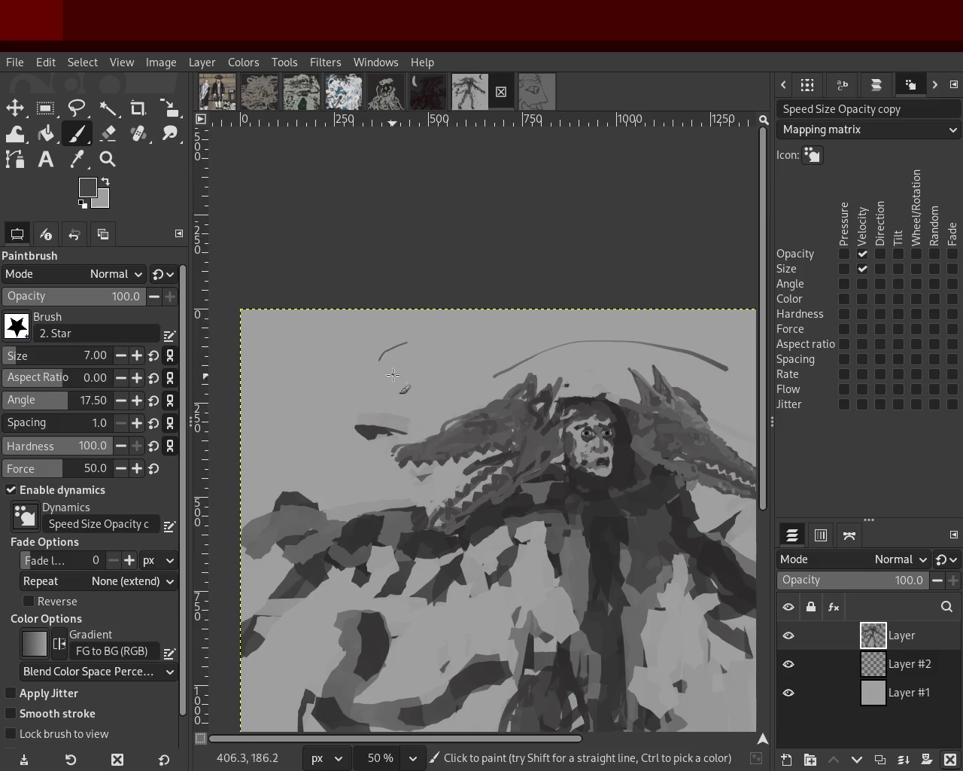
Raise the brush size from 7 to 9 and paint a short dark stroke in the sky
left_click(137, 356)
left_click(137, 356)
left_click_drag(403, 359, 390, 372)
Zoom to 100% around the moon and right wolf head, then return to the Paintbrush
left_click(113, 167)
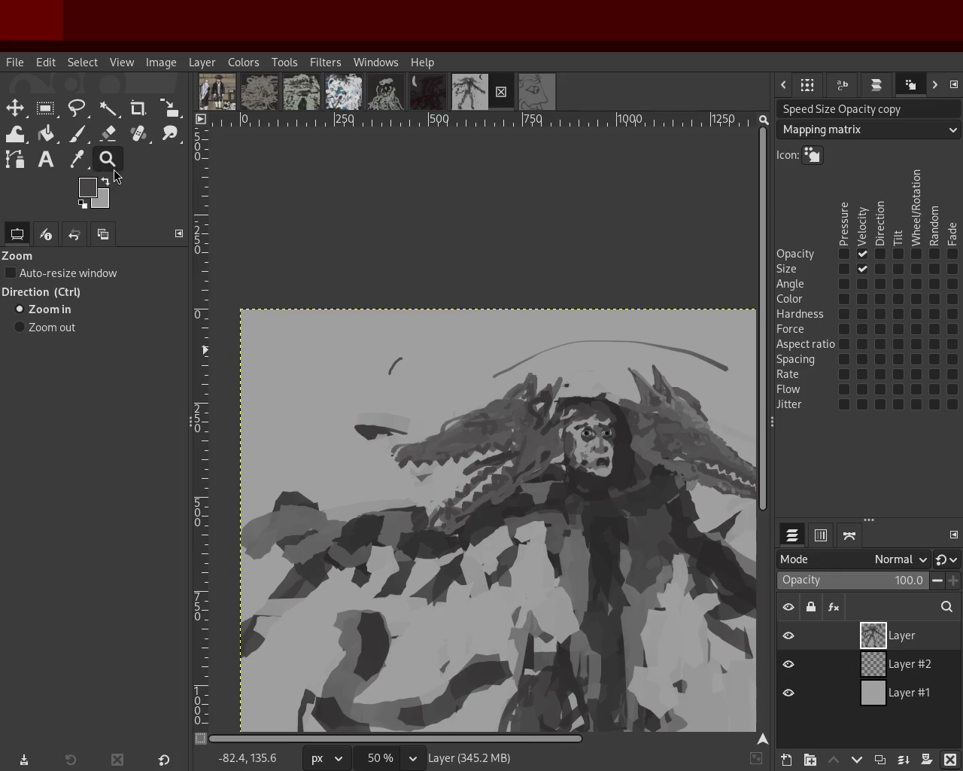
left_click(325, 376, "ctrl")
left_click(501, 429)
left_click(536, 426, "ctrl")
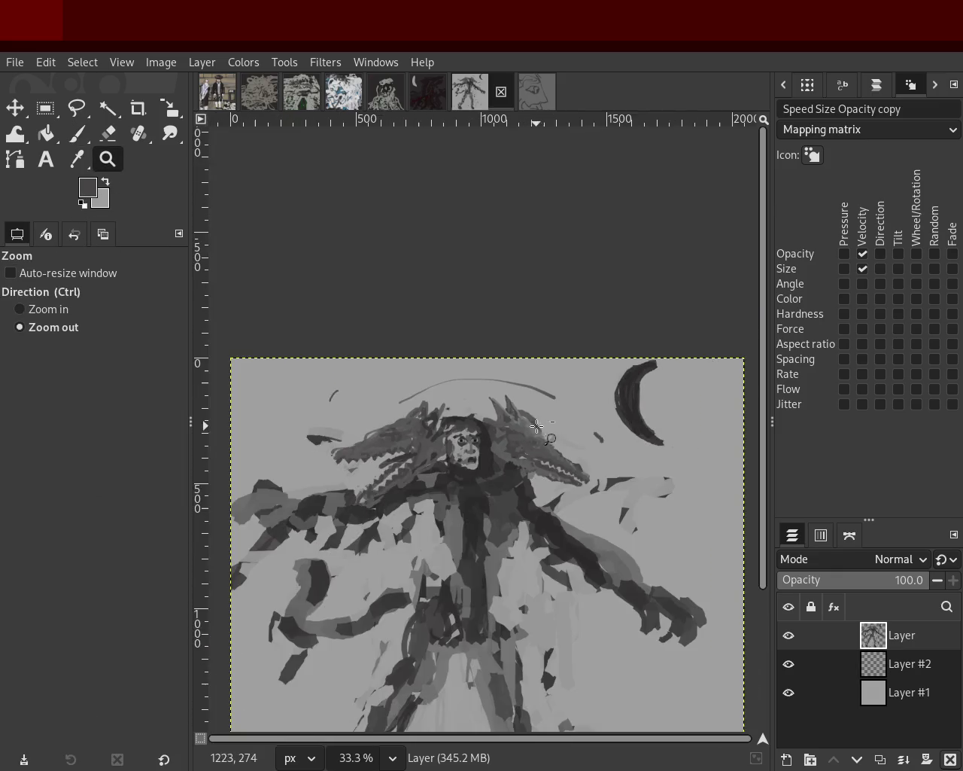
left_click(536, 426)
key("1")
left_click(81, 139)
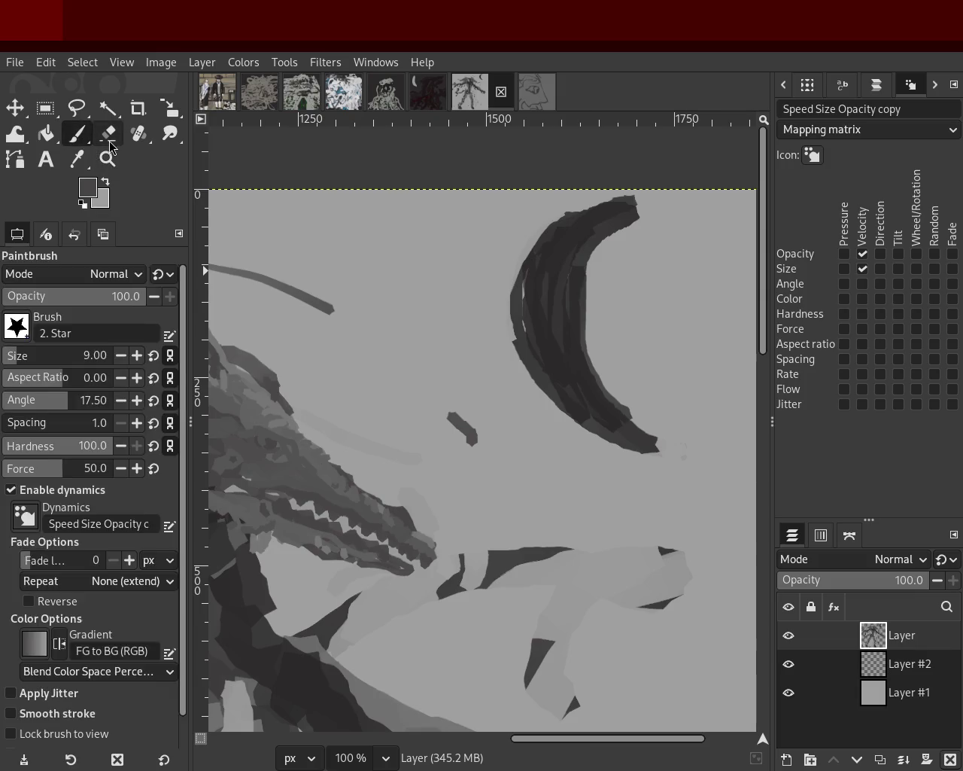
left_click(108, 134)
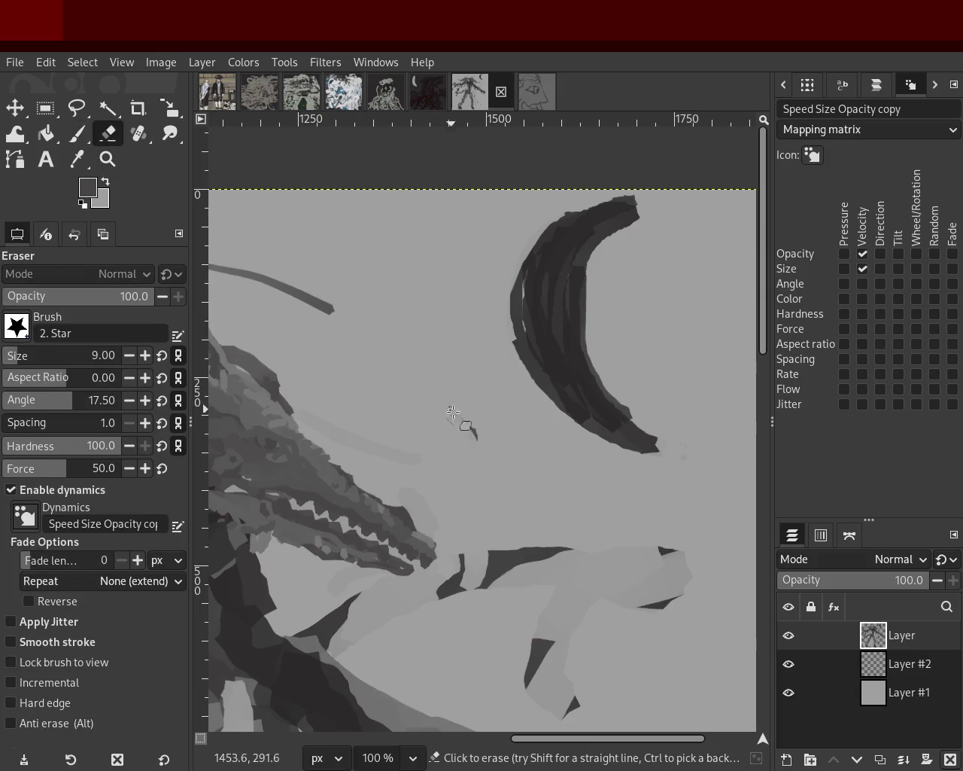
left_click(76, 135)
Paint a curved dark stroke left of the moon, undoing trial strokes until it sits right
left_click_drag(469, 415, 481, 447)
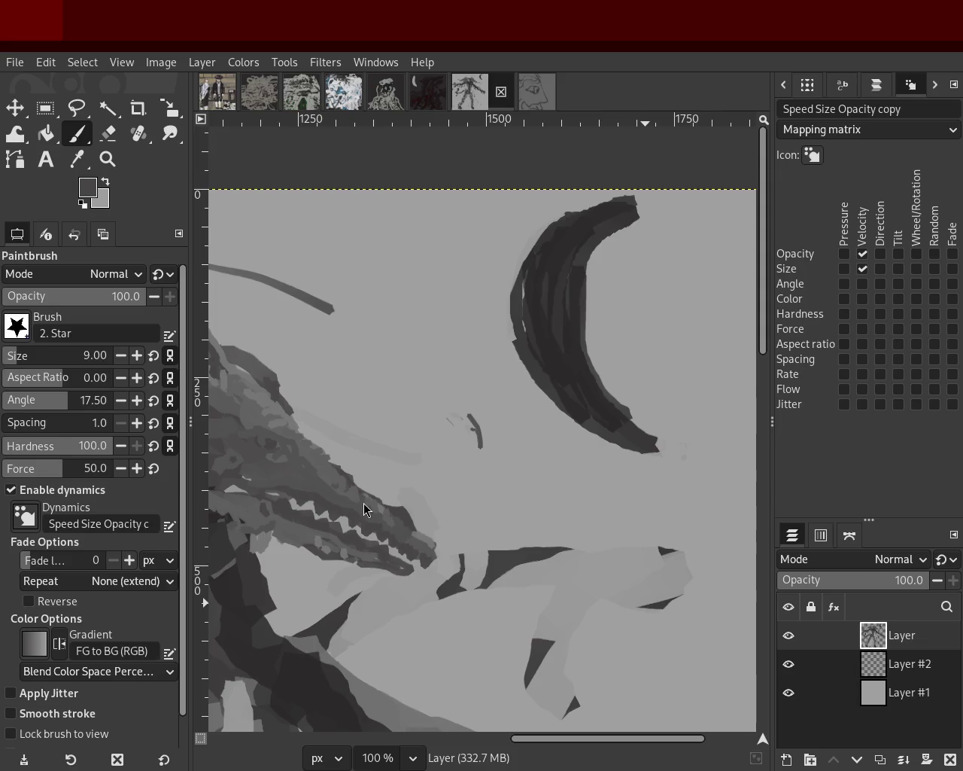
key("ctrl+z")
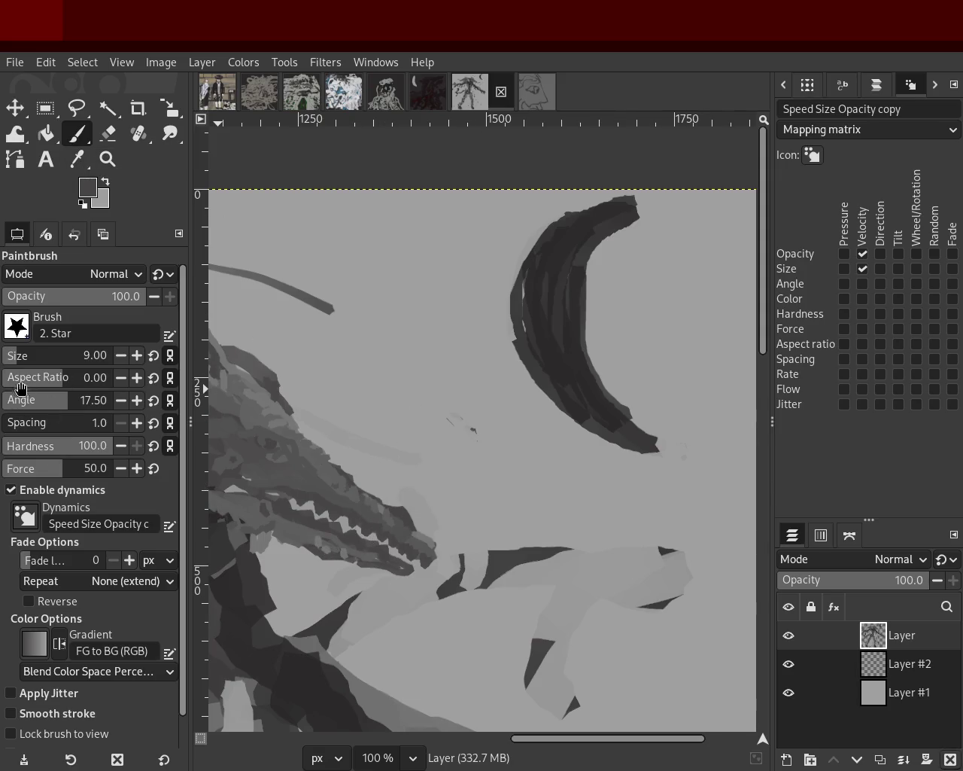
scroll(13, 359, "up", 11)
key("ctrl+z")
left_click_drag(457, 412, 459, 476)
key("ctrl+z")
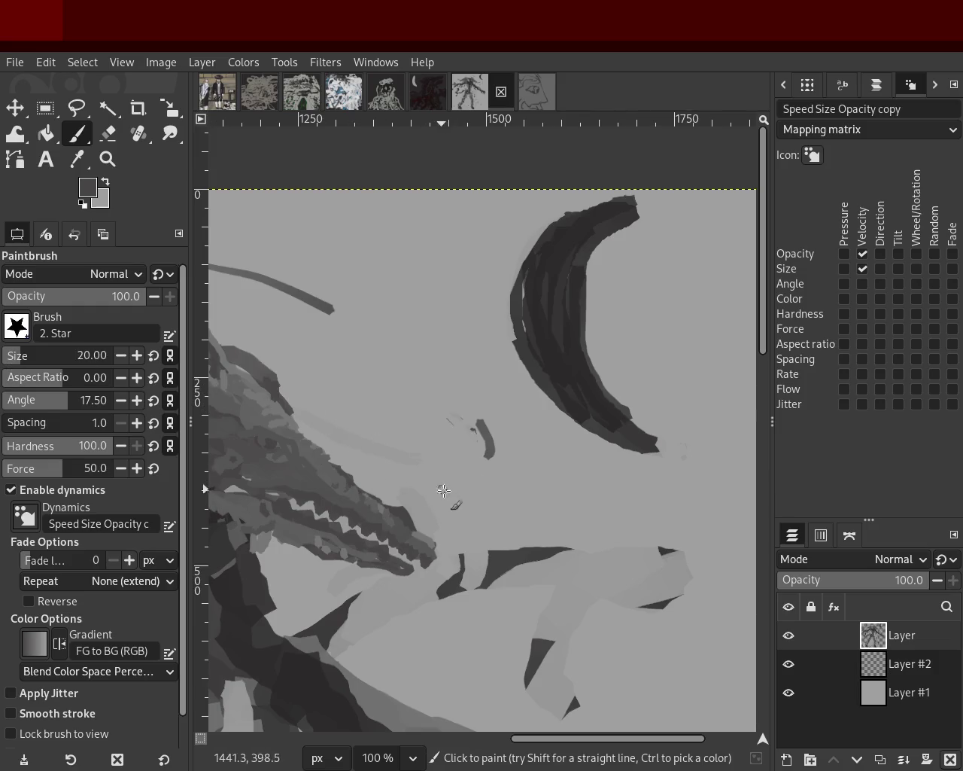
left_click_drag(452, 415, 470, 465)
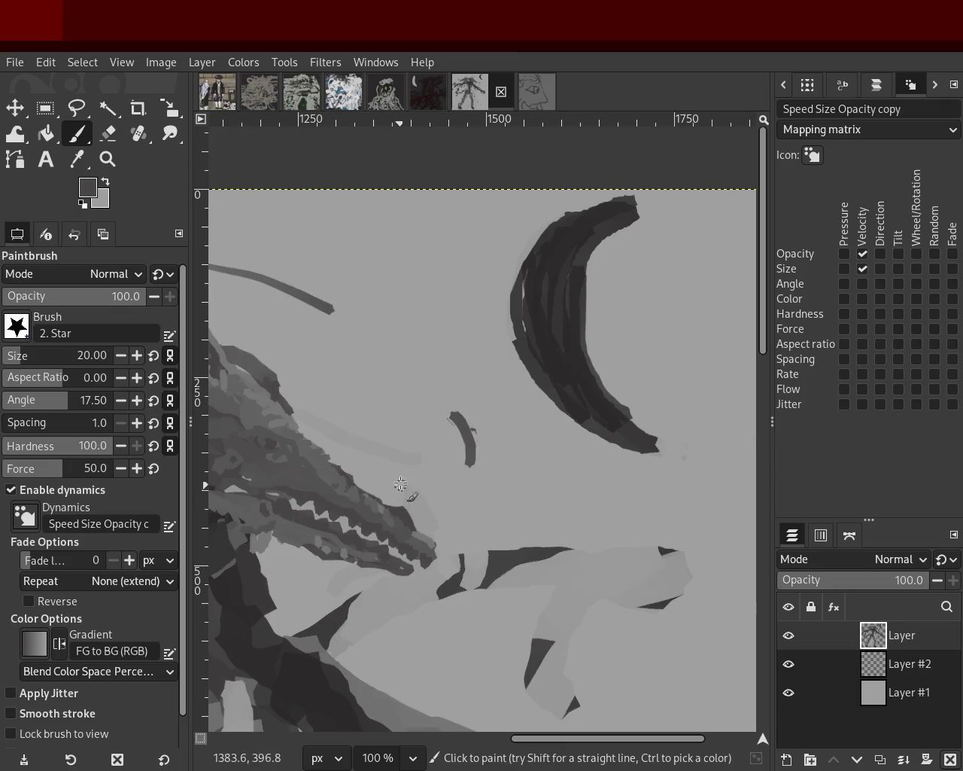
Zoom in and out around the figure's head and torso to check the details
left_click(108, 158)
double_click(440, 386)
double_click(439, 386)
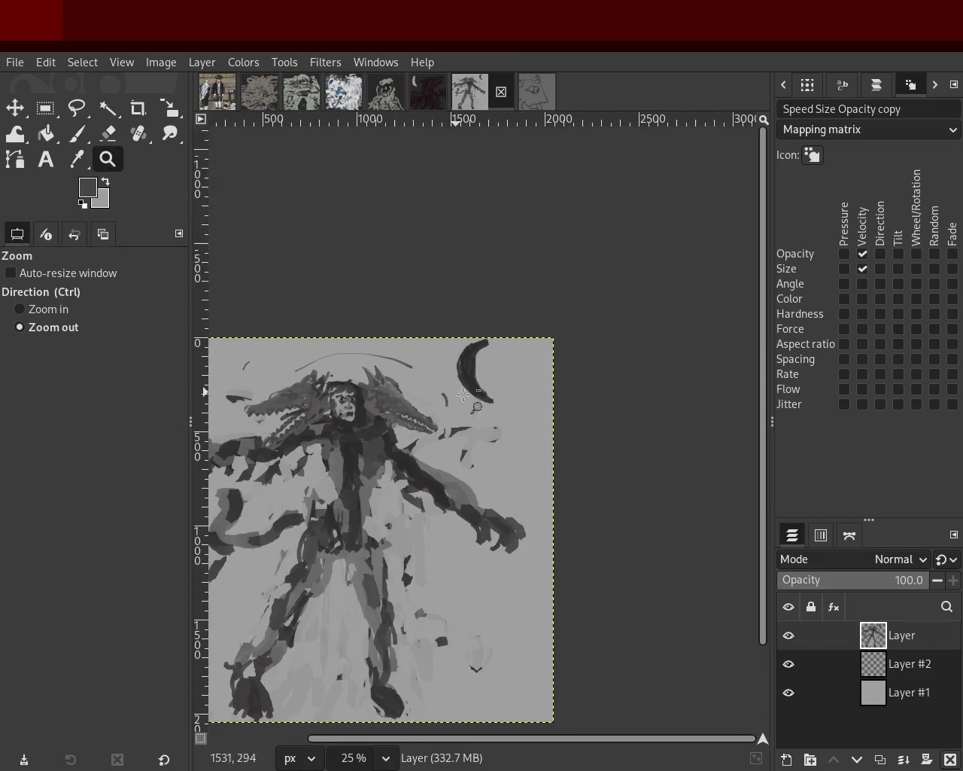
left_click(452, 392)
left_click(455, 395, "ctrl")
left_click(458, 398, "ctrl")
left_click(458, 398, "ctrl")
left_click(458, 398)
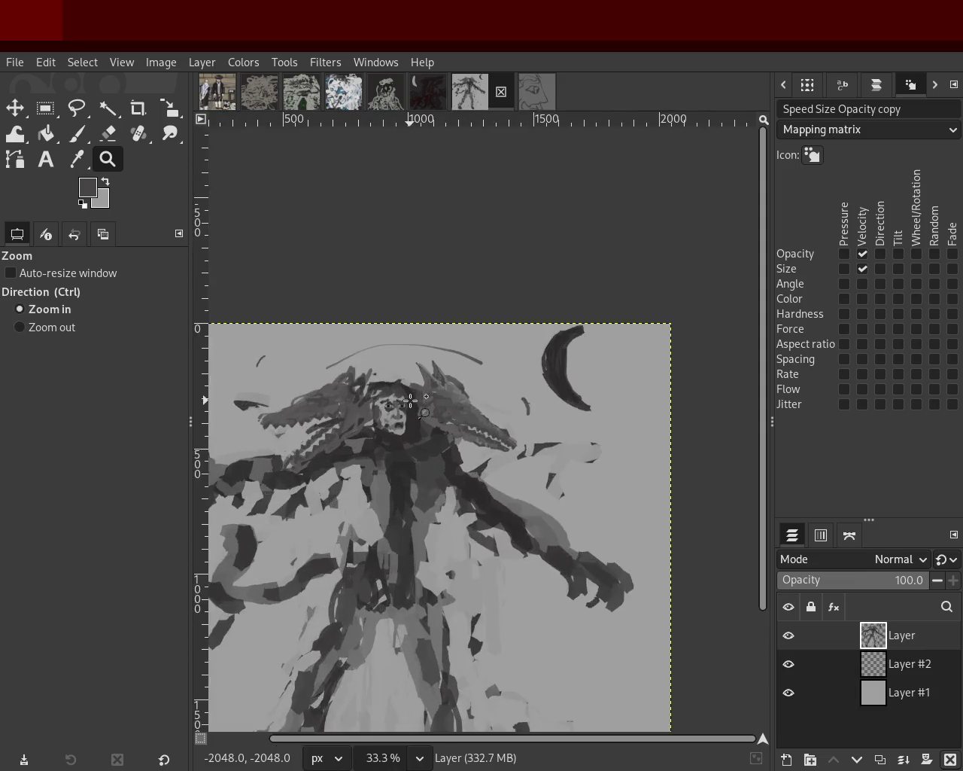
left_click(481, 403, "ctrl")
left_click(493, 406)
left_click(497, 408, "ctrl")
left_click(497, 408)
key("ctrl")
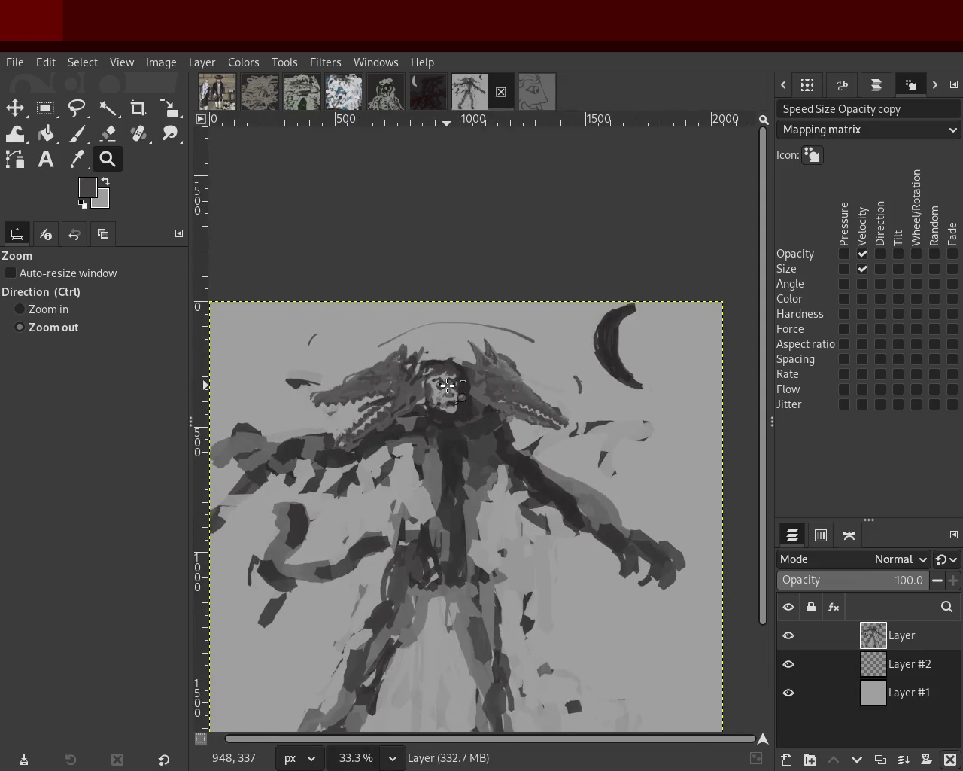
left_click(450, 403)
left_click(451, 402, "ctrl")
left_click(489, 395, "ctrl")
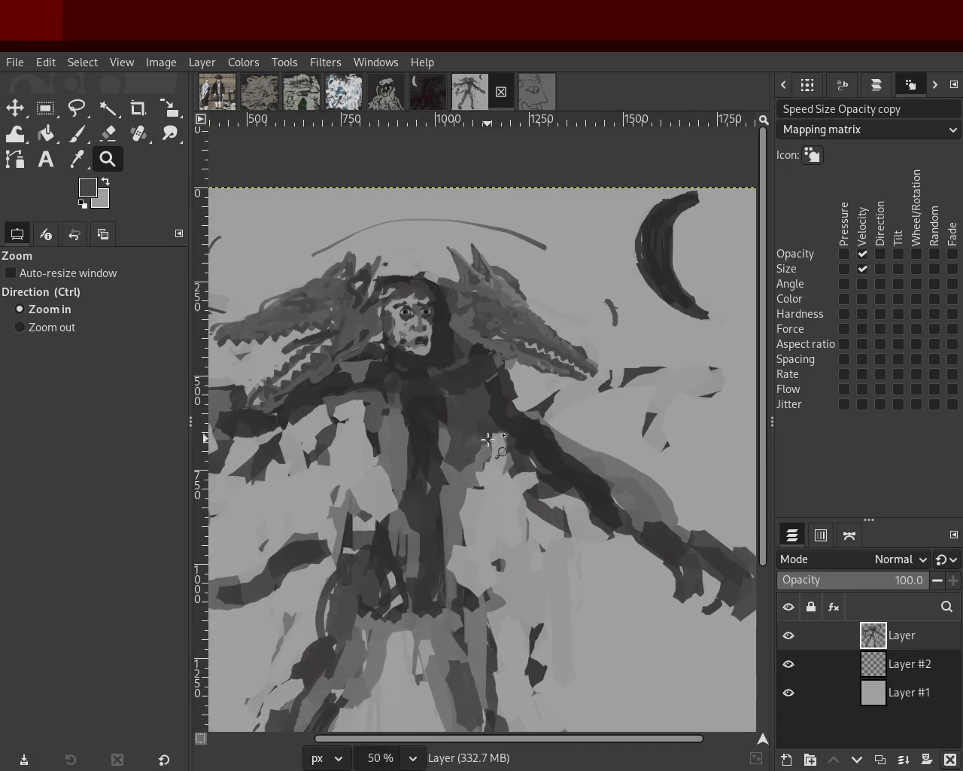
left_click(520, 386)
Zoom out until the whole painting is visible at about 33%
left_click(472, 422, "ctrl")
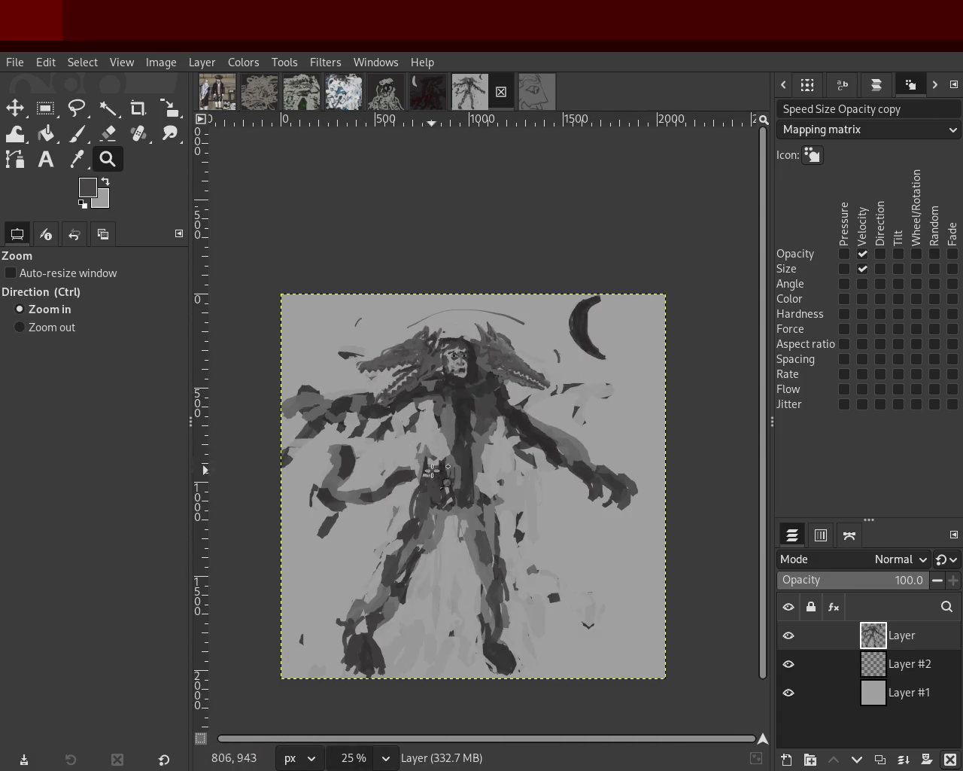
left_click(474, 472, "ctrl")
left_click(474, 472)
left_click(471, 527, "ctrl")
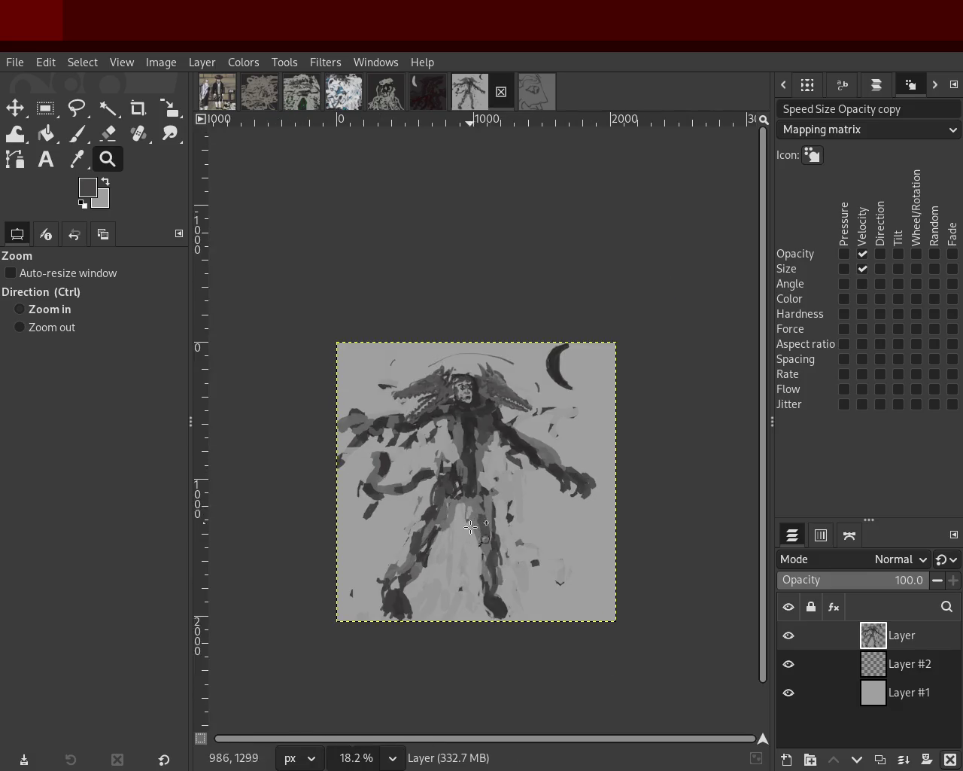
double_click(465, 584)
left_click(465, 584, "ctrl")
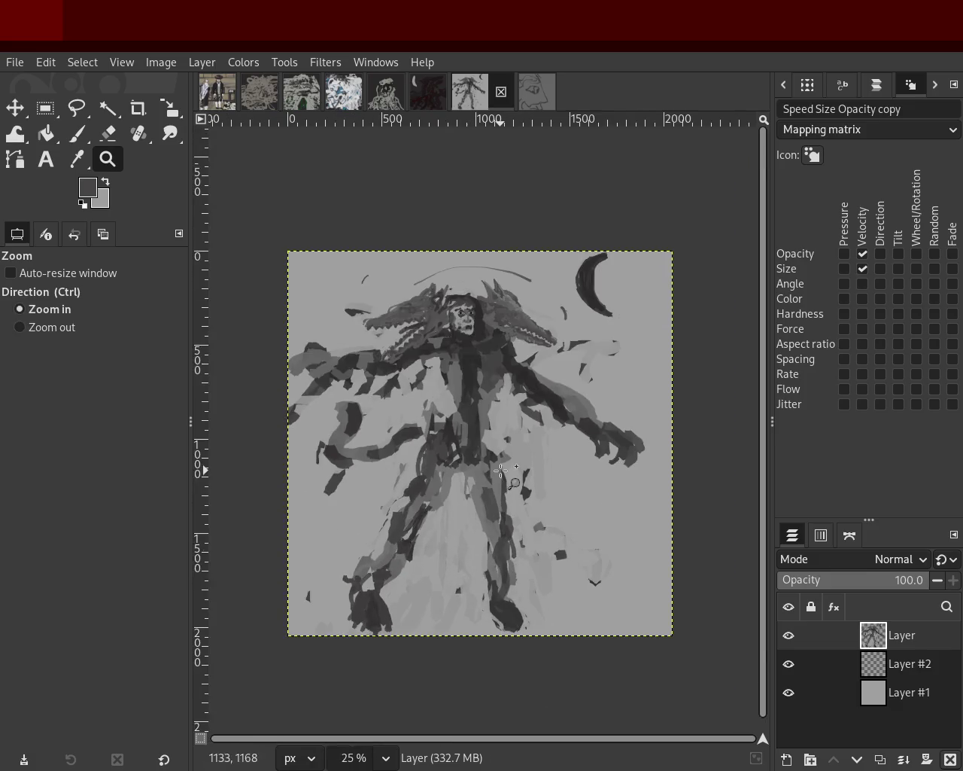
left_click(500, 471)
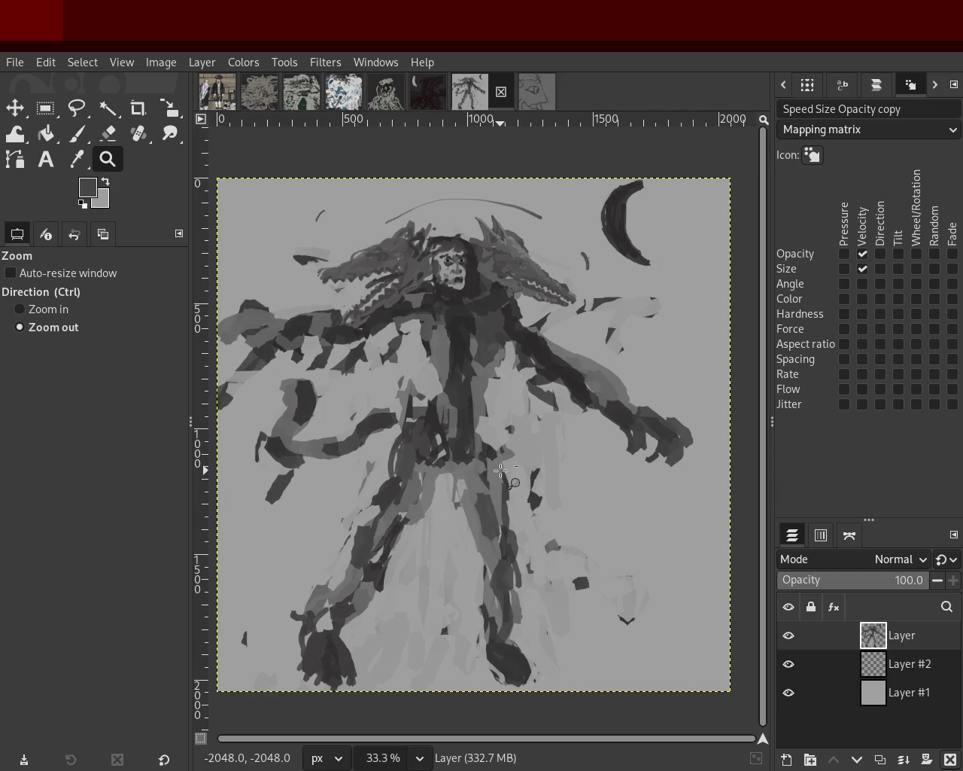
left_click(517, 470, "ctrl")
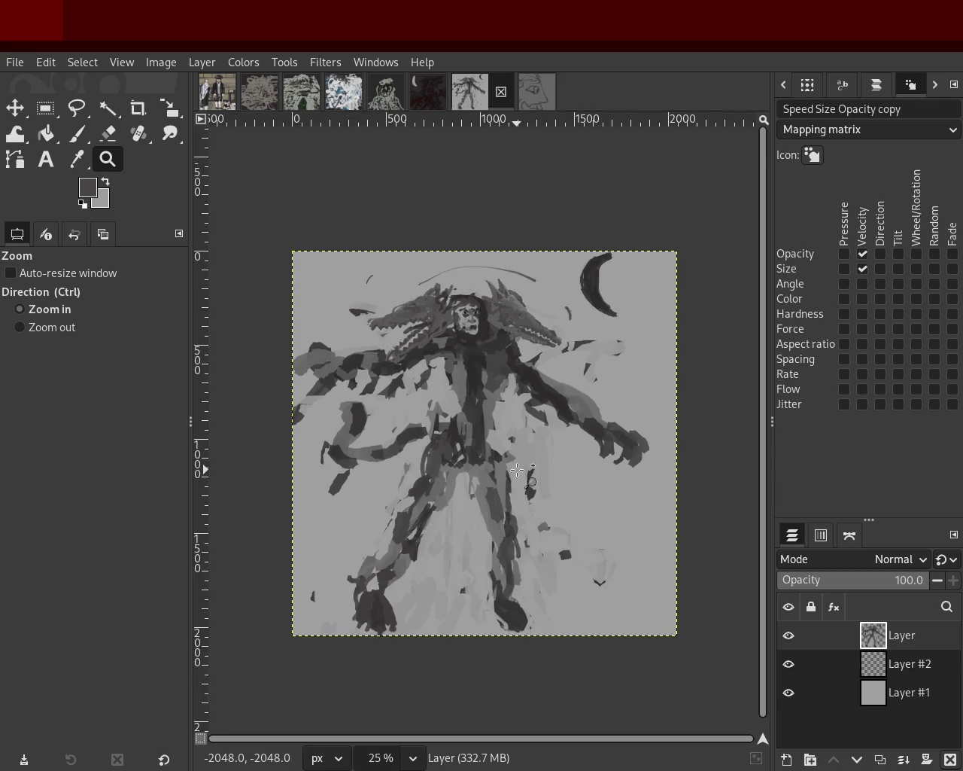
left_click(517, 472, "ctrl")
double_click(491, 537)
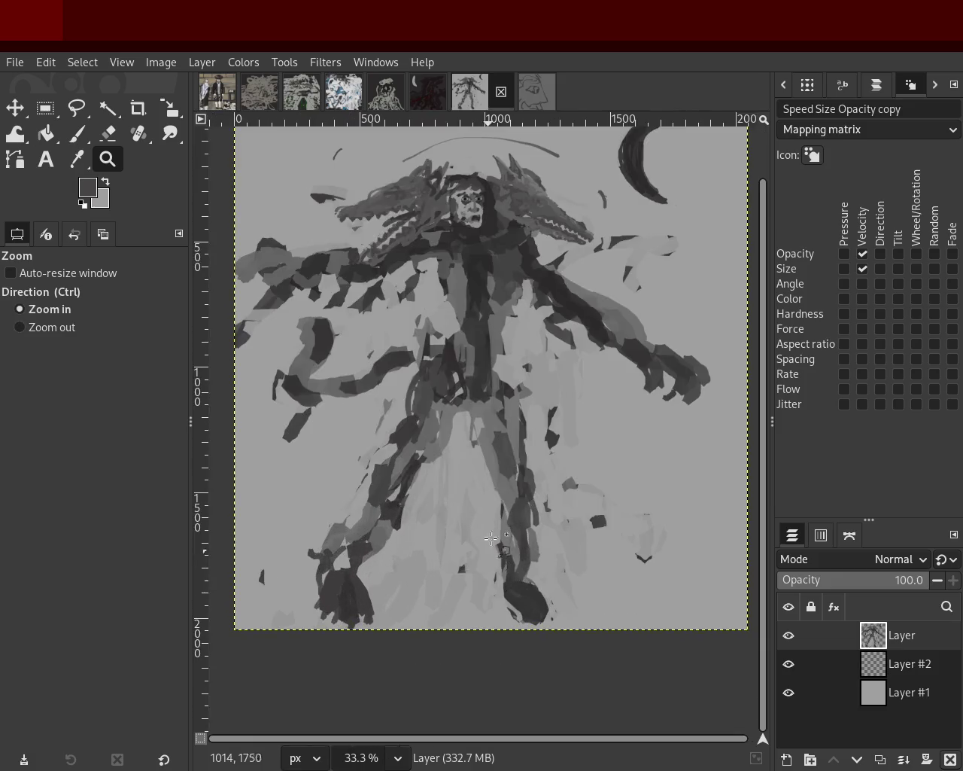
Paint a light grey stroke on the lower body, erase stray lines, and sample grey tones
left_click(78, 134)
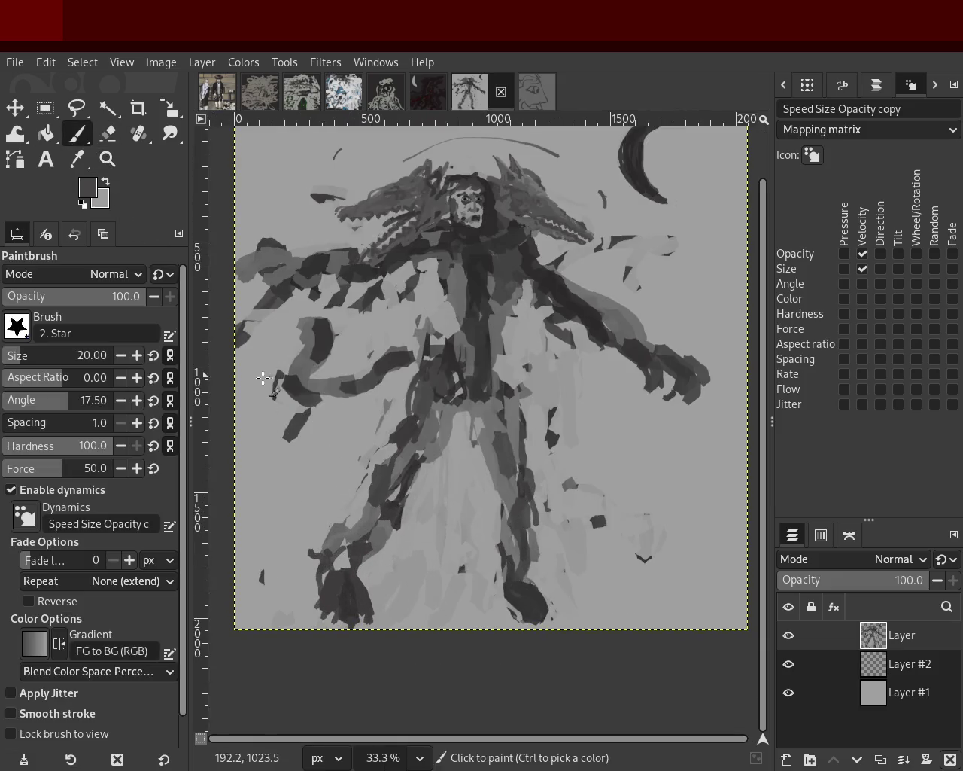
left_click(411, 451, "ctrl")
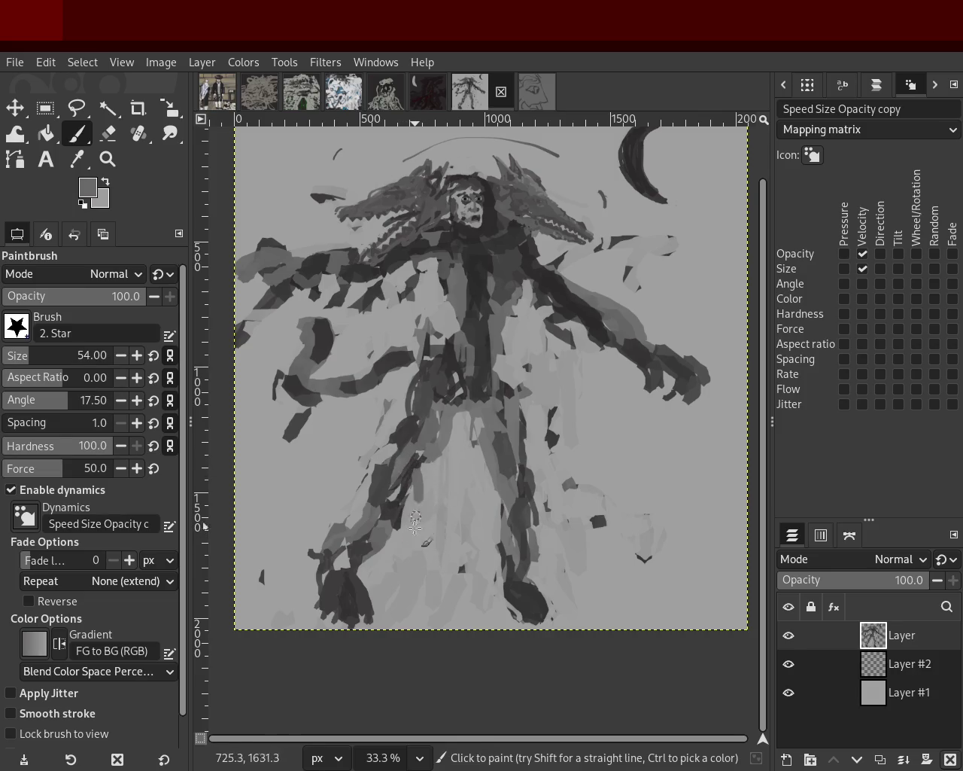
left_click_drag(415, 527, 376, 548)
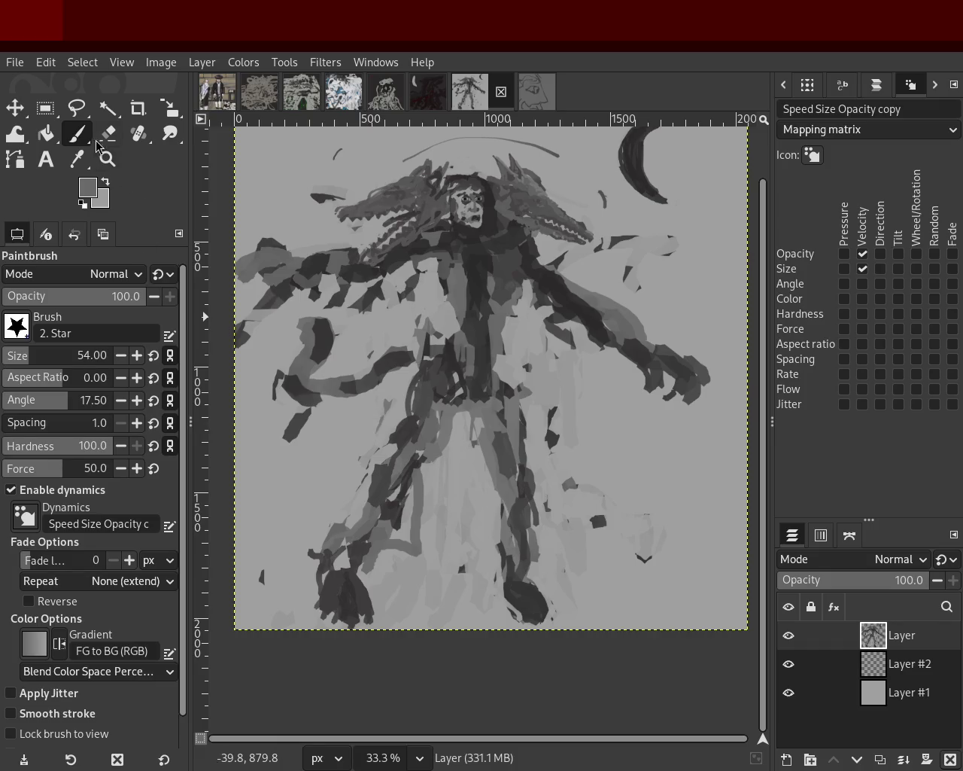
key("shift+e")
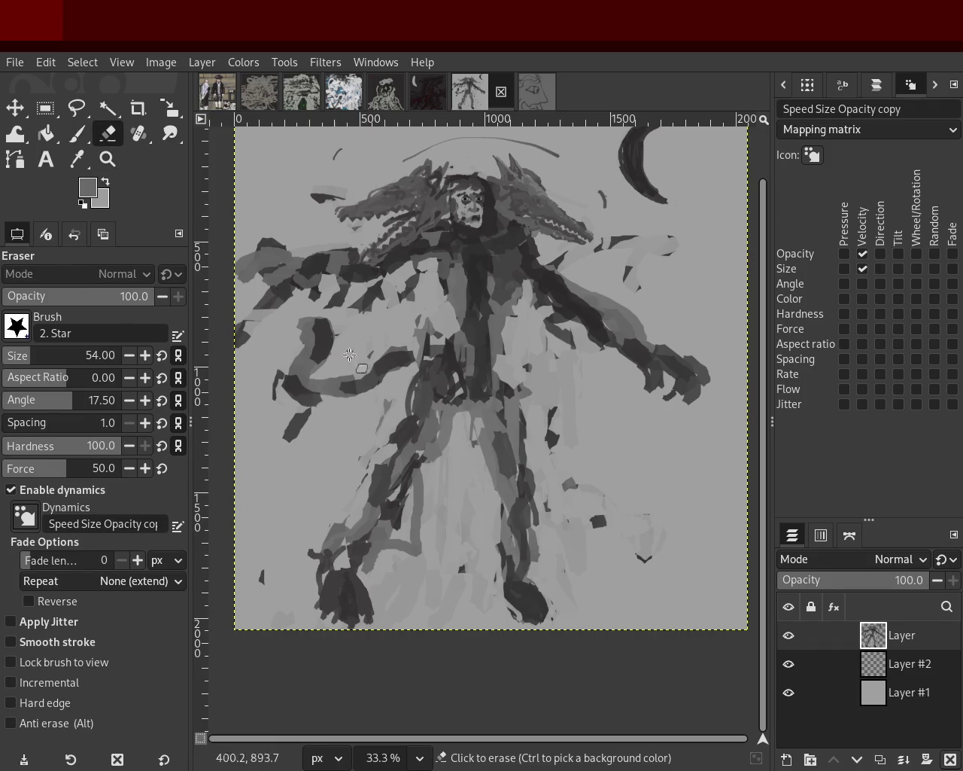
left_click(373, 518, "shift")
left_click(301, 540, "shift")
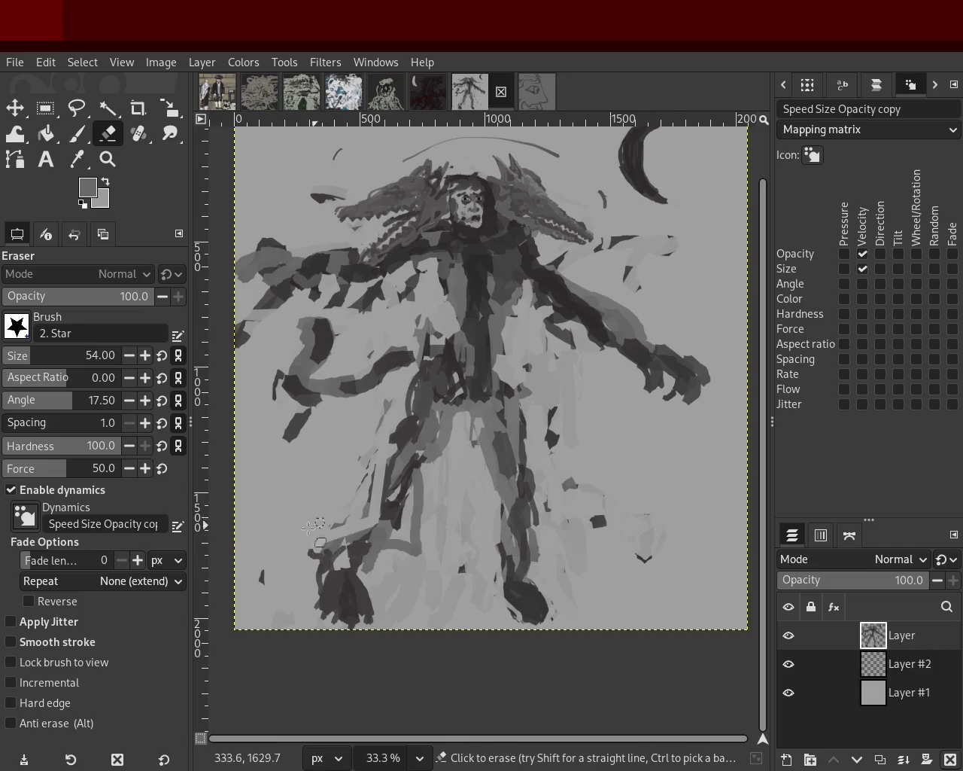
left_click(393, 511, "ctrl")
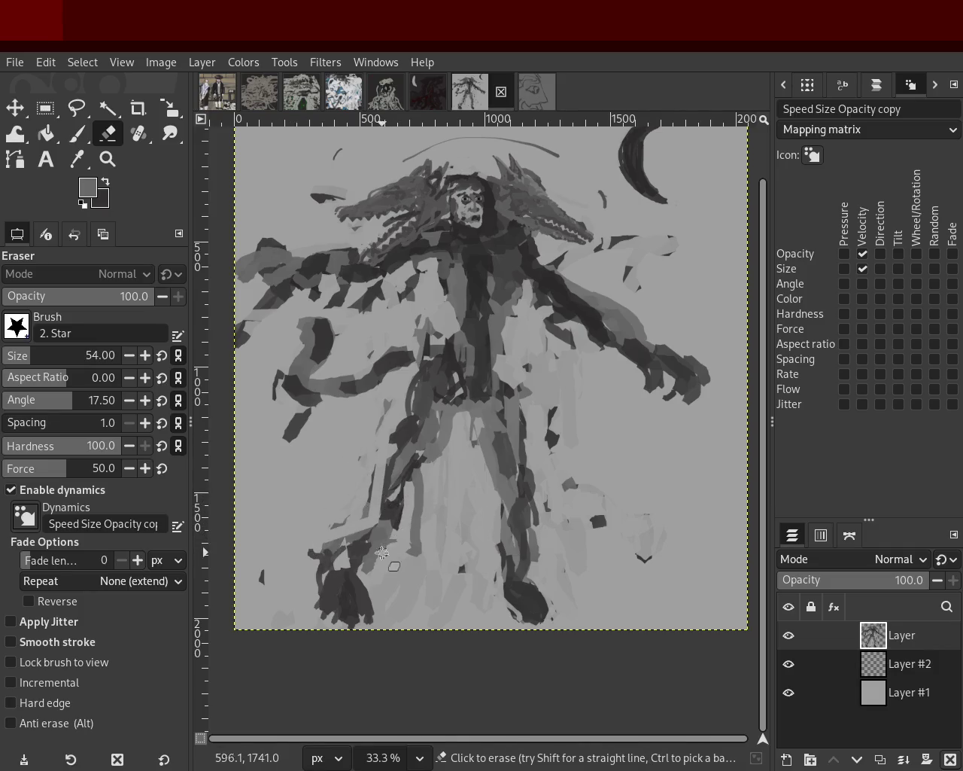
left_click(391, 428, "ctrl")
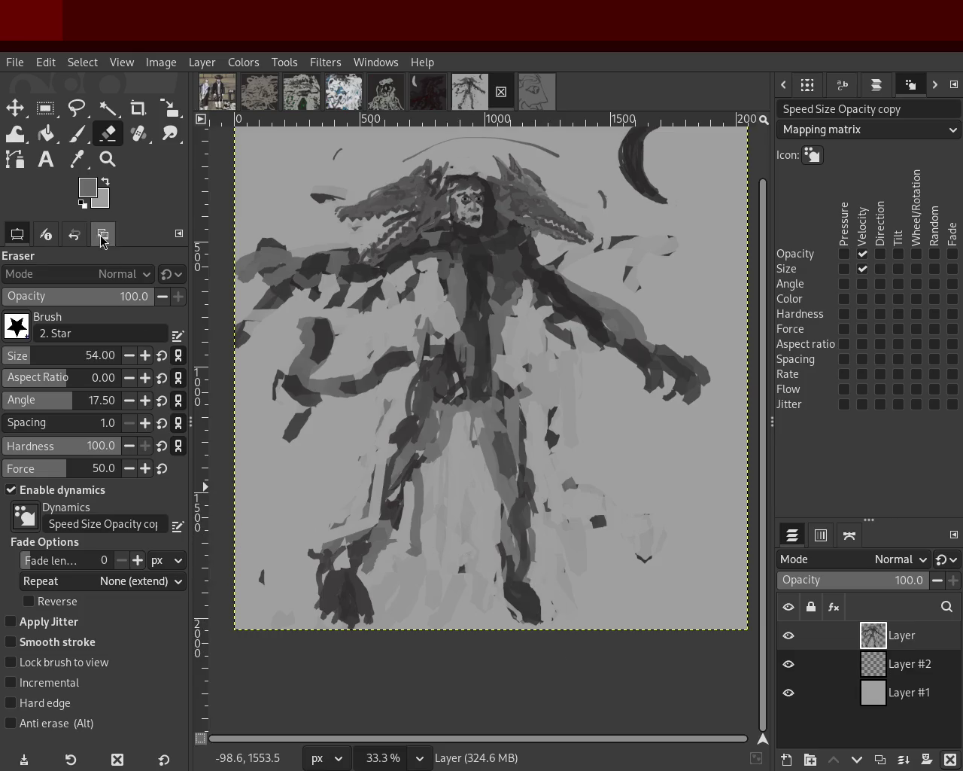
left_click(76, 133)
Paint dark and grey strokes over the legs, redoing the right leg stroke lower down
left_click(379, 607, "ctrl")
mouse_move(413, 498)
left_mouse_down()
mouse_move(372, 561)
mouse_move(421, 494)
mouse_move(392, 504)
mouse_move(363, 567)
left_mouse_up()
left_click_drag(388, 477, 351, 552)
left_click(396, 452, "ctrl")
mouse_move(396, 452)
left_mouse_down()
mouse_move(456, 467)
mouse_move(437, 415)
mouse_move(419, 497)
left_mouse_up()
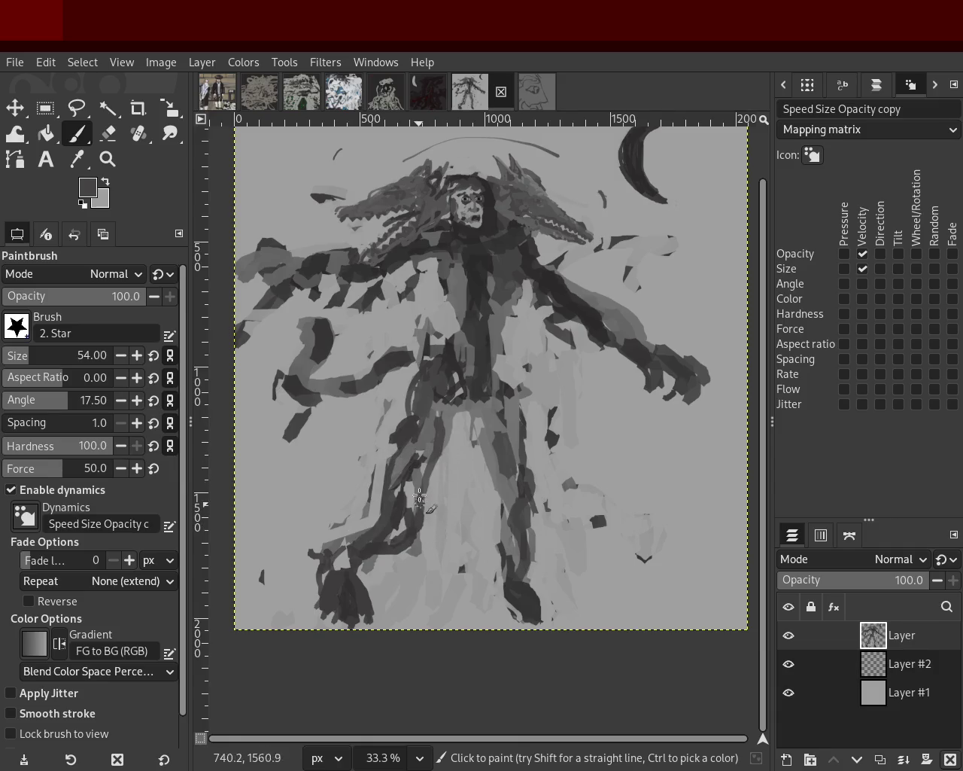
left_click_drag(422, 434, 403, 520)
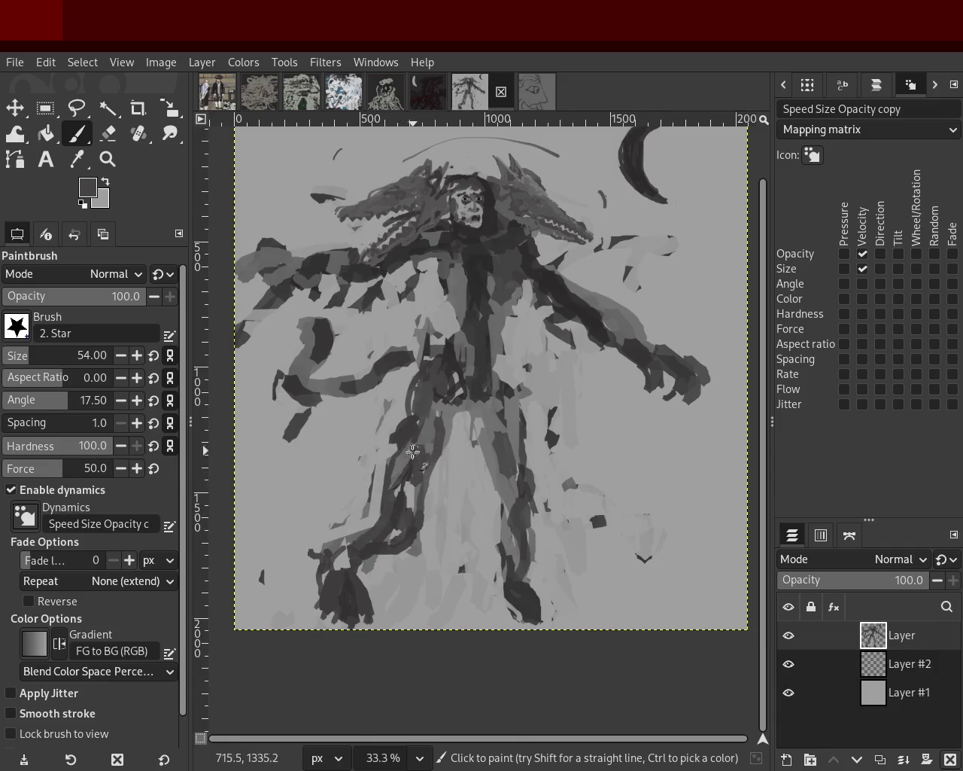
left_click_drag(481, 435, 507, 533)
key("ctrl+z")
left_click_drag(498, 481, 497, 576)
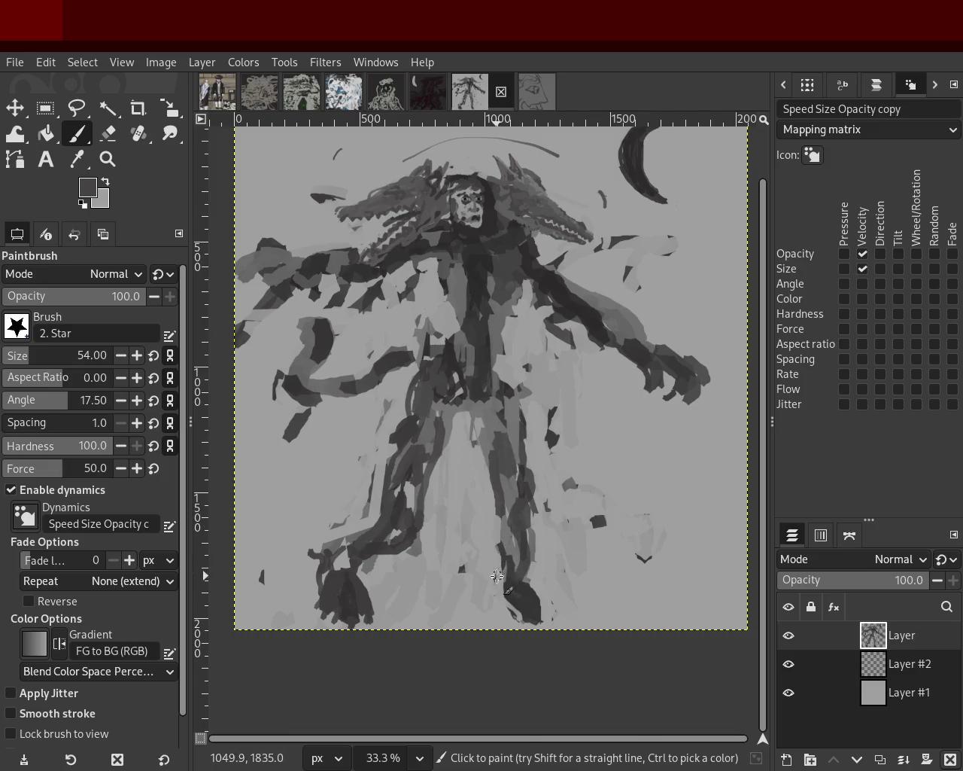
Paint a thin dark line down the robe's right side, discarding the trial and extra strokes
left_click(611, 325, "ctrl")
left_click_drag(623, 344, 644, 399)
key("ctrl+z")
left_click(576, 347, "ctrl")
left_click_drag(570, 308, 591, 450)
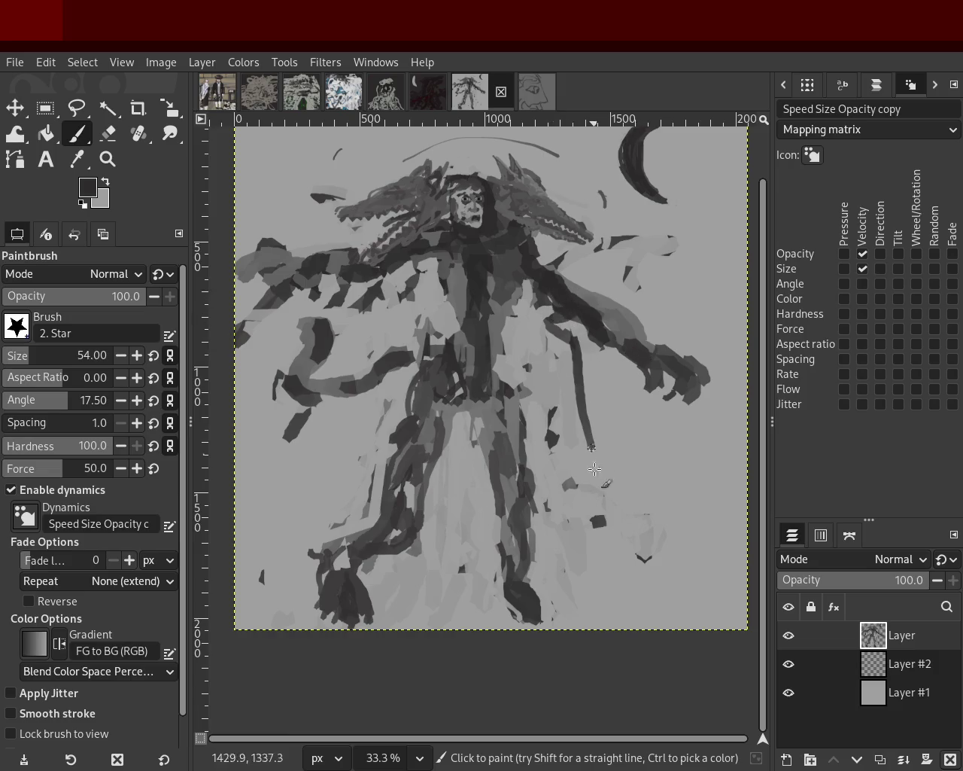
left_click_drag(584, 353, 601, 441)
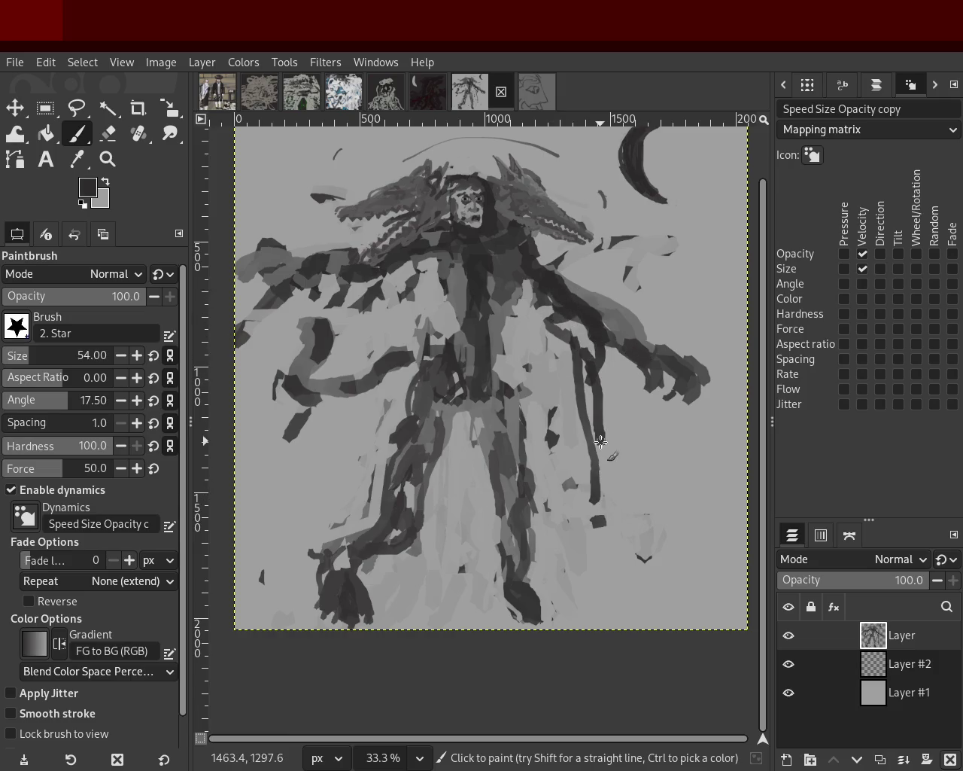
key("ctrl+z")
key("ctrl+y")
key("ctrl+z")
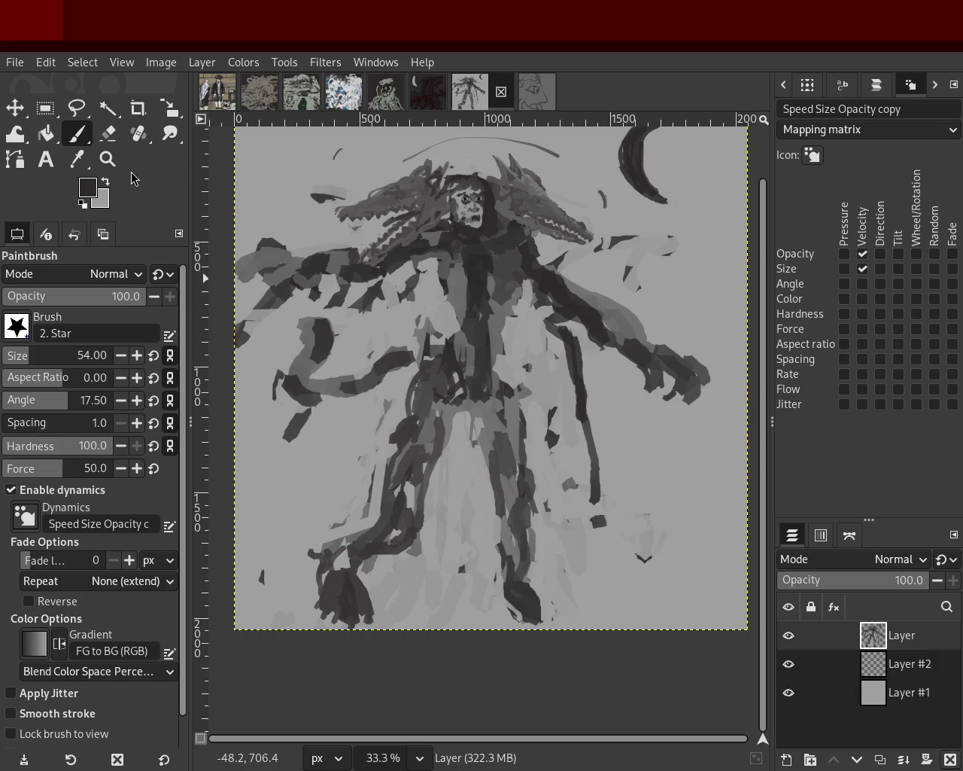
Adjust the zoom, then set the Paintbrush to size 17 with a mid-grey sampled from the canvas
left_click(107, 158)
scroll(384, 365, "down", 2)
scroll(406, 323, "up", 2)
scroll(437, 278, "down", 1)
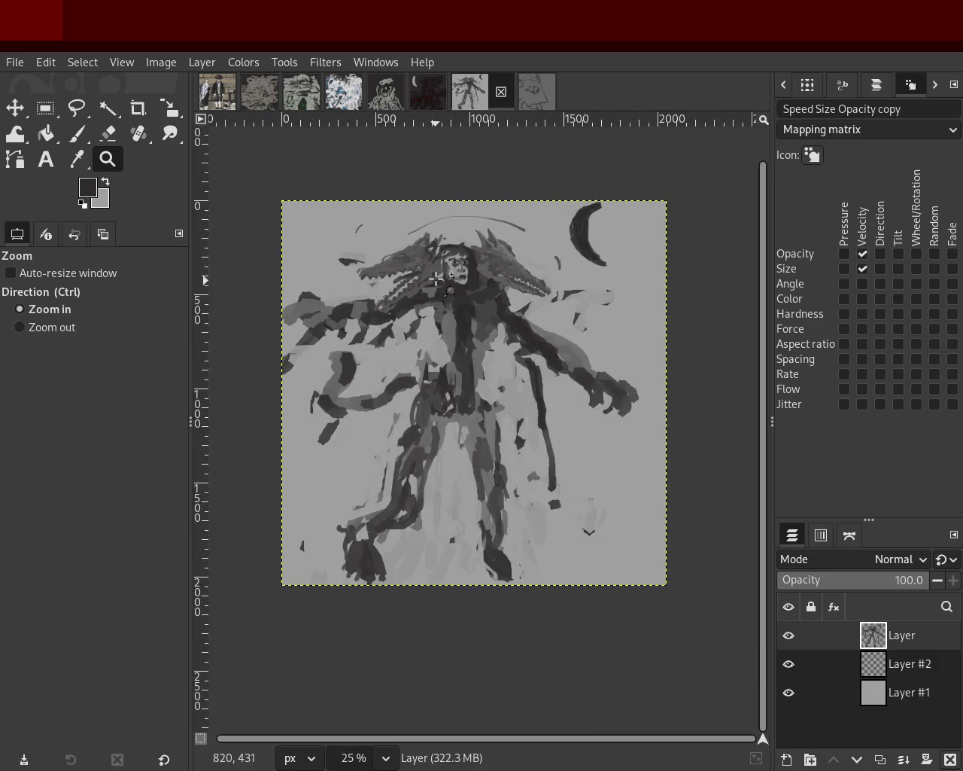
scroll(459, 301, "up", 2)
scroll(486, 327, "down", 1)
scroll(421, 308, "up", 2)
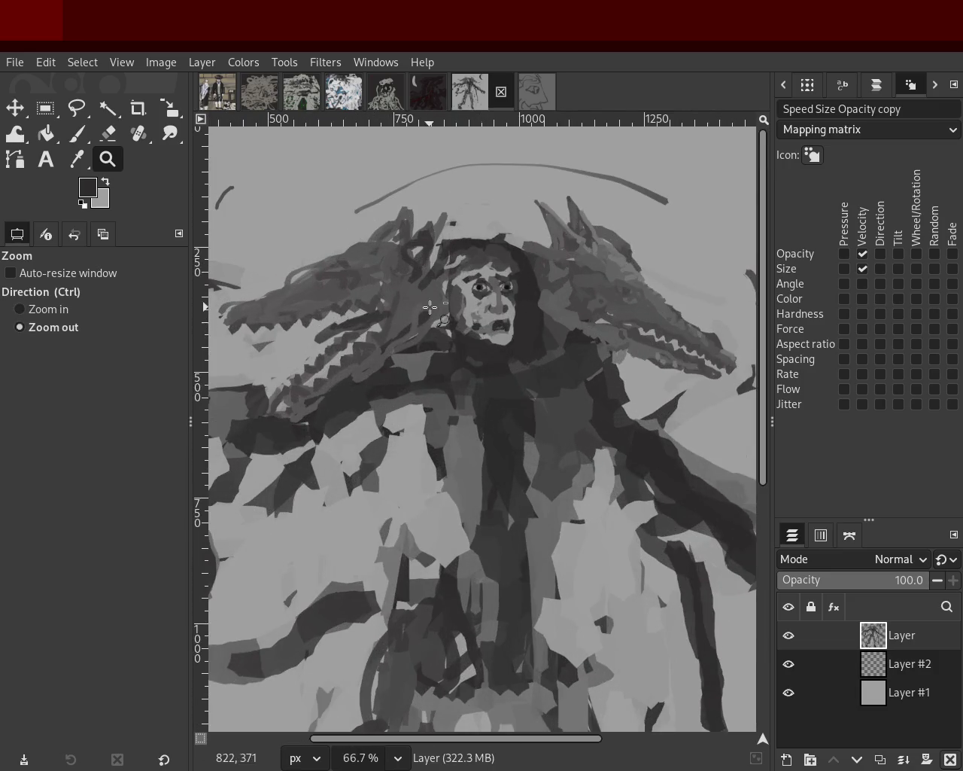
scroll(429, 307, "up", 1)
scroll(400, 308, "down", 1)
scroll(421, 310, "up", 1)
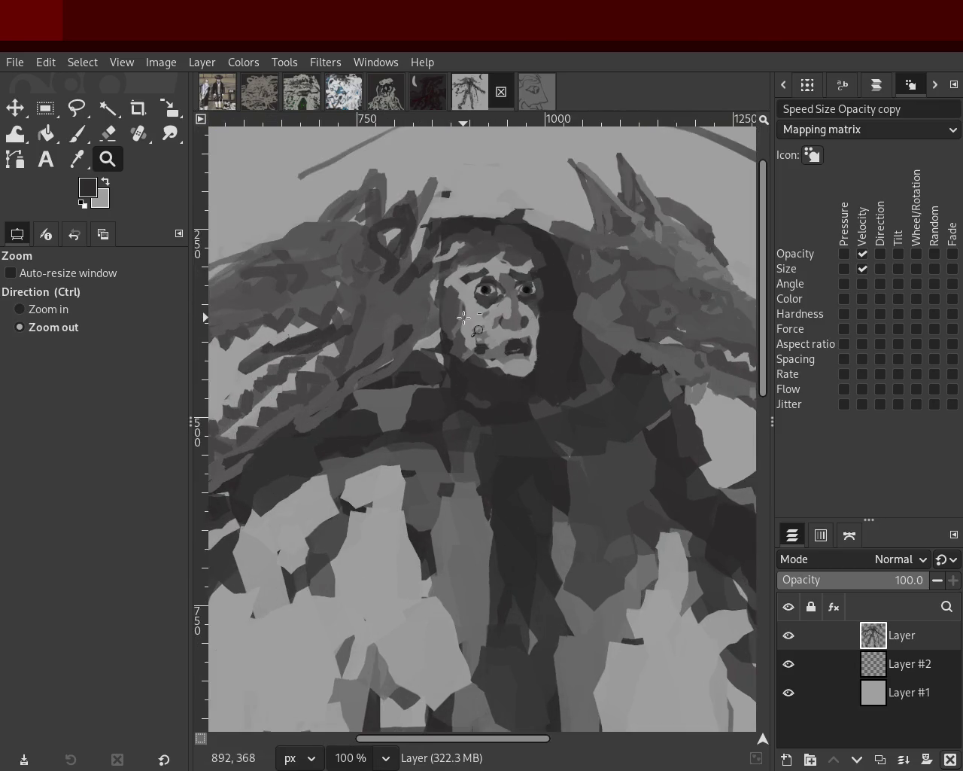
scroll(406, 304, "down", 1)
scroll(351, 290, "up", 2)
scroll(308, 290, "up", 1)
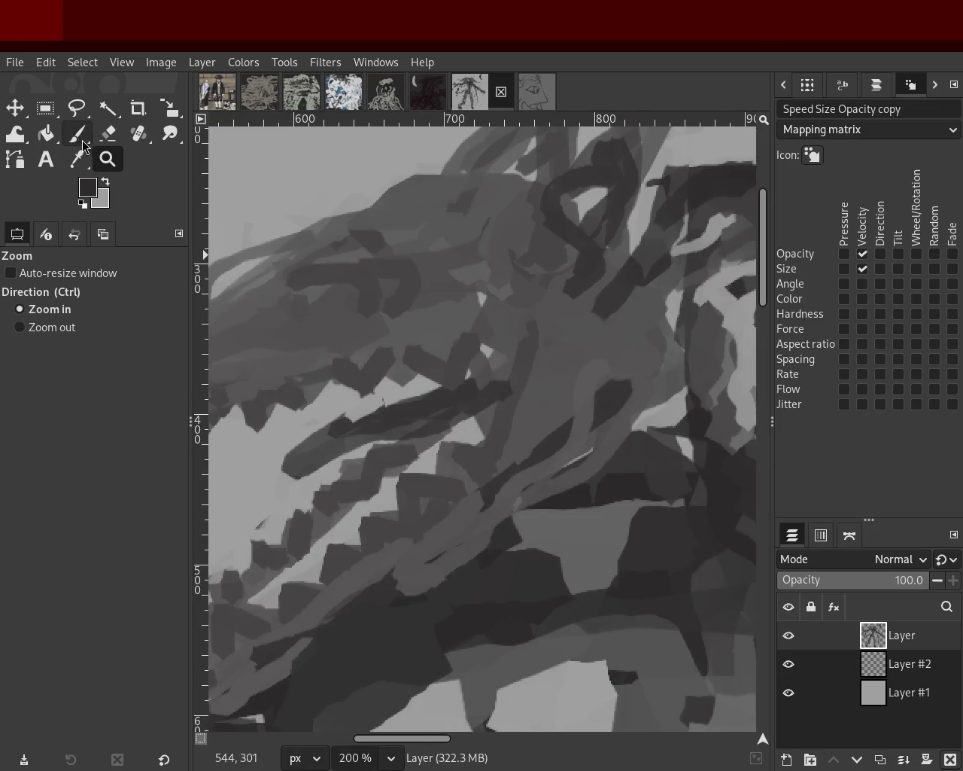
left_click(78, 135)
left_click(386, 283, "ctrl")
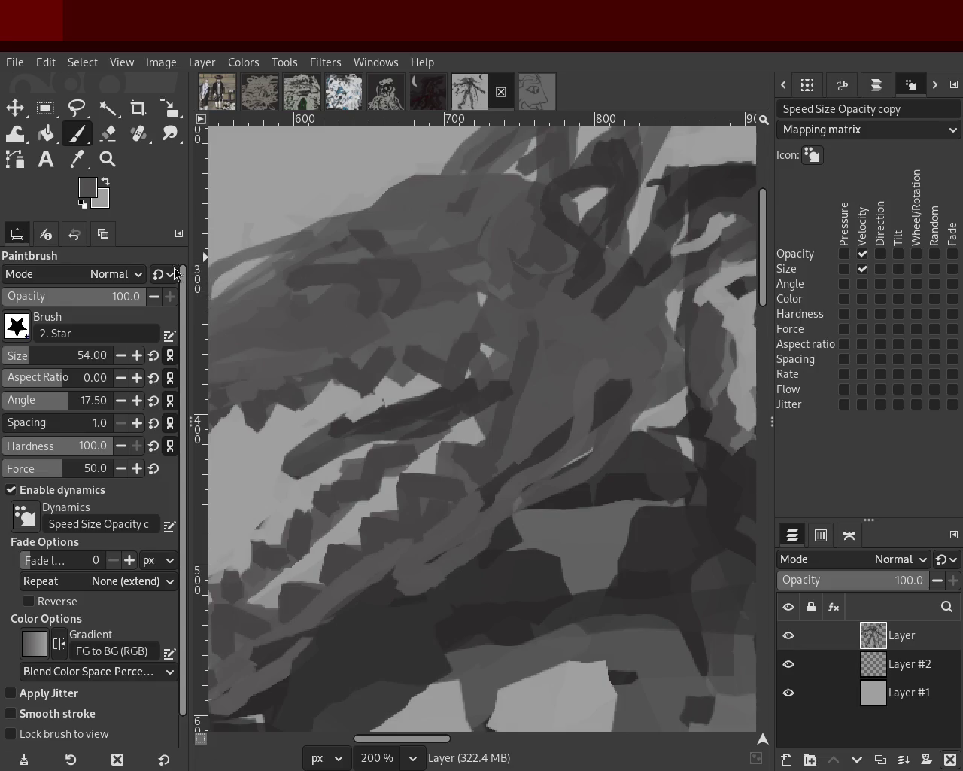
left_click(24, 360)
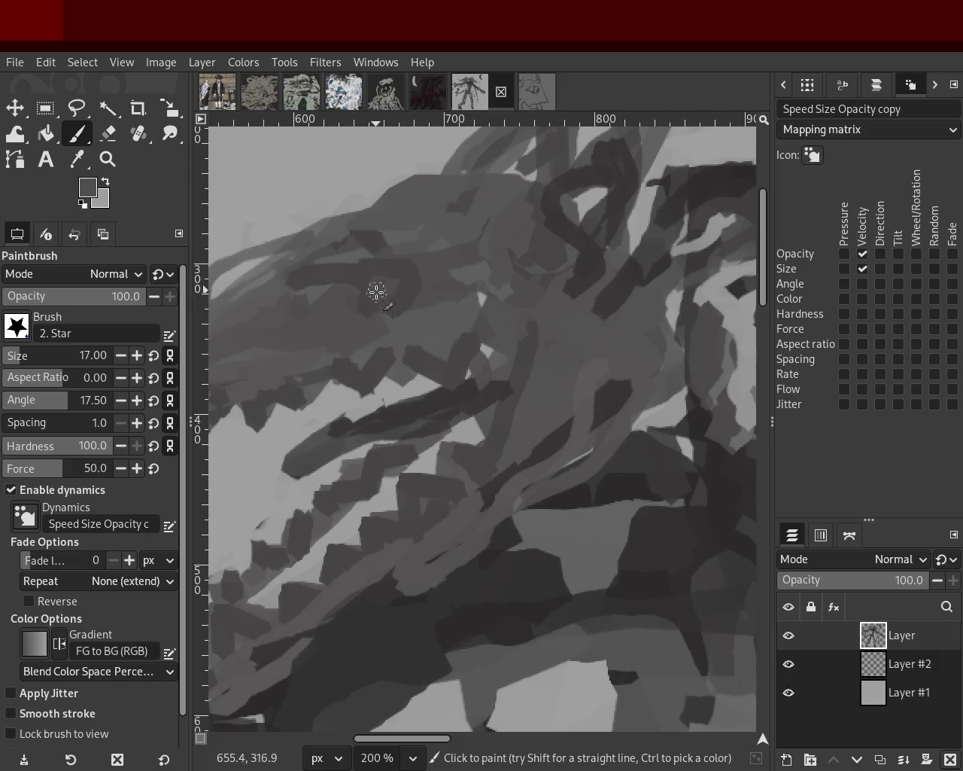
Zoom close on the left wolf head and dab darker sampled greys around its eye
key("z")
left_click(348, 326, "ctrl")
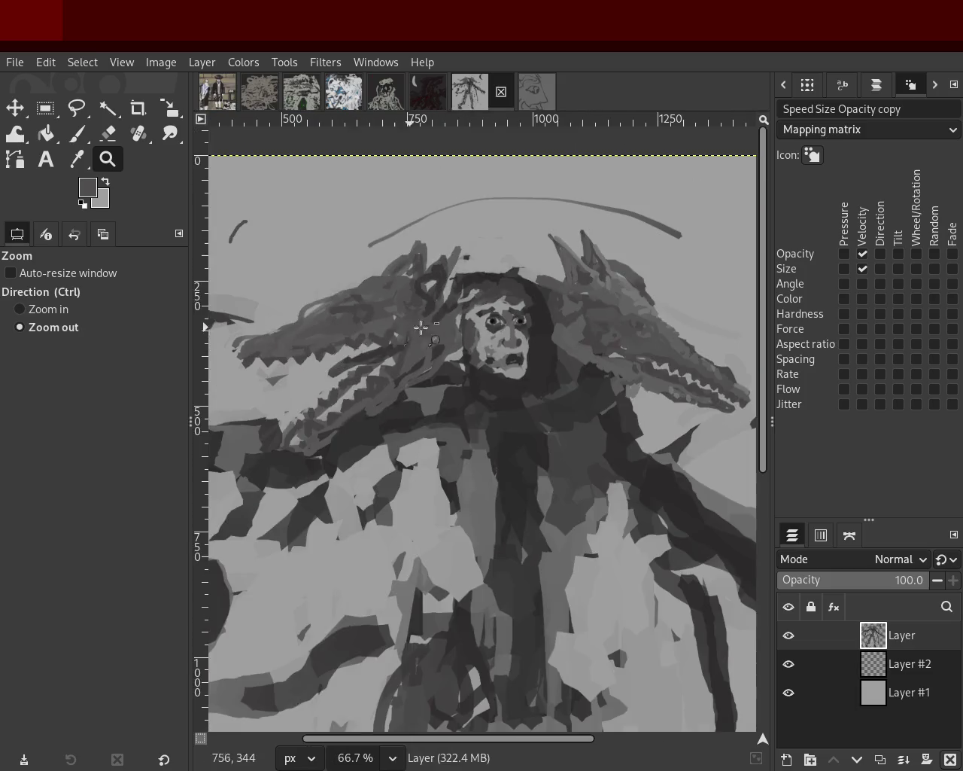
key("grave")
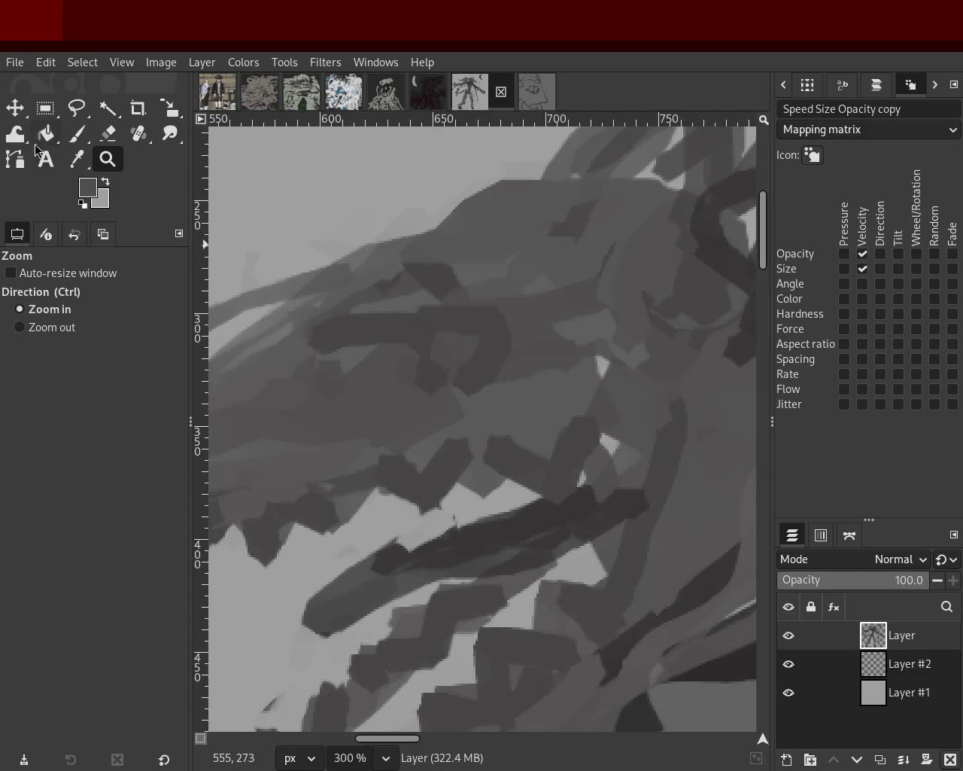
key("p")
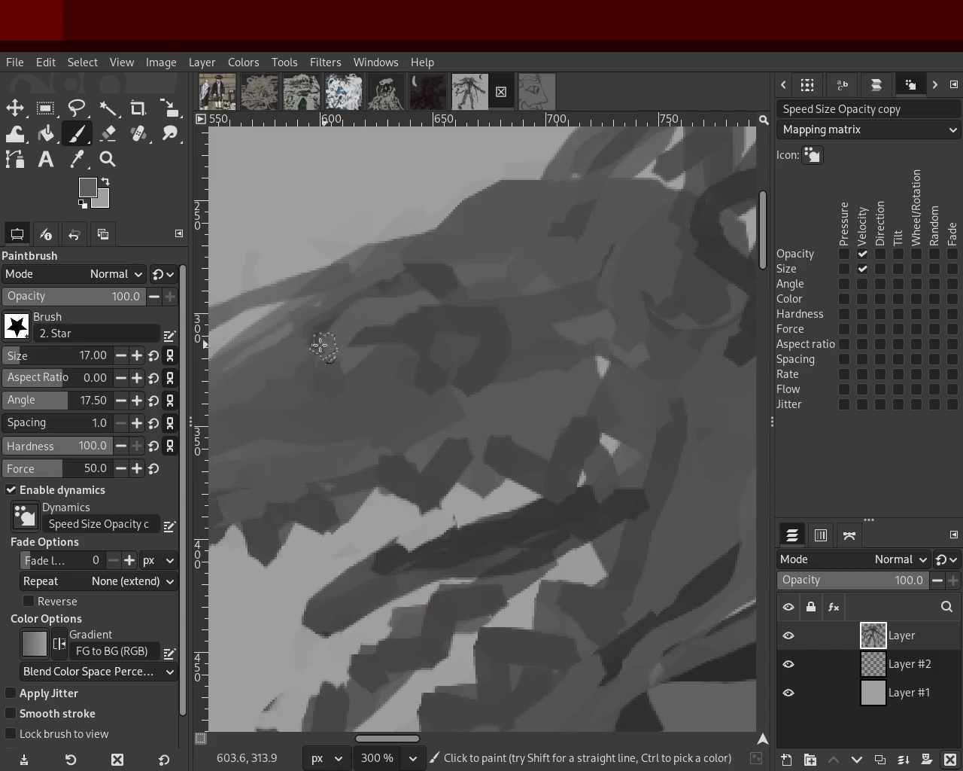
left_click(414, 329, "ctrl")
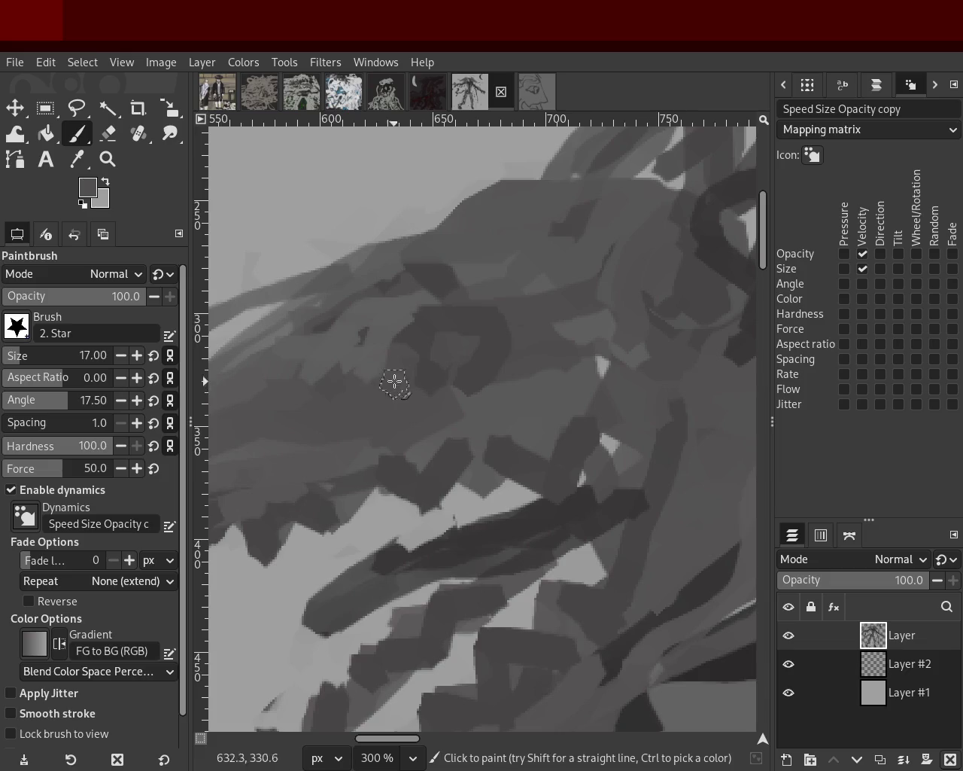
left_click(431, 308, "ctrl")
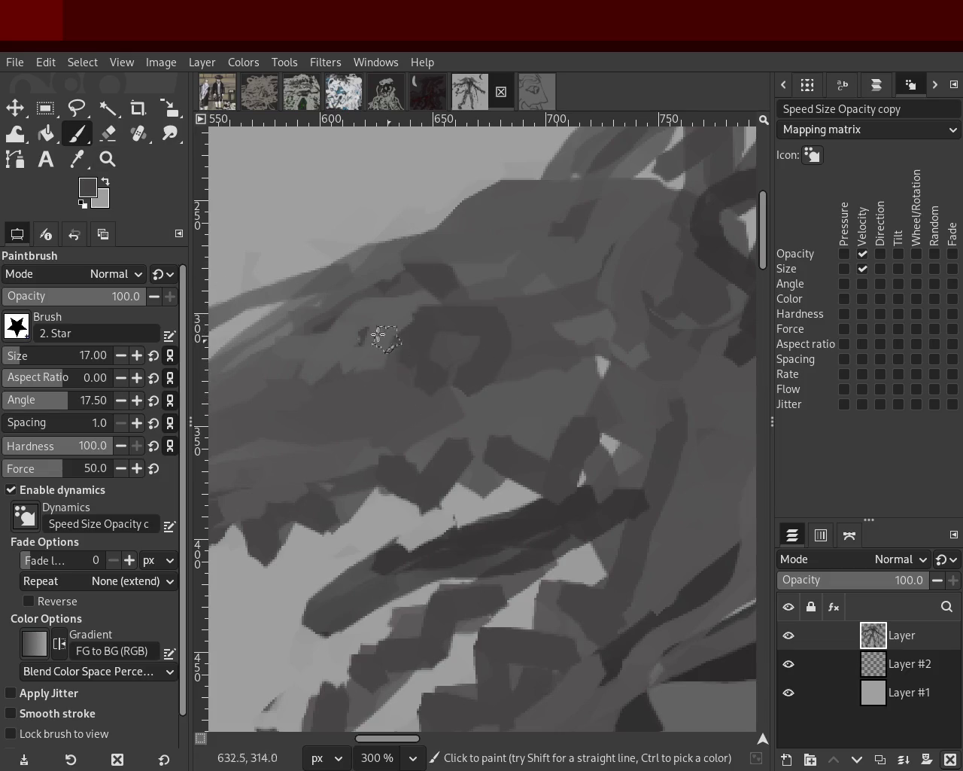
left_click(558, 459)
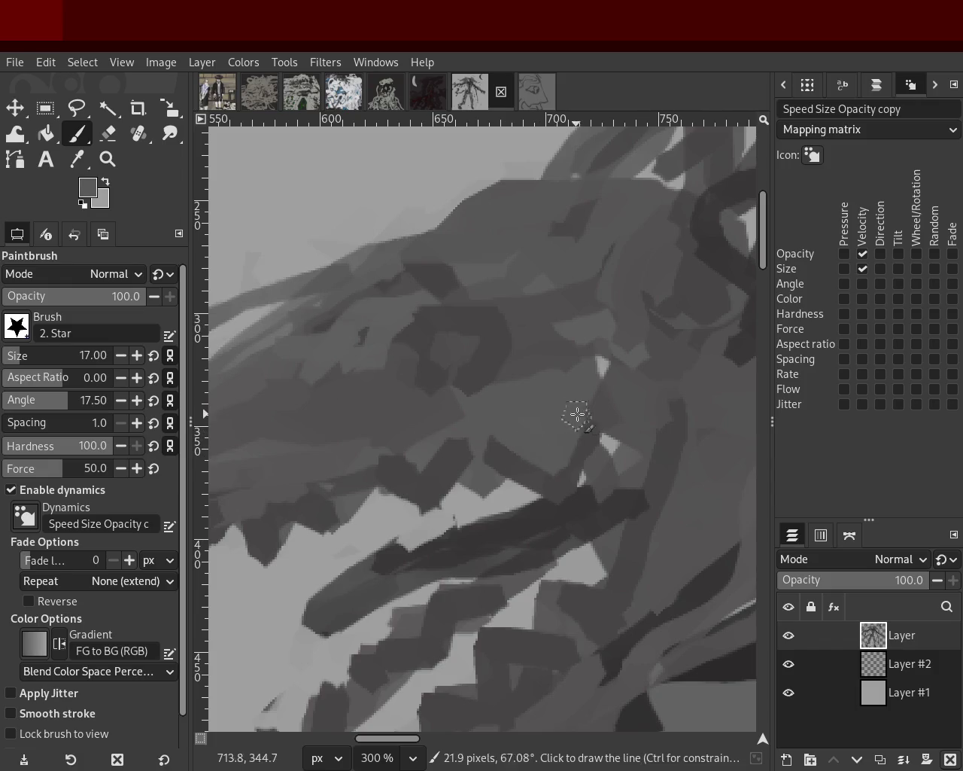
left_click(107, 159)
scroll(344, 316, "down", 2)
scroll(437, 309, "down", 3)
scroll(436, 308, "up", 1)
scroll(437, 309, "down", 1)
scroll(437, 309, "up", 2)
scroll(451, 324, "down", 1)
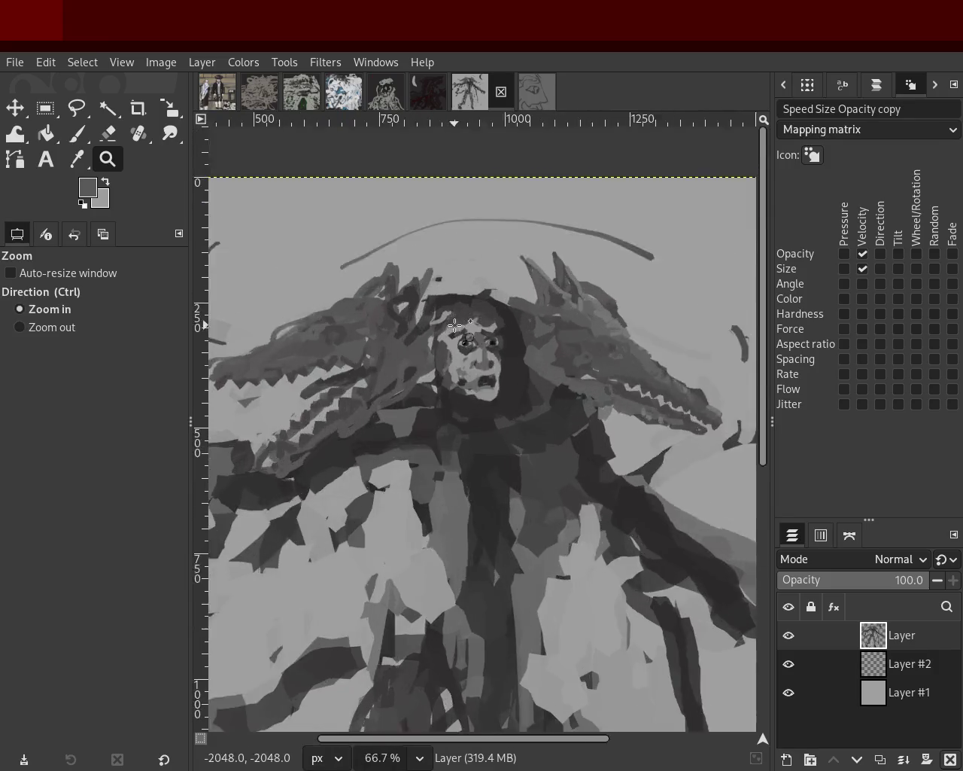
Save the wolf-figure painting to 57.xcf
scroll(463, 335, "up", 1)
scroll(470, 341, "down", 2)
scroll(470, 341, "down", 2)
scroll(462, 346, "up", 1)
scroll(482, 369, "down", 1)
scroll(489, 380, "up", 1)
scroll(447, 356, "down", 1)
scroll(447, 357, "up", 1)
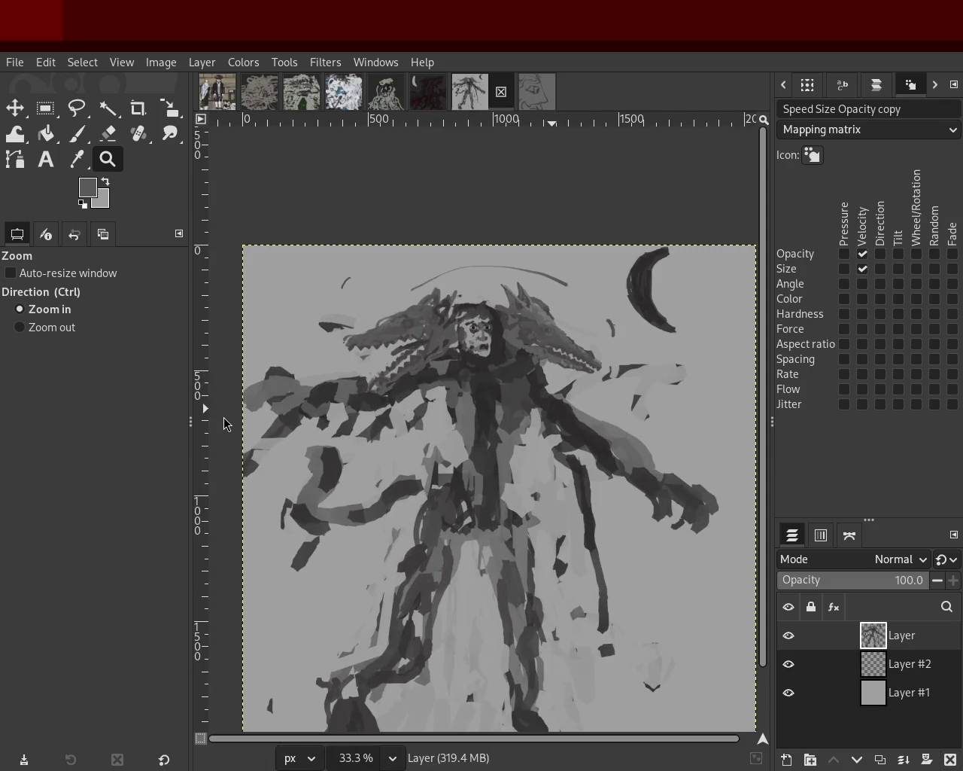
key("ctrl+s")
Switch to the other open painting, showing a figure in a striped shawl and another in a black coat
left_click(217, 91)
scroll(428, 327, "down", 1)
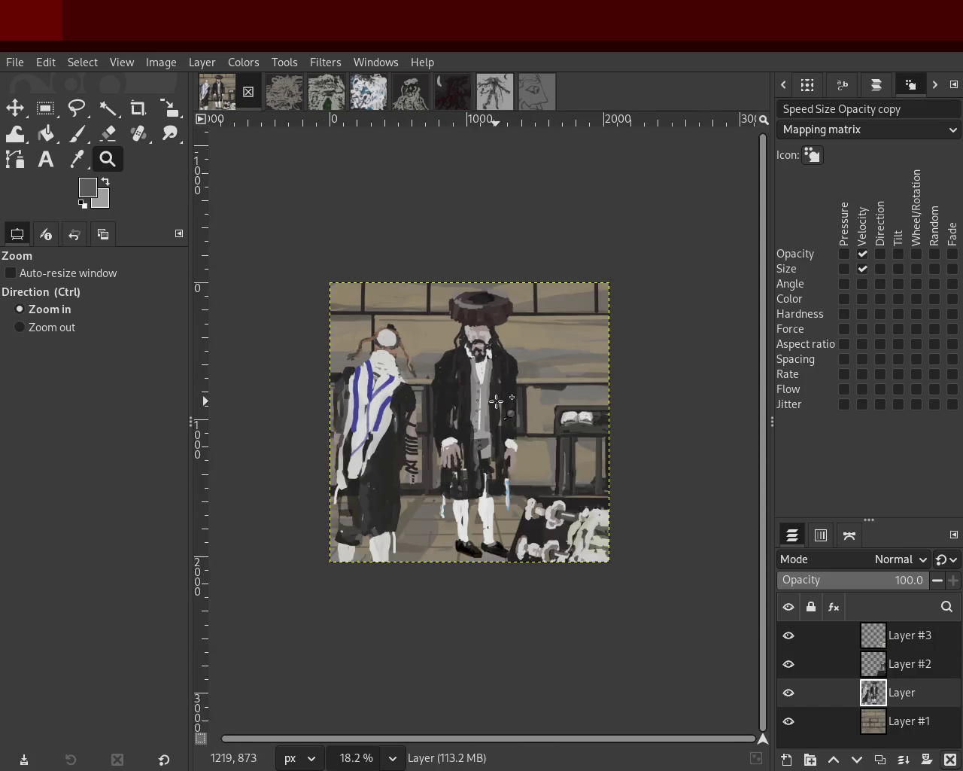
scroll(414, 354, "up", 1)
scroll(406, 376, "down", 1)
scroll(401, 390, "up", 1)
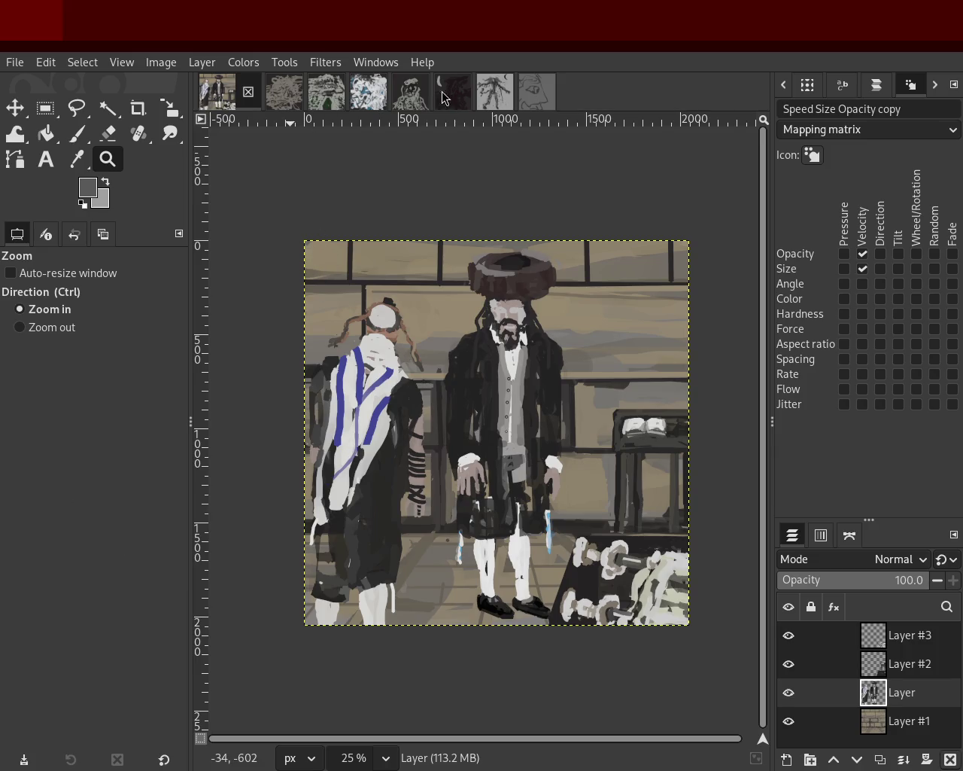
Switch to the hooded creature painting, zoom to 100% on the torso, and take the Paintbrush
left_click(495, 91)
scroll(510, 309, "up", 1)
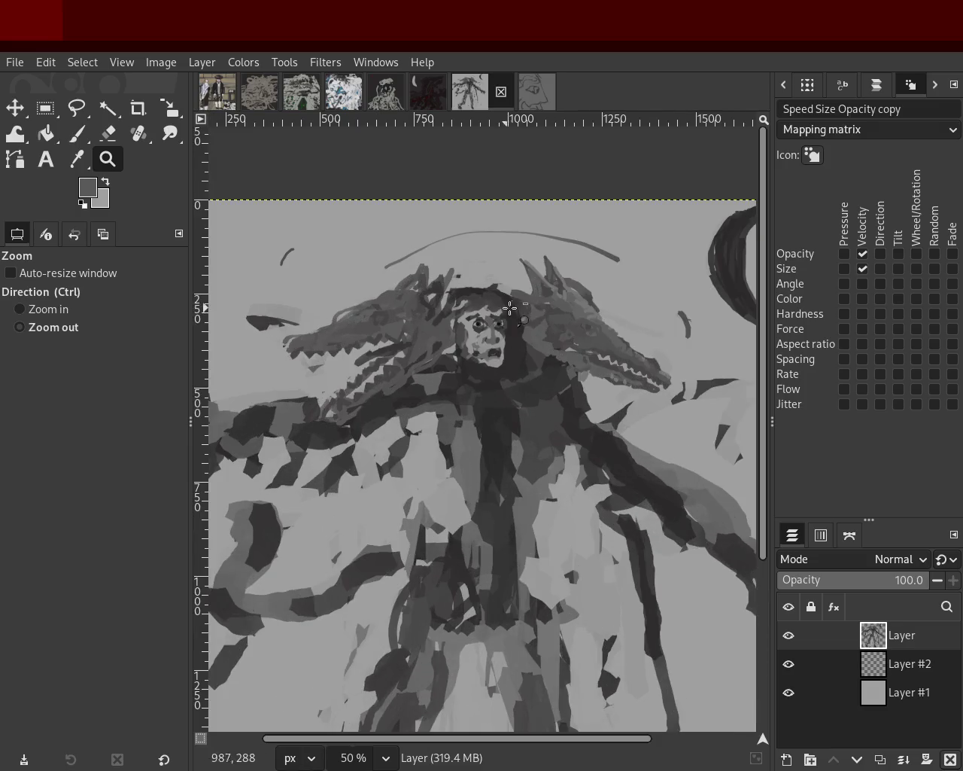
scroll(510, 308, "down", 1)
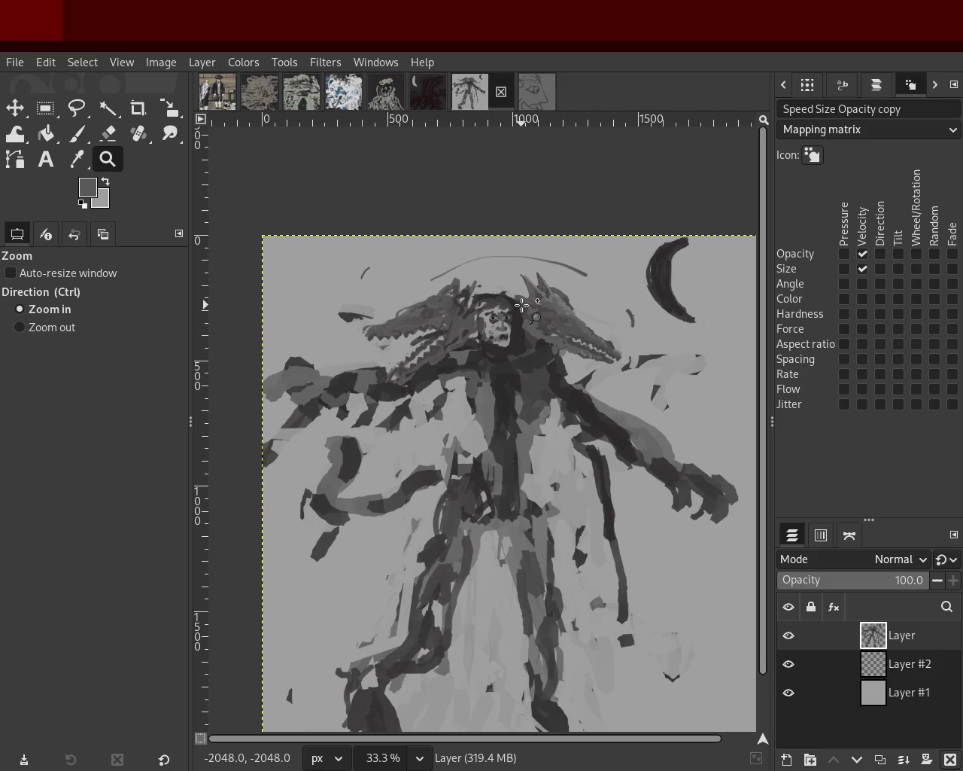
scroll(381, 551, "down", 1)
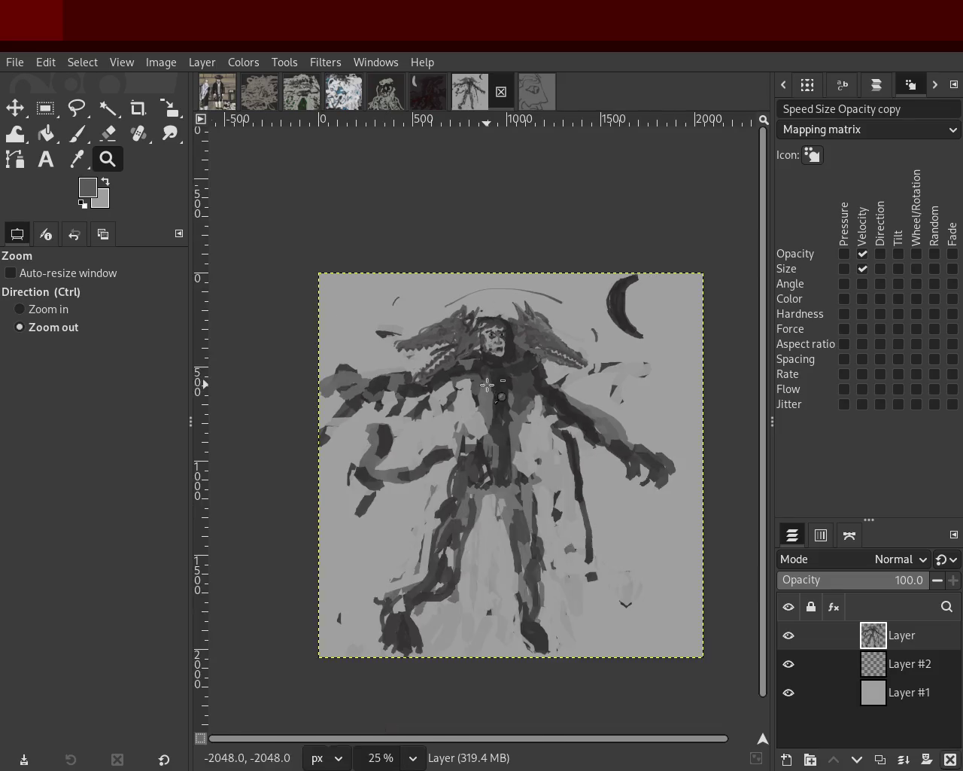
scroll(381, 551, "up", 1)
scroll(411, 357, "up", 3)
left_click(77, 133)
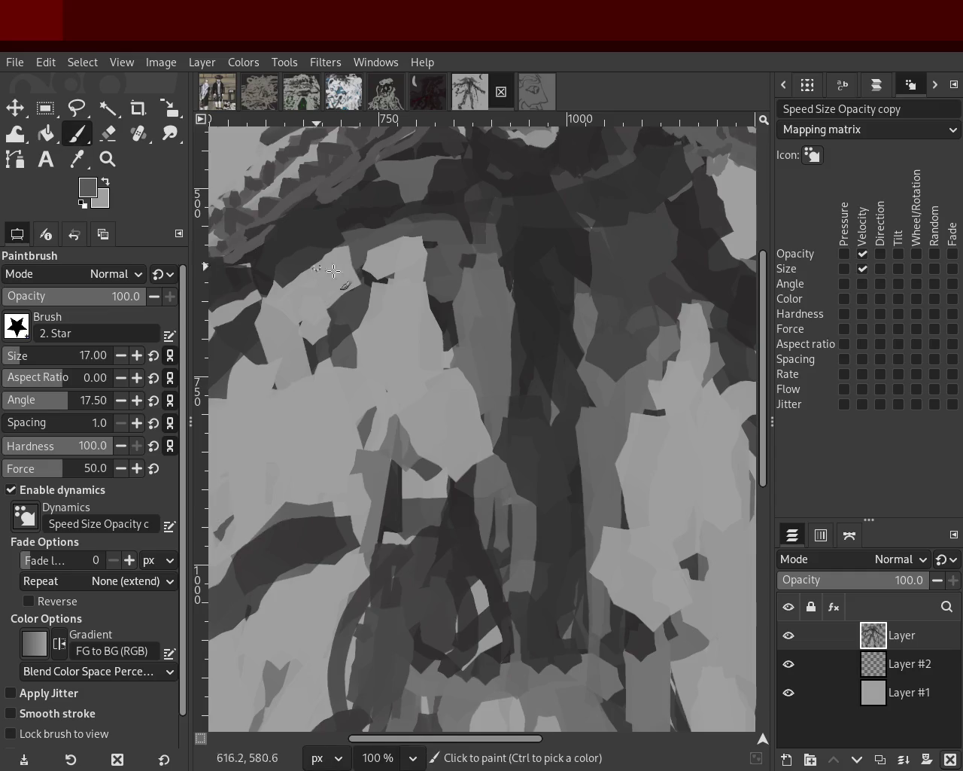
Enlarge the star brush to size 62 and paint dark grey strokes down the torso and right side
mouse_move(459, 358)
left_mouse_down()
mouse_move(430, 496)
mouse_move(412, 495)
left_mouse_up()
key("ctrl+z")
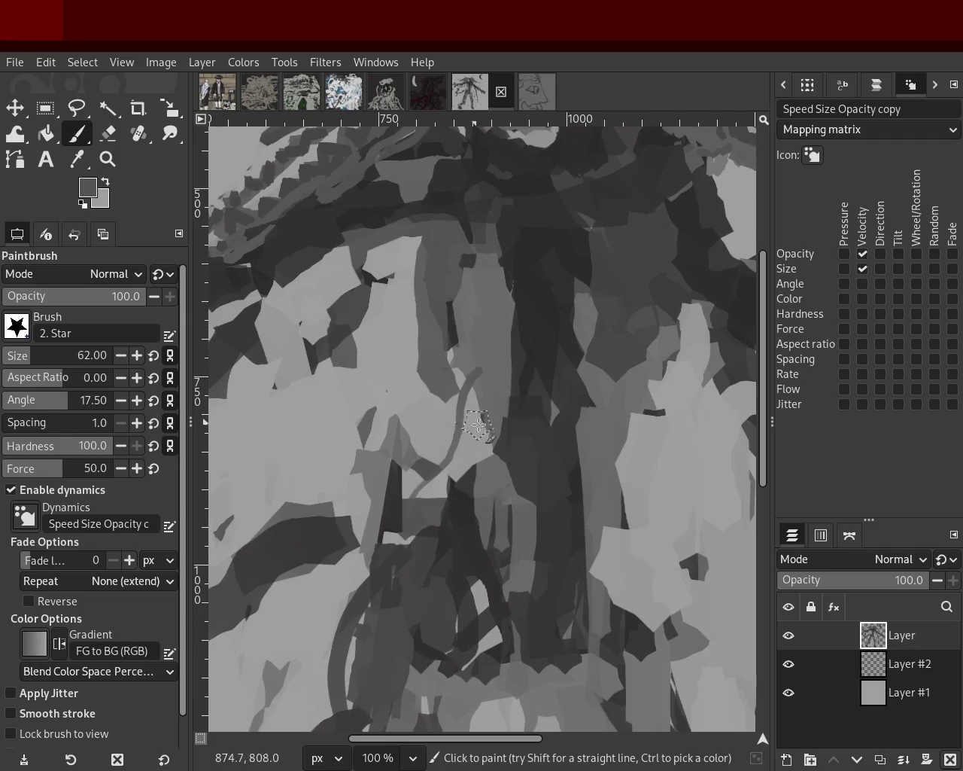
left_click(454, 314, "ctrl")
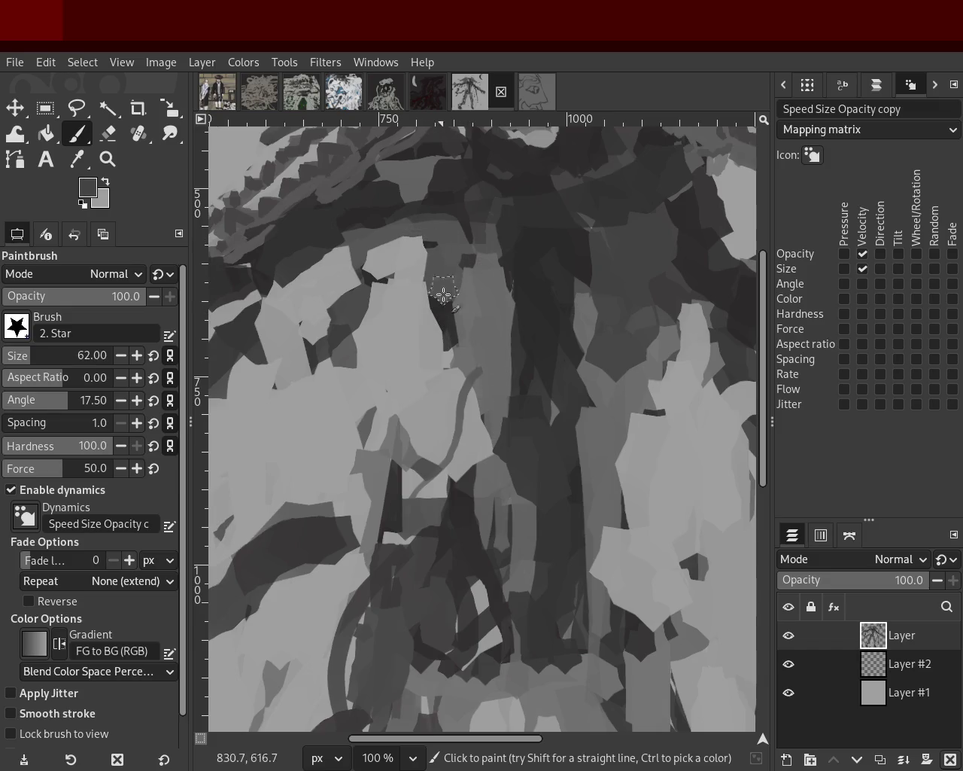
left_click_drag(437, 251, 481, 444)
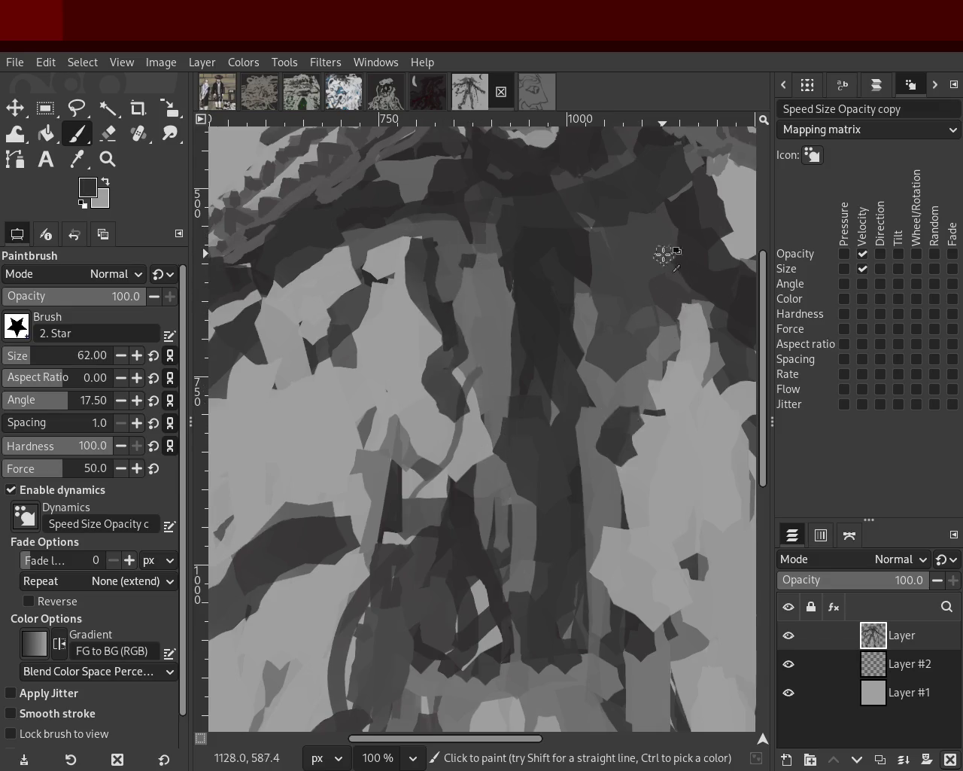
left_click_drag(691, 298, 651, 498)
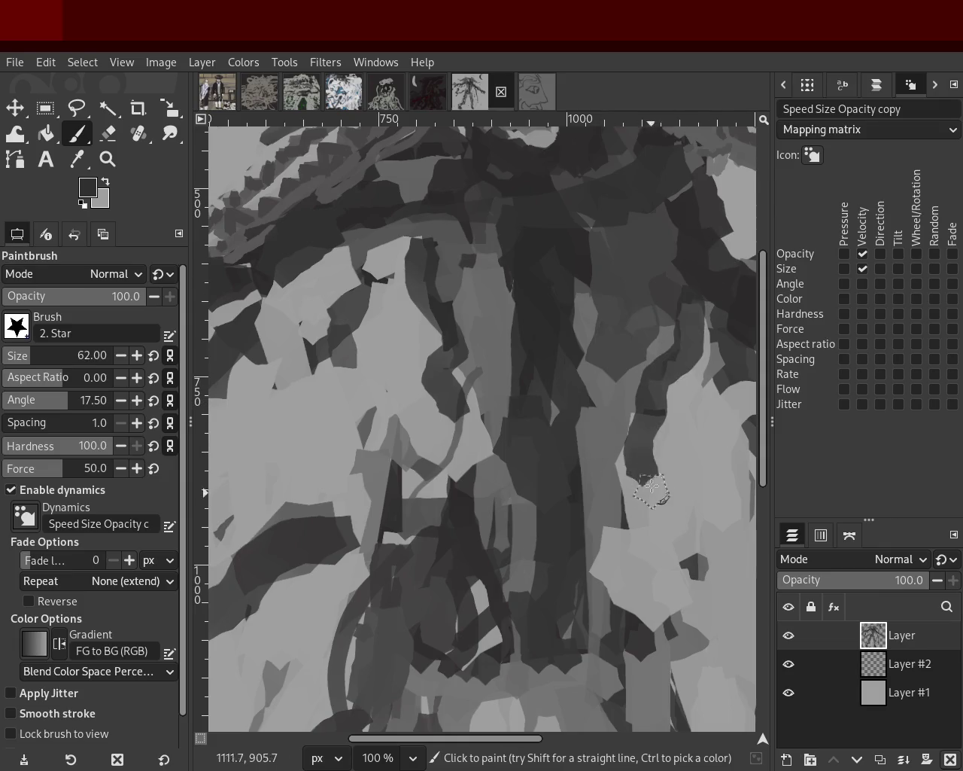
Add medium-grey strokes to the middle and lower torso, then zoom out to the whole image
left_click(469, 451, "ctrl")
left_click_drag(473, 431, 468, 520)
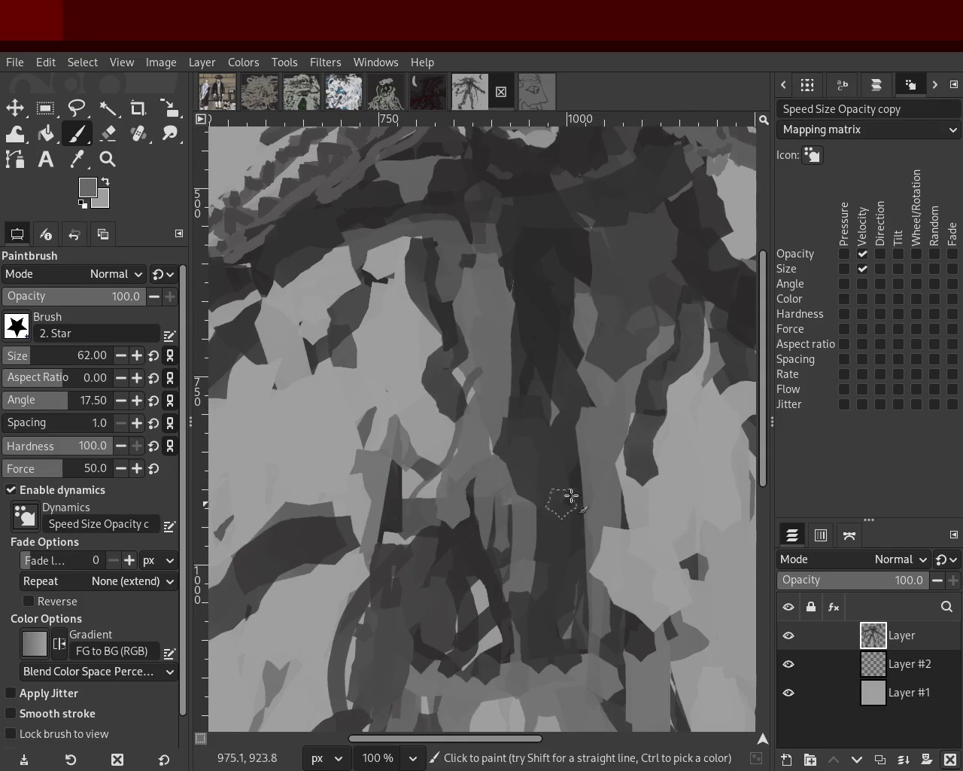
left_click_drag(607, 544, 609, 575)
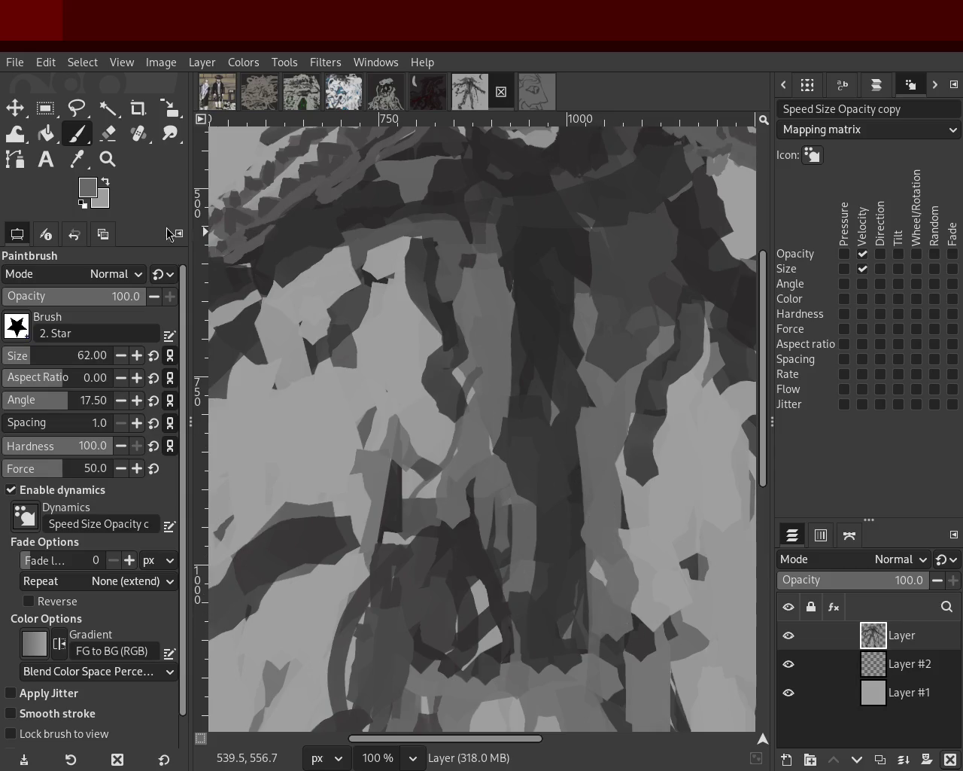
key("z")
left_click(624, 398, "ctrl")
left_click(624, 399, "ctrl")
left_click(624, 399, "ctrl")
left_click(624, 399, "ctrl")
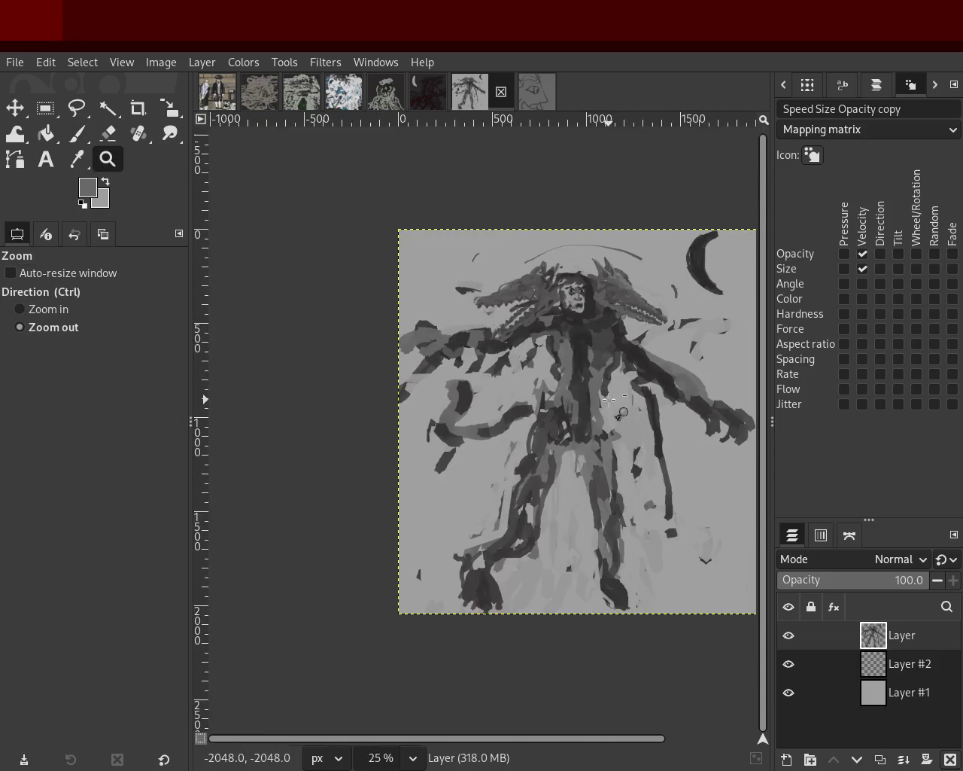
Zoom in and out around the figure to inspect both dragon heads
left_click(602, 346)
left_click(549, 297)
left_click(415, 332, "ctrl")
left_click(418, 330)
left_click(418, 329)
left_click(418, 330)
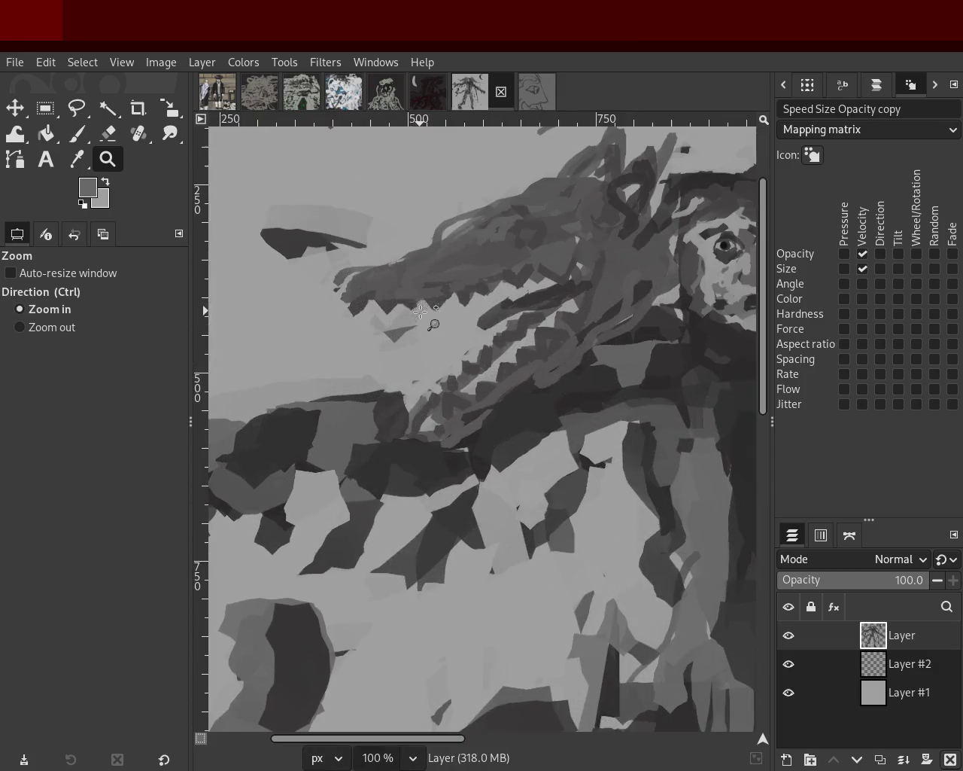
left_click(520, 269, "ctrl")
left_click(520, 269, "ctrl")
left_click(520, 270, "ctrl")
left_click(527, 277)
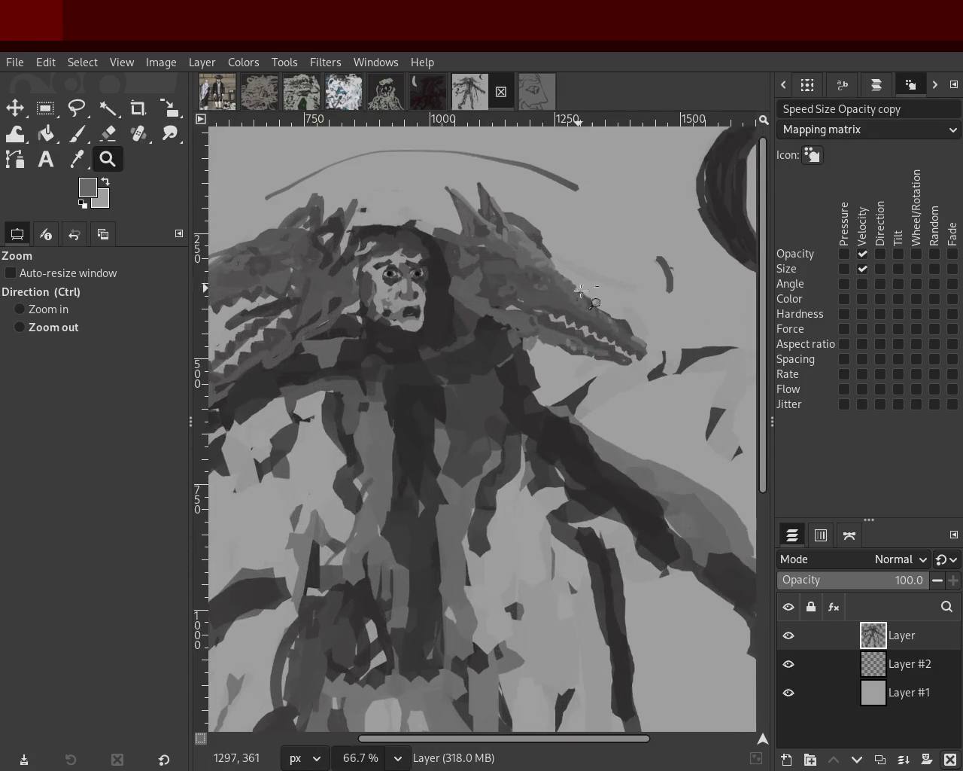
left_click(602, 308, "ctrl")
left_click(595, 305)
left_click(595, 304)
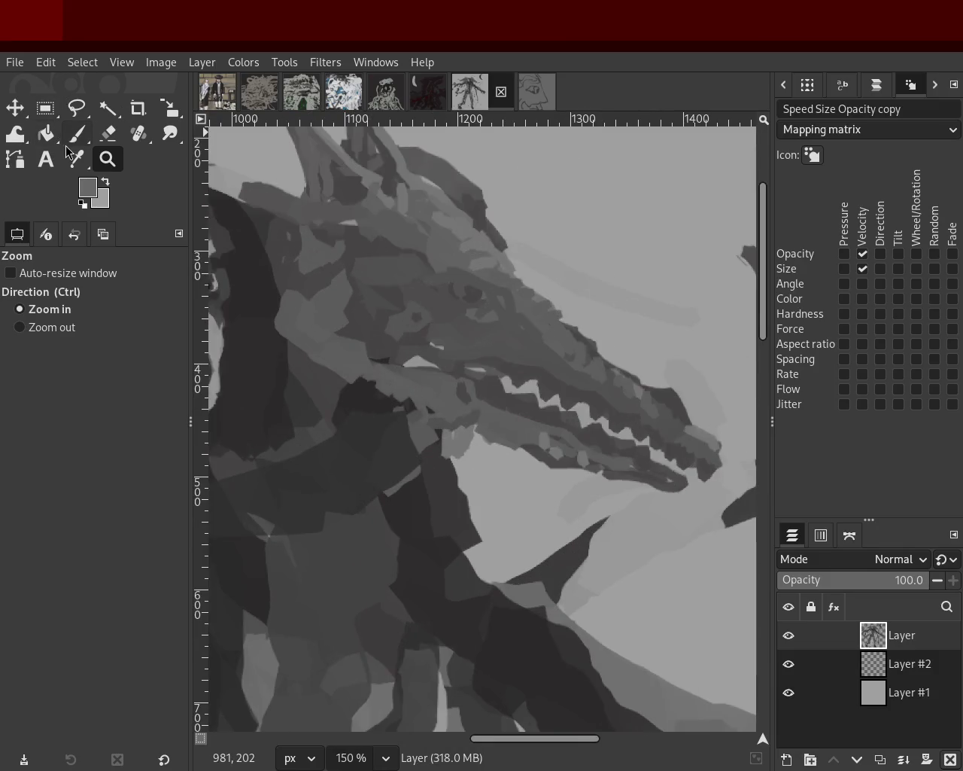
left_click(72, 138)
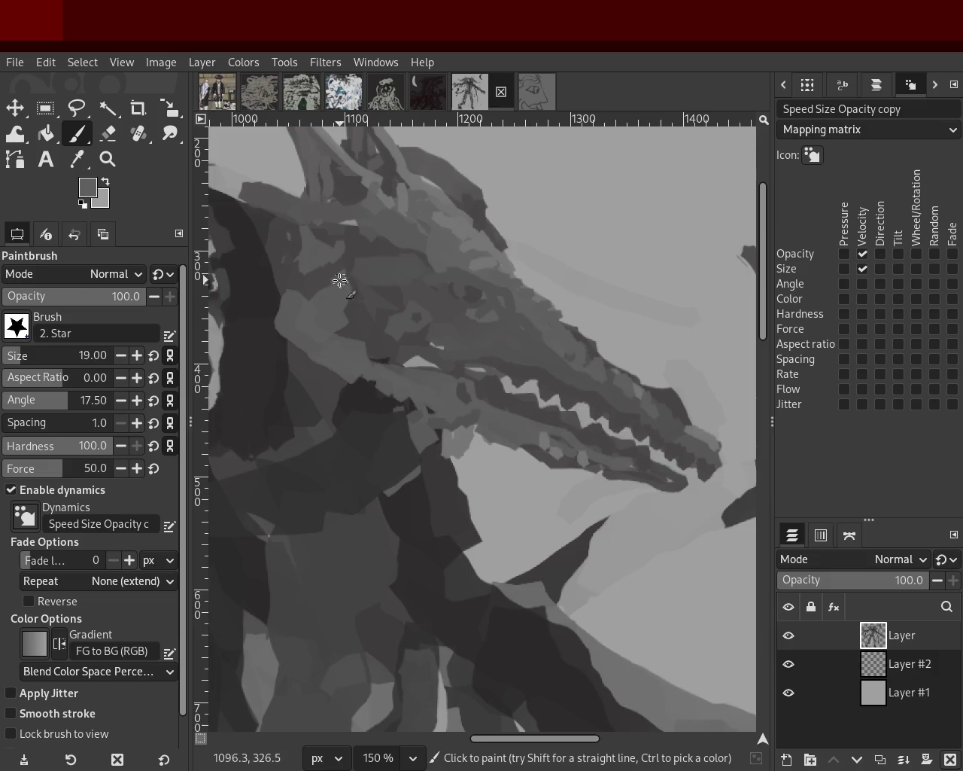
Zoom close on the left dragon head and try a dark stroke over its outline, undoing it
key("z")
left_click(585, 326, "ctrl")
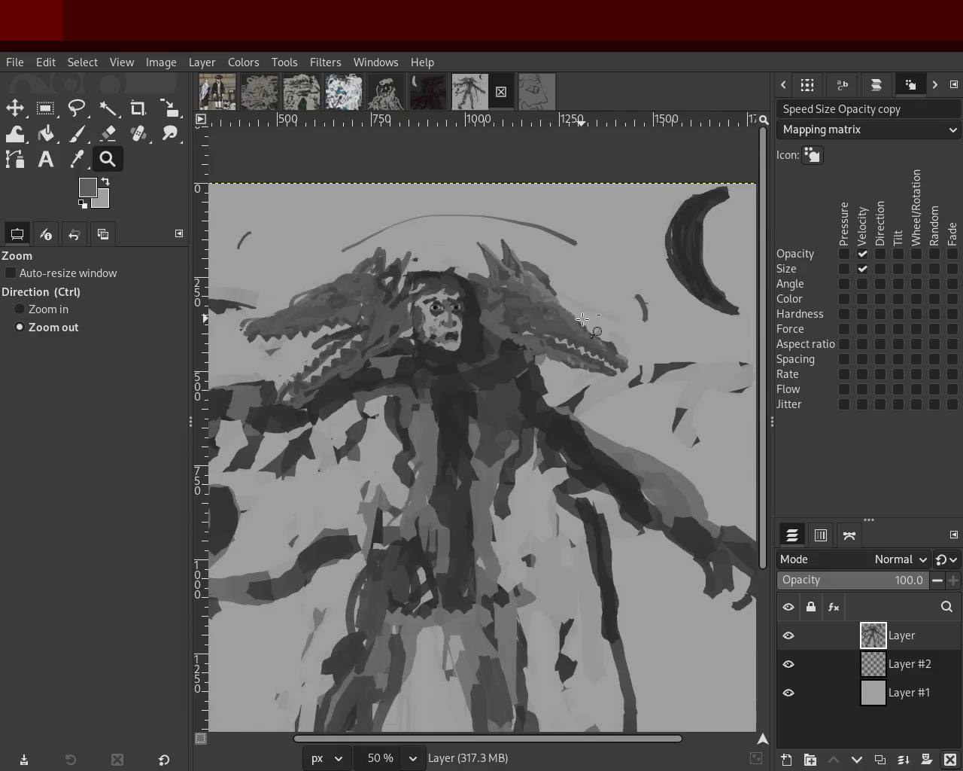
left_click(567, 323, "ctrl")
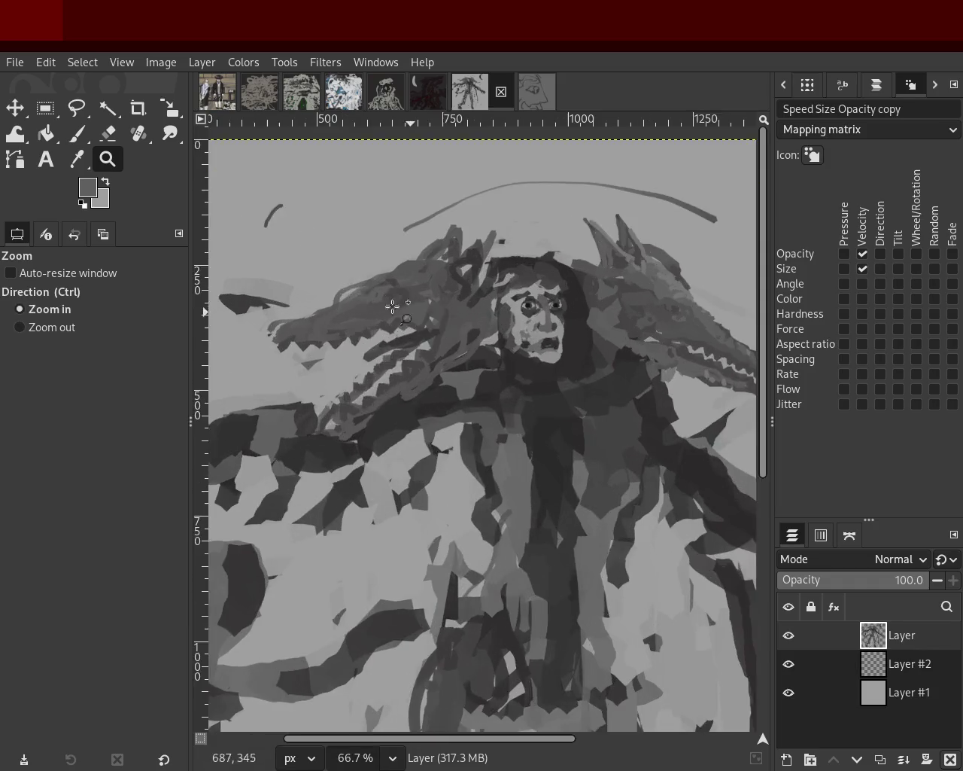
left_click(349, 299, "ctrl")
key("p")
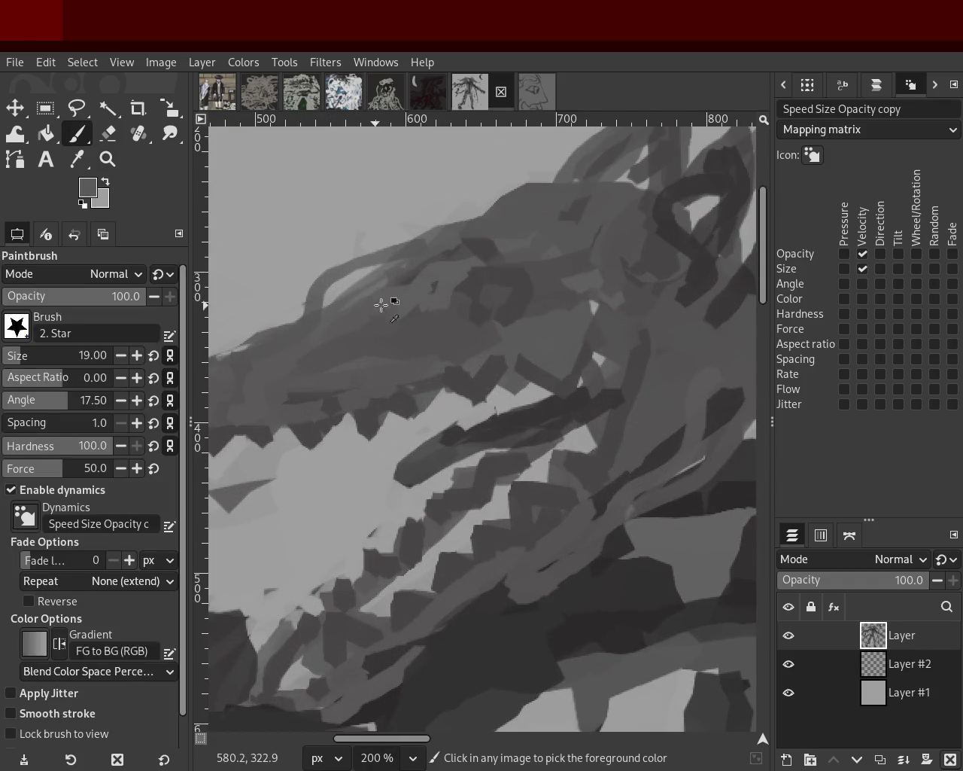
left_click_drag(391, 275, 316, 344)
key("ctrl+z")
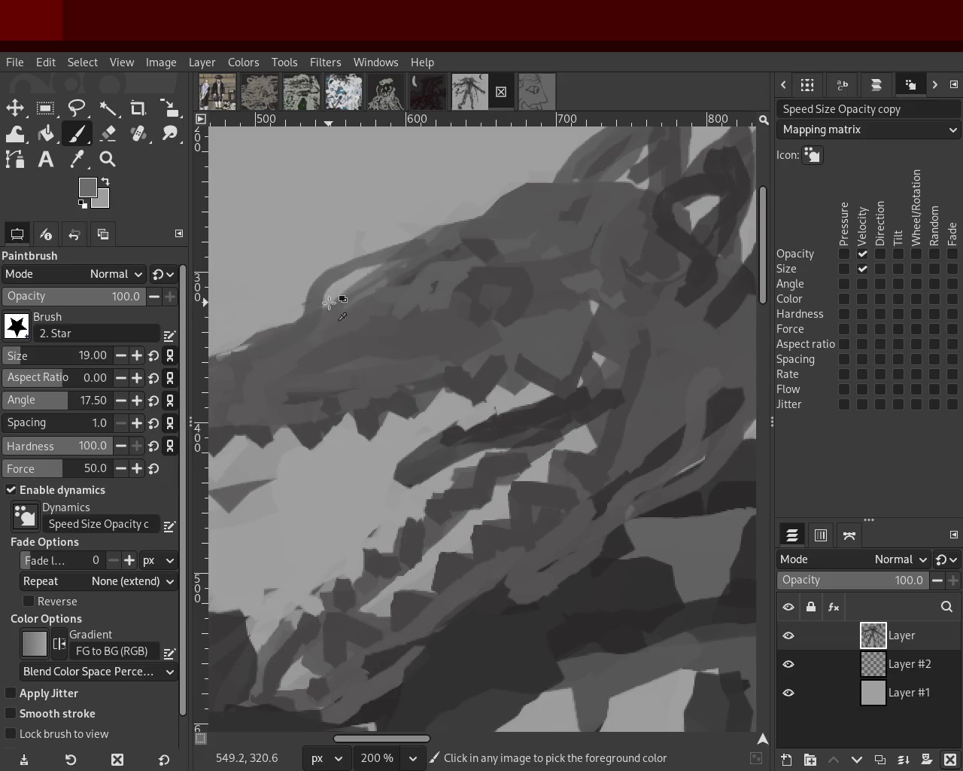
Erase a little along the dragon head's top and sample a lighter grey from it
left_click(109, 135)
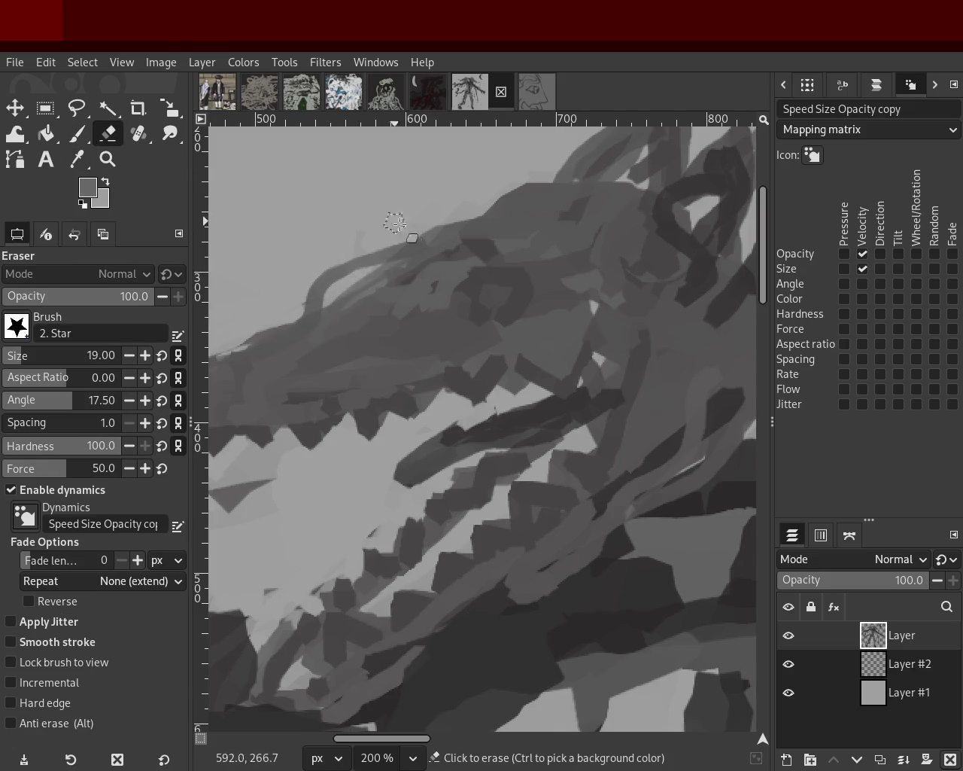
left_click_drag(304, 301, 372, 256)
left_click(46, 133)
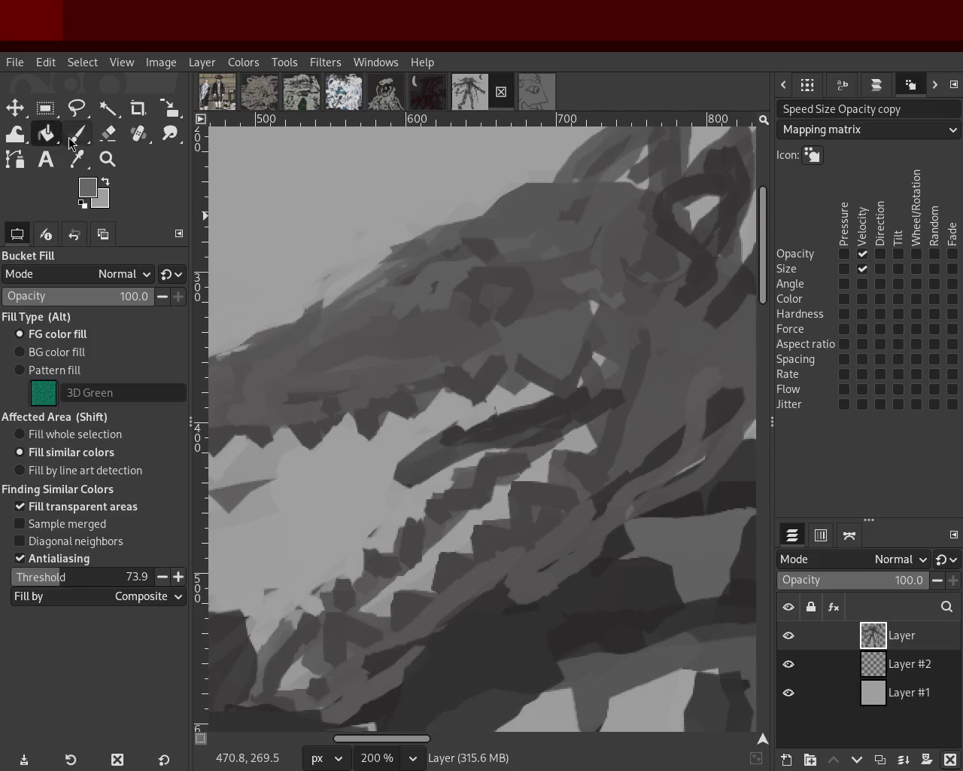
left_click(76, 133)
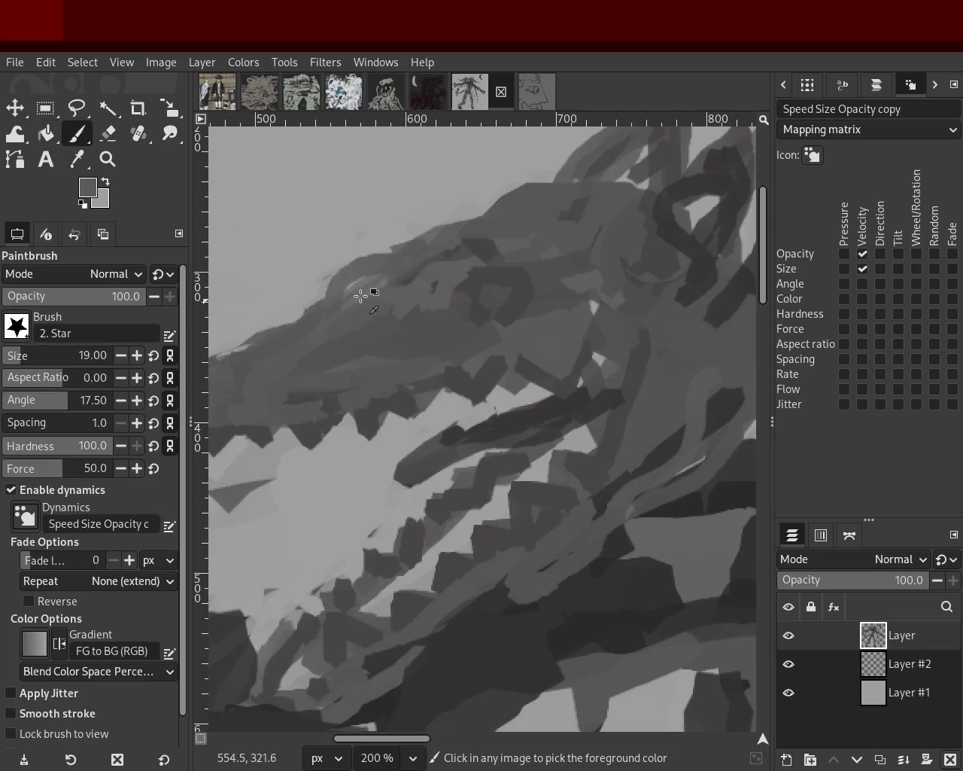
left_click(380, 275, "ctrl")
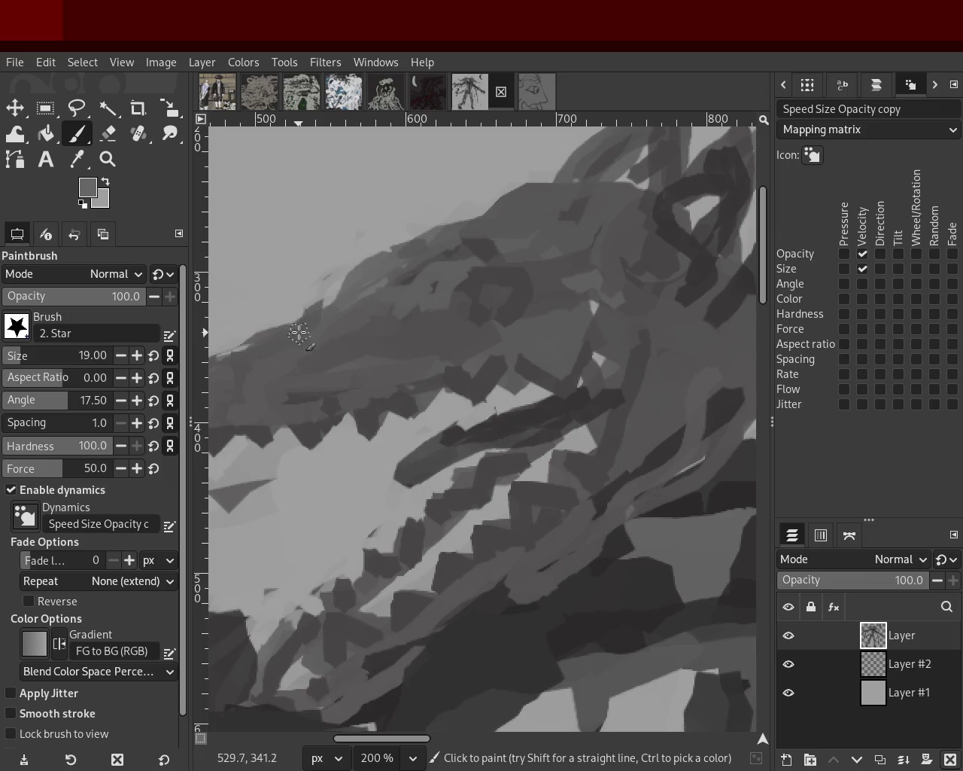
Paint a lighter grey stroke along the left dragon head's top edge at 150% zoom
left_click(108, 158)
left_click(451, 375, "ctrl")
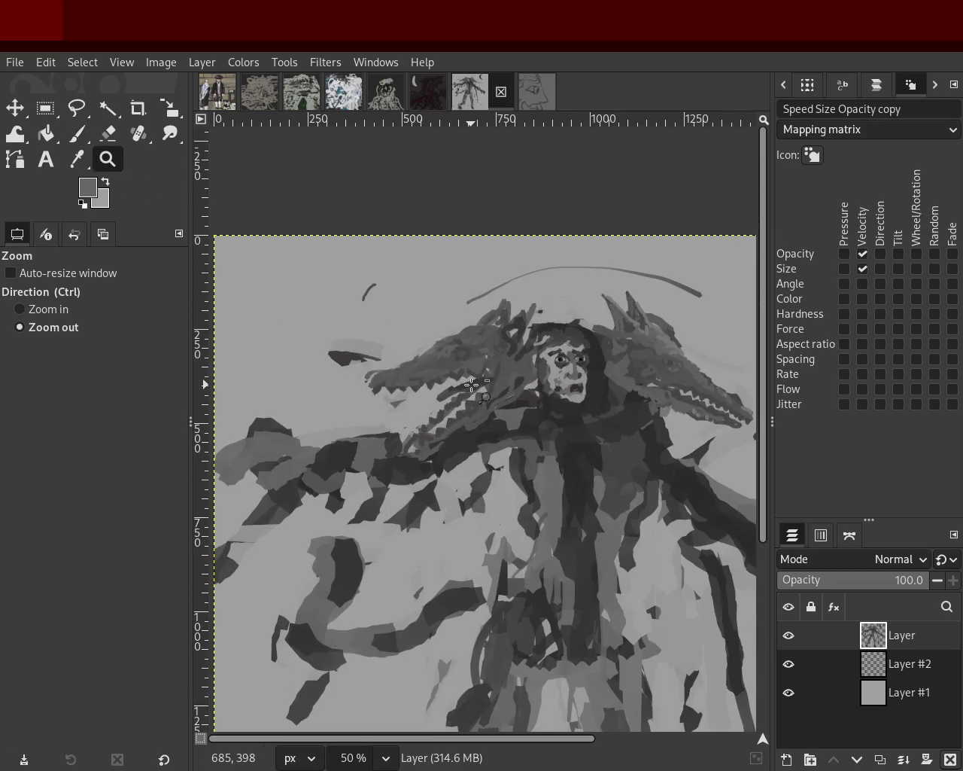
left_click(261, 285)
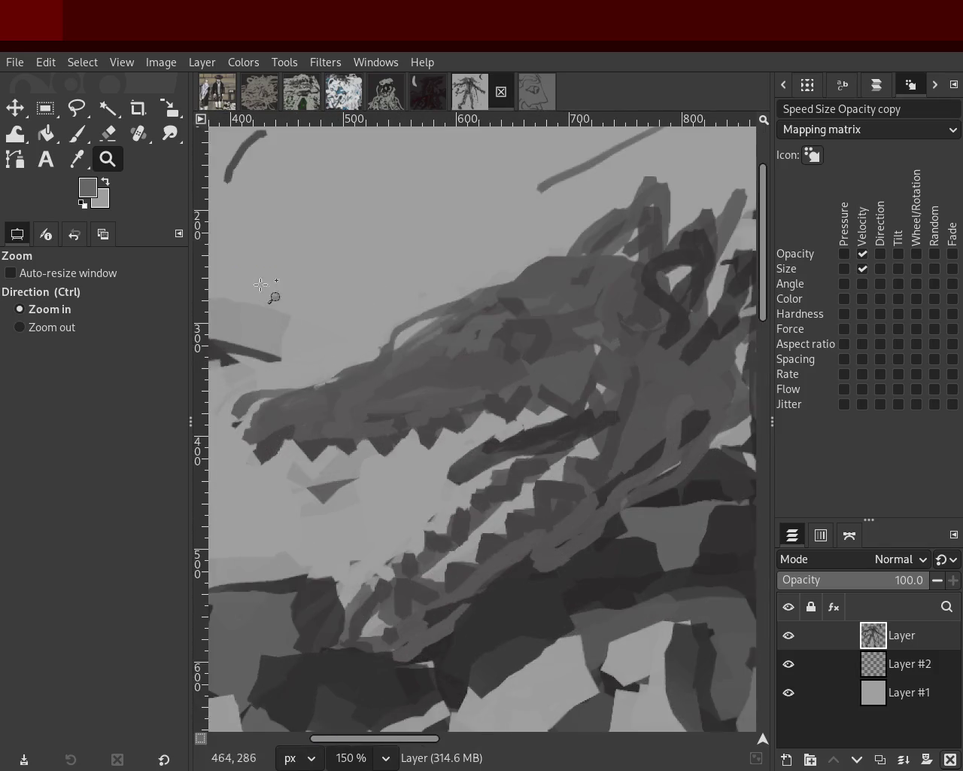
left_click(78, 134)
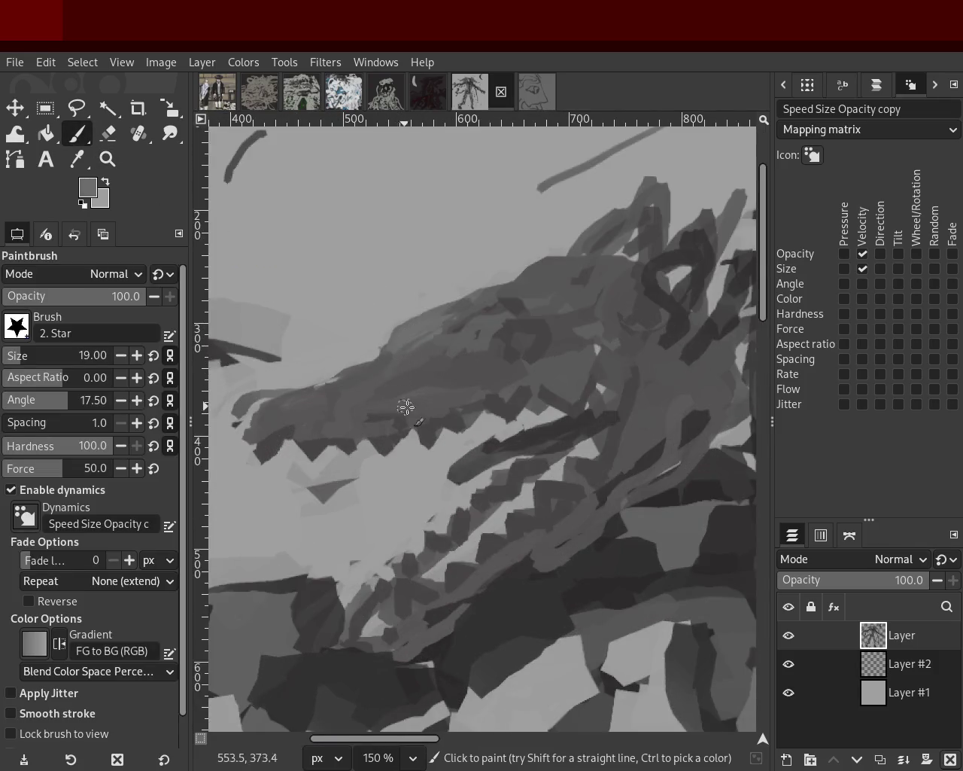
left_click_drag(398, 347, 437, 319)
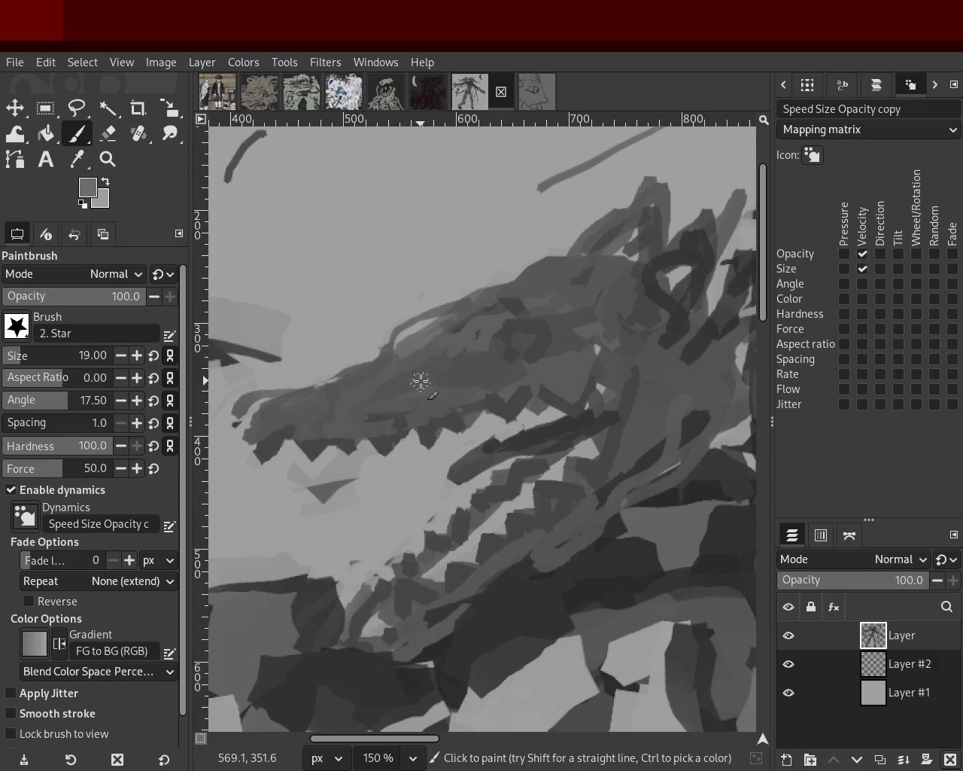
left_click(107, 159)
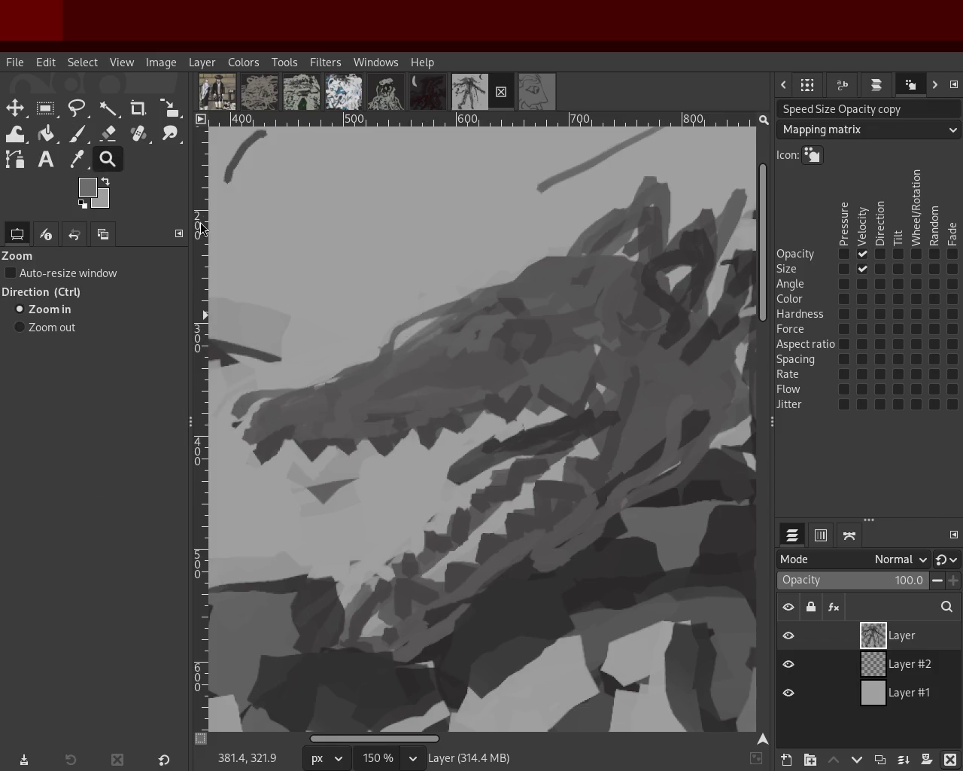
Zoom in on the left dragon head and return to the Paintbrush
left_click(450, 338, "ctrl")
left_click(450, 338, "ctrl")
left_click(450, 338, "ctrl")
left_click(450, 338, "ctrl")
left_click(445, 338)
left_click(459, 350, "ctrl")
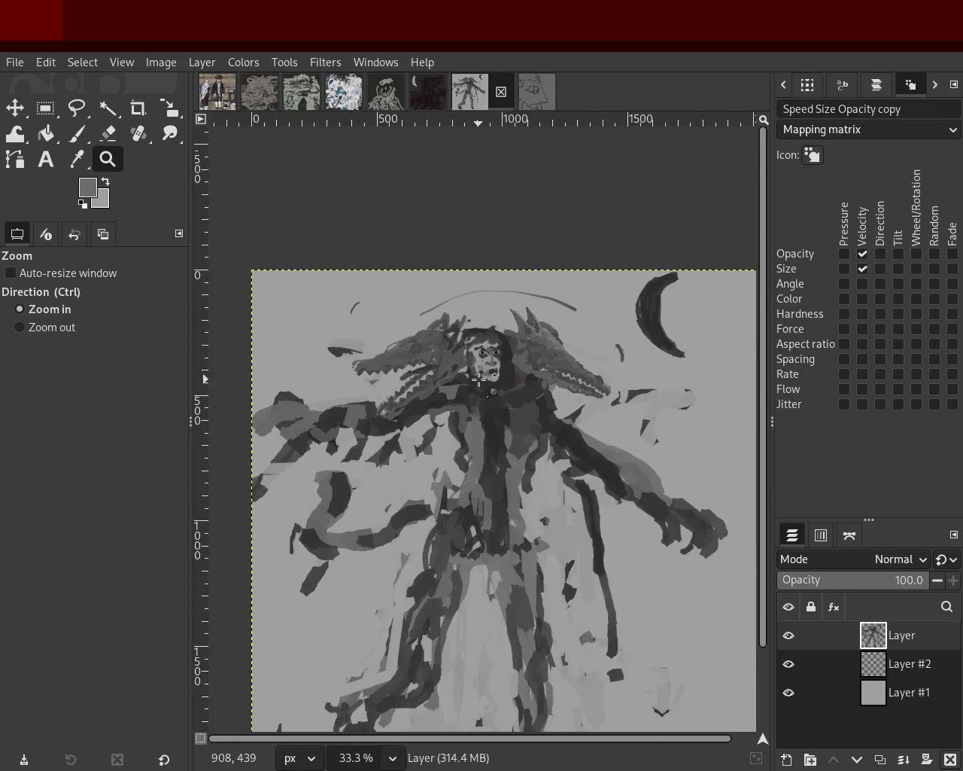
left_click(470, 361)
left_click(480, 378)
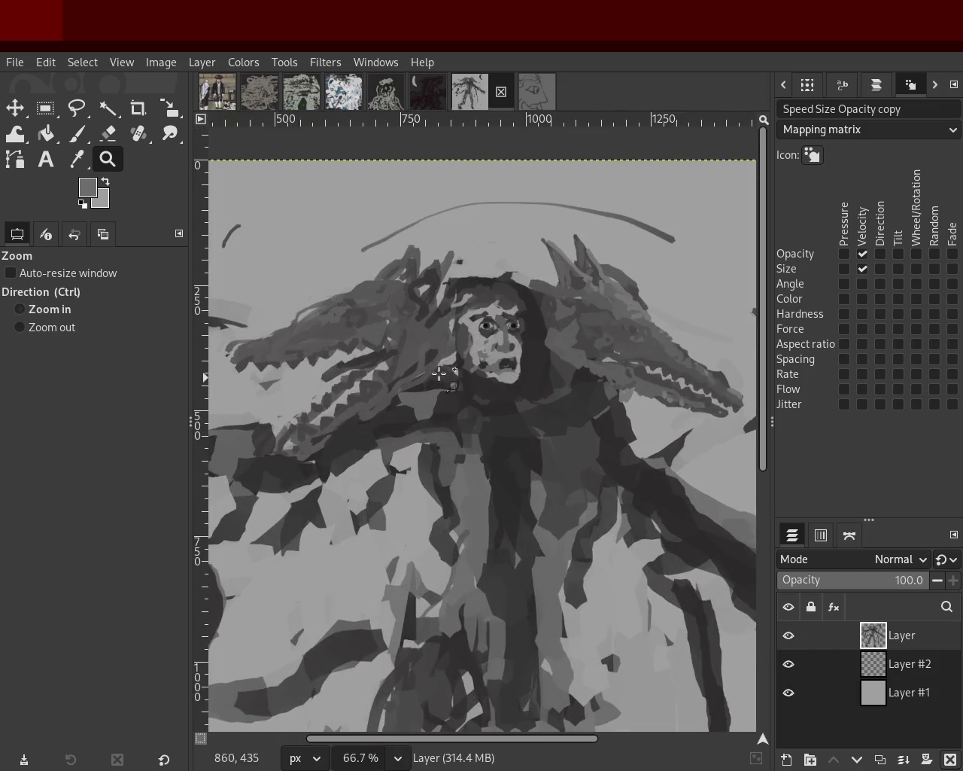
left_click(472, 367, "ctrl")
left_click(440, 362)
left_click(441, 362)
left_click(305, 350)
key("p")
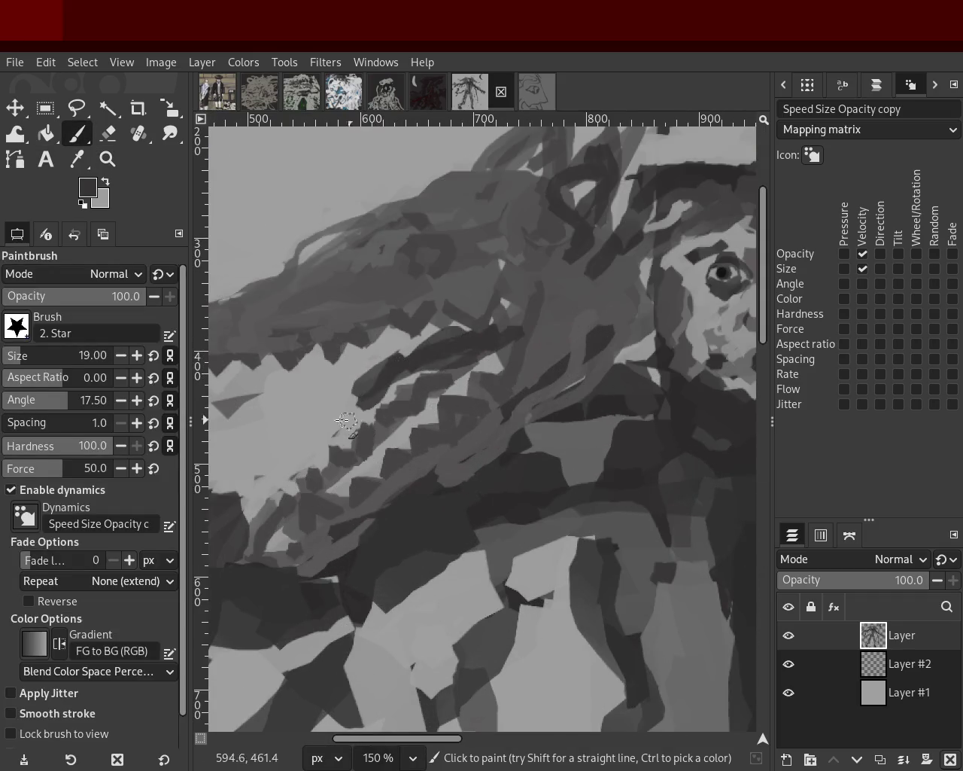
Sample greys and try a short dark stroke near the band's tip, then undo it
left_click(338, 391, "ctrl")
left_click(414, 366, "ctrl")
left_click_drag(384, 373, 321, 415)
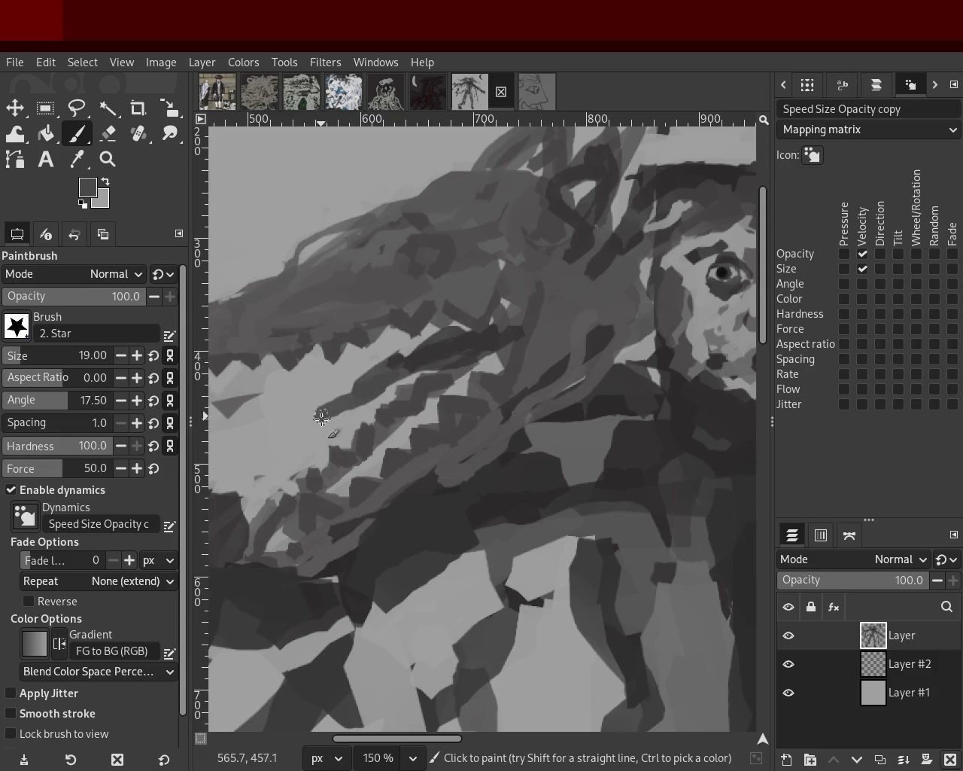
key("ctrl+z")
Zoom out over the painting, then zoom back in on the dark loop in the left dragon's mane
left_click(107, 160)
left_click(499, 381, "ctrl")
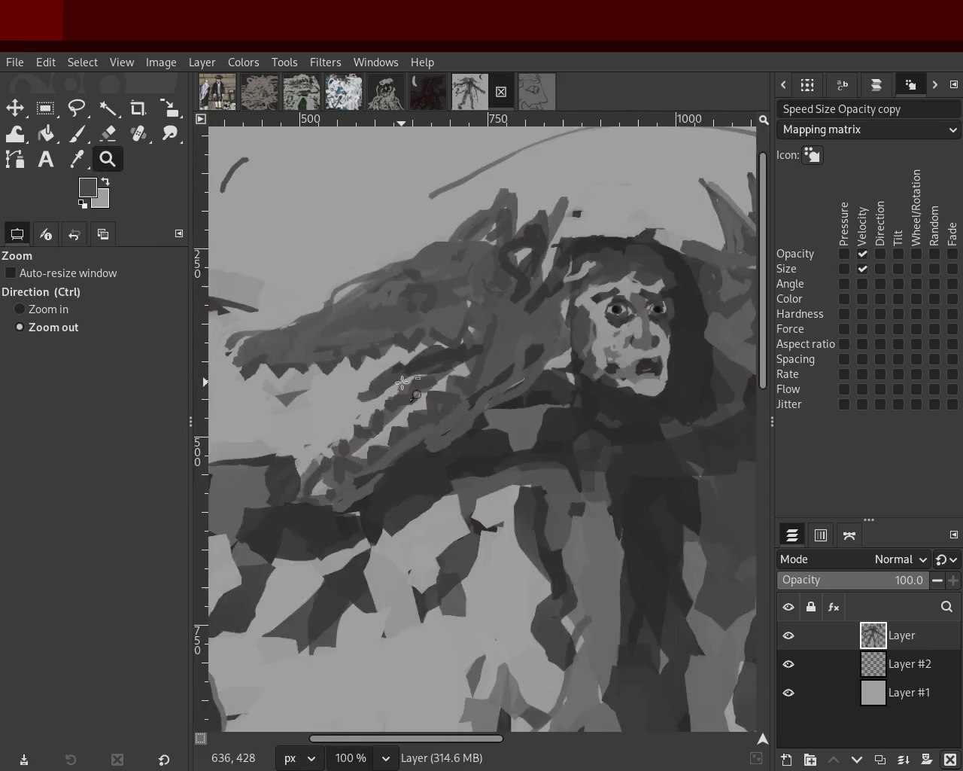
left_click(499, 382, "ctrl")
left_click(499, 381)
left_click(499, 382, "ctrl")
left_click(499, 381)
left_click(413, 381, "ctrl")
left_click(413, 381)
left_click(413, 381)
left_click(414, 381, "ctrl")
left_click(414, 380, "ctrl")
left_click(414, 381)
left_click(552, 381)
left_click(452, 376, "ctrl")
left_click(359, 374)
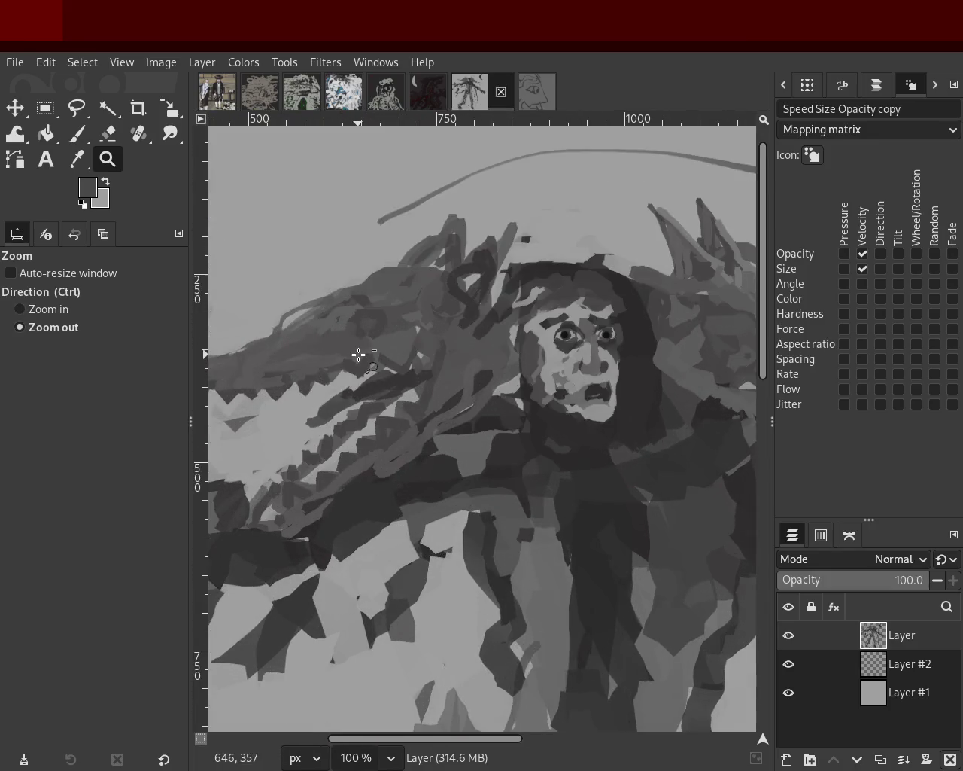
left_click(358, 355, "ctrl")
left_click(394, 351)
left_click(393, 350, "ctrl")
left_click(544, 357)
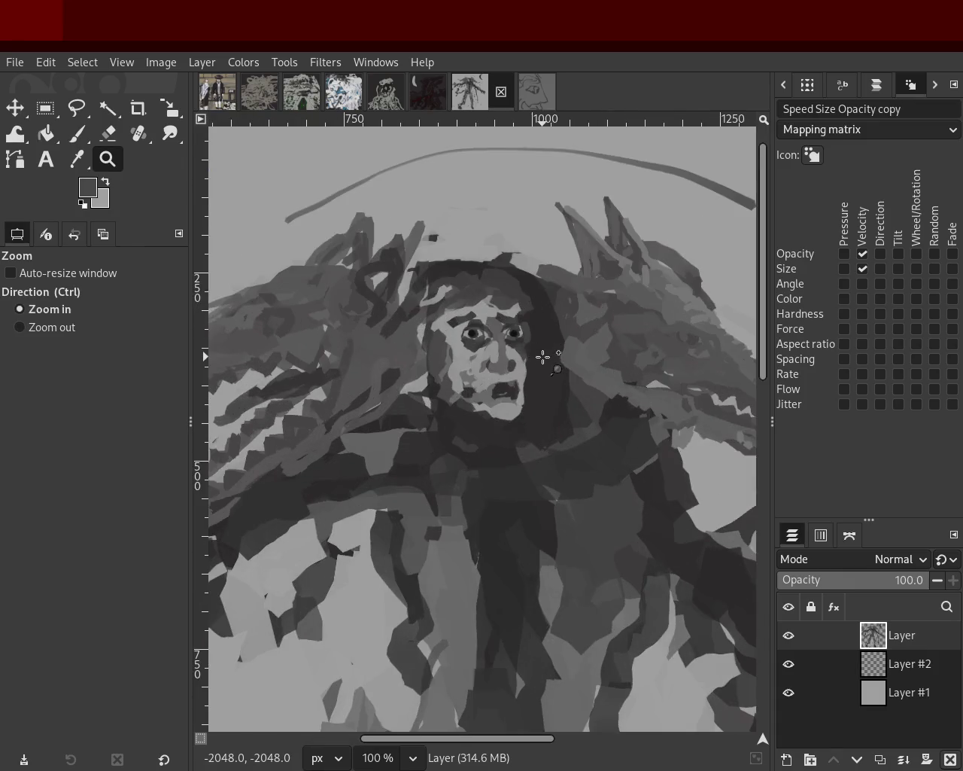
left_click(403, 348, "ctrl")
left_click(318, 336)
left_click(319, 334)
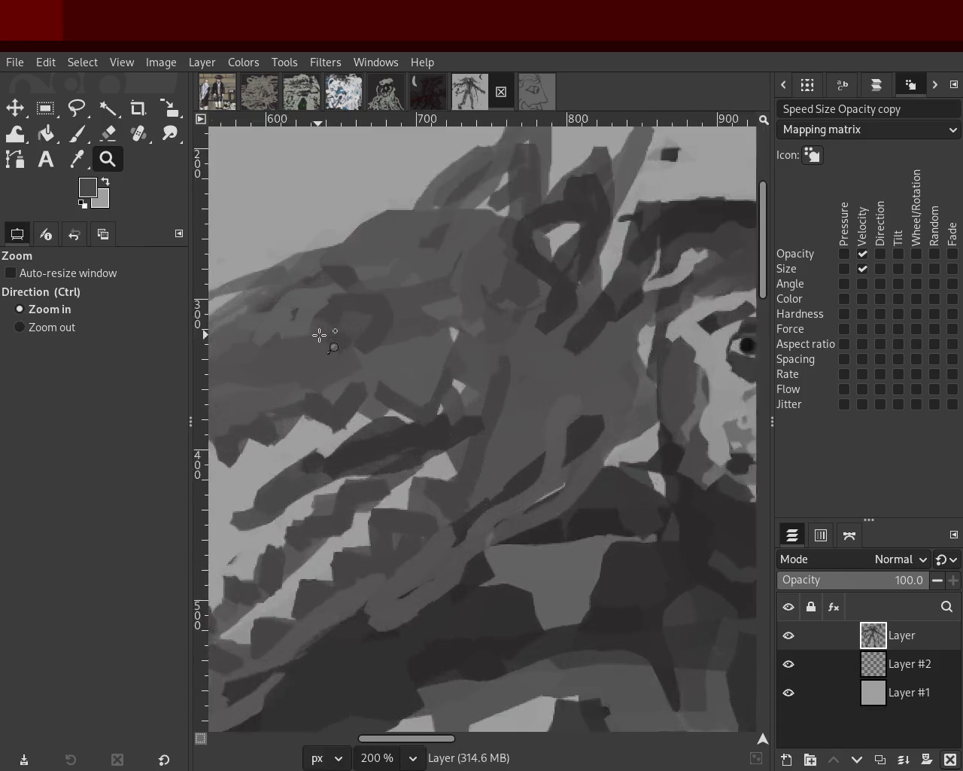
left_click(319, 334)
Sample dark greys and dab them into the light gaps inside the mane's loop
key("p")
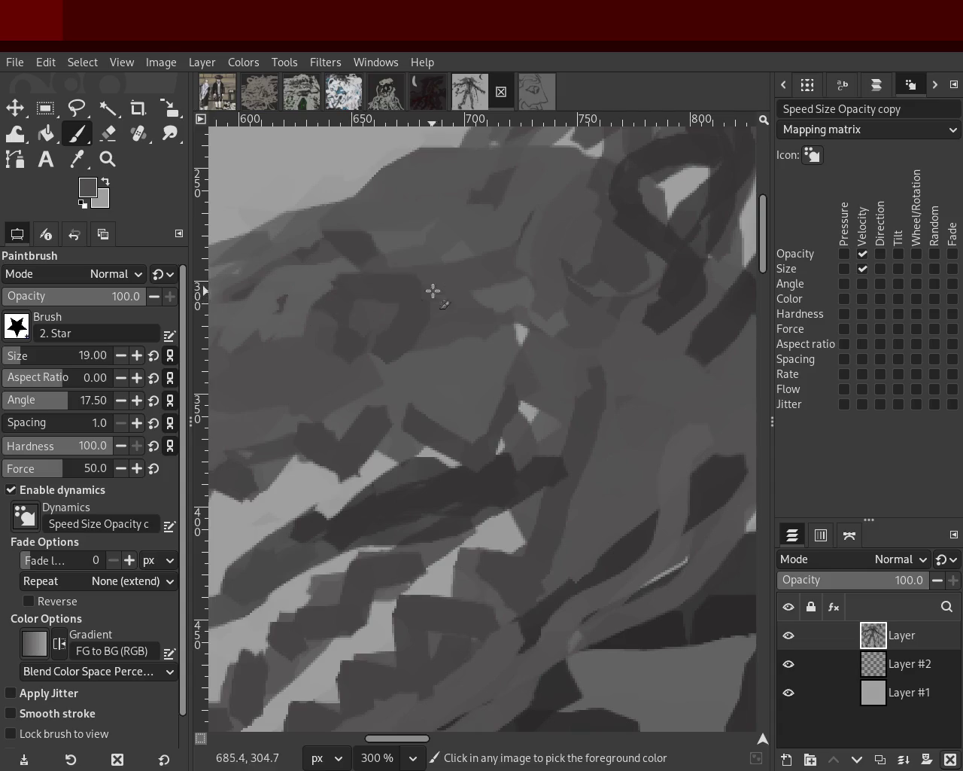
left_click(383, 337, "ctrl")
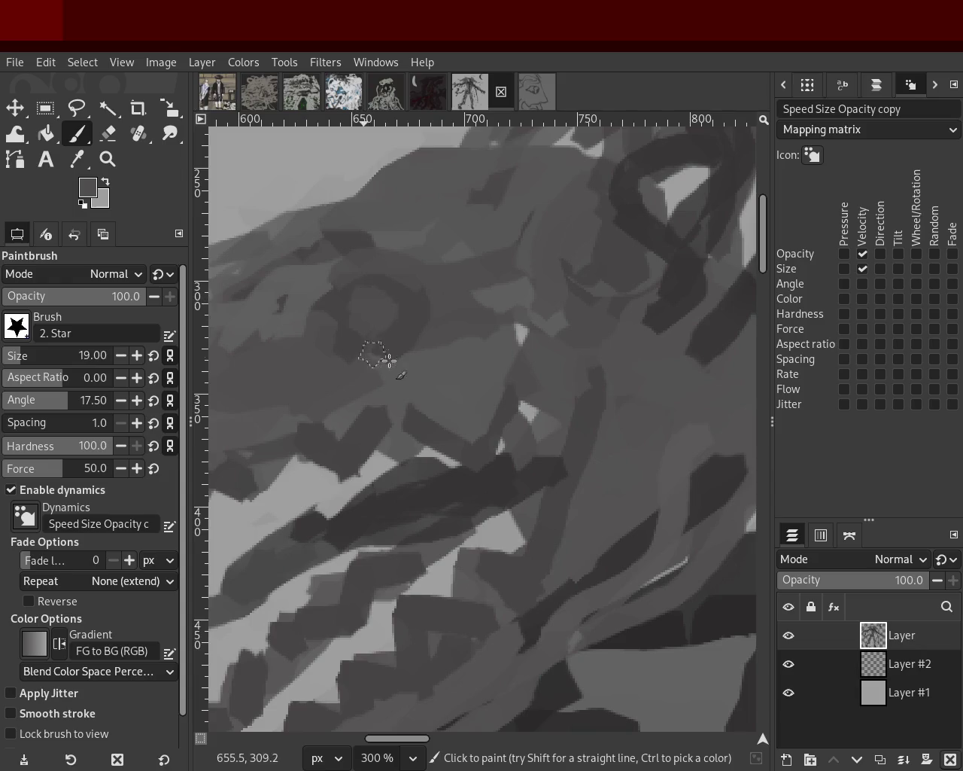
left_click(367, 316)
left_click(373, 301, "ctrl")
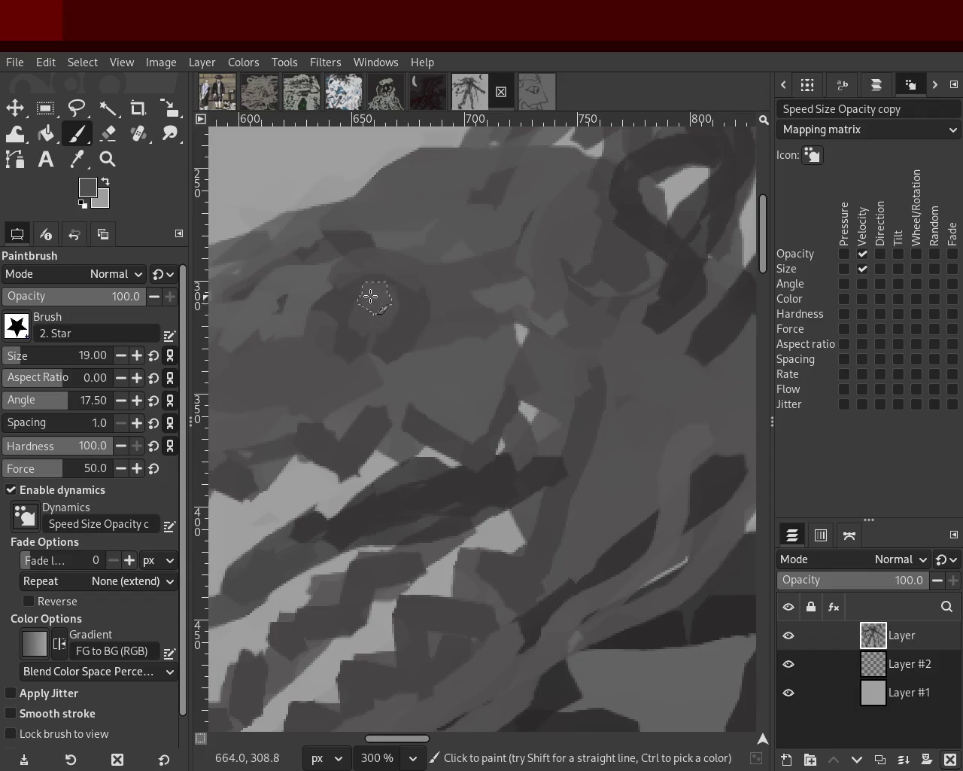
left_click(373, 296)
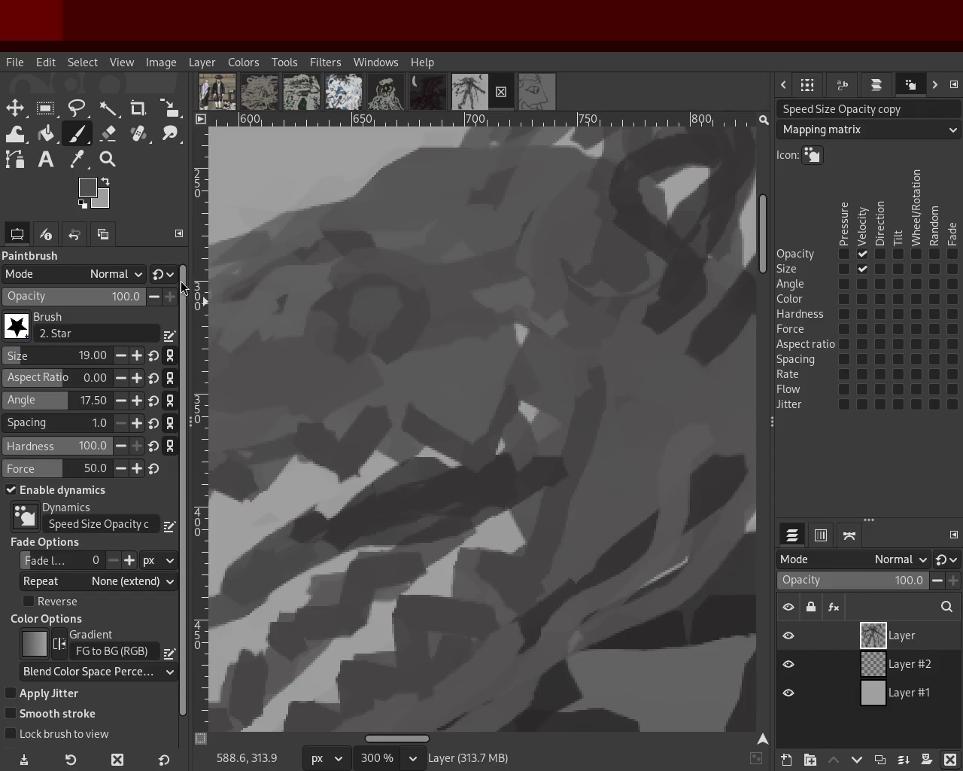
left_click(108, 159)
scroll(346, 369, "down", 1, "ctrl")
scroll(347, 369, "down", 2, "ctrl")
scroll(346, 369, "down", 1, "ctrl")
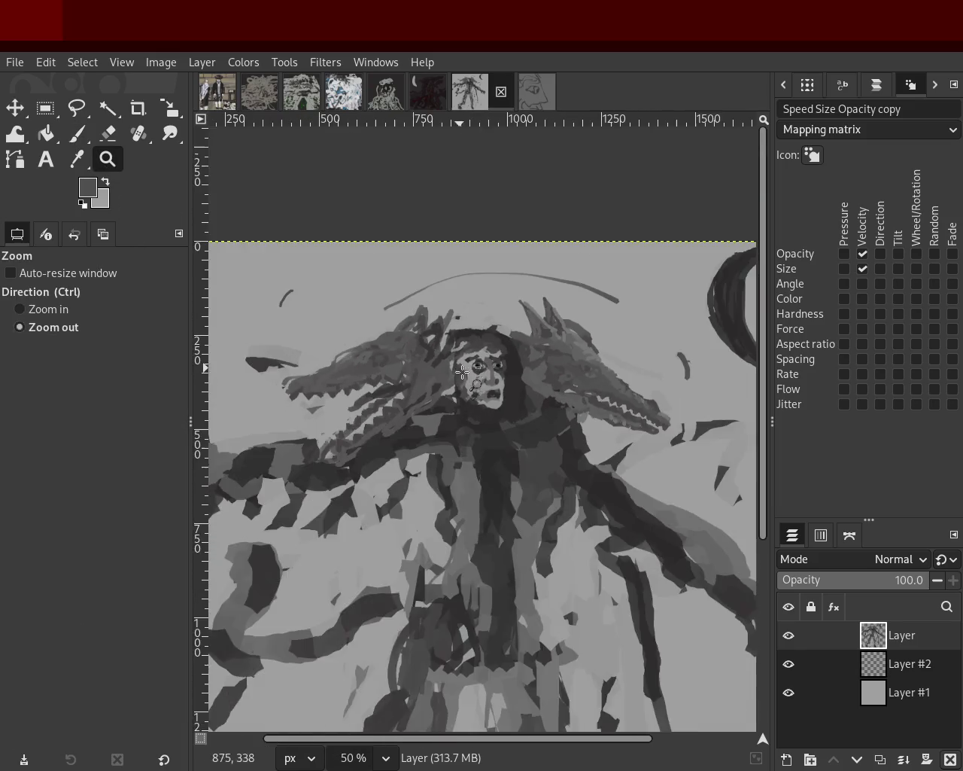
scroll(479, 403, "up", 2, "ctrl")
key("ctrl")
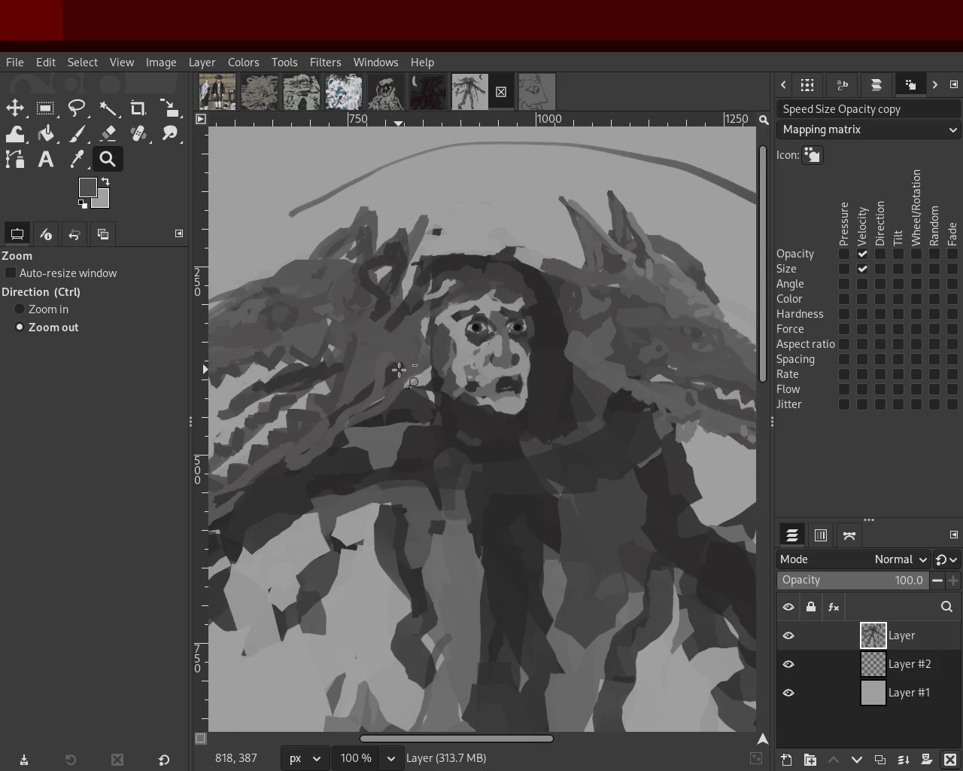
scroll(399, 369, "down", 1, "ctrl")
scroll(401, 369, "down", 1, "ctrl")
scroll(404, 370, "up", 1, "ctrl")
scroll(406, 370, "down", 1, "ctrl")
scroll(407, 370, "up", 2, "ctrl")
scroll(421, 367, "down", 1, "ctrl")
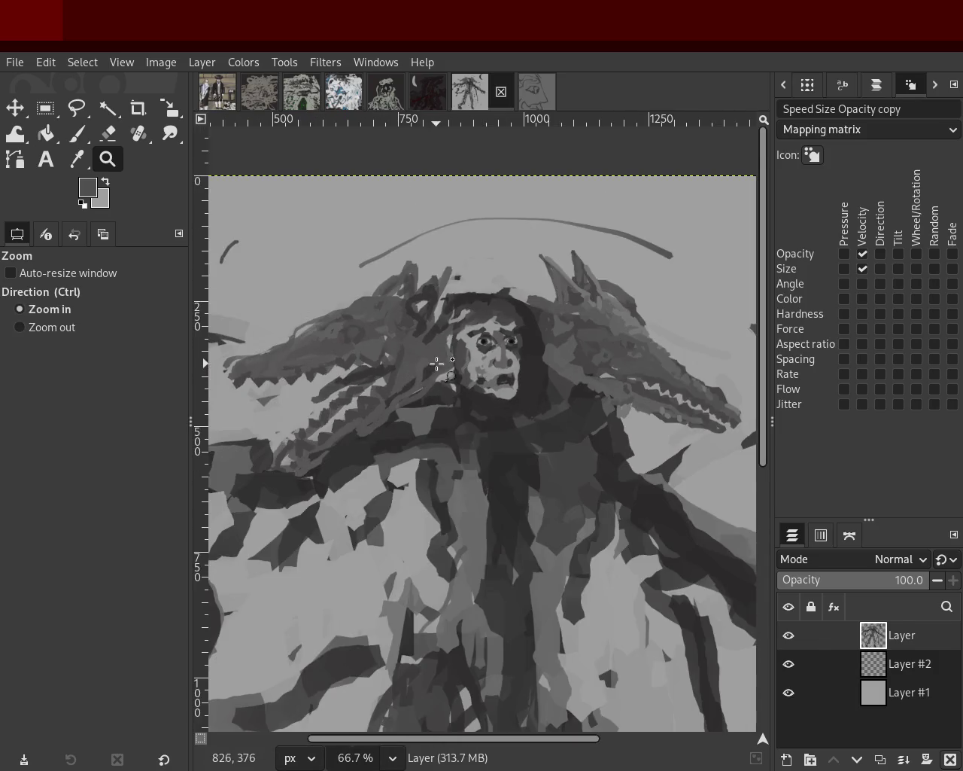
scroll(489, 363, "up", 1, "ctrl")
scroll(572, 364, "down", 1, "ctrl")
scroll(572, 364, "down", 1, "ctrl")
scroll(576, 369, "up", 1, "ctrl")
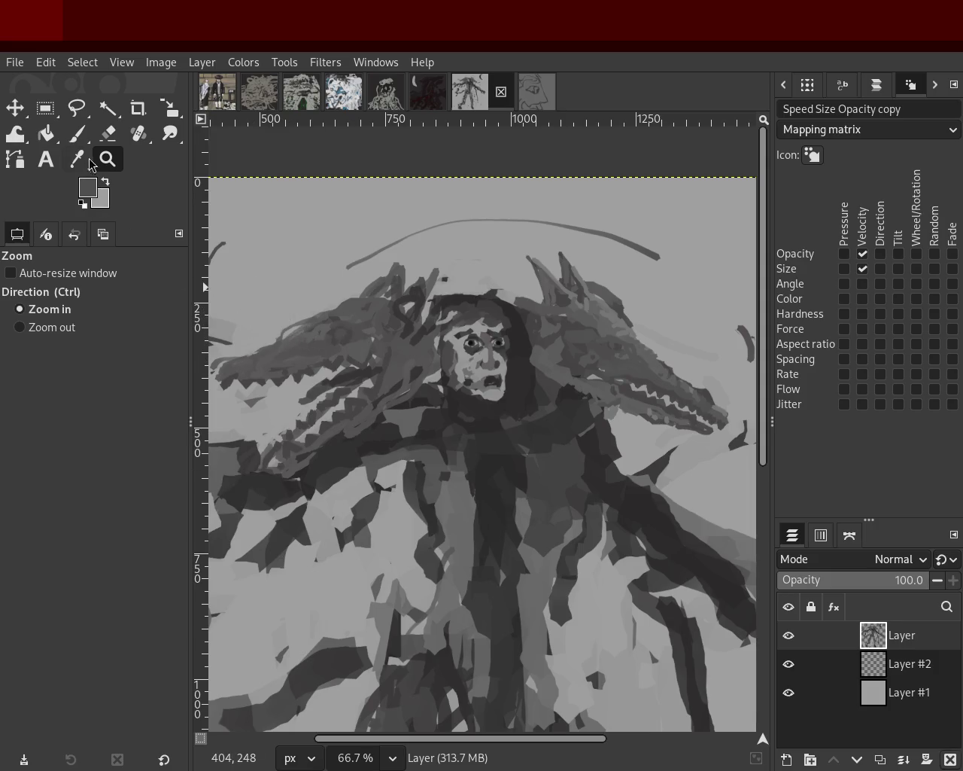
scroll(468, 421, "down", 1, "ctrl")
scroll(468, 388, "down", 2, "ctrl")
scroll(467, 468, "up", 1, "ctrl")
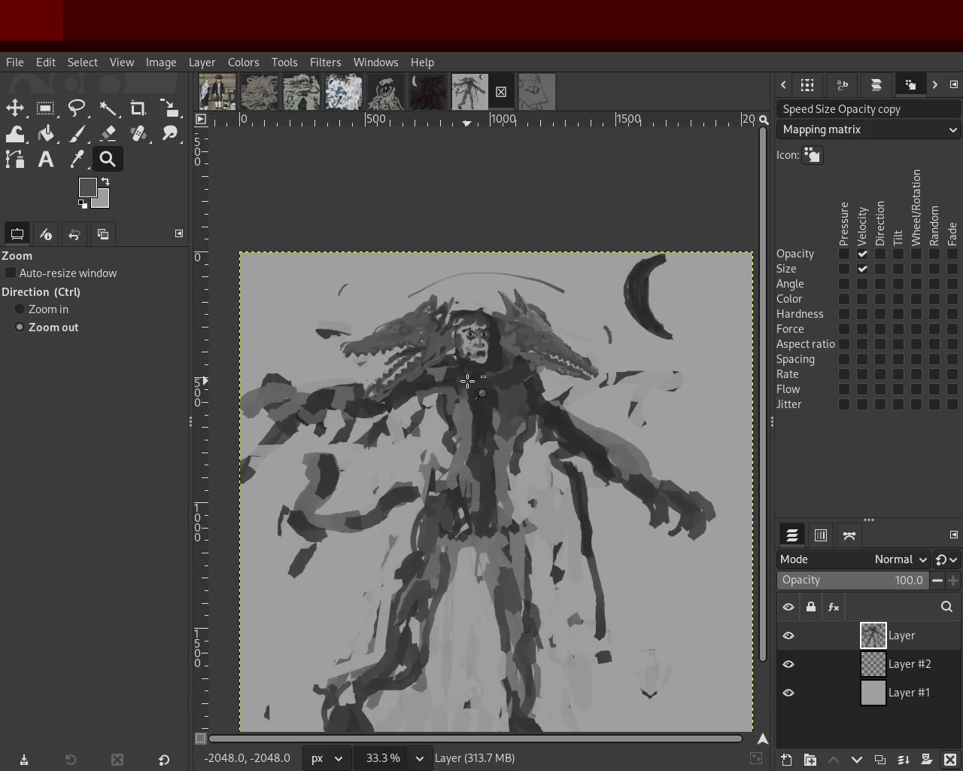
scroll(474, 490, "up", 1, "ctrl")
scroll(482, 512, "down", 1, "ctrl")
scroll(497, 557, "up", 1, "ctrl")
scroll(512, 602, "down", 1, "ctrl")
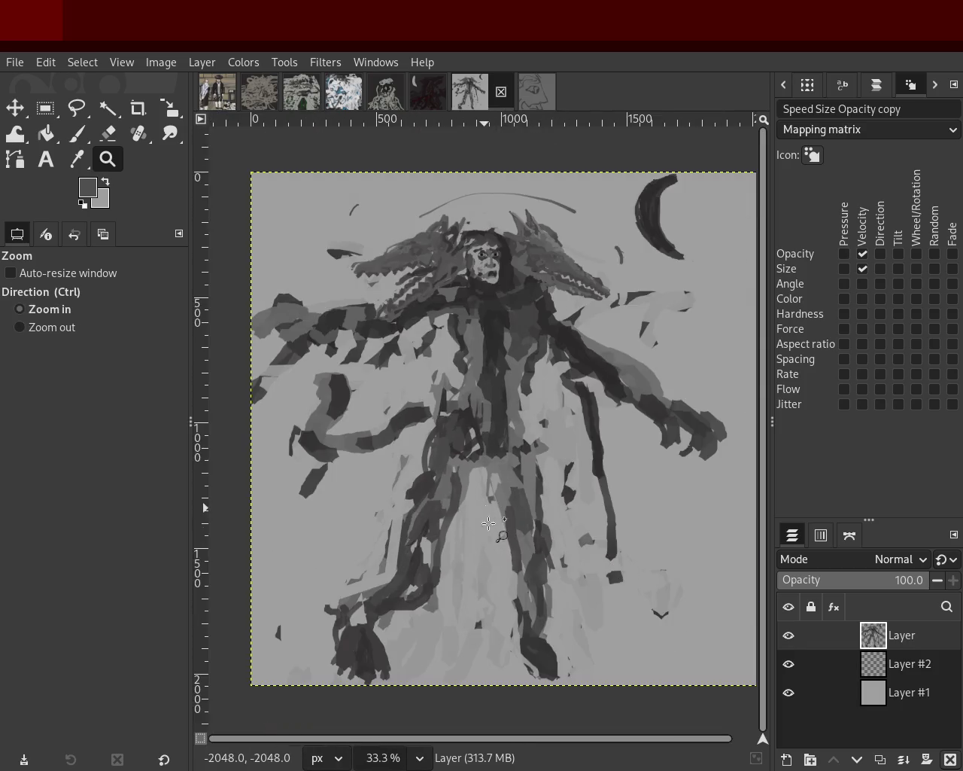
scroll(527, 637, "down", 1, "ctrl")
scroll(520, 590, "up", 1, "ctrl")
scroll(500, 279, "up", 1, "ctrl")
scroll(497, 270, "down", 1, "ctrl")
scroll(496, 271, "up", 3, "ctrl")
scroll(527, 316, "down", 1, "ctrl")
scroll(564, 361, "down", 2, "ctrl")
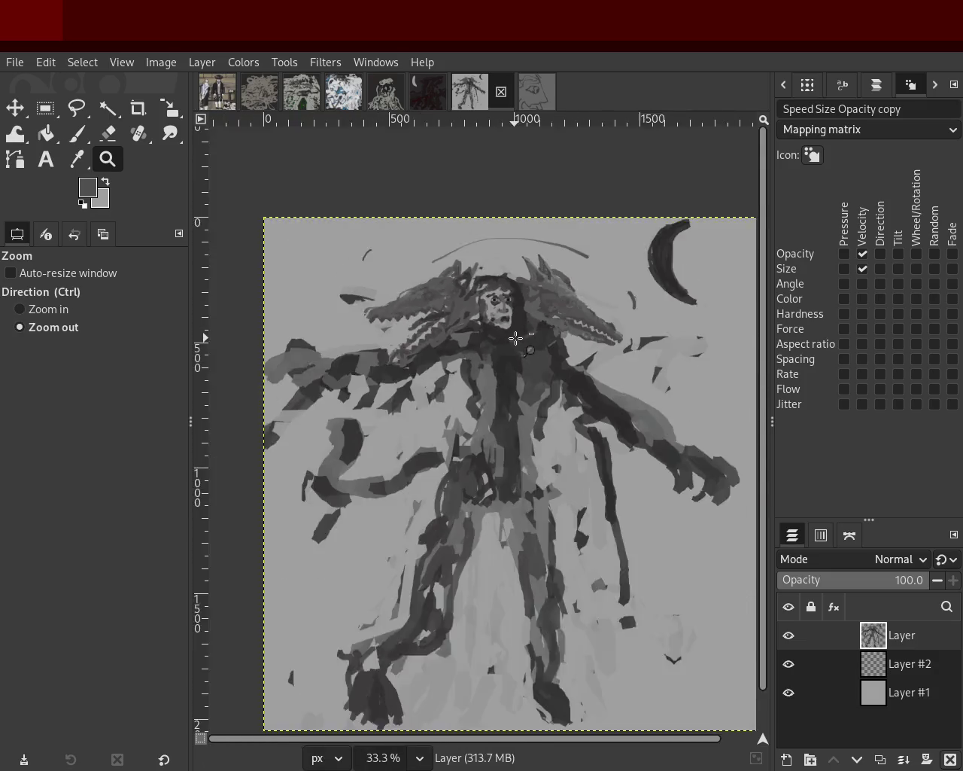
scroll(602, 413, "down", 1, "ctrl")
scroll(611, 426, "up", 1, "ctrl")
scroll(564, 413, "up", 2, "ctrl")
scroll(518, 399, "down", 2, "ctrl")
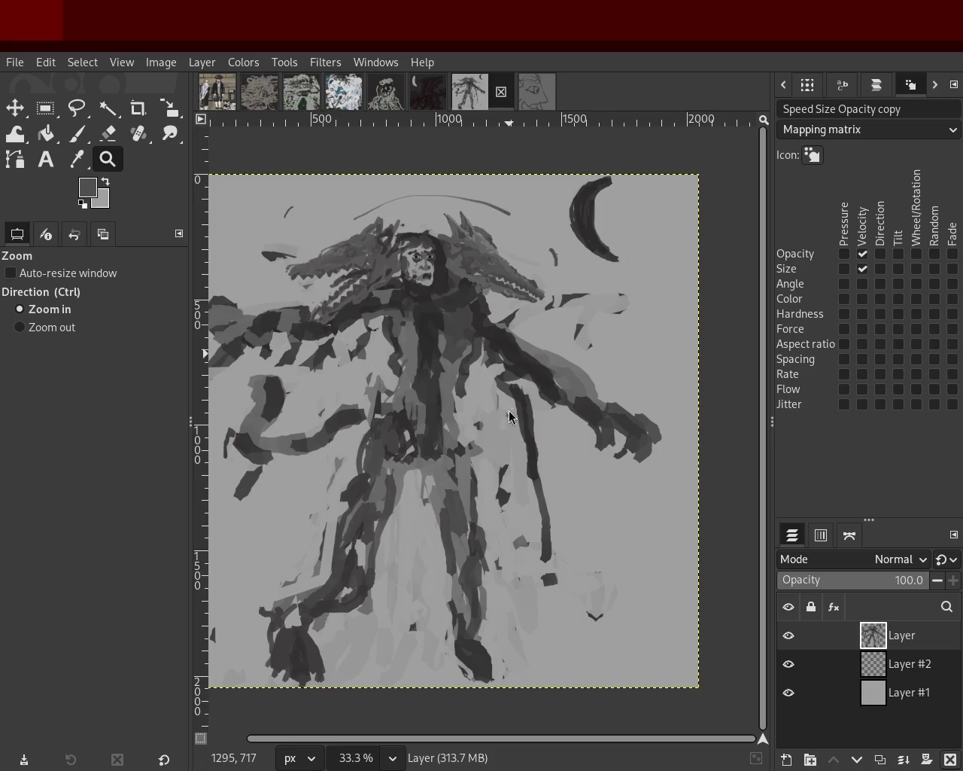
Thicken the crescent moon's upper arc with a darker size-28 stroke, undoing a stray sky curve
scroll(542, 278, "down", 1, "ctrl")
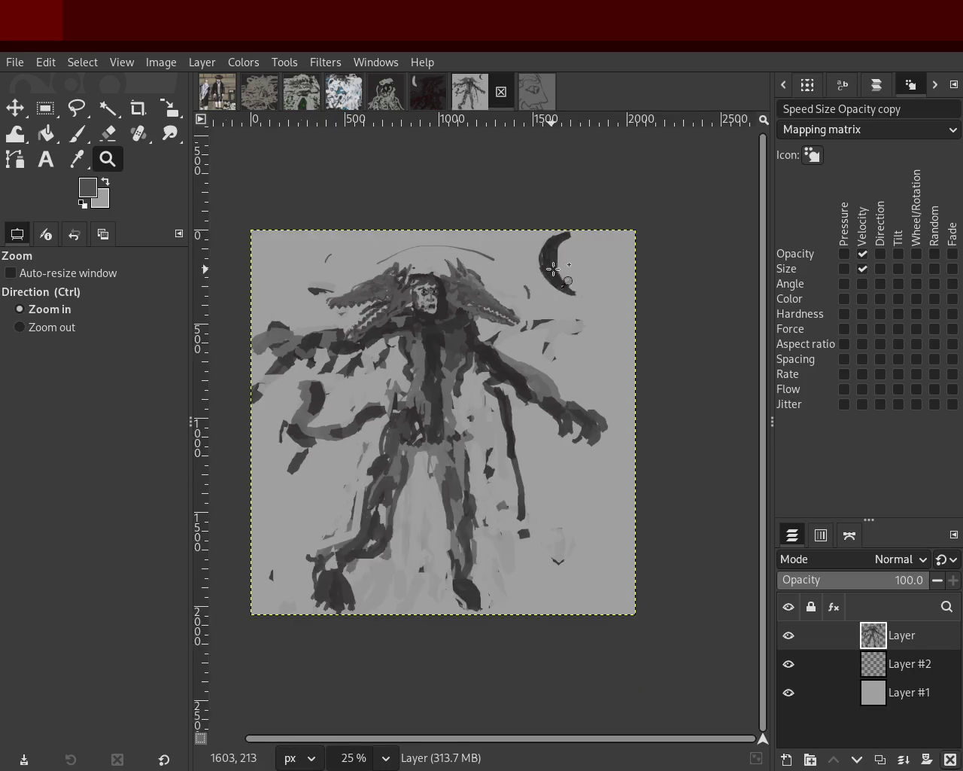
scroll(511, 256, "up", 3, "ctrl")
left_click(74, 134)
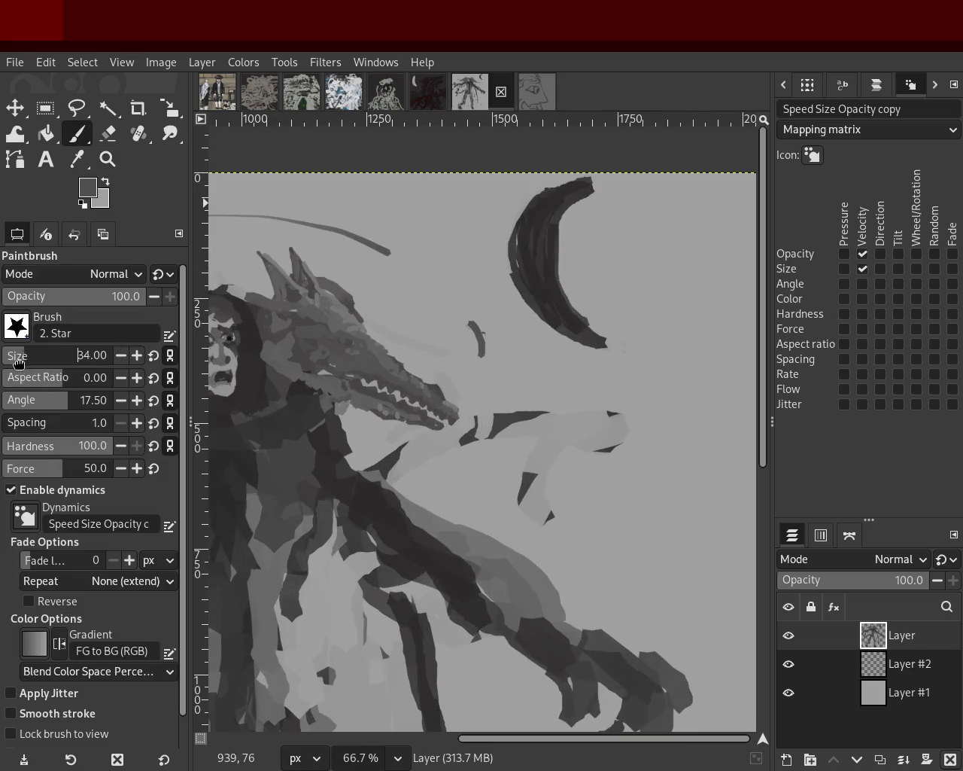
scroll(18, 363, "down", 6)
left_click(578, 258, "ctrl")
left_click_drag(539, 258, 601, 182)
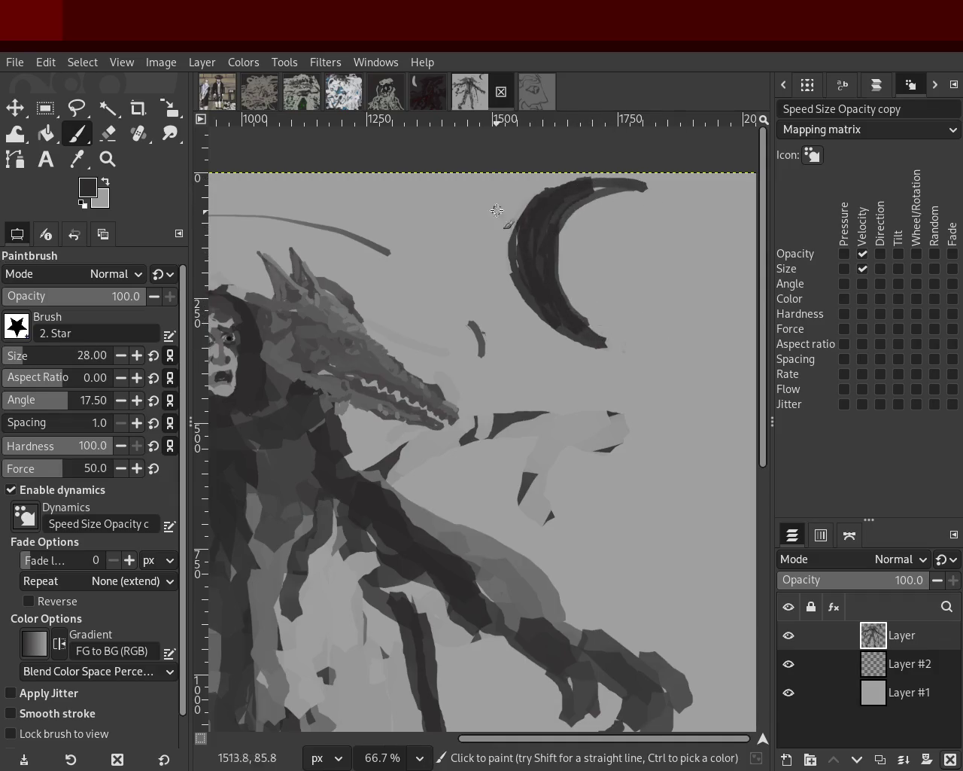
left_click_drag(500, 211, 296, 210)
key("ctrl+z")
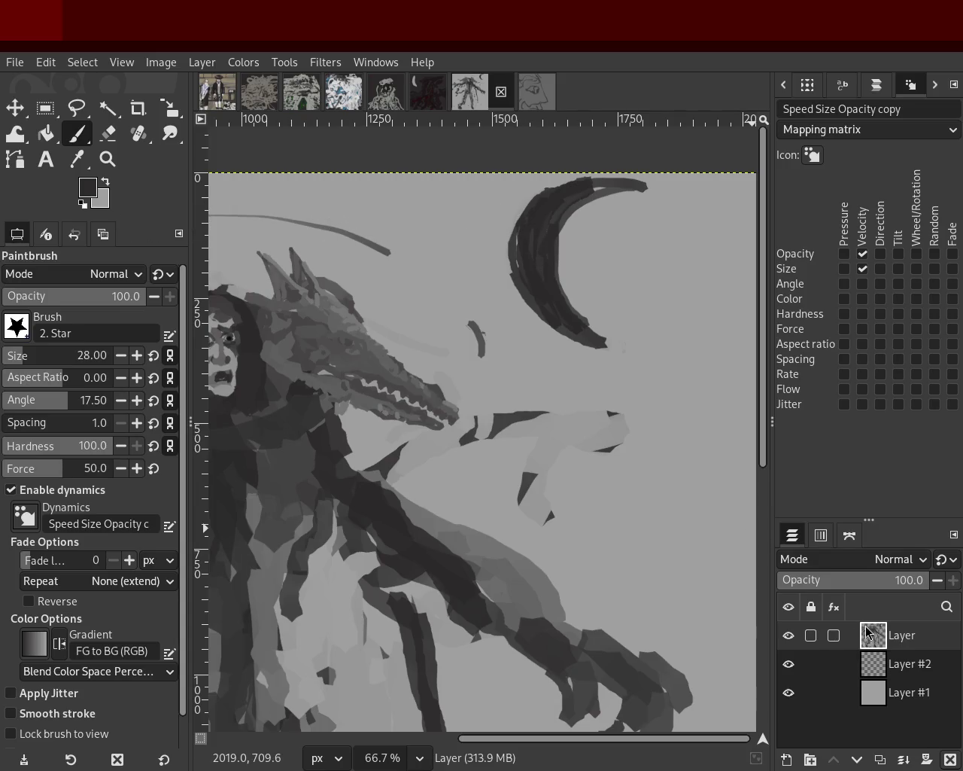
Toggle the top layer's visibility to compare, then zoom out to the whole image
left_click(788, 636)
left_click(789, 636)
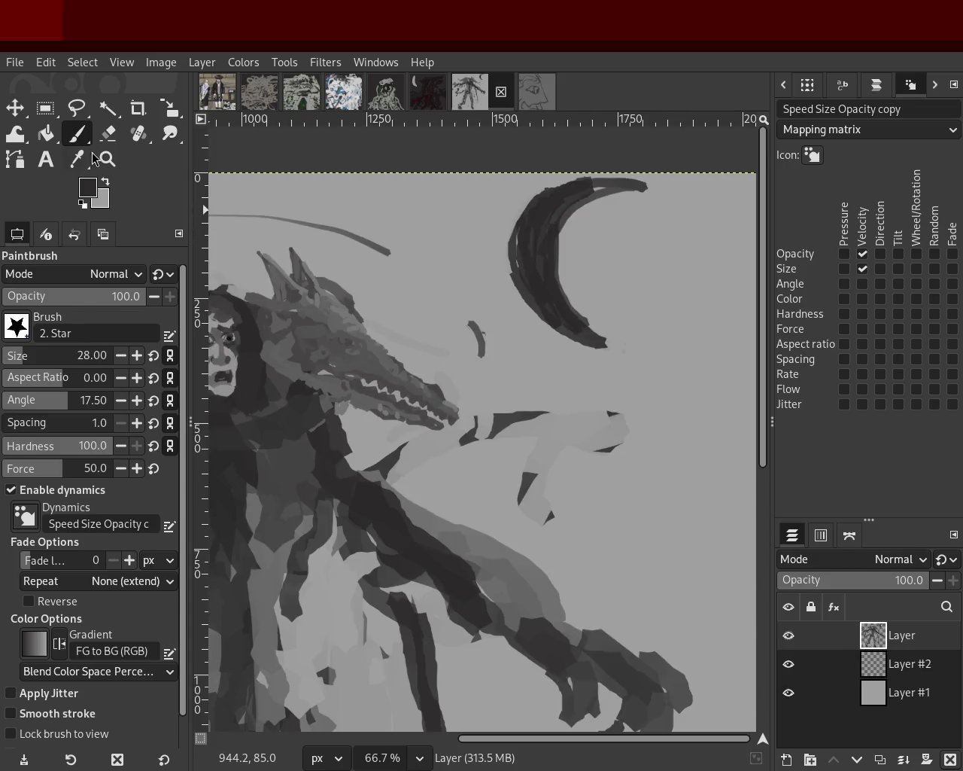
key("z")
left_click(562, 339)
left_click(527, 383, "ctrl")
left_click(512, 407)
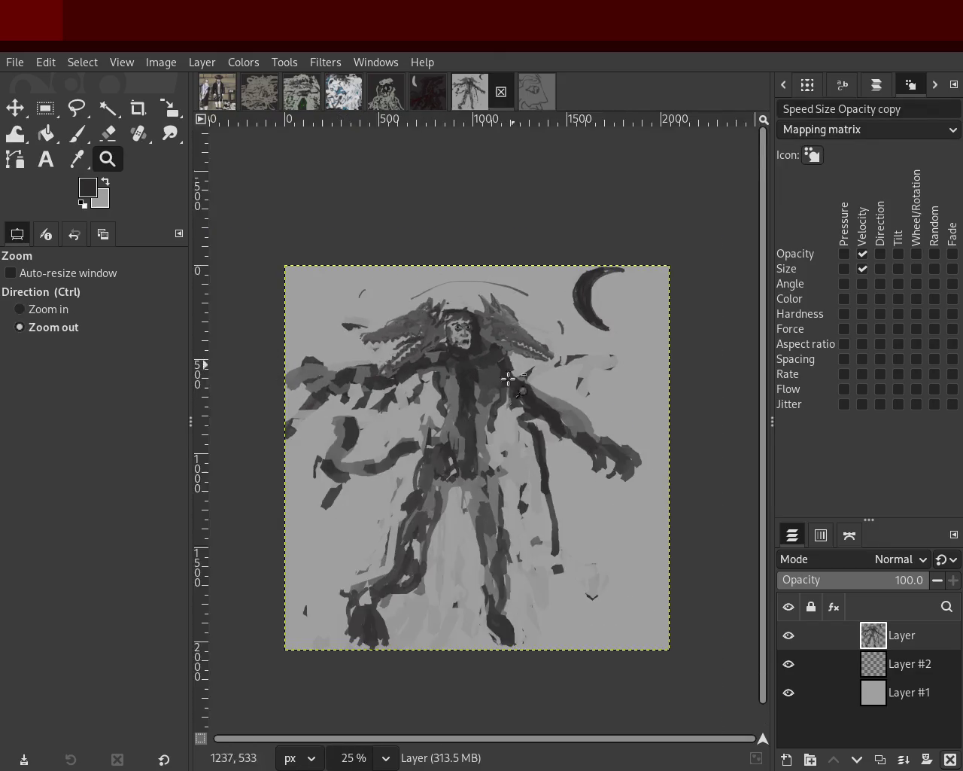
Zoom in on the right arm and paint a thin dark tendril hanging from it
left_click(491, 422, "ctrl")
left_click(490, 422, "ctrl")
left_click(469, 339)
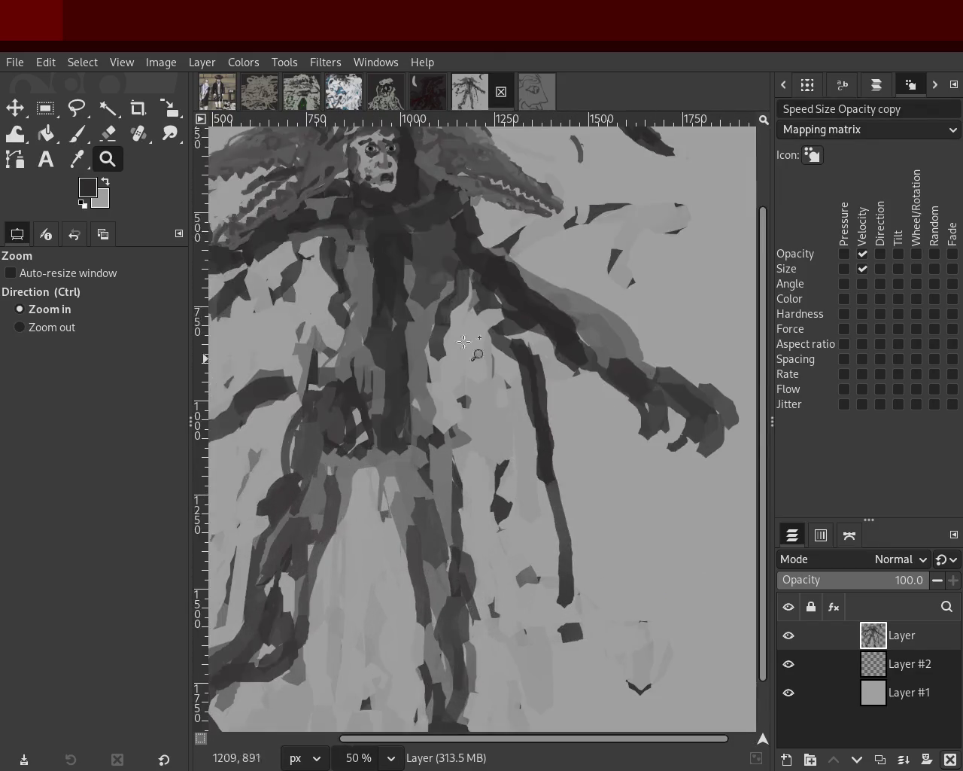
left_click(76, 133)
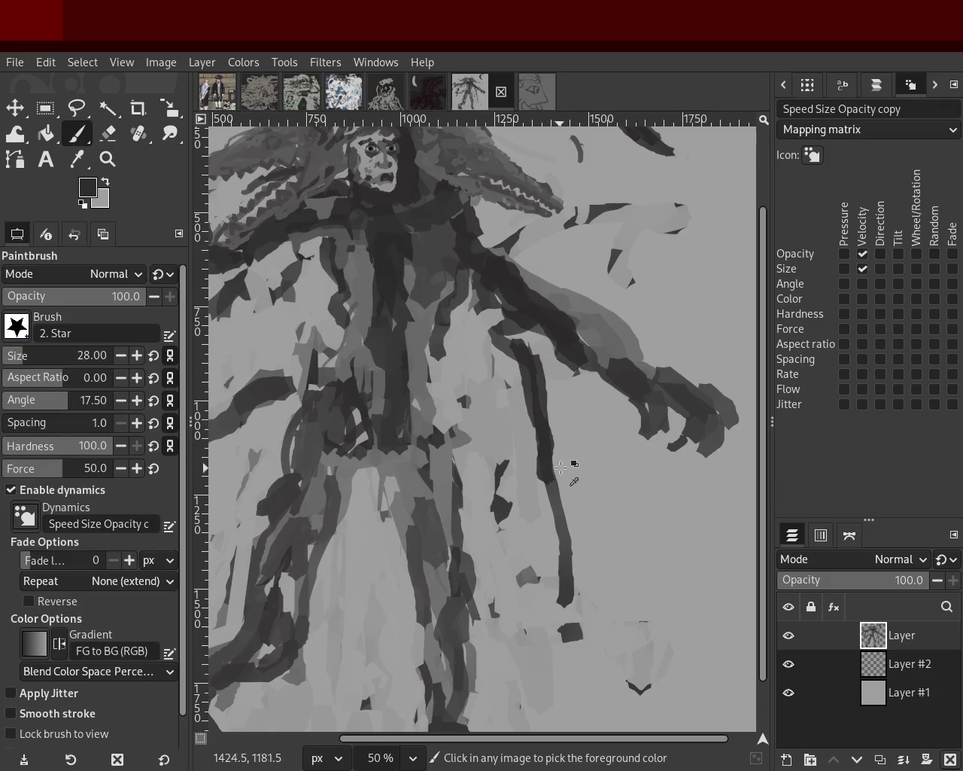
left_click(560, 467, "ctrl")
left_click(523, 338, "ctrl")
mouse_move(582, 338)
left_mouse_down()
mouse_move(593, 394)
mouse_move(613, 380)
left_mouse_up()
Erase the stray dark drips below the right arm
key("z")
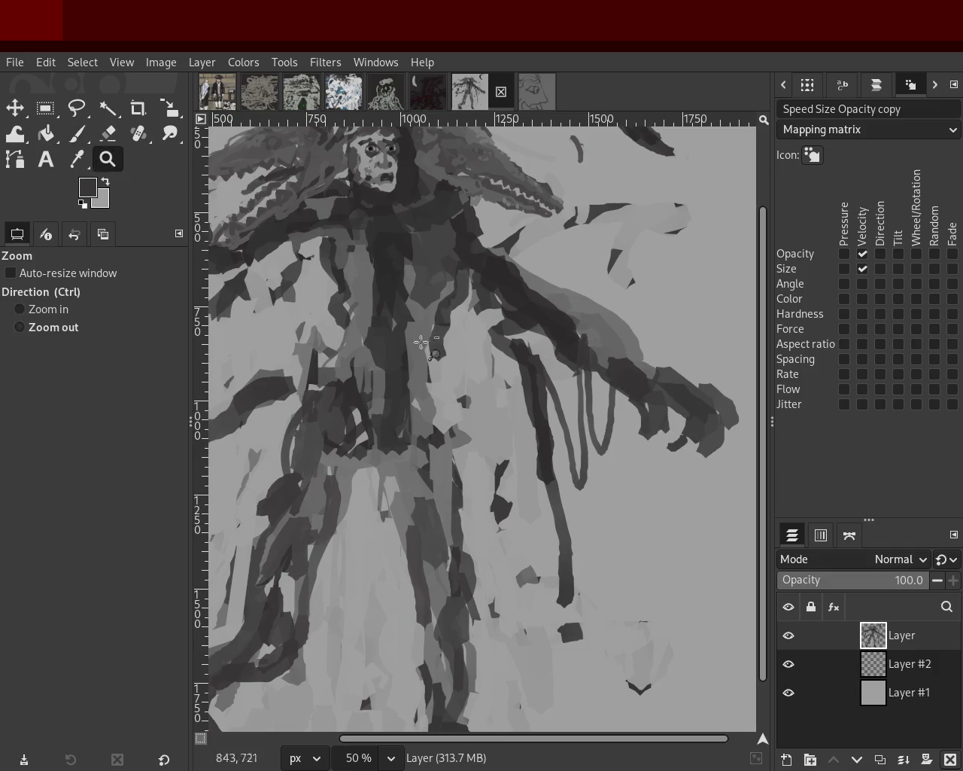
scroll(421, 343, "down", 3)
left_click(498, 396)
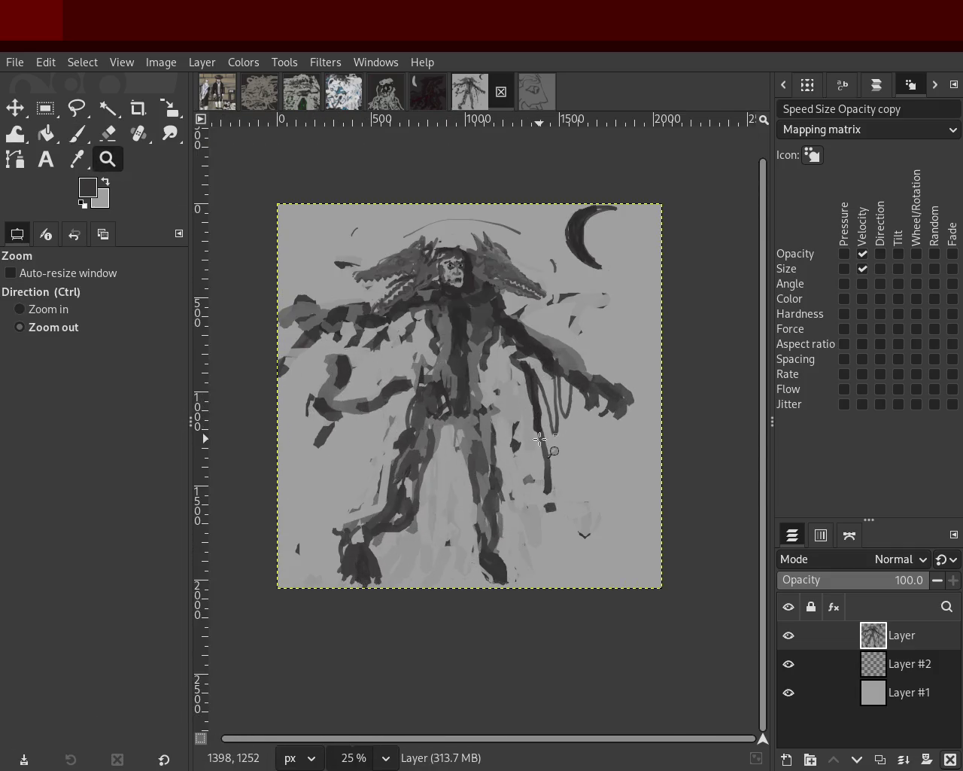
left_click(540, 438, "ctrl")
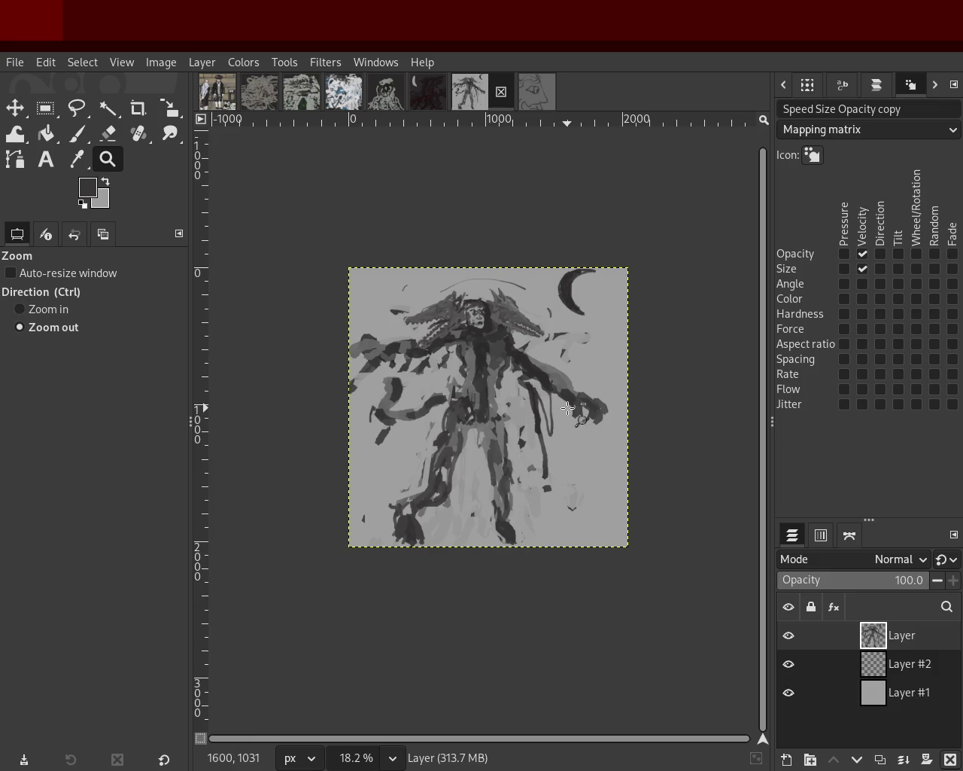
scroll(564, 406, "up", 3)
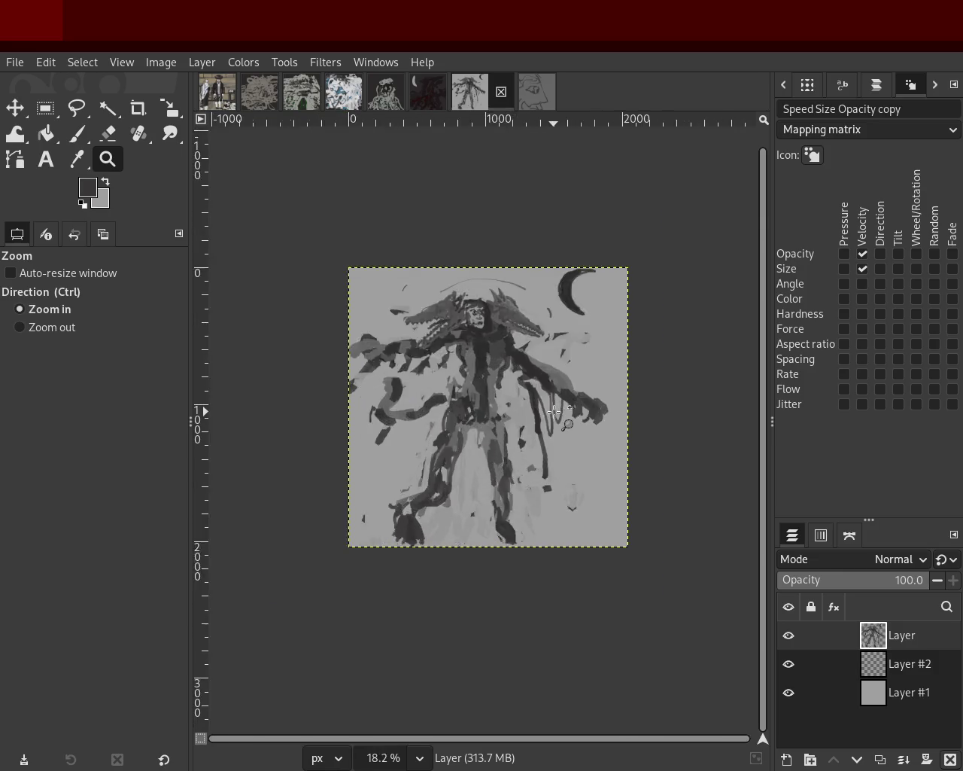
left_click(76, 133)
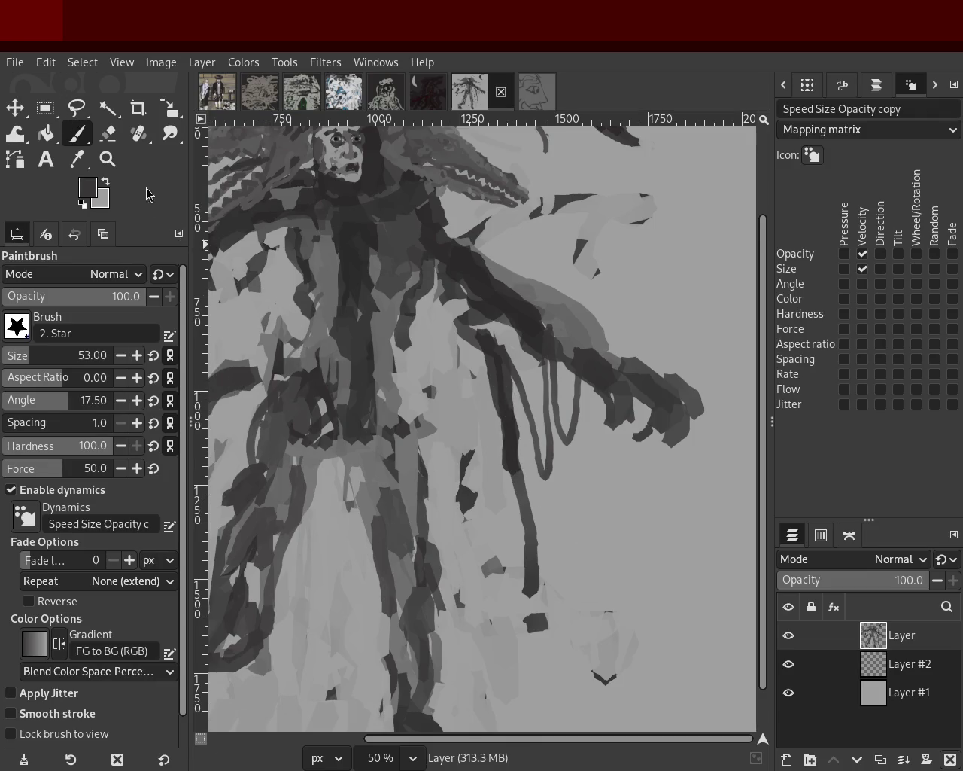
left_click(107, 133)
mouse_move(477, 347)
left_mouse_down()
mouse_move(506, 414)
mouse_move(548, 630)
mouse_move(501, 393)
mouse_move(501, 419)
left_mouse_up()
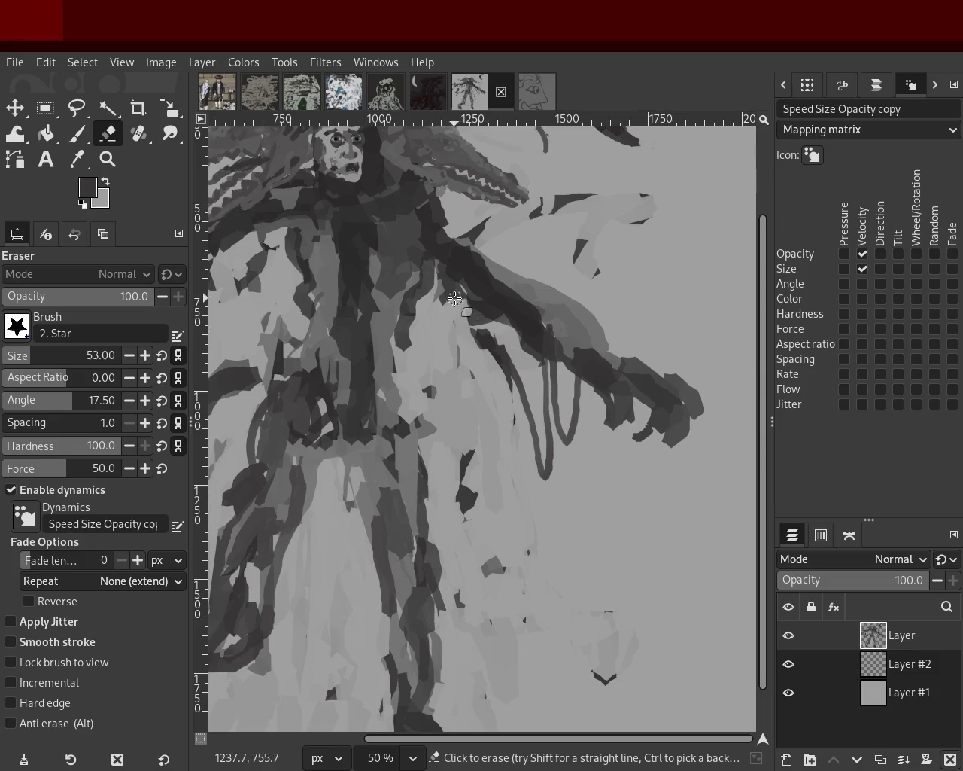
Extend the dark curved band beside the waist with a short stroke toward the body
left_click(107, 158)
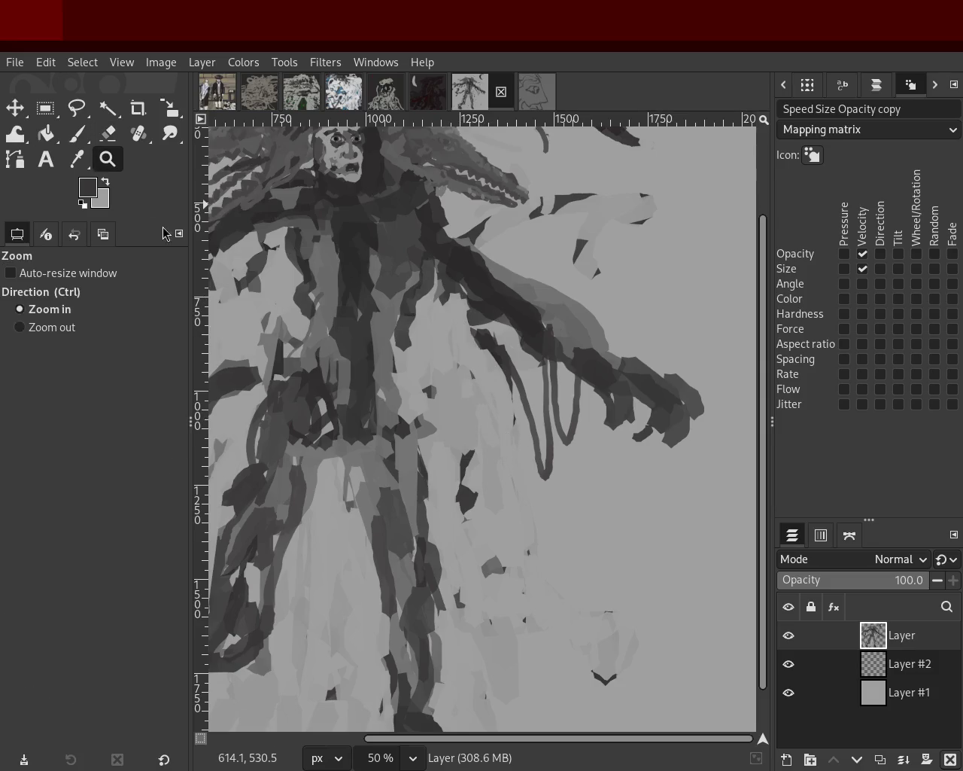
left_click(641, 389, "ctrl")
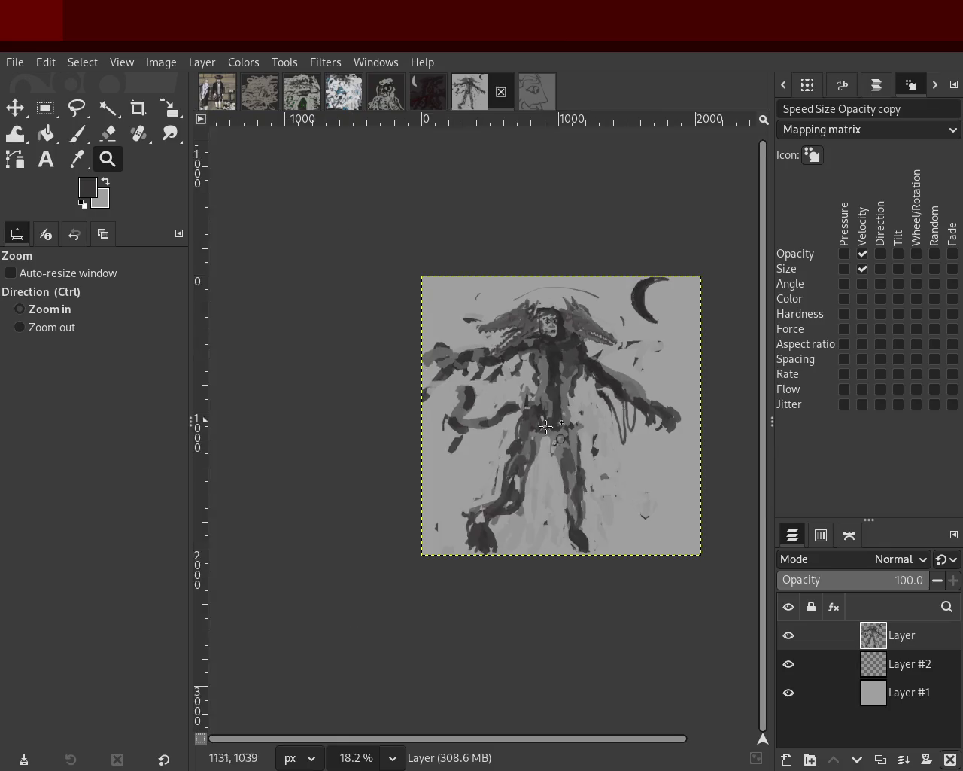
left_click(462, 410)
left_click(461, 411)
left_click(461, 411)
left_click(461, 411)
left_click(462, 411)
left_click(77, 133)
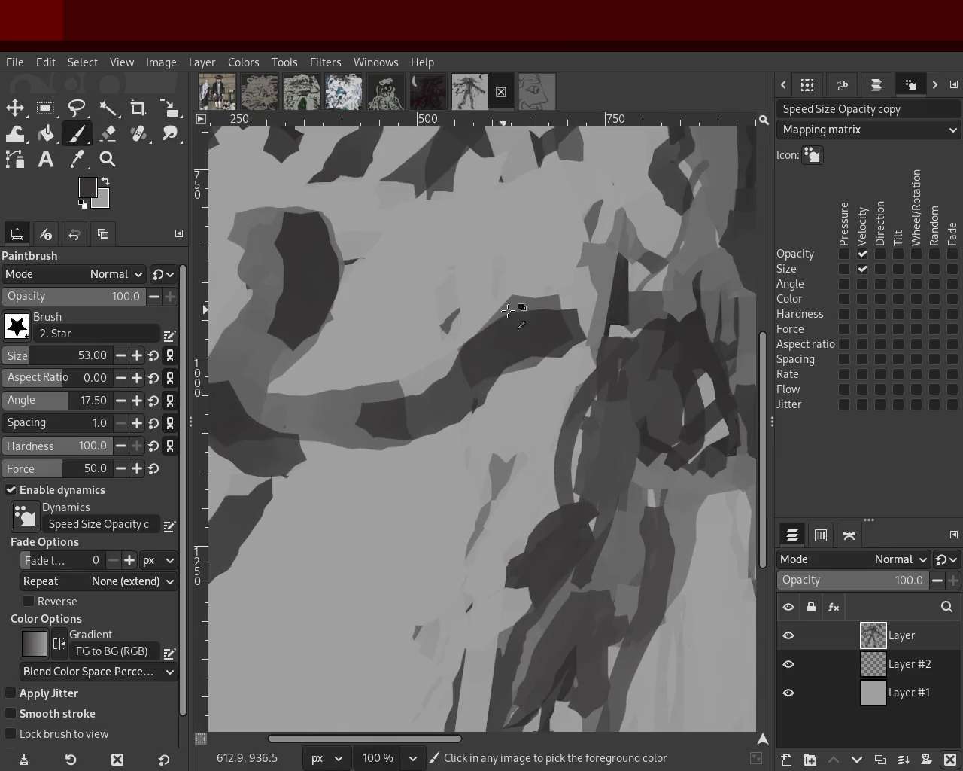
left_click_drag(581, 313, 565, 369)
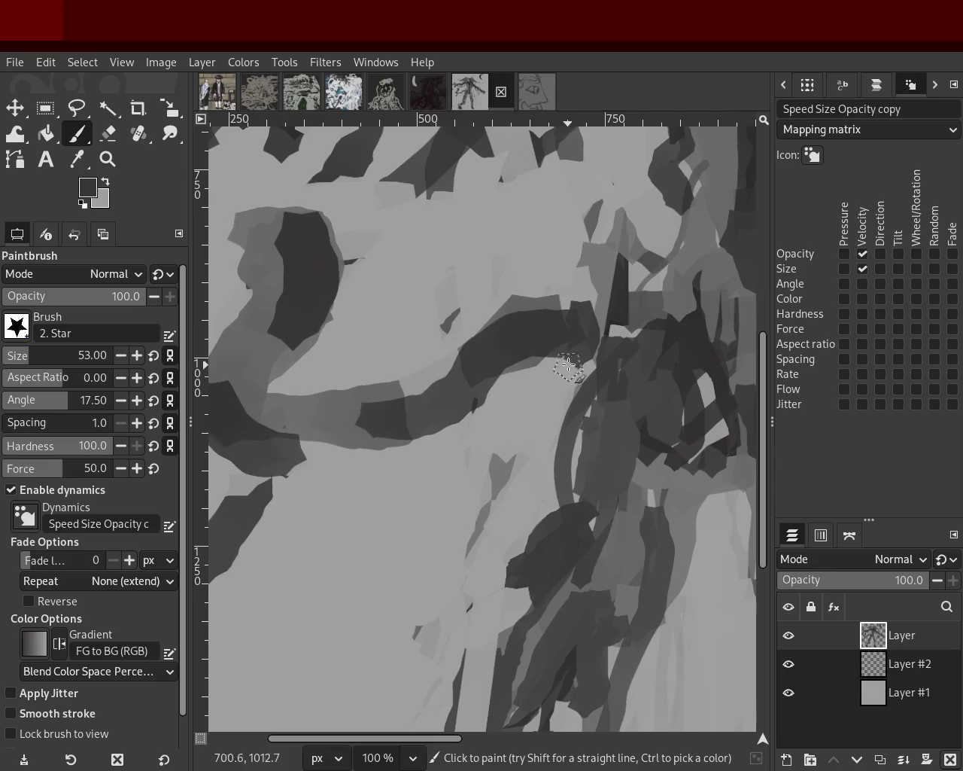
left_click(106, 158)
left_click(355, 377, "ctrl")
scroll(355, 378, "down", 3)
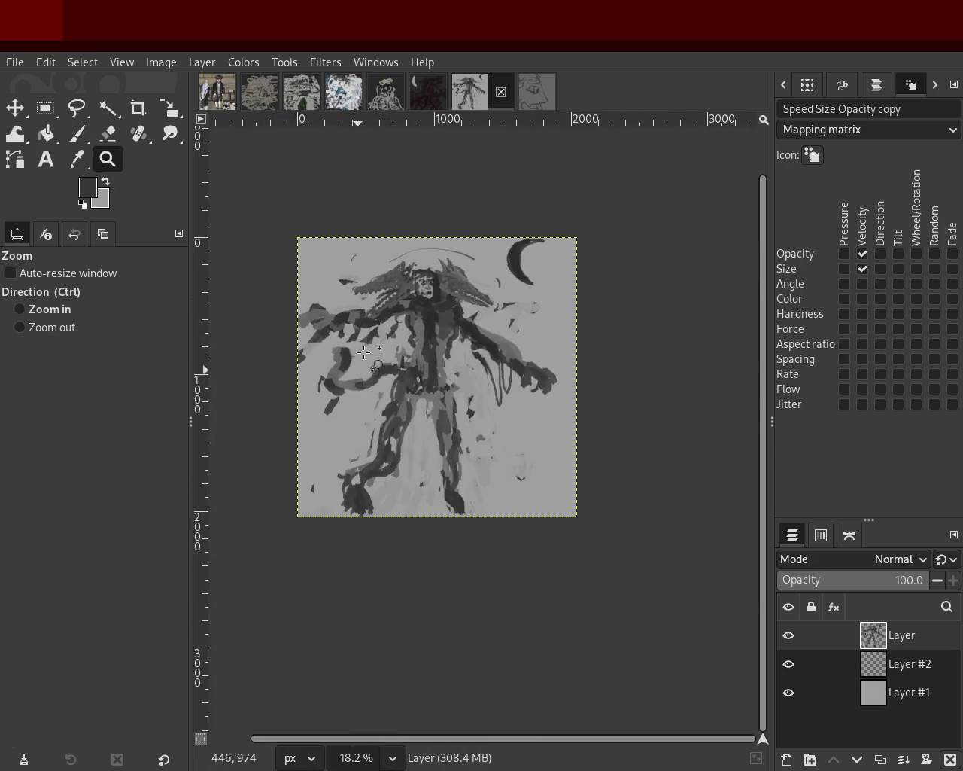
scroll(366, 309, "up", 2)
scroll(479, 291, "down", 1)
scroll(481, 322, "up", 2)
scroll(482, 322, "down", 1)
scroll(472, 429, "up", 1)
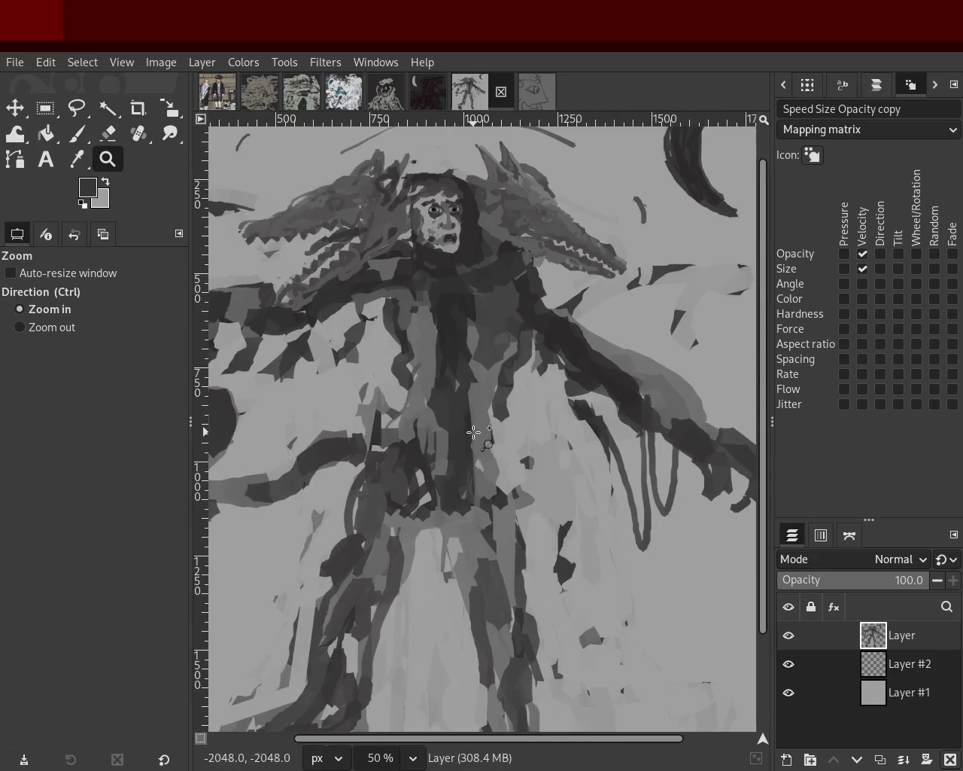
scroll(490, 532, "down", 1)
scroll(479, 660, "down", 2)
scroll(479, 660, "up", 2)
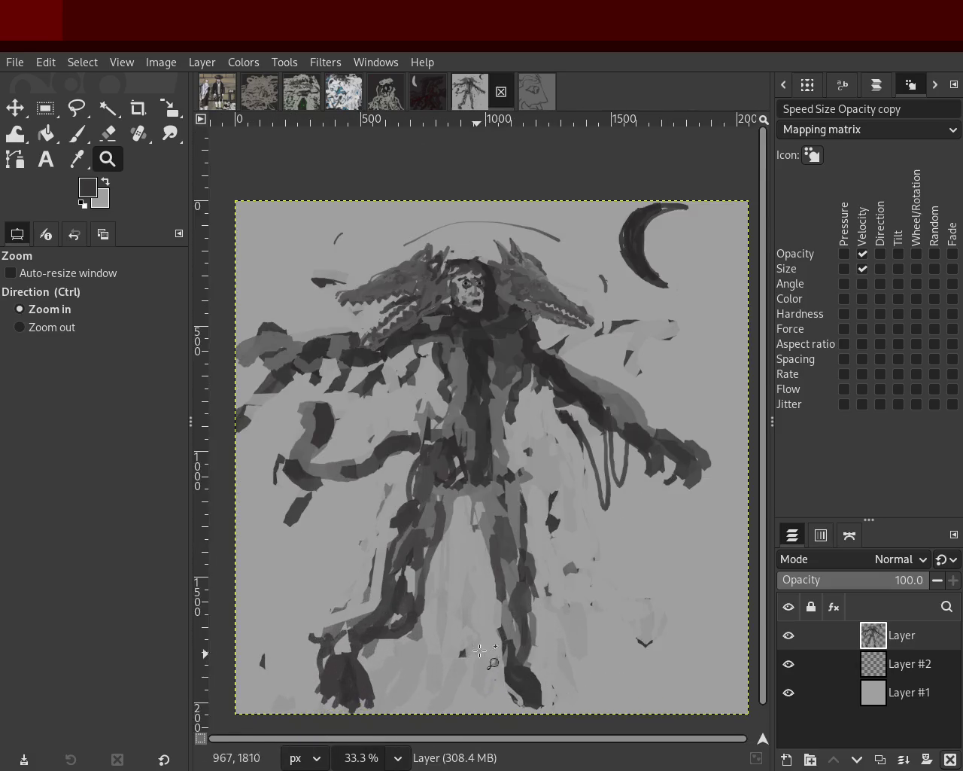
scroll(493, 624, "down", 1)
scroll(516, 527, "up", 1)
scroll(511, 444, "down", 1)
scroll(493, 400, "up", 1)
scroll(493, 399, "down", 1)
scroll(493, 399, "up", 1)
scroll(349, 420, "down", 1)
scroll(476, 445, "up", 1)
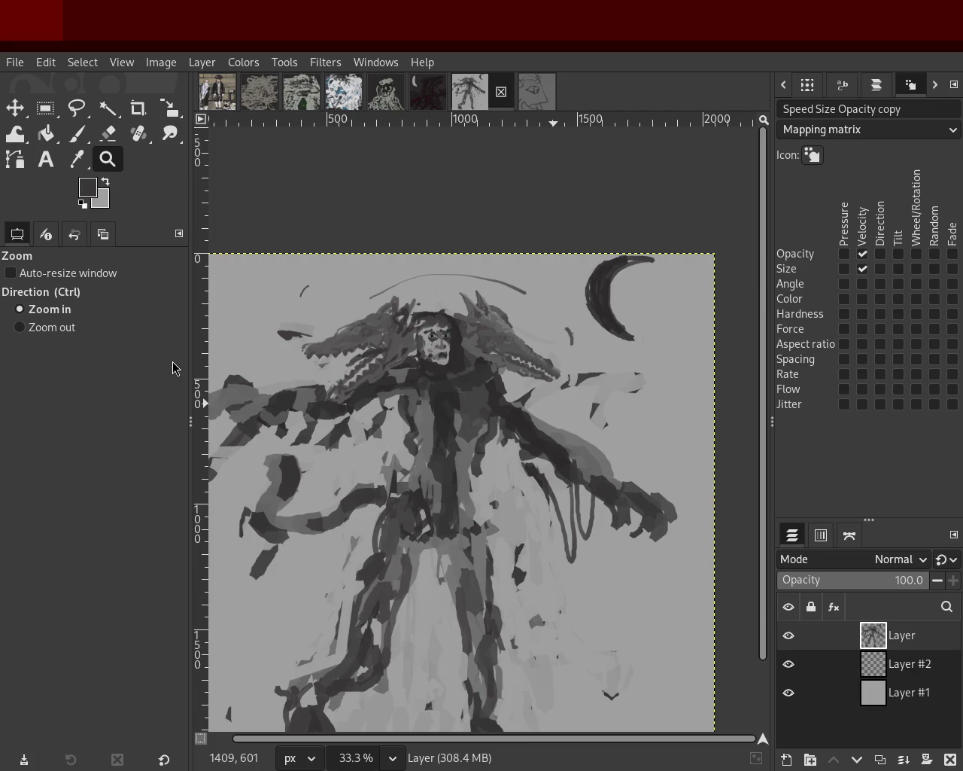
left_click(280, 476)
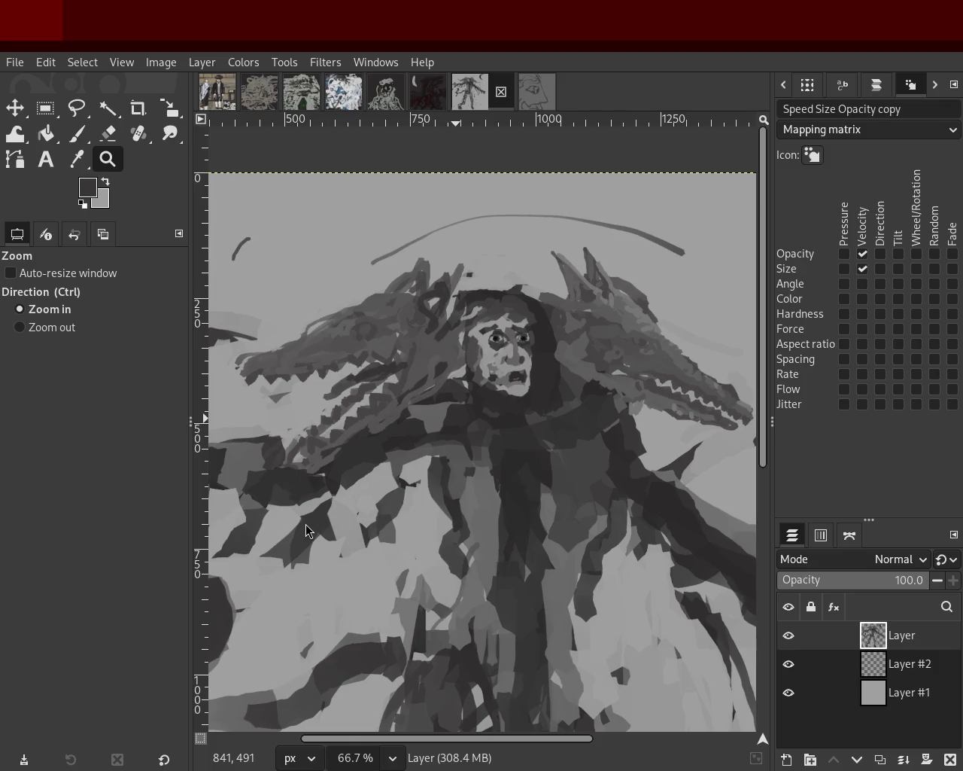
Erase the curled loop at the dark band's left end, beside the figure's left side
left_click(415, 416, "ctrl")
left_click(415, 417, "ctrl")
left_click(417, 406)
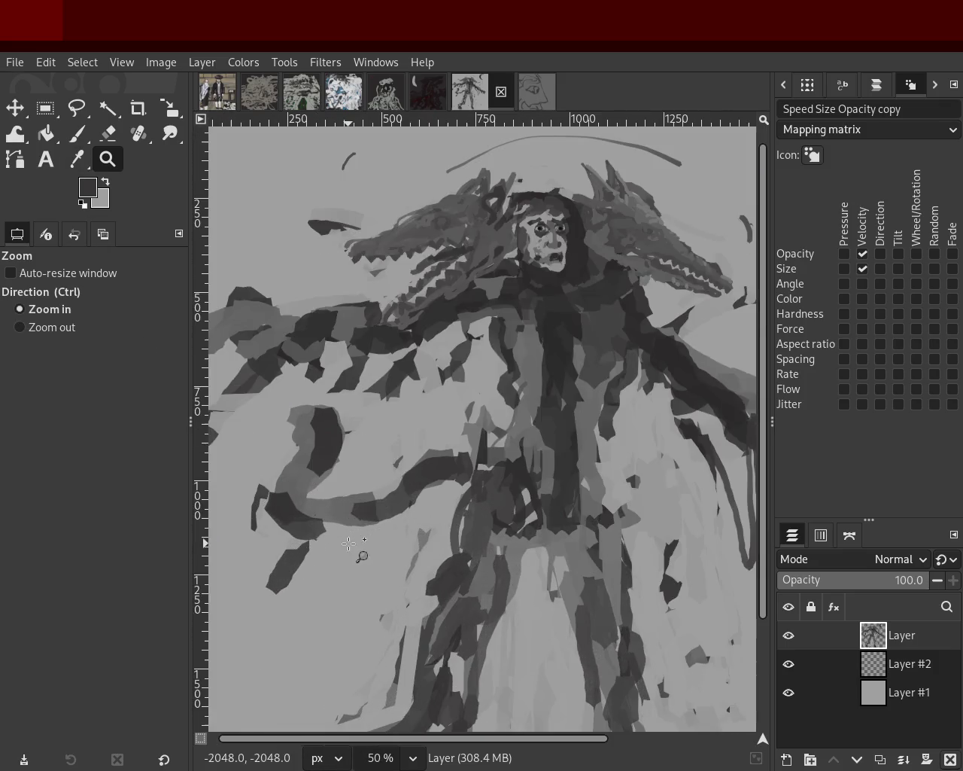
left_click(418, 395, "ctrl")
left_click(418, 395, "ctrl")
left_click(429, 422)
left_click(429, 425, "ctrl")
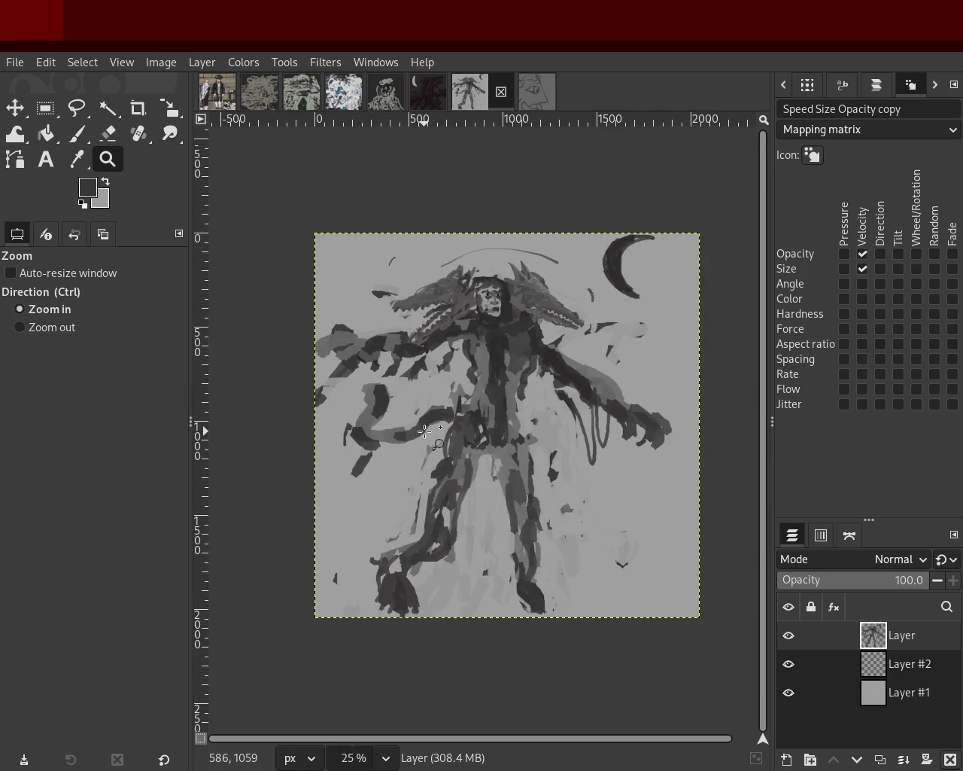
left_click(387, 413)
left_click(387, 413)
left_click(387, 414)
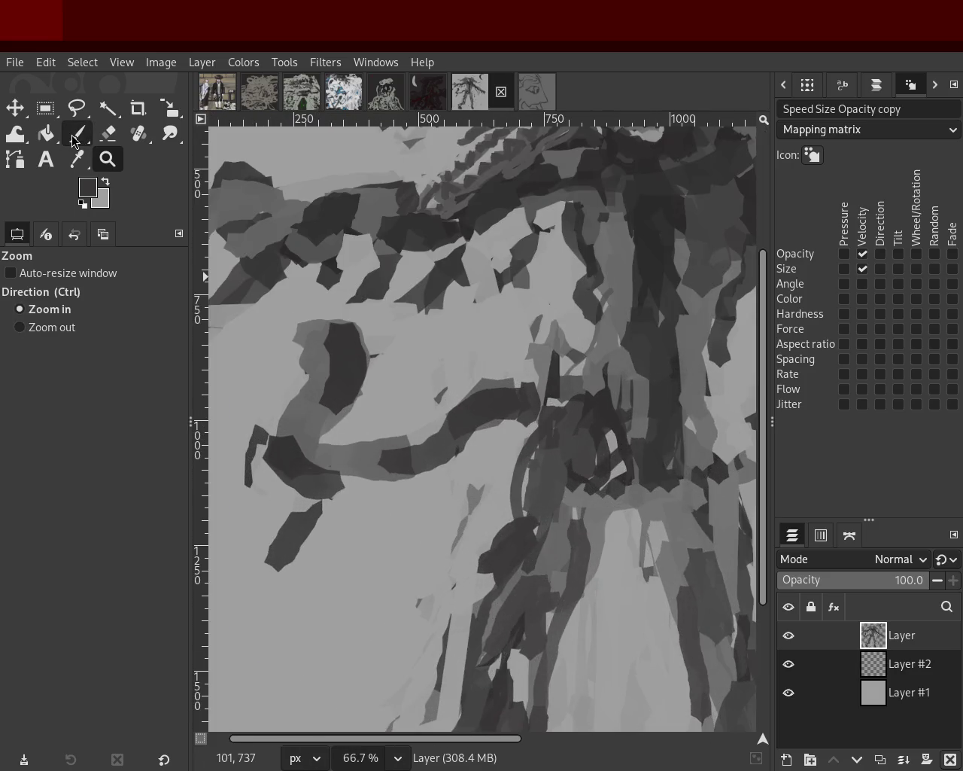
left_click(77, 135)
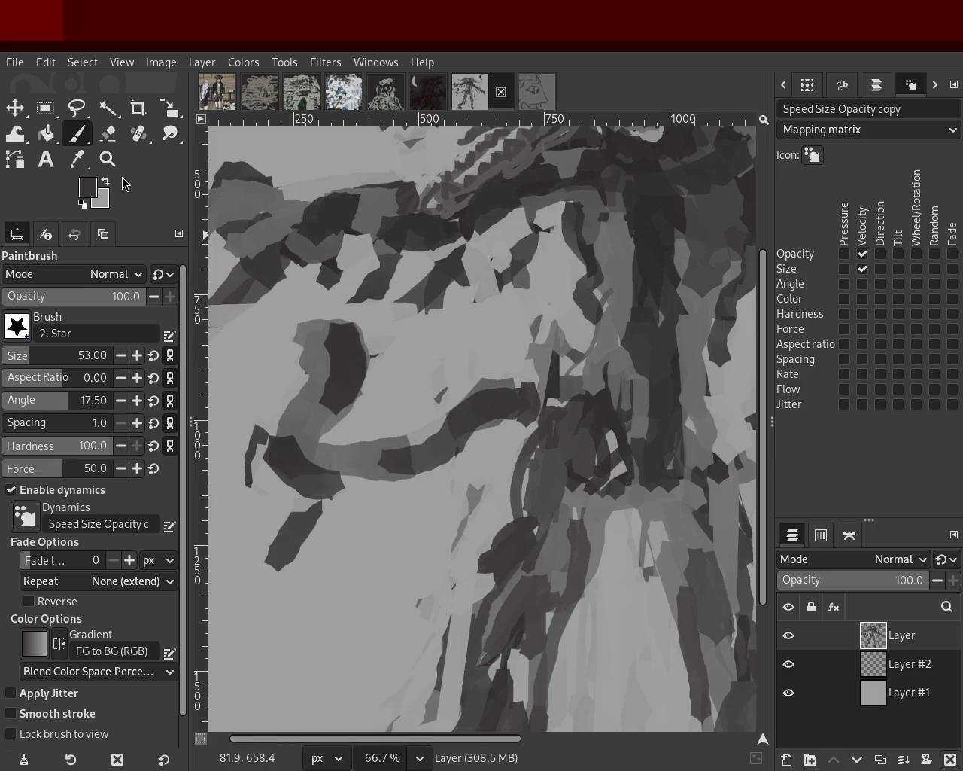
left_click(113, 138)
mouse_move(351, 391)
left_mouse_down()
mouse_move(288, 387)
mouse_move(350, 368)
mouse_move(320, 340)
mouse_move(330, 360)
mouse_move(316, 372)
mouse_move(392, 351)
mouse_move(518, 390)
mouse_move(481, 389)
mouse_move(401, 451)
mouse_move(436, 409)
mouse_move(352, 442)
mouse_move(449, 404)
mouse_move(365, 454)
mouse_move(238, 416)
mouse_move(329, 442)
left_mouse_up()
mouse_move(339, 502)
left_mouse_down()
mouse_move(289, 494)
mouse_move(245, 456)
mouse_move(272, 534)
mouse_move(323, 530)
left_mouse_up()
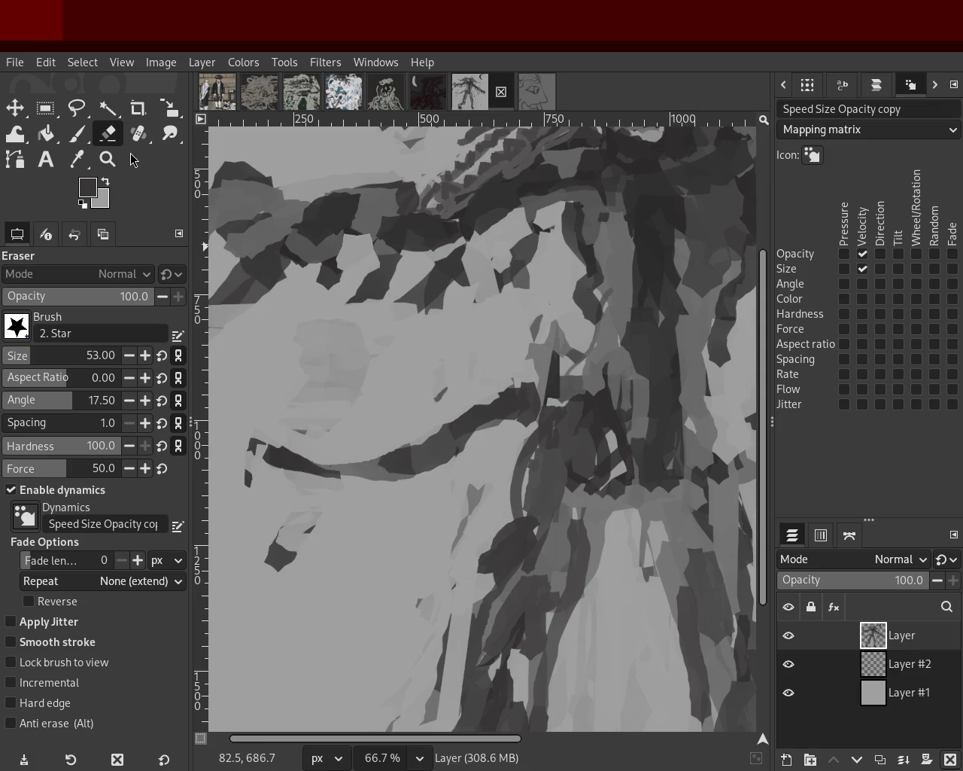
Zoom out to review the simplified curve of the band
left_click(107, 159)
left_click(412, 344, "ctrl")
left_click(412, 344, "ctrl")
left_click(412, 344, "ctrl")
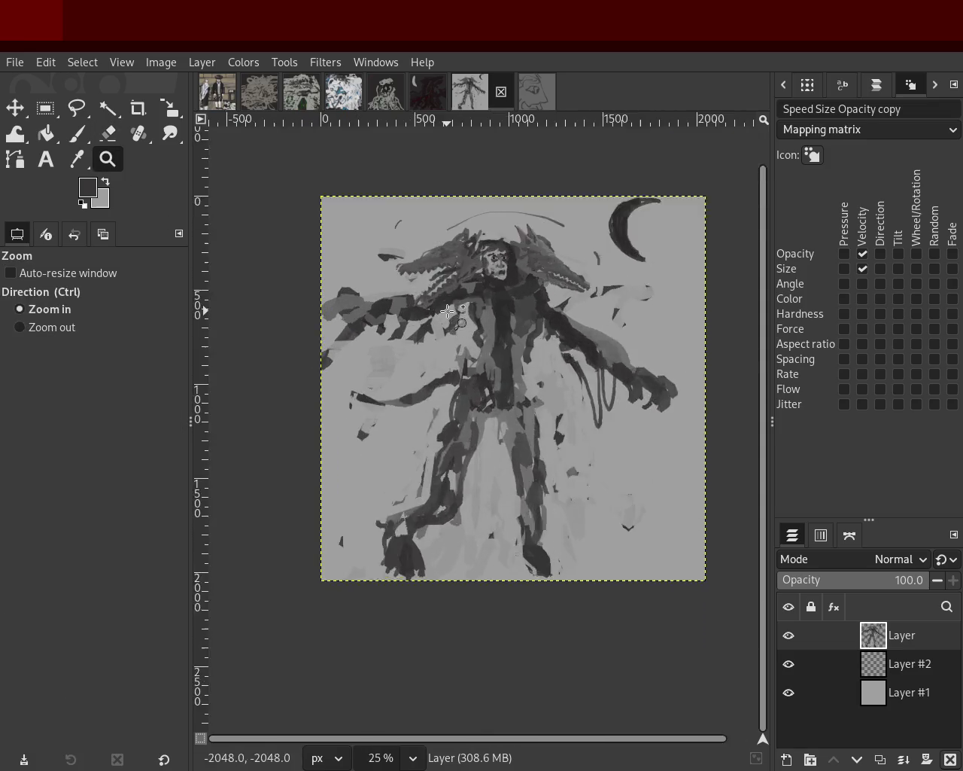
left_click(447, 310)
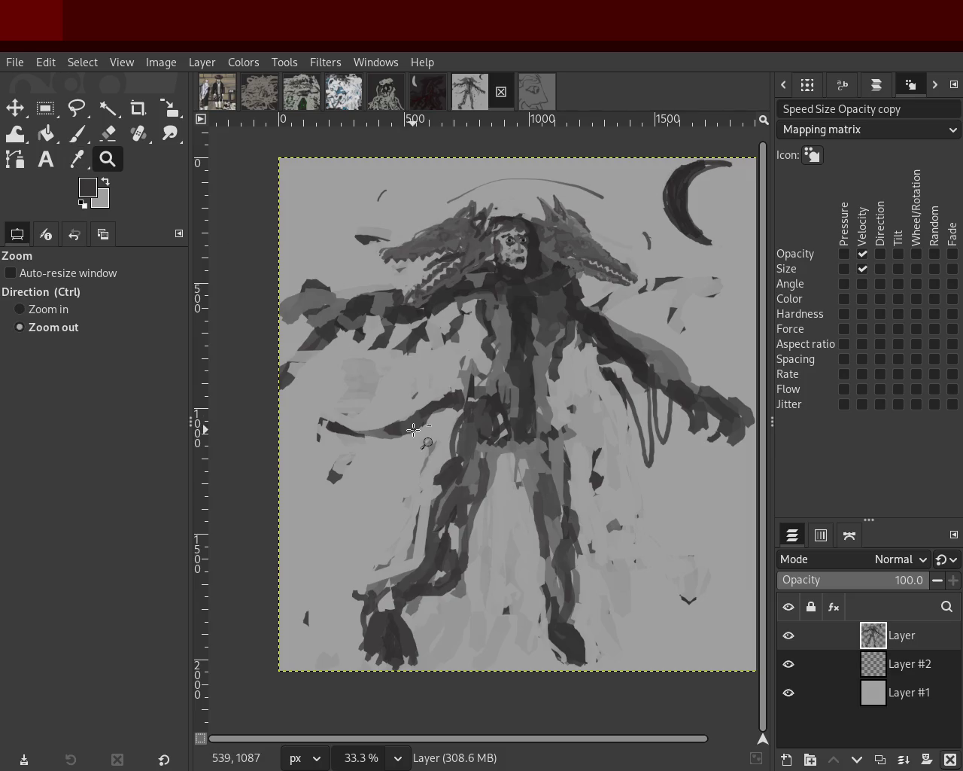
Try painting background light grey over the band's left end, then undo those strokes
key("1")
key("p")
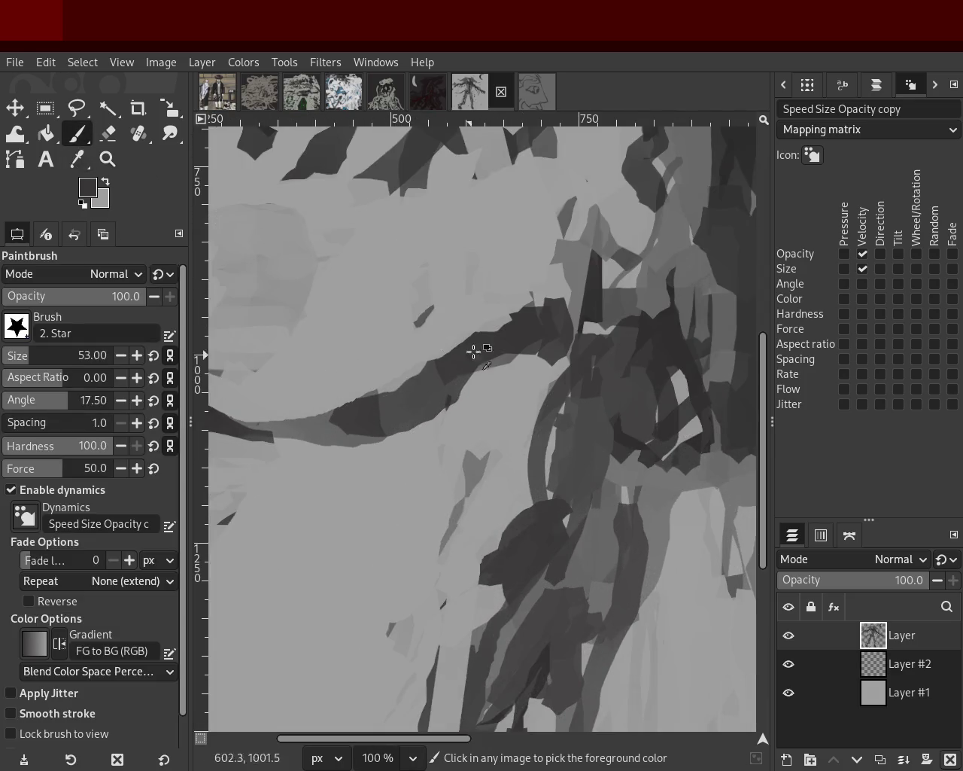
left_click(498, 285, "ctrl")
key("shift+e")
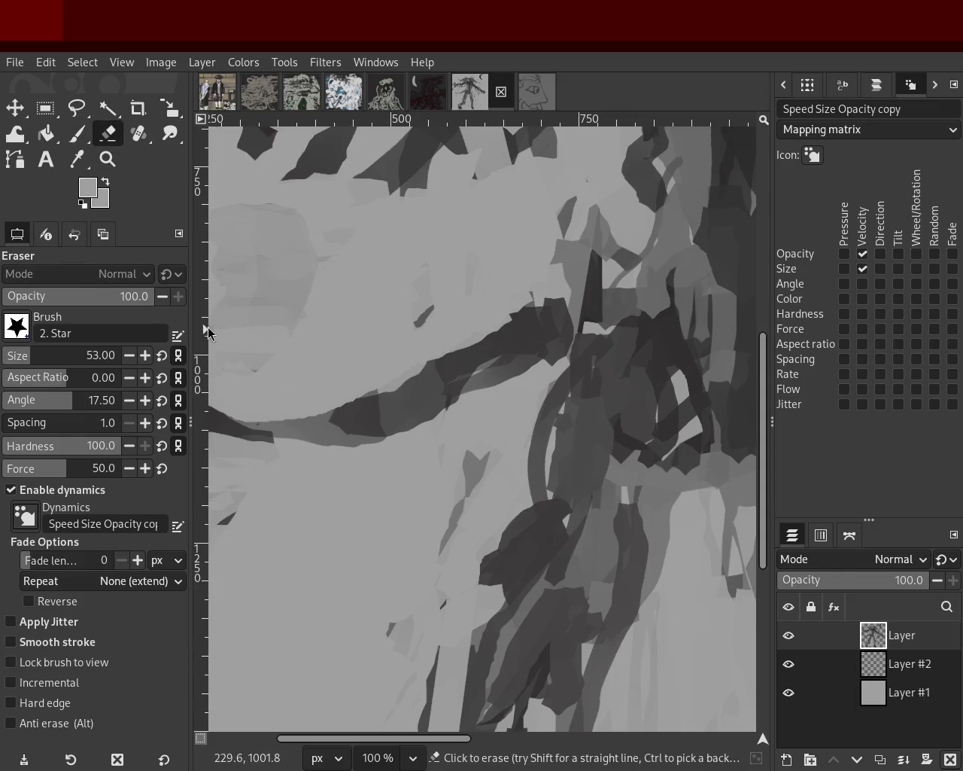
left_click(107, 158)
left_click(467, 357, "ctrl")
left_click(359, 402)
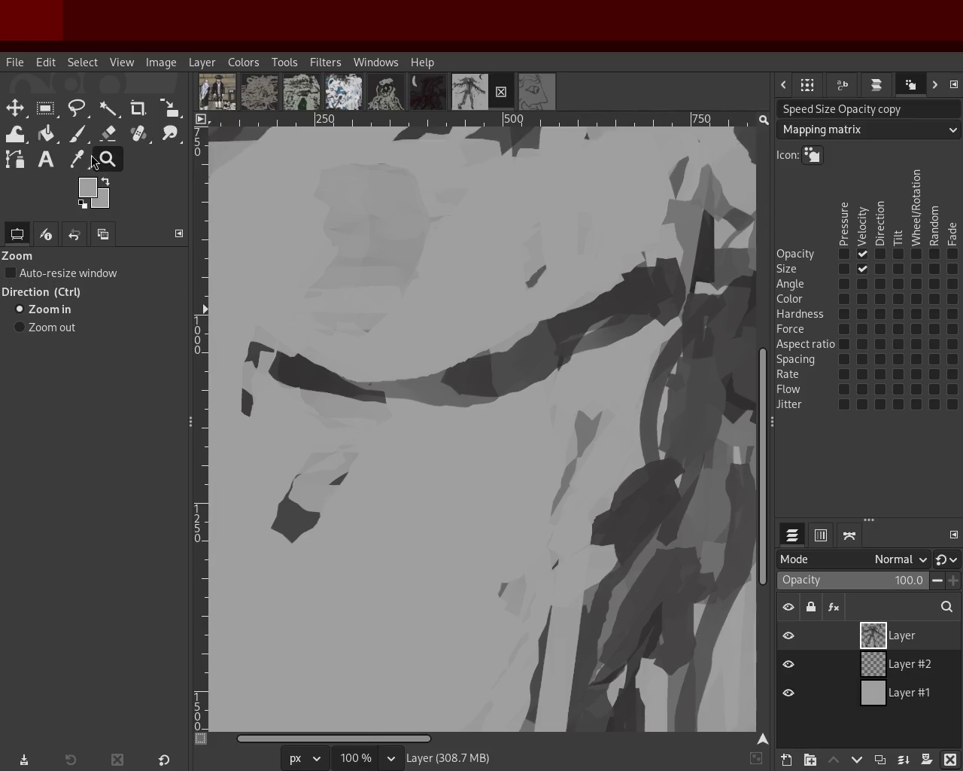
key("p")
left_click_drag(372, 372, 225, 322)
key("ctrl+z")
key("ctrl+z")
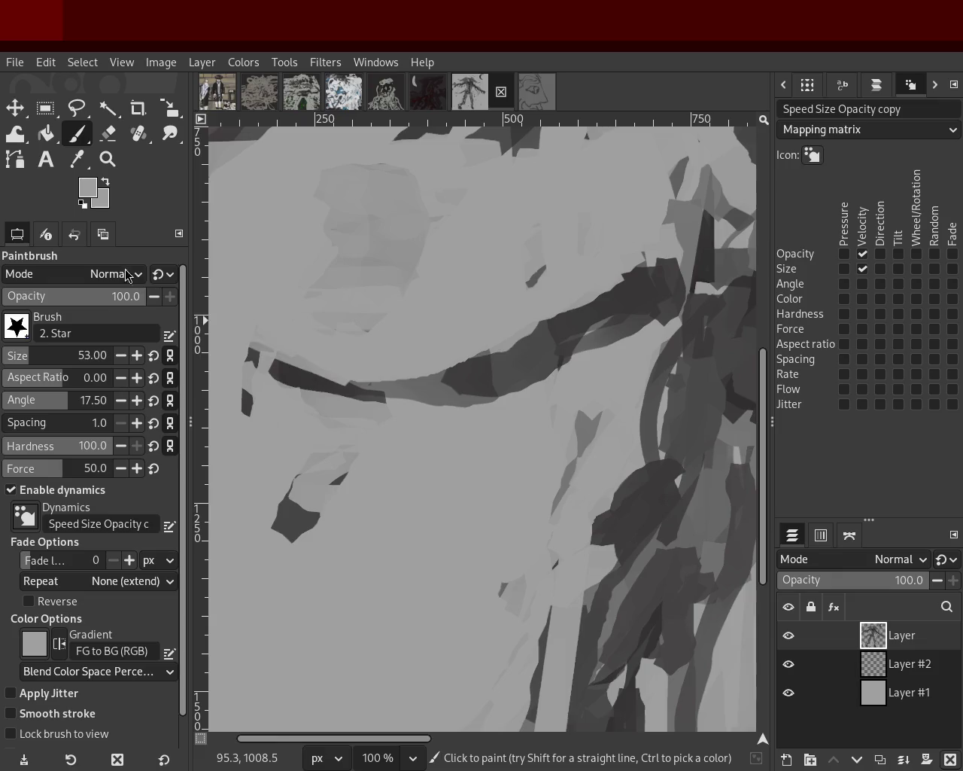
key("ctrl+z")
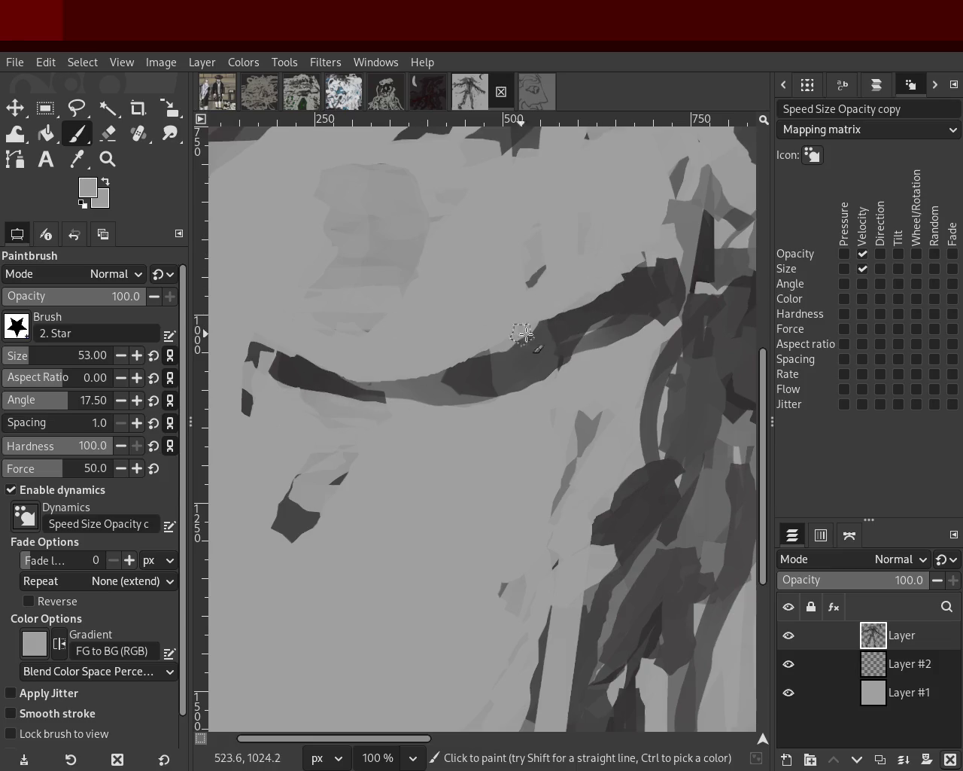
Sample the band's dark grey and paint a dark stroke along the band, extending it leftward
left_click(636, 304, "ctrl")
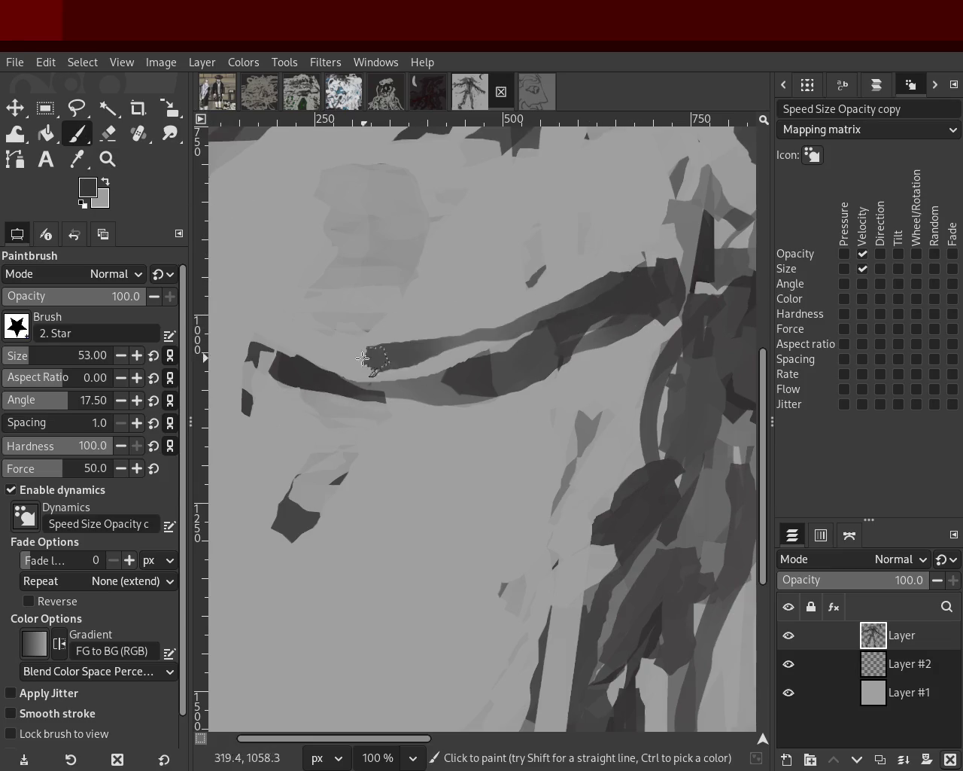
left_click_drag(610, 294, 322, 354)
key("ctrl+z")
mouse_move(621, 301)
left_mouse_down()
mouse_move(510, 366)
mouse_move(363, 377)
left_mouse_up()
key("ctrl+z")
mouse_move(659, 280)
left_mouse_down()
mouse_move(402, 370)
mouse_move(319, 342)
left_mouse_up()
Paint light grey over the stray dark patch above the band's upper edge
left_click(107, 159)
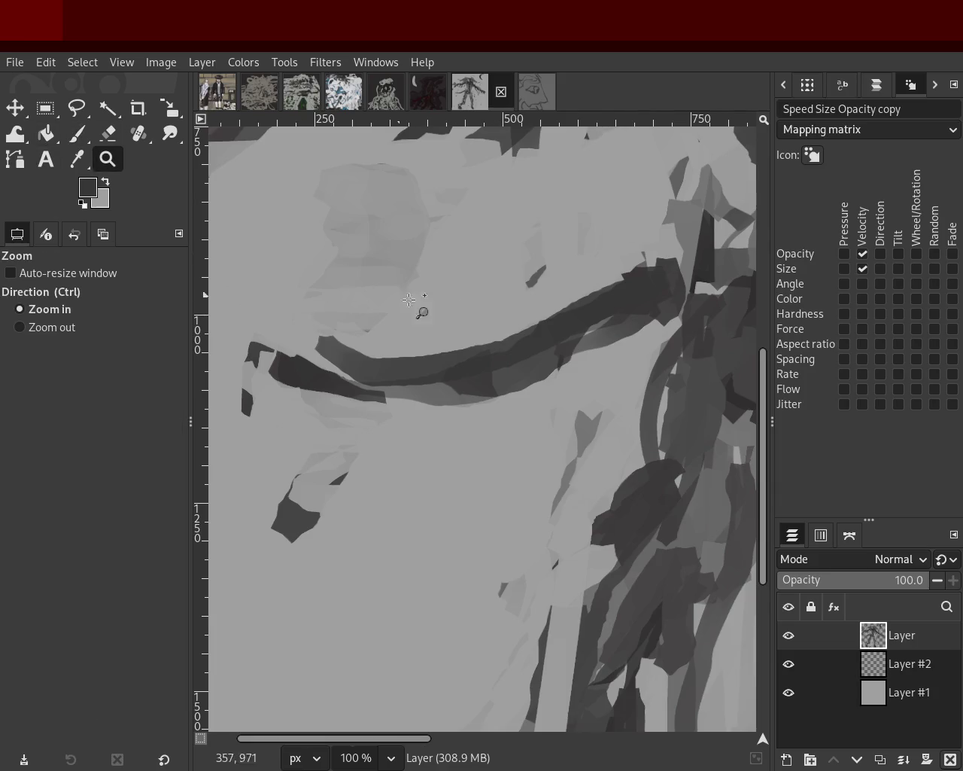
left_click_drag(419, 303, 294, 297)
key("p")
left_click(645, 465, "ctrl")
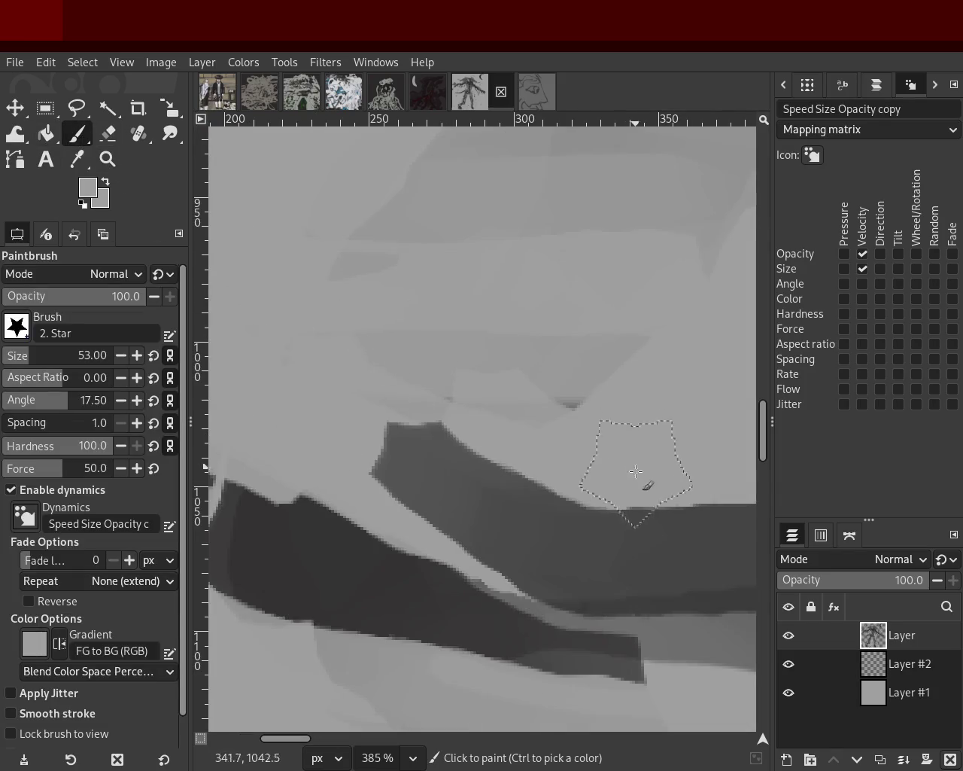
mouse_move(368, 450)
left_mouse_down()
mouse_move(394, 463)
mouse_move(394, 431)
mouse_move(436, 425)
left_mouse_up()
Taper the curve's left end with a dark grey stroke, undoing an accidental bucket fill
left_click(108, 158)
scroll(415, 409, "down", 1, "ctrl")
scroll(415, 407, "down", 4, "ctrl")
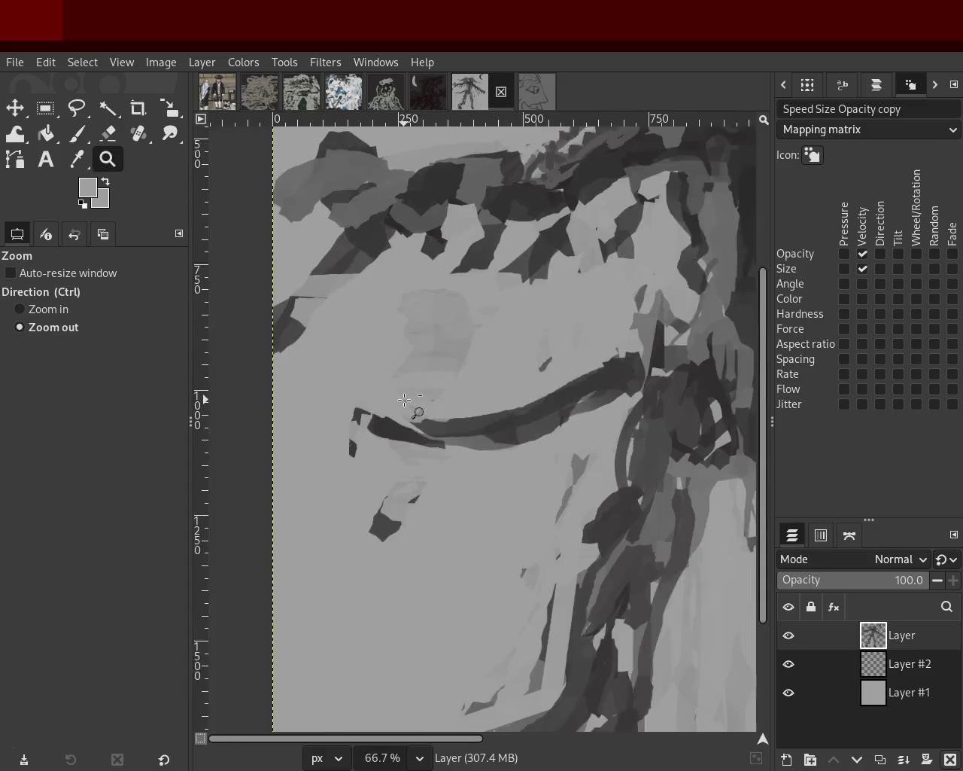
scroll(413, 403, "down", 1, "ctrl")
scroll(411, 401, "down", 3, "ctrl")
scroll(403, 397, "up", 2, "ctrl")
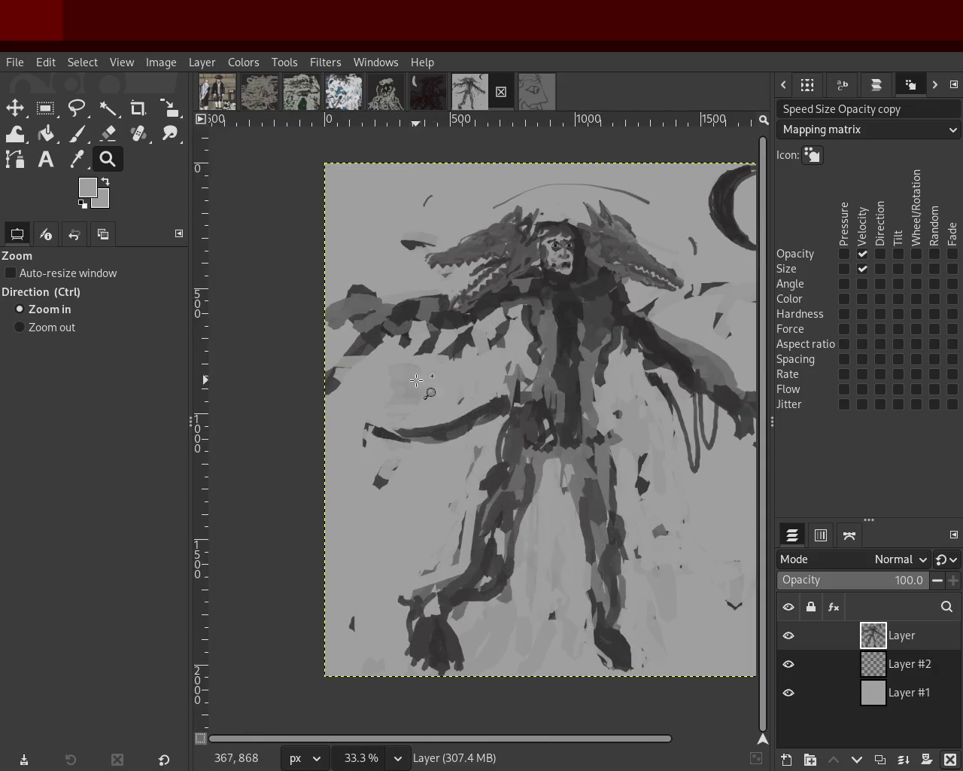
scroll(395, 391, "down", 1, "ctrl")
scroll(391, 392, "down", 1, "ctrl")
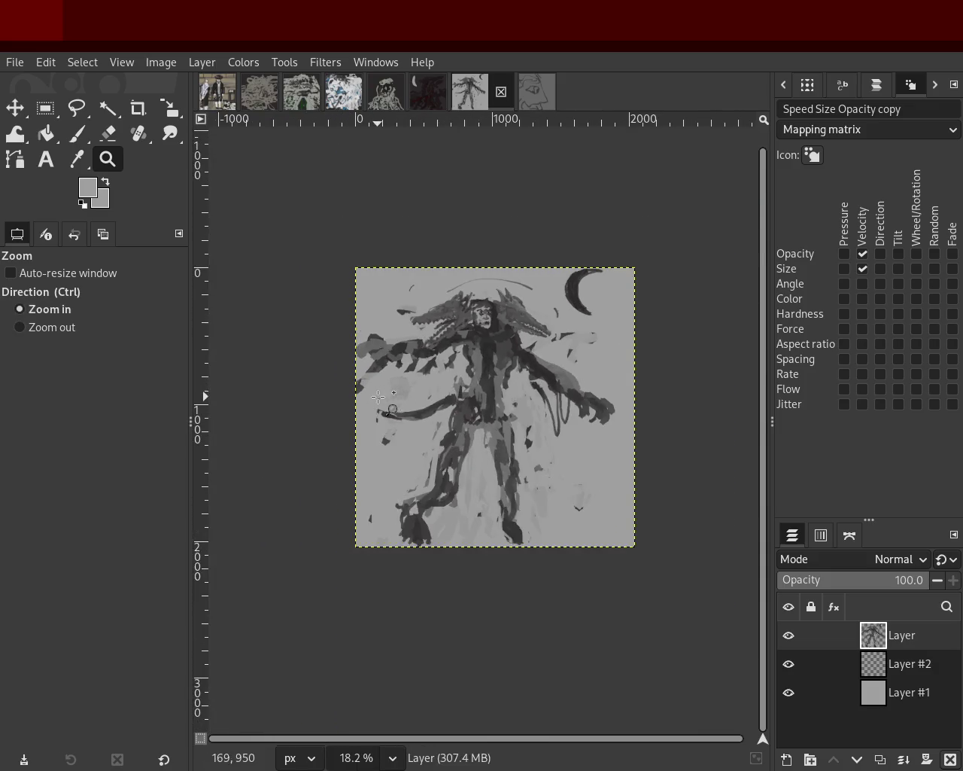
scroll(380, 391, "up", 4, "ctrl")
left_click(60, 137)
left_click(517, 454, "ctrl")
left_click(339, 419)
key("ctrl+z")
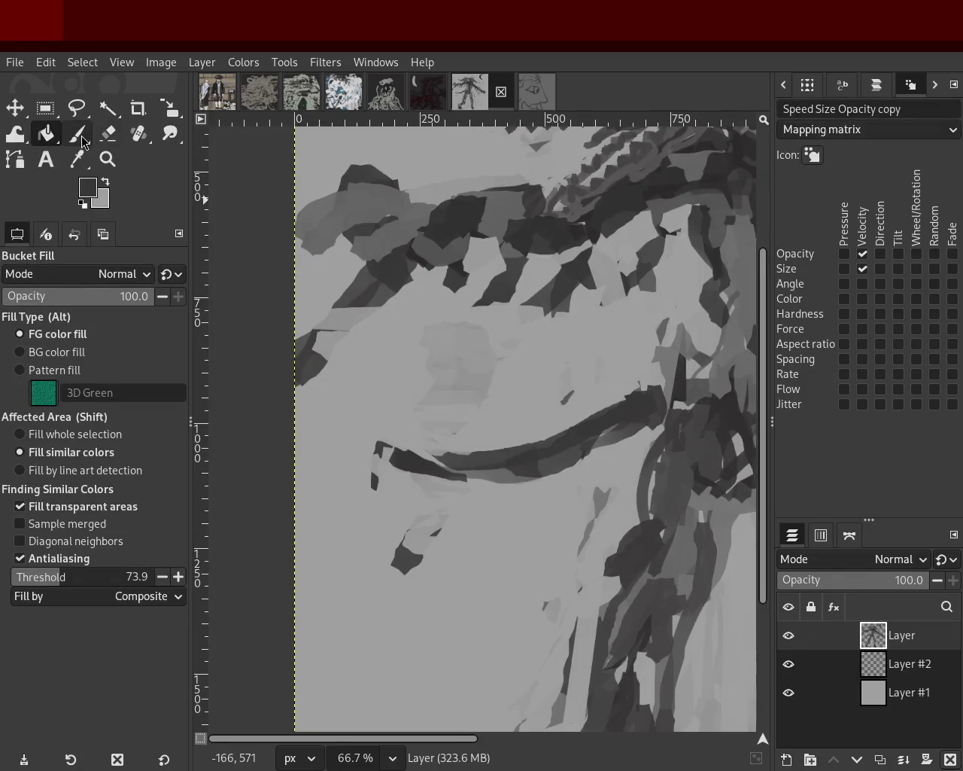
key("p")
left_click_drag(465, 470, 345, 426)
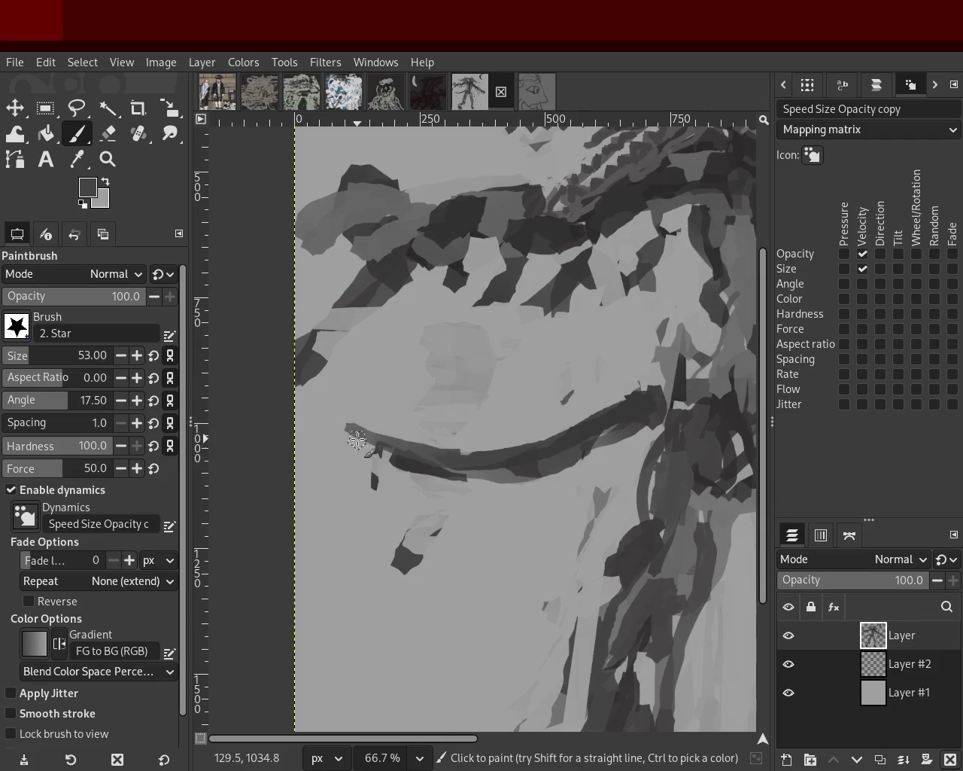
Zoom out and back in to review the tapered band on the whole figure
key("z")
left_click(297, 387, "ctrl")
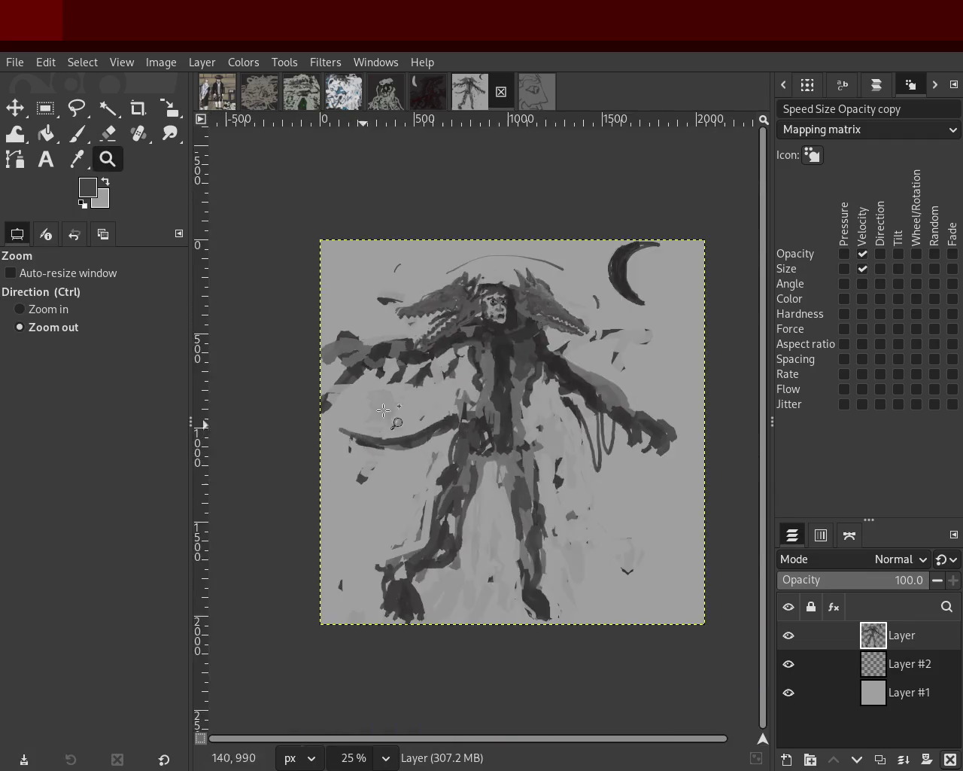
left_click(446, 378)
left_click(475, 456, "ctrl")
left_click(497, 358, "ctrl")
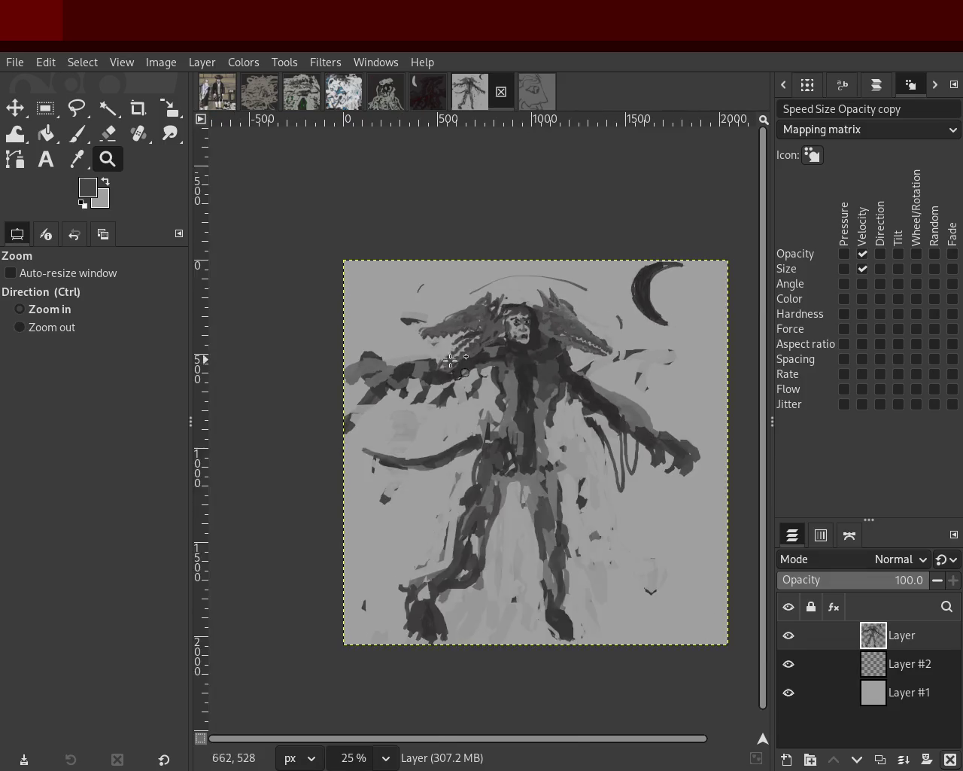
left_click(452, 373)
left_click(452, 373)
left_click(455, 456, "ctrl")
left_click(368, 547)
left_click(368, 547)
left_click(368, 547, "ctrl")
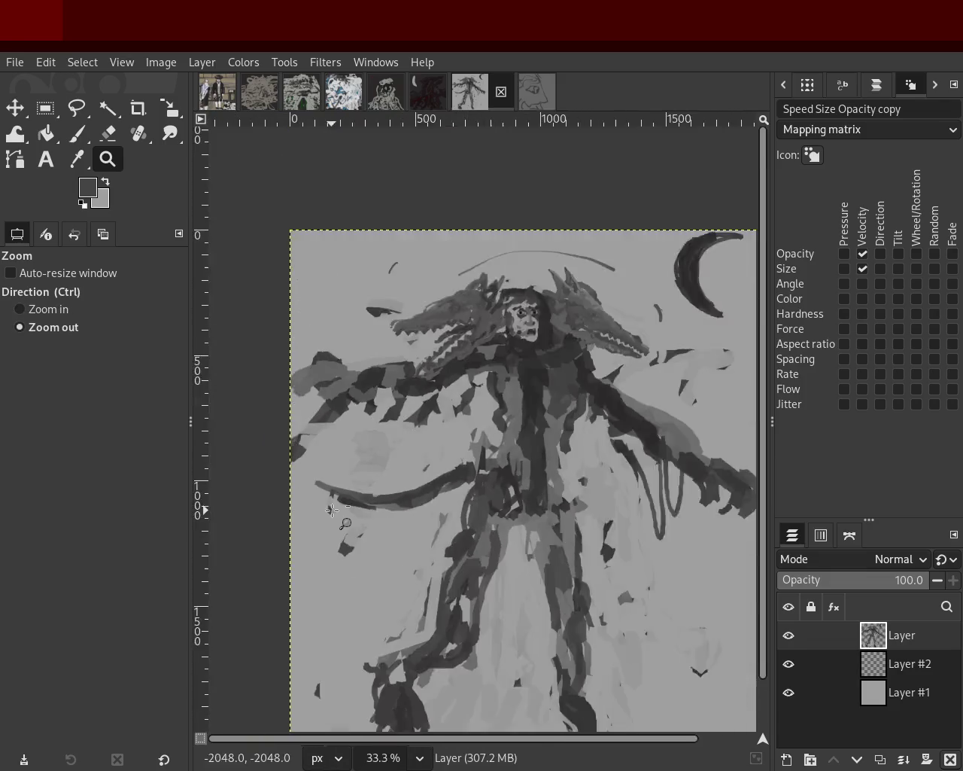
left_click(429, 530, "ctrl")
left_click(459, 481)
left_click(445, 373, "ctrl")
left_click(445, 373)
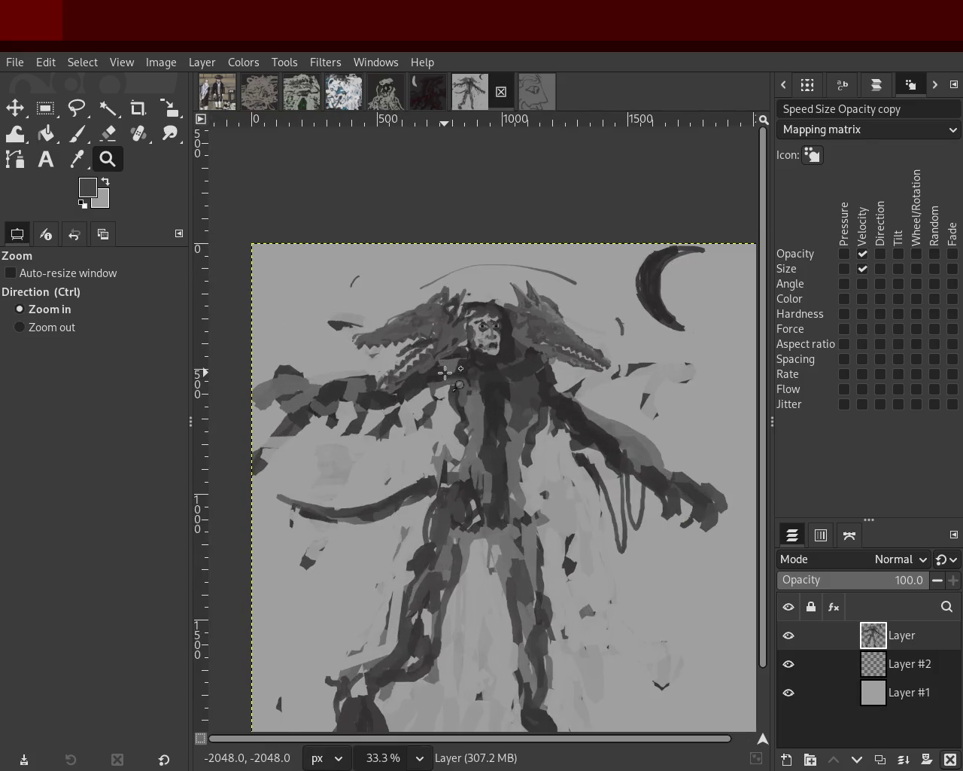
left_click(641, 568, "ctrl")
left_click(523, 525)
left_click(523, 524, "ctrl")
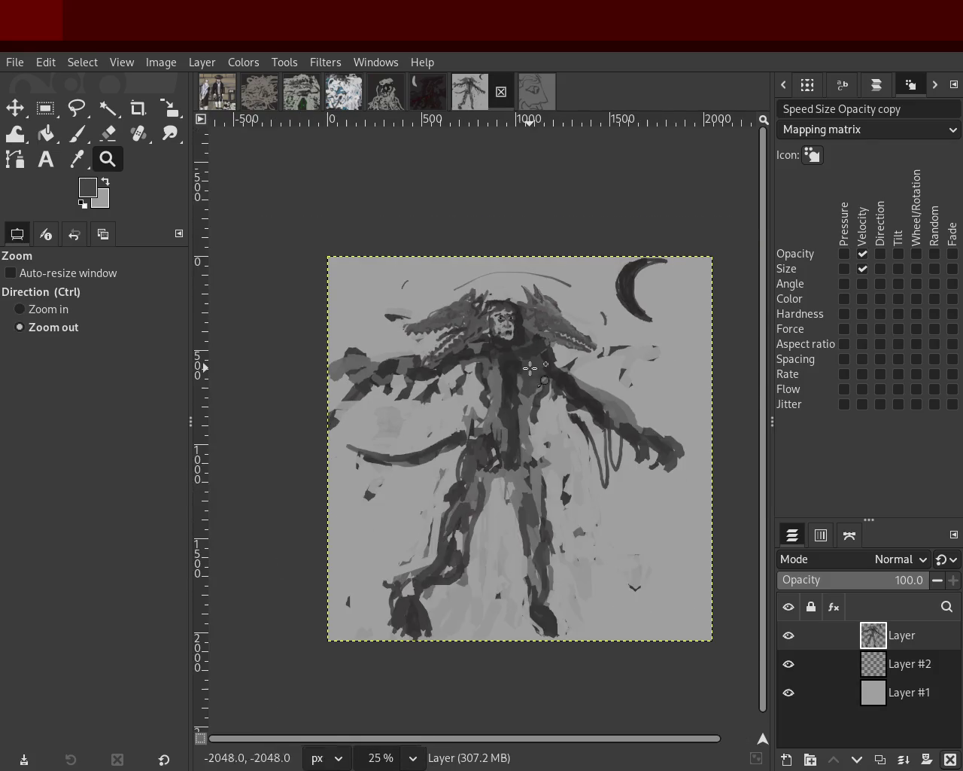
Paint dark and light grey star-brush marks on the left arm below the dragon head
left_click(496, 380)
left_click(470, 378, "ctrl")
left_click(407, 388)
left_click(406, 389)
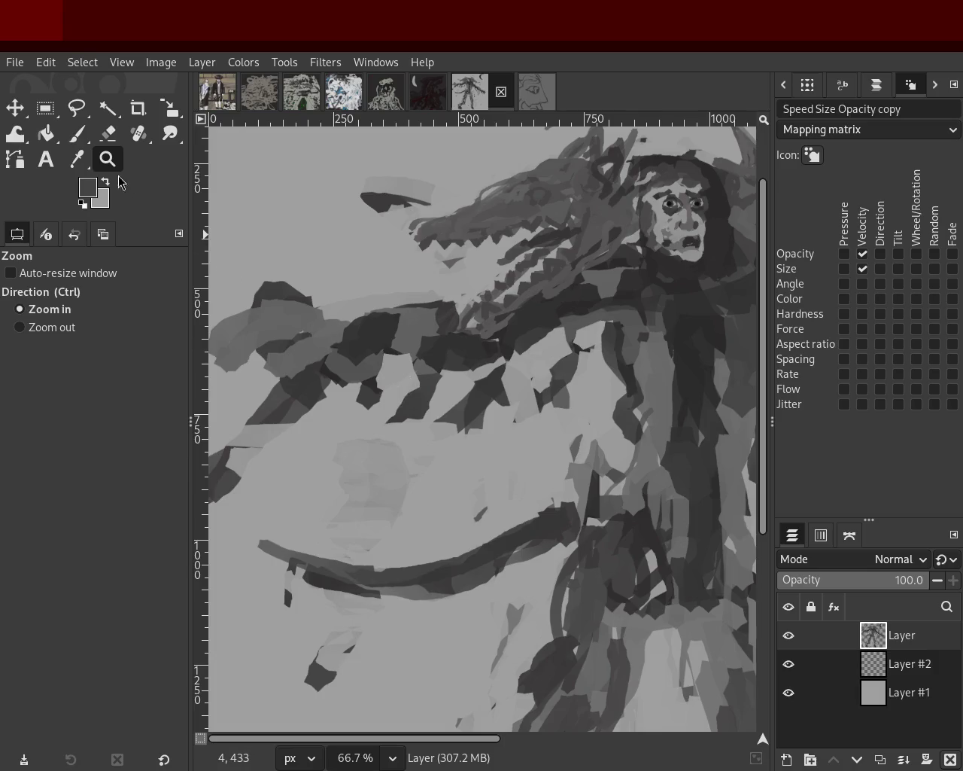
key("p")
mouse_move(418, 382)
left_mouse_down()
mouse_move(399, 425)
mouse_move(489, 382)
mouse_move(473, 430)
mouse_move(444, 448)
left_mouse_up()
mouse_move(581, 364)
left_mouse_down()
mouse_move(563, 416)
mouse_move(451, 410)
left_mouse_up()
left_click(384, 412, "ctrl")
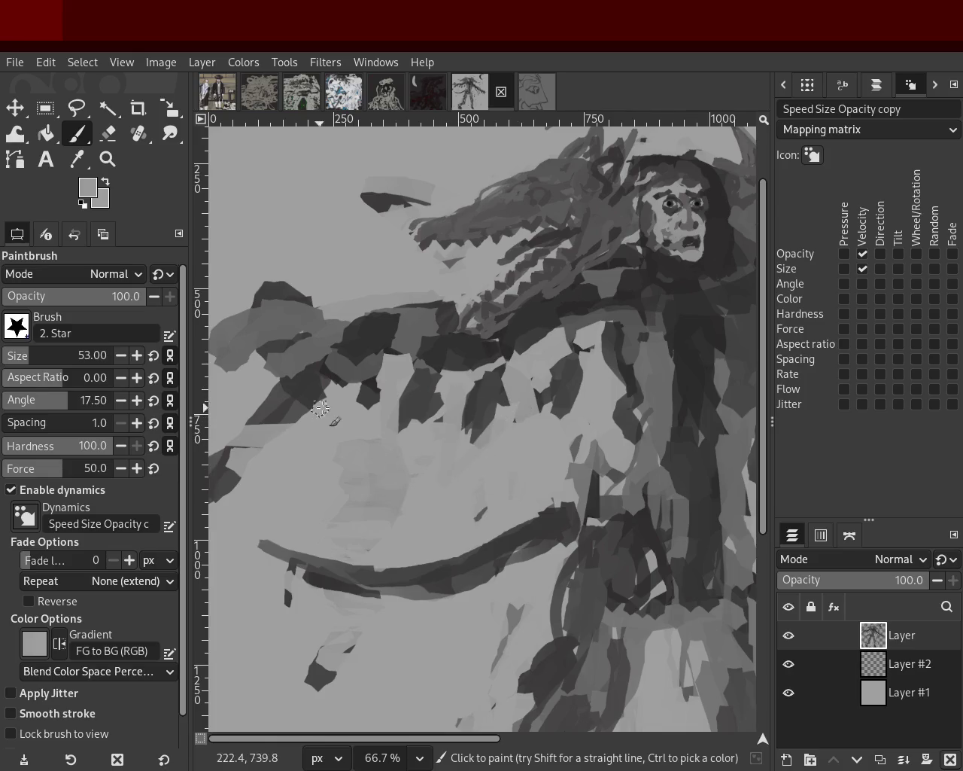
left_click_drag(250, 424, 264, 430)
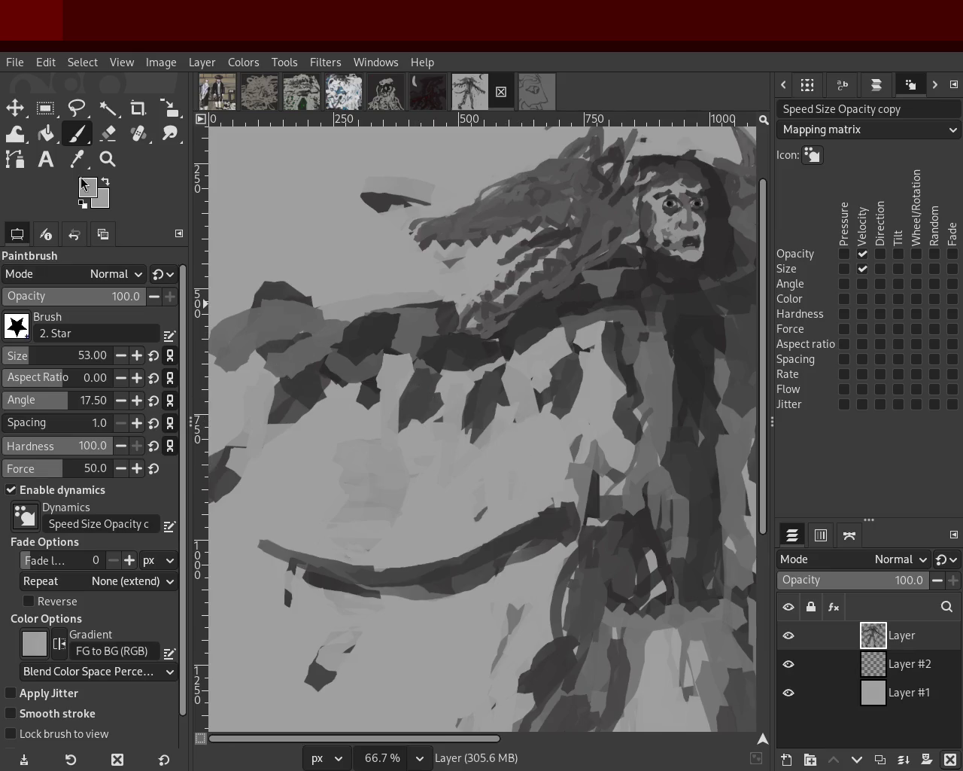
Paint dark grey strokes along the arm's underside, undoing trial strokes until one fits
left_click(445, 376, "ctrl")
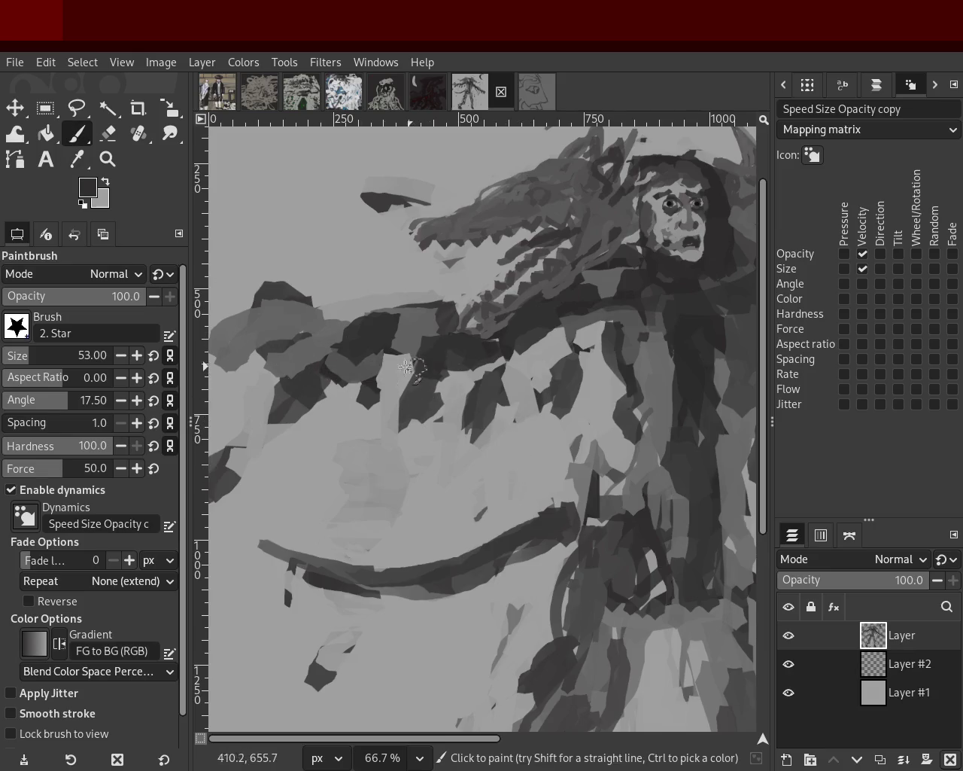
mouse_move(317, 378)
left_mouse_down()
mouse_move(549, 359)
mouse_move(421, 392)
left_mouse_up()
key("ctrl+z")
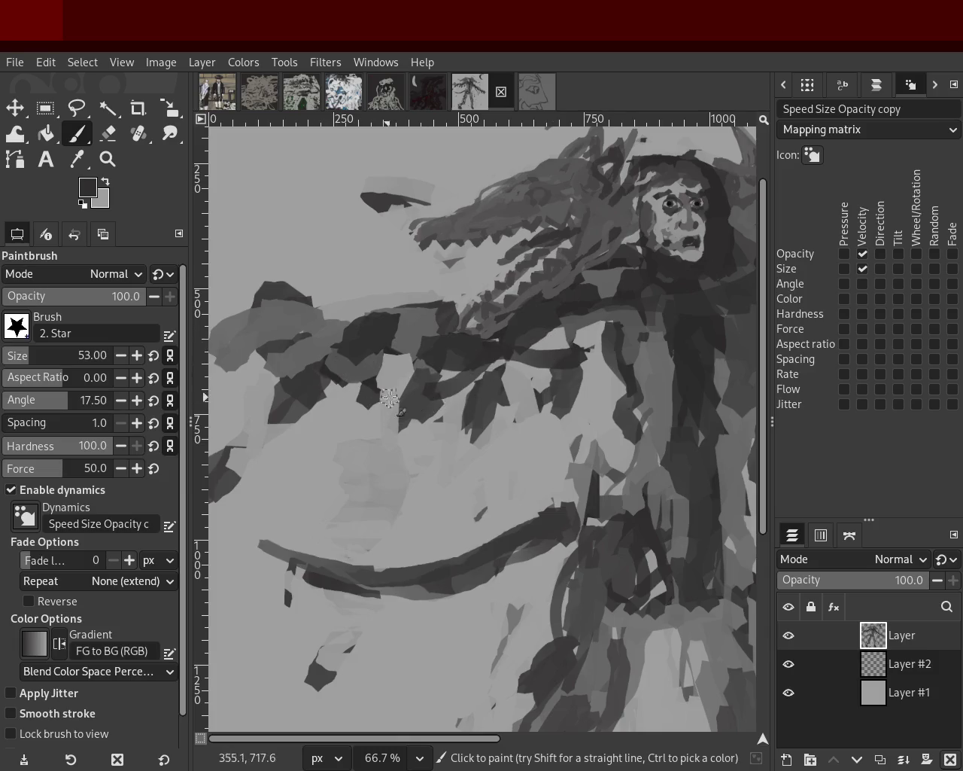
key("ctrl+z")
left_click_drag(579, 360, 498, 365)
left_click_drag(439, 389, 346, 395)
key("ctrl+z")
left_click_drag(563, 379, 333, 373)
key("ctrl+z")
left_click_drag(429, 364, 342, 369)
Undo another trial stroke on the arm, pick light grey, and zoom out to the whole painting
left_click(567, 367, "ctrl")
mouse_move(578, 324)
left_mouse_down()
mouse_move(502, 375)
mouse_move(336, 384)
left_mouse_up()
key("ctrl+z")
left_click(531, 385, "ctrl")
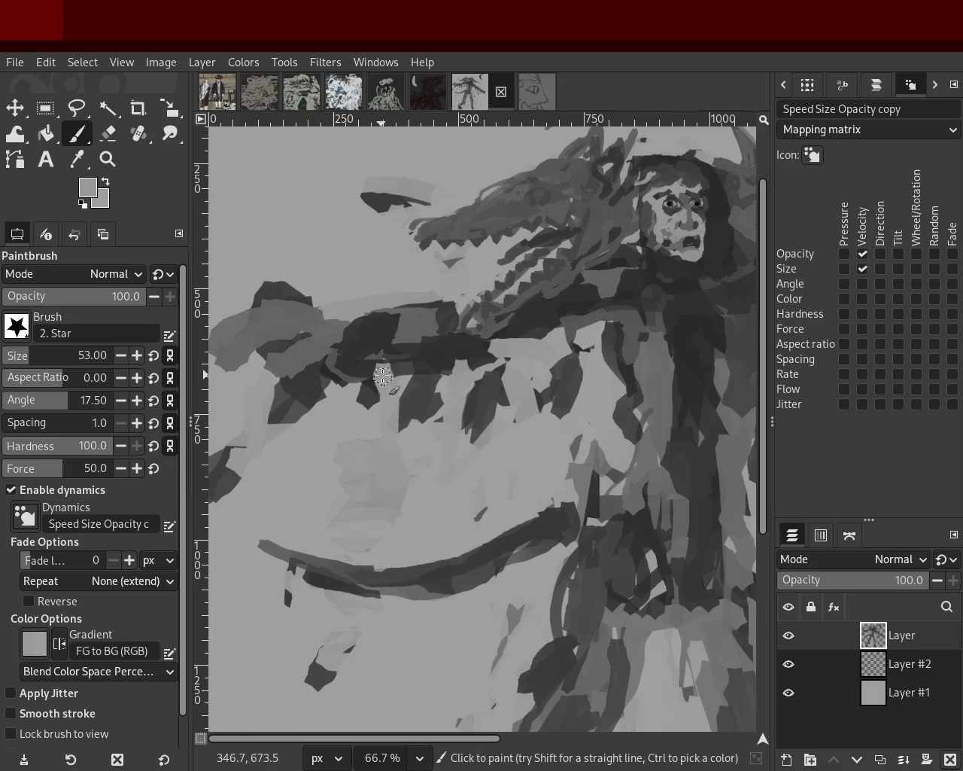
left_click(108, 159)
triple_click(422, 416)
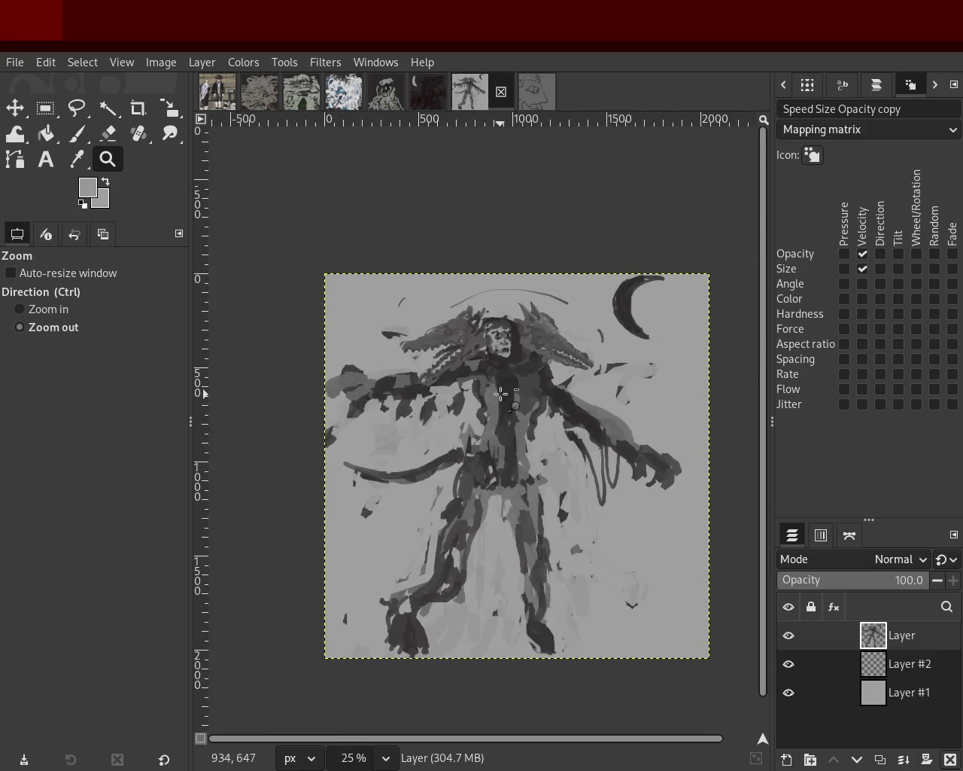
Zoom in around the figure's face to inspect the painting up close
left_click(500, 394, "ctrl")
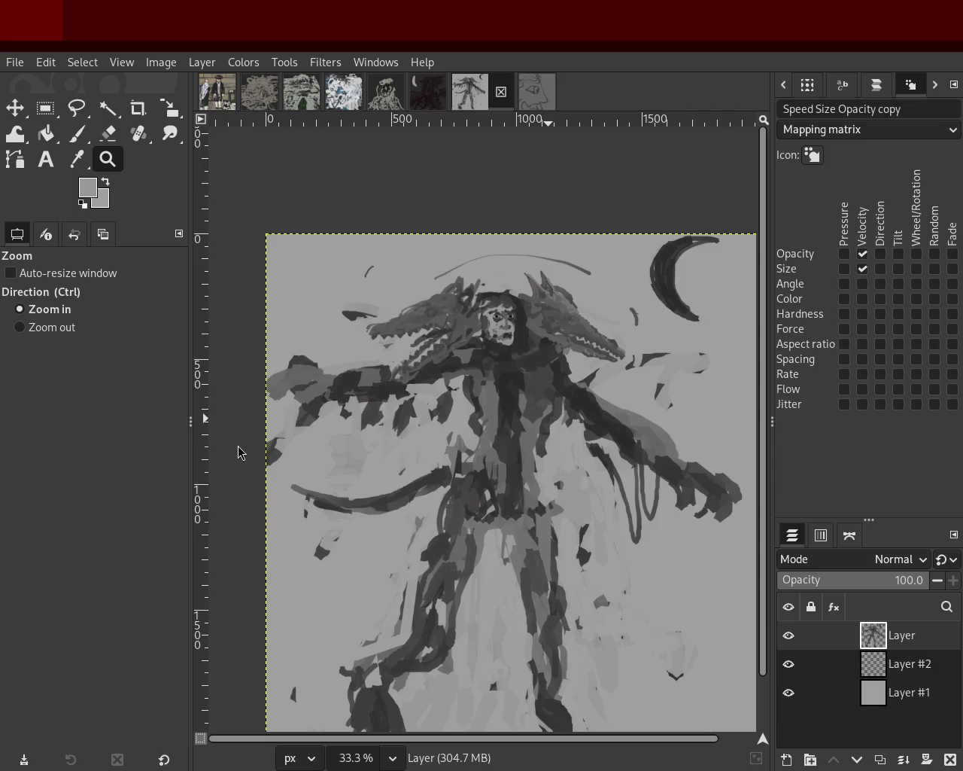
left_click(490, 385)
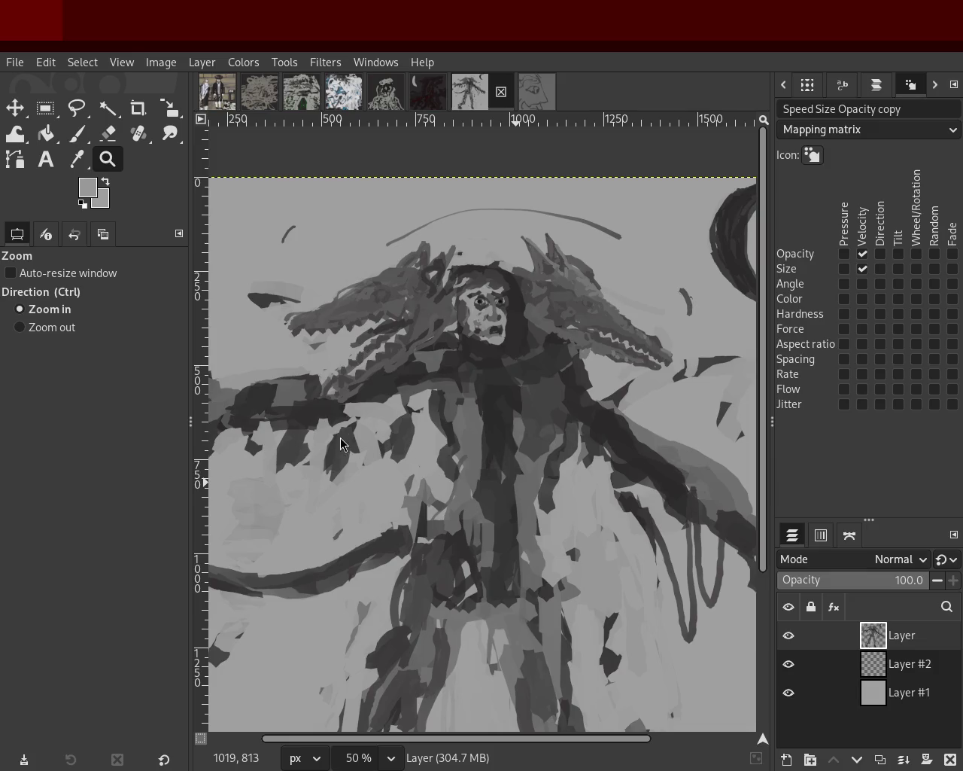
left_click(357, 514, "ctrl")
left_click(455, 438, "ctrl")
left_click(455, 438)
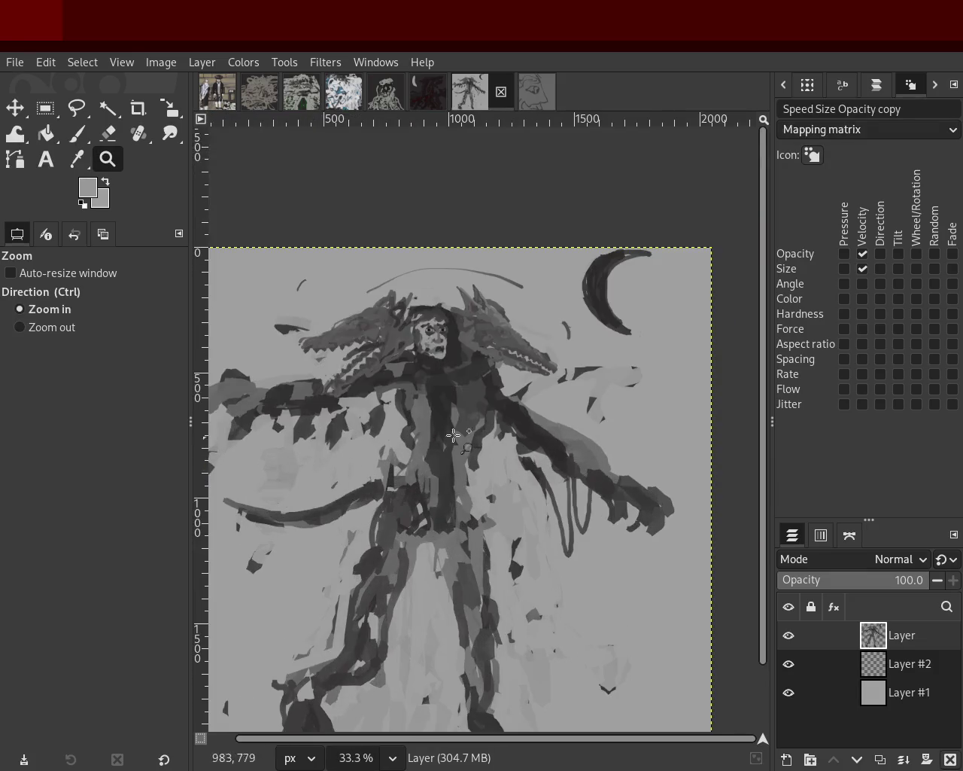
left_click(451, 499, "ctrl")
left_click(450, 499)
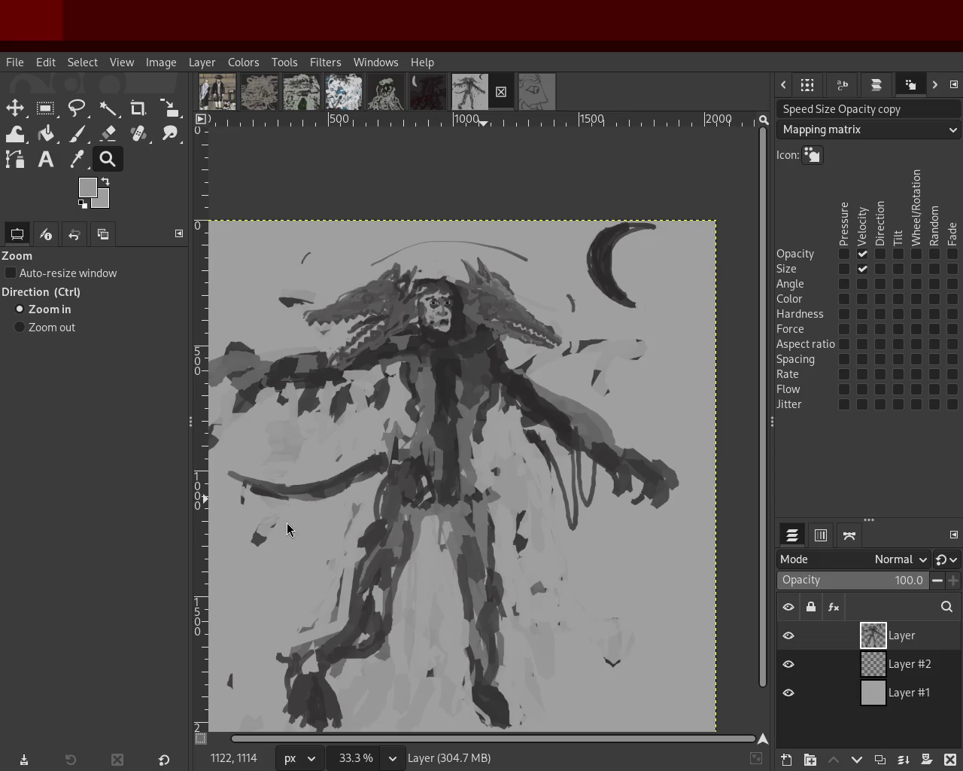
Return the view to 25% and make Layer #2 the active painting layer
scroll(442, 352, "up", 3, "ctrl")
scroll(446, 356, "up", 1, "ctrl")
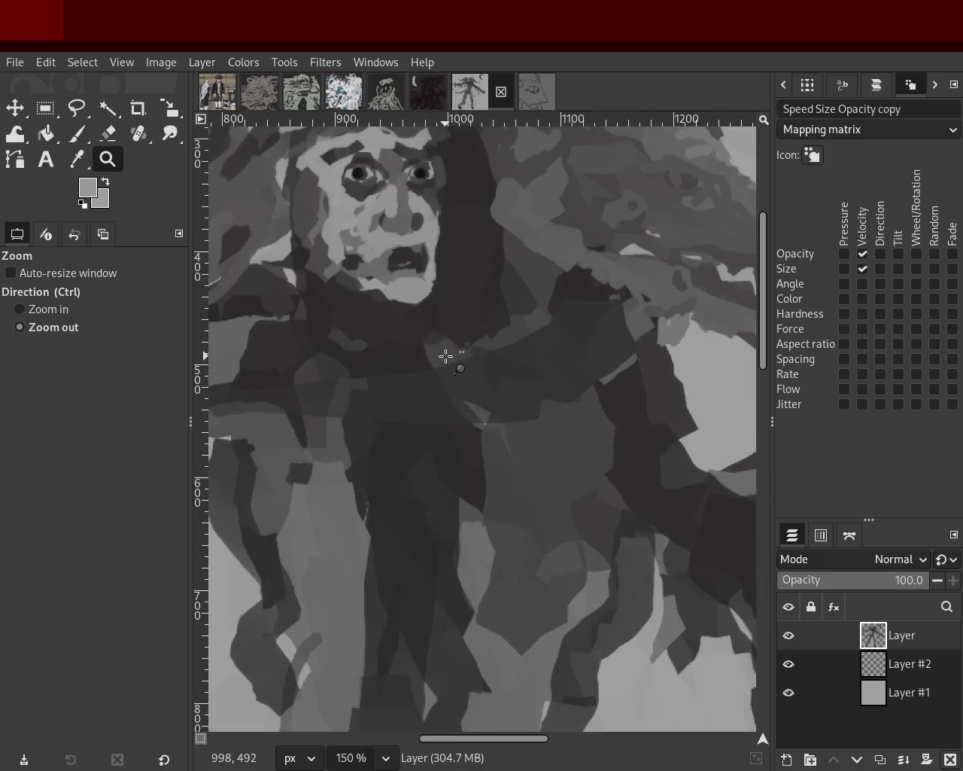
scroll(447, 356, "down", 3, "ctrl")
scroll(444, 355, "down", 1, "ctrl")
scroll(454, 318, "up", 2, "ctrl")
scroll(340, 320, "down", 1, "ctrl")
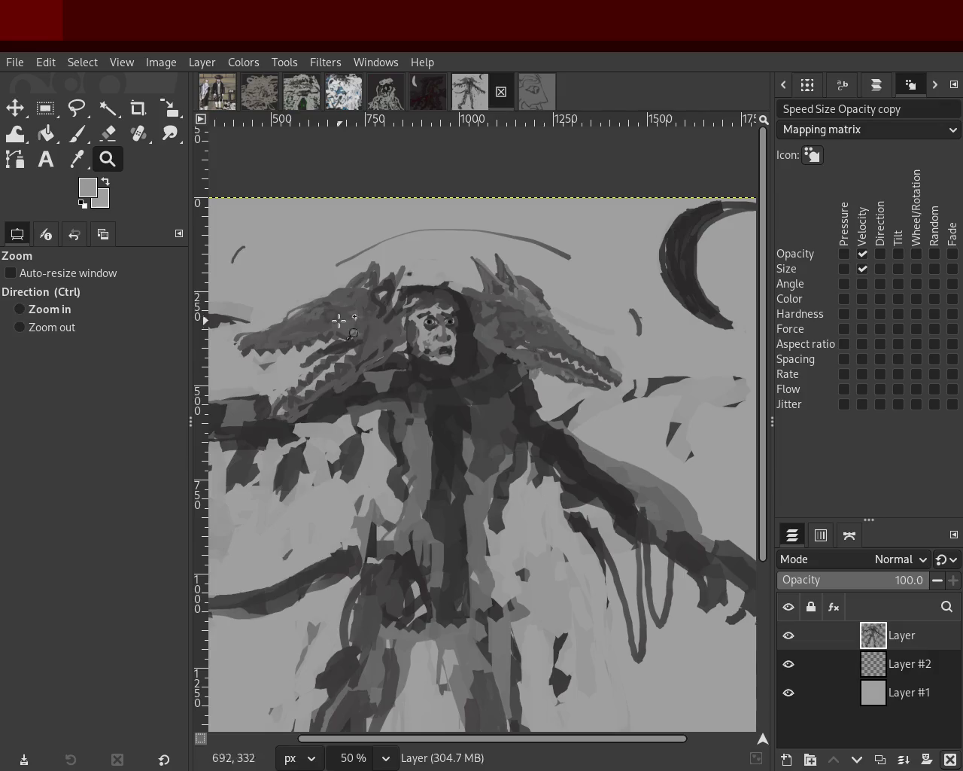
scroll(451, 339, "up", 2, "ctrl")
scroll(527, 354, "down", 1, "ctrl")
scroll(549, 361, "up", 1, "ctrl")
scroll(560, 363, "down", 1, "ctrl")
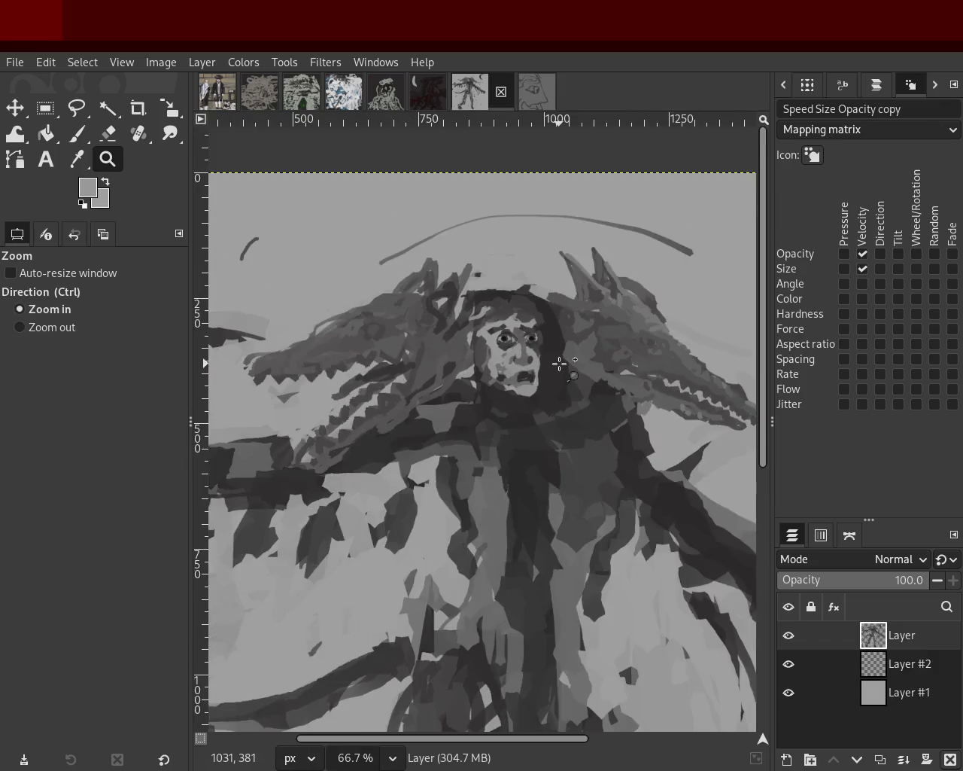
scroll(557, 363, "up", 1, "ctrl")
scroll(526, 361, "down", 1, "ctrl")
scroll(519, 368, "down", 3, "ctrl")
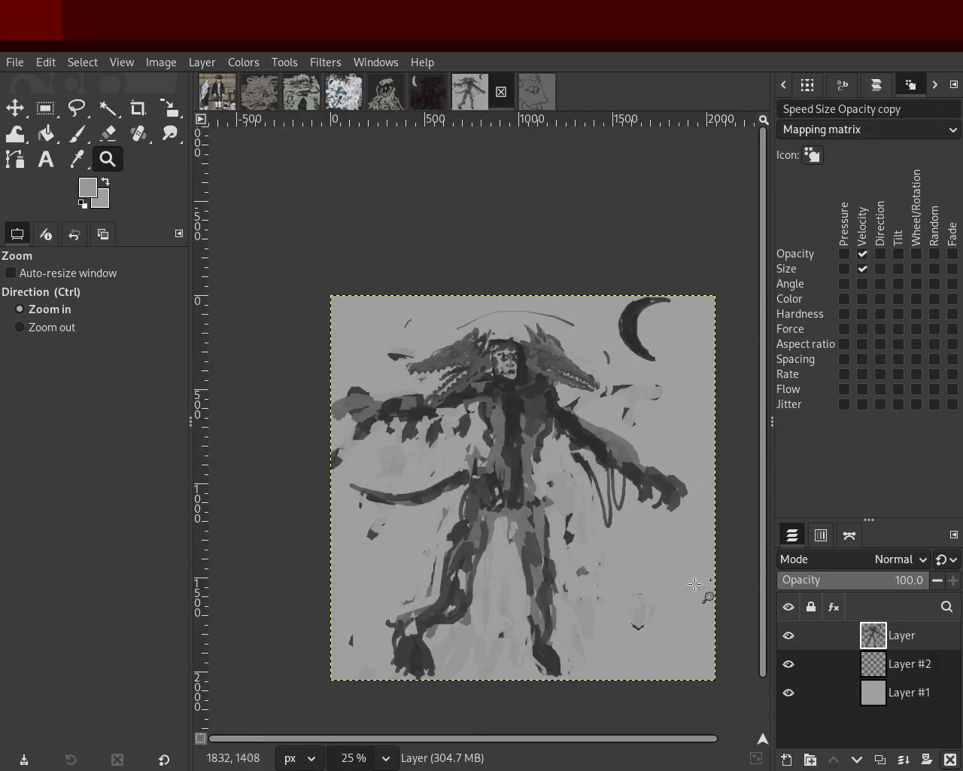
left_click(854, 668)
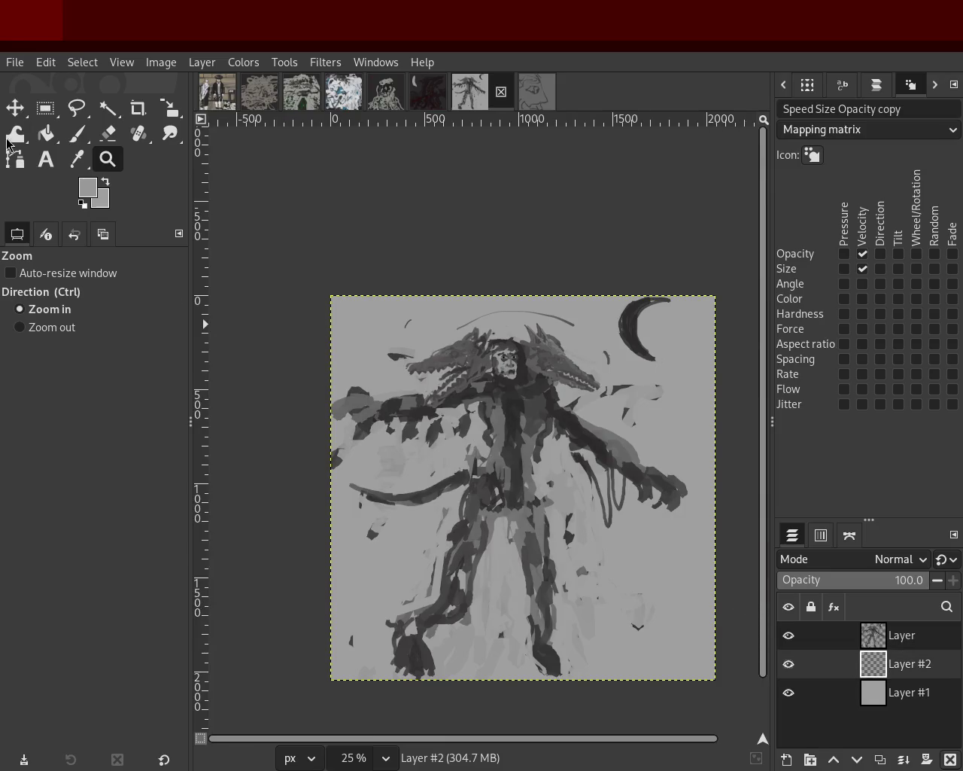
Pick a near-black colour and try horizon strokes across the middle, undoing them
left_click(76, 135)
left_click_drag(297, 372, 621, 363)
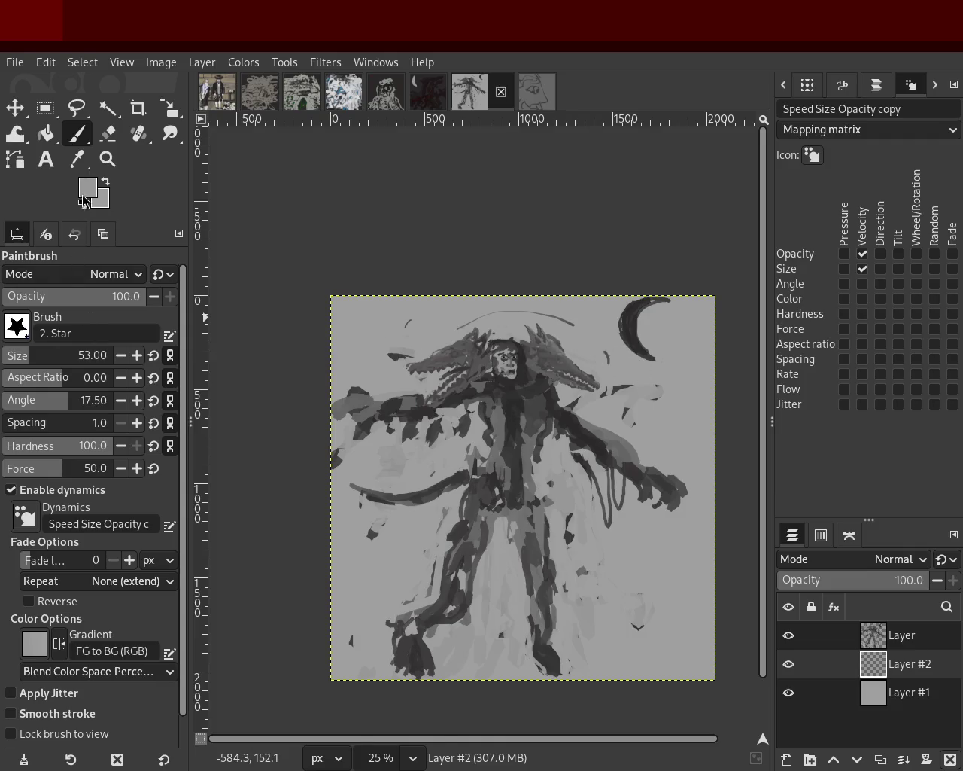
left_click(351, 449, "ctrl")
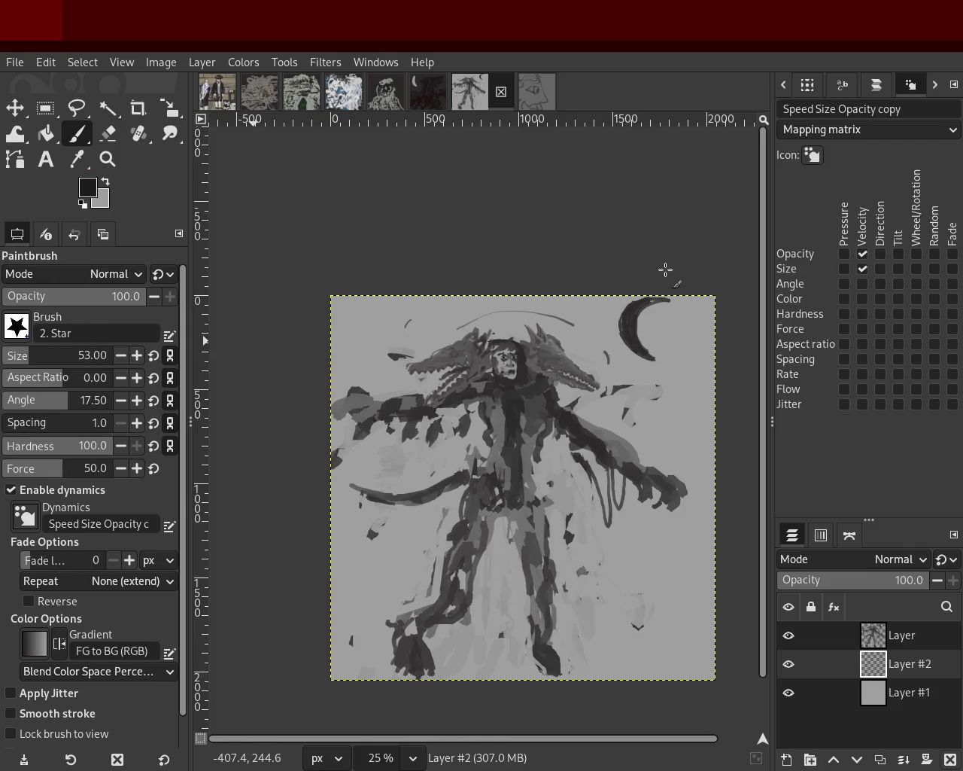
left_click_drag(293, 404, 517, 384)
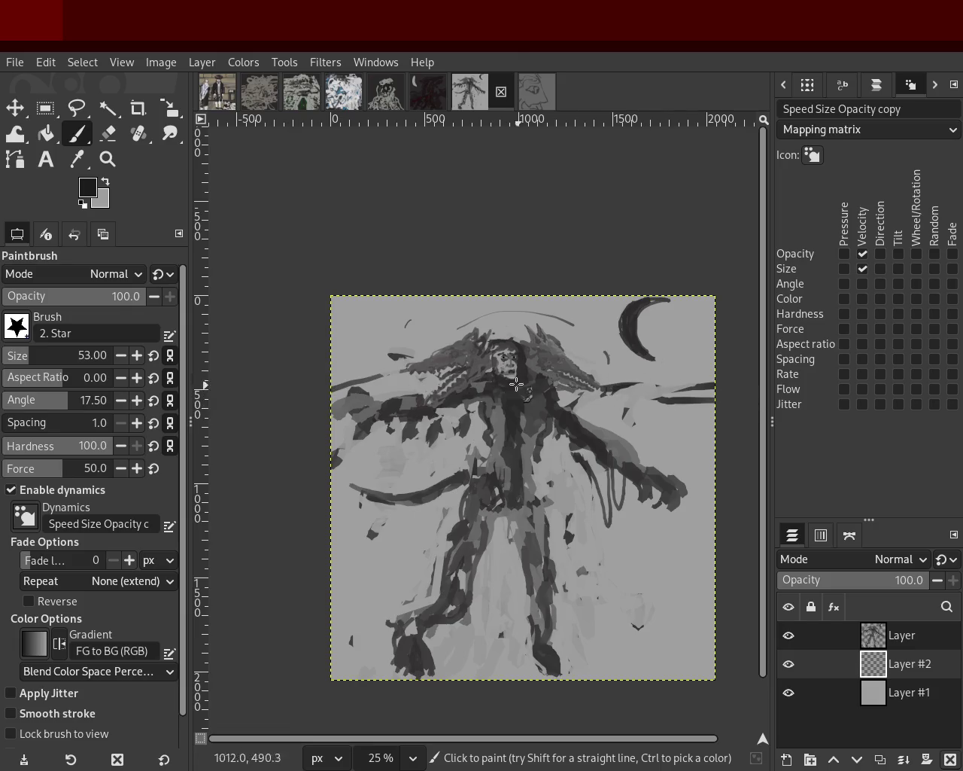
key("ctrl+z")
left_click_drag(705, 361, 499, 356)
key("ctrl+z")
mouse_move(750, 364)
left_mouse_down()
mouse_move(336, 351)
mouse_move(770, 366)
mouse_move(365, 364)
left_mouse_up()
key("ctrl+z")
Try long horizontal and diagonal background strokes, undoing each one
key("ctrl+z")
key("ctrl+z")
left_click_drag(640, 362, 602, 406)
key("ctrl+z")
mouse_move(727, 414)
left_mouse_down()
mouse_move(222, 469)
mouse_move(727, 437)
left_mouse_up()
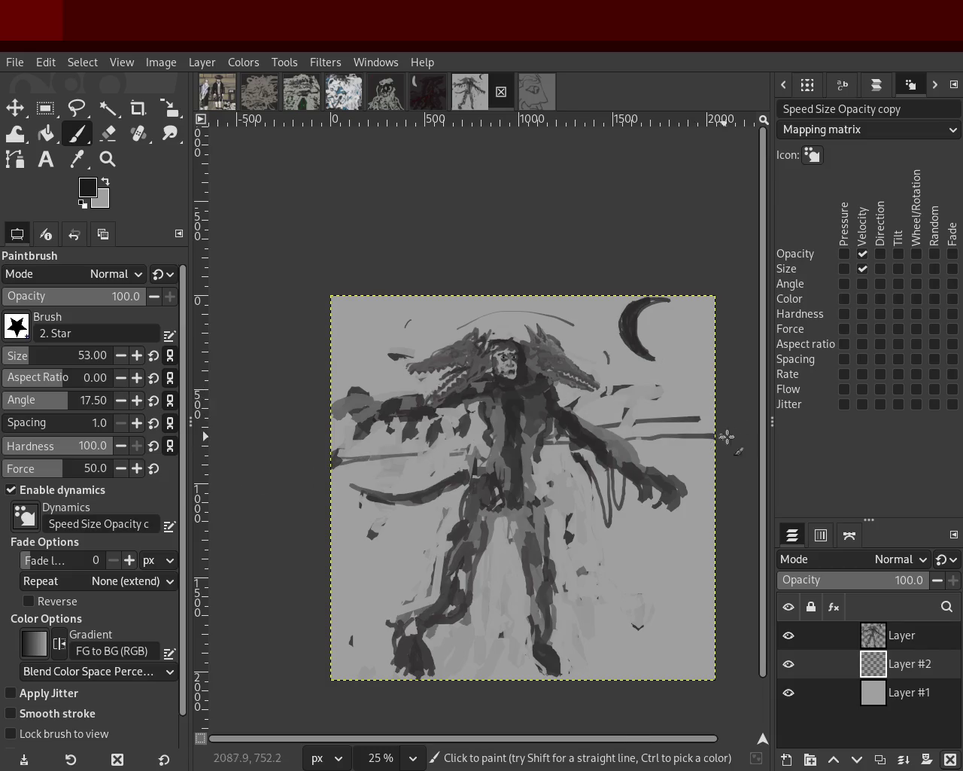
key("ctrl+z")
key("ctrl+z")
mouse_move(624, 329)
left_mouse_down()
mouse_move(342, 335)
mouse_move(752, 370)
left_mouse_up()
key("ctrl+z")
key("ctrl+z")
mouse_move(699, 404)
left_mouse_down()
mouse_move(288, 505)
mouse_move(800, 452)
left_mouse_up()
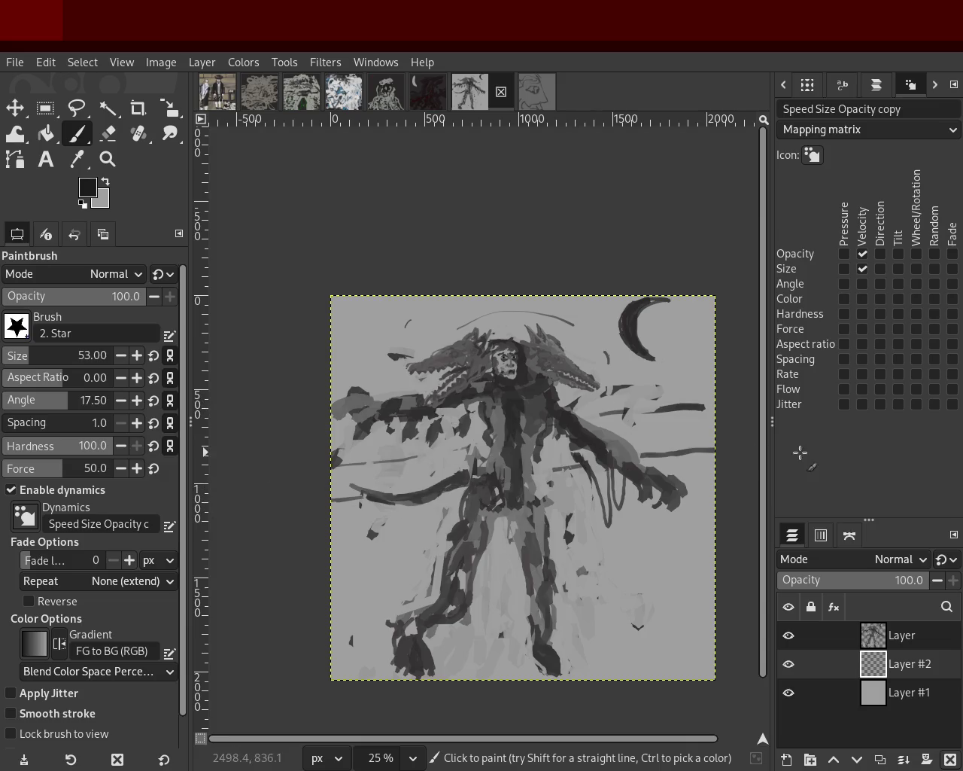
key("ctrl+z")
left_click_drag(715, 486, 288, 589)
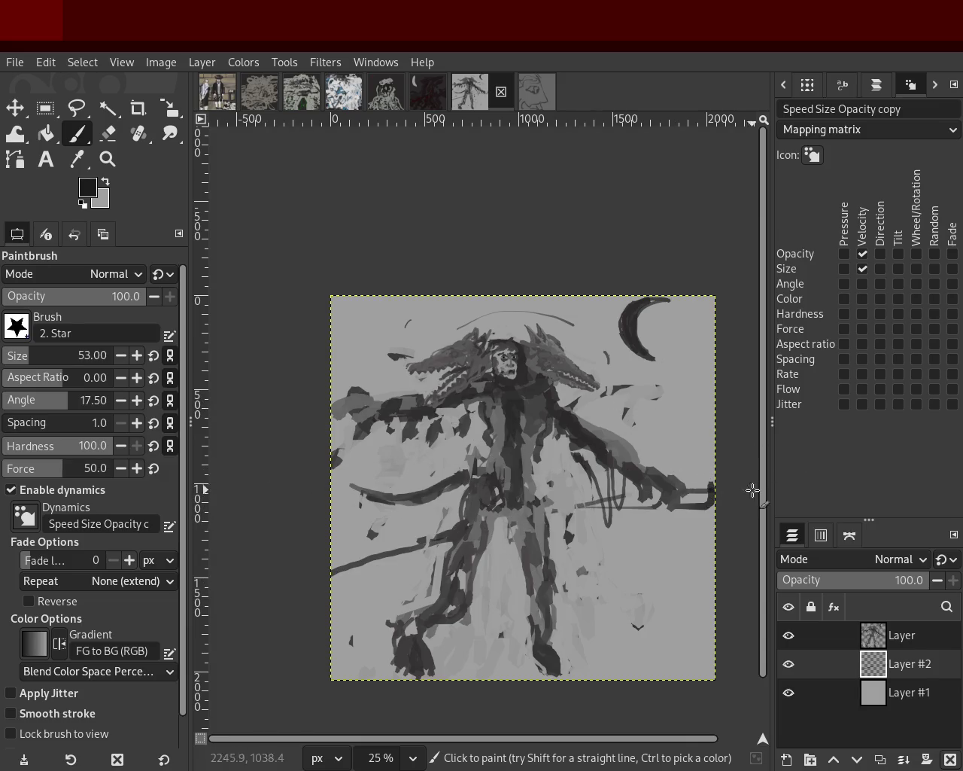
key("ctrl+z")
Paint two near-black horizon lines leftward from the right edge, plus jagged marks there
left_click_drag(752, 482, 296, 504)
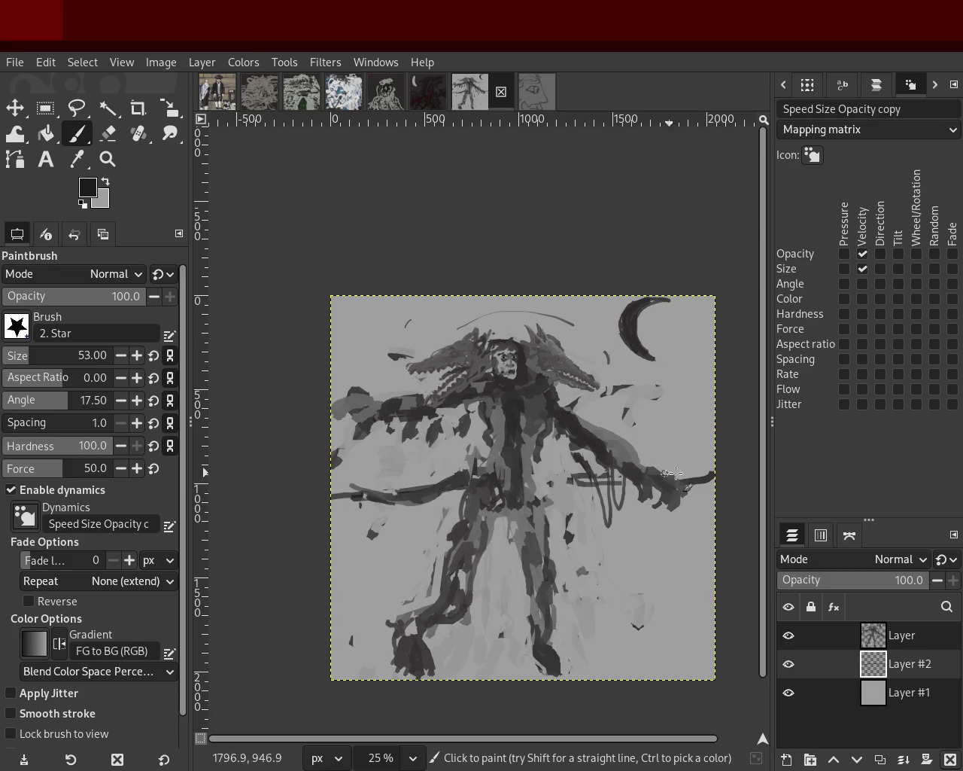
left_click_drag(742, 451, 372, 459)
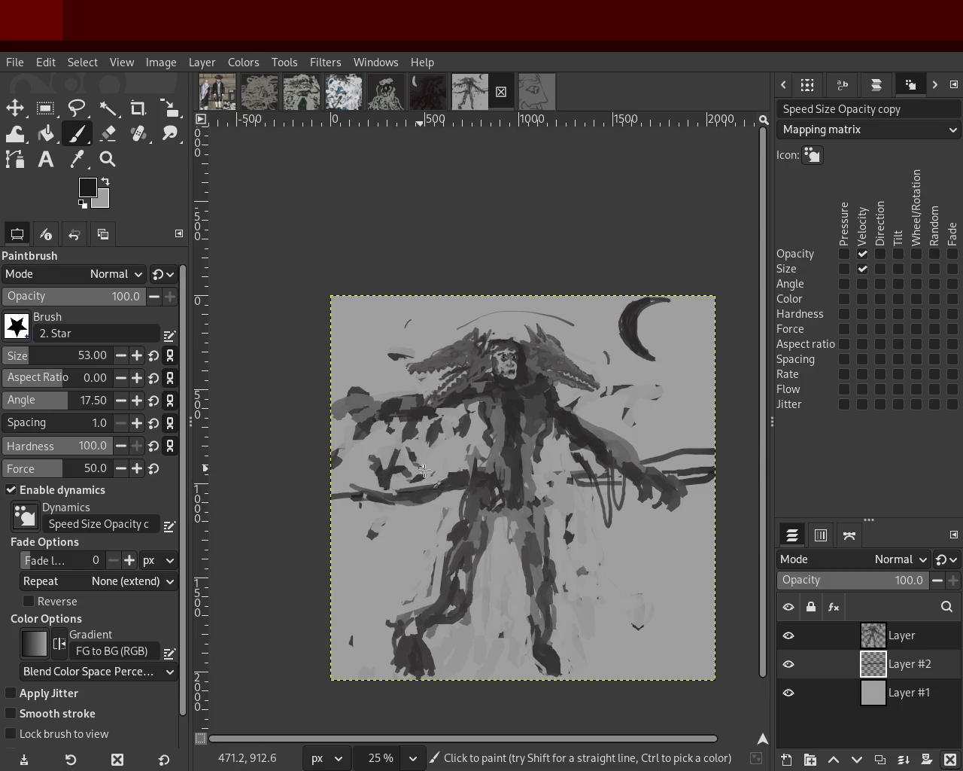
left_click_drag(691, 464, 632, 448)
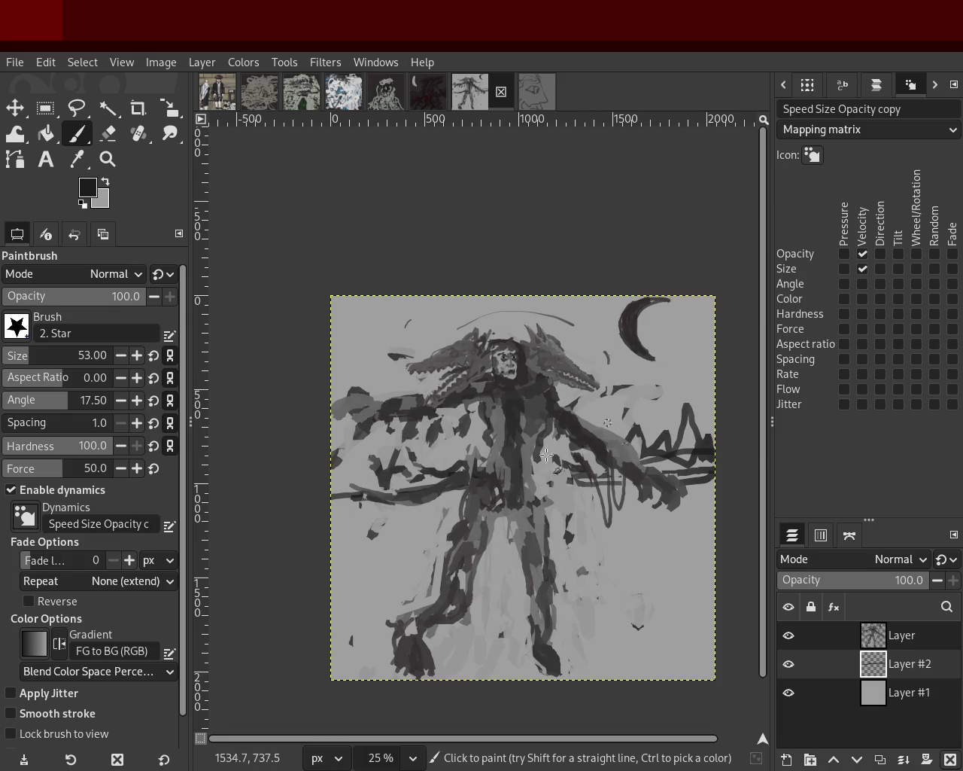
mouse_move(707, 464)
left_mouse_down()
mouse_move(310, 520)
mouse_move(382, 504)
mouse_move(301, 568)
mouse_move(330, 587)
mouse_move(412, 563)
mouse_move(442, 587)
mouse_move(242, 625)
mouse_move(661, 596)
mouse_move(620, 517)
mouse_move(611, 580)
mouse_move(691, 568)
mouse_move(663, 499)
mouse_move(760, 591)
left_mouse_up()
Sketch tall ruined structures in the upper left and add a stroke at the right edge
mouse_move(365, 496)
left_mouse_down()
mouse_move(368, 267)
mouse_move(374, 495)
mouse_move(340, 297)
left_mouse_up()
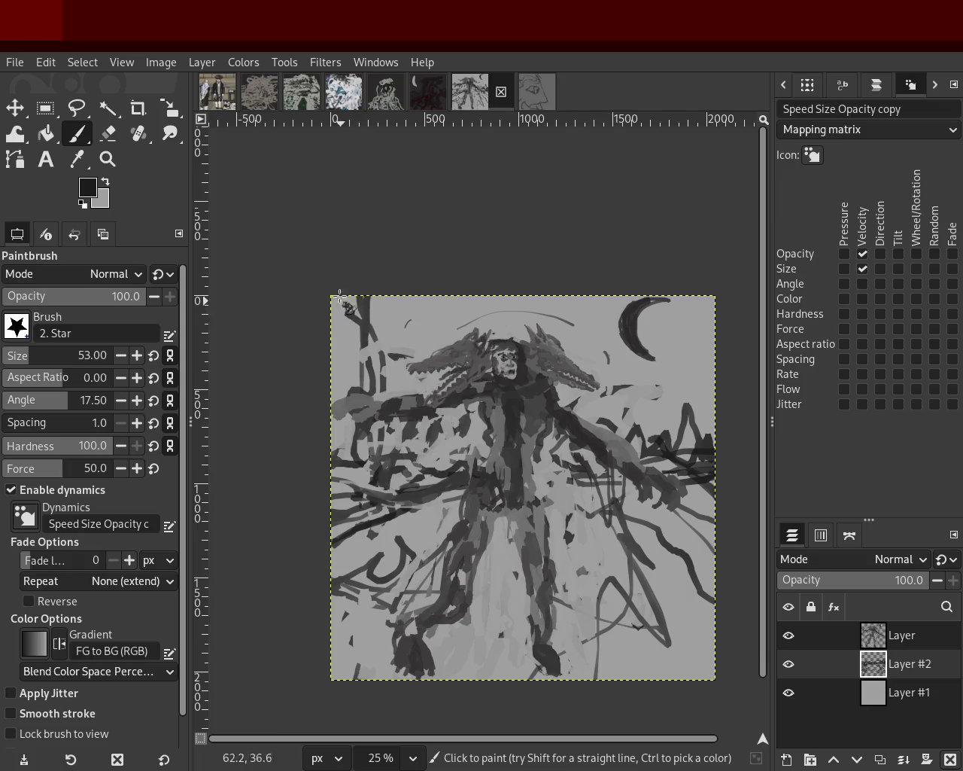
mouse_move(301, 442)
left_mouse_down()
mouse_move(379, 356)
mouse_move(379, 330)
mouse_move(397, 438)
left_mouse_up()
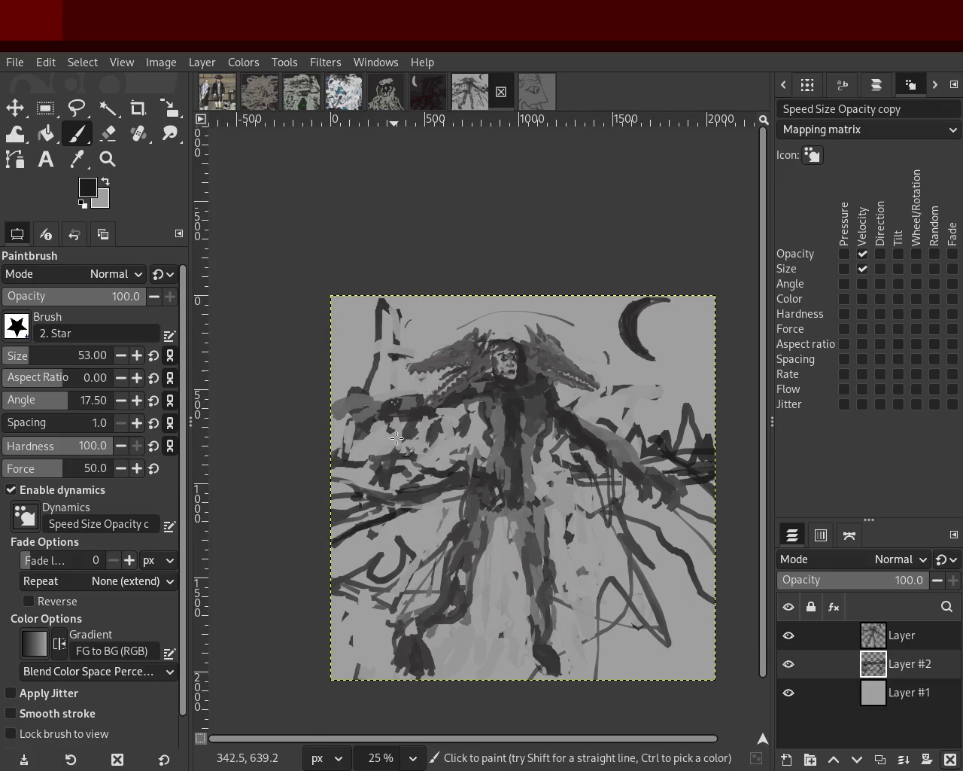
mouse_move(405, 332)
left_mouse_down()
mouse_move(451, 350)
mouse_move(410, 327)
left_mouse_up()
mouse_move(373, 435)
left_mouse_down()
mouse_move(329, 456)
mouse_move(400, 433)
mouse_move(380, 344)
mouse_move(440, 318)
mouse_move(398, 326)
left_mouse_up()
left_click_drag(636, 425, 712, 425)
mouse_move(822, 662)
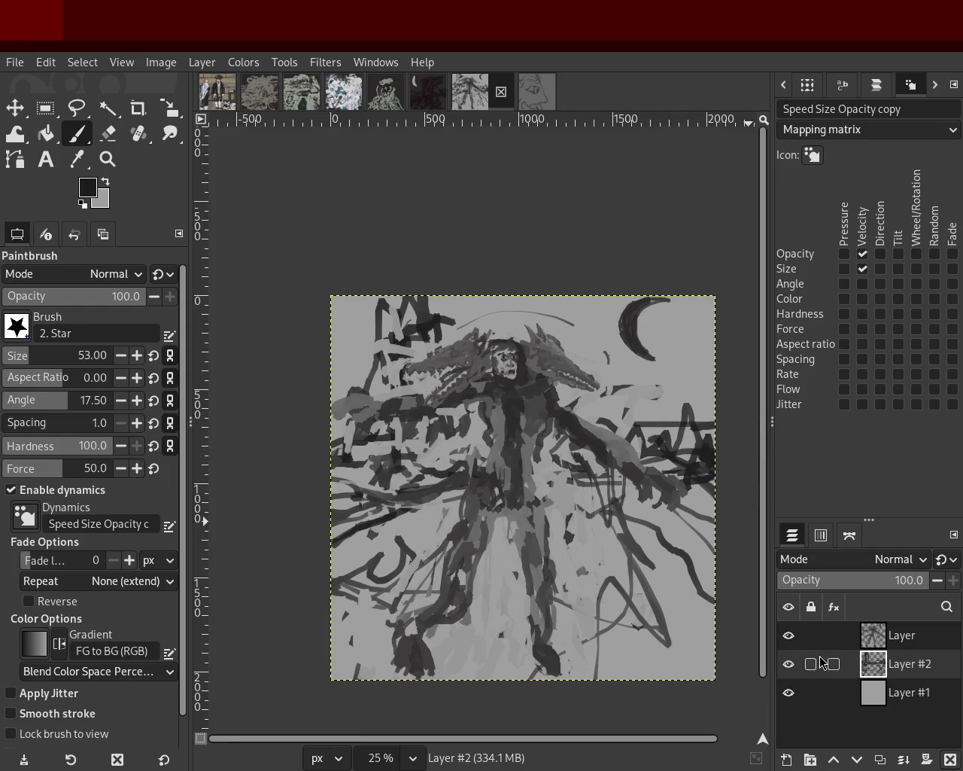
Paint two strokes toward the right and left canvas edges while toggling layer visibility
left_click(789, 664)
left_click(789, 644)
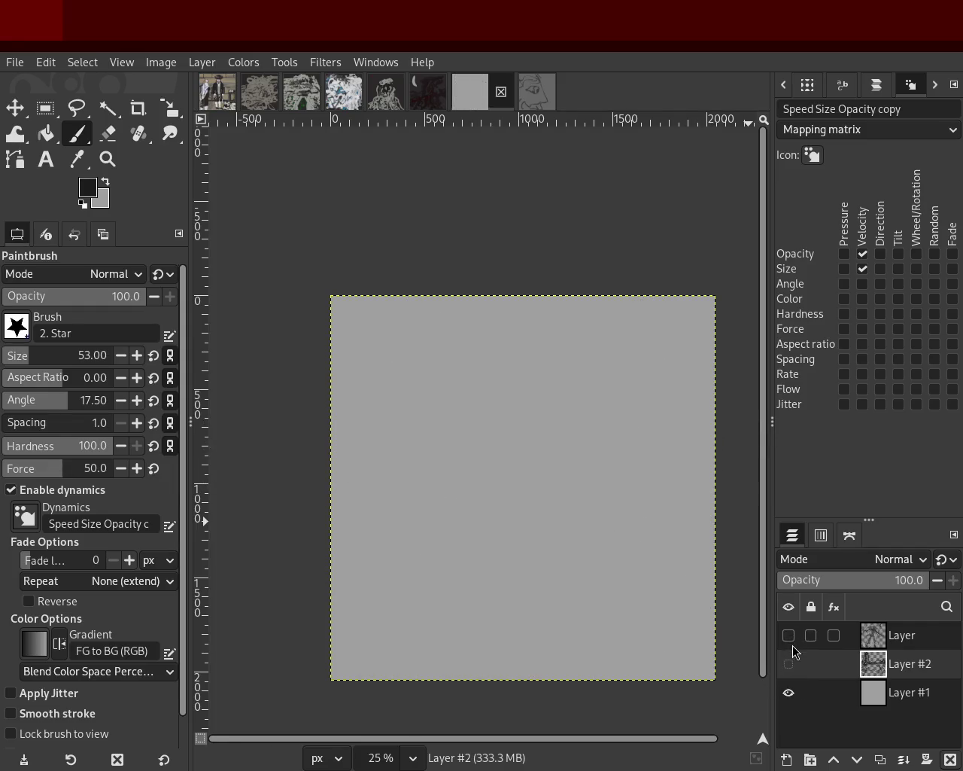
left_click(789, 664)
left_click_drag(480, 451, 713, 447)
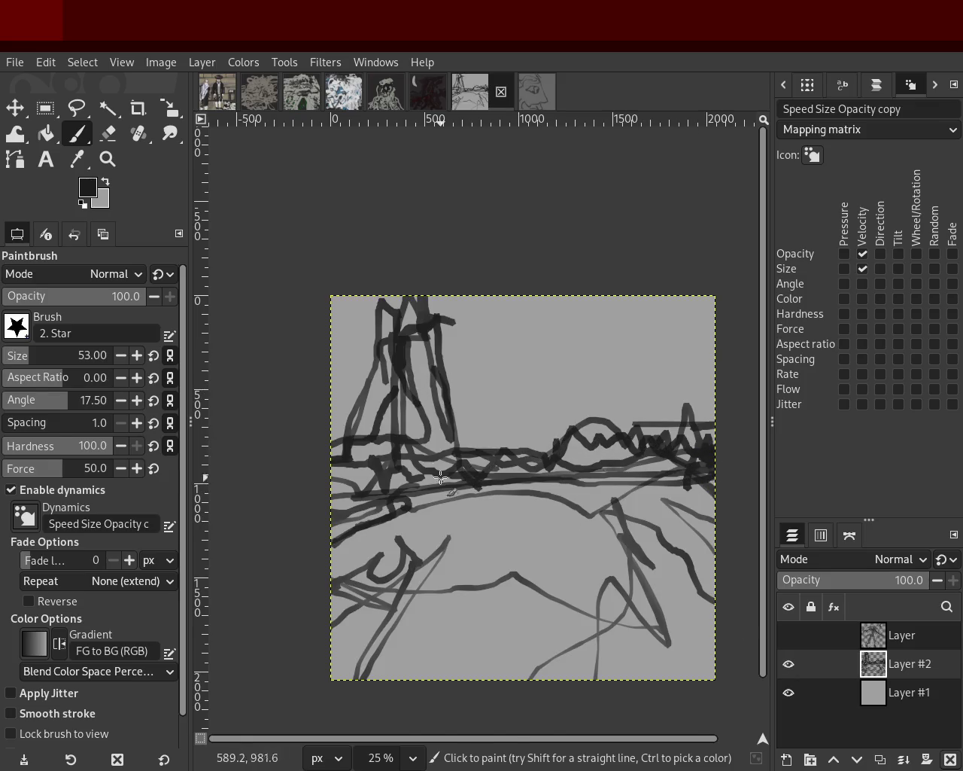
left_click_drag(440, 478, 328, 564)
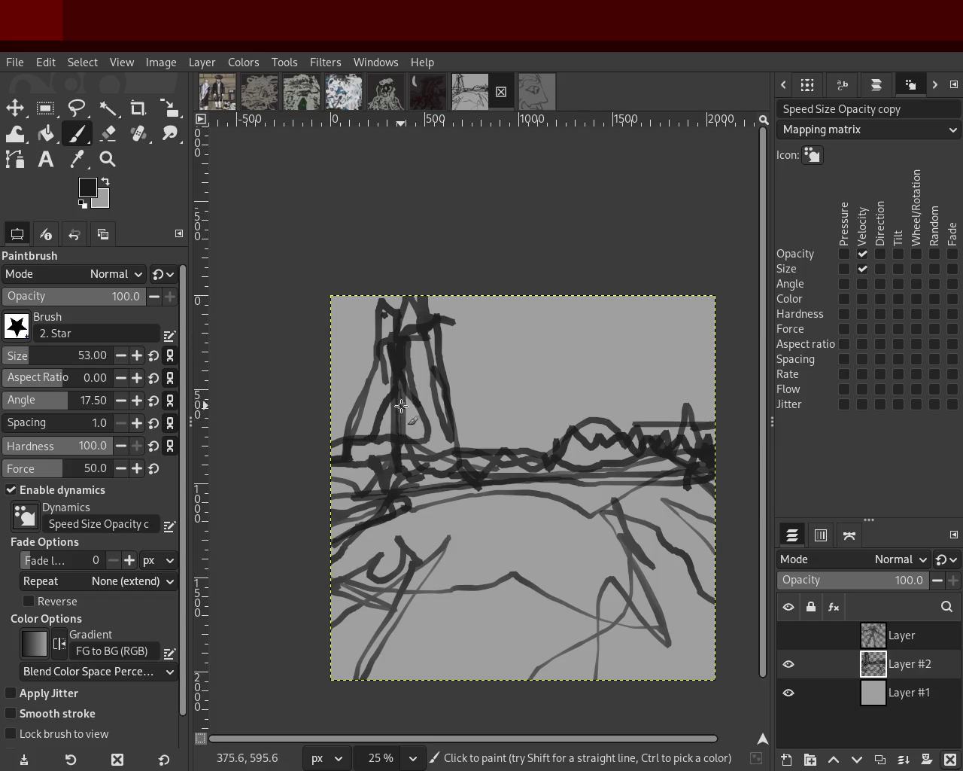
left_click(788, 636)
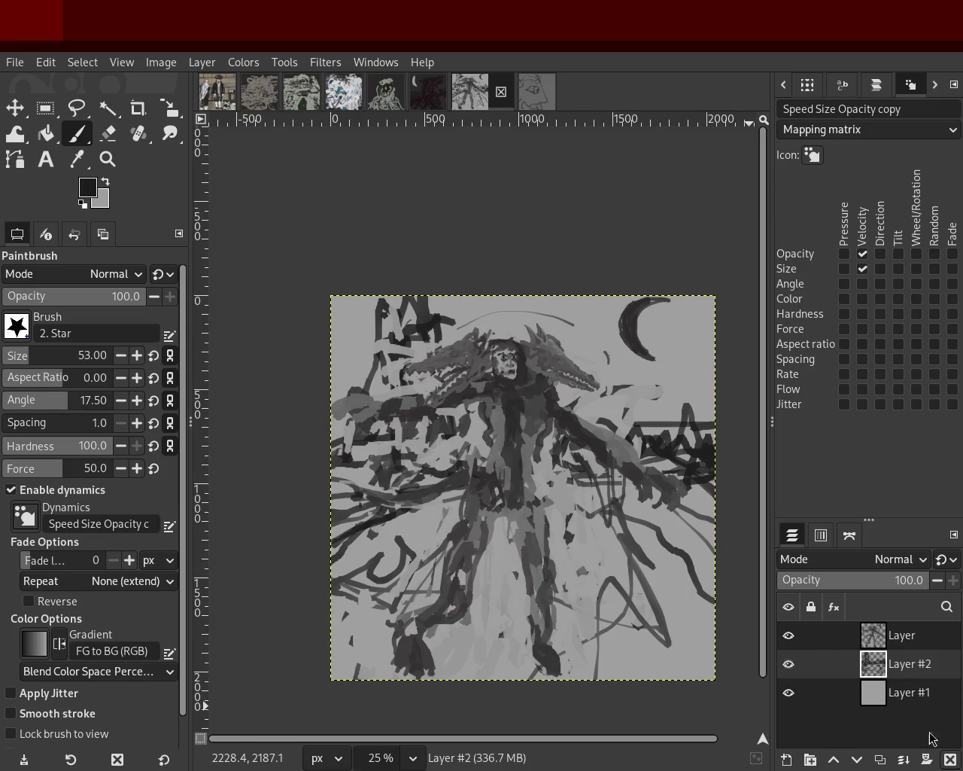
Hide Layer #2 and Layer #1 and switch Bucket Fill to Erase mode
left_click(789, 663)
left_click(789, 705)
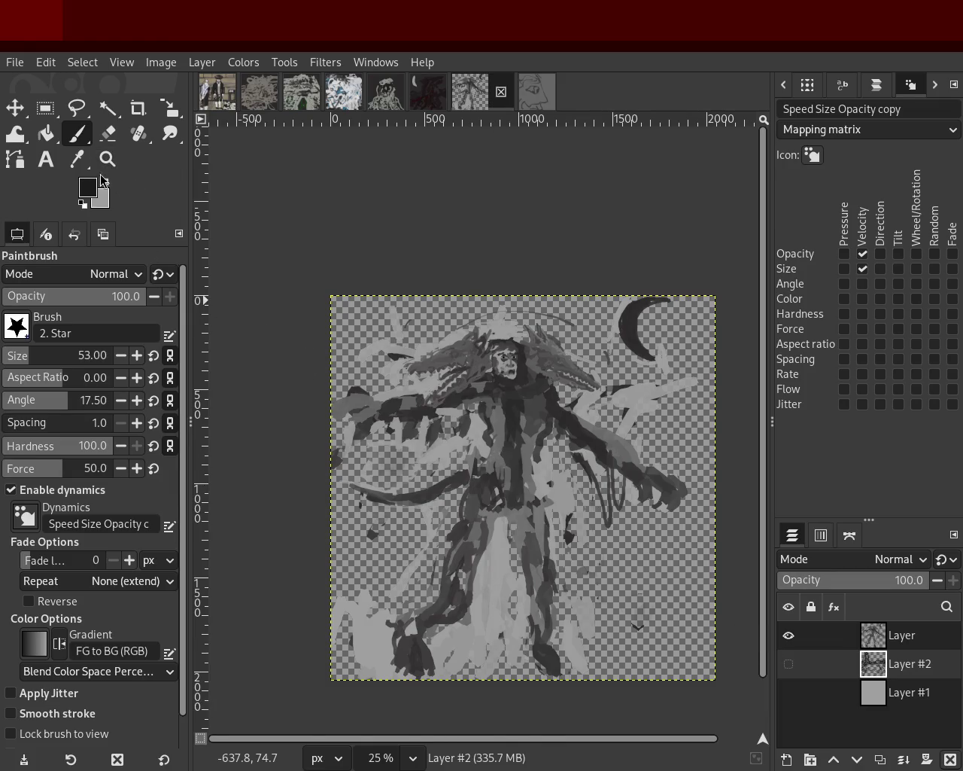
left_click(51, 135)
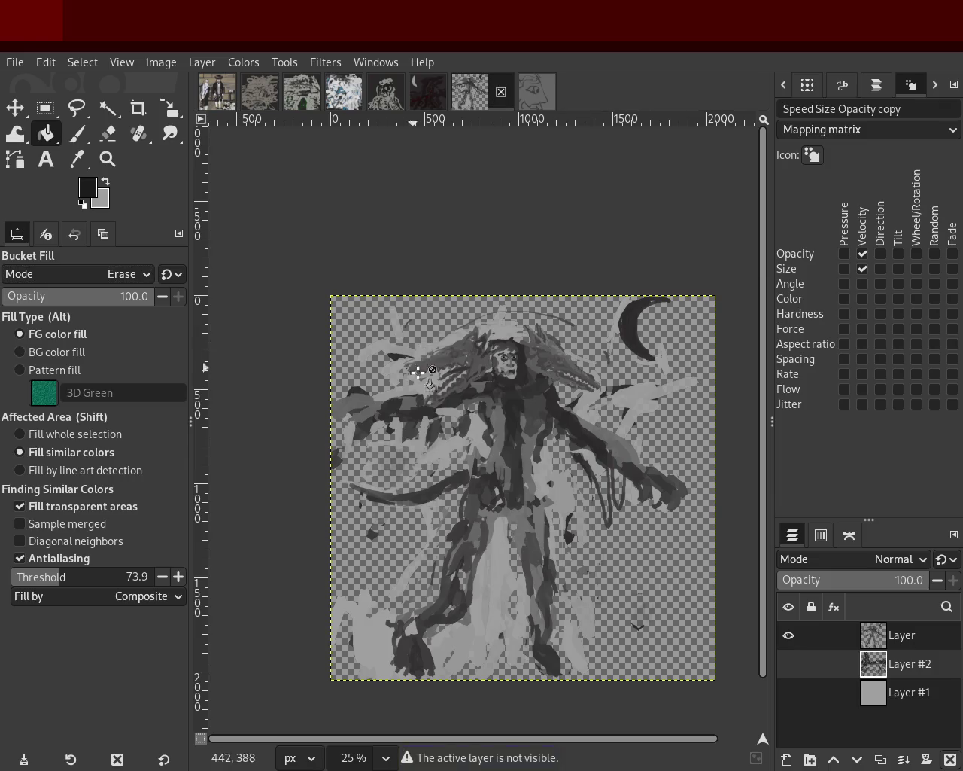
Make the top layer active and shown alone, undo an overlarge erase, and set the threshold to 15.9
left_click(788, 665)
left_click(787, 664, "shift")
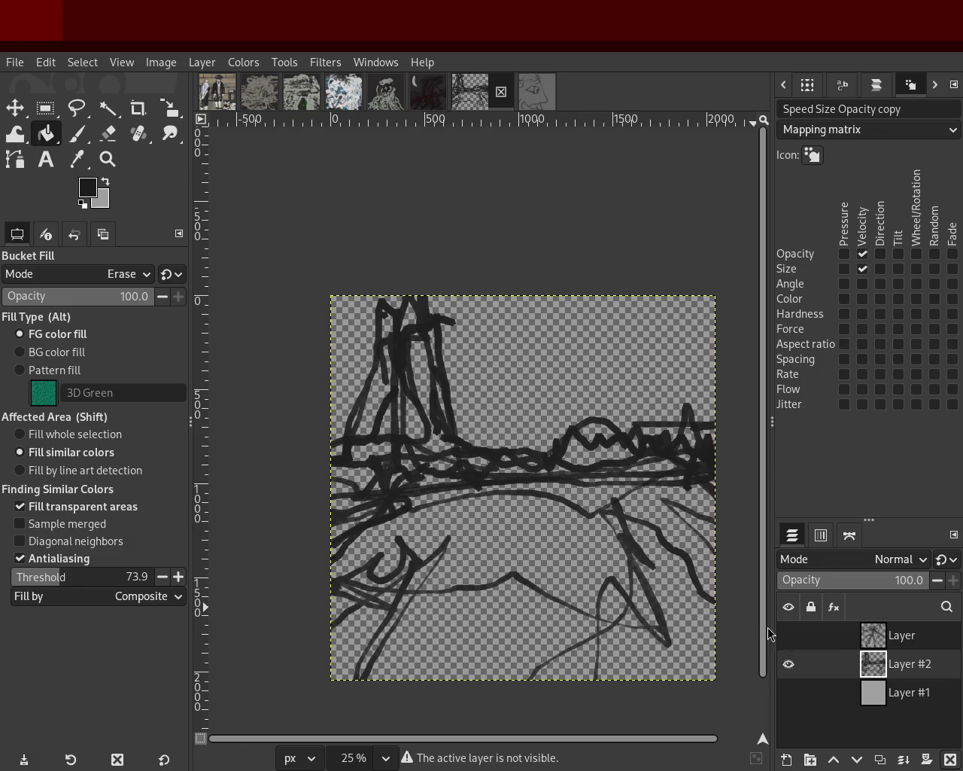
left_click(876, 640)
left_click(788, 636, "shift")
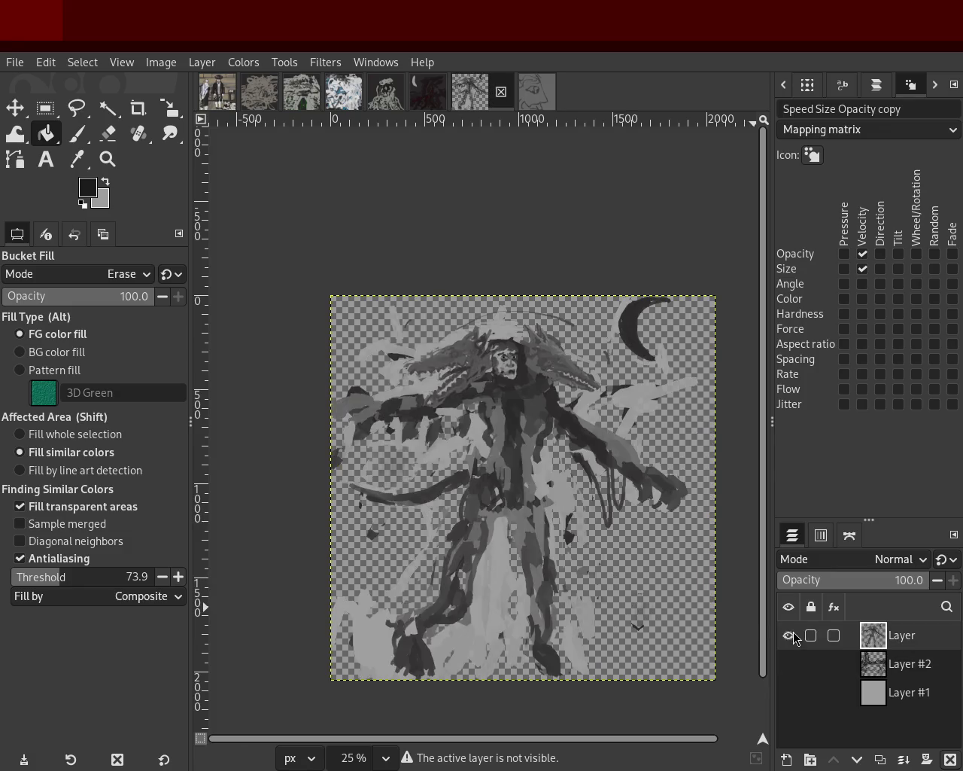
left_click(455, 446)
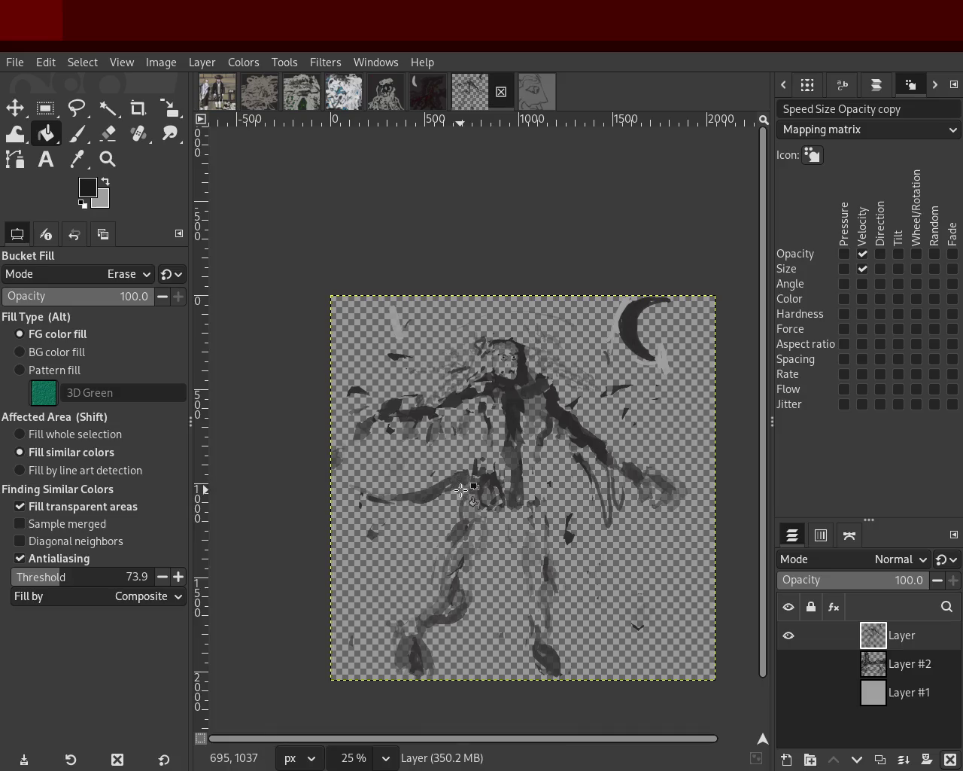
key("ctrl+z")
left_click_drag(57, 573, 25, 586)
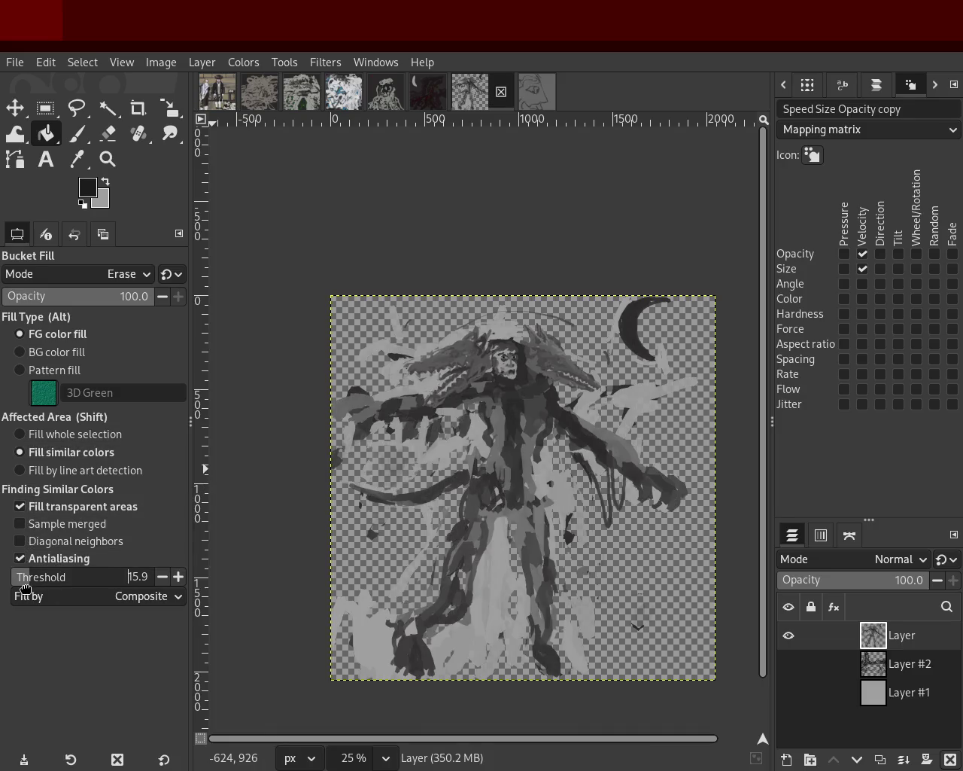
Erase light-grey patches around the head, the moon and the right arm and hand
left_click(440, 455)
left_click(426, 354)
left_click(394, 332)
left_click(628, 404)
left_click(625, 300)
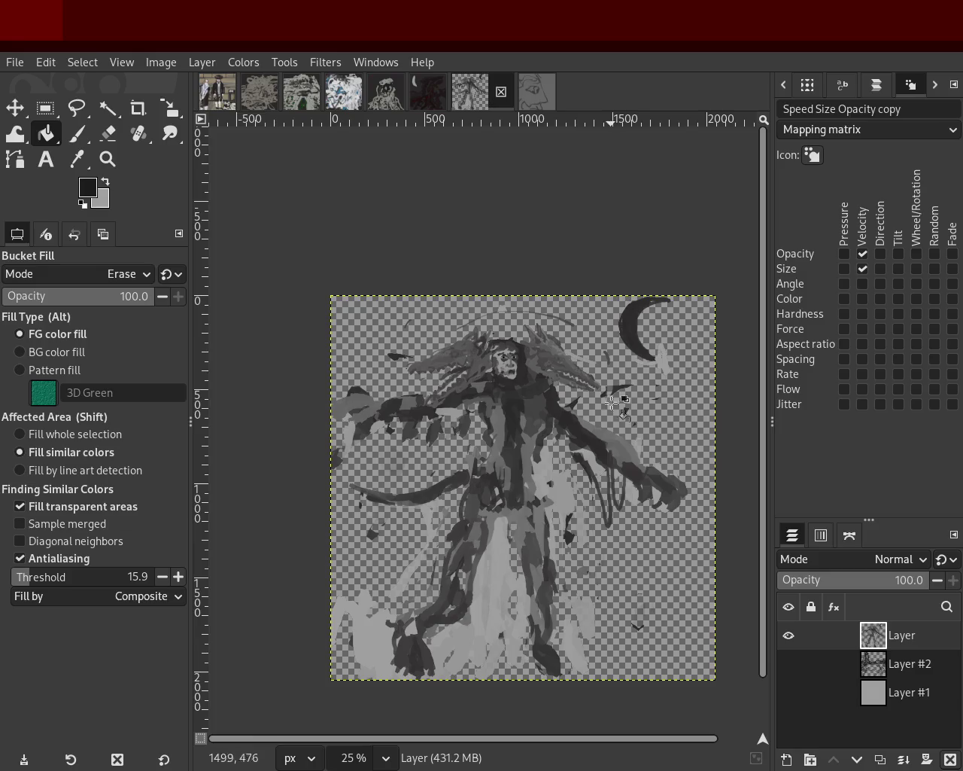
left_click(563, 529)
left_click(617, 488)
left_click(659, 509)
left_click(655, 508)
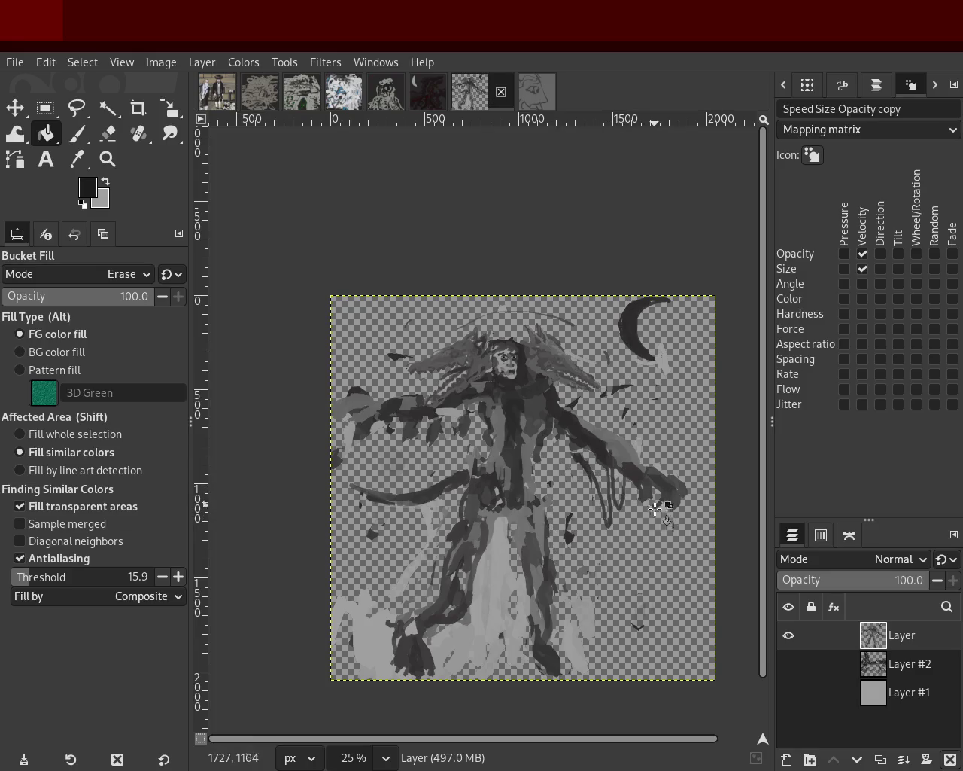
left_click(666, 508)
Erase light-grey areas around both legs, the bottom-left corner, the left edge and the figure's arm
left_click(572, 640)
left_click(588, 647)
left_click(591, 614)
left_click(486, 614)
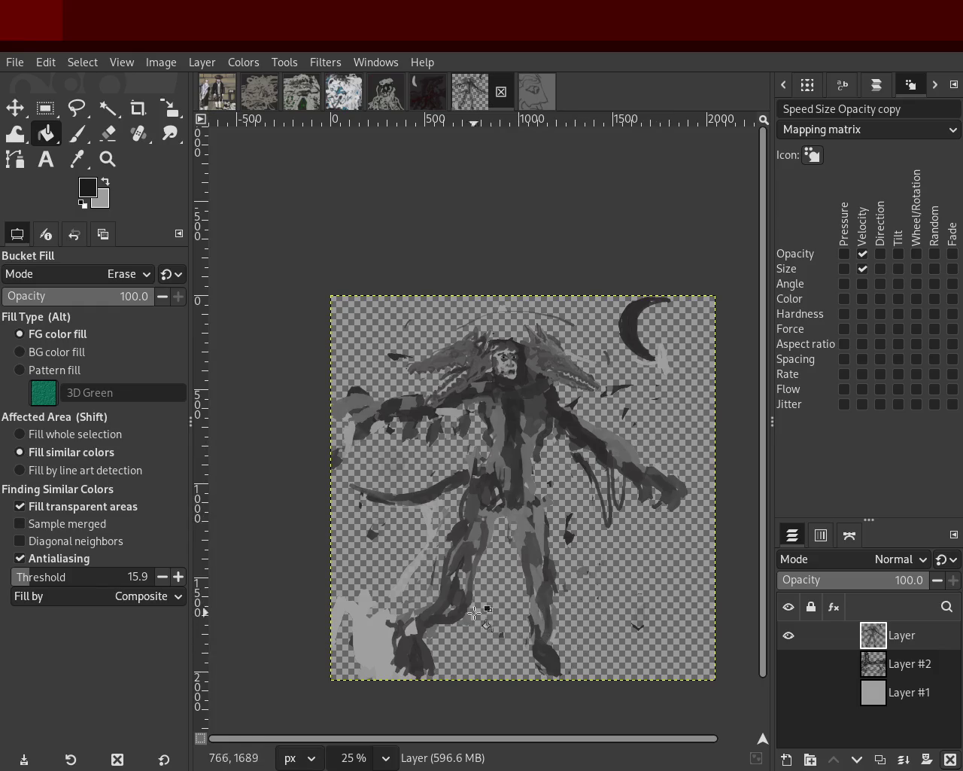
left_click(412, 577)
left_click(377, 633)
left_click(379, 638)
left_click(344, 442)
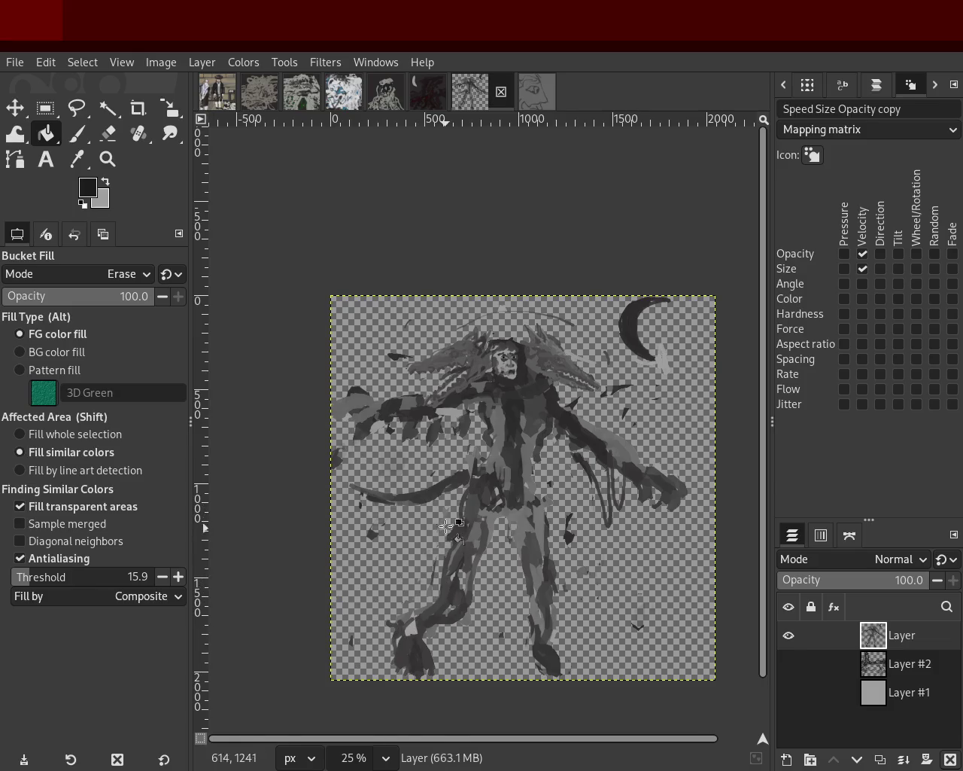
left_click(445, 431)
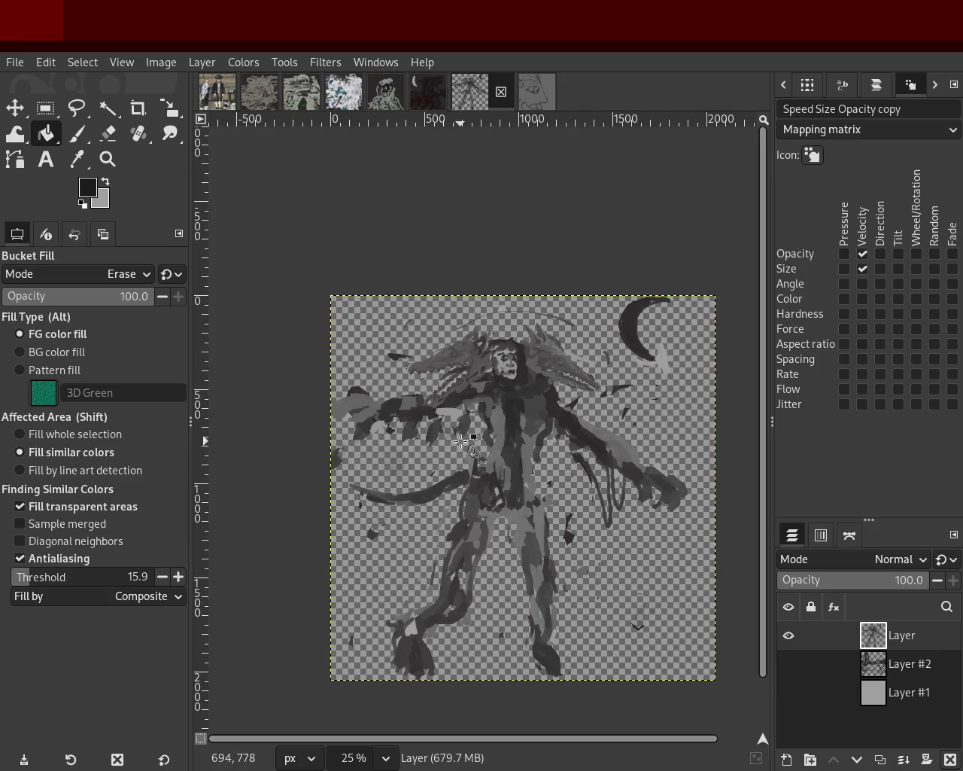
left_click(454, 421)
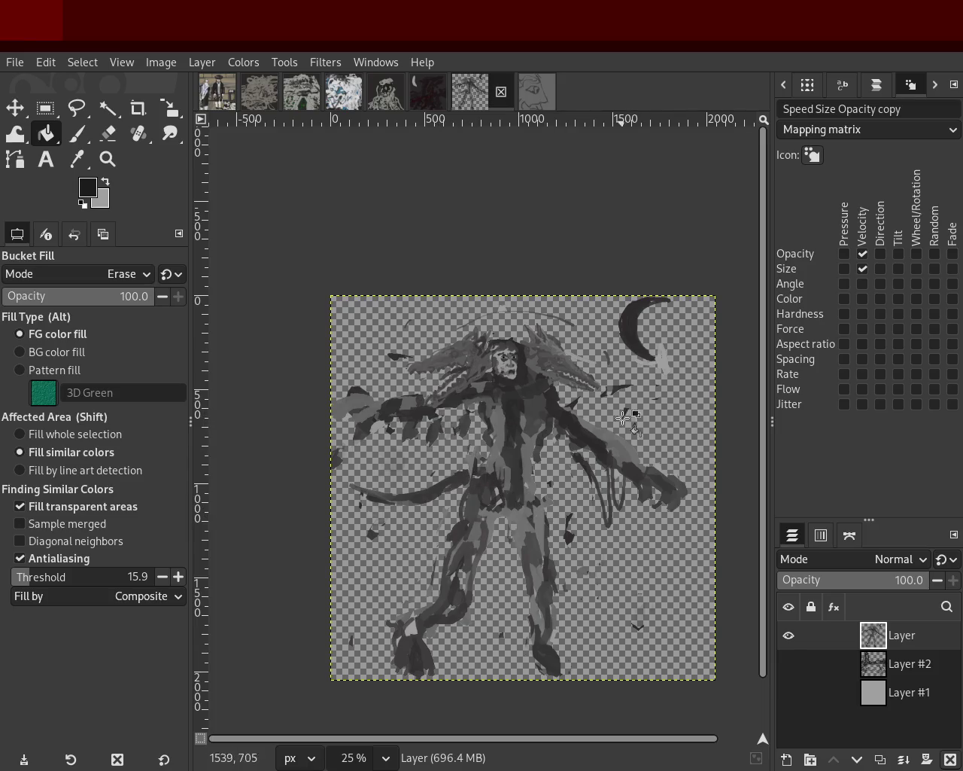
left_click(664, 367)
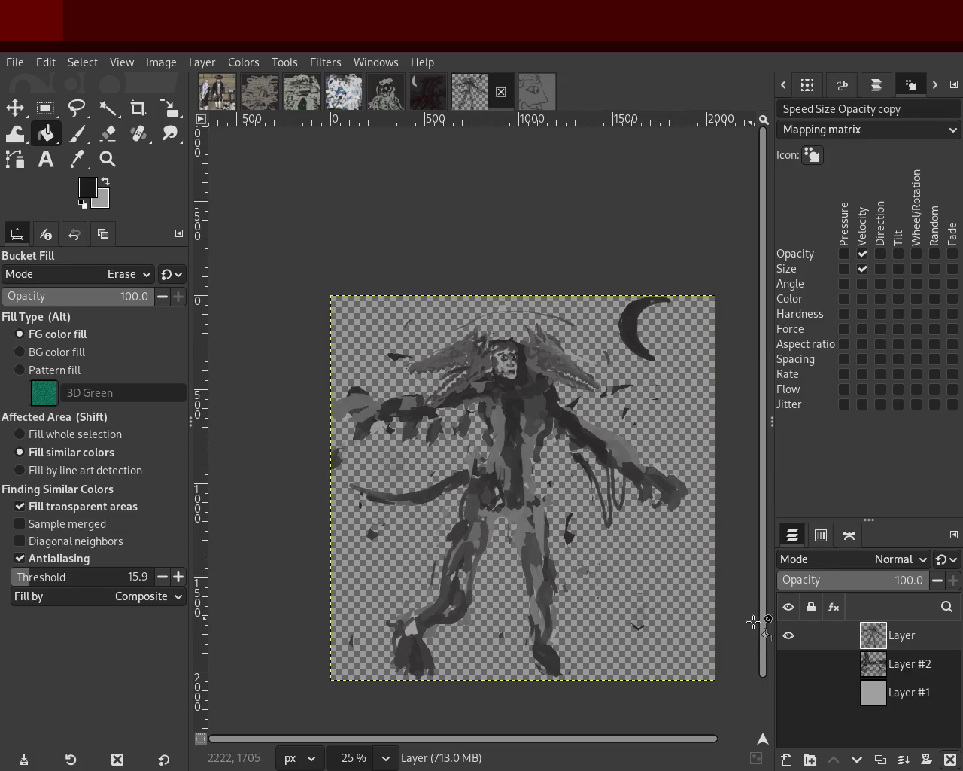
Make Layer #2 and Layer #1 visible again and zoom in and out on the figure
left_click(789, 663)
left_click(789, 692)
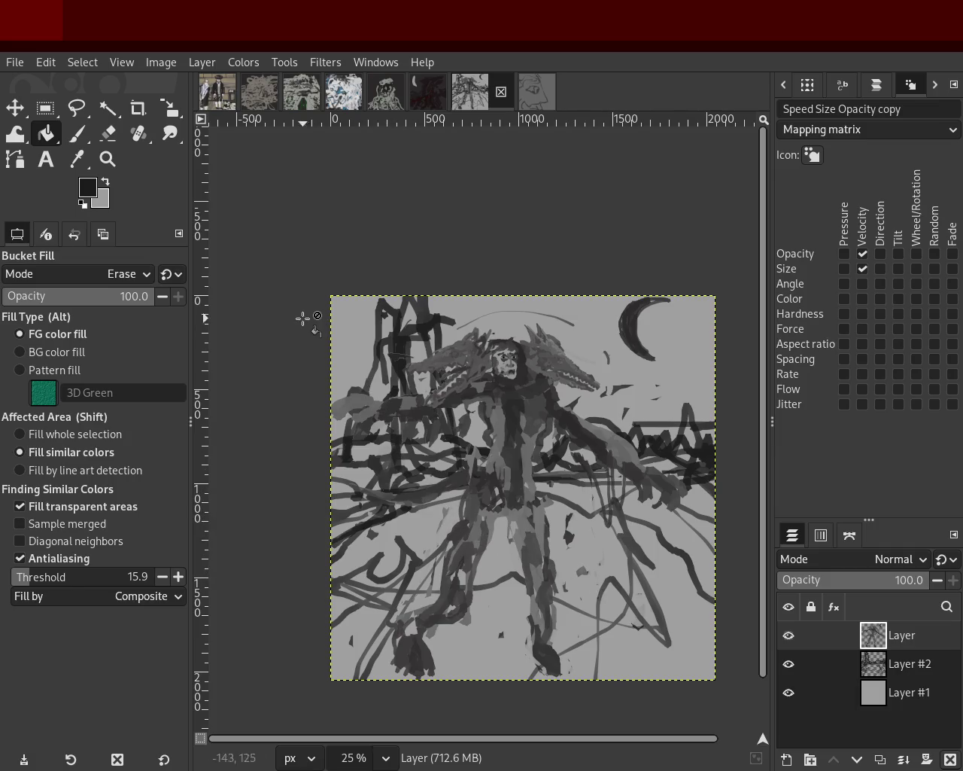
left_click(108, 159)
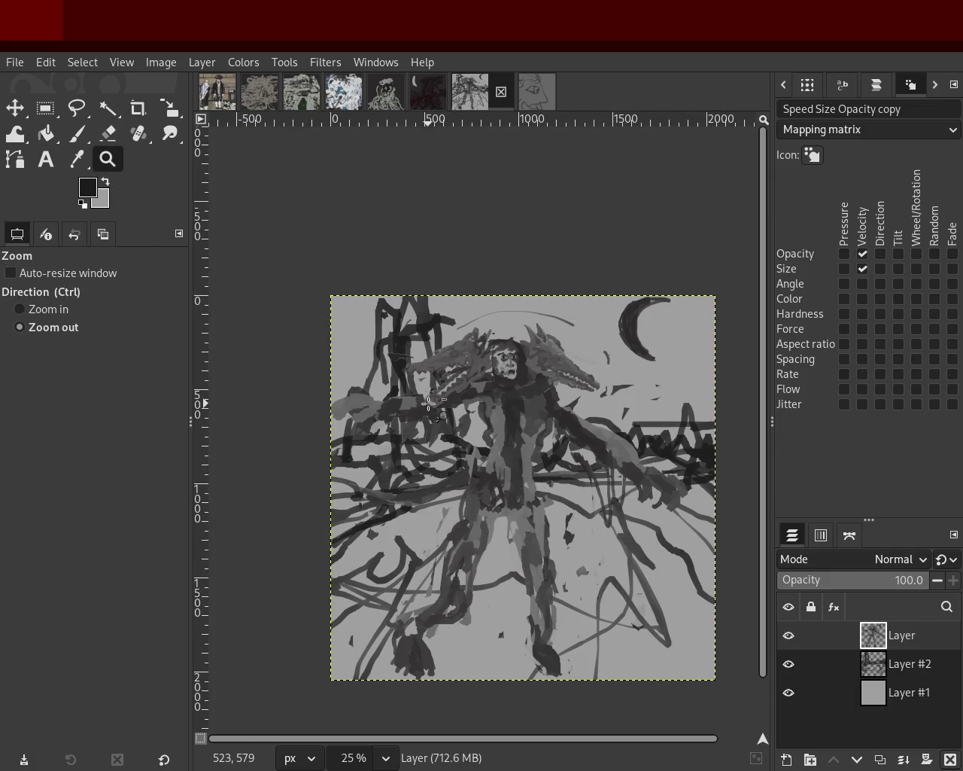
scroll(330, 364, "up", 3)
left_click(331, 364)
left_click(330, 364)
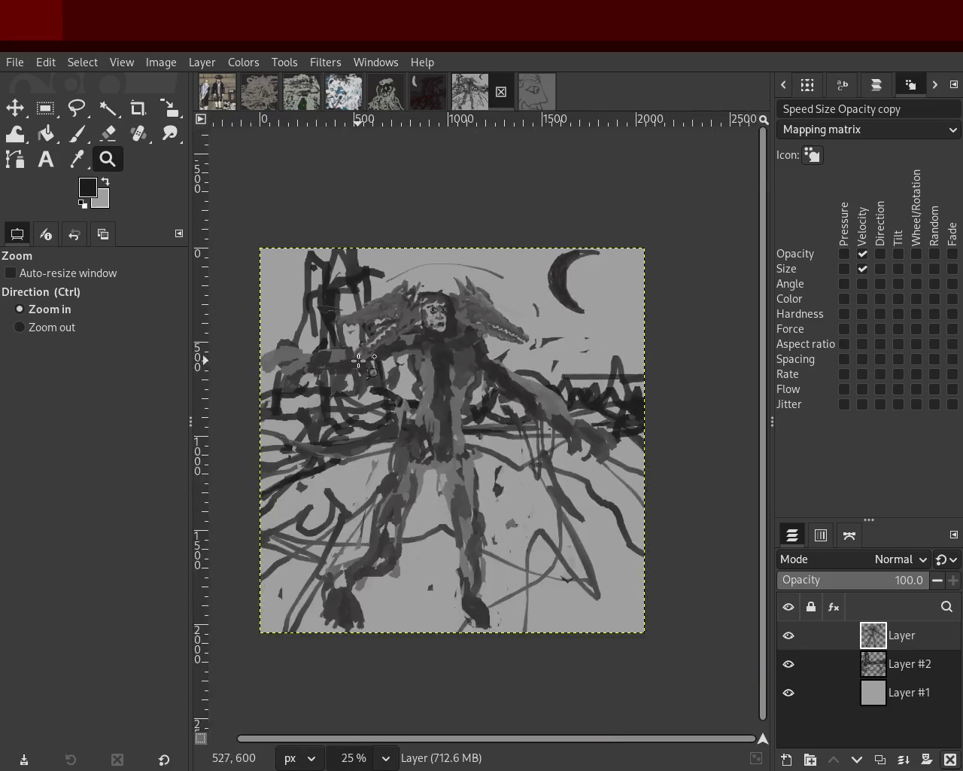
Zoom in and out around the figure's arm to inspect the cleanup
left_click(362, 363, "ctrl")
left_click(362, 363, "ctrl")
left_click(386, 374, "ctrl")
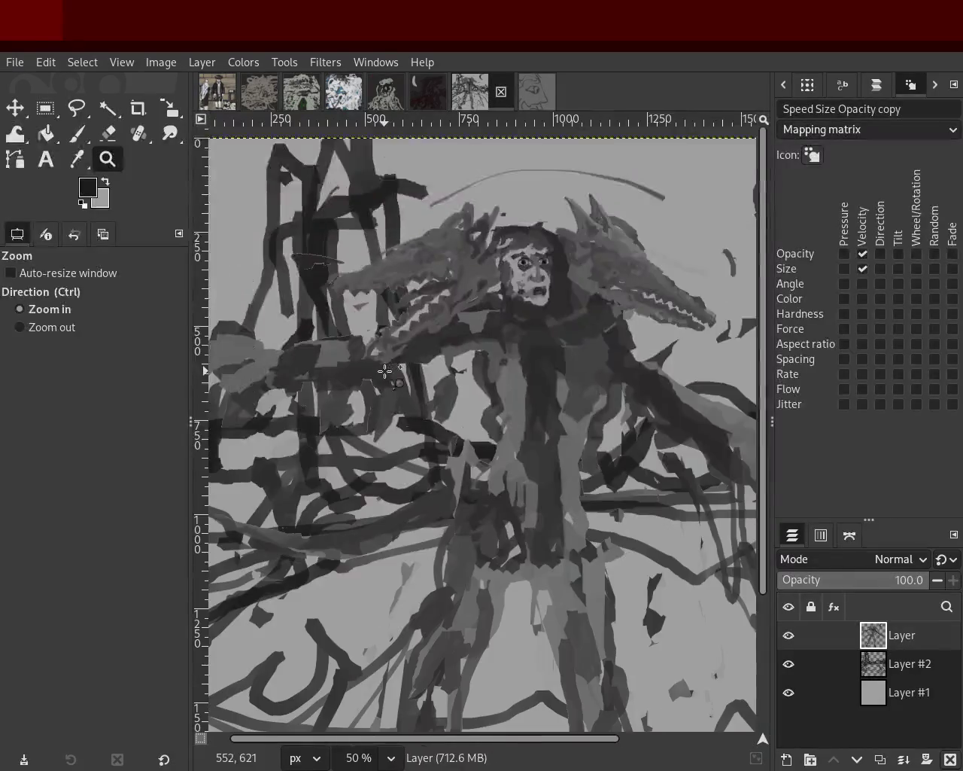
triple_click(384, 371)
left_click(384, 371, "ctrl")
left_click(384, 371, "ctrl")
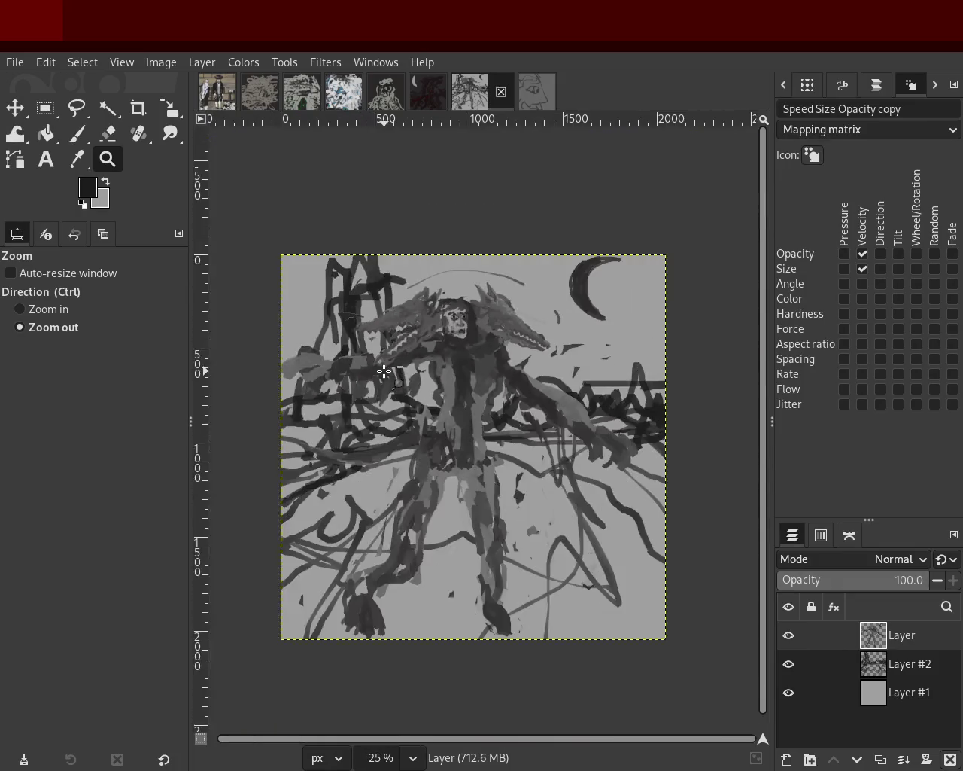
Toggle layer visibility to hide the figure layer, then step back and forward through undo history
left_click(788, 663, "shift")
left_click(788, 691, "shift")
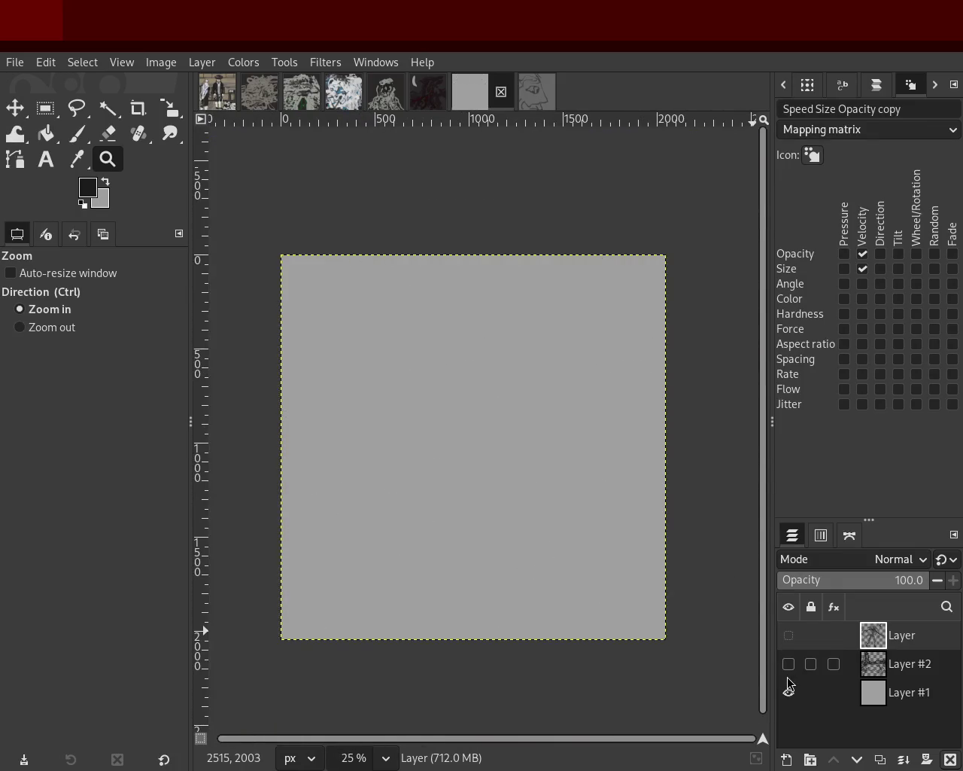
left_click(788, 691)
left_click(788, 634)
key("ctrl+z")
key("ctrl+z")
key("ctrl+z")
key("ctrl+z")
key("ctrl+z")
key("ctrl+z")
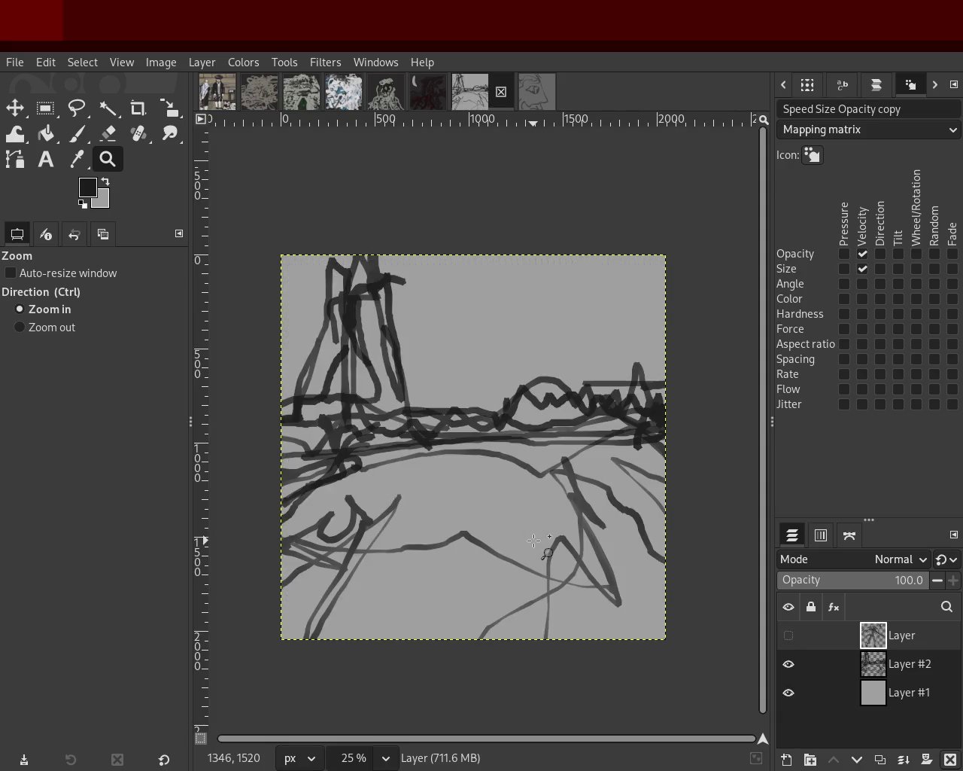
key("ctrl+y")
key("ctrl+y")
key("ctrl+y")
key("ctrl+y")
key("ctrl+y")
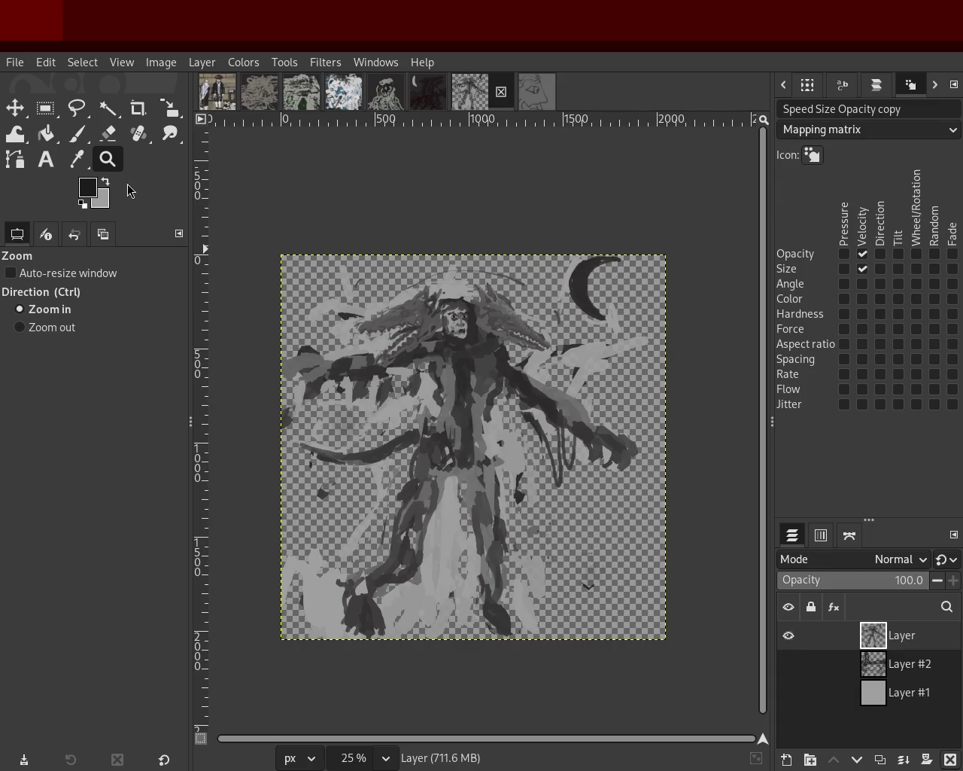
Raise the Erase-mode fill threshold to 30.2 and clear light-grey areas left of and above the head
scroll(456, 373, "down", 1)
scroll(462, 366, "up", 2)
scroll(444, 366, "up", 2)
scroll(445, 366, "down", 1)
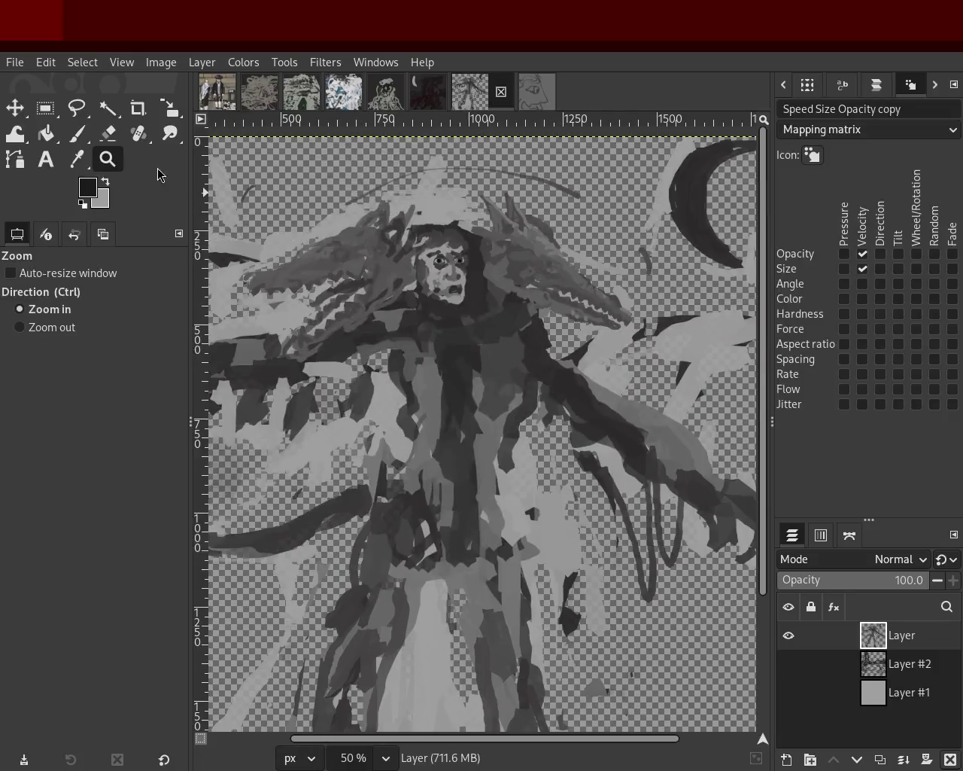
left_click(50, 139)
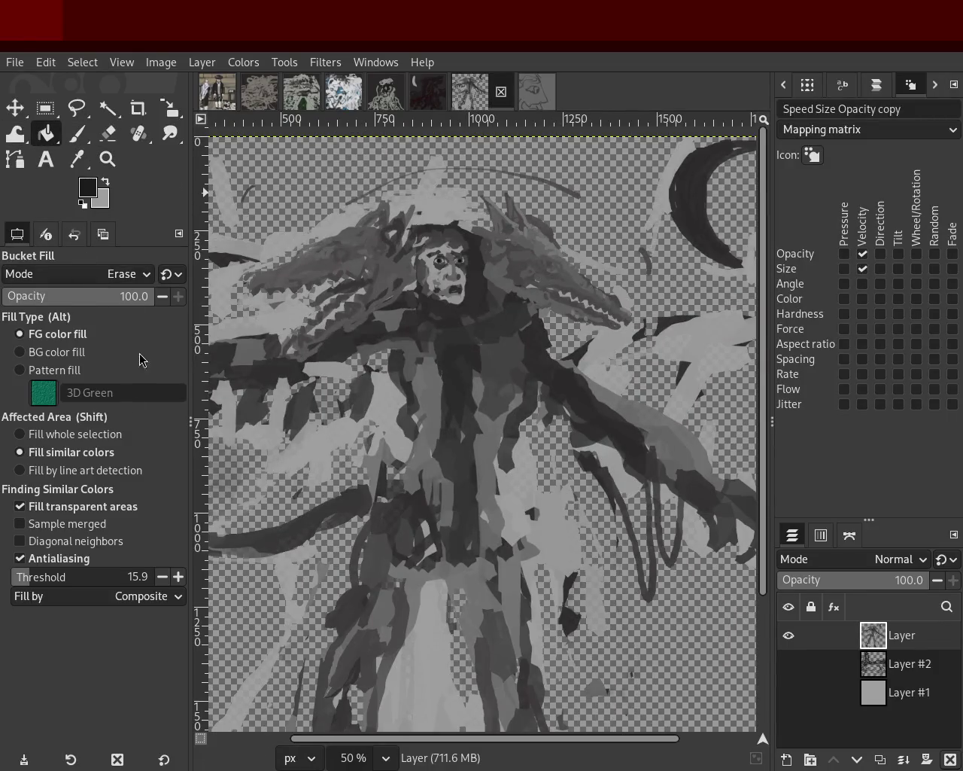
left_click(30, 574)
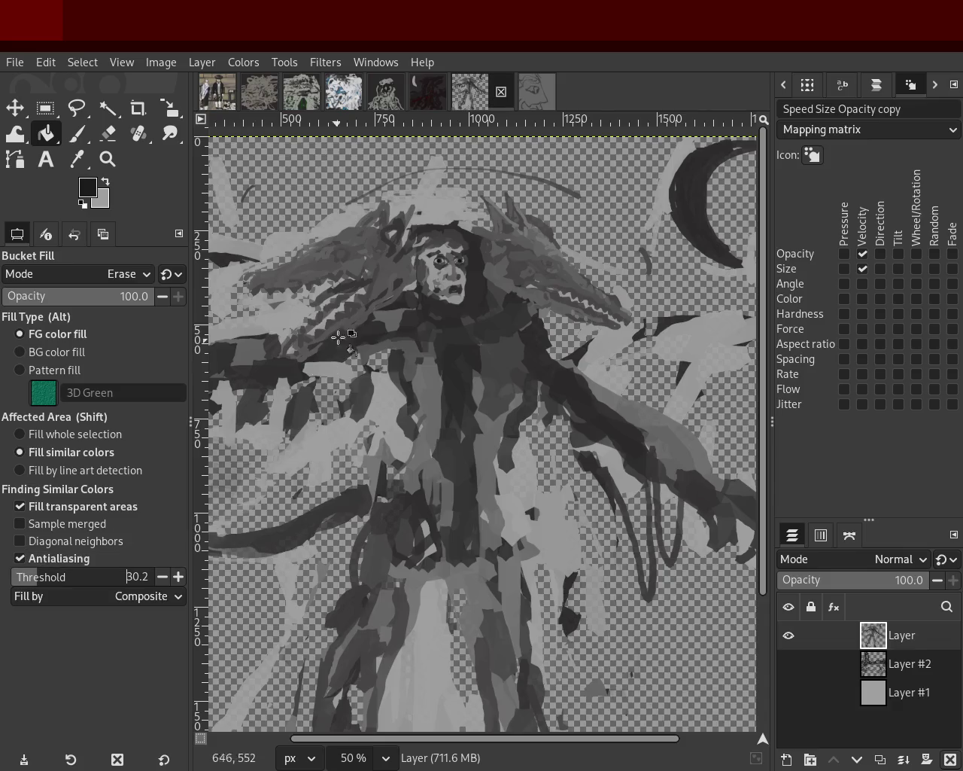
left_click(324, 231)
left_click(423, 213)
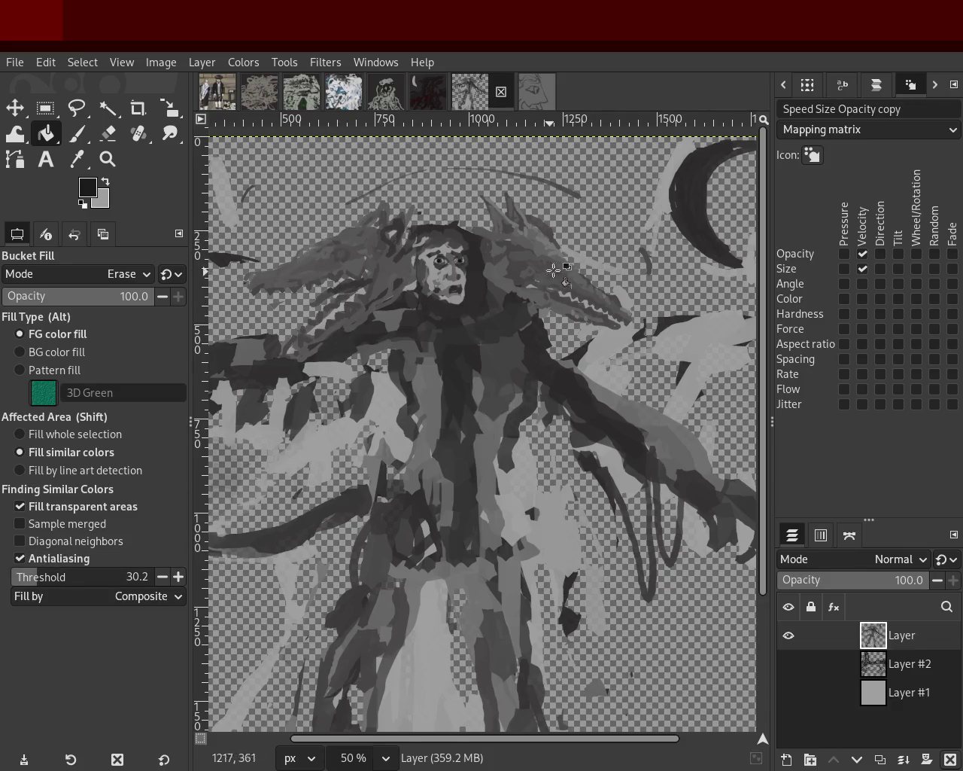
Make Layer #2 and Layer #1 visible again and zoom in on the left dragon head
left_click(789, 663)
left_click(789, 692)
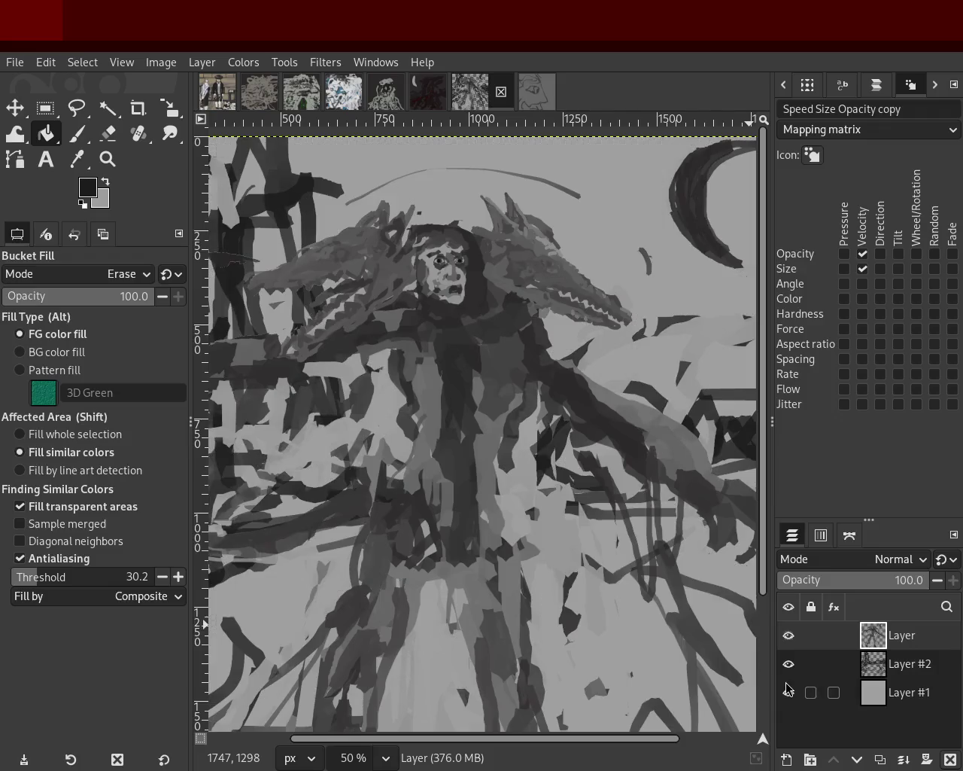
left_click(107, 159)
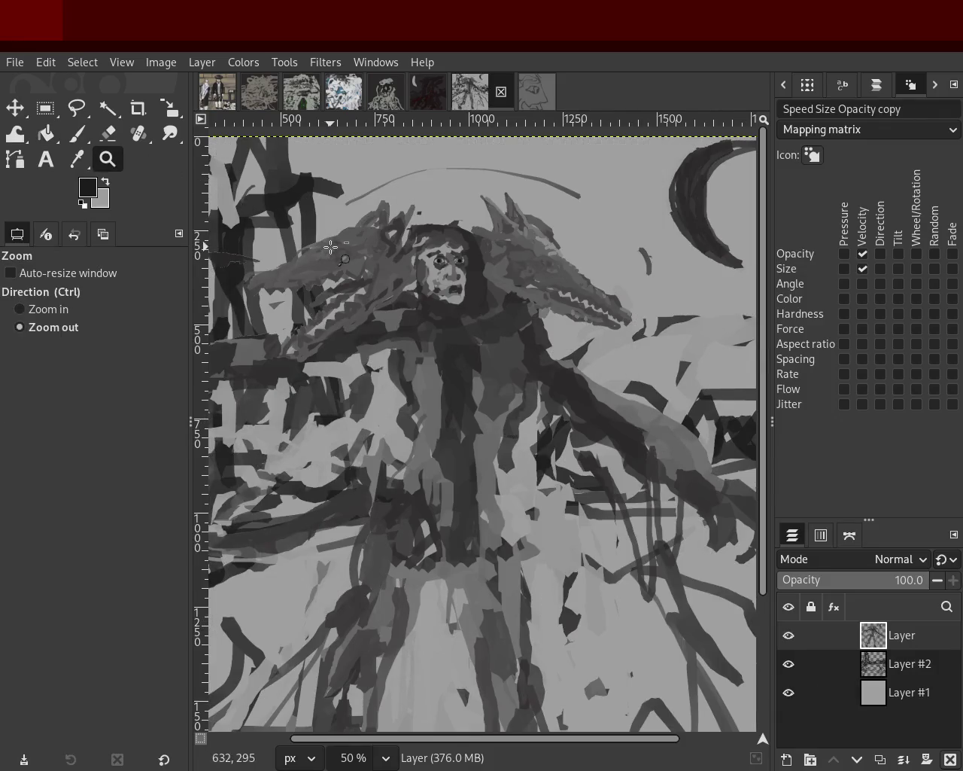
left_click(331, 247)
left_click(331, 247)
left_click(331, 247, "ctrl")
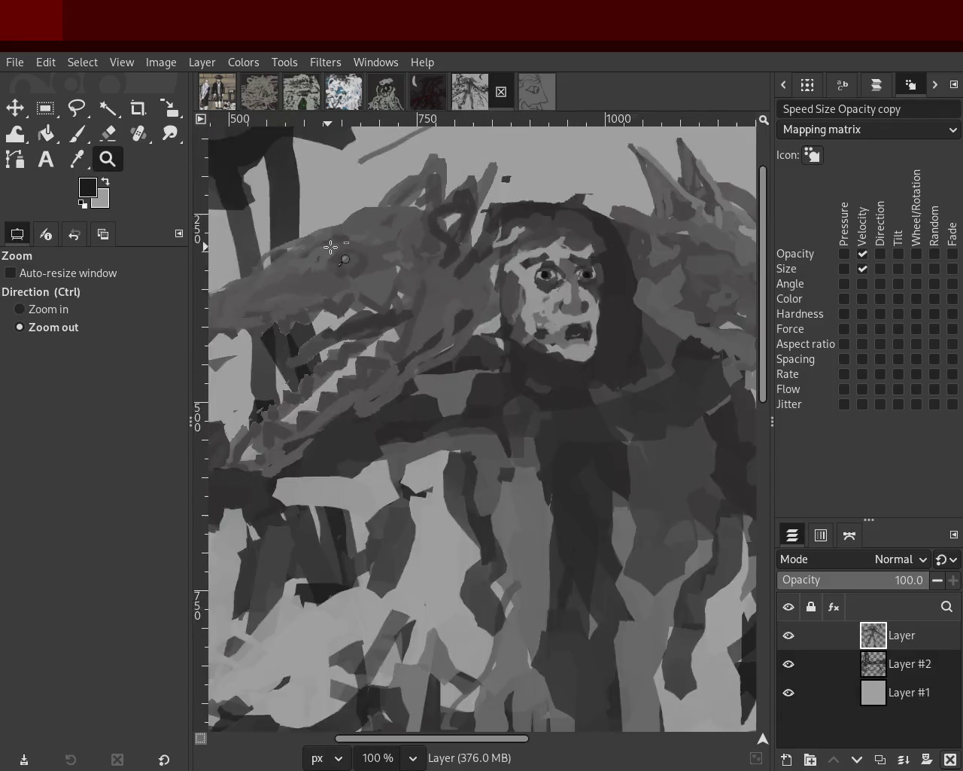
left_click(331, 247, "ctrl")
scroll(414, 252, "up", 1)
scroll(499, 258, "up", 3)
scroll(512, 263, "up", 2)
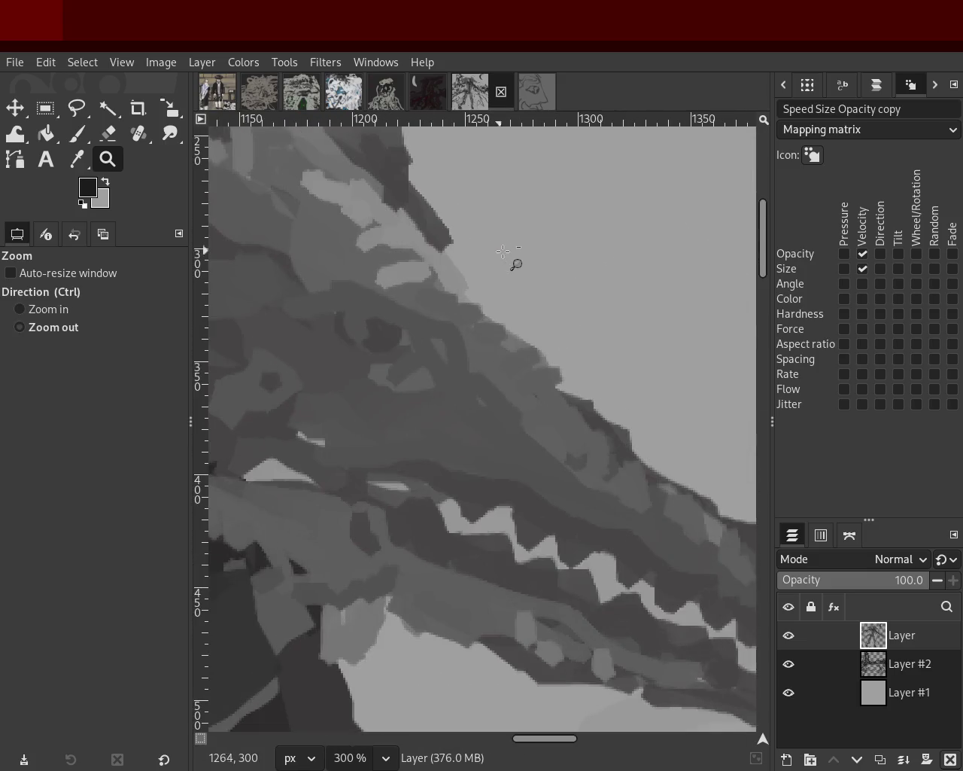
scroll(508, 251, "down", 3)
scroll(509, 251, "down", 3)
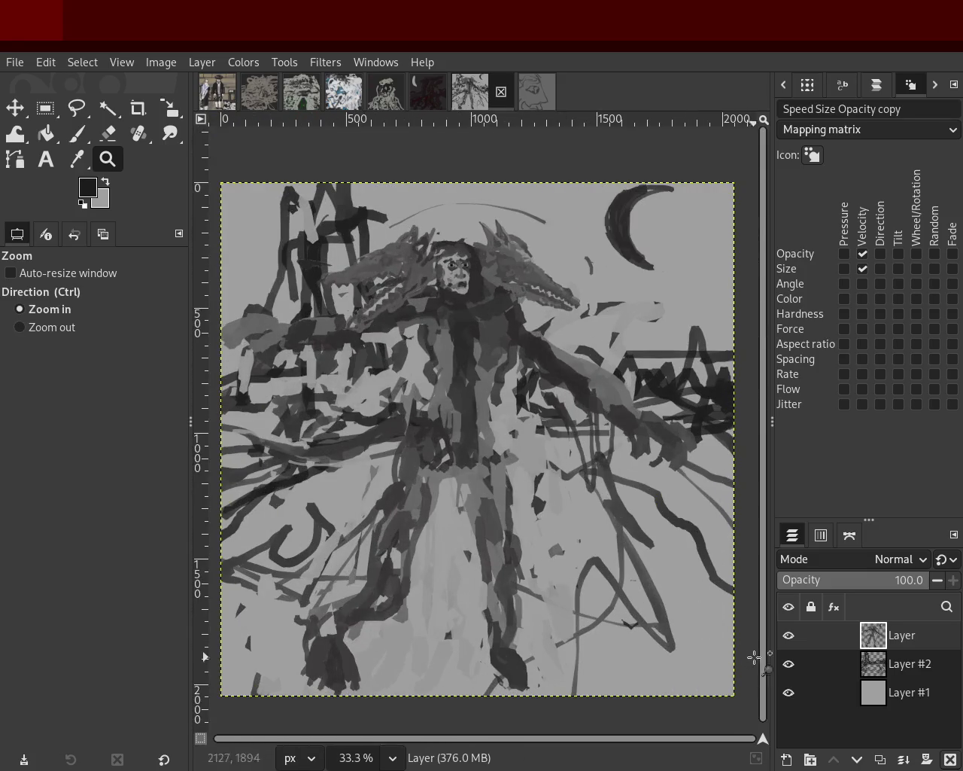
Hide Layer #2 and Layer #1 so only the painted figure layer shows, zoomed in
left_click(788, 635)
left_click(788, 663)
left_click(788, 692)
left_click(787, 663)
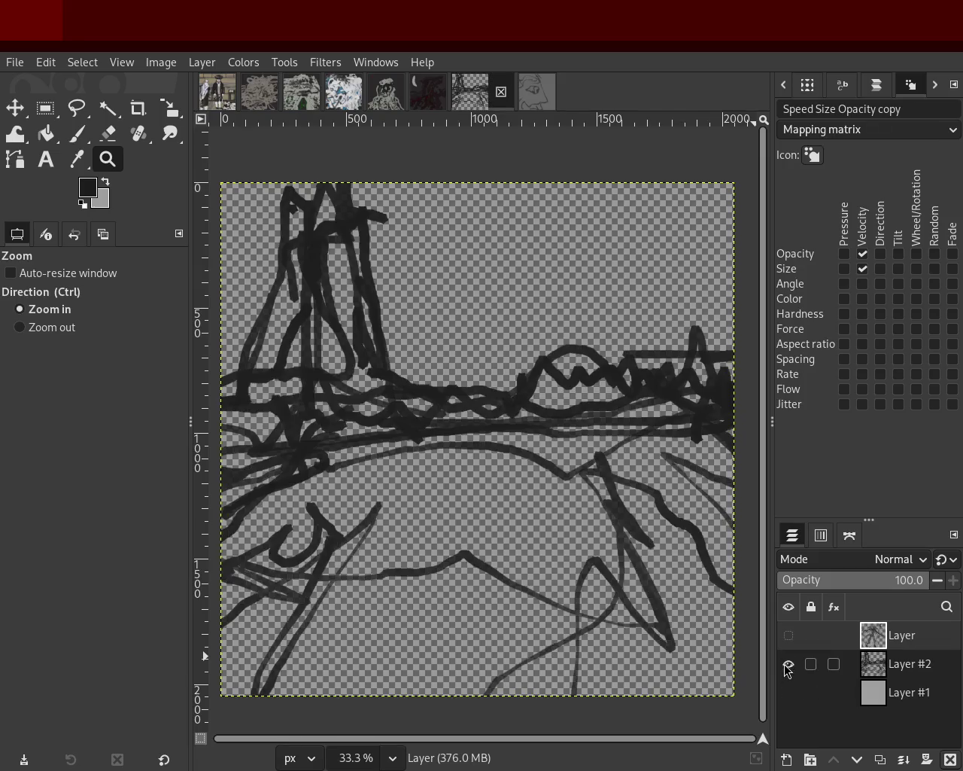
left_click(788, 663)
left_click(787, 635)
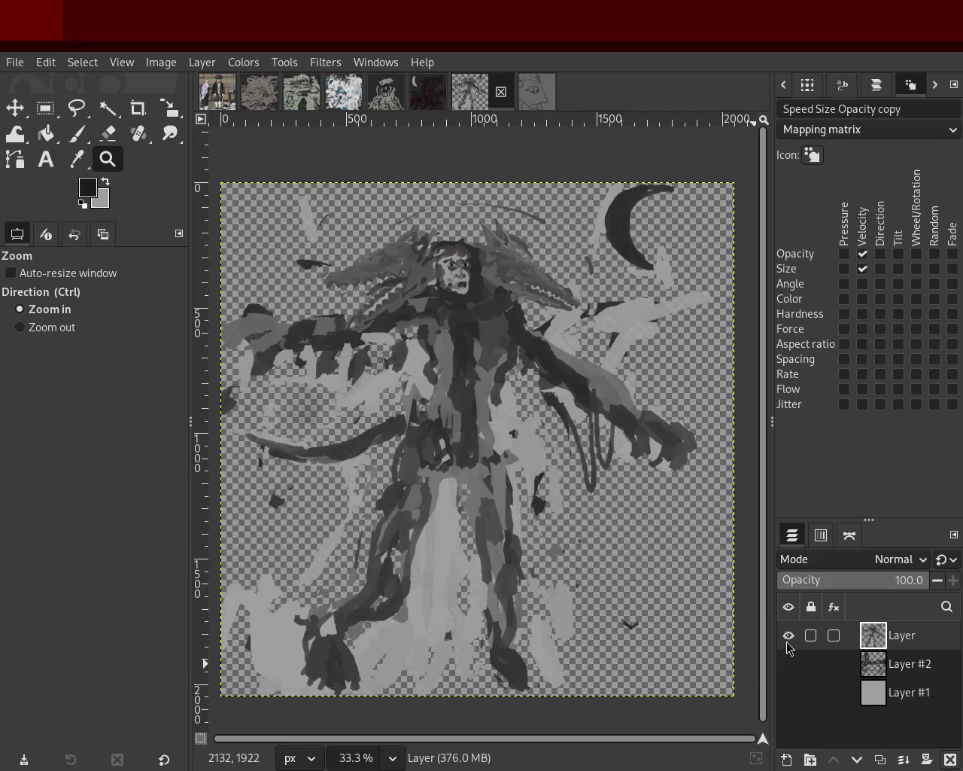
left_click(348, 381)
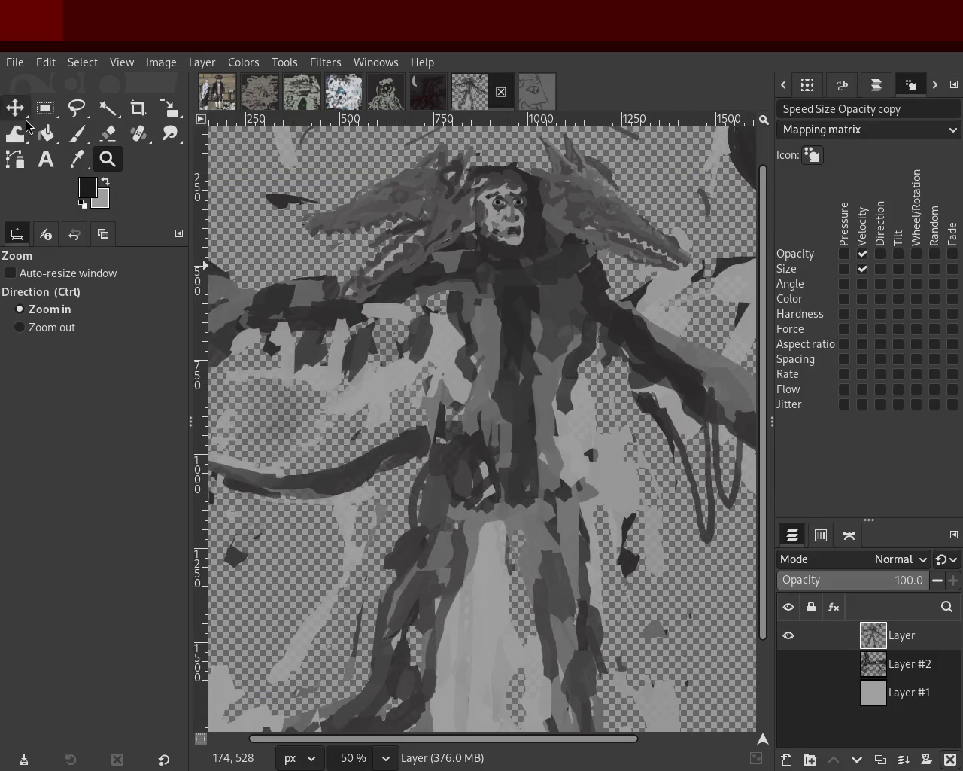
Erase light-grey patches on the left, the diagonal stripe, the bottom regions and the right side
left_click(50, 140)
left_click(374, 397)
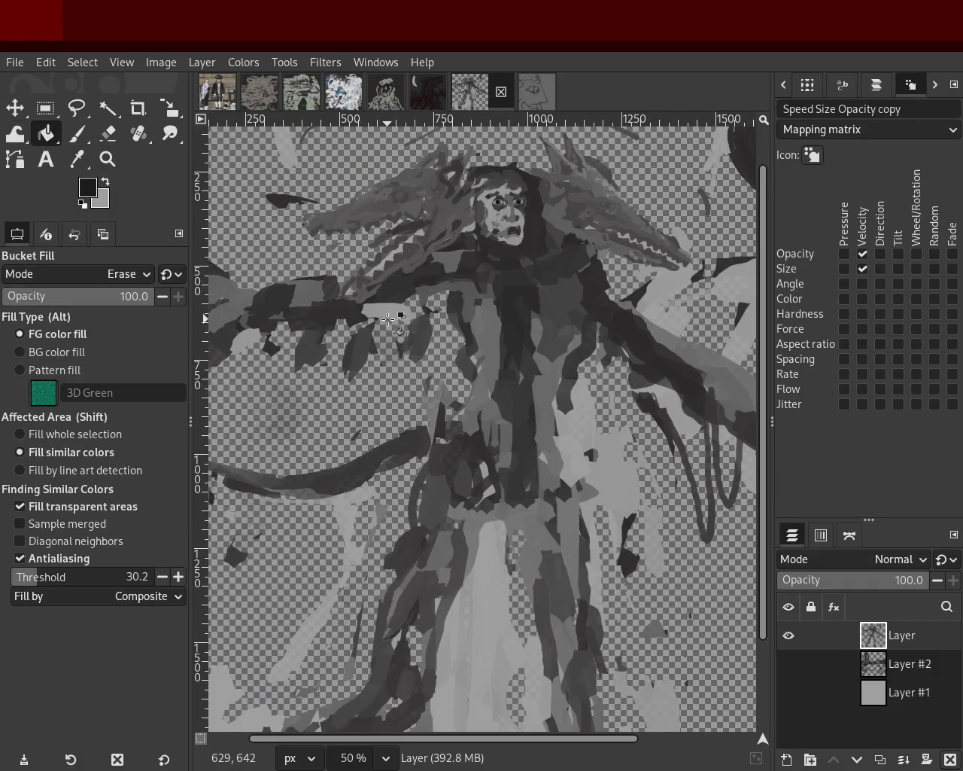
left_click(313, 204)
left_click(315, 205)
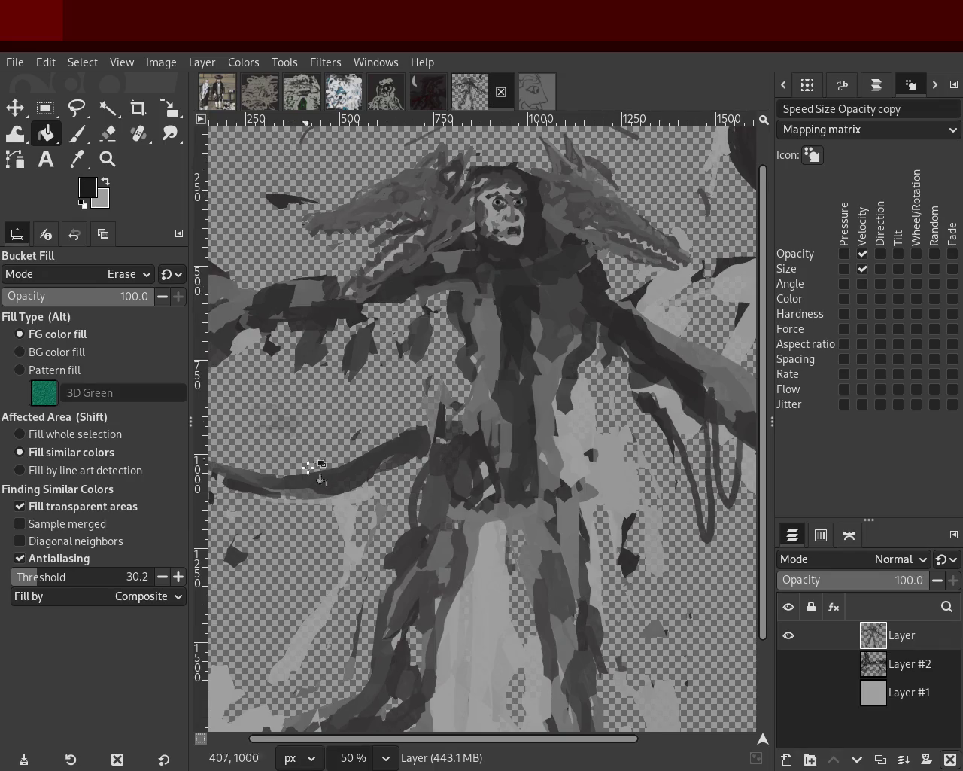
left_click(346, 530)
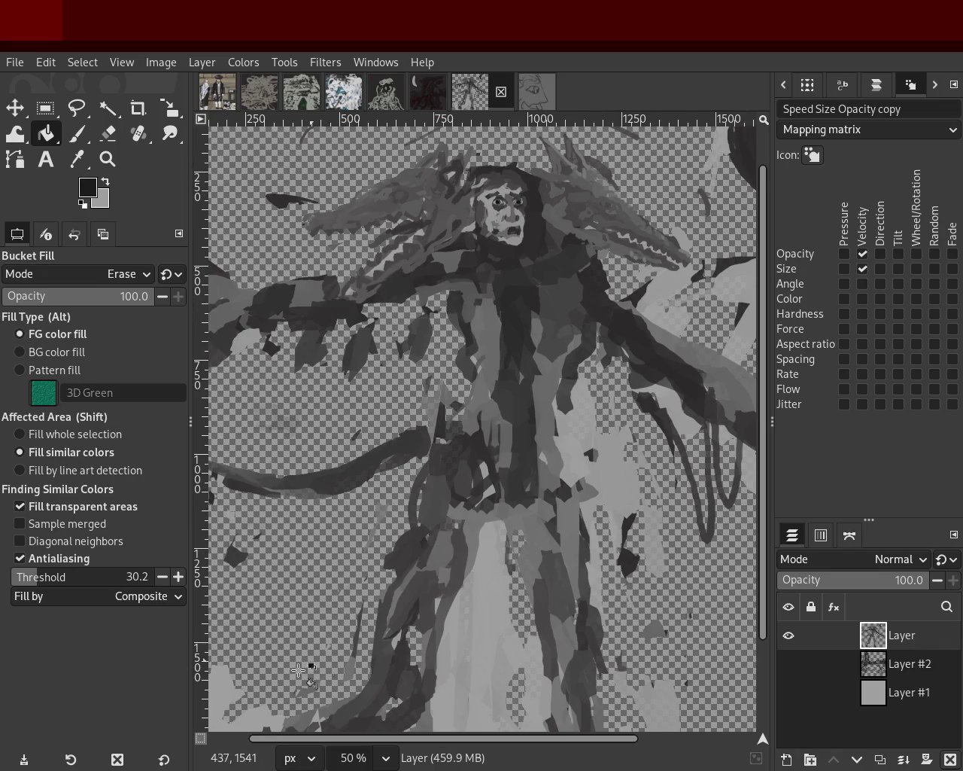
left_click(246, 726)
left_click(515, 668)
left_click(618, 689)
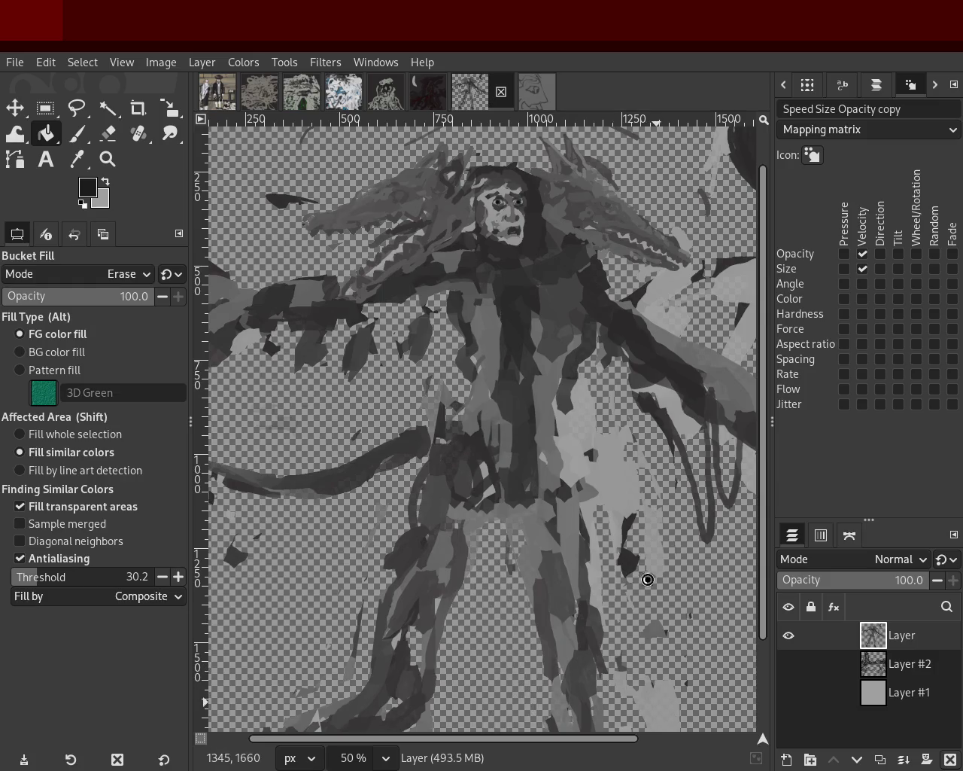
left_click(631, 502)
left_click(660, 543)
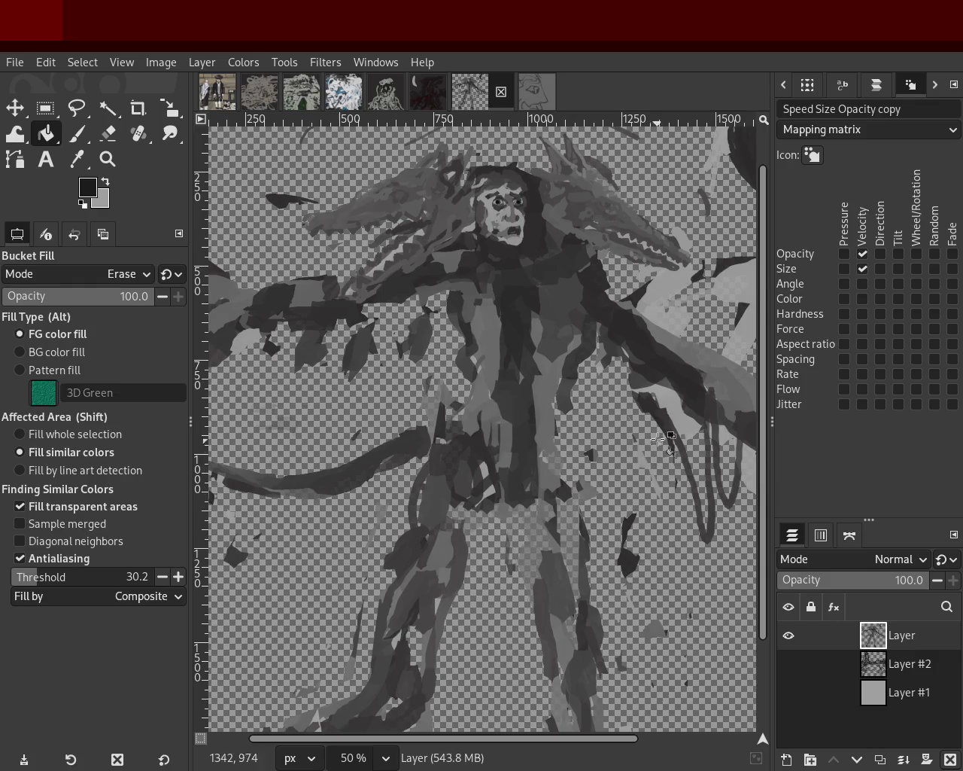
left_click(652, 395)
left_click(747, 469)
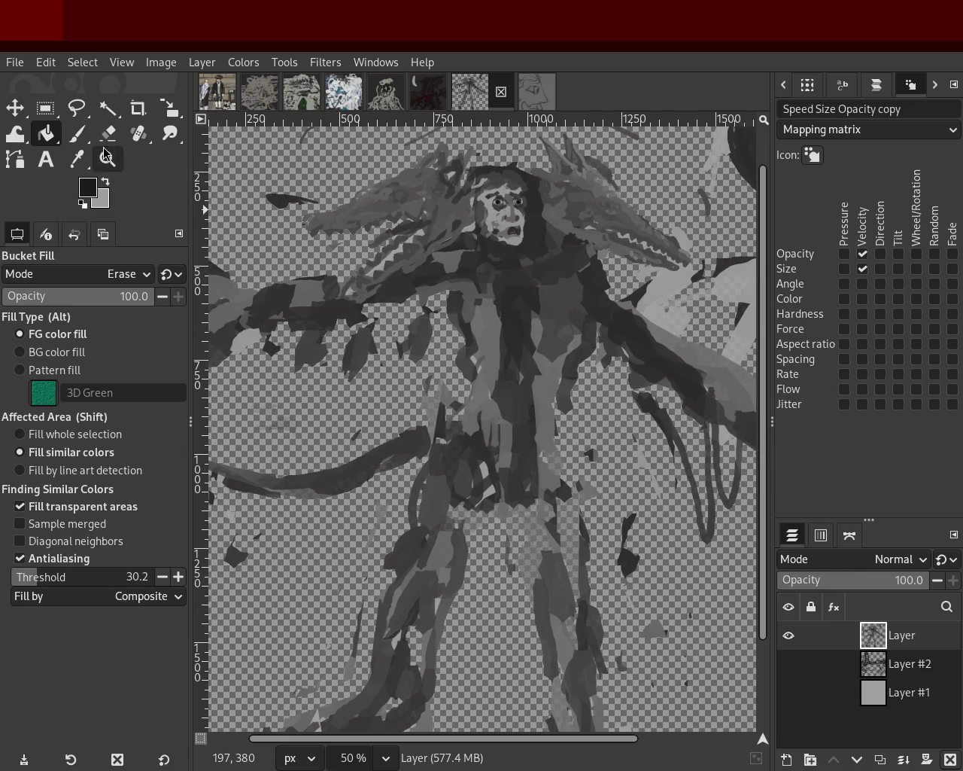
Erase the central, dragon-mouth and crescent-side light-grey areas, then save as 57.xcf
left_click(108, 158)
key("minus")
key("minus")
key("minus")
key("plus")
key("plus")
key("plus")
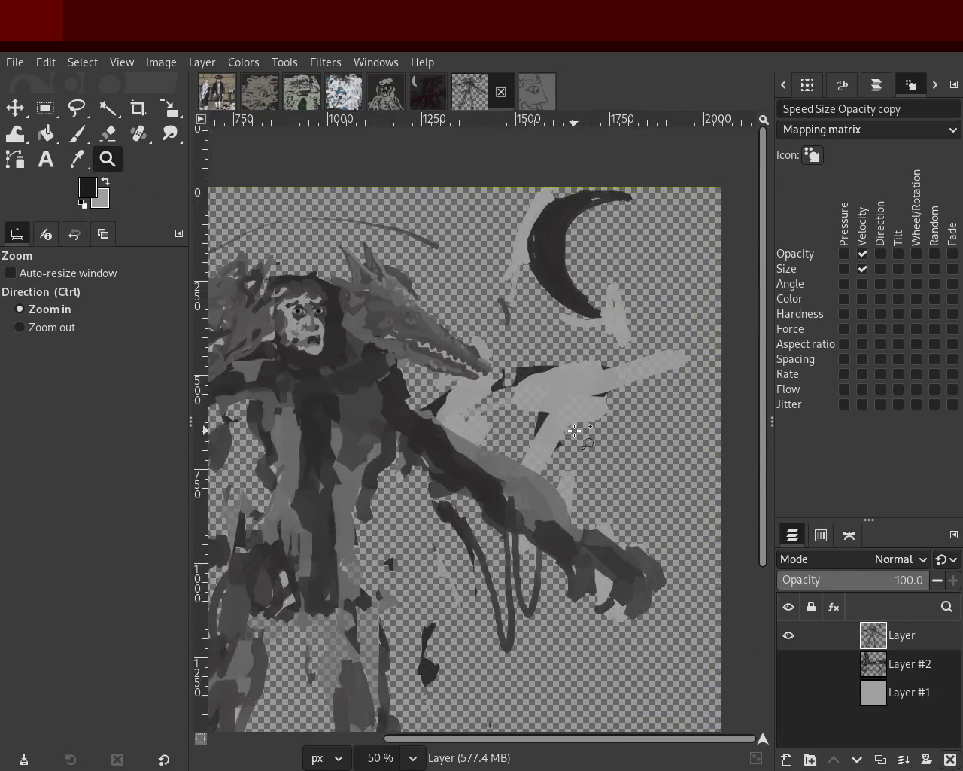
key("plus")
left_click(46, 133)
left_click(512, 405)
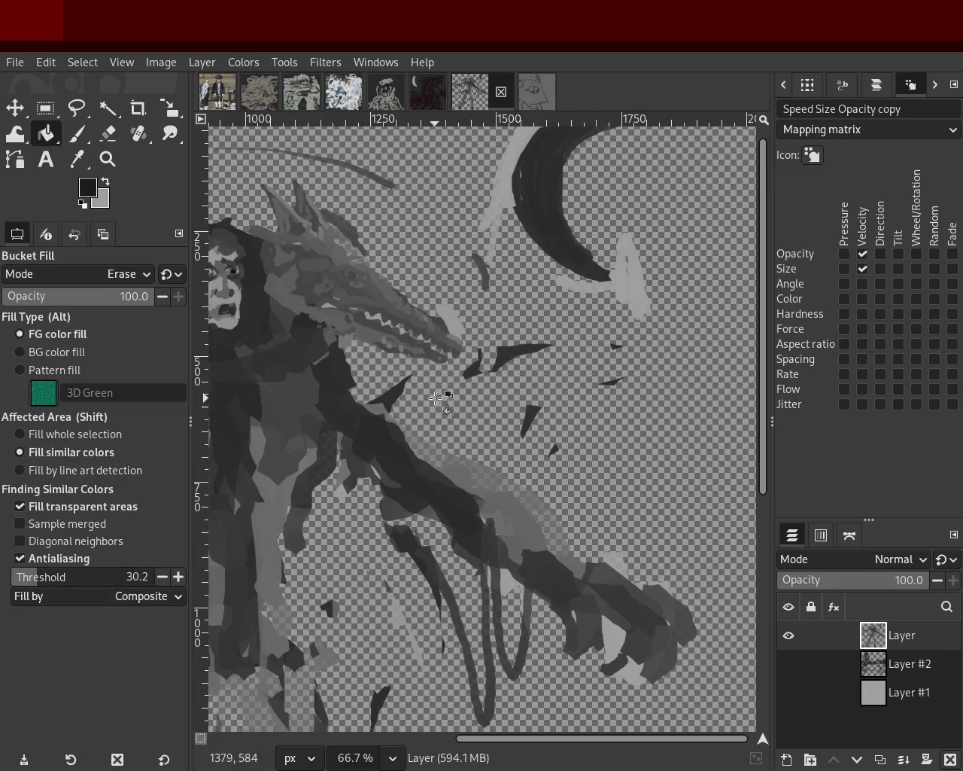
left_click(451, 319)
left_click(492, 193)
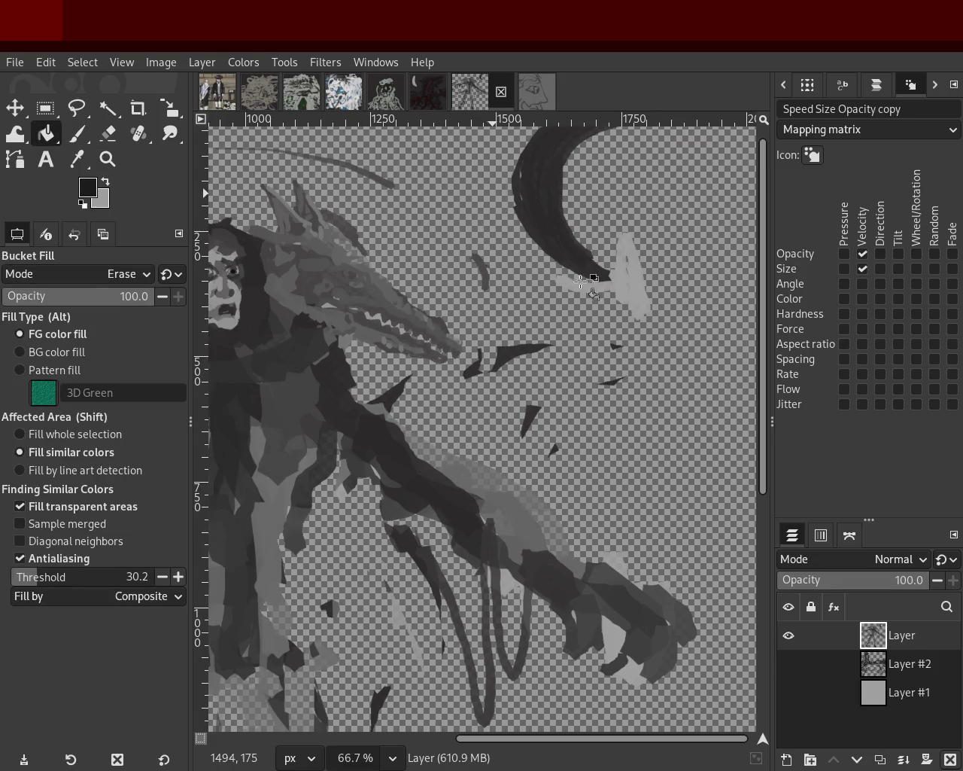
left_click(608, 279)
left_click(625, 632)
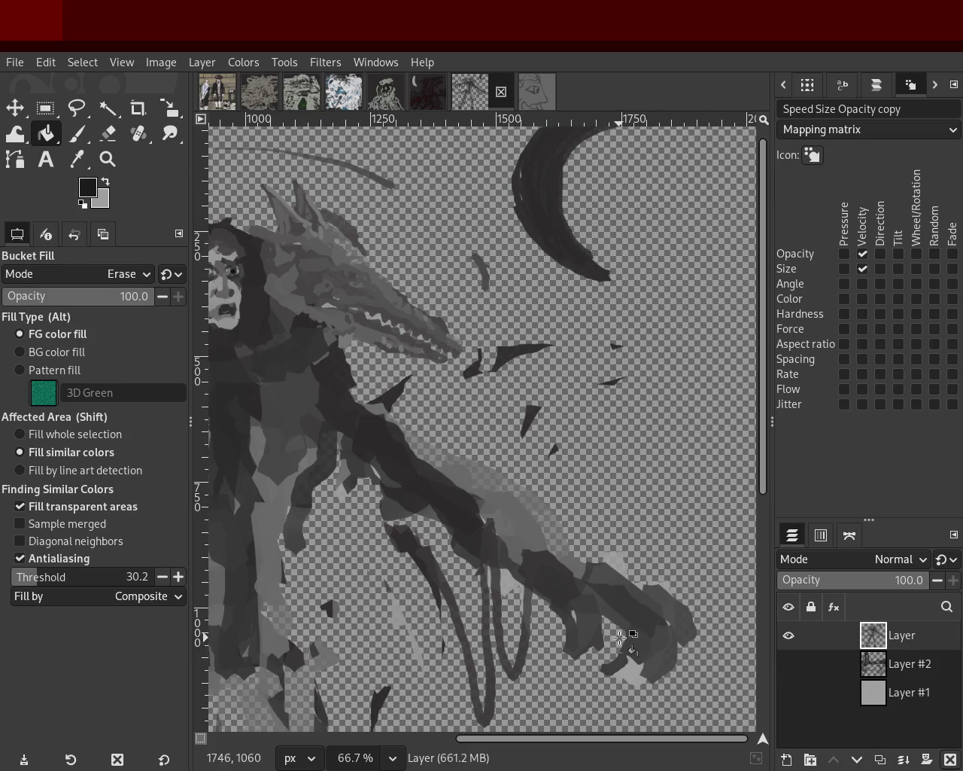
key("ctrl+s")
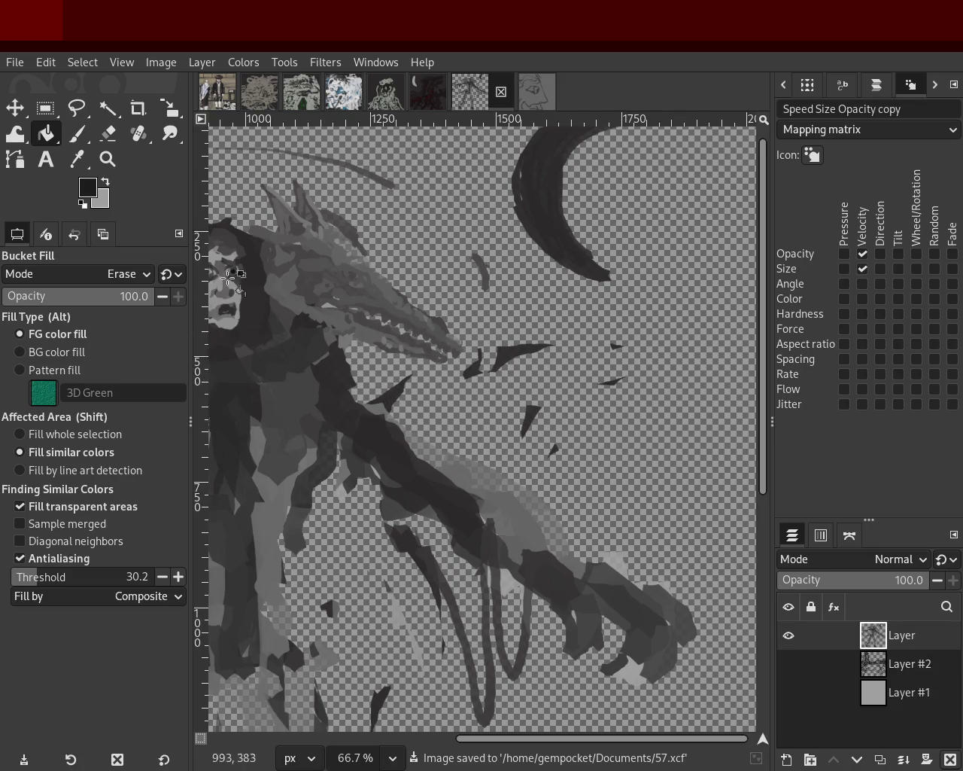
left_click(108, 159)
Zoom in on the left dragon head, then make Layer #2 and Layer #1 visible again
left_click(399, 307, "ctrl")
left_click(400, 307, "ctrl")
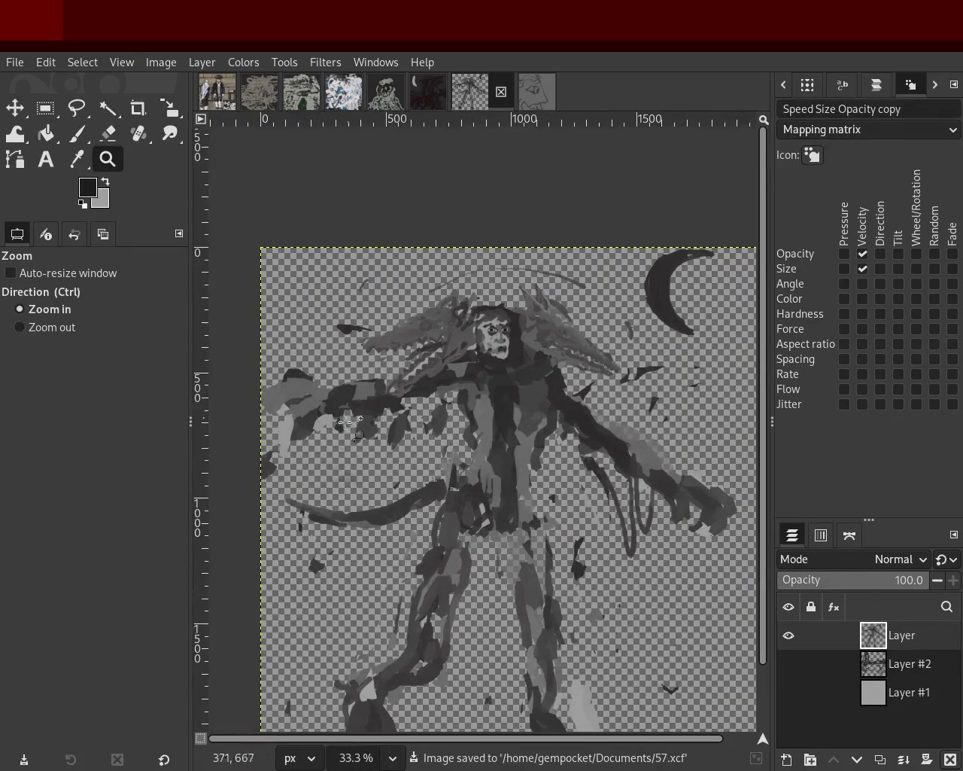
left_click(370, 366)
left_click(370, 366)
left_click(370, 367)
left_click(371, 367)
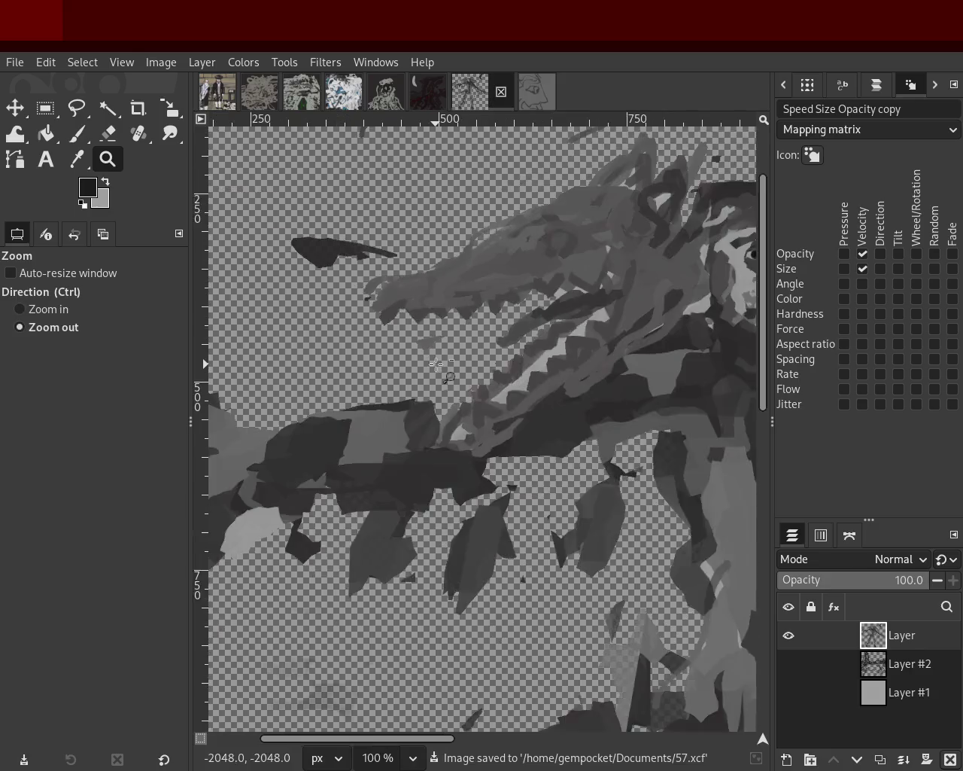
left_click(436, 364, "ctrl")
left_click(437, 364, "ctrl")
left_click(321, 456)
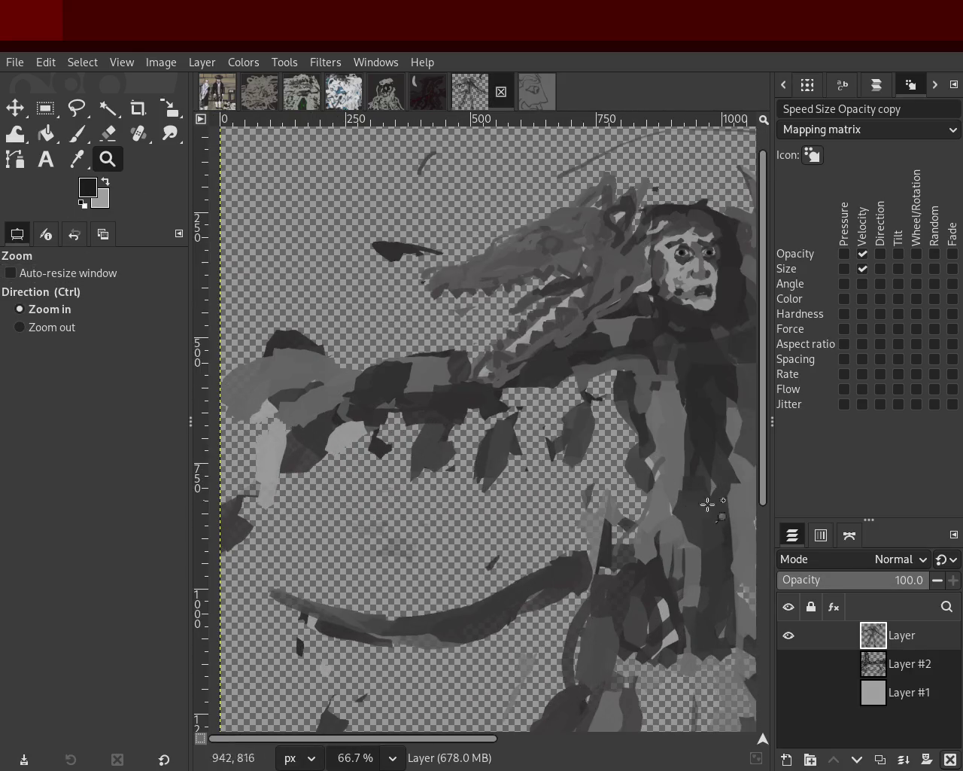
left_click(789, 664)
left_click(789, 693)
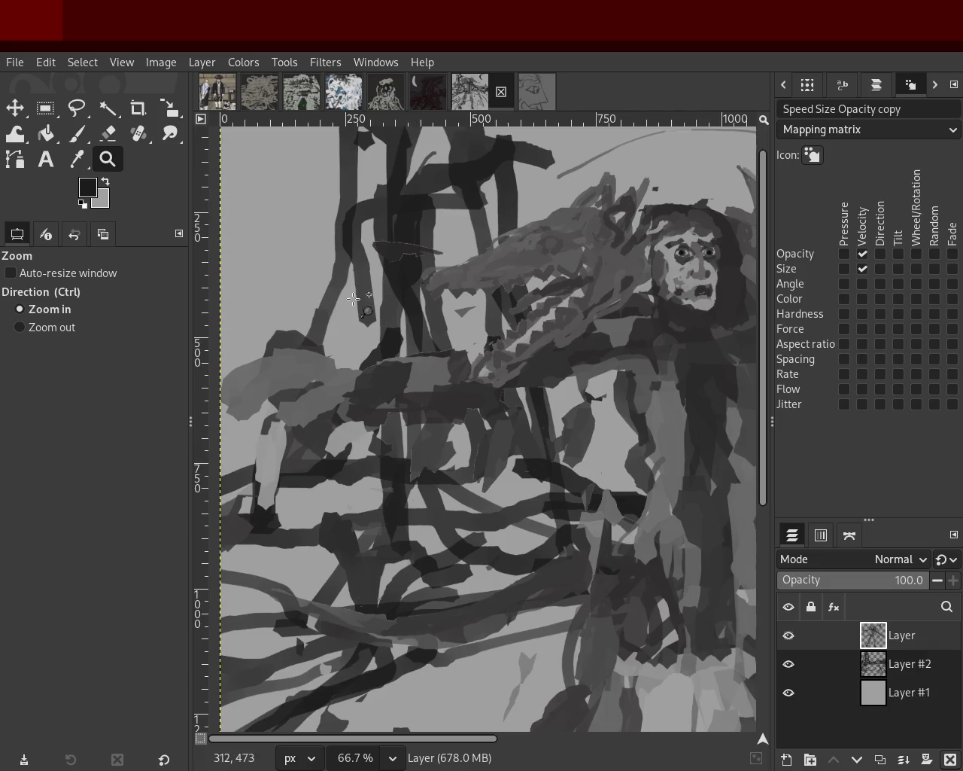
Zoom in and out on the left and right dragon heads to inspect the combined layers
left_click(423, 383, "ctrl")
left_click(423, 383, "ctrl")
double_click(563, 351)
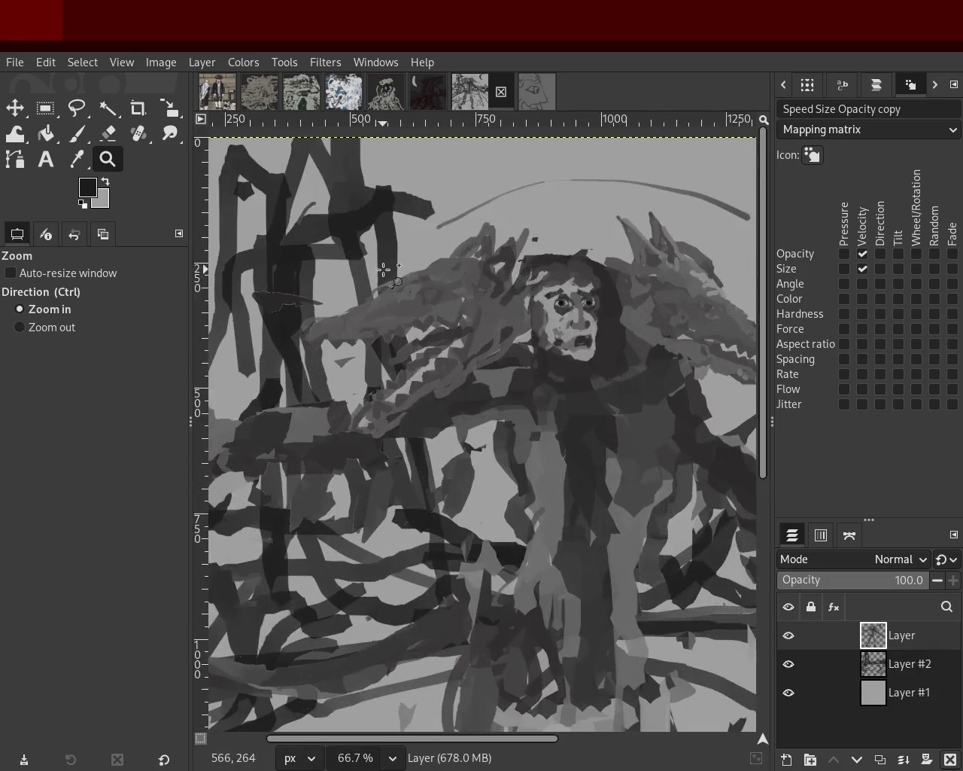
left_click(384, 268)
left_click(384, 268)
left_click(384, 268)
left_click(409, 297, "ctrl")
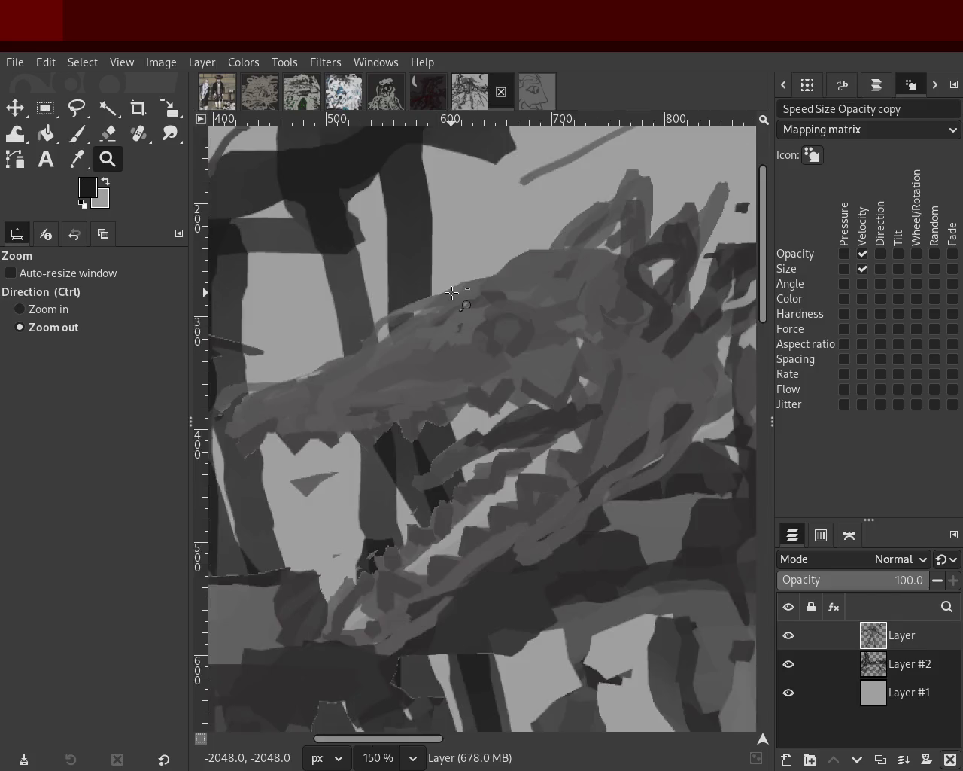
left_click(452, 292, "ctrl")
left_click(451, 292, "ctrl")
left_click(452, 292, "ctrl")
left_click(452, 292, "ctrl")
left_click(452, 292, "ctrl")
double_click(572, 354)
double_click(580, 323)
double_click(580, 323)
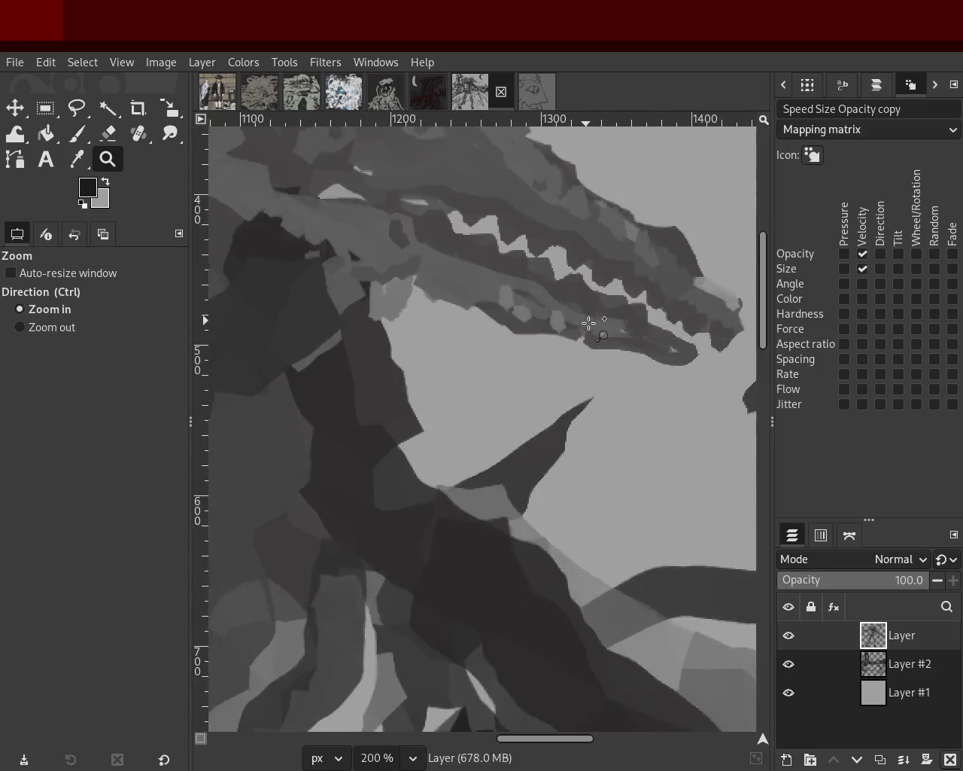
left_click(589, 323)
left_click(589, 323, "ctrl")
left_click(589, 323, "ctrl")
left_click(526, 316, "ctrl")
left_click(527, 316, "ctrl")
Zoom across the figure's body, lower body and left dragon head, ending on the whole image
left_click(425, 307)
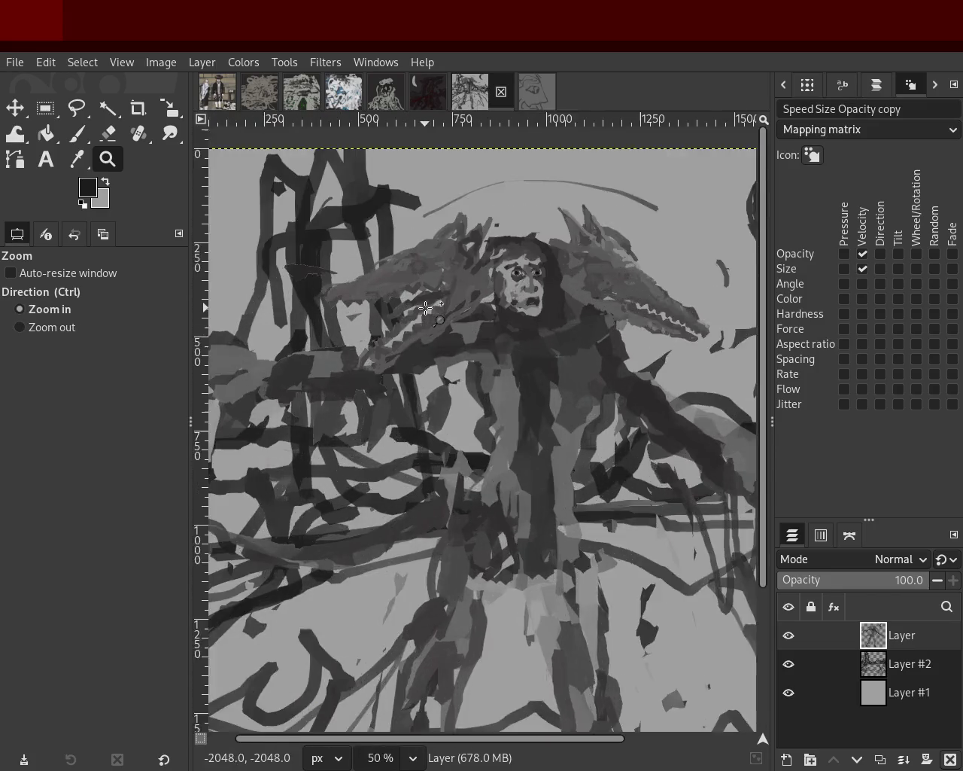
left_click(426, 307)
left_click(425, 307, "ctrl")
left_click(447, 580, "ctrl")
left_click(447, 595)
left_click(447, 594)
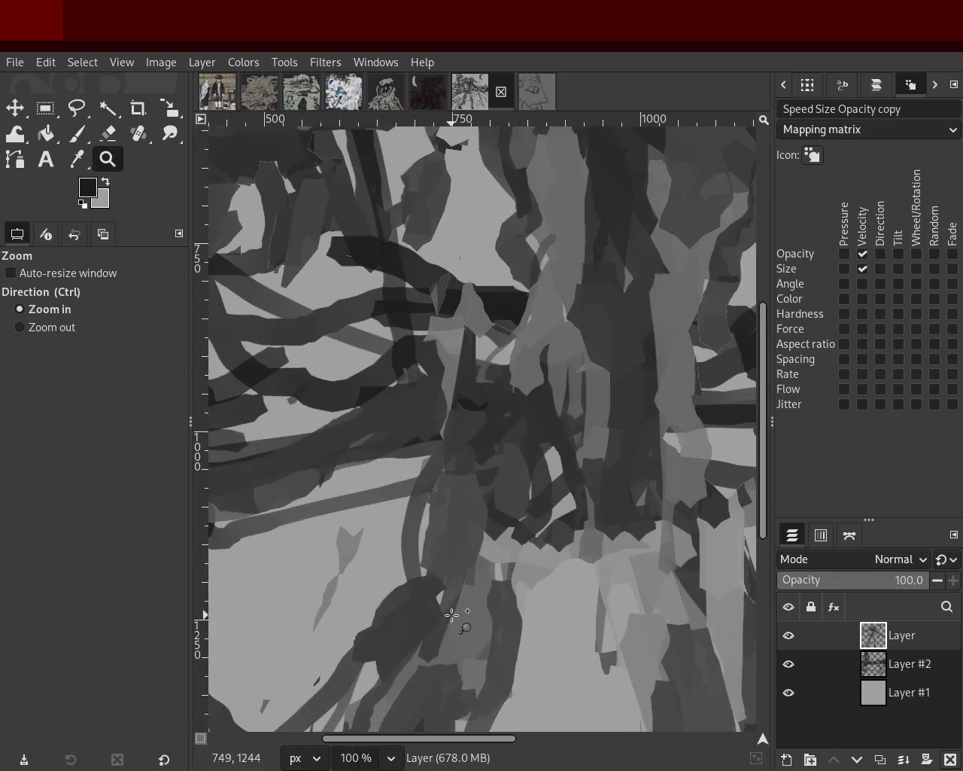
left_click(449, 507, "ctrl")
left_click(450, 507, "ctrl")
left_click(449, 506, "ctrl")
left_click(400, 421)
left_click(401, 422)
left_click(400, 422)
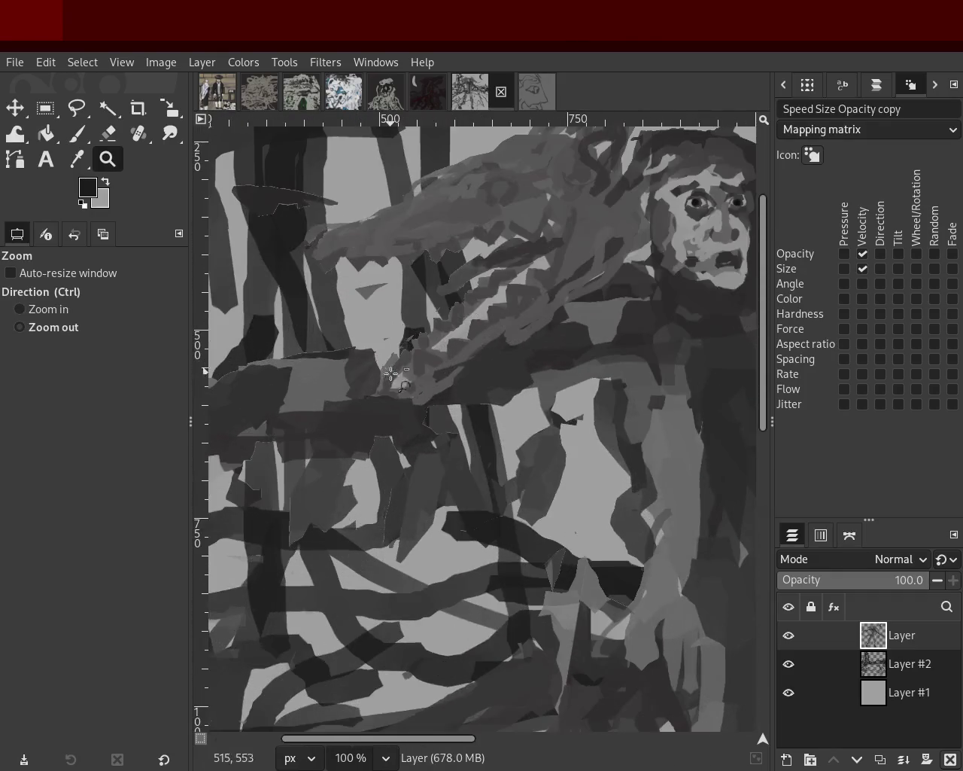
left_click(400, 422, "ctrl")
left_click(524, 424, "ctrl")
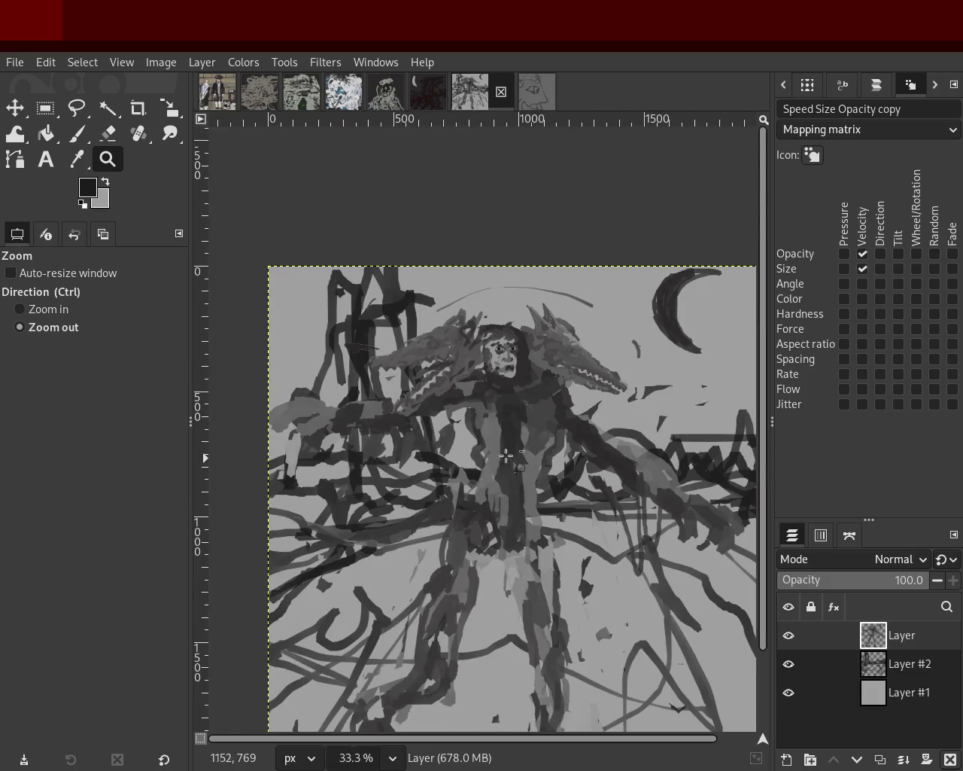
left_click(522, 499, "ctrl")
left_click(521, 500, "ctrl")
left_click(531, 481)
left_click(531, 482)
left_click(536, 469, "ctrl")
left_click(536, 470)
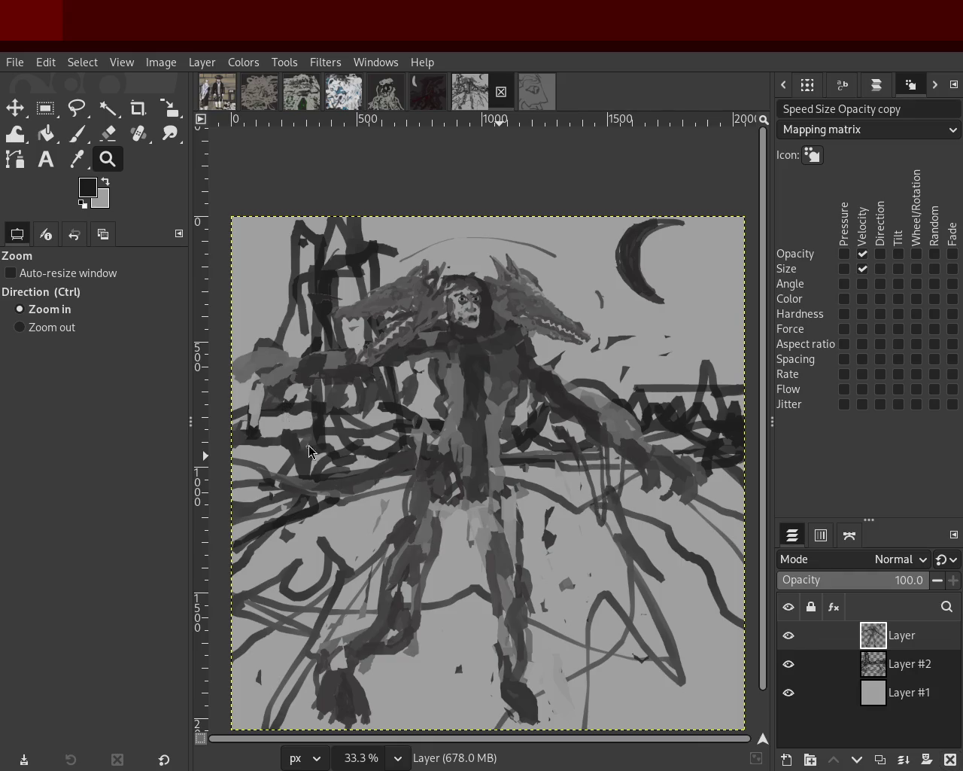
Zoom in and out on the figure's torso and centre to inspect the painting
left_click(426, 418, "ctrl")
left_click(426, 418)
left_click(426, 417)
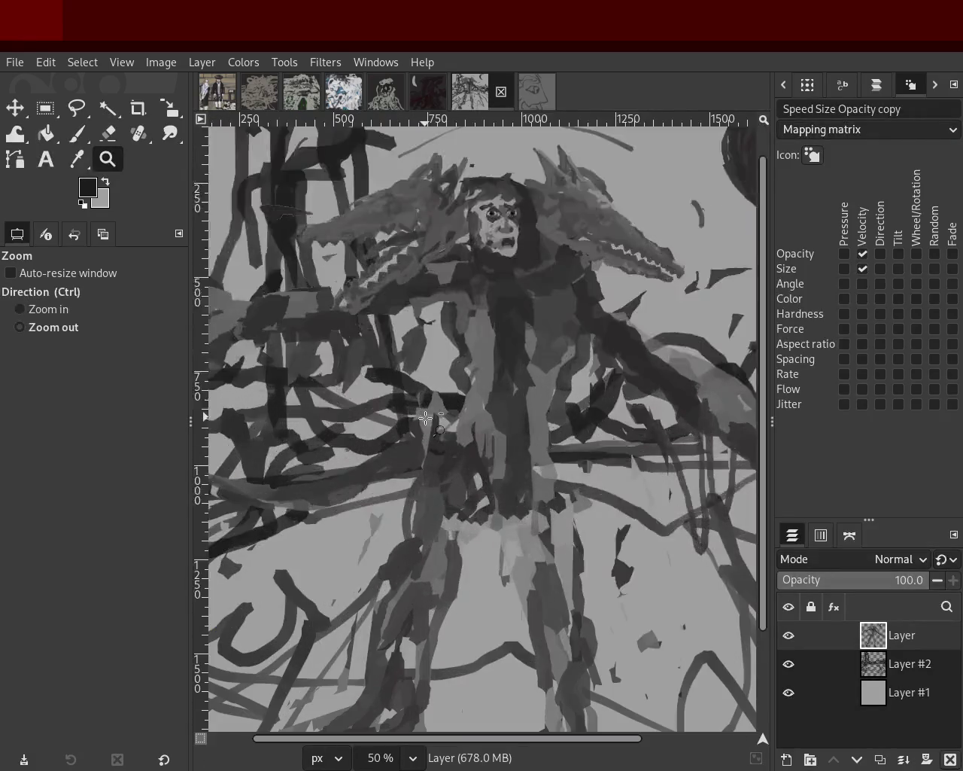
left_click(426, 417, "ctrl")
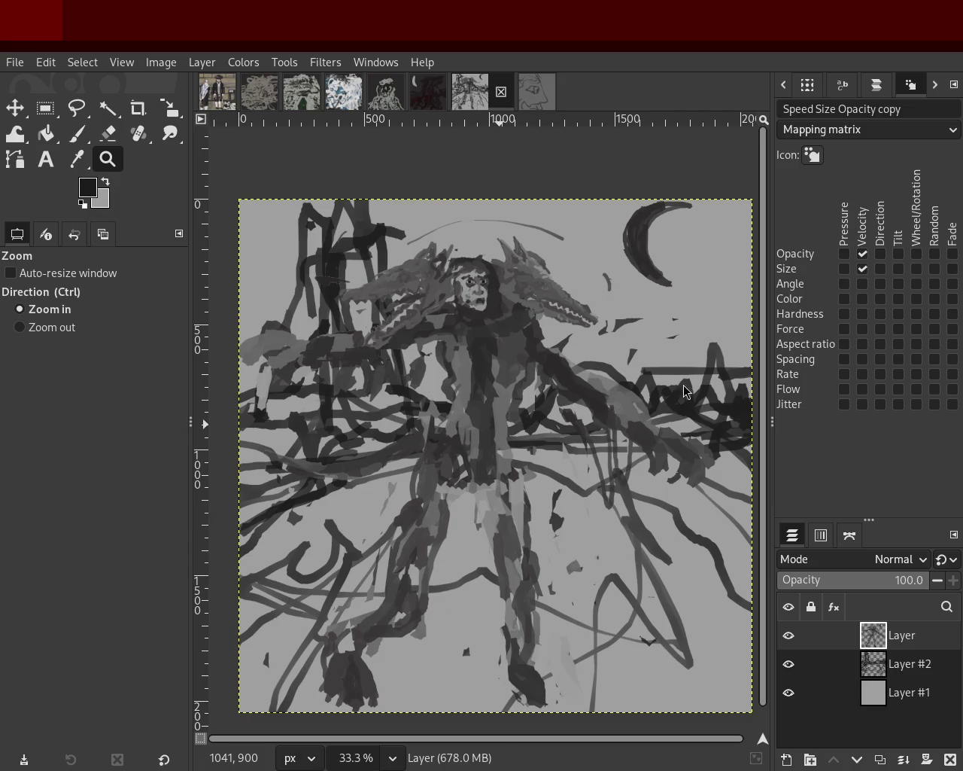
left_click(329, 474, "ctrl")
double_click(455, 449)
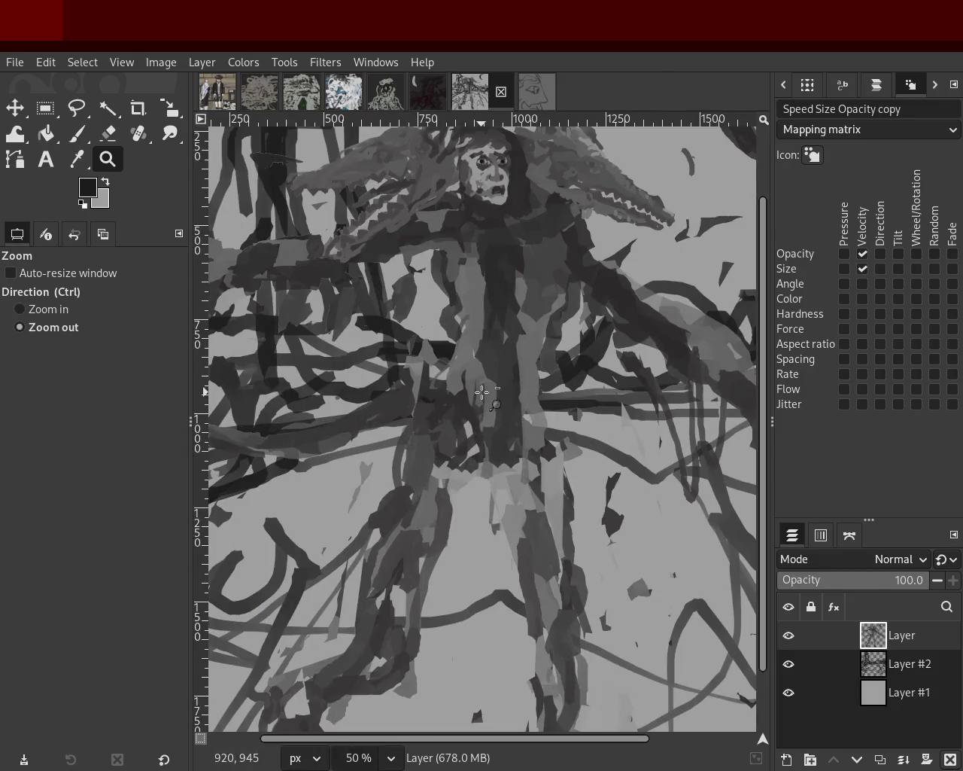
left_click(474, 301, "ctrl")
left_click(422, 257)
left_click(422, 256)
left_click(421, 257, "ctrl")
left_click(422, 256, "ctrl")
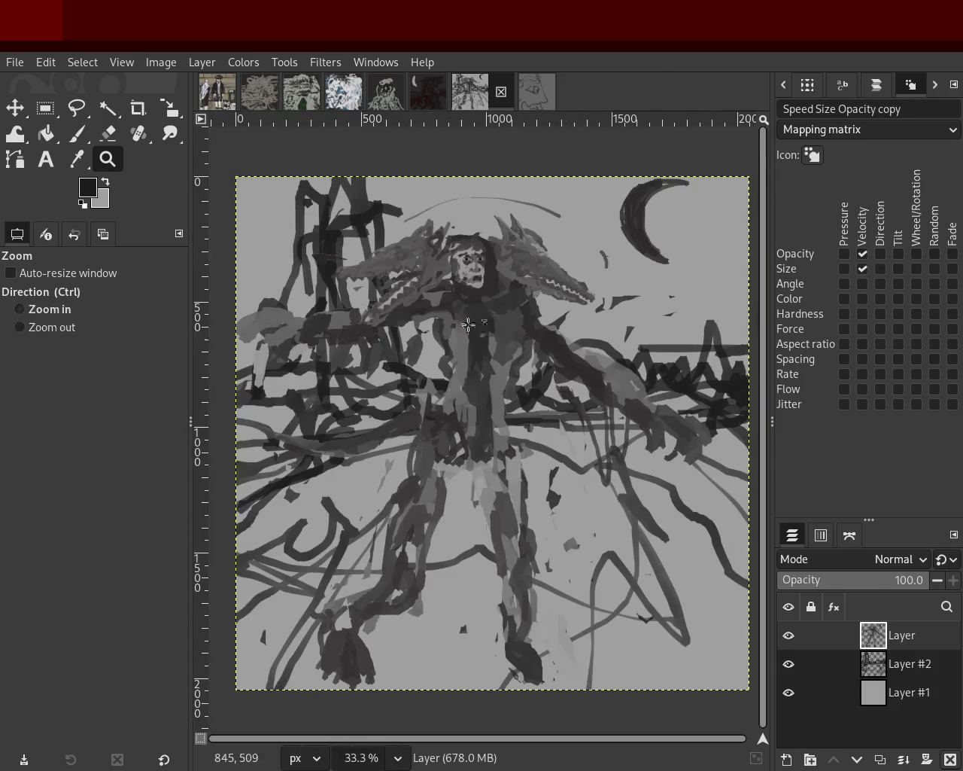
Inspect the figure's right side and the top of the image at different zoom levels
left_click(526, 286)
left_click(602, 294)
left_click(602, 293)
left_click(616, 293, "ctrl")
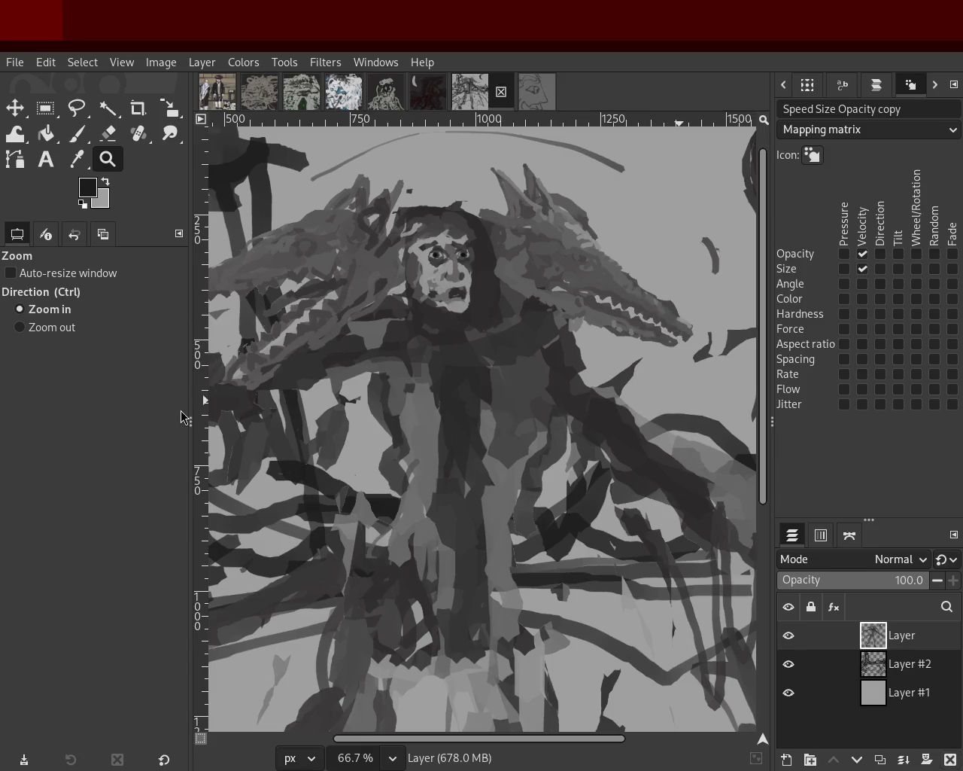
left_click(501, 409, "ctrl")
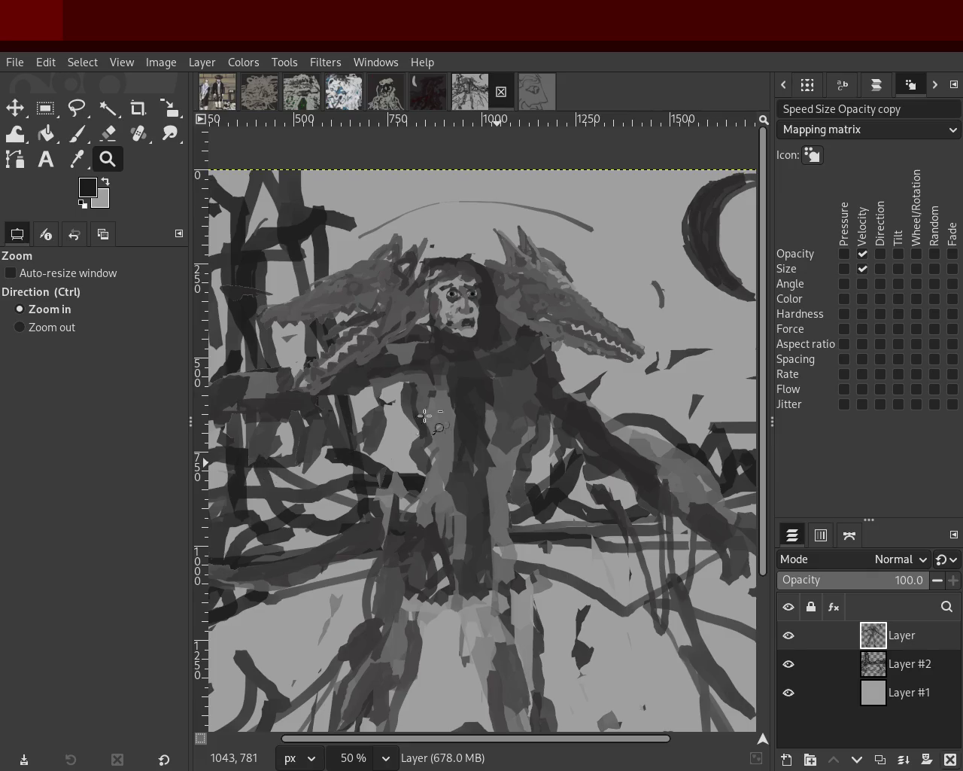
scroll(426, 426, "down", 2)
scroll(459, 490, "up", 2)
scroll(489, 476, "down", 1)
scroll(493, 508, "down", 1)
scroll(486, 452, "up", 1)
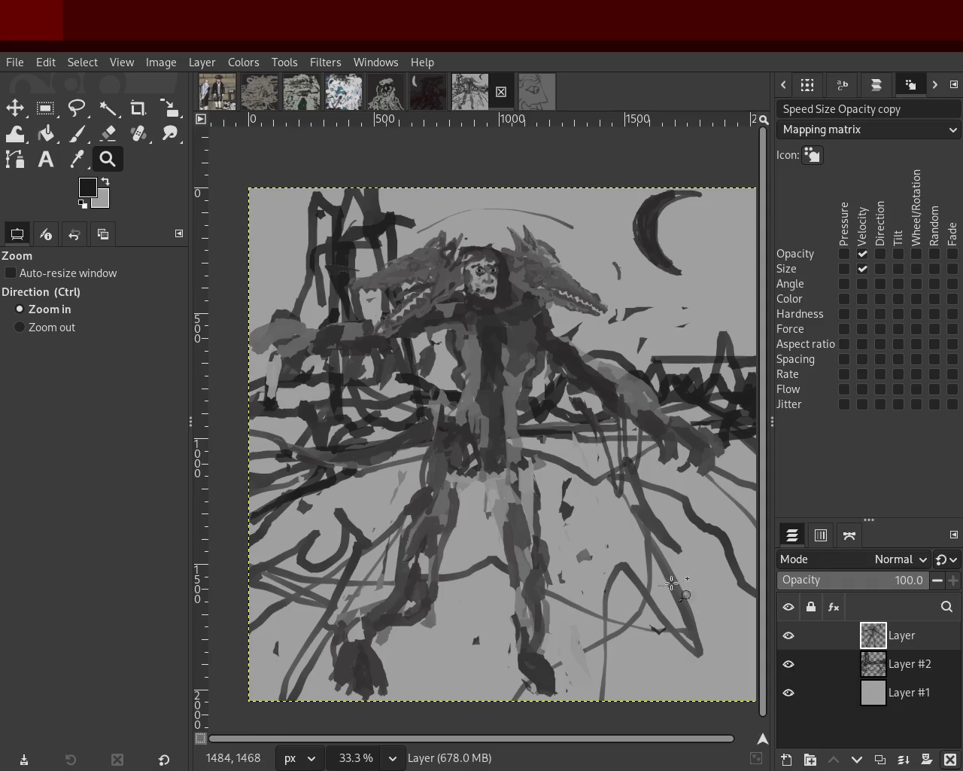
Hide the figure and grey background layers so only Layer #2's sketch shows over transparency
left_click(788, 637)
left_click(789, 663)
left_click(788, 692)
left_click(787, 665)
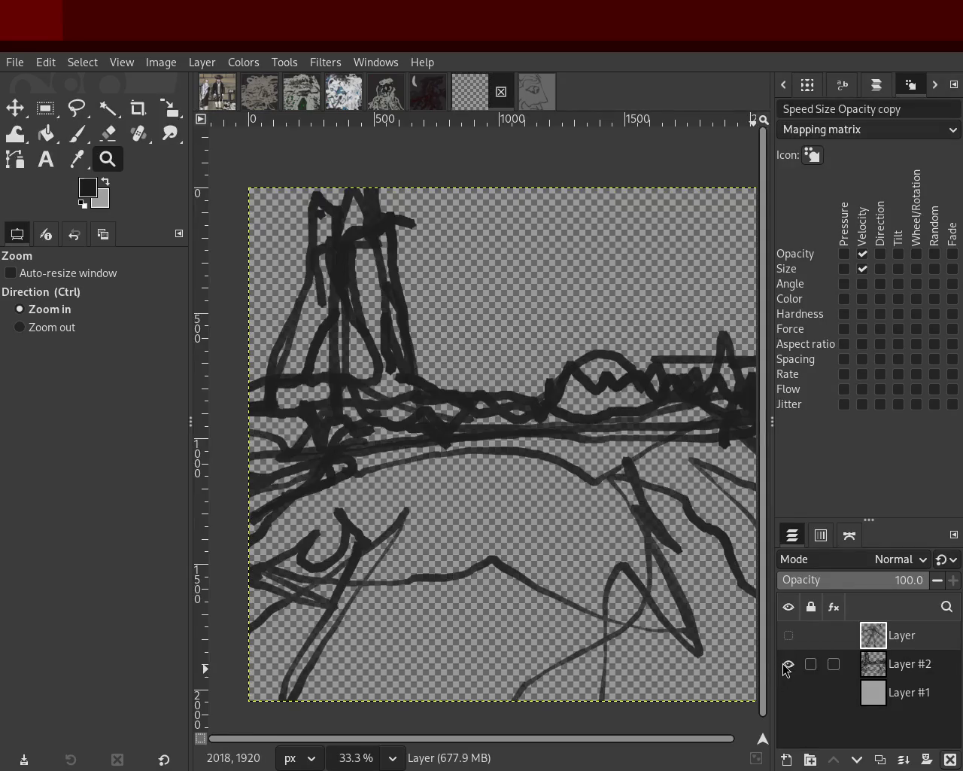
Hide 'Layer' and show Layer #2's sketch over grey Layer #1, with the Paintbrush selected
left_click(788, 637)
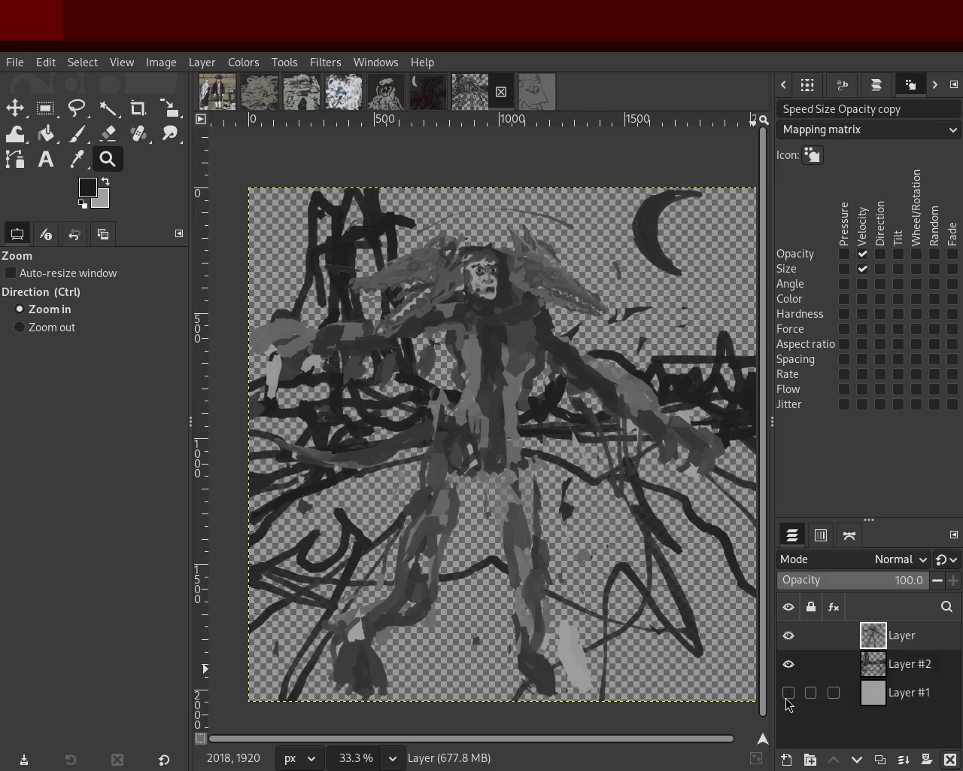
left_click(788, 665)
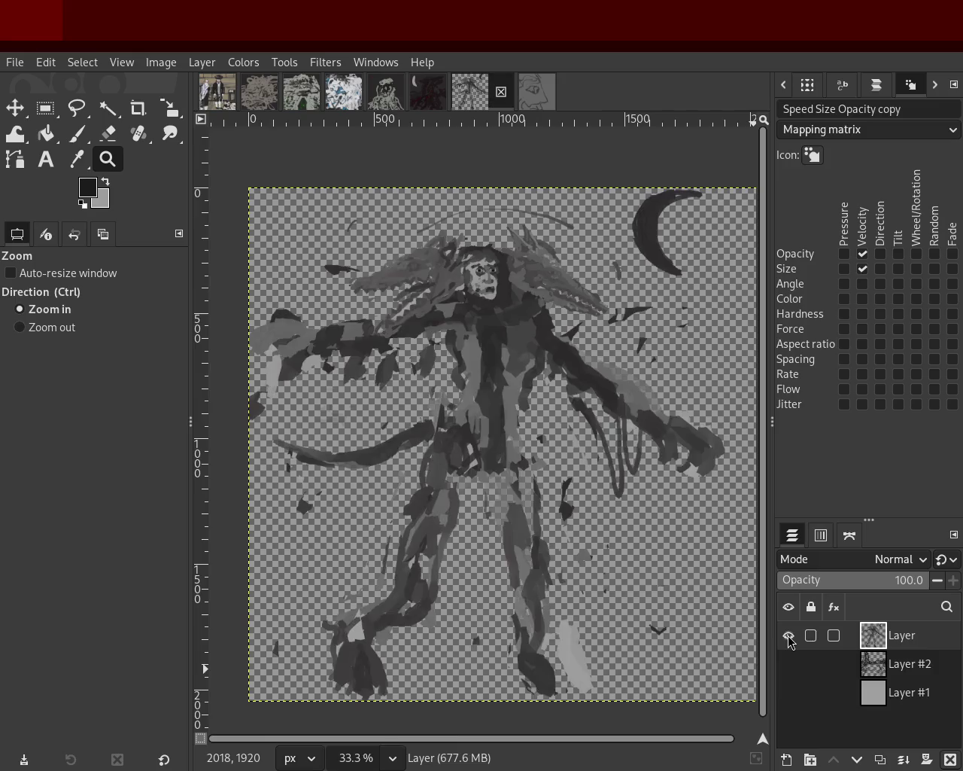
left_click(789, 637)
left_click(789, 664)
left_click(788, 691)
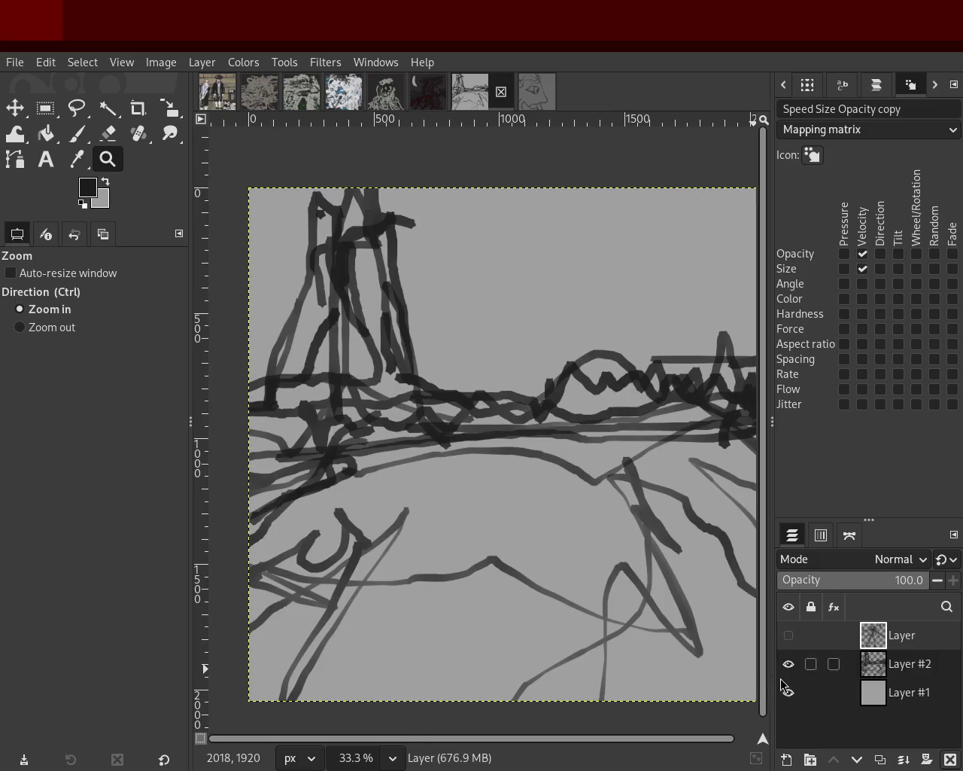
left_click(76, 134)
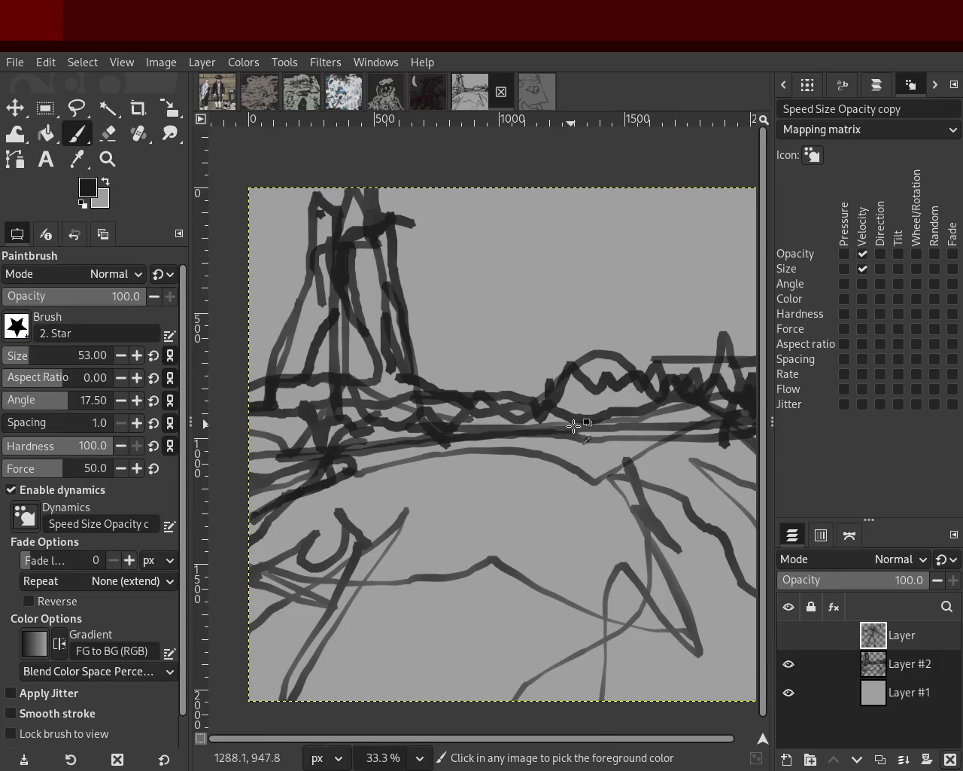
On Layer #2, paint dark strokes along the horizon and left tower, plus a light grey stroke
left_click(875, 665)
mouse_move(633, 410)
left_mouse_down()
mouse_move(593, 413)
mouse_move(651, 391)
mouse_move(347, 430)
left_mouse_up()
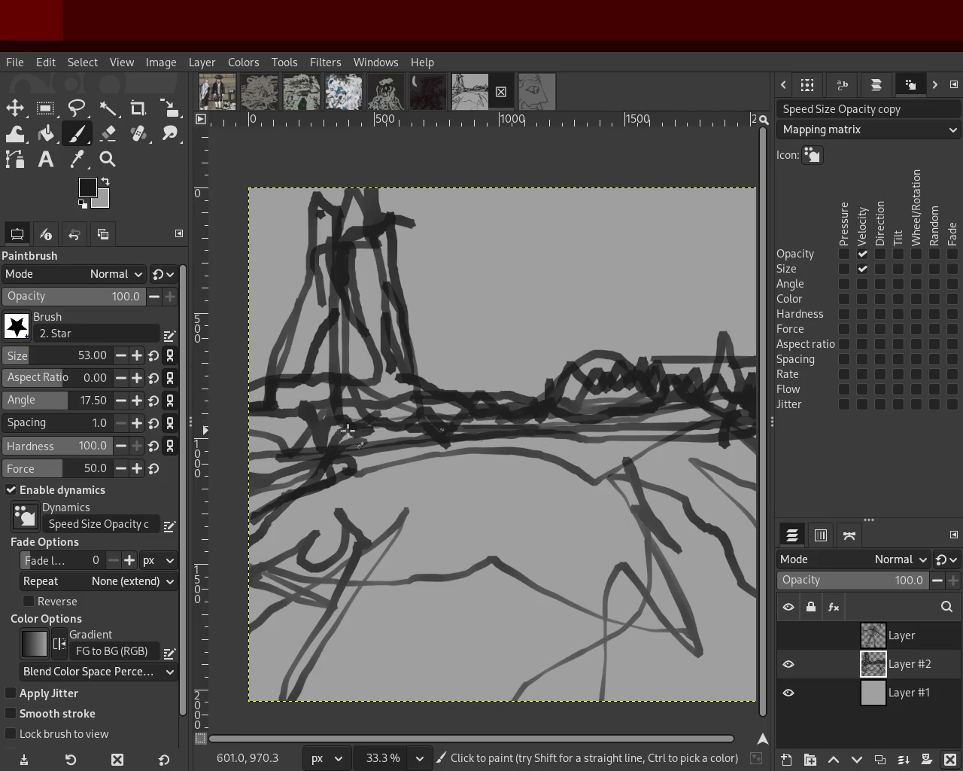
mouse_move(393, 361)
left_mouse_down()
mouse_move(400, 316)
mouse_move(422, 369)
left_mouse_up()
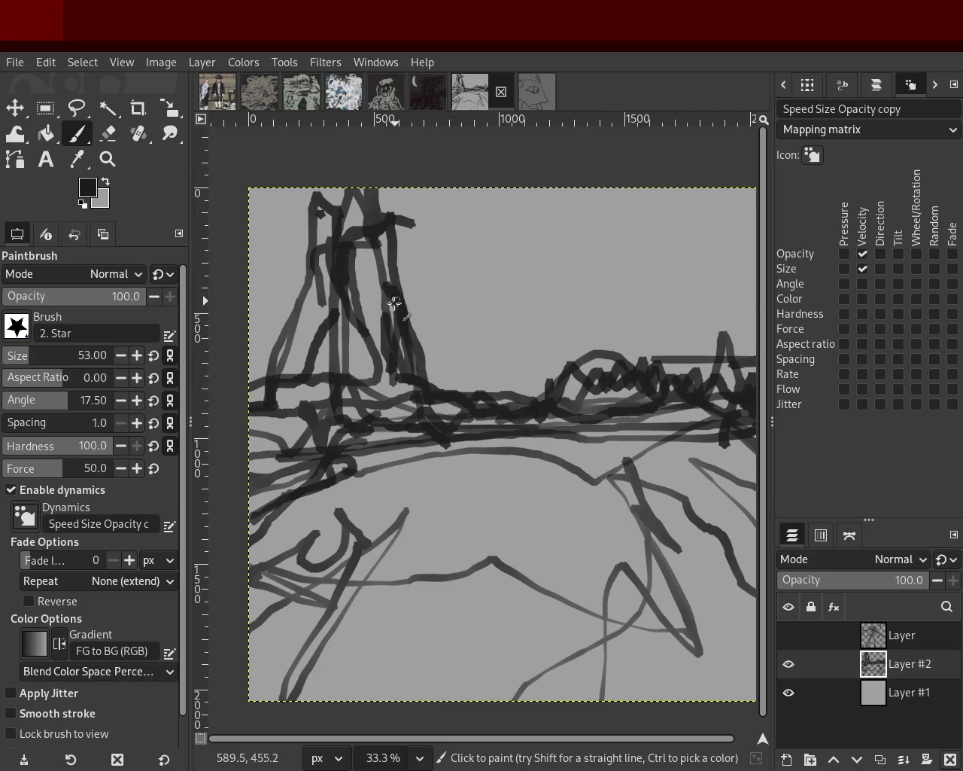
mouse_move(308, 294)
left_mouse_down()
mouse_move(269, 397)
mouse_move(331, 372)
mouse_move(360, 261)
mouse_move(377, 340)
left_mouse_up()
left_click(337, 225, "ctrl")
mouse_move(343, 222)
left_mouse_down()
mouse_move(326, 248)
mouse_move(356, 239)
mouse_move(360, 357)
mouse_move(369, 240)
mouse_move(389, 250)
mouse_move(386, 341)
mouse_move(405, 400)
mouse_move(395, 304)
mouse_move(414, 368)
mouse_move(362, 359)
left_mouse_up()
Paint mid-grey vertical strokes over the left tower with sampled greys, undoing the last edge stroke
left_click(419, 344, "ctrl")
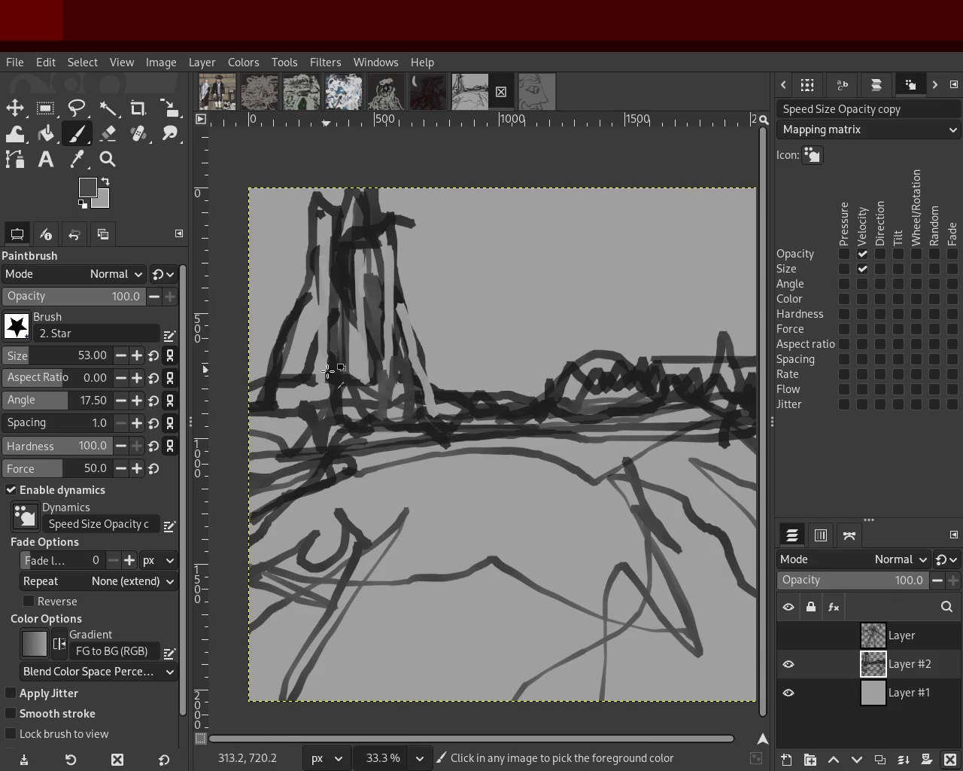
left_click(334, 373, "ctrl")
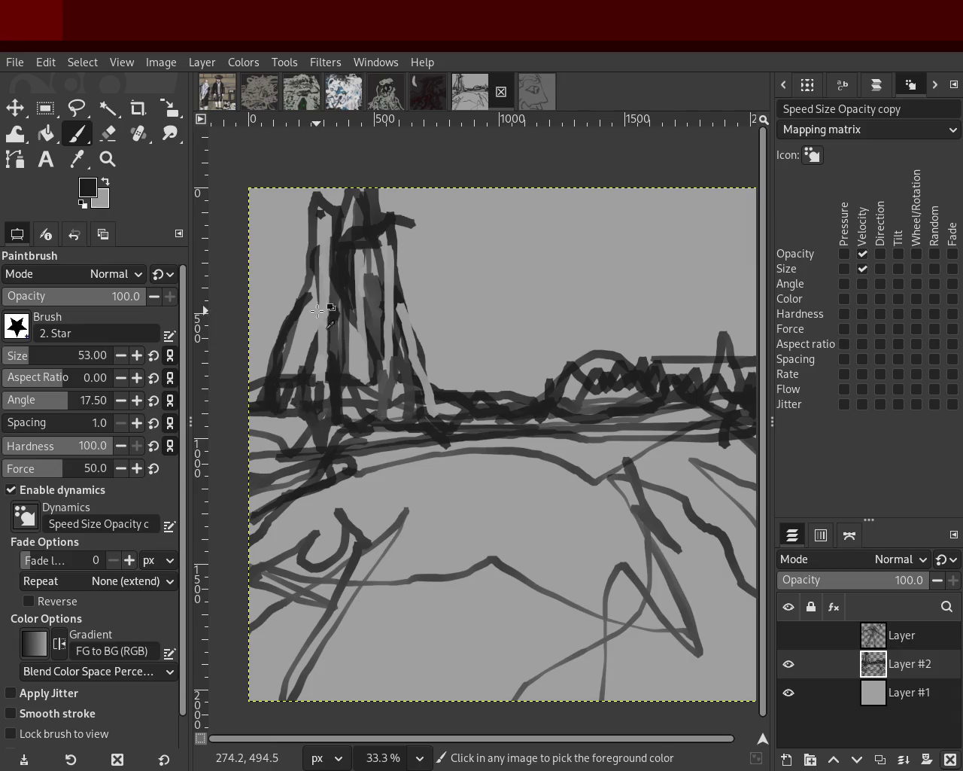
left_click(316, 331, "ctrl")
left_click(352, 294, "ctrl")
mouse_move(335, 276)
left_mouse_down()
mouse_move(302, 402)
mouse_move(352, 432)
left_mouse_up()
left_click_drag(374, 364, 387, 253)
left_click(341, 213, "ctrl")
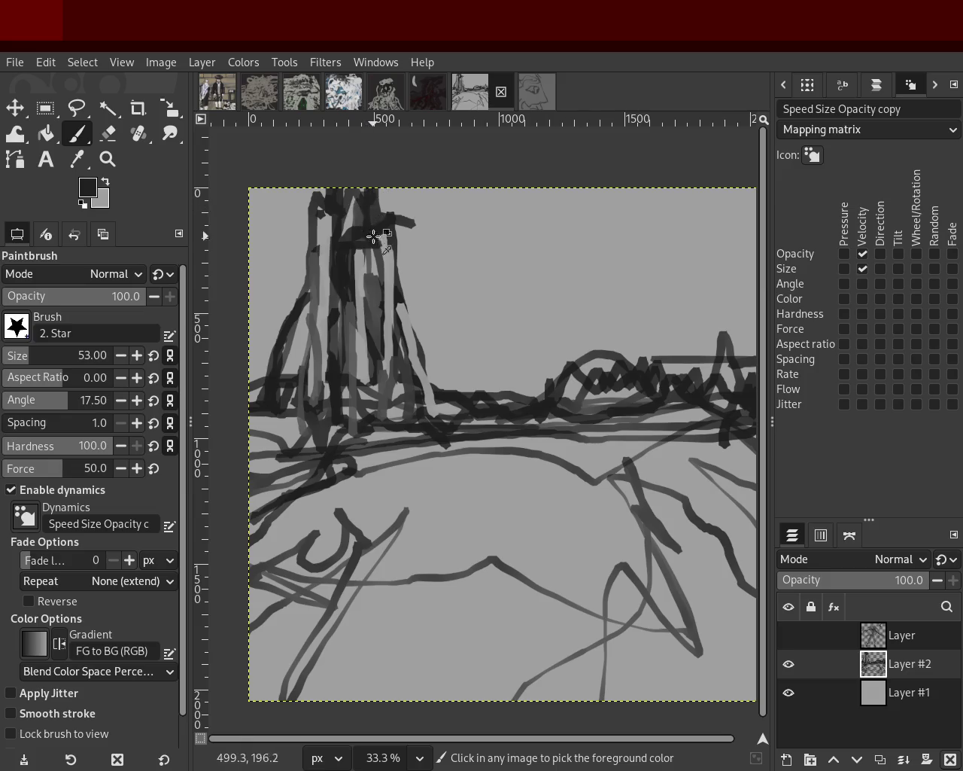
left_click(362, 194, "ctrl")
mouse_move(376, 366)
left_mouse_down()
mouse_move(385, 269)
mouse_move(371, 348)
mouse_move(396, 298)
mouse_move(418, 391)
mouse_move(395, 285)
mouse_move(402, 378)
mouse_move(435, 377)
mouse_move(428, 421)
mouse_move(272, 434)
left_mouse_up()
key("ctrl+z")
key("ctrl+z")
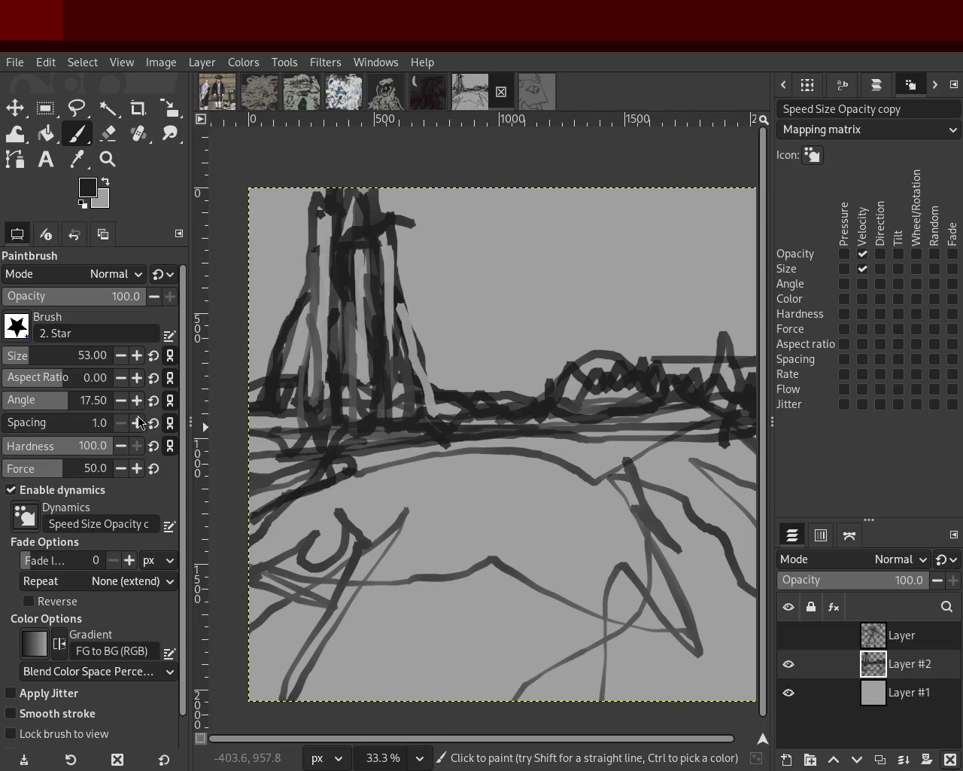
At brush size 74, paint dark and light grey horizontal bands along the horizon
left_click(26, 361)
mouse_move(527, 429)
left_mouse_down()
mouse_move(446, 423)
mouse_move(298, 442)
left_mouse_up()
left_click(437, 394, "ctrl")
mouse_move(440, 406)
left_mouse_down()
mouse_move(286, 443)
mouse_move(595, 429)
mouse_move(632, 407)
mouse_move(611, 382)
mouse_move(573, 407)
mouse_move(711, 391)
mouse_move(680, 360)
mouse_move(699, 430)
left_mouse_up()
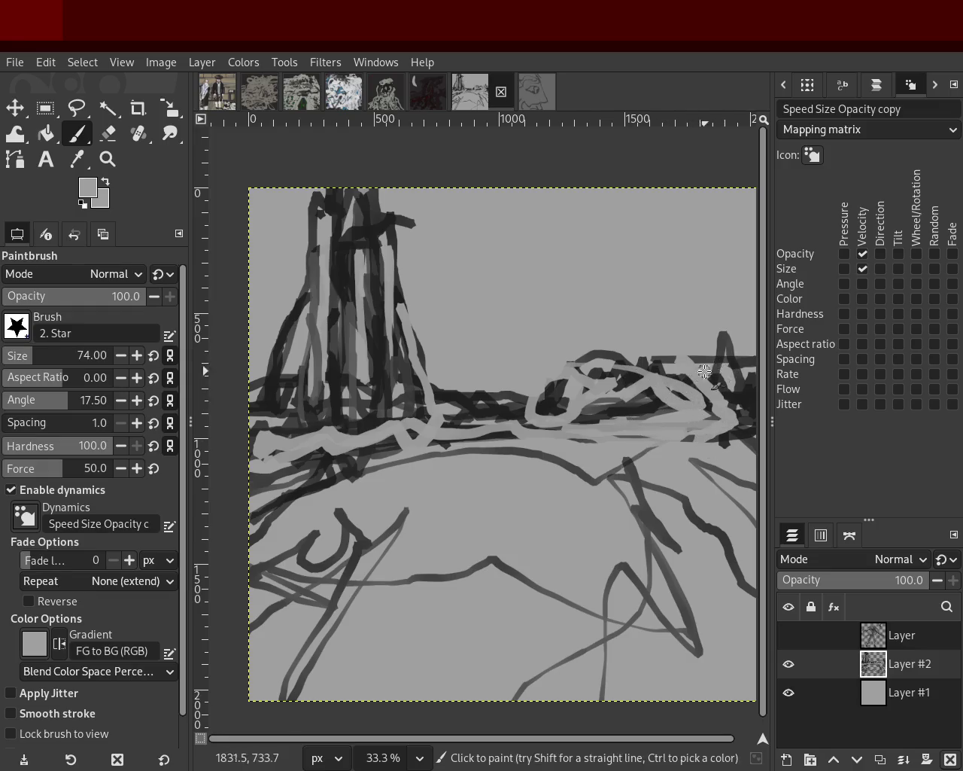
Extend the light grey stroke on the right, trying and undoing three strokes near the tower
left_click_drag(705, 371, 700, 422)
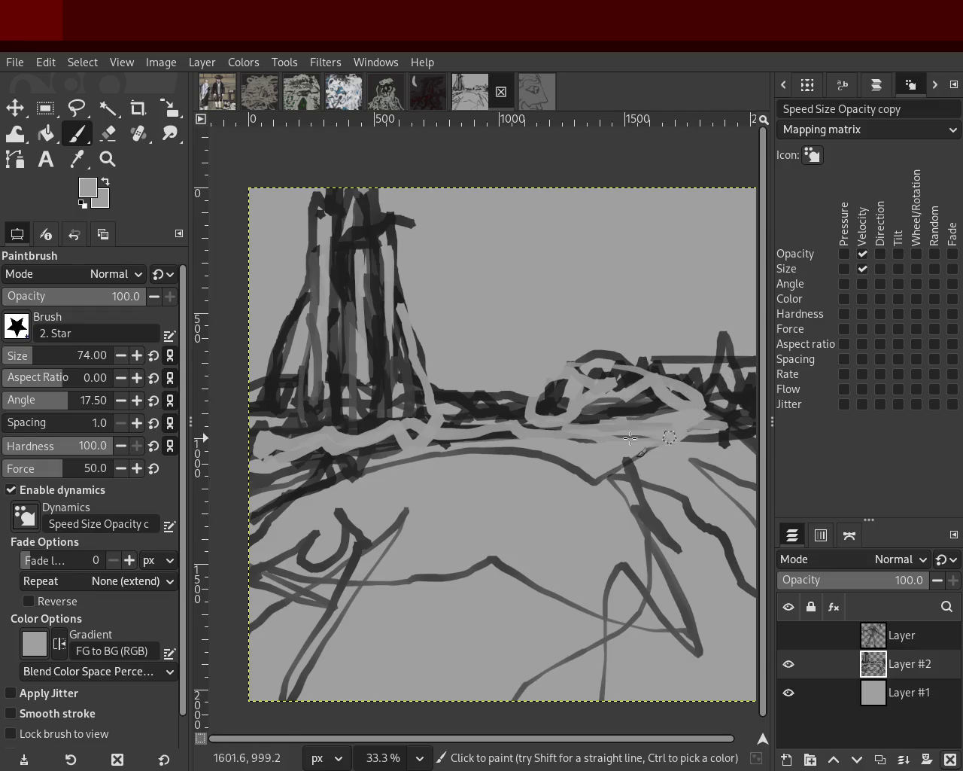
left_click(320, 426, "ctrl")
mouse_move(442, 435)
left_mouse_down()
mouse_move(302, 434)
mouse_move(422, 497)
mouse_move(419, 375)
left_mouse_up()
key("ctrl+z")
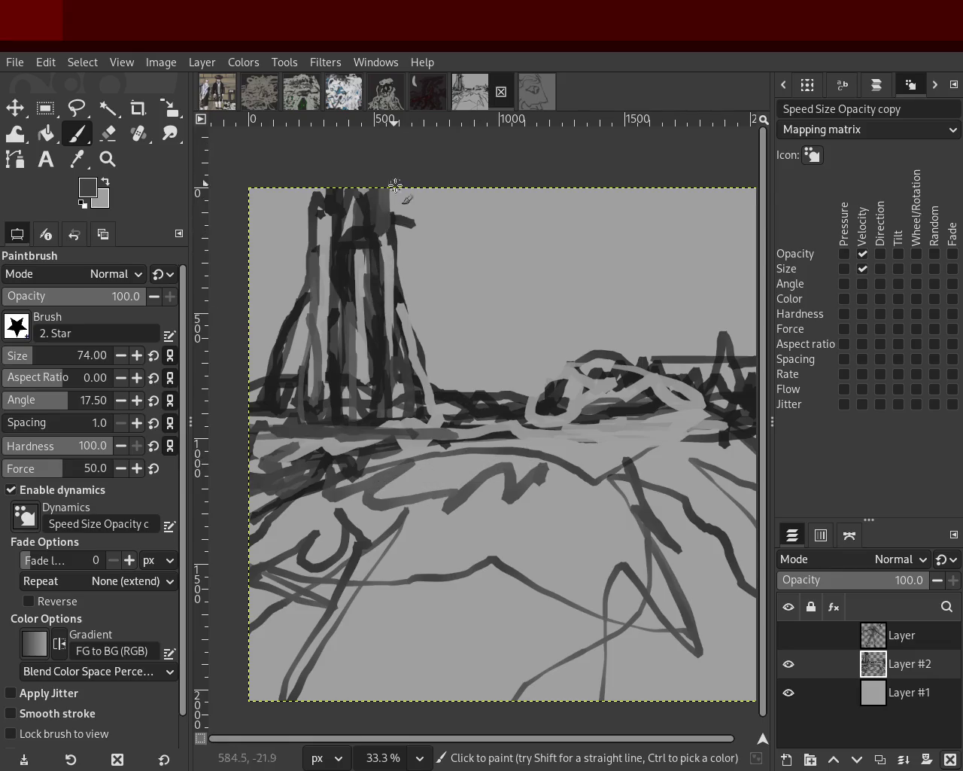
mouse_move(397, 234)
left_mouse_down()
mouse_move(442, 310)
mouse_move(449, 368)
mouse_move(526, 348)
left_mouse_up()
key("ctrl+z")
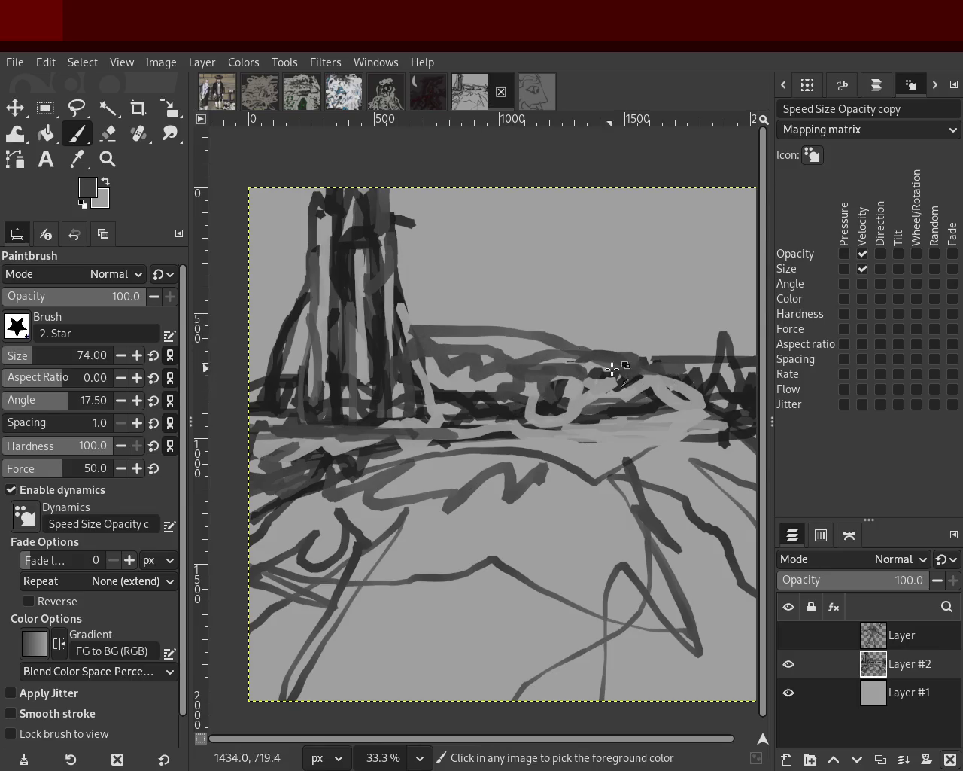
left_click_drag(645, 368, 427, 307)
key("ctrl+z")
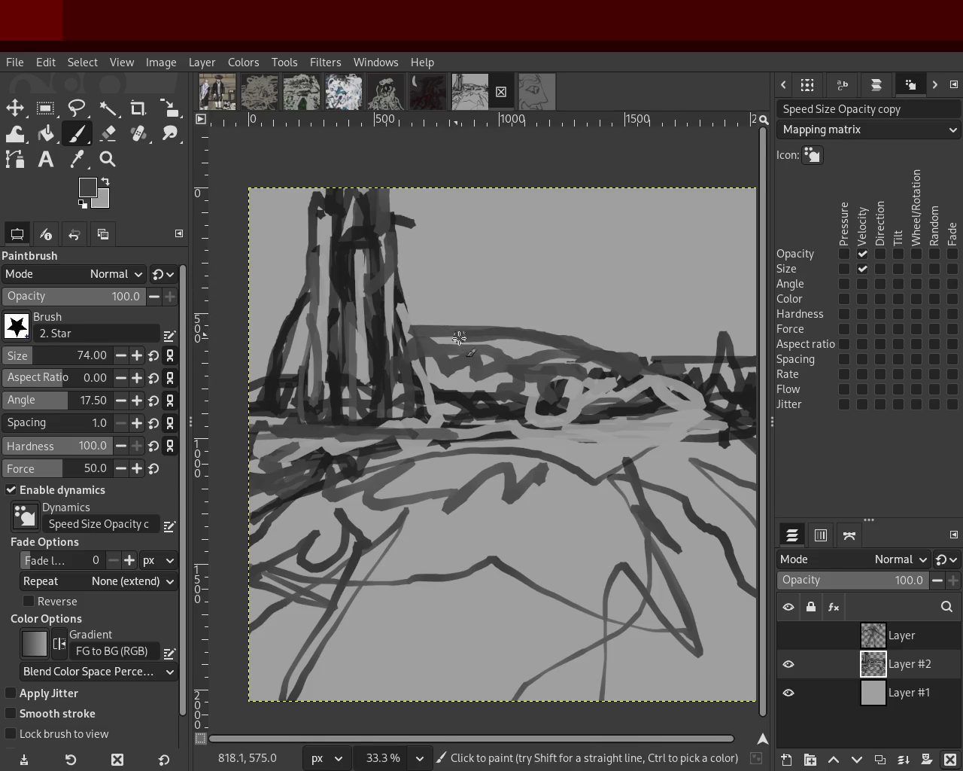
Draw a straight diagonal line from the tower, a dark zigzag below the horizon, and dark strokes at right
left_click(396, 279, "shift")
left_click(582, 362, "ctrl")
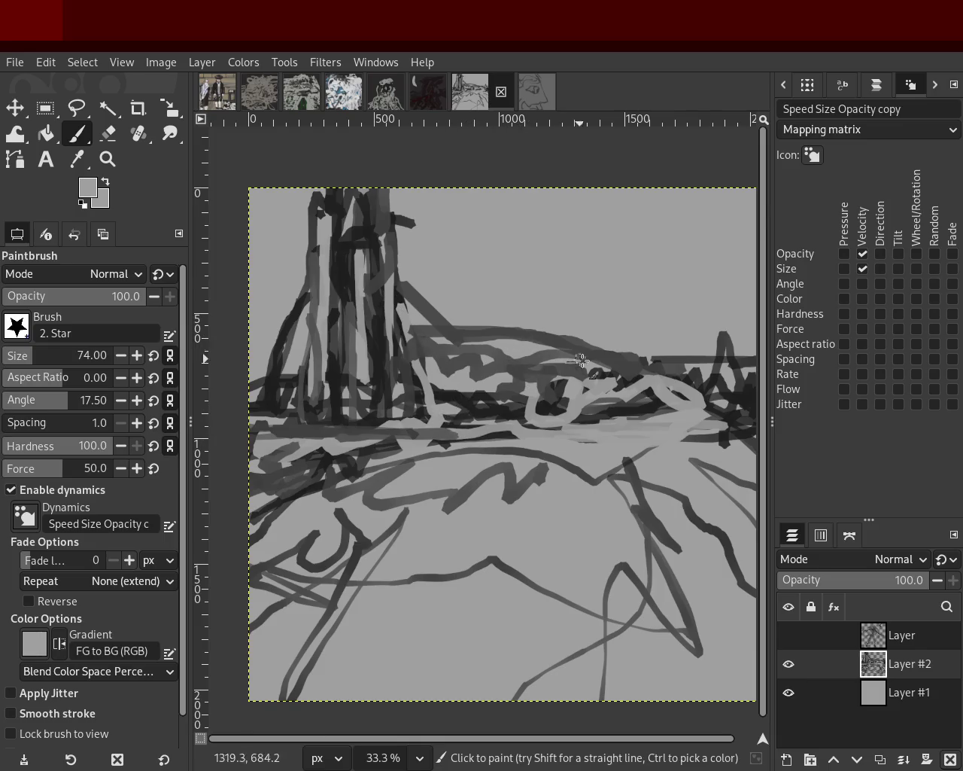
left_click(718, 376, "ctrl")
mouse_move(590, 458)
left_mouse_down()
mouse_move(618, 425)
mouse_move(532, 476)
mouse_move(636, 427)
mouse_move(645, 413)
mouse_move(519, 460)
mouse_move(336, 453)
left_mouse_up()
left_click(645, 410, "ctrl")
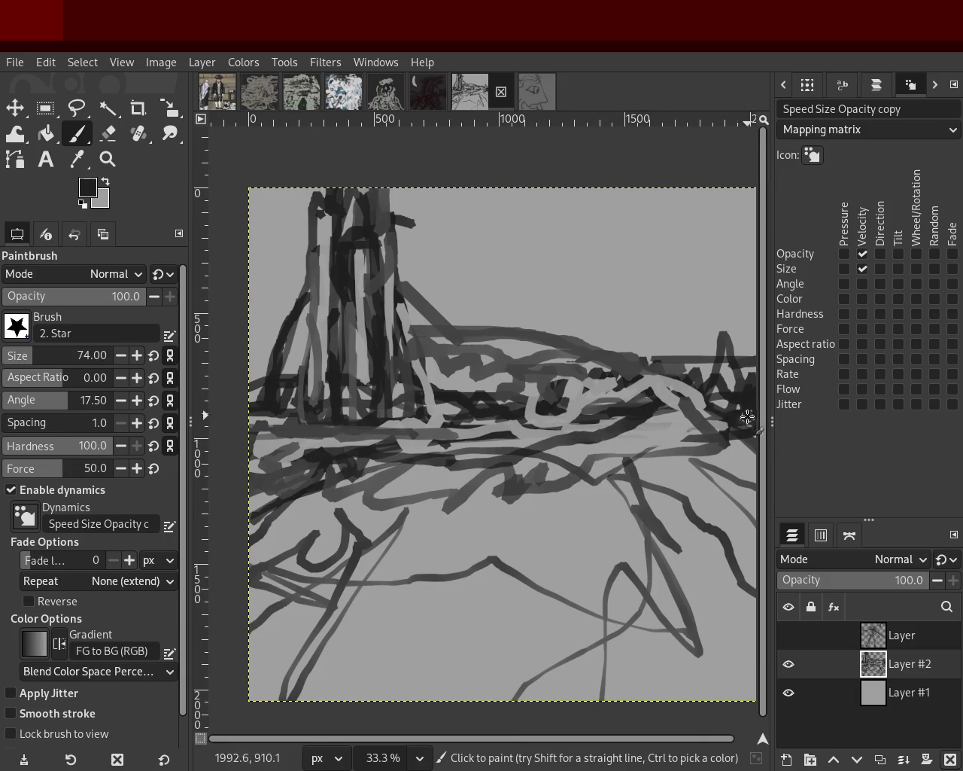
left_click_drag(667, 451, 661, 375)
mouse_move(602, 407)
left_mouse_down()
mouse_move(577, 430)
mouse_move(587, 450)
left_mouse_up()
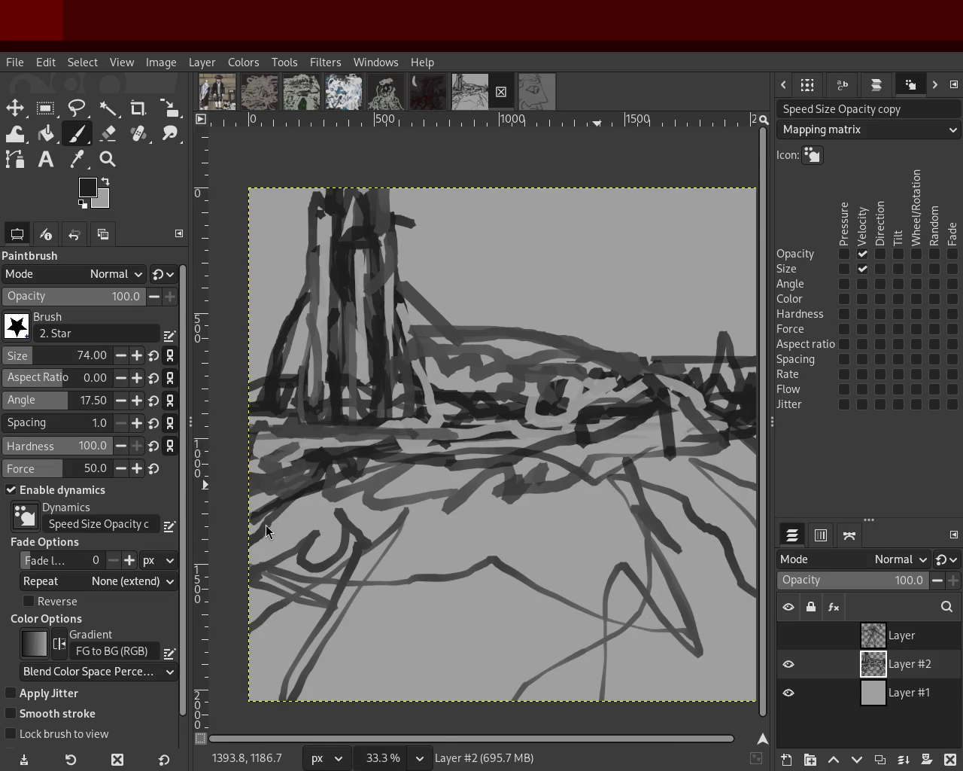
Paint an inverted-V peak and vertical dark strokes down the left tower
mouse_move(317, 293)
left_mouse_down()
mouse_move(290, 243)
mouse_move(265, 390)
mouse_move(276, 390)
left_mouse_up()
left_click_drag(284, 273, 283, 379)
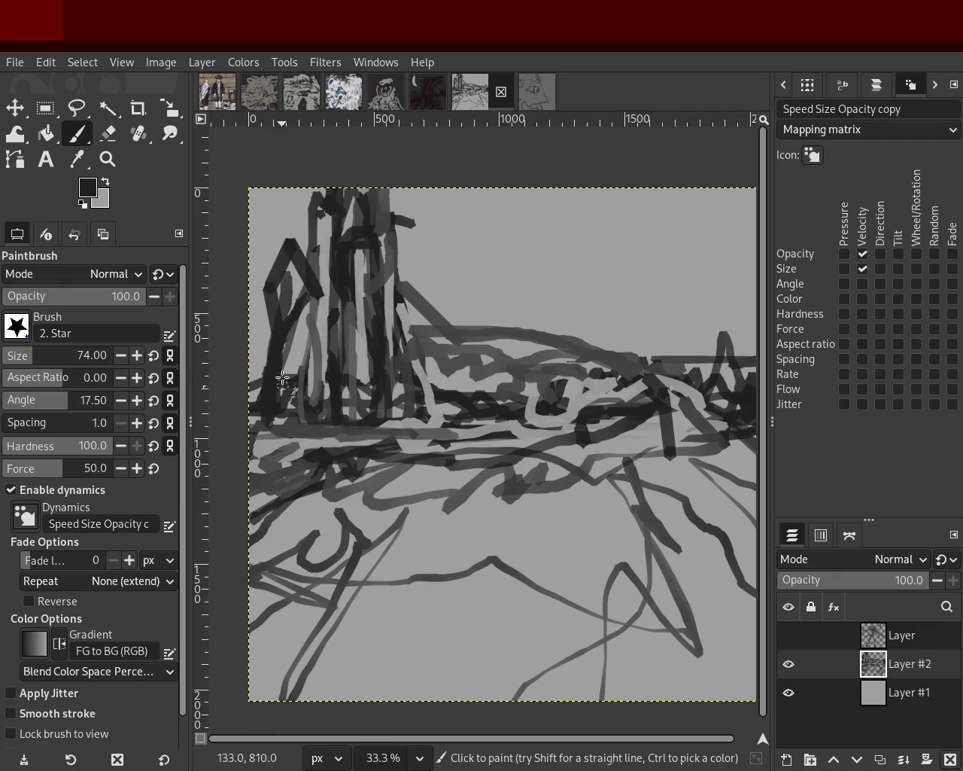
left_click_drag(307, 324, 289, 256)
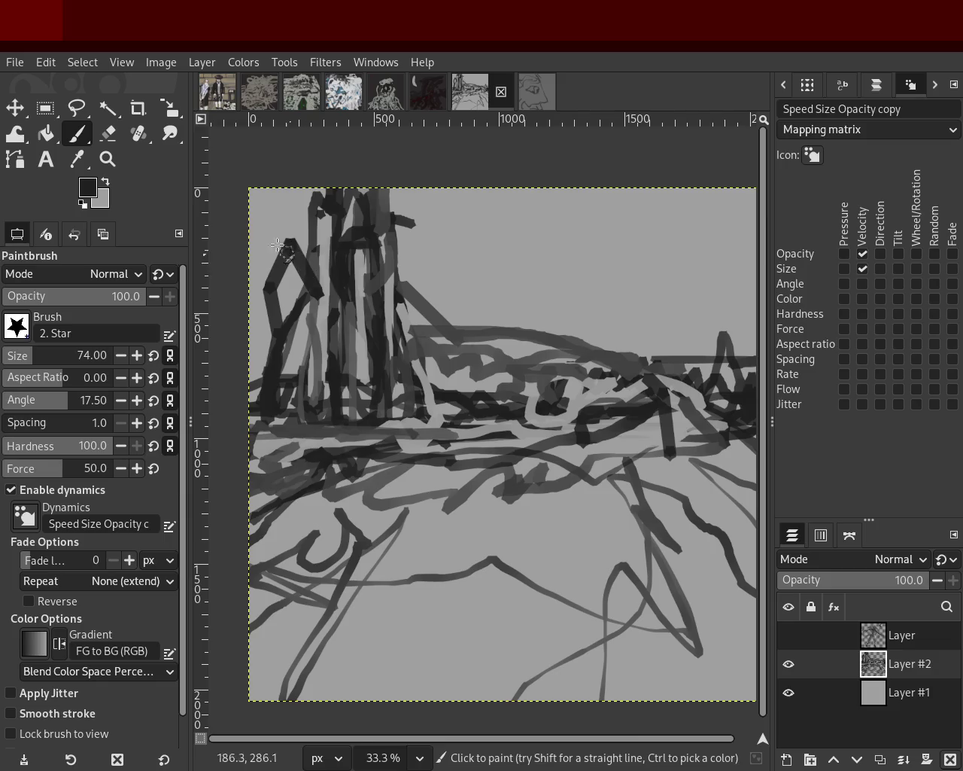
left_click(108, 133)
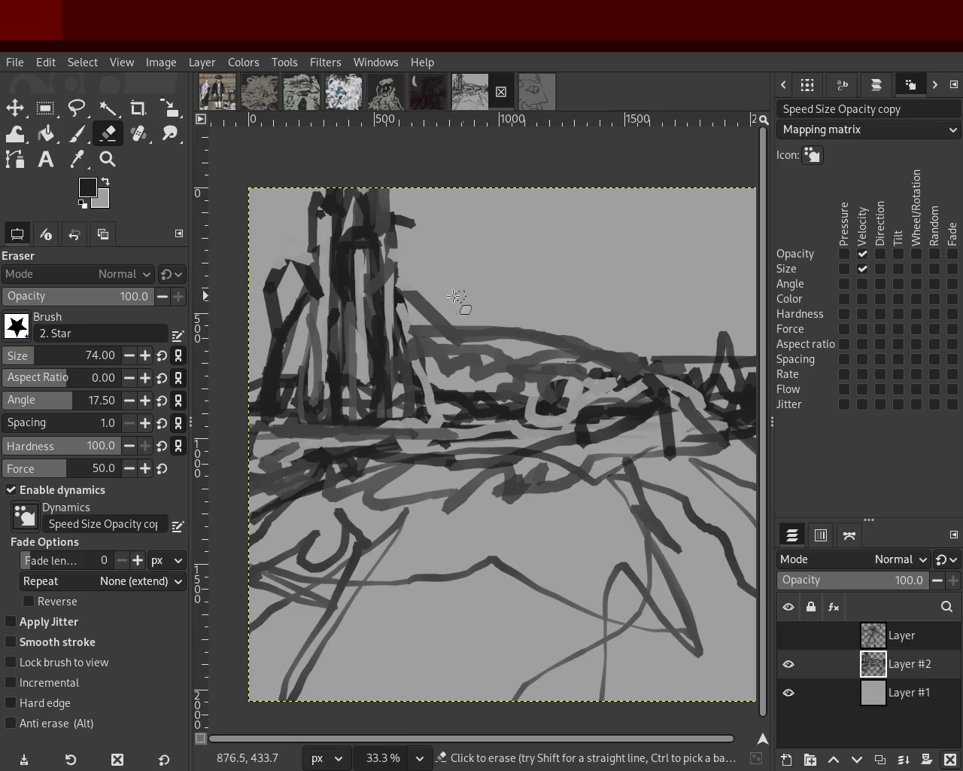
Erase some horizon and left-tower strokes, then paint a broad dark stroke at brush size 140
mouse_move(500, 332)
left_mouse_down()
mouse_move(585, 338)
mouse_move(552, 368)
mouse_move(571, 396)
left_mouse_up()
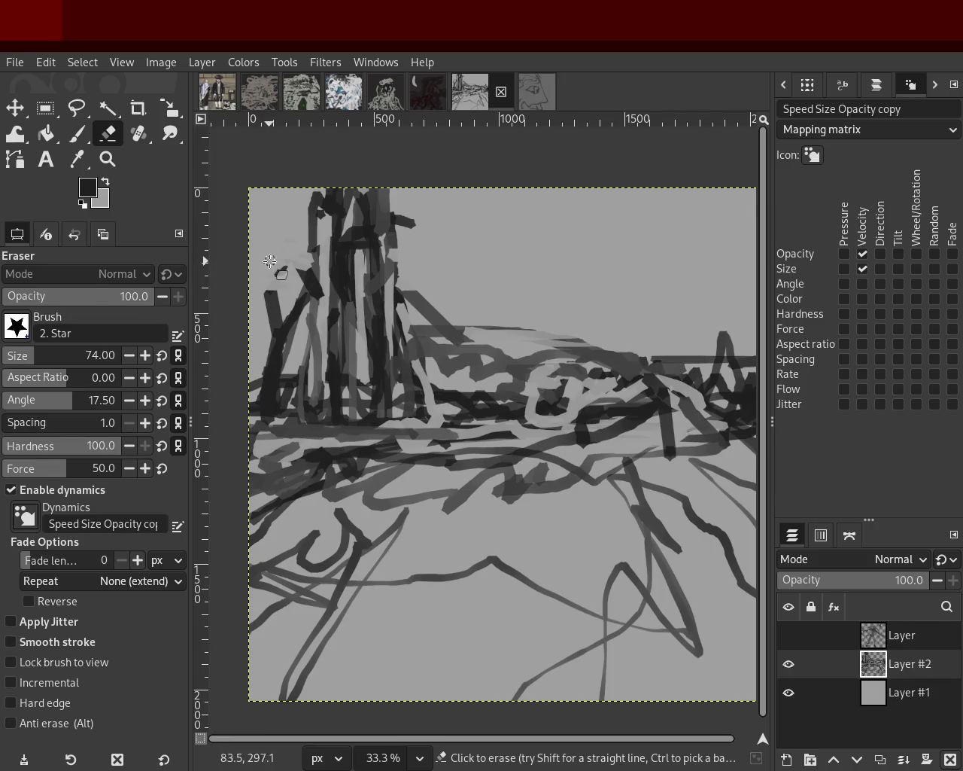
left_click_drag(270, 261, 269, 321)
left_click(67, 135)
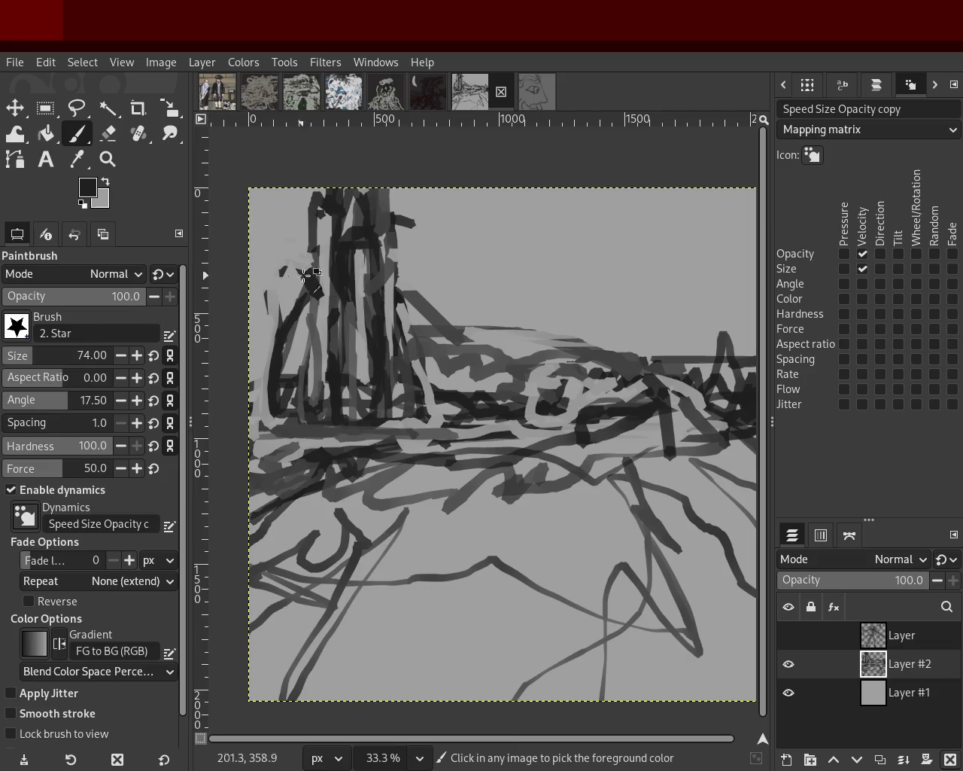
left_click(45, 355)
mouse_move(292, 331)
left_mouse_down()
mouse_move(279, 396)
mouse_move(279, 296)
mouse_move(345, 328)
mouse_move(419, 264)
mouse_move(444, 379)
mouse_move(454, 319)
mouse_move(451, 385)
mouse_move(471, 316)
left_mouse_up()
Block in dark vertical columns on the right ruins, broken by light grey
left_click(629, 387)
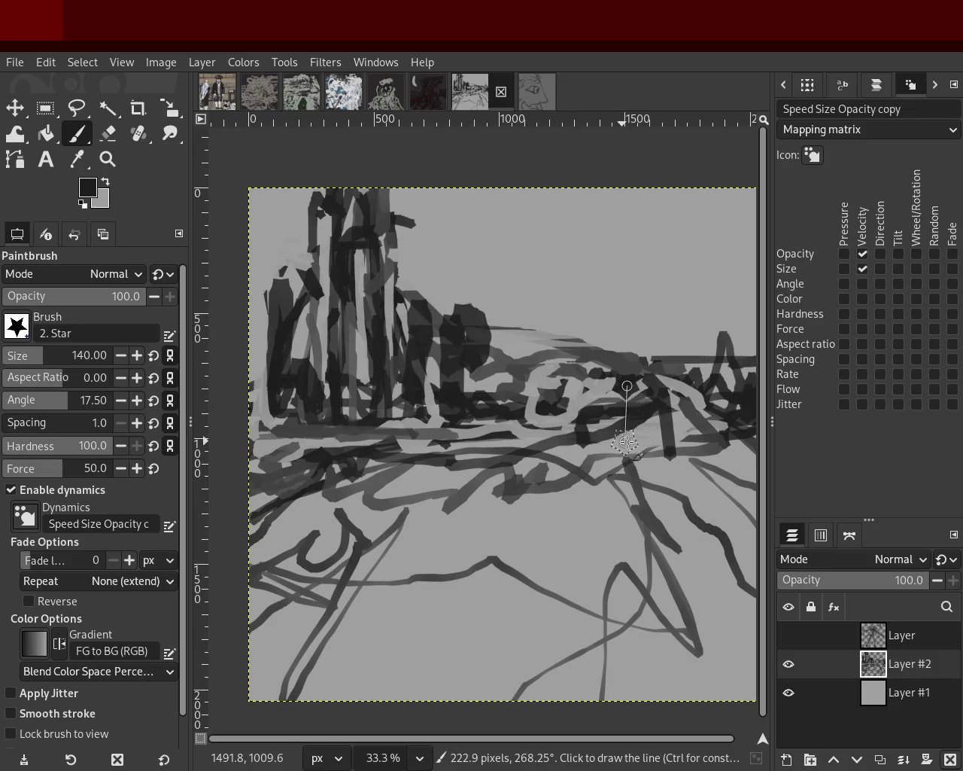
left_click(628, 443, "shift")
mouse_move(680, 395)
left_mouse_down()
mouse_move(642, 383)
mouse_move(733, 436)
mouse_move(738, 424)
mouse_move(687, 427)
mouse_move(654, 445)
mouse_move(632, 426)
mouse_move(646, 456)
mouse_move(608, 413)
mouse_move(562, 439)
mouse_move(573, 457)
mouse_move(586, 395)
mouse_move(646, 385)
mouse_move(711, 459)
left_mouse_up()
left_click(687, 428, "ctrl")
left_click(627, 384, "ctrl")
left_click(607, 383, "ctrl")
left_click(635, 402, "ctrl")
mouse_move(636, 402)
left_mouse_down()
mouse_move(646, 443)
mouse_move(566, 404)
mouse_move(549, 460)
left_mouse_up()
mouse_move(703, 421)
left_mouse_down()
mouse_move(718, 443)
mouse_move(722, 403)
mouse_move(626, 456)
mouse_move(576, 416)
left_mouse_up()
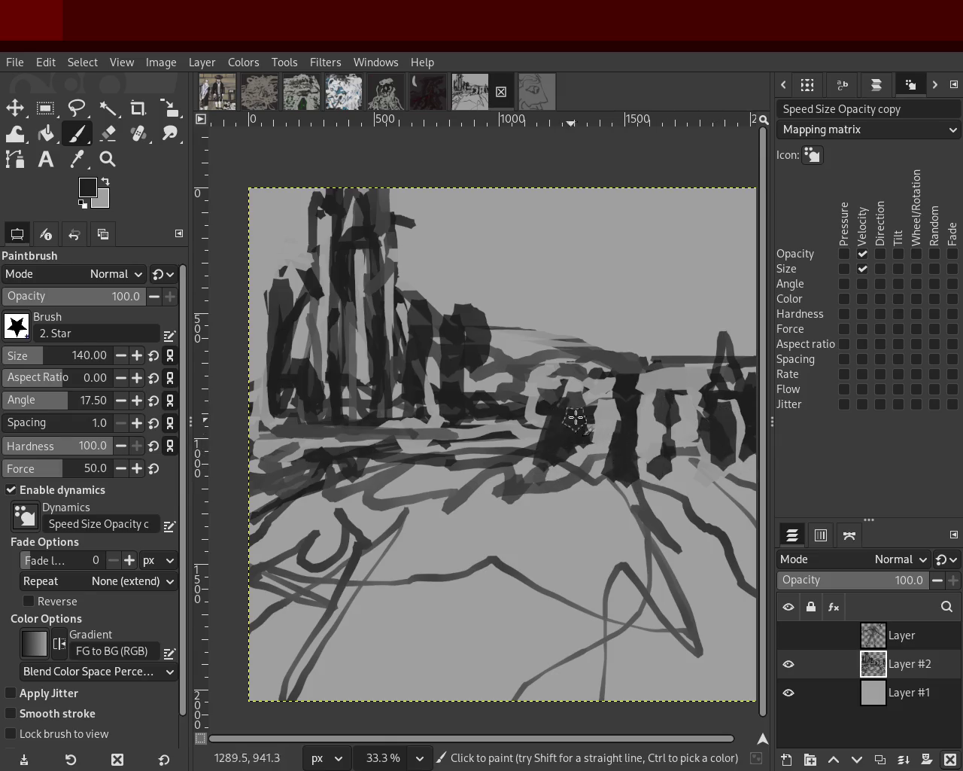
Paint a dark band along the ruins' top and light grey beneath the columns, then set brush size 25
left_click(575, 403, "ctrl")
left_click(606, 369, "ctrl")
mouse_move(605, 368)
left_mouse_down()
mouse_move(552, 389)
mouse_move(580, 398)
mouse_move(530, 435)
mouse_move(527, 427)
mouse_move(548, 454)
mouse_move(688, 475)
mouse_move(720, 467)
left_mouse_up()
key("ctrl+z")
left_click(551, 416, "ctrl")
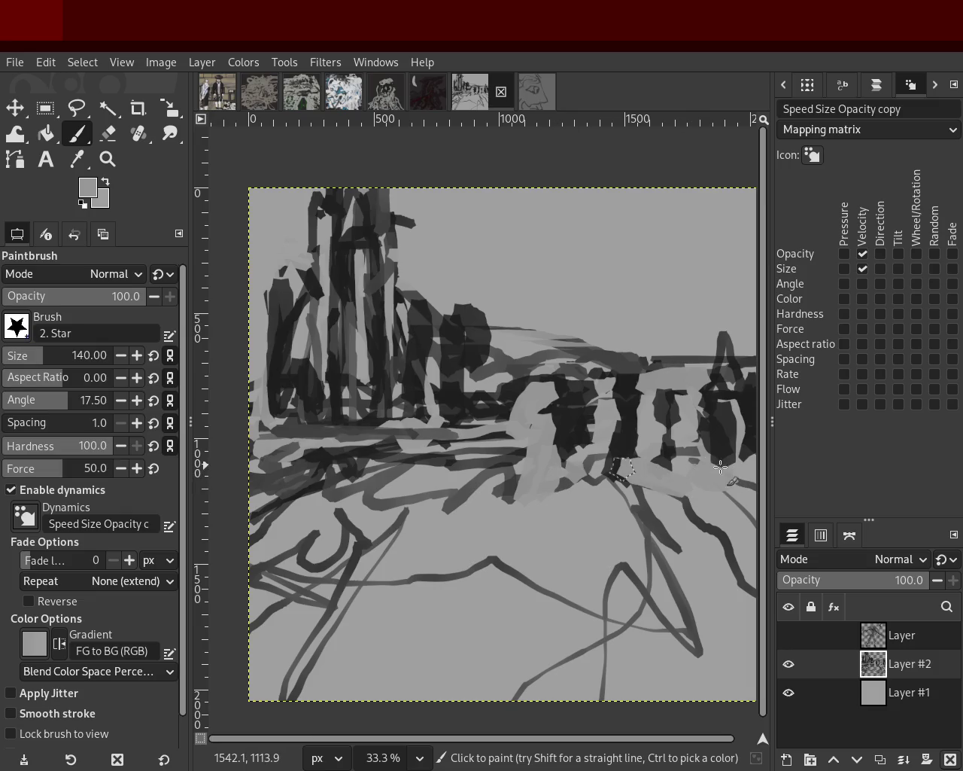
left_click(512, 396, "ctrl")
mouse_move(507, 394)
left_mouse_down()
mouse_move(608, 373)
mouse_move(739, 377)
mouse_move(713, 394)
left_mouse_up()
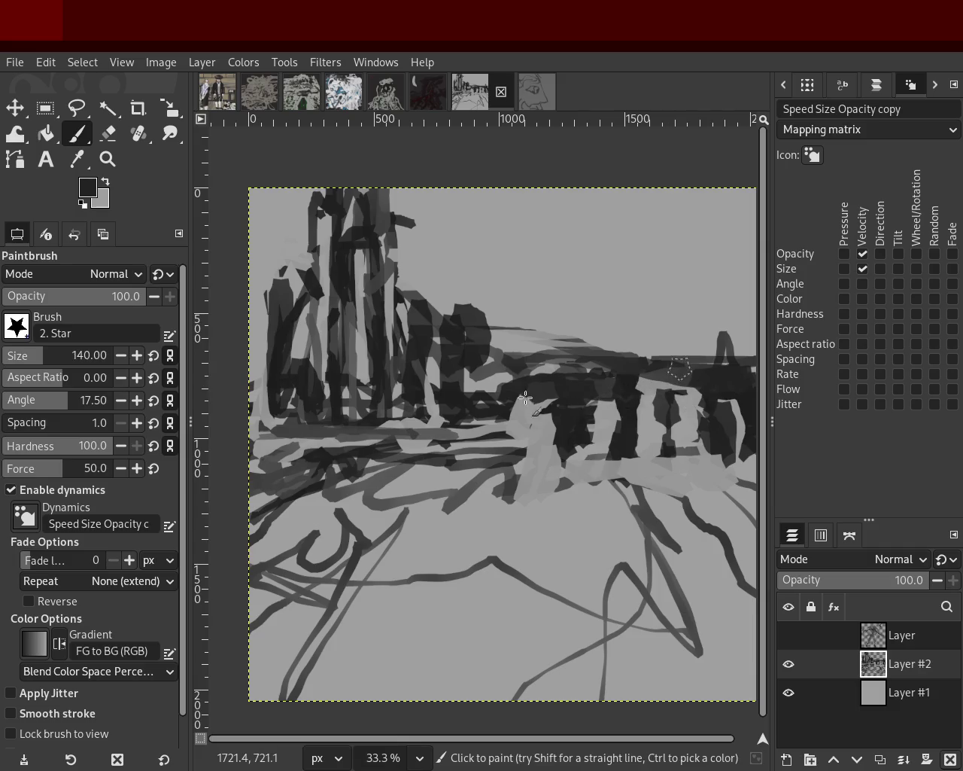
left_click(484, 377, "ctrl")
left_click_drag(484, 378, 578, 391)
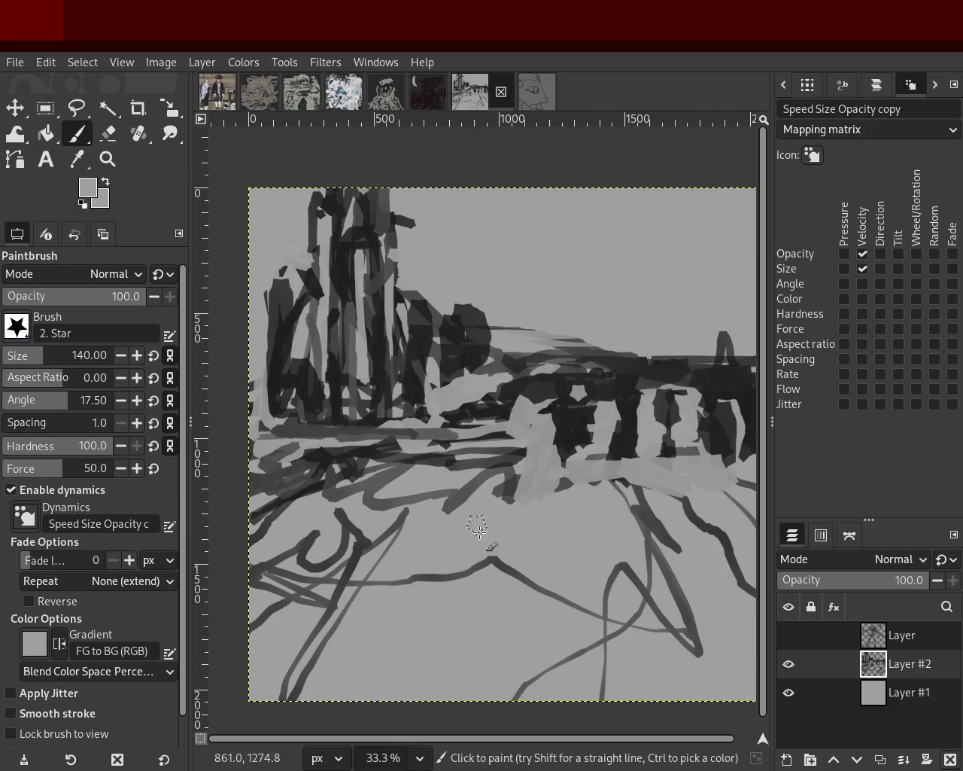
left_click(15, 357)
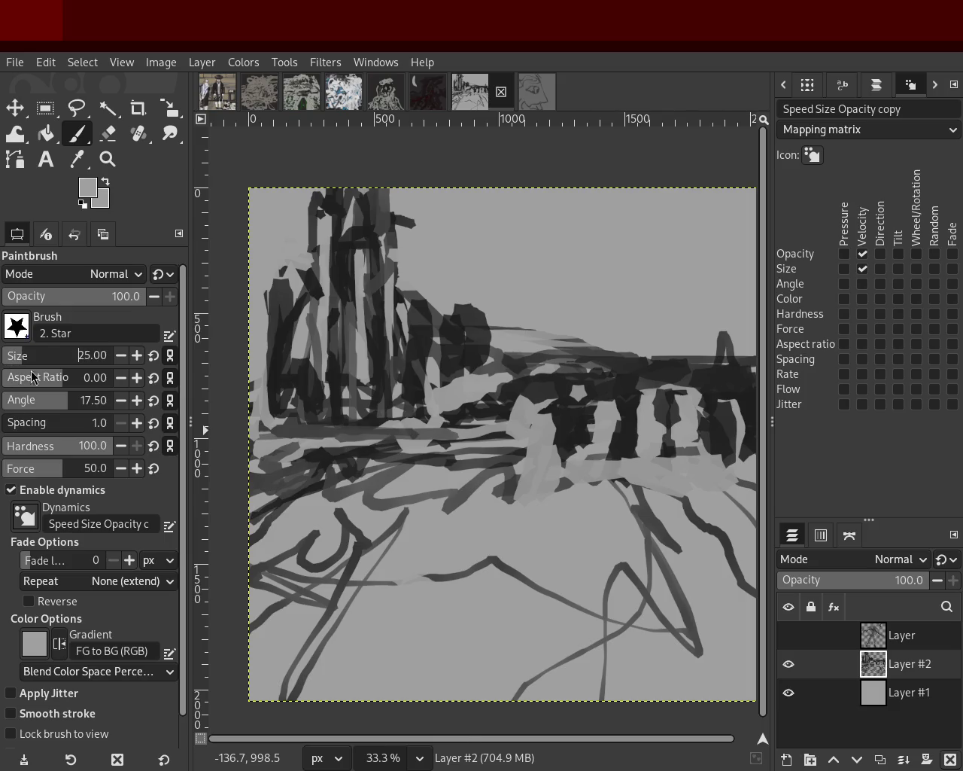
Replace a thin dark stroke with a dark curving stroke at brush size 43 across the lower middle
left_click(517, 485, "ctrl")
mouse_move(517, 484)
left_mouse_down()
mouse_move(550, 521)
mouse_move(572, 617)
left_mouse_up()
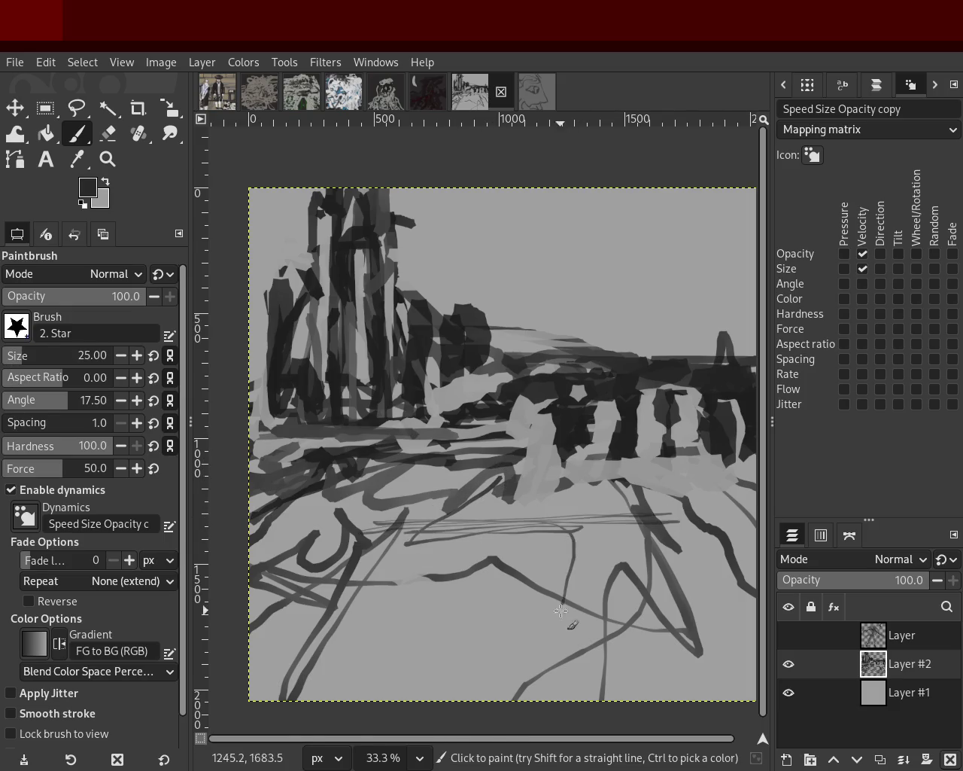
key("ctrl+z")
left_click_drag(16, 359, 24, 360)
mouse_move(442, 581)
left_mouse_down()
mouse_move(692, 562)
mouse_move(632, 439)
left_mouse_up()
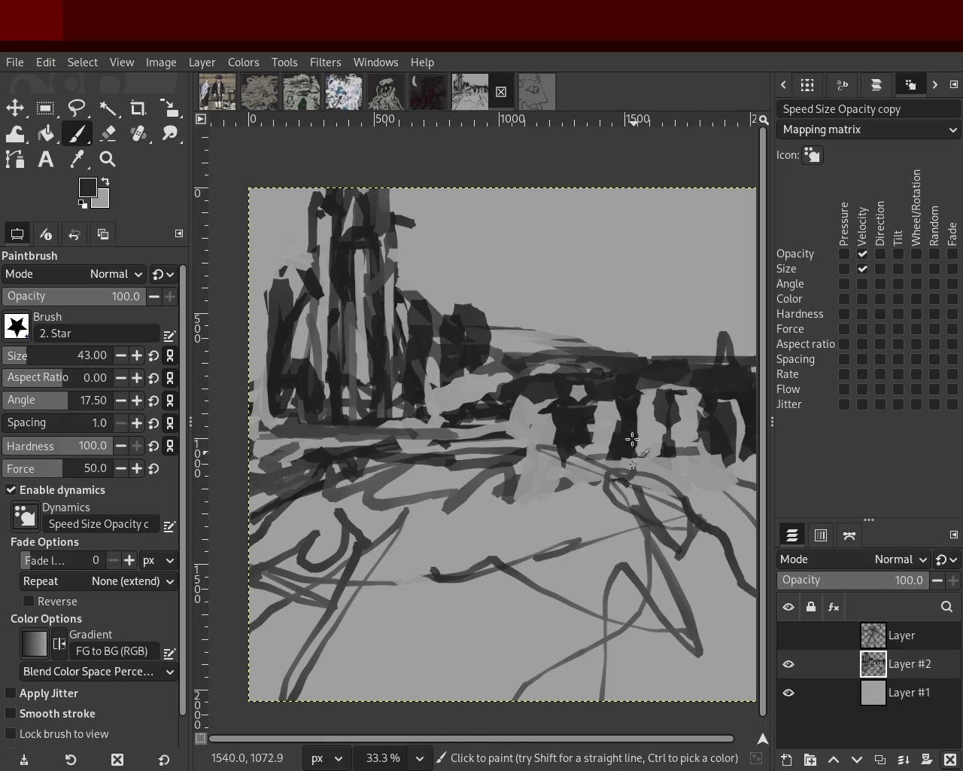
Paint light grey bands across the ruins and arcade, undoing one unwanted stroke
left_click(609, 372, "ctrl")
mouse_move(595, 372)
left_mouse_down()
mouse_move(473, 381)
mouse_move(737, 371)
left_mouse_up()
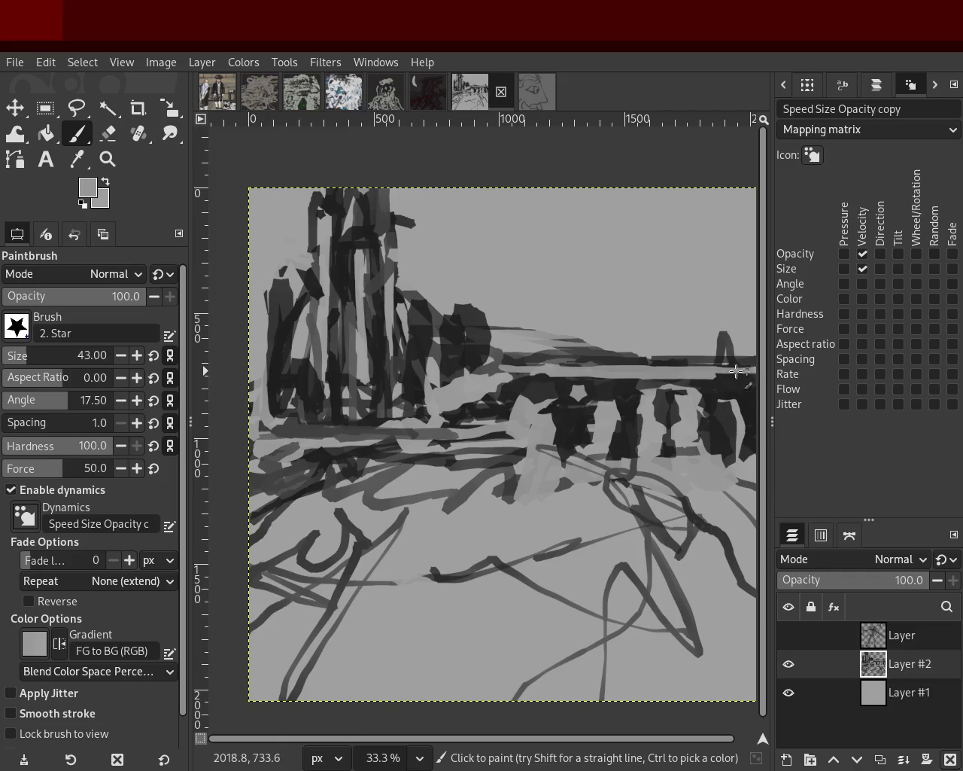
left_click_drag(507, 375, 723, 406)
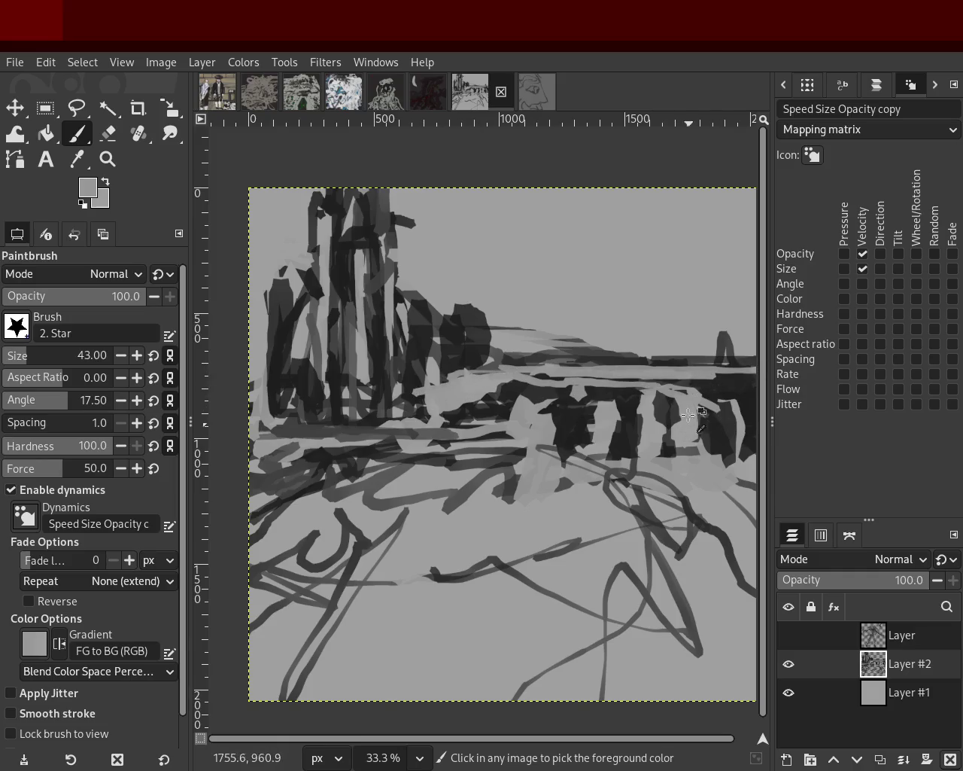
key("ctrl+z")
left_click(728, 389, "ctrl")
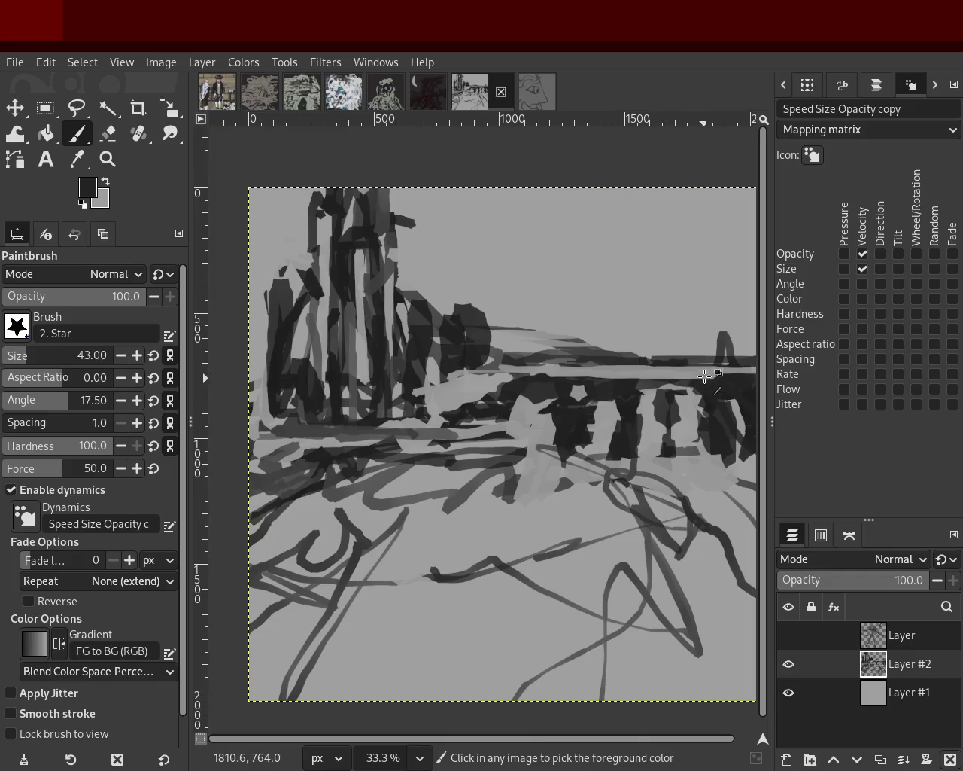
left_click(708, 377, "ctrl")
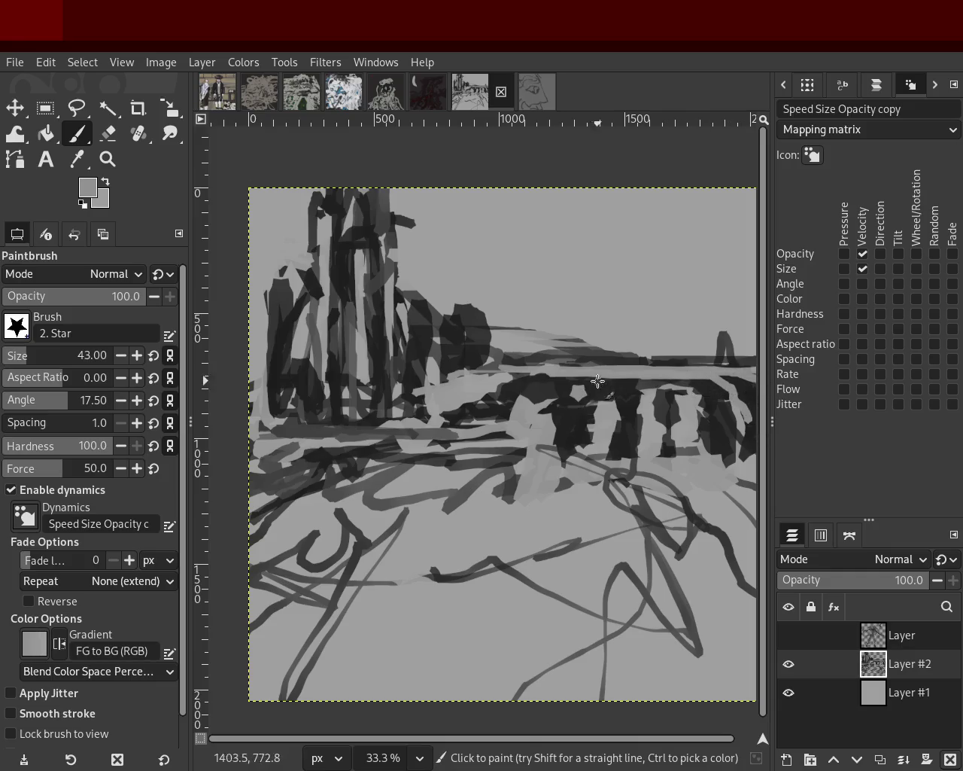
left_click_drag(553, 385, 500, 424)
Paint several light grey horizontal and diagonal strokes across the ground
left_click(417, 399, "ctrl")
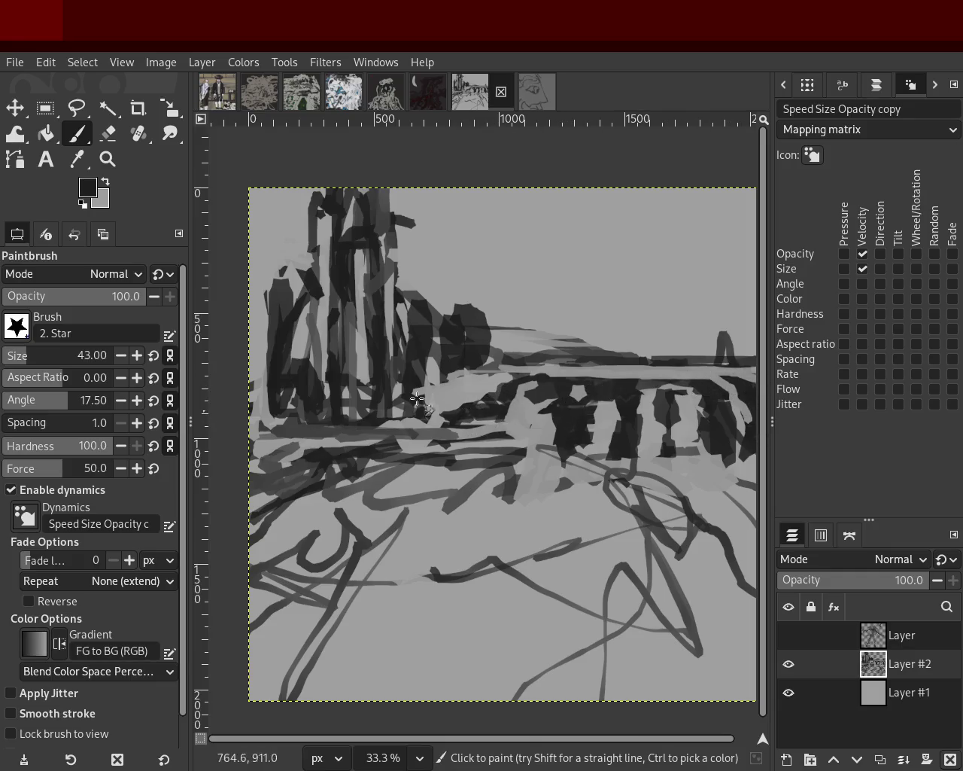
left_click(451, 398, "ctrl")
left_click_drag(451, 398, 292, 400)
left_click_drag(437, 410, 308, 418)
left_click_drag(403, 404, 332, 420)
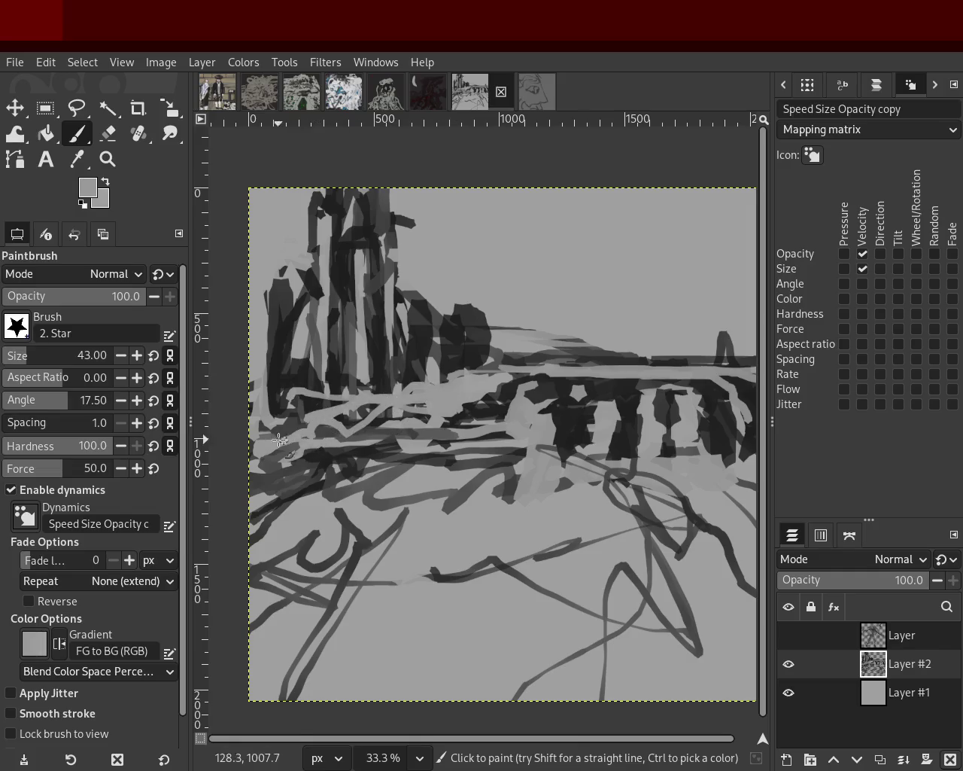
left_click(489, 424, "ctrl")
left_click_drag(410, 428, 350, 442)
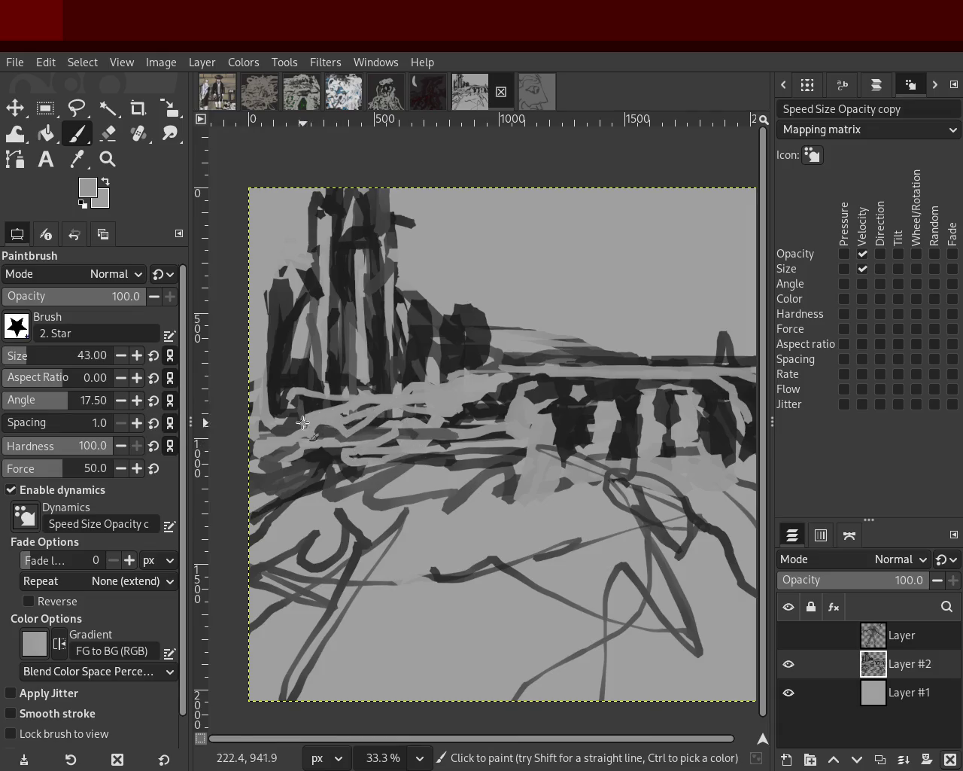
Alternate dark and light grey horizontal strokes across the middle and lower ground
left_click(485, 431, "ctrl")
mouse_move(461, 445)
left_mouse_down()
mouse_move(284, 430)
mouse_move(463, 432)
left_mouse_up()
left_click_drag(396, 442, 417, 486)
left_click(528, 435, "ctrl")
mouse_move(528, 434)
left_mouse_down()
mouse_move(324, 452)
mouse_move(288, 446)
left_mouse_up()
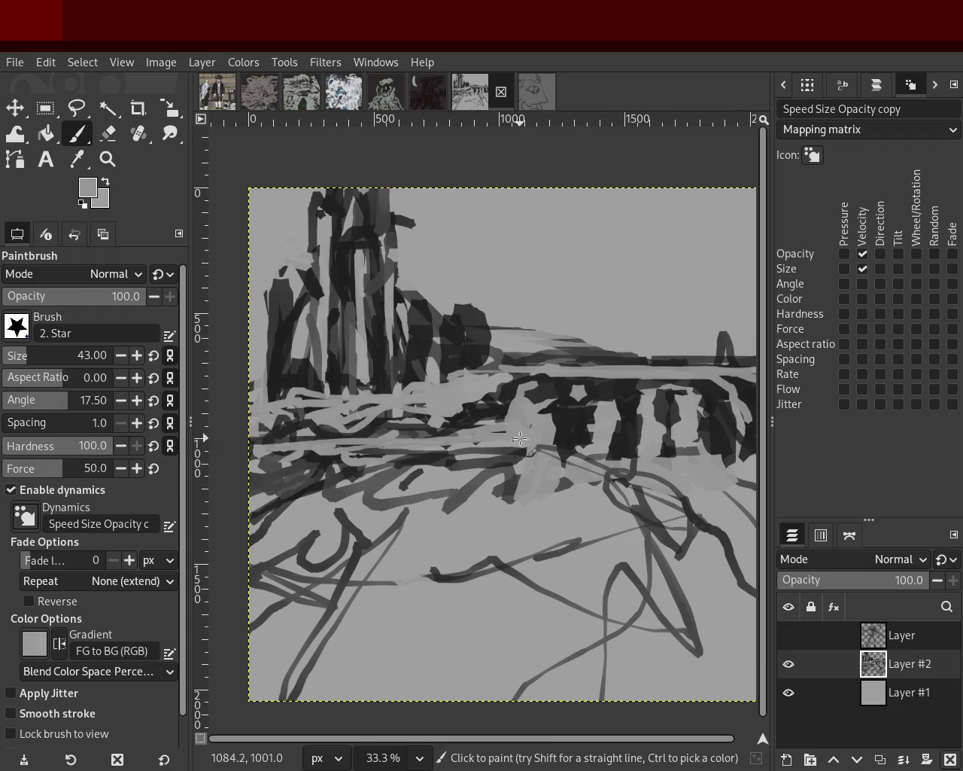
left_click_drag(519, 437, 271, 436)
left_click(459, 410, "ctrl")
mouse_move(463, 428)
left_mouse_down()
mouse_move(368, 456)
mouse_move(371, 427)
left_mouse_up()
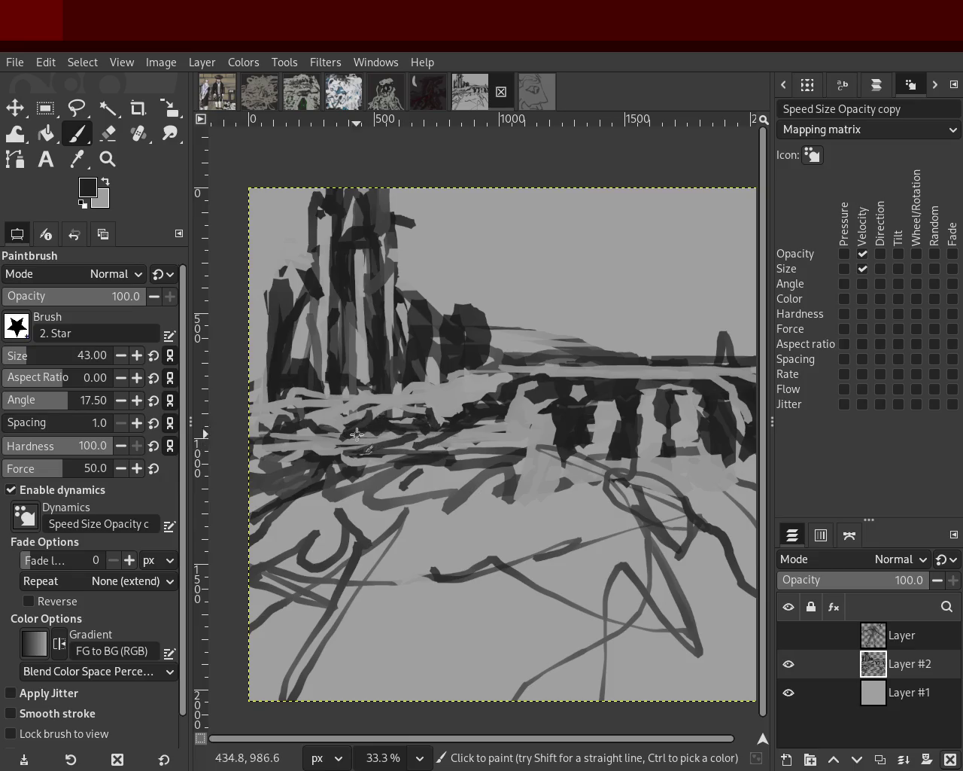
mouse_move(270, 486)
left_mouse_down()
mouse_move(469, 464)
mouse_move(248, 459)
left_mouse_up()
Add a short dark stroke on the arcade and show the hooded figure and moon layer
left_click(452, 434, "ctrl")
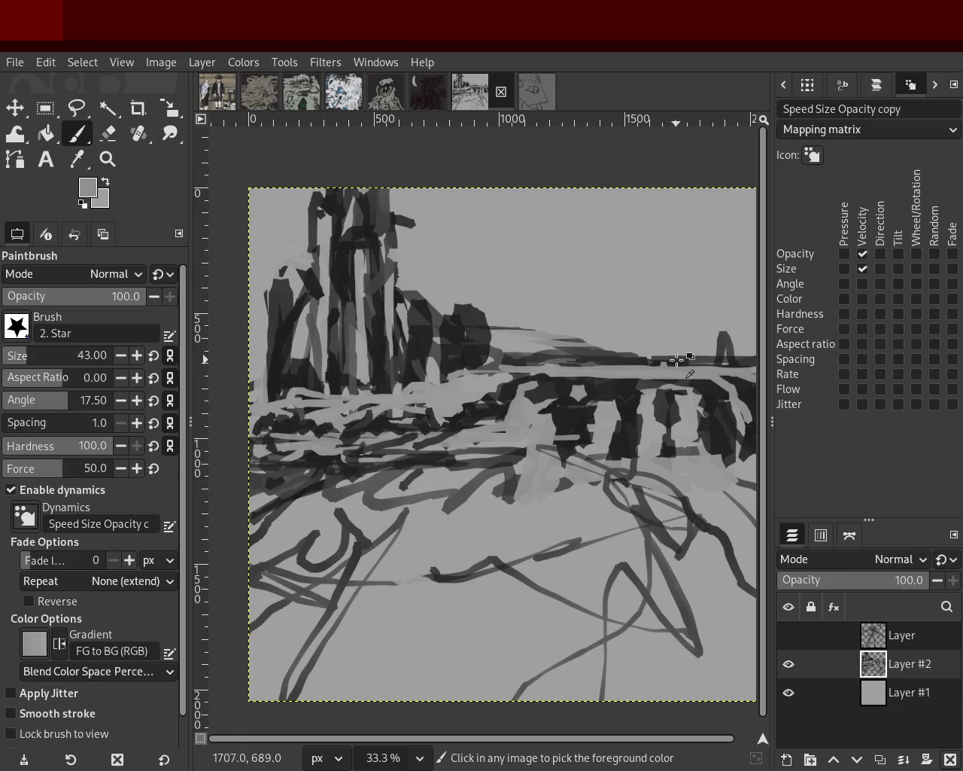
left_click(677, 359, "ctrl")
left_click_drag(675, 354, 741, 360)
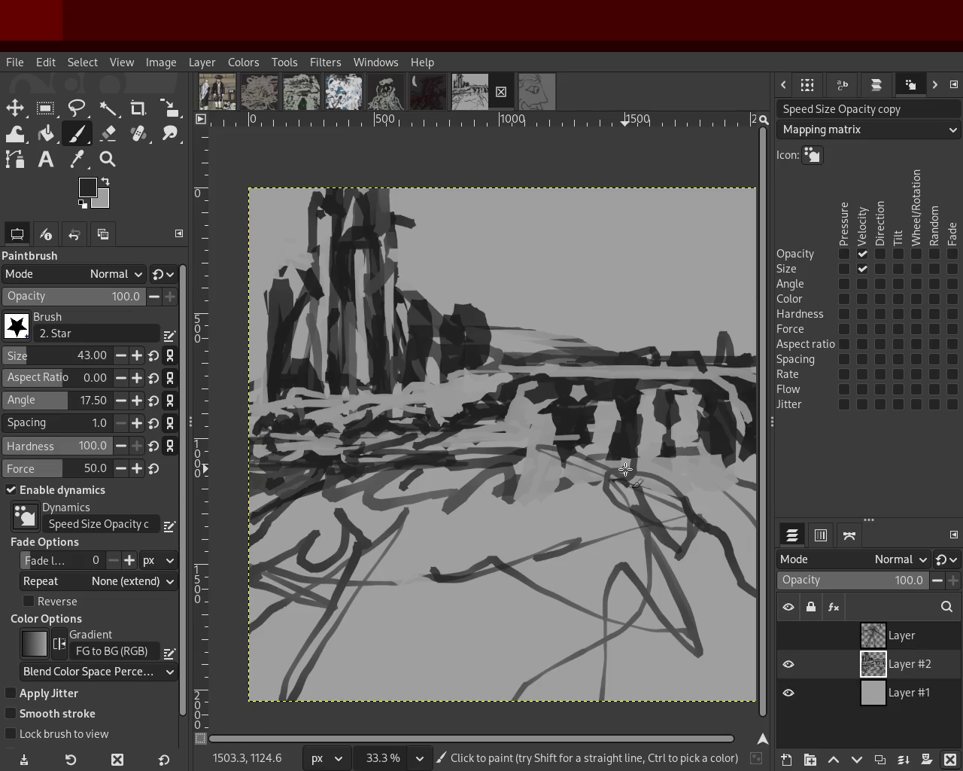
left_click(800, 638)
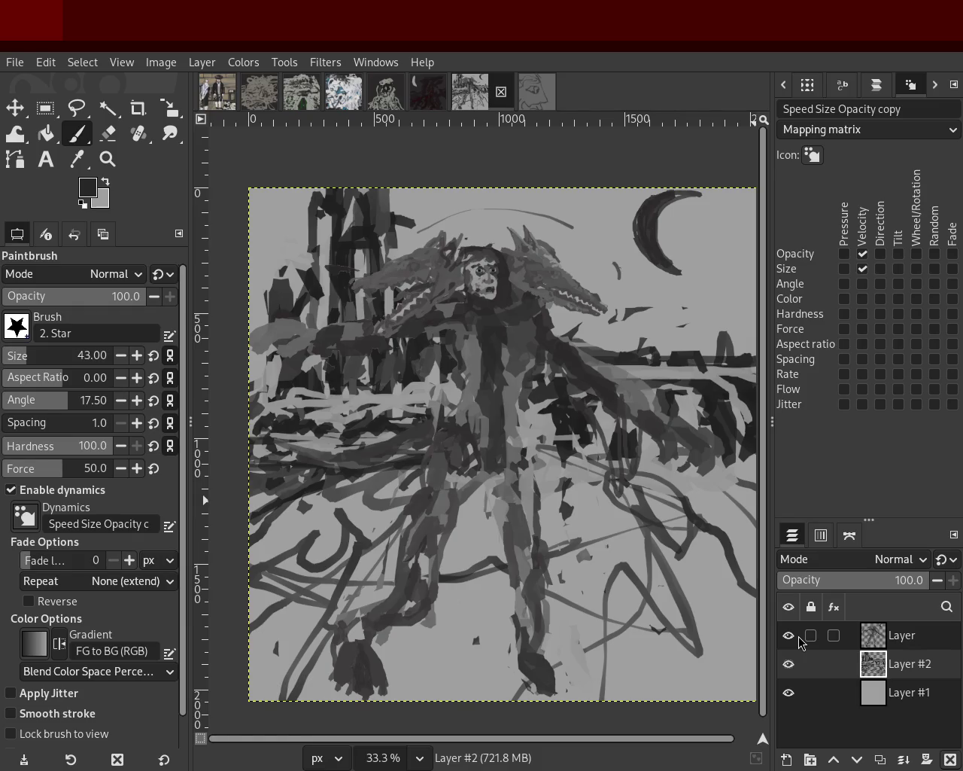
Hide the figure layer and paint a grey middle-ground stroke and a dark horizon line, undoing stray strokes
left_click(800, 636)
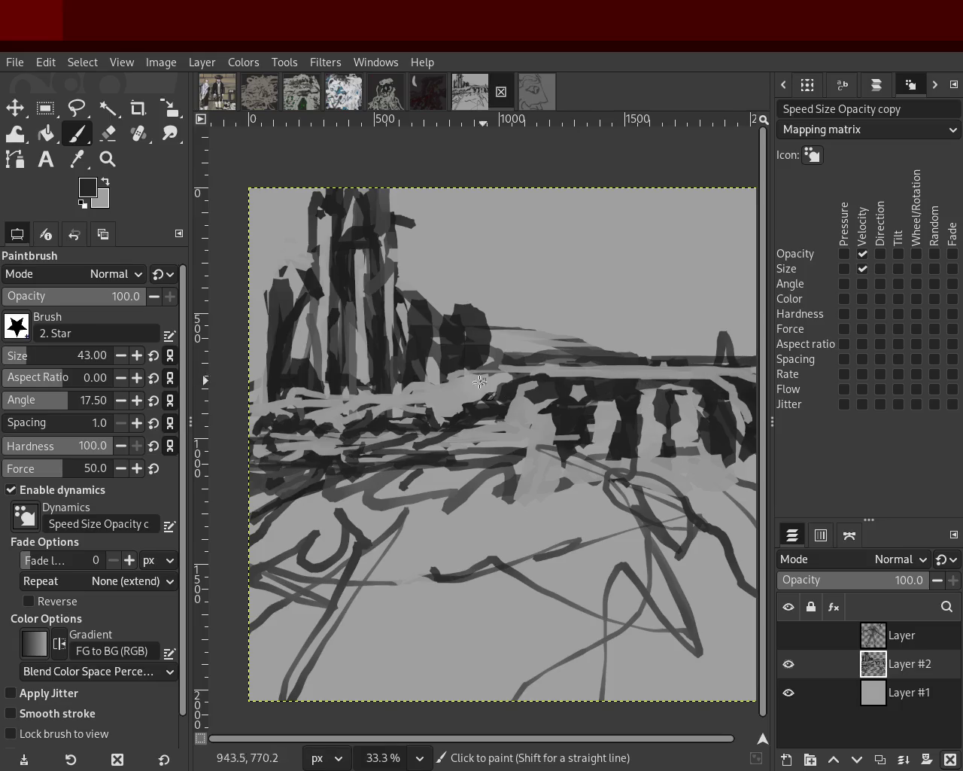
left_click(396, 453, "ctrl")
mouse_move(479, 418)
left_mouse_down()
mouse_move(487, 427)
mouse_move(248, 414)
left_mouse_up()
left_click(477, 402, "ctrl")
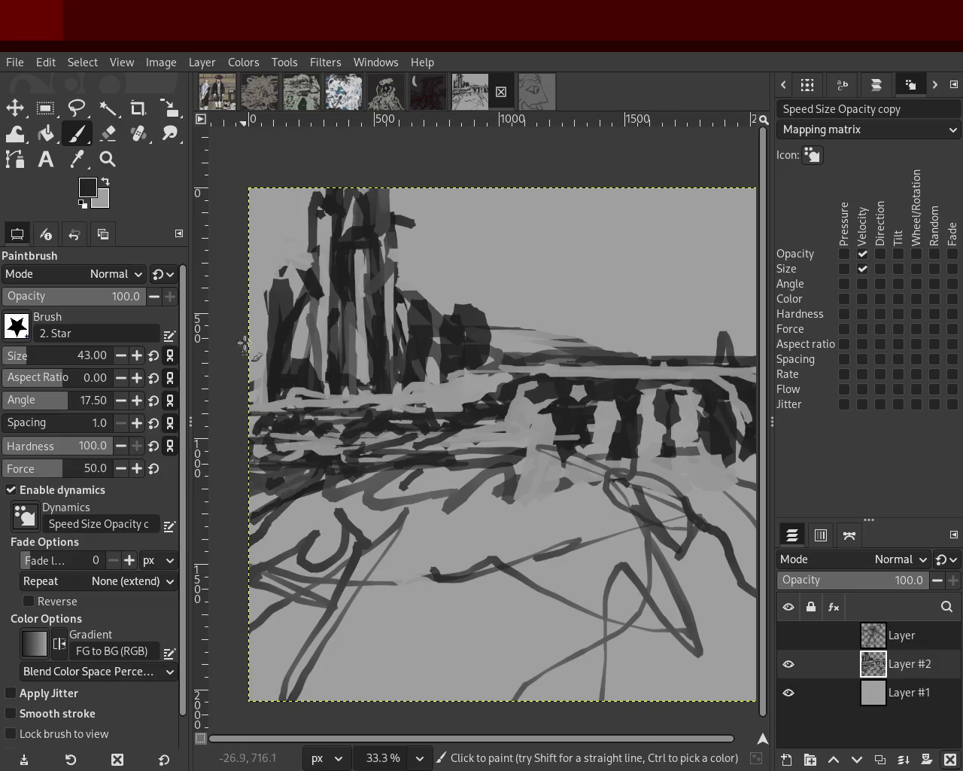
left_click(285, 288, "ctrl")
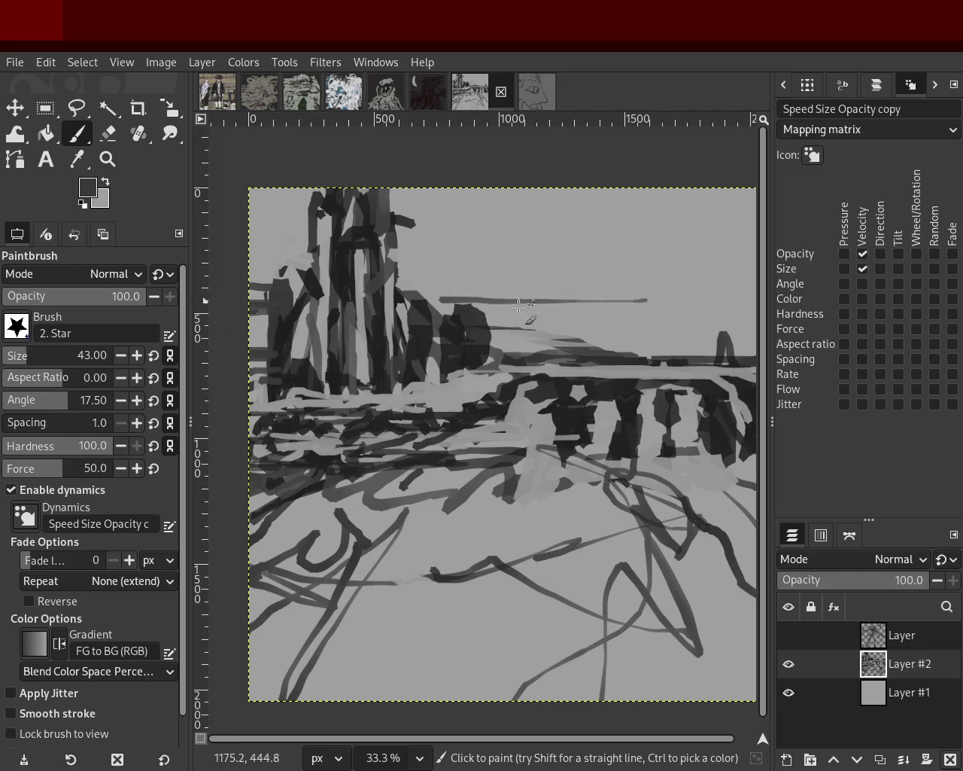
left_click_drag(455, 309, 878, 312)
left_click_drag(568, 317, 700, 316)
key("ctrl+z")
left_click_drag(483, 309, 701, 317)
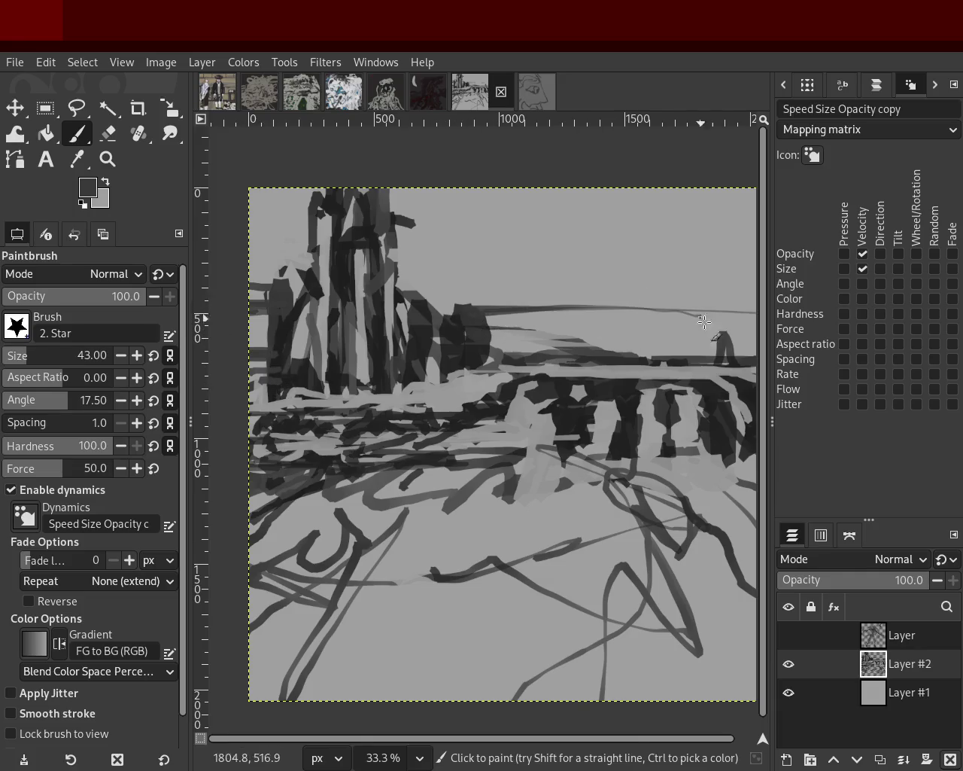
key("ctrl+z")
Darken the tower with dark vertical strokes and add a light highlight stroke on it
left_click_drag(386, 188, 389, 281)
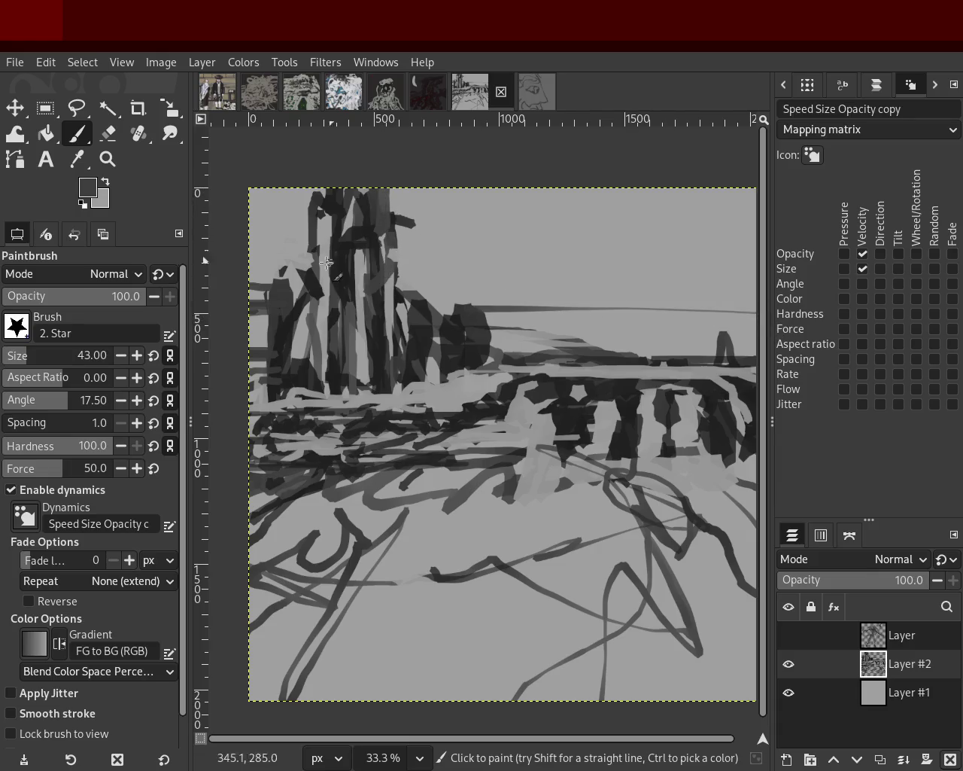
left_click(331, 202, "ctrl")
mouse_move(331, 202)
left_mouse_down()
mouse_move(318, 274)
mouse_move(331, 360)
mouse_move(315, 401)
left_mouse_up()
left_click_drag(304, 280, 285, 353)
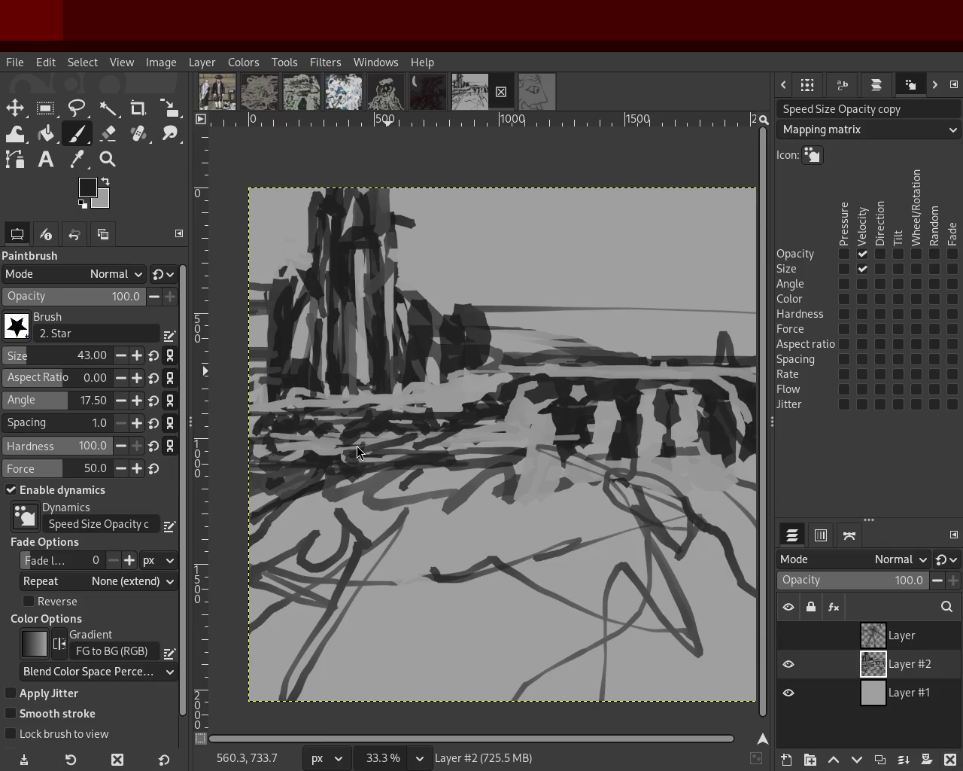
key("ctrl")
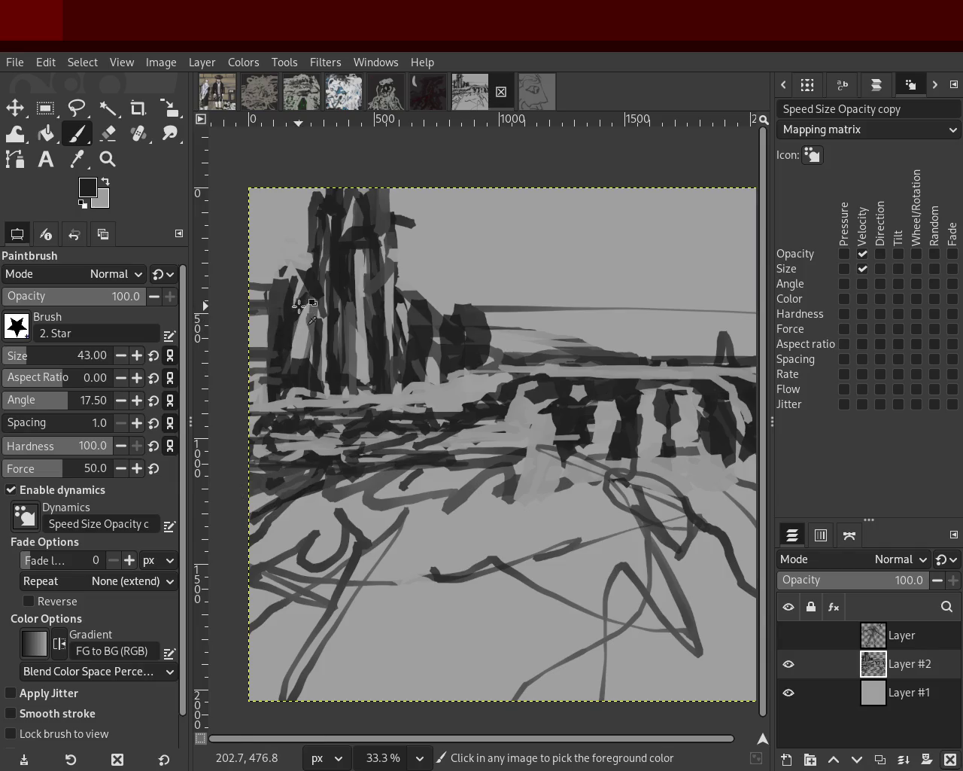
left_click_drag(300, 305, 294, 385)
left_click(364, 256, "ctrl")
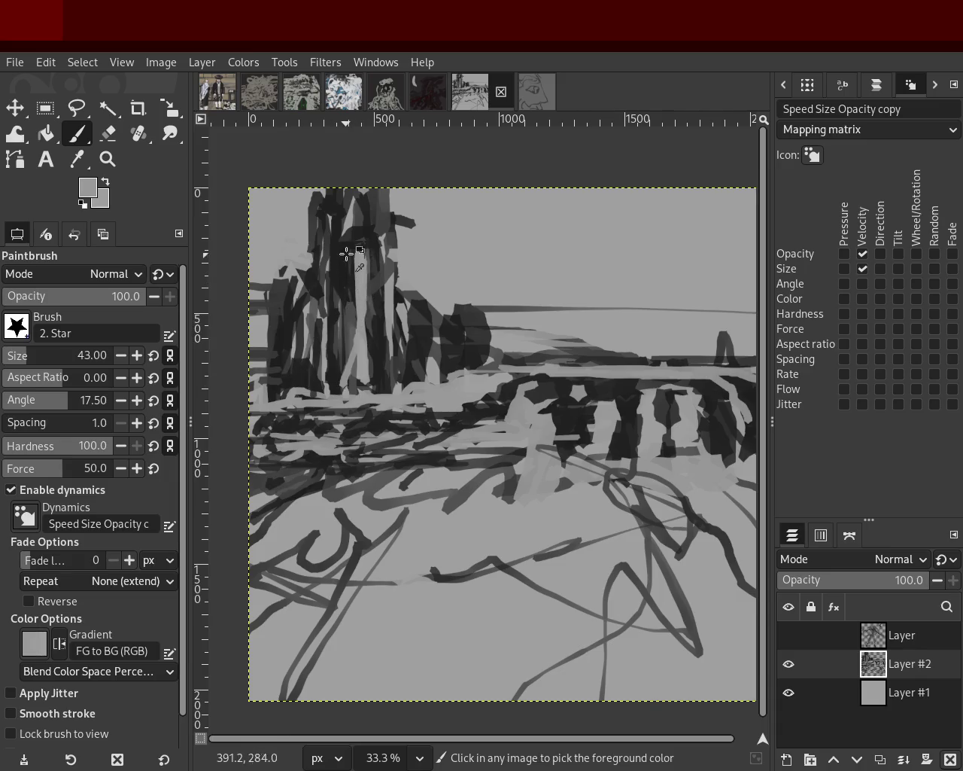
mouse_move(400, 285)
left_mouse_down()
mouse_move(414, 356)
mouse_move(436, 372)
left_mouse_up()
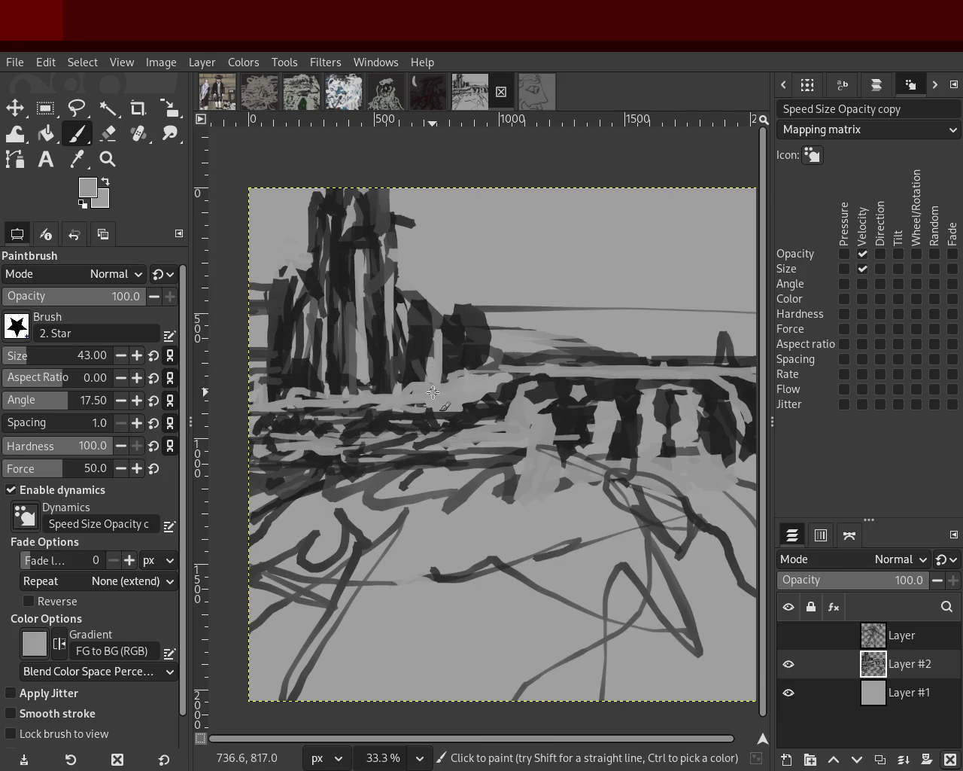
Paint near-black and grey strokes along the canvas's left edge
left_click(450, 340, "ctrl")
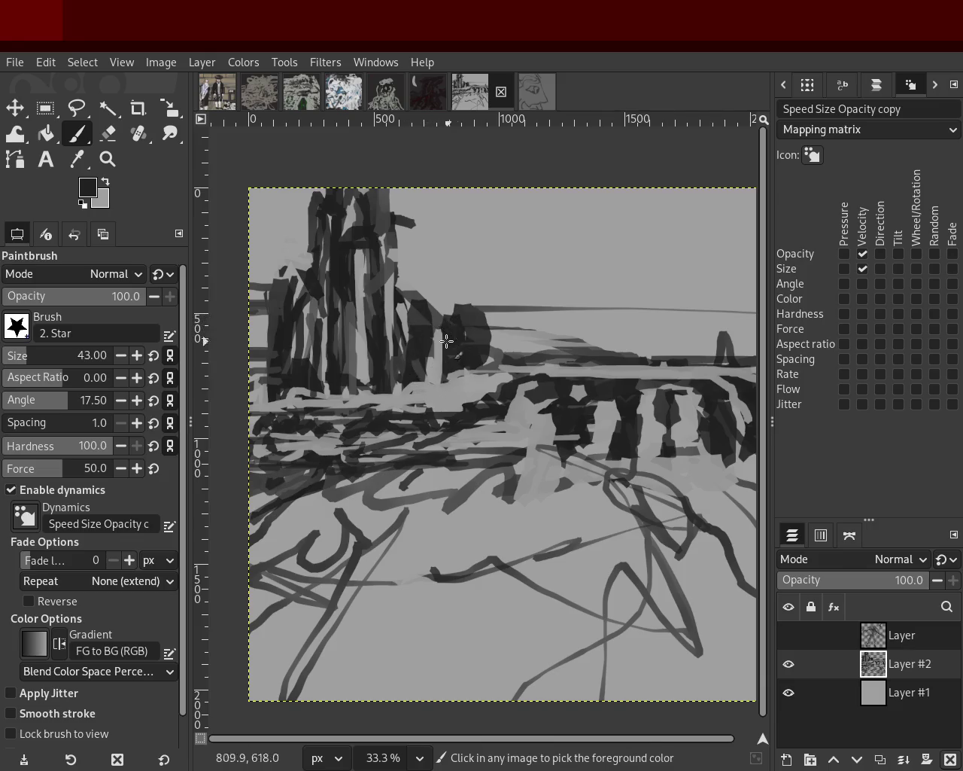
mouse_move(269, 298)
left_mouse_down()
mouse_move(261, 326)
mouse_move(278, 330)
mouse_move(231, 308)
left_mouse_up()
left_click(295, 285, "ctrl")
mouse_move(275, 340)
left_mouse_down()
mouse_move(249, 384)
mouse_move(263, 395)
left_mouse_up()
left_click(287, 319, "ctrl")
mouse_move(248, 336)
left_mouse_down()
mouse_move(284, 271)
mouse_move(287, 297)
left_mouse_up()
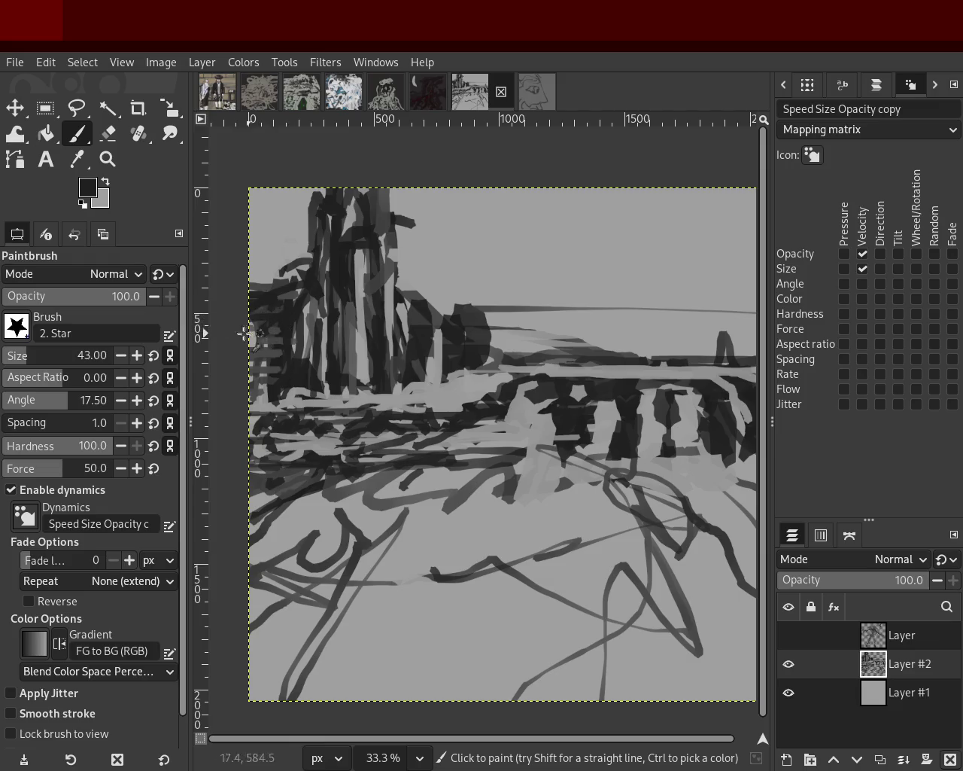
left_click(286, 342, "ctrl")
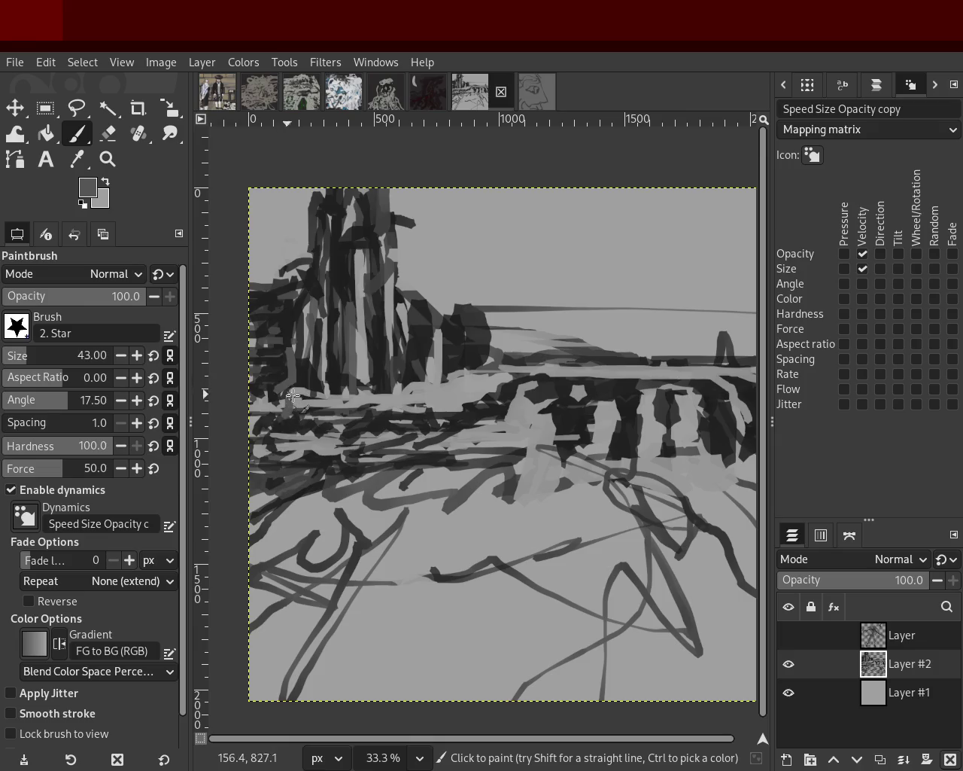
left_click(330, 400, "ctrl")
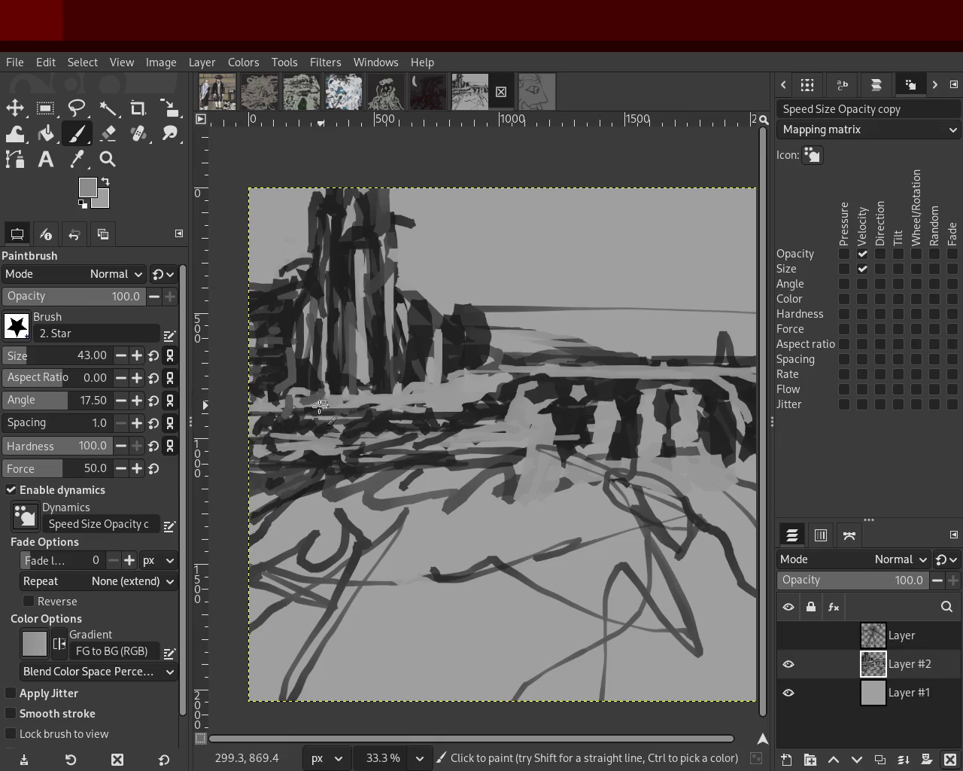
Sweep near-black strokes across the left middle ground to the left edge
left_click(480, 412, "ctrl")
mouse_move(480, 412)
left_mouse_down()
mouse_move(373, 480)
mouse_move(672, 466)
left_mouse_up()
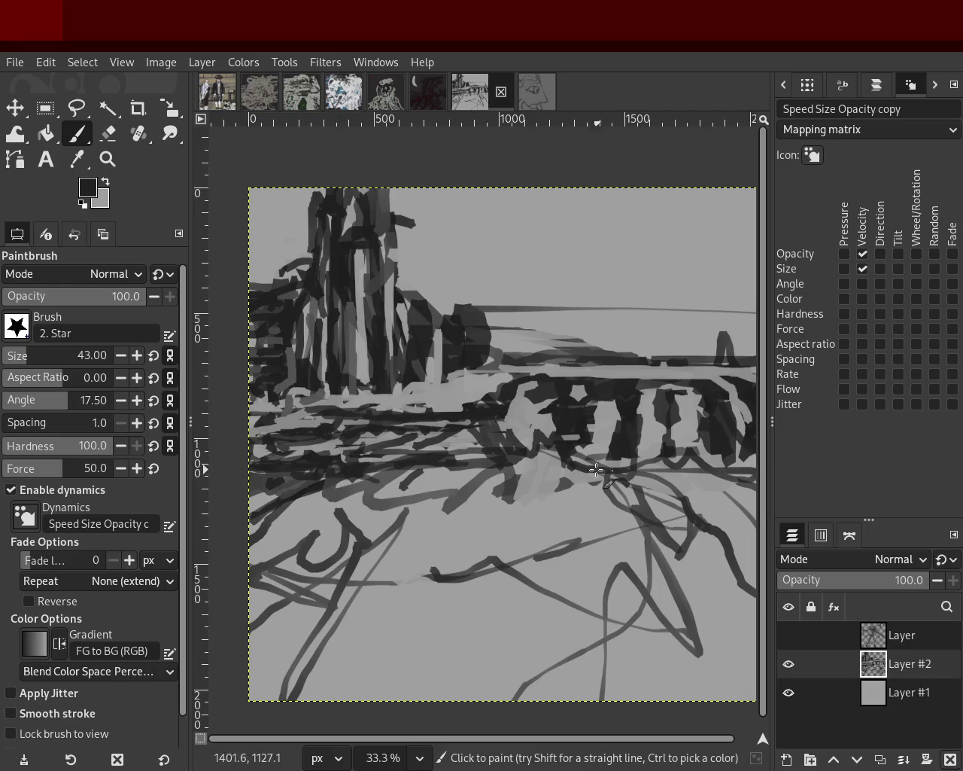
left_click_drag(671, 466, 245, 493)
left_click_drag(470, 416, 373, 404)
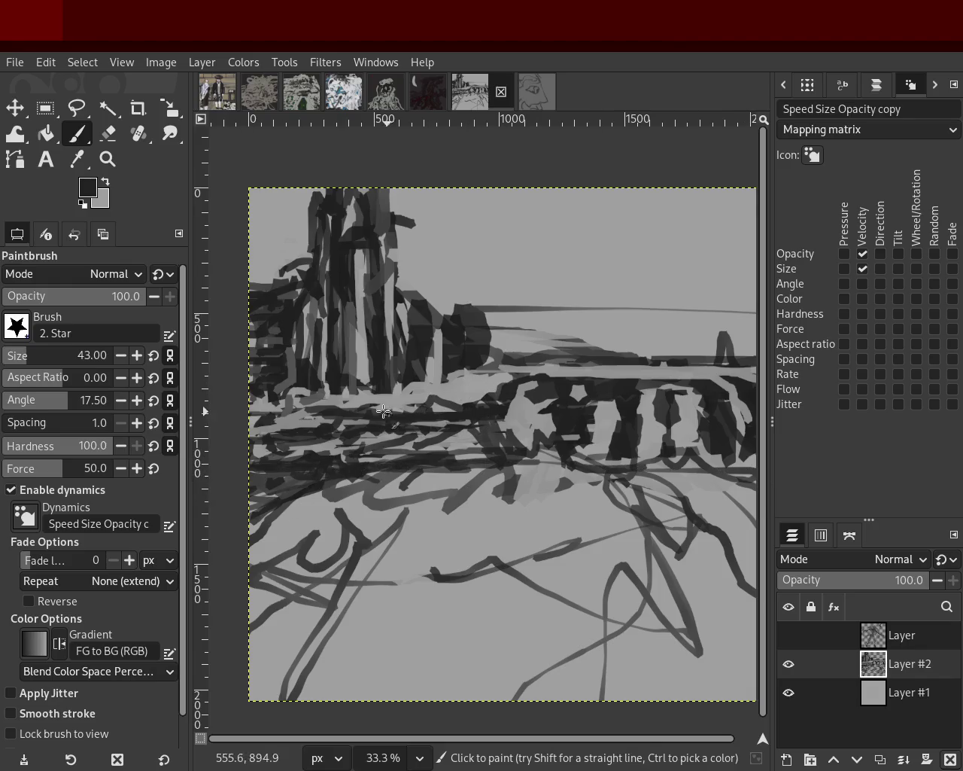
left_click(264, 284, "ctrl")
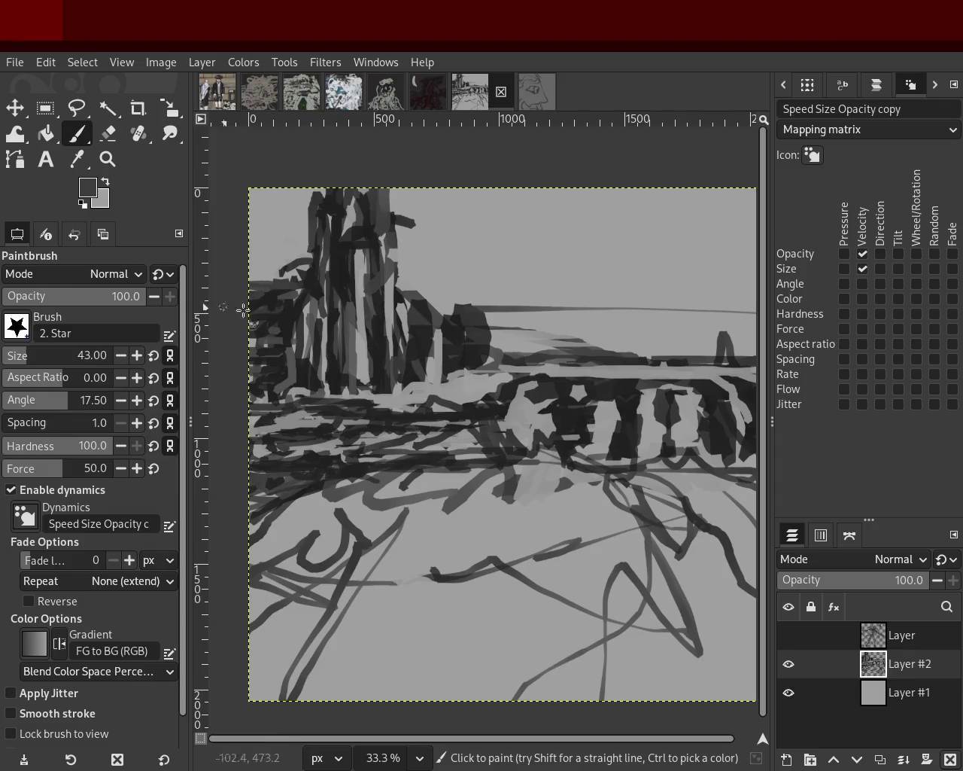
left_click(108, 133)
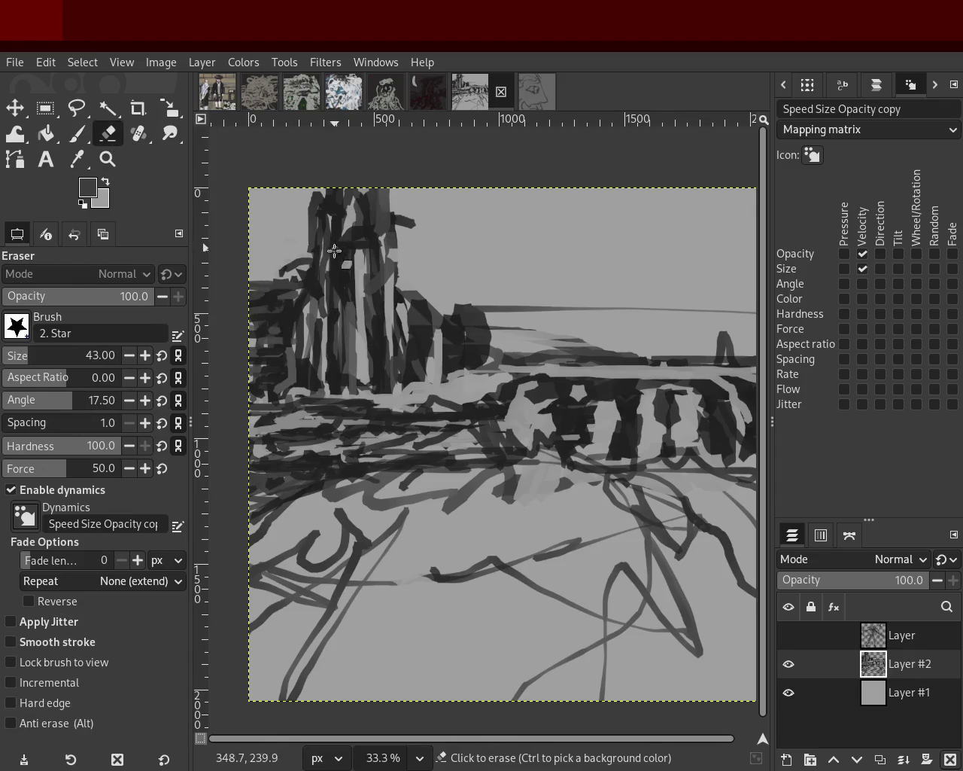
Erase dark paint near the left edge and a small patch in the middle ground
mouse_move(234, 275)
left_mouse_down()
mouse_move(301, 289)
mouse_move(232, 288)
left_mouse_up()
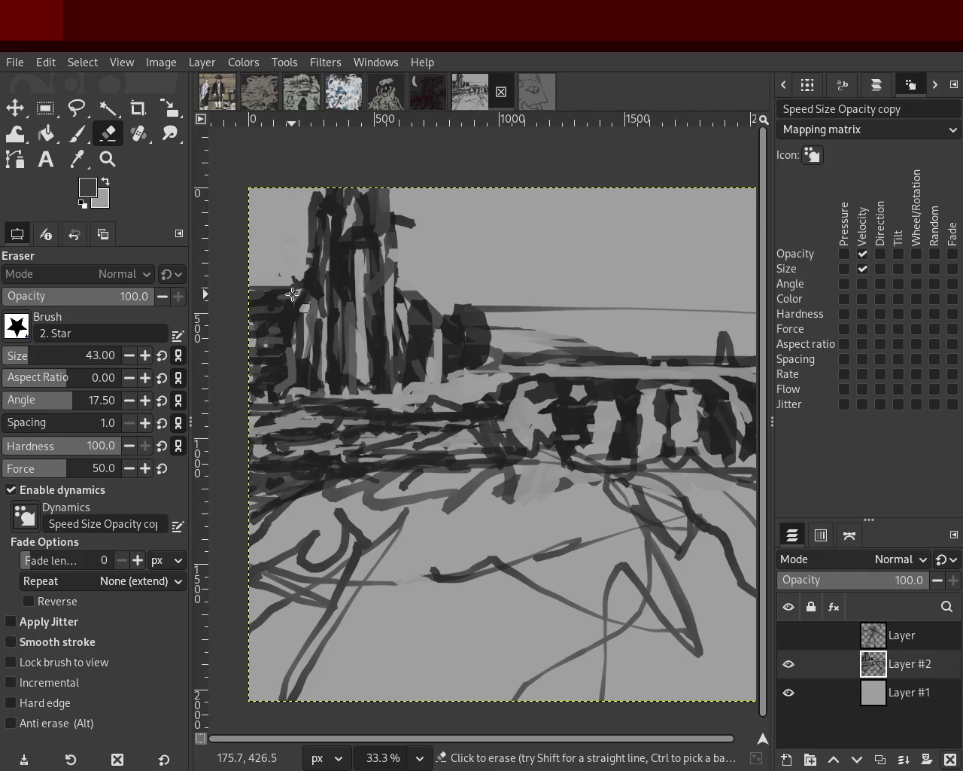
left_click_drag(279, 286, 162, 296)
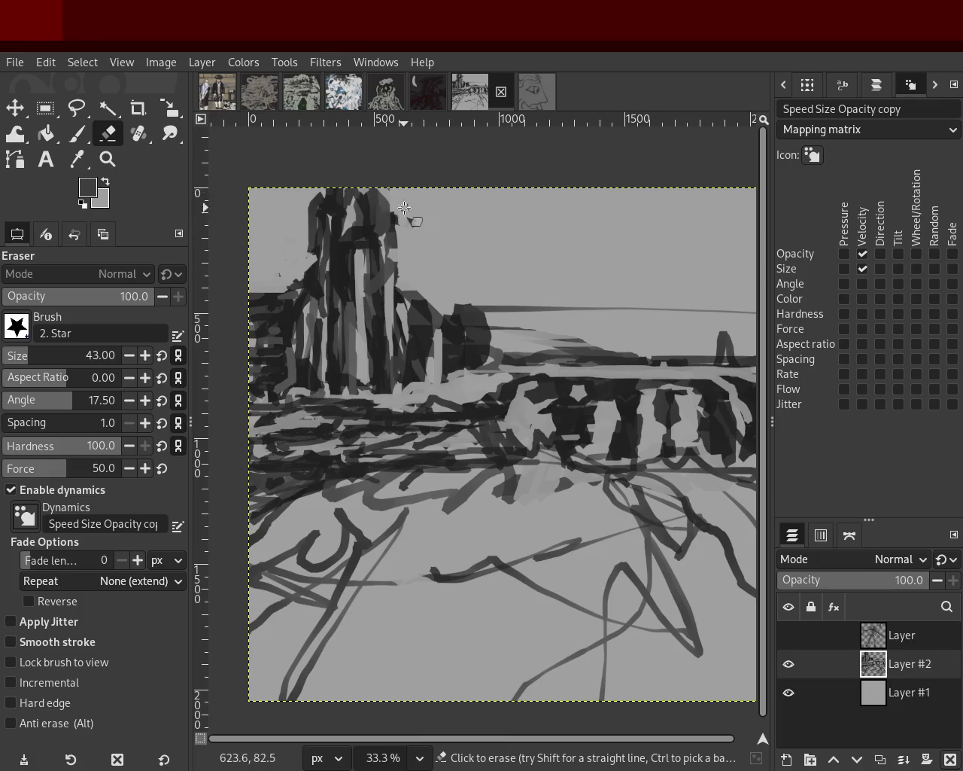
left_click(325, 397)
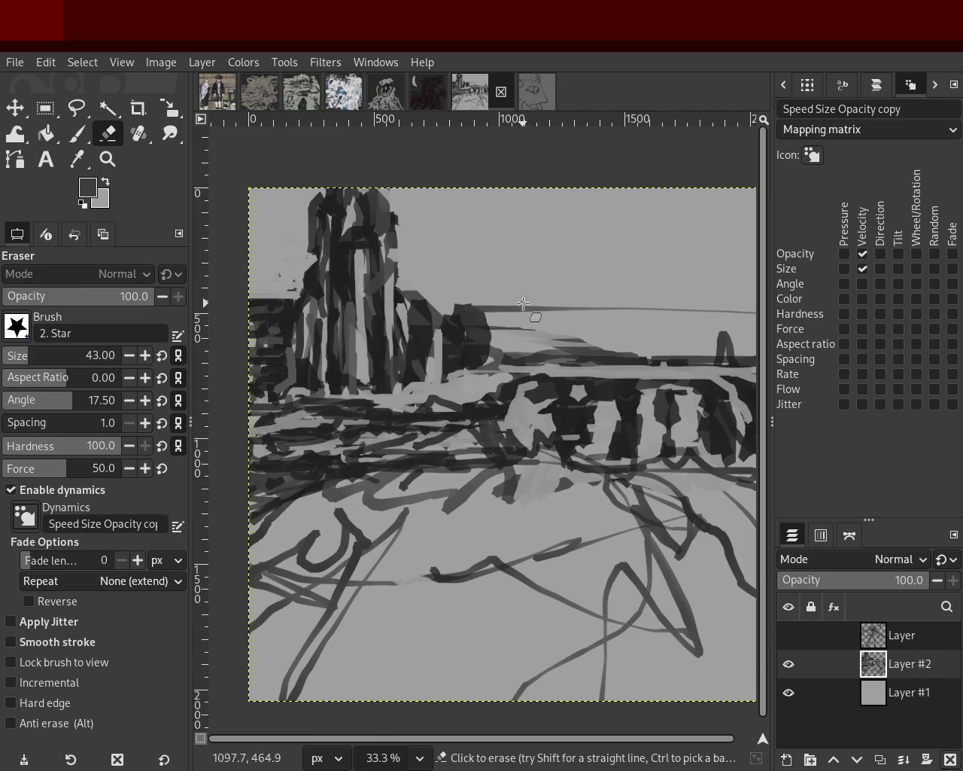
Erase strips of the dark horizon line and its small dark peak to lighten them
left_click_drag(437, 309, 563, 310)
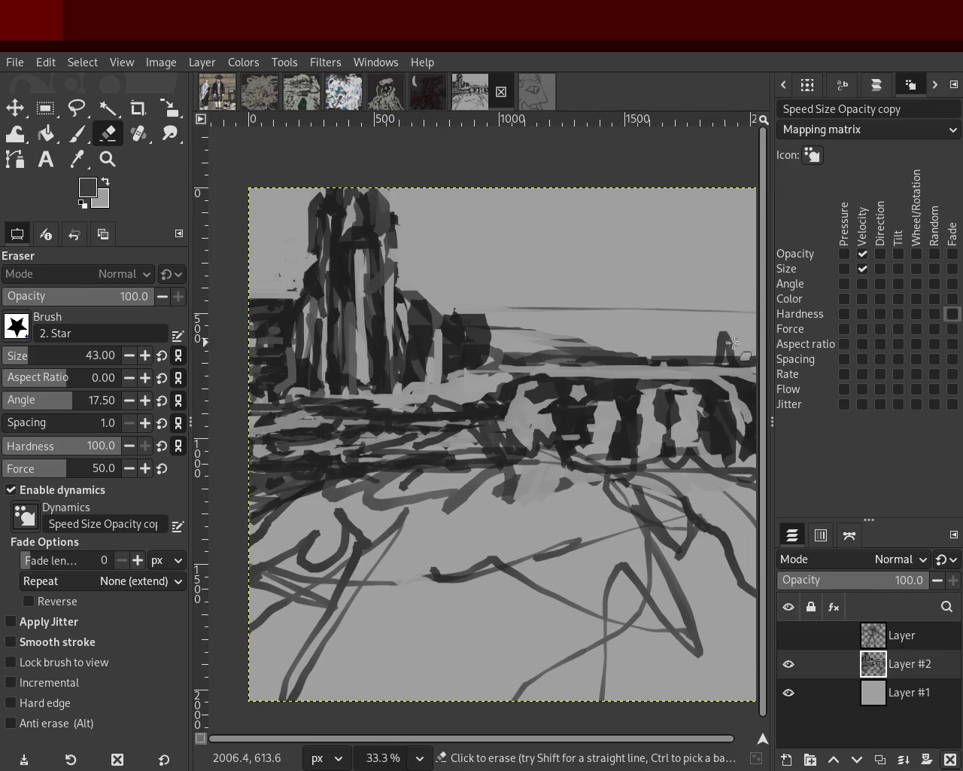
mouse_move(504, 307)
left_mouse_down()
mouse_move(603, 317)
mouse_move(657, 341)
left_mouse_up()
mouse_move(720, 348)
left_mouse_down()
mouse_move(548, 304)
mouse_move(484, 324)
mouse_move(509, 332)
mouse_move(481, 328)
mouse_move(487, 372)
mouse_move(634, 385)
left_mouse_up()
left_click_drag(317, 397, 251, 393)
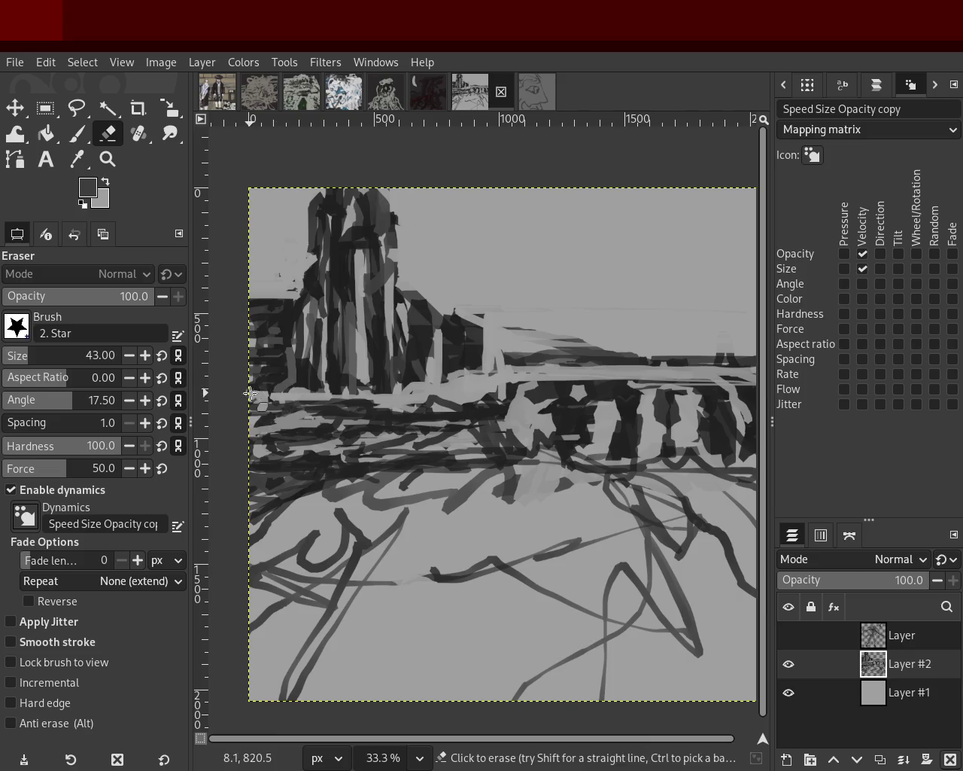
key("p")
left_click(472, 328, "ctrl")
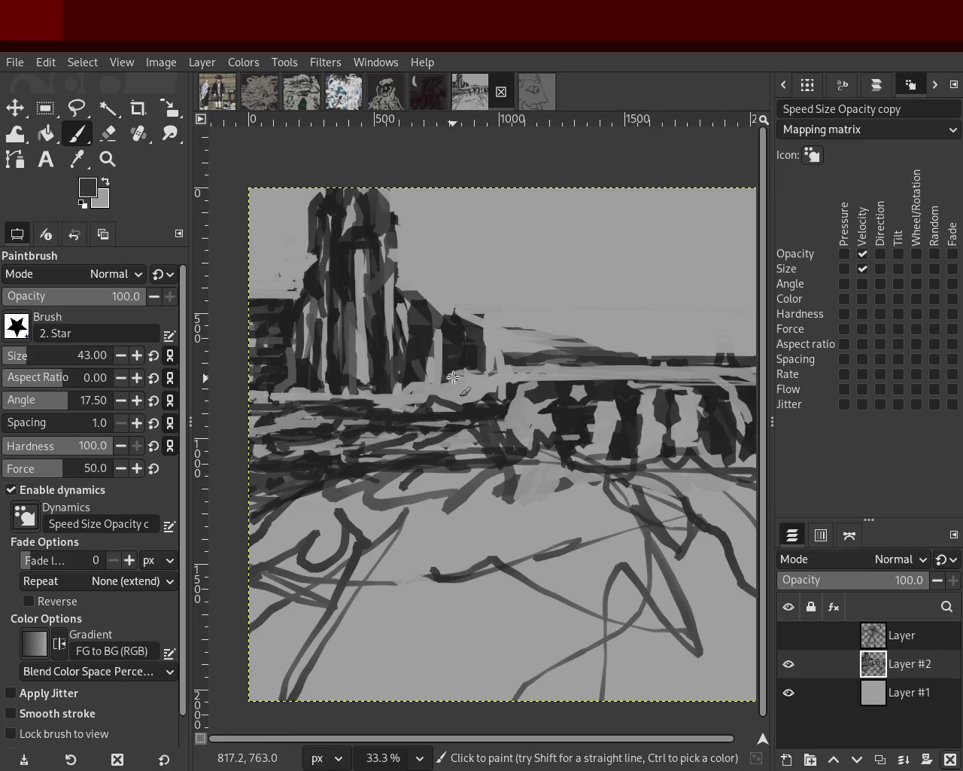
Paint alternating dark and light grey strokes along the horizon band, then save the image
mouse_move(498, 377)
left_mouse_down()
mouse_move(720, 339)
mouse_move(751, 346)
mouse_move(553, 349)
left_mouse_up()
left_click(692, 347, "ctrl")
mouse_move(693, 346)
left_mouse_down()
mouse_move(685, 344)
mouse_move(699, 341)
left_mouse_up()
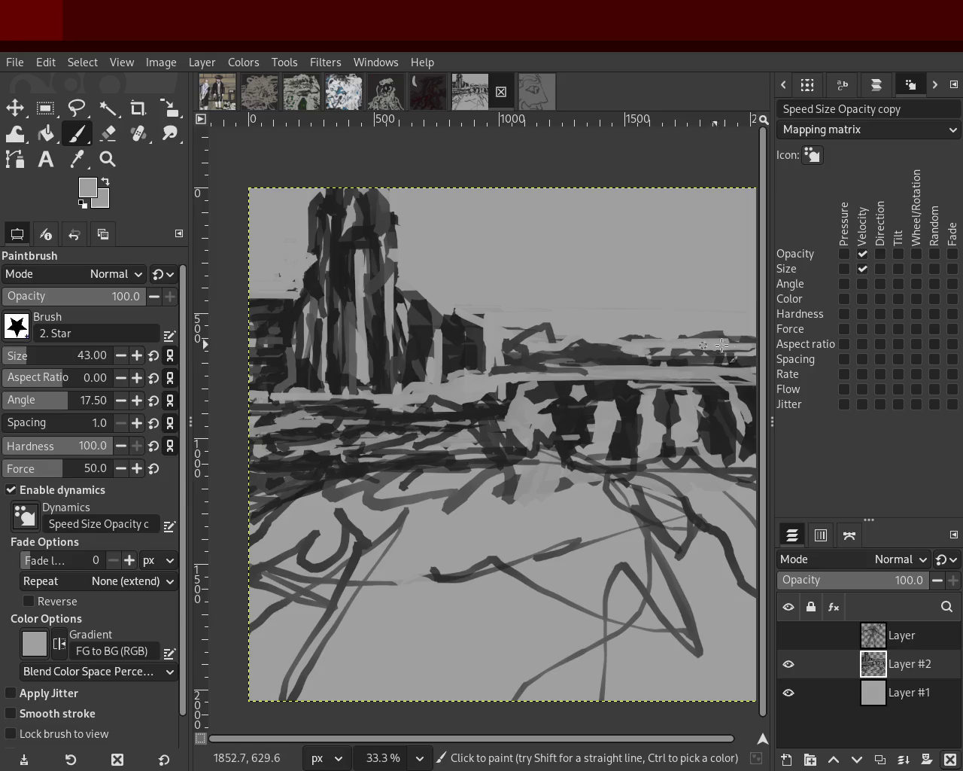
left_click(482, 338, "ctrl")
mouse_move(482, 336)
left_mouse_down()
mouse_move(710, 340)
mouse_move(713, 329)
mouse_move(745, 349)
mouse_move(619, 354)
left_mouse_up()
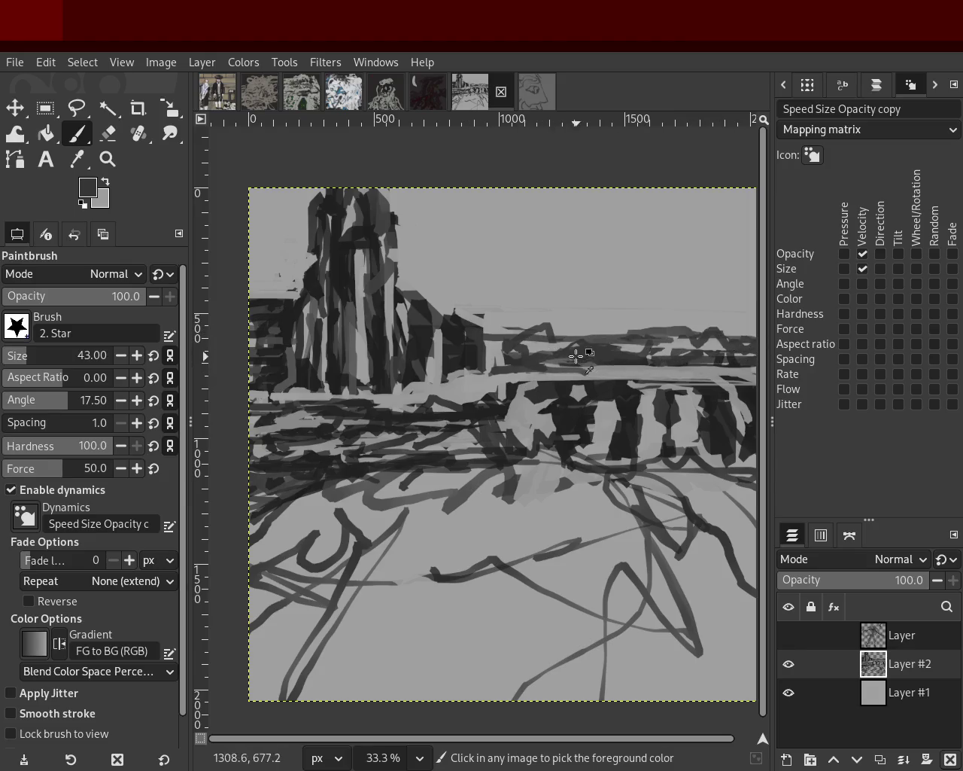
left_click(701, 336, "ctrl")
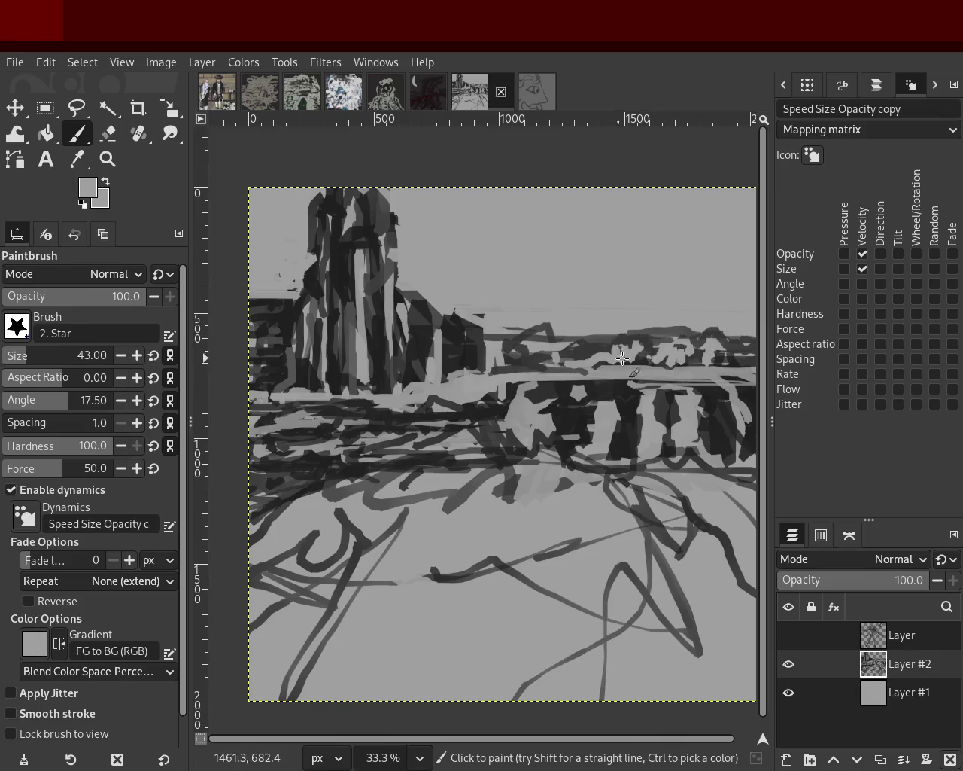
left_click(591, 347, "ctrl")
left_click_drag(630, 355, 751, 358)
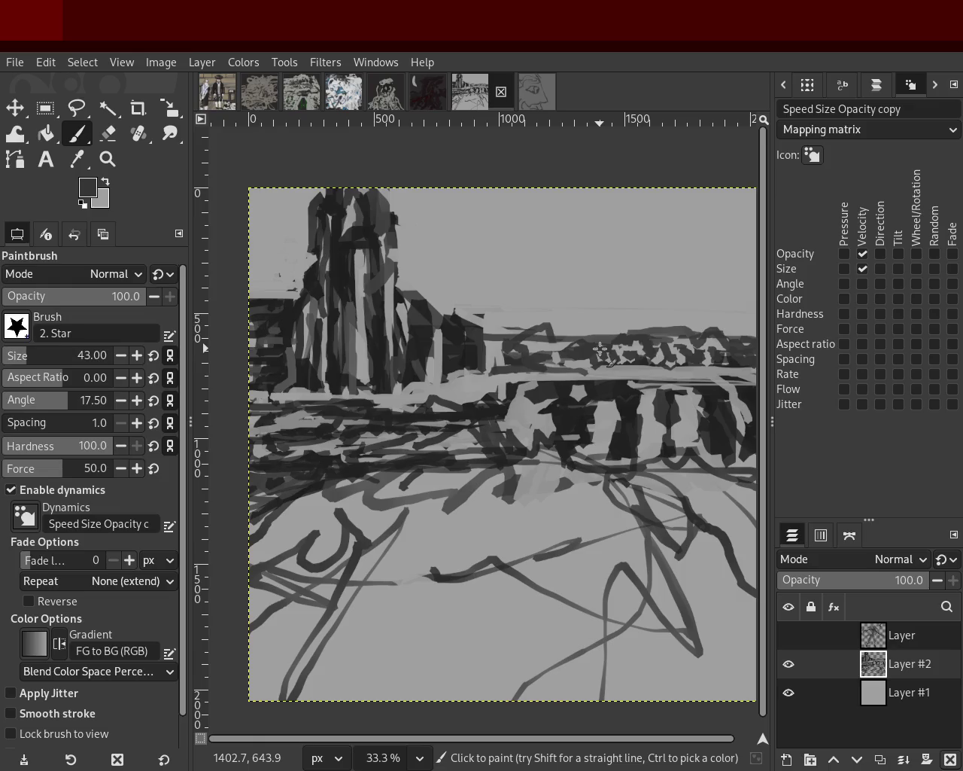
left_click(387, 275, "ctrl")
key("ctrl+s")
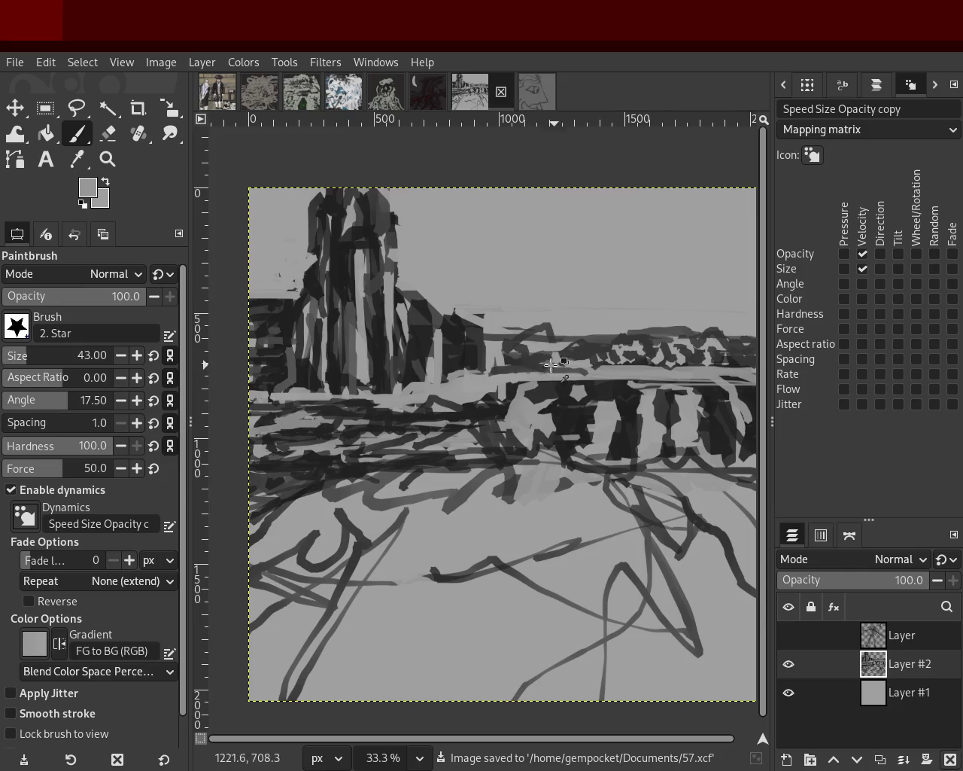
Paint a near-black crenellated skyline across the horizon band
left_click(472, 358, "ctrl")
mouse_move(536, 346)
left_mouse_down()
mouse_move(563, 360)
mouse_move(675, 349)
mouse_move(724, 361)
left_mouse_up()
left_click(721, 350, "ctrl")
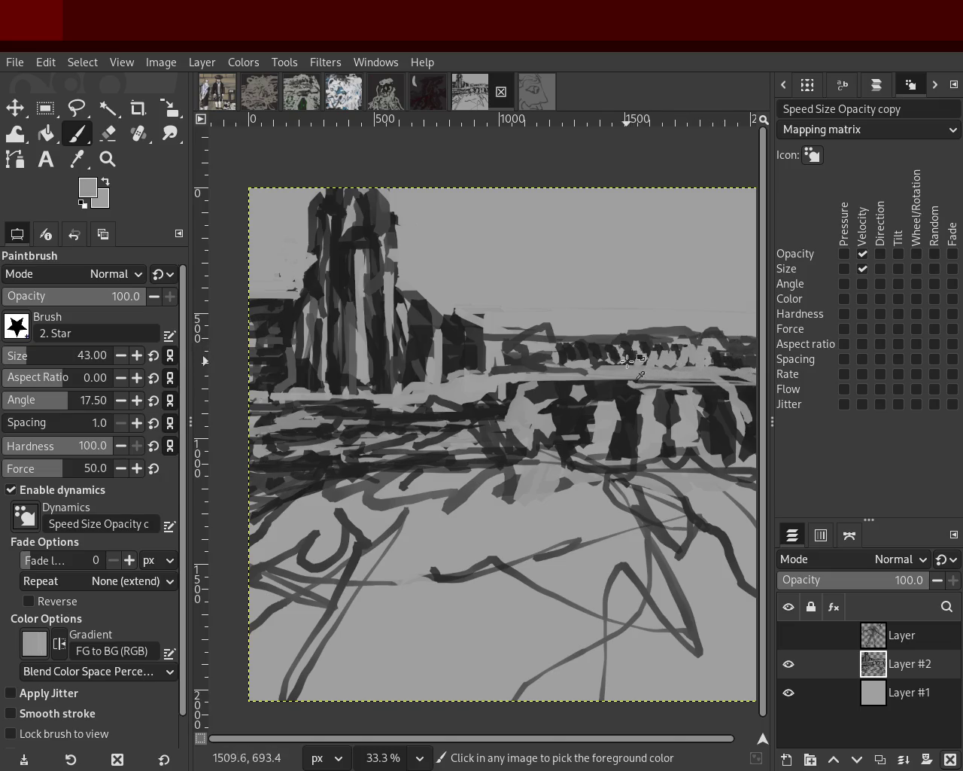
left_click(604, 349, "ctrl")
mouse_move(564, 367)
left_mouse_down()
mouse_move(555, 361)
mouse_move(650, 376)
mouse_move(579, 377)
mouse_move(695, 382)
mouse_move(579, 383)
mouse_move(689, 379)
left_mouse_up()
left_click(697, 370, "ctrl")
left_click(483, 370, "ctrl")
mouse_move(483, 370)
left_mouse_down()
mouse_move(697, 373)
mouse_move(542, 371)
mouse_move(757, 364)
left_mouse_up()
Add more near-black horizon strokes, alternating with light and medium grey picks
left_click(512, 362, "ctrl")
left_click(578, 345, "ctrl")
mouse_move(581, 348)
left_mouse_down()
mouse_move(548, 354)
mouse_move(736, 367)
mouse_move(684, 345)
mouse_move(572, 347)
mouse_move(583, 331)
mouse_move(749, 338)
left_mouse_up()
left_click(553, 340, "ctrl")
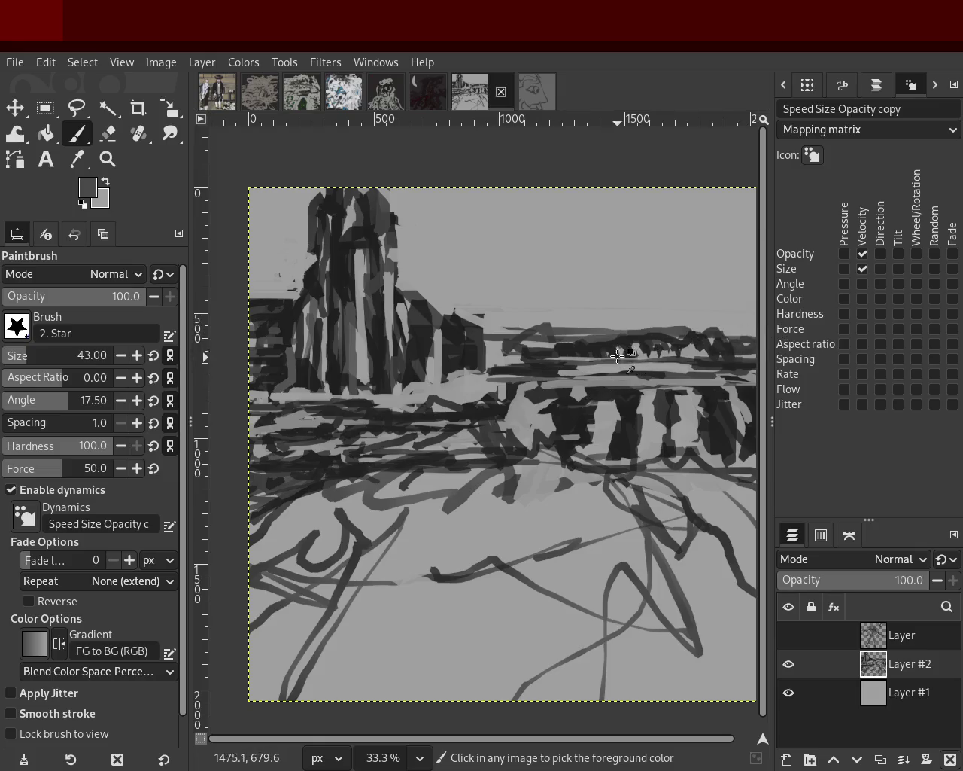
left_click(574, 364, "ctrl")
mouse_move(574, 365)
left_mouse_down()
mouse_move(645, 357)
mouse_move(720, 374)
left_mouse_up()
left_click(565, 355, "ctrl")
Paint a grey stroke below the horizon and light-grey middle-ground strokes, undoing two stray strokes
left_click_drag(565, 355, 427, 409)
left_click(476, 381, "ctrl")
left_click_drag(705, 486, 711, 595)
key("ctrl+z")
left_click_drag(711, 499, 628, 529)
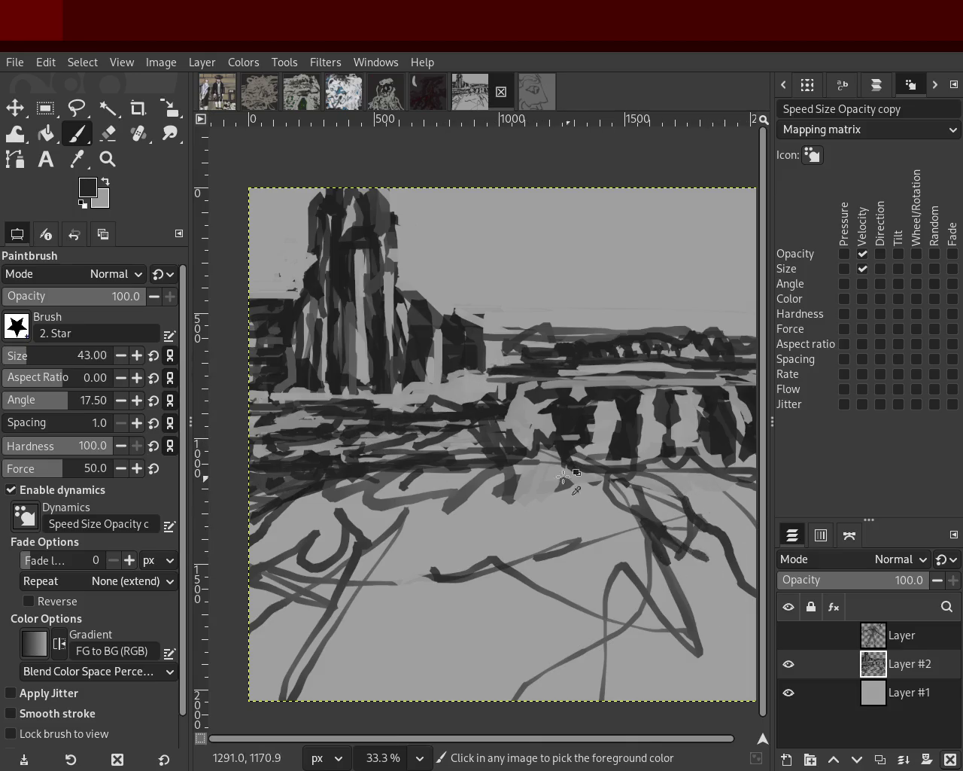
key("ctrl+z")
left_click(470, 455, "ctrl")
left_click_drag(469, 456, 363, 534)
Layer more light-grey and near-black strokes across the middle band and enlarge the brush to 68
left_click(602, 447, "ctrl")
mouse_move(556, 431)
left_mouse_down()
mouse_move(312, 456)
mouse_move(446, 426)
mouse_move(677, 425)
left_mouse_up()
left_click(641, 403, "ctrl")
mouse_move(624, 400)
left_mouse_down()
mouse_move(417, 451)
mouse_move(294, 457)
mouse_move(265, 426)
left_mouse_up()
left_click(435, 419, "ctrl")
left_click_drag(365, 419, 402, 430)
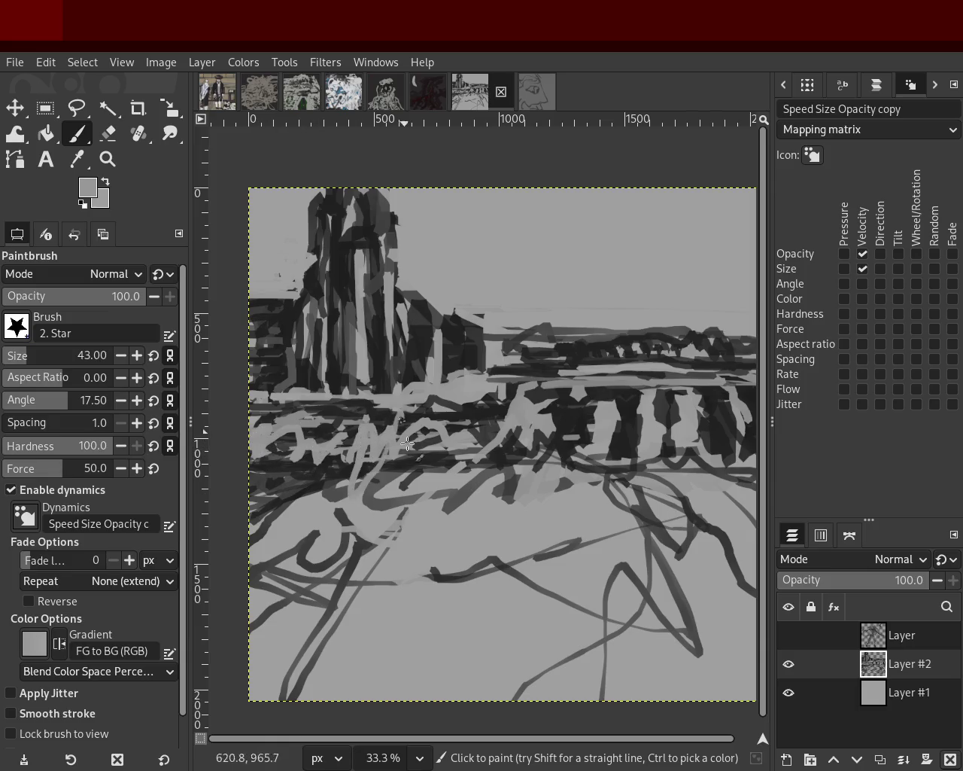
left_click(478, 412, "ctrl")
mouse_move(478, 412)
left_mouse_down()
mouse_move(354, 439)
mouse_move(314, 424)
mouse_move(281, 448)
mouse_move(331, 434)
mouse_move(420, 439)
mouse_move(471, 415)
mouse_move(439, 400)
mouse_move(395, 423)
left_mouse_up()
left_click(464, 400, "ctrl")
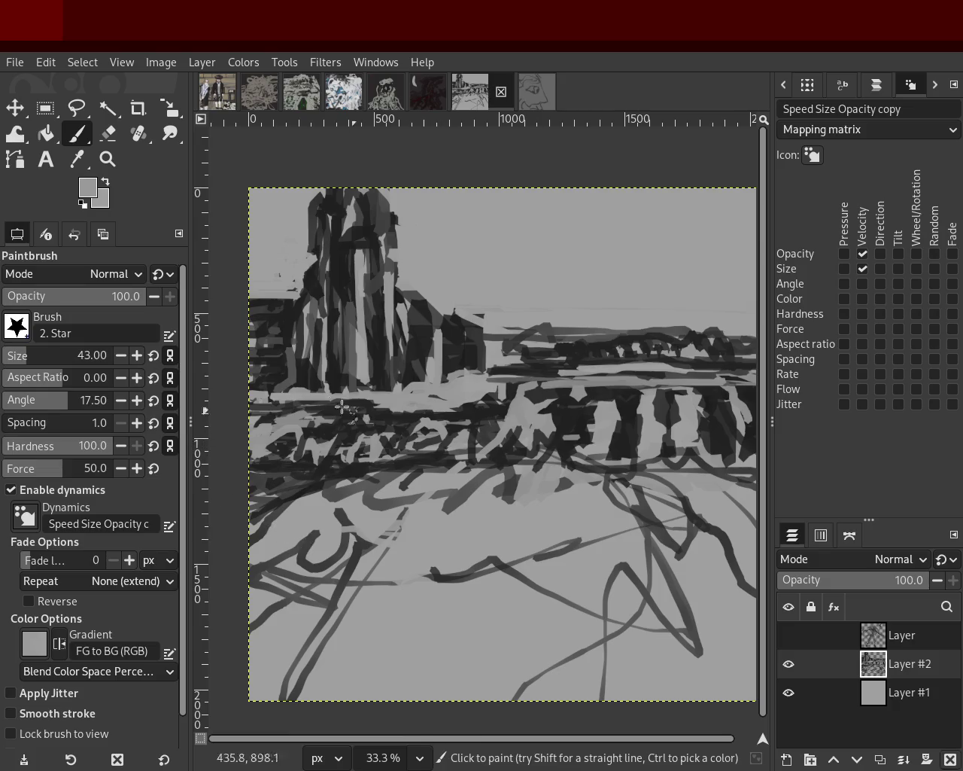
type("66")
scroll(26, 359, "up", 2)
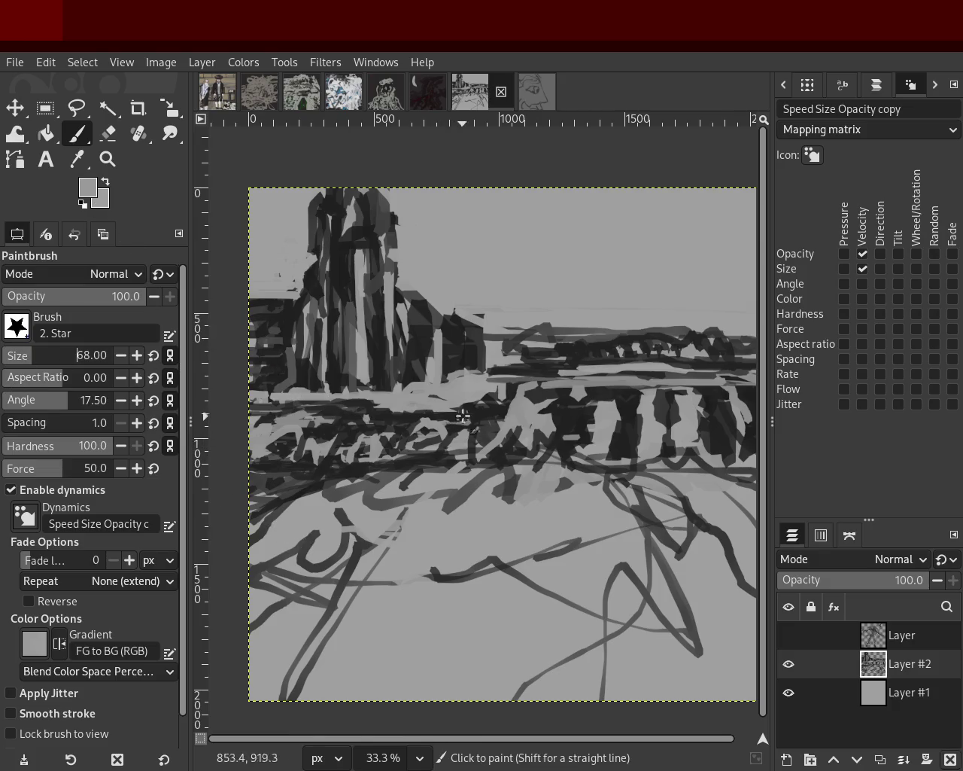
Paint dark strokes across the middle band below the horizon, undoing unwanted attempts
left_click(490, 429, "ctrl")
mouse_move(253, 410)
left_mouse_down()
mouse_move(516, 409)
mouse_move(231, 410)
mouse_move(490, 389)
mouse_move(256, 419)
left_mouse_up()
key("ctrl+z")
key("ctrl+z")
left_click(486, 394, "ctrl")
left_click(486, 393, "ctrl")
left_click_drag(485, 393, 313, 410)
key("ctrl+z")
left_click_drag(495, 396, 316, 410)
left_click(456, 387, "ctrl")
left_click_drag(475, 396, 316, 406)
key("ctrl+z")
Draw a straight light-grey line across the band and add light strokes in the middle ground
left_click(468, 391, "ctrl")
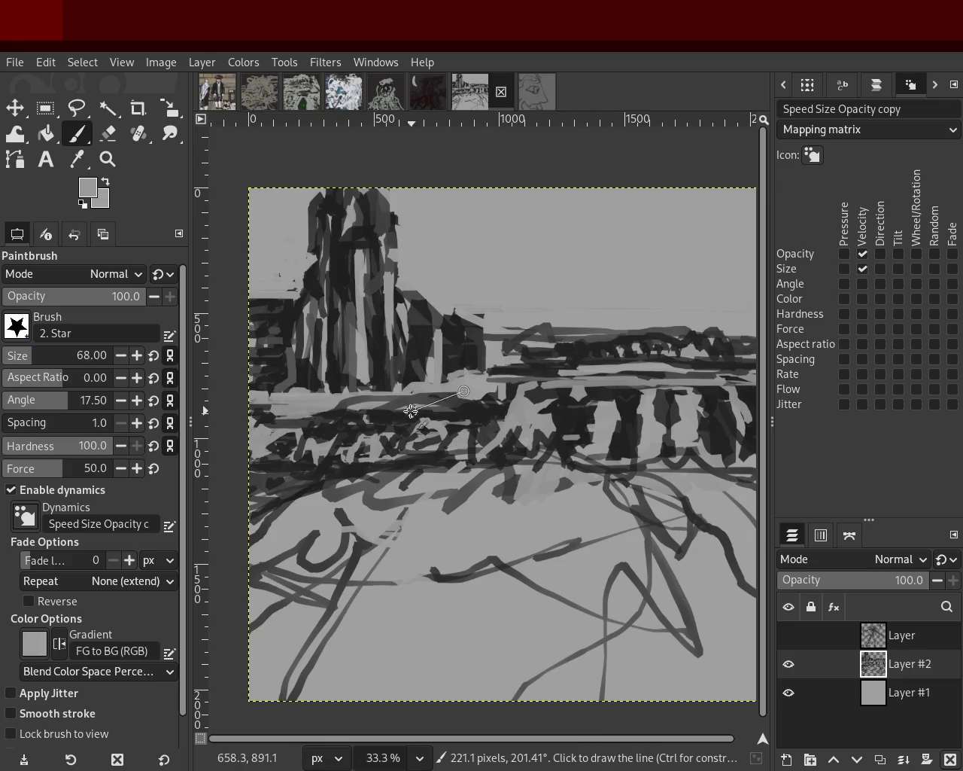
left_click(286, 422, "shift")
left_click(250, 423, "shift")
mouse_move(426, 403)
left_mouse_down()
mouse_move(488, 473)
mouse_move(284, 479)
left_mouse_up()
mouse_move(587, 477)
left_mouse_down()
mouse_move(665, 479)
mouse_move(639, 512)
left_mouse_up()
Repaint the distant treeline with a mid-grey stroke
left_click(390, 433, "ctrl")
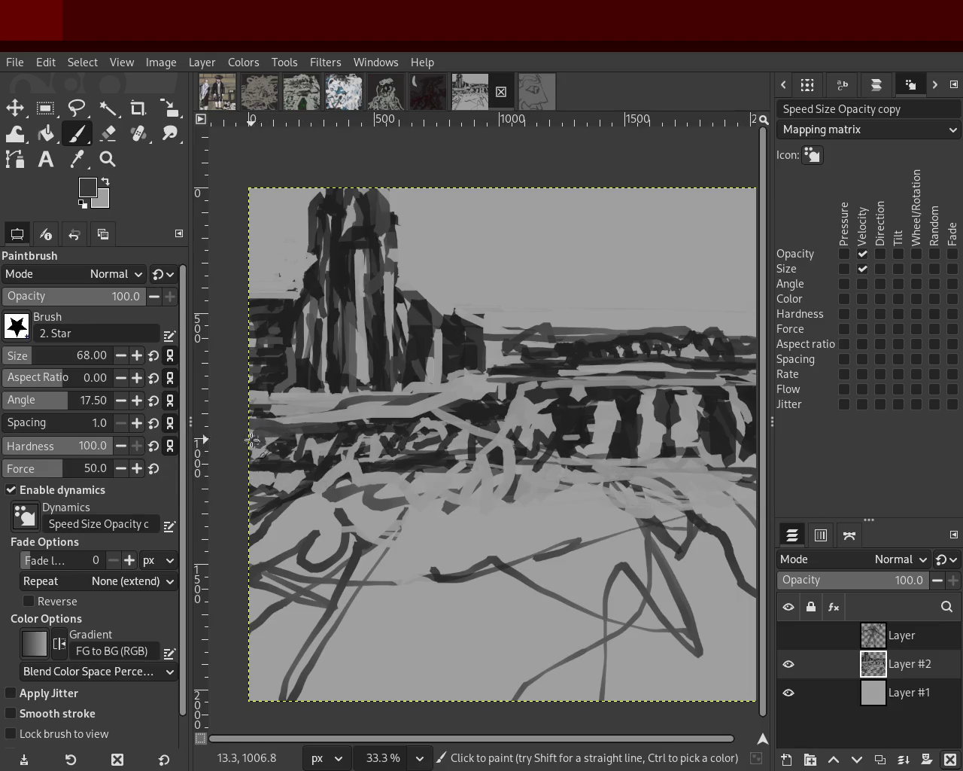
left_click(636, 355, "ctrl")
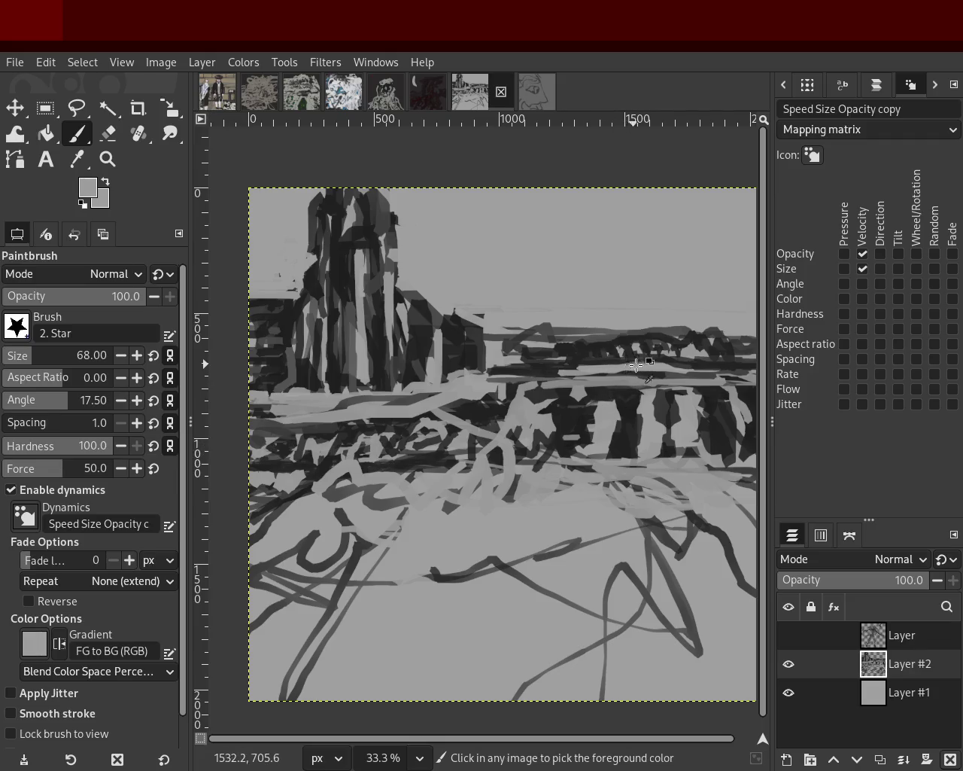
left_click(581, 355, "ctrl")
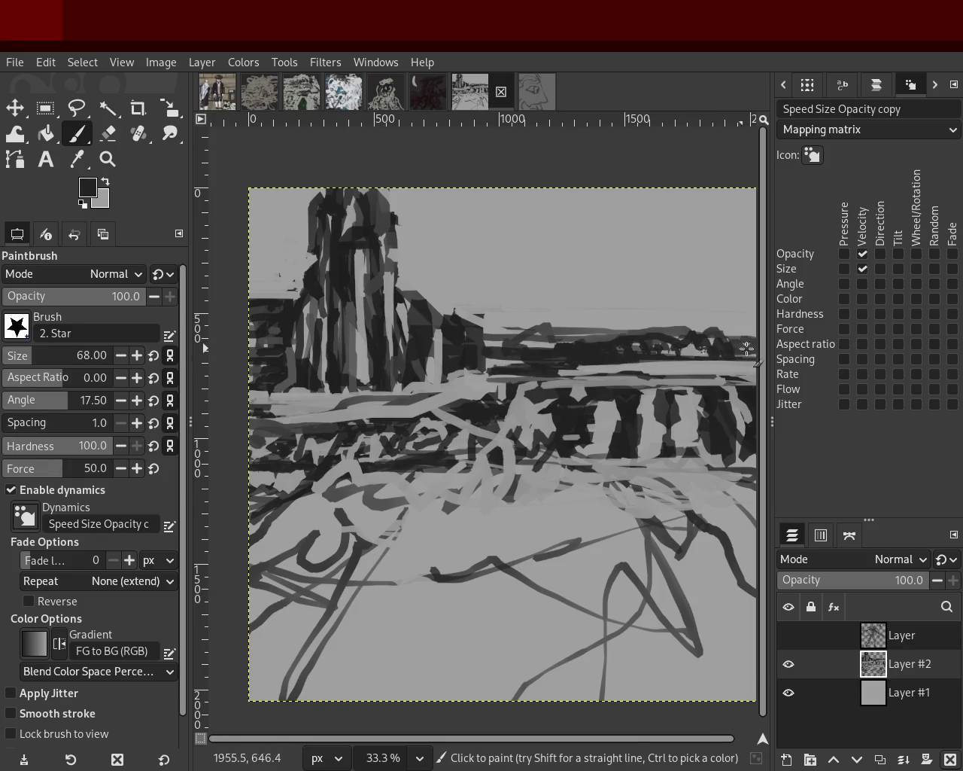
left_click(594, 345, "ctrl")
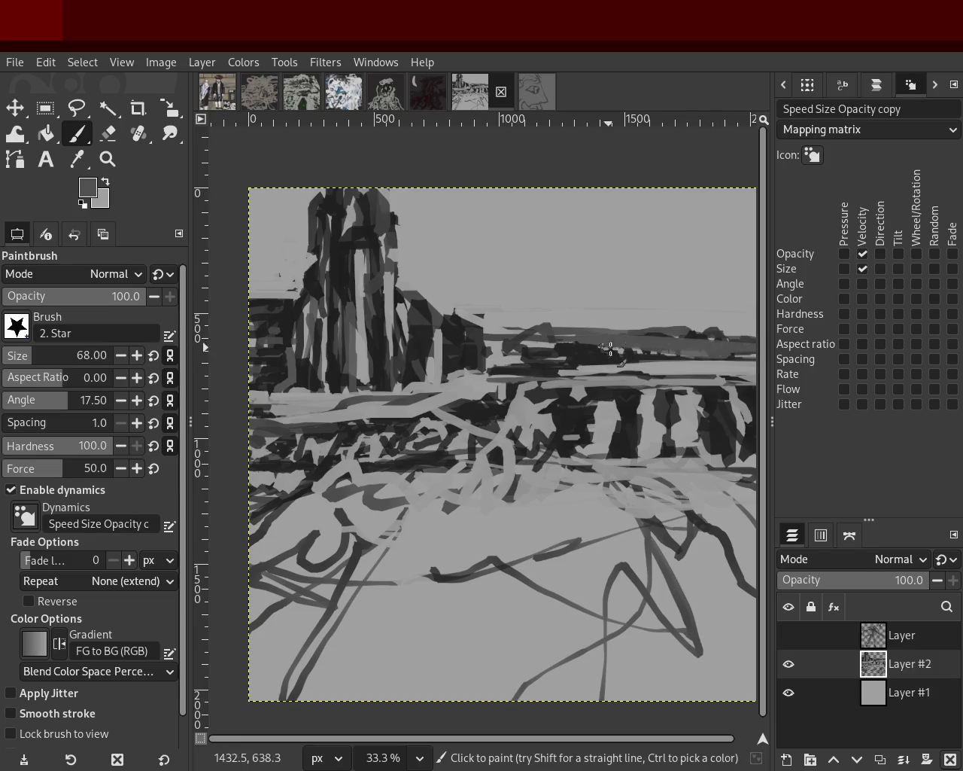
left_click_drag(610, 349, 611, 361)
left_click(509, 323, "ctrl")
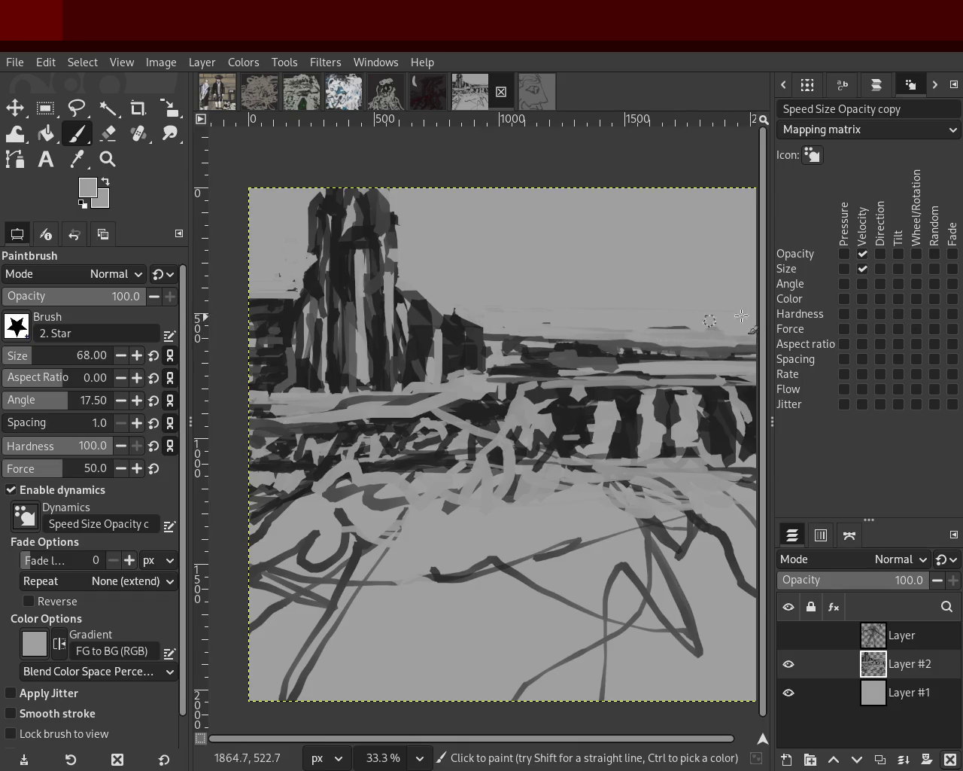
left_click(689, 352, "ctrl")
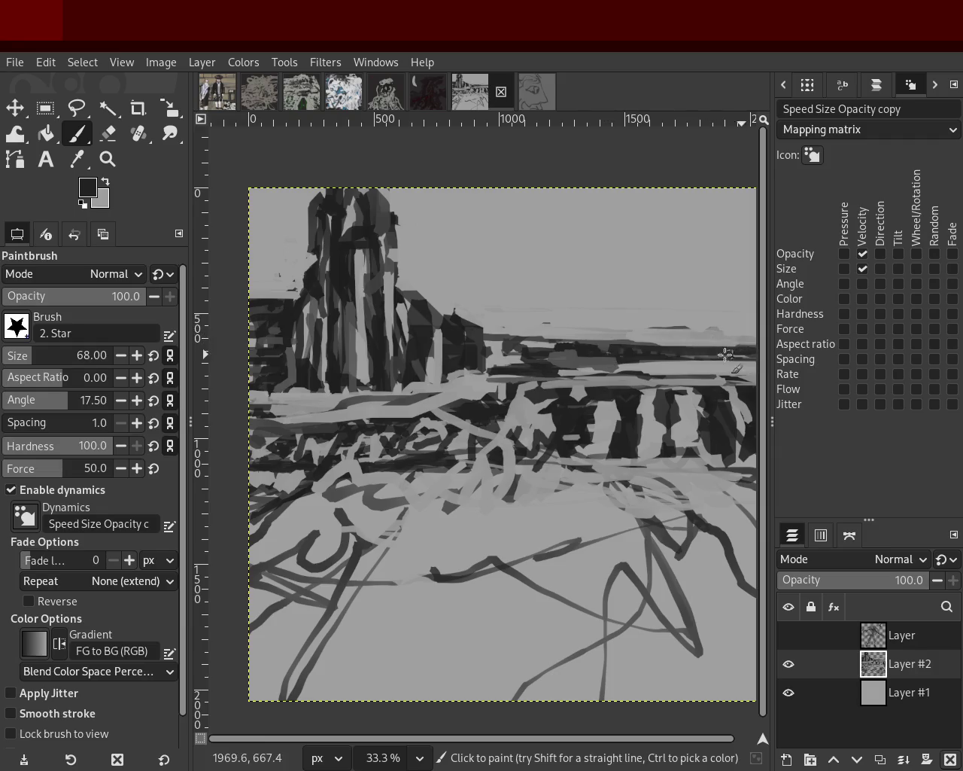
Paint dark grey strokes leftward across the band to the edge, undoing a stray horizontal stroke
mouse_move(752, 369)
left_mouse_down()
mouse_move(673, 359)
mouse_move(546, 372)
left_mouse_up()
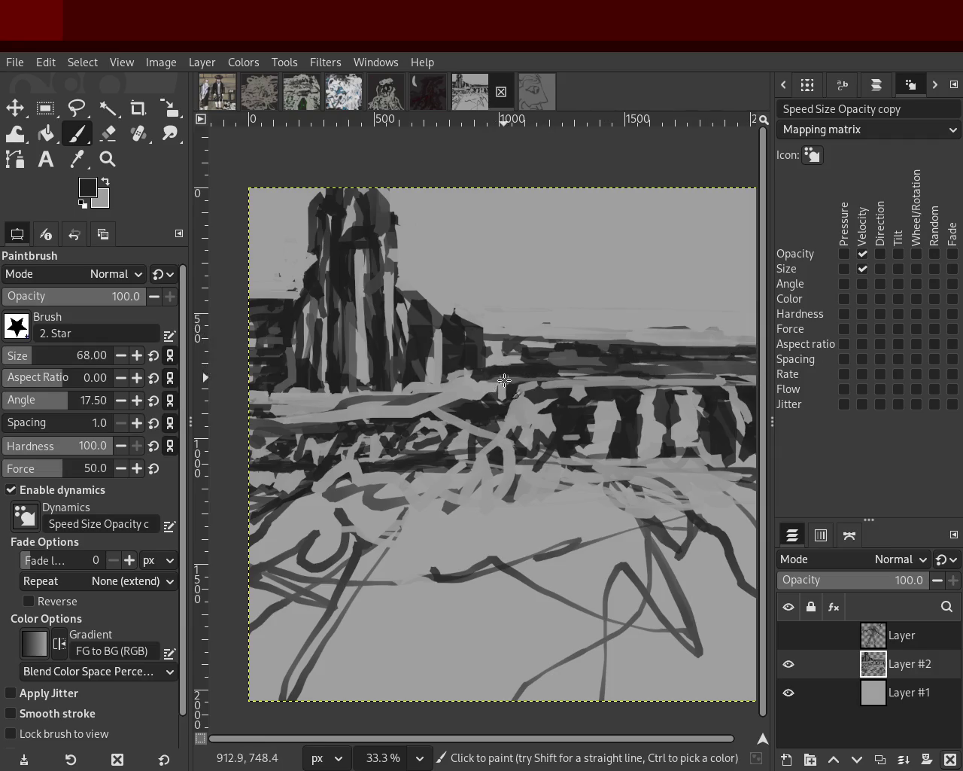
key("ctrl+z")
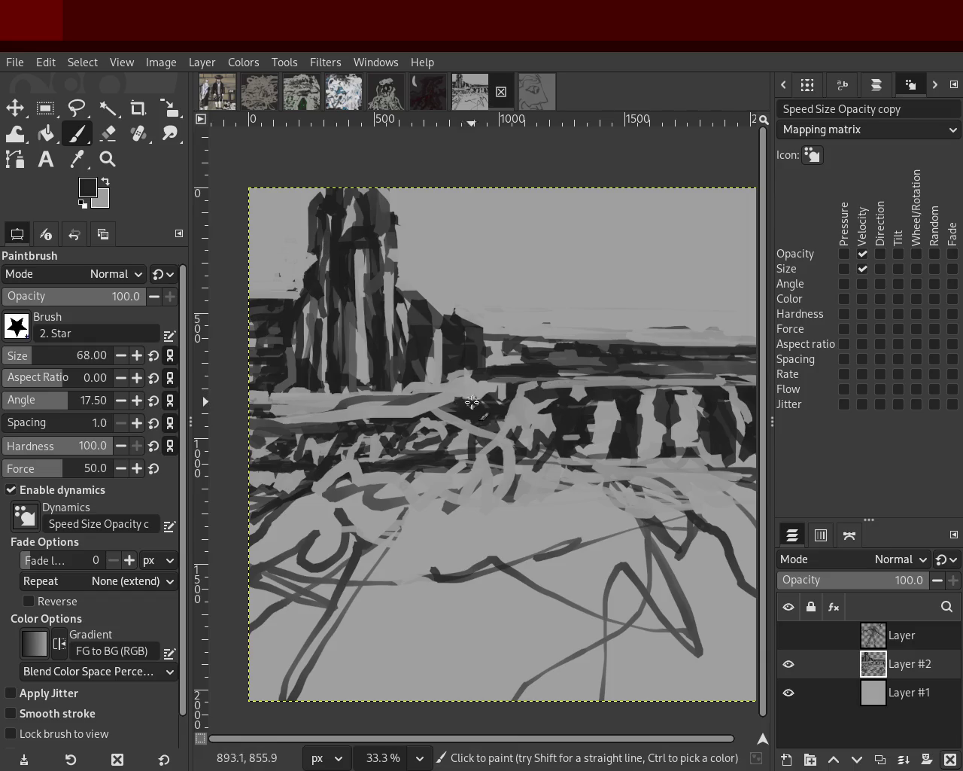
left_click_drag(472, 402, 205, 418)
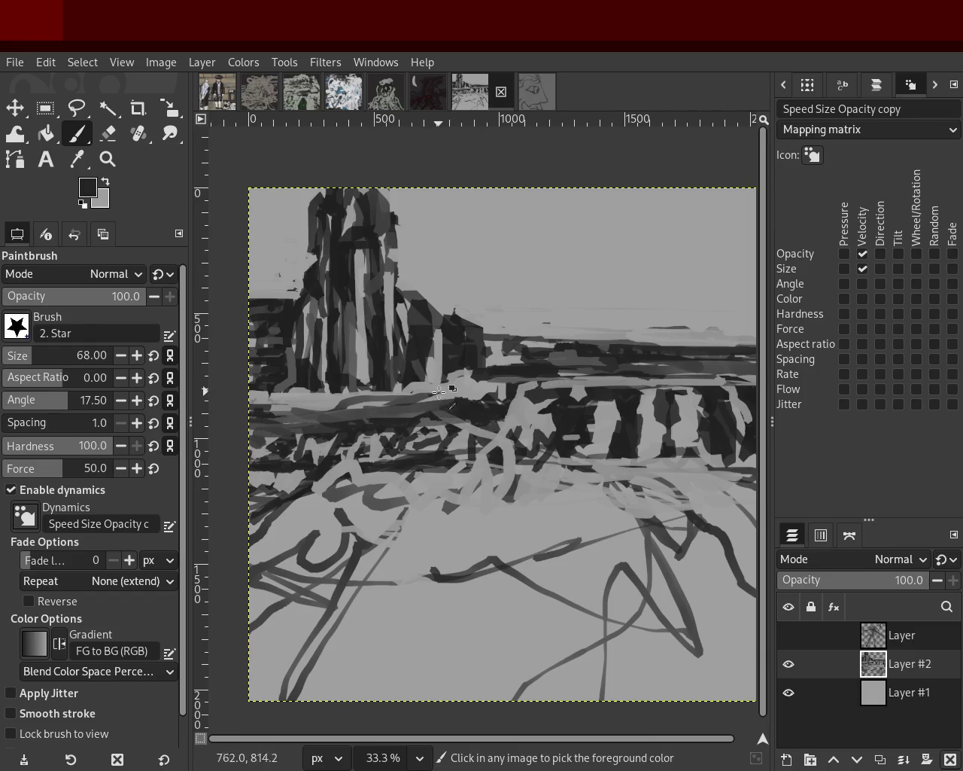
left_click(384, 405, "ctrl")
left_click(286, 384, "ctrl")
mouse_move(286, 384)
left_mouse_down()
mouse_move(375, 394)
mouse_move(292, 410)
mouse_move(374, 407)
left_mouse_up()
Paint dense near-black strokes over the lower ground, save 57.xcf, then sweep a broad light-grey stroke with a size-119 brush
mouse_move(488, 387)
left_mouse_down()
mouse_move(433, 391)
mouse_move(720, 384)
mouse_move(747, 406)
mouse_move(456, 425)
mouse_move(576, 392)
left_mouse_up()
left_click(601, 414, "ctrl")
mouse_move(448, 453)
left_mouse_down()
mouse_move(400, 509)
mouse_move(359, 397)
mouse_move(333, 558)
mouse_move(350, 467)
mouse_move(337, 654)
mouse_move(268, 589)
mouse_move(451, 495)
mouse_move(458, 518)
mouse_move(678, 527)
mouse_move(628, 497)
mouse_move(723, 534)
mouse_move(643, 565)
mouse_move(523, 522)
mouse_move(316, 601)
mouse_move(538, 641)
mouse_move(696, 599)
mouse_move(460, 572)
mouse_move(345, 615)
mouse_move(366, 522)
mouse_move(294, 507)
mouse_move(687, 468)
mouse_move(711, 501)
left_mouse_up()
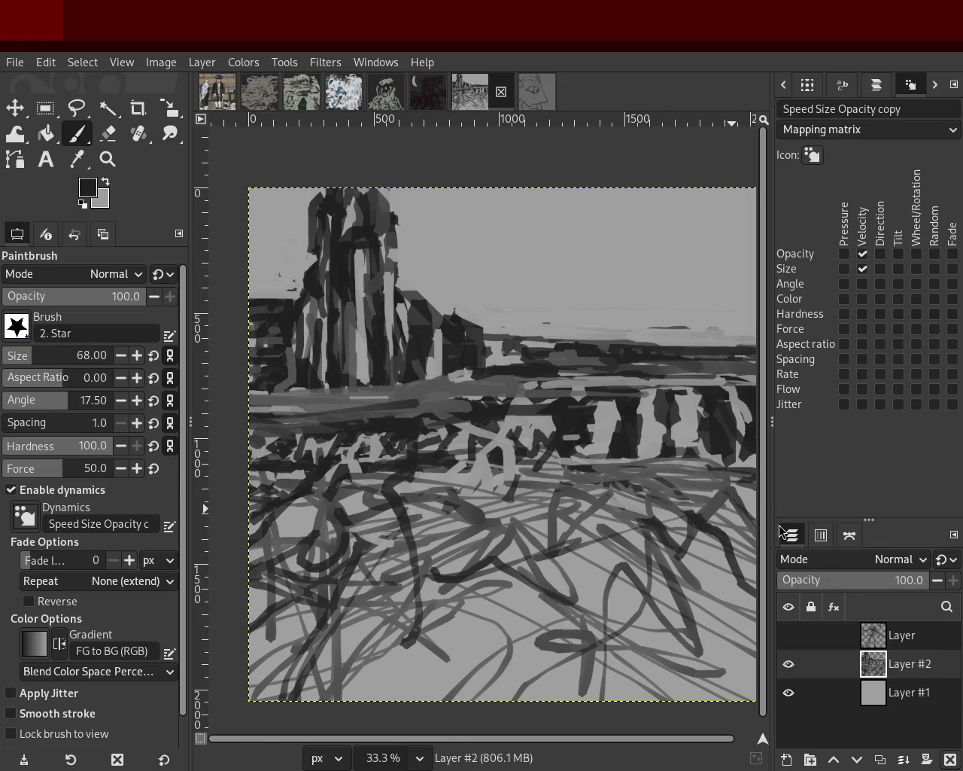
key("ctrl+s")
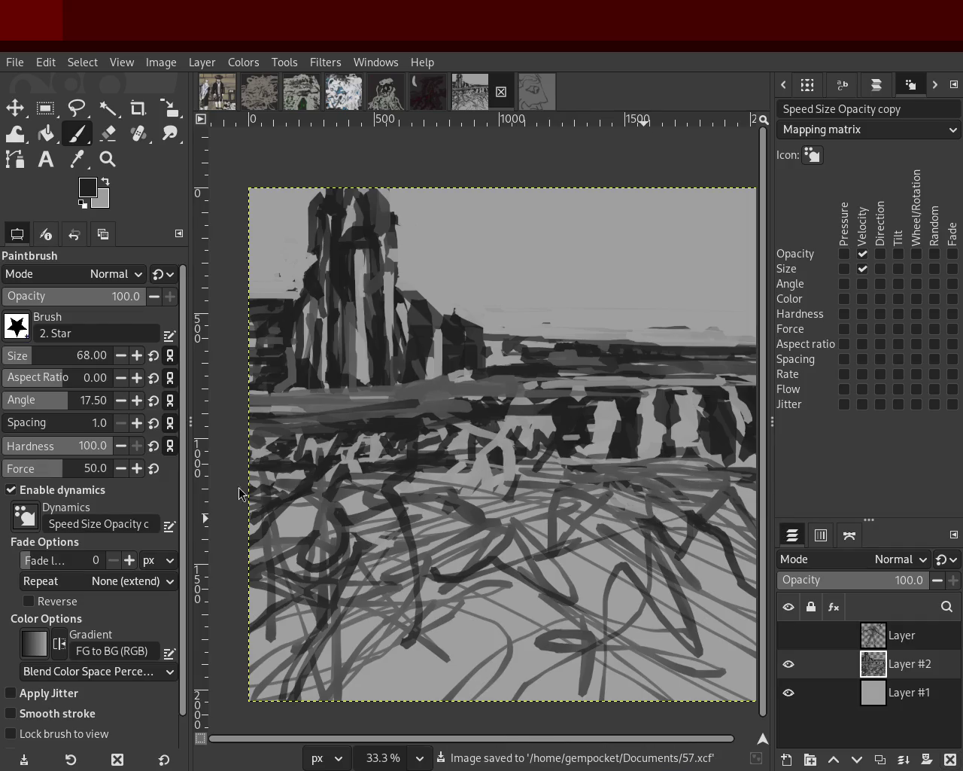
left_click(467, 509, "ctrl")
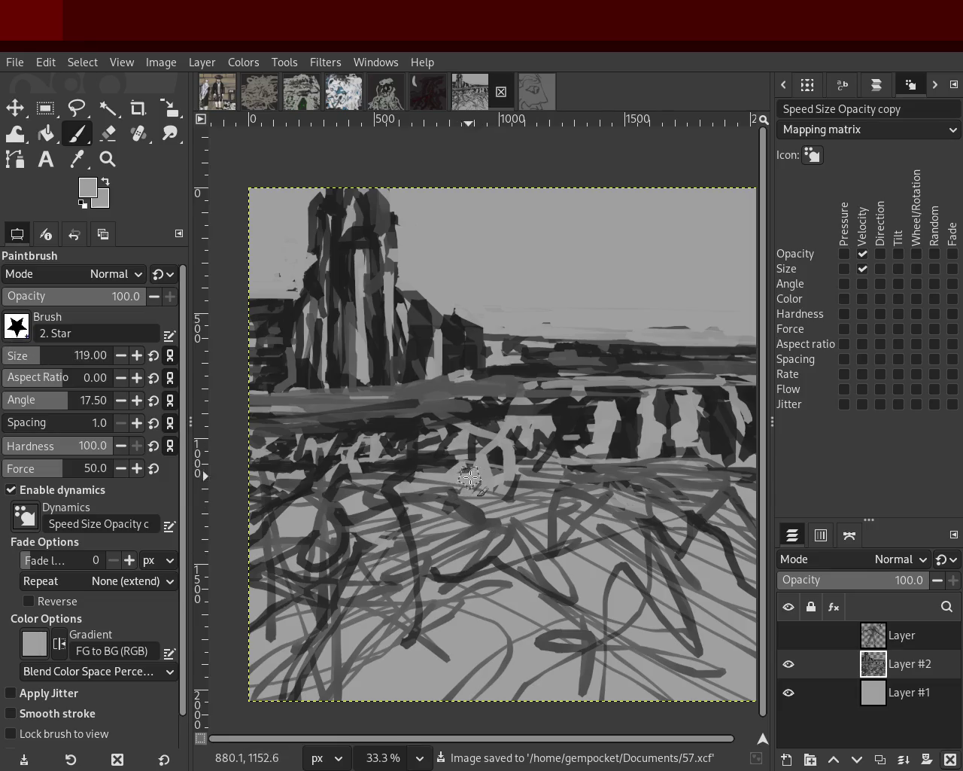
left_click_drag(470, 477, 537, 572)
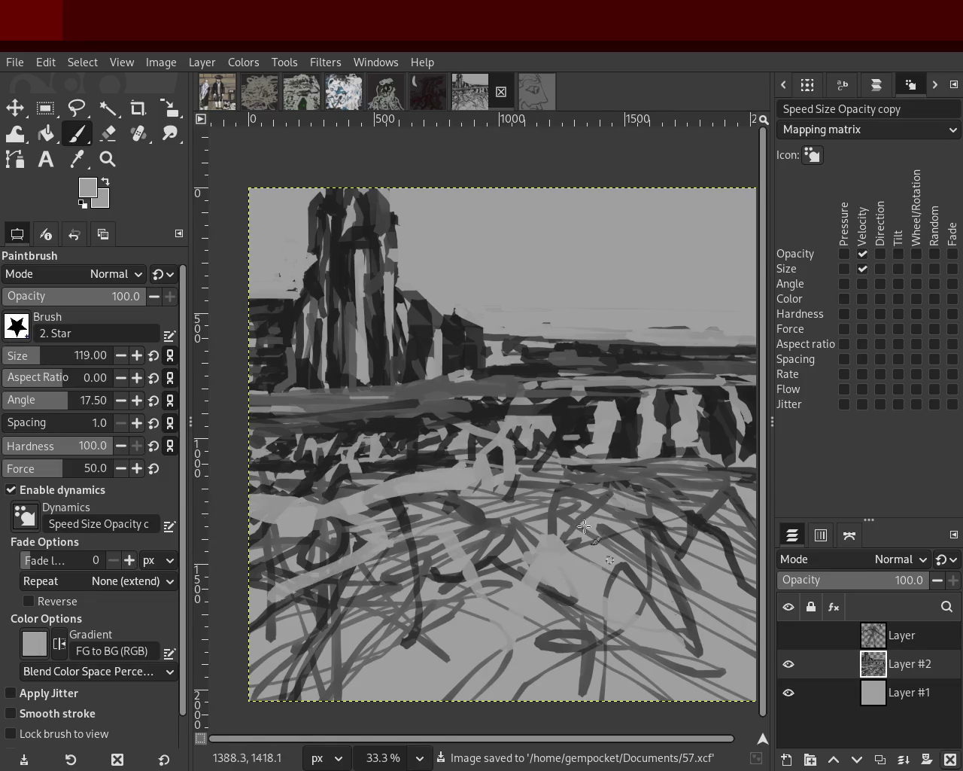